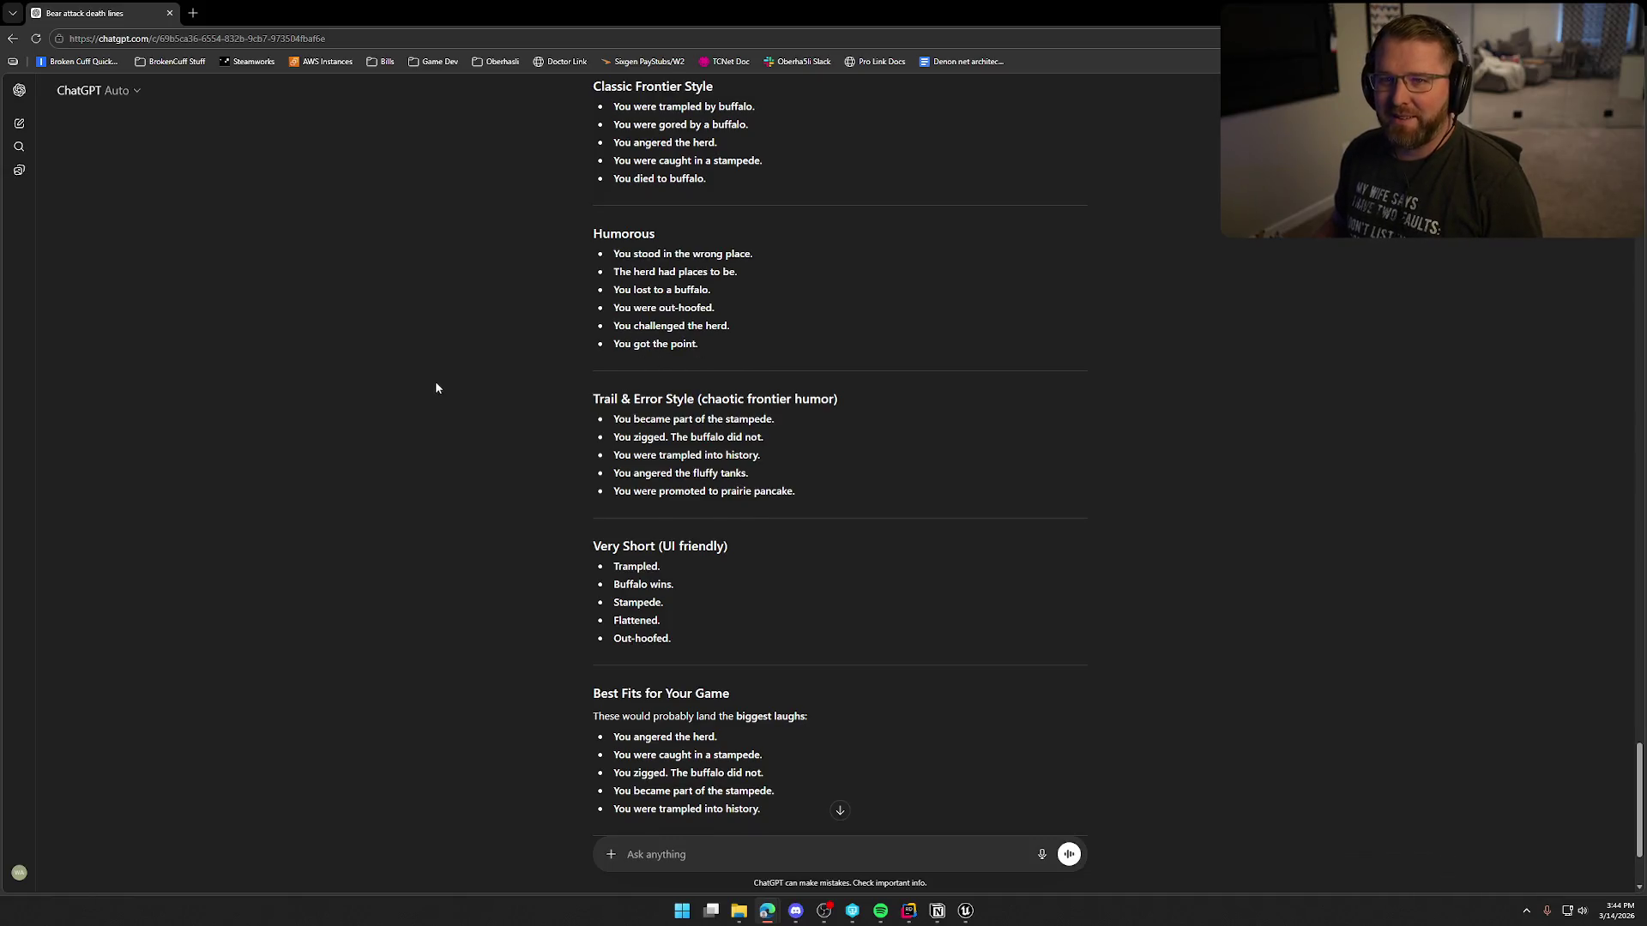
Step: Copy the ChatGPT line 'You zigged. The buffalo did not.' and switch back to DT_DeathEvents
{"action": "scroll", "coordinate": [437, 383], "scroll_direction": "down", "scroll_amount": 1}
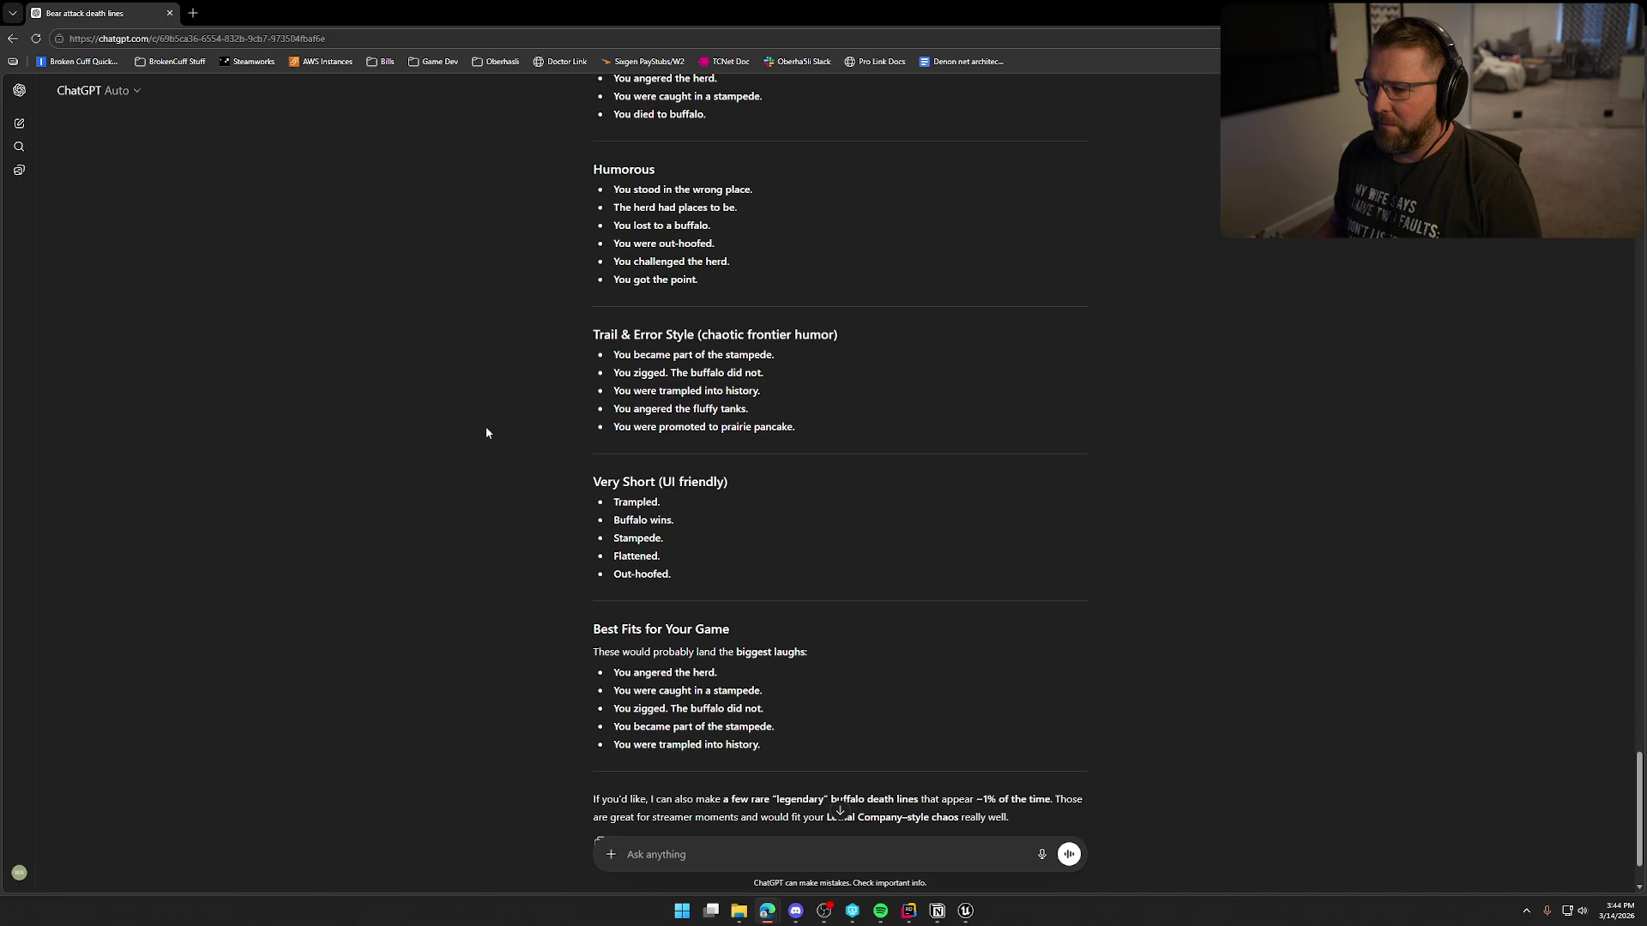
{"action": "left_click_drag", "start_coordinate": [612, 372], "coordinate": [770, 377]}
{"action": "key", "text": "ctrl+c"}
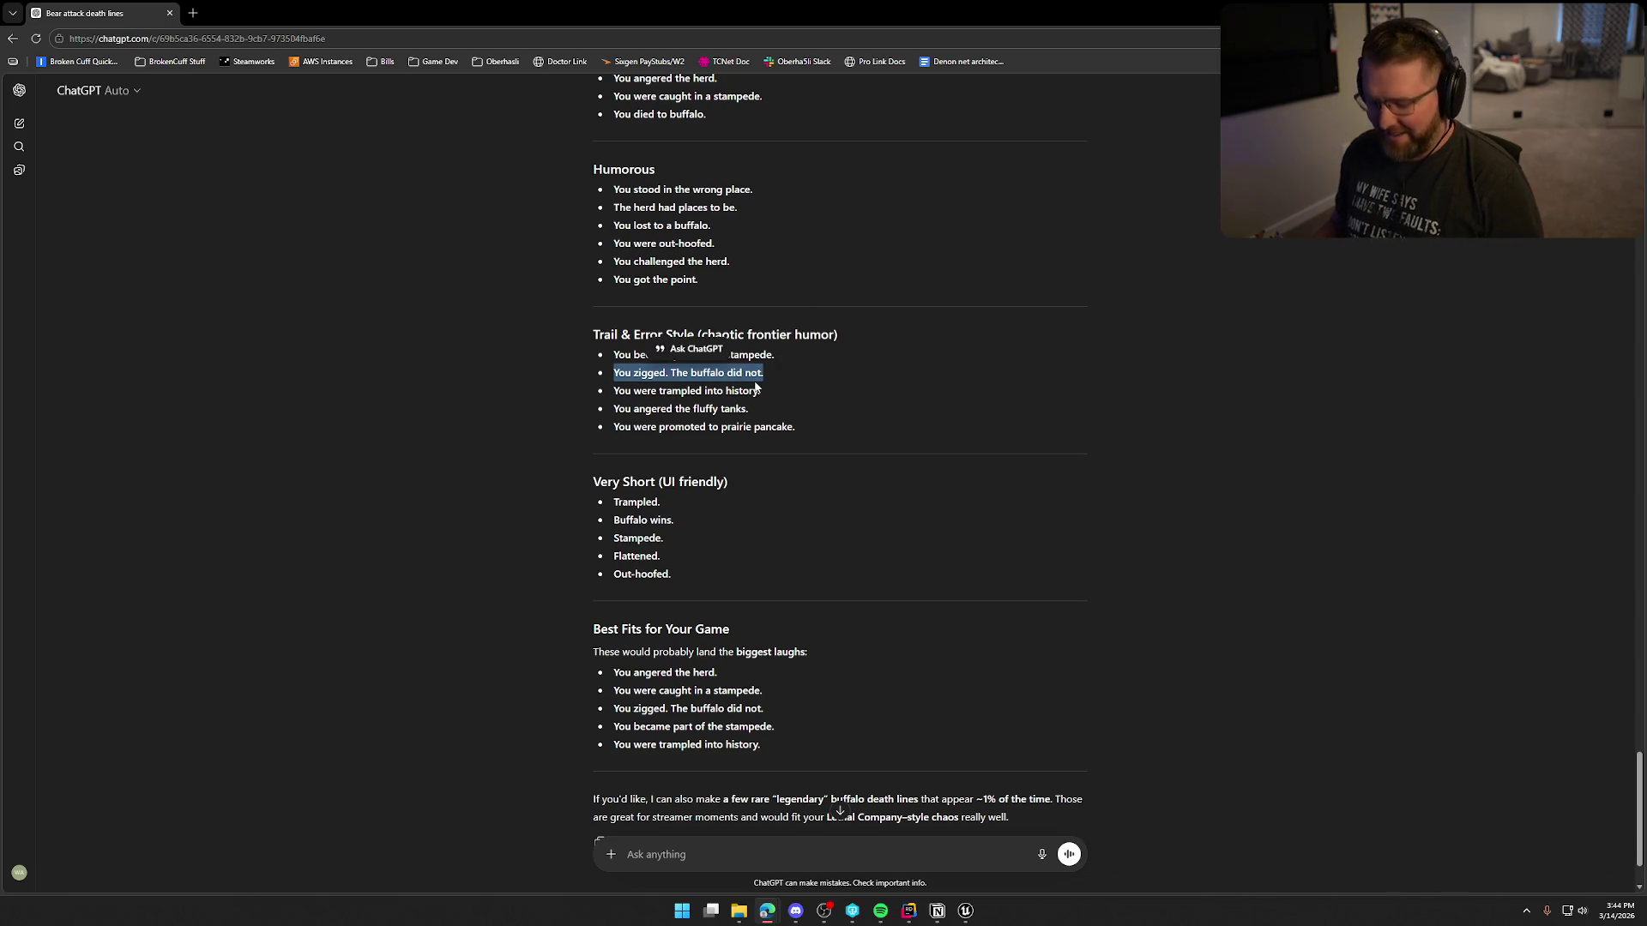
{"action": "key", "text": "alt+Tab"}
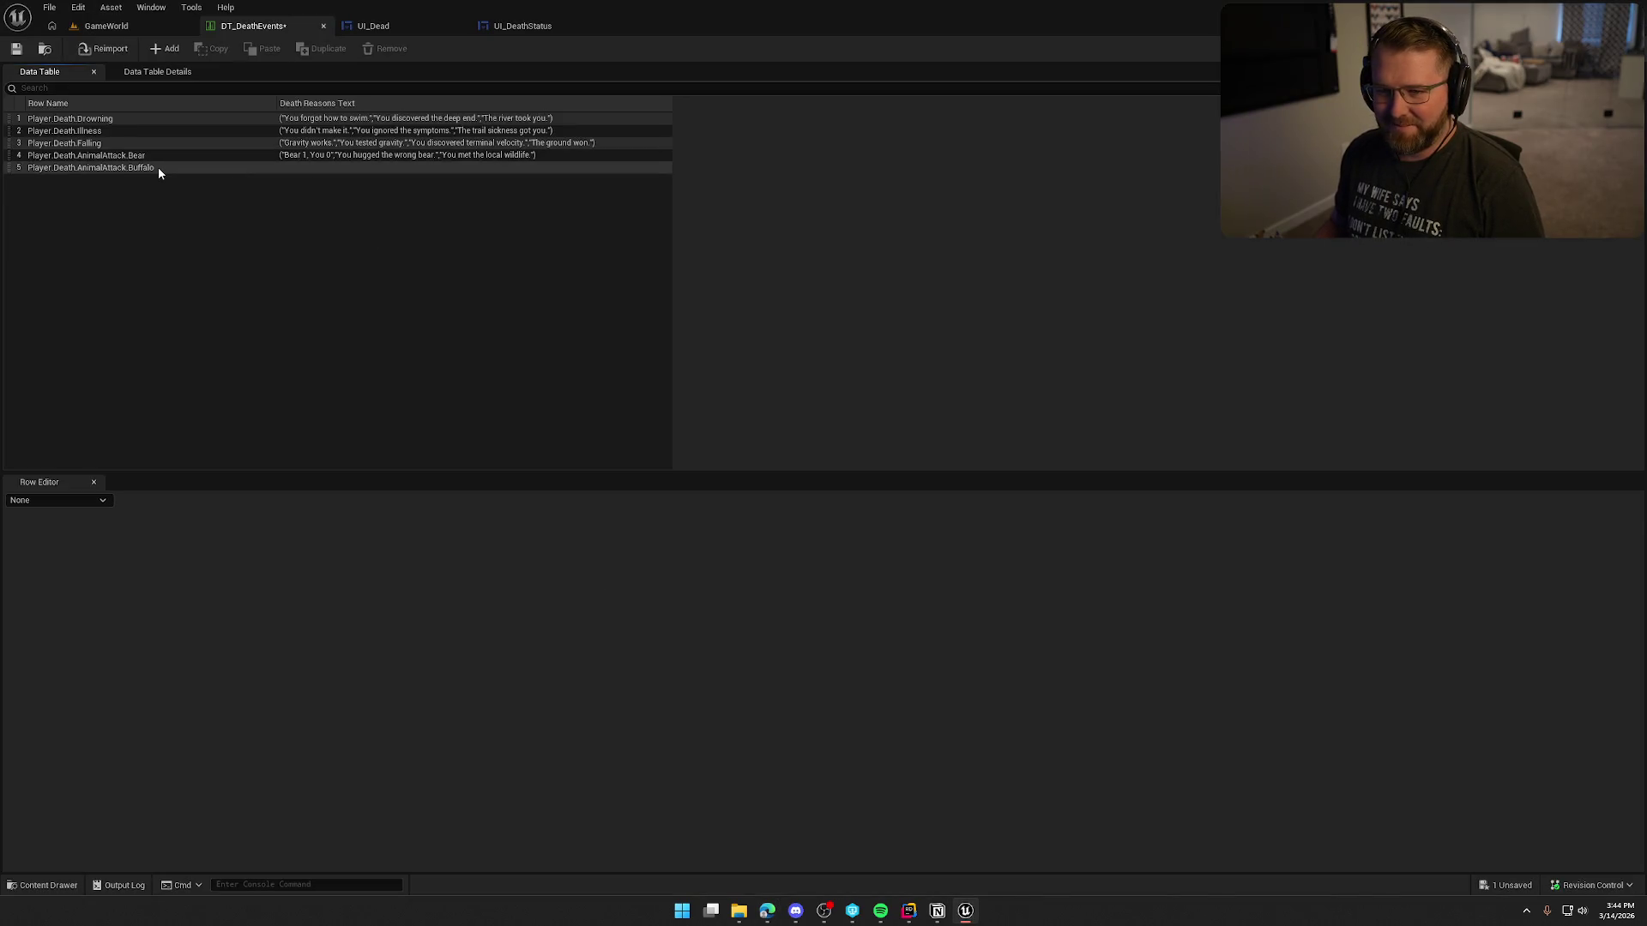
Step: In the Buffalo row, add a first death reason entry holding 'You zigged. The buffalo did not.'
{"action": "left_click", "coordinate": [157, 167]}
{"action": "left_click", "coordinate": [752, 533]}
{"action": "left_click", "coordinate": [690, 552]}
{"action": "key", "text": "ctrl+v"}
Step: Add a second Buffalo death reason, 'You angered the fluffy tanks.', copied from ChatGPT
{"action": "left_click", "coordinate": [752, 533]}
{"action": "key", "text": "alt+Tab"}
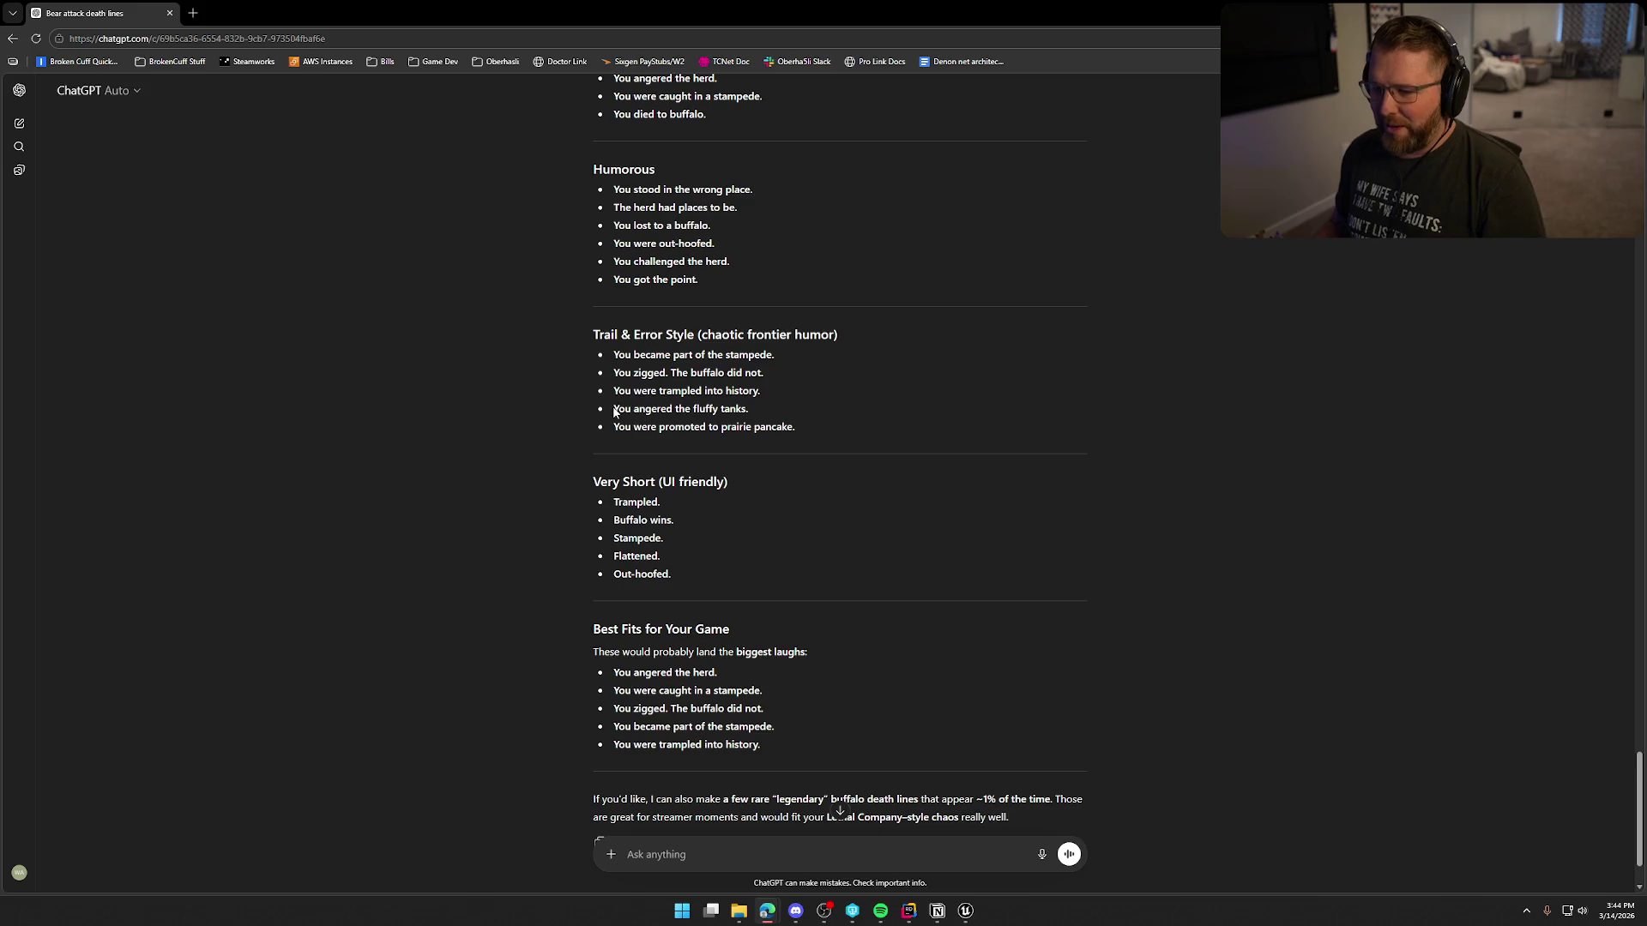
{"action": "left_click_drag", "start_coordinate": [614, 409], "coordinate": [759, 414]}
{"action": "key", "text": "ctrl+c"}
{"action": "key", "text": "alt+Tab"}
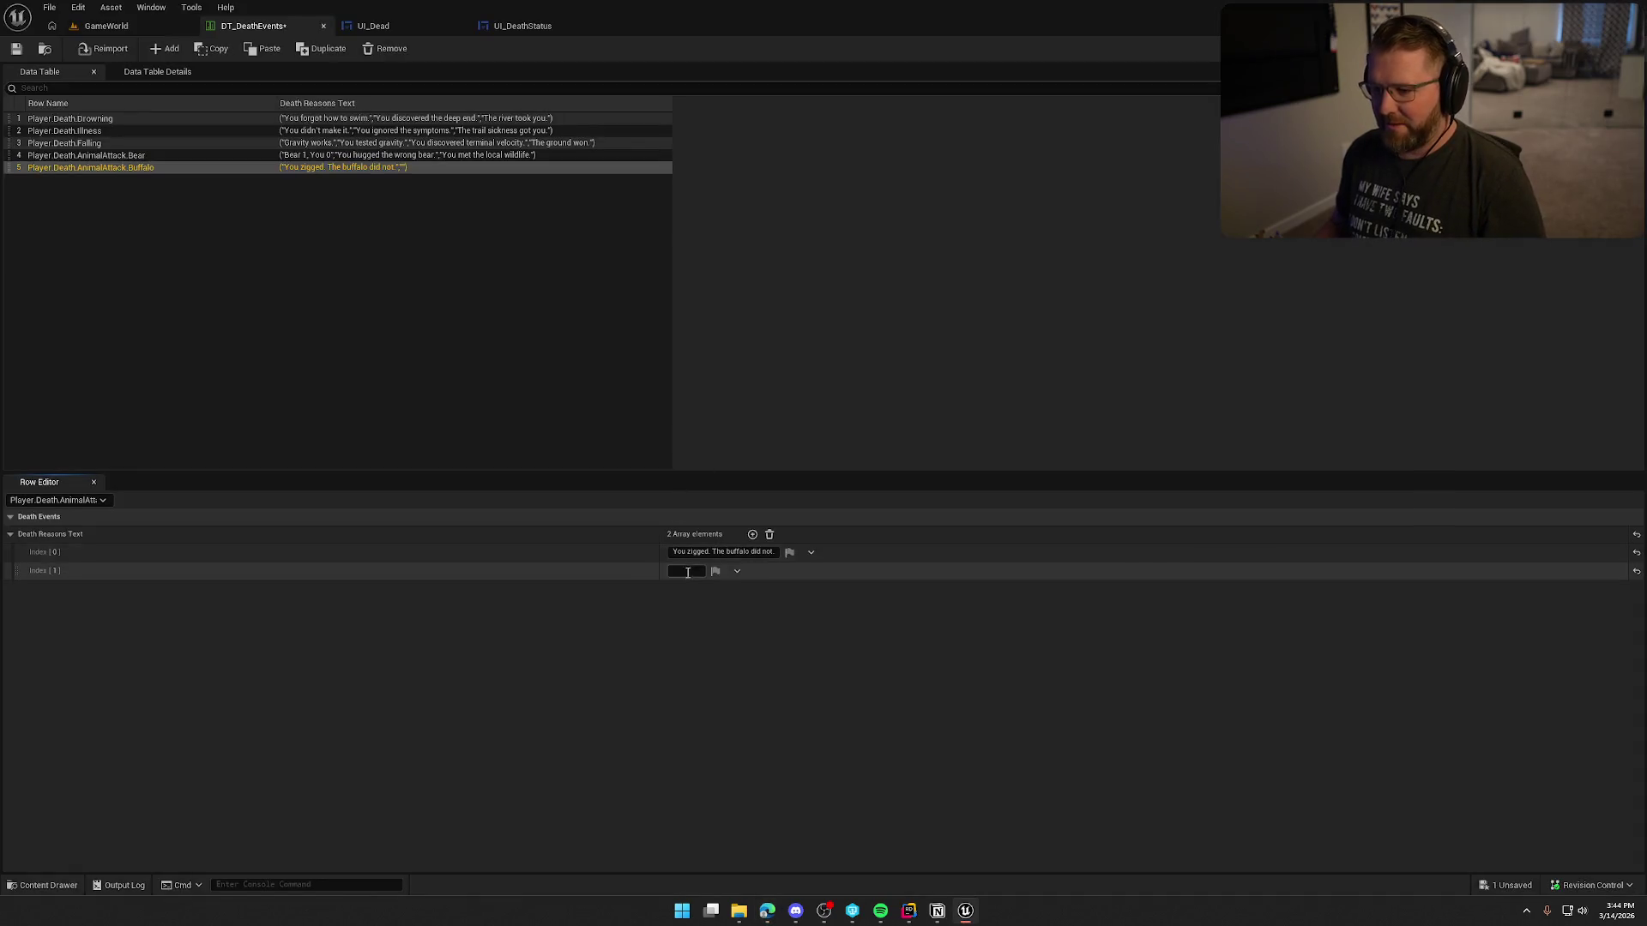
{"action": "key", "text": "ctrl+v"}
Step: Add a third Buffalo death reason, 'You lost to a buffalo.', copied from ChatGPT
{"action": "left_click", "coordinate": [752, 534]}
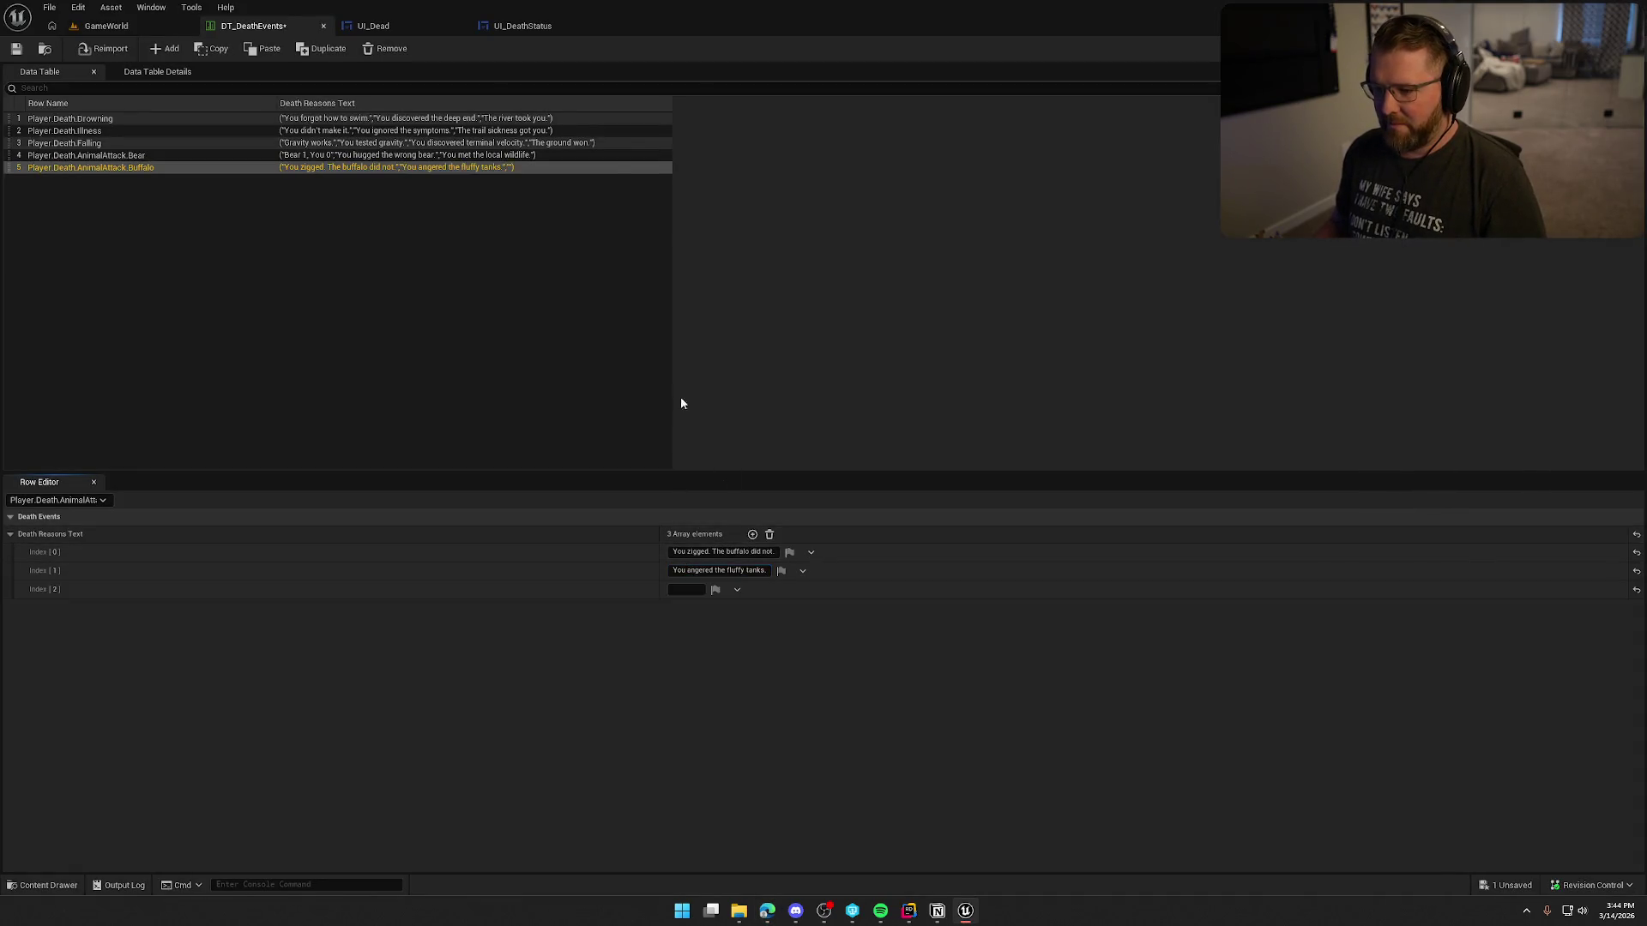
{"action": "key", "text": "alt+Tab"}
{"action": "left_click", "coordinate": [547, 434]}
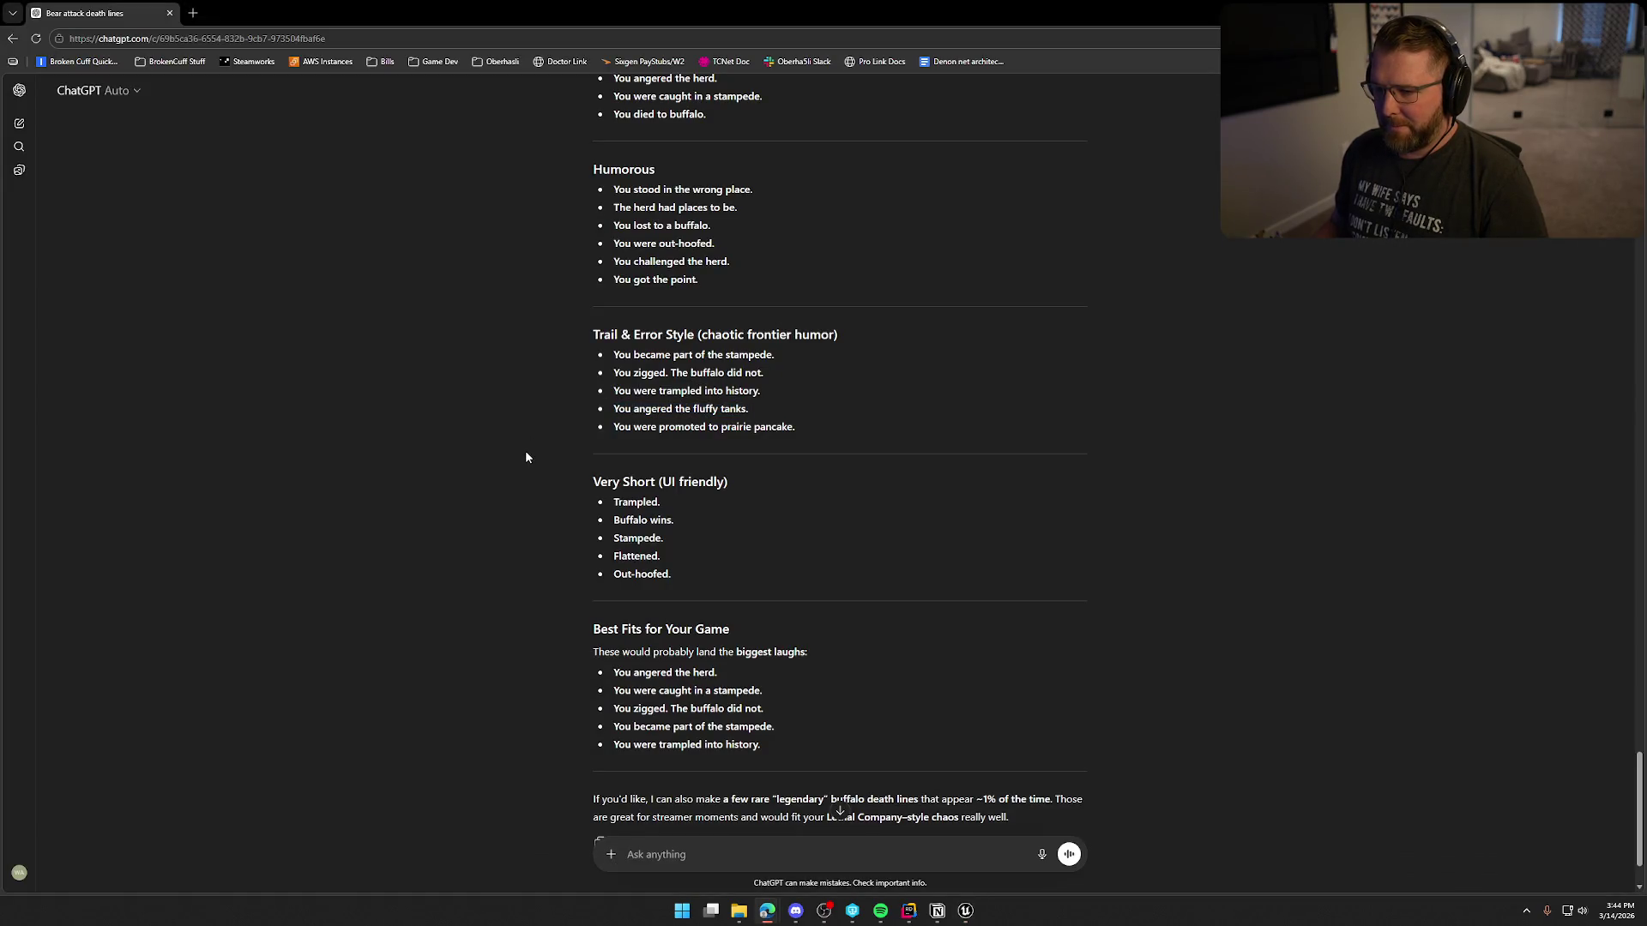
{"action": "scroll", "coordinate": [525, 457], "scroll_direction": "up", "scroll_amount": 1}
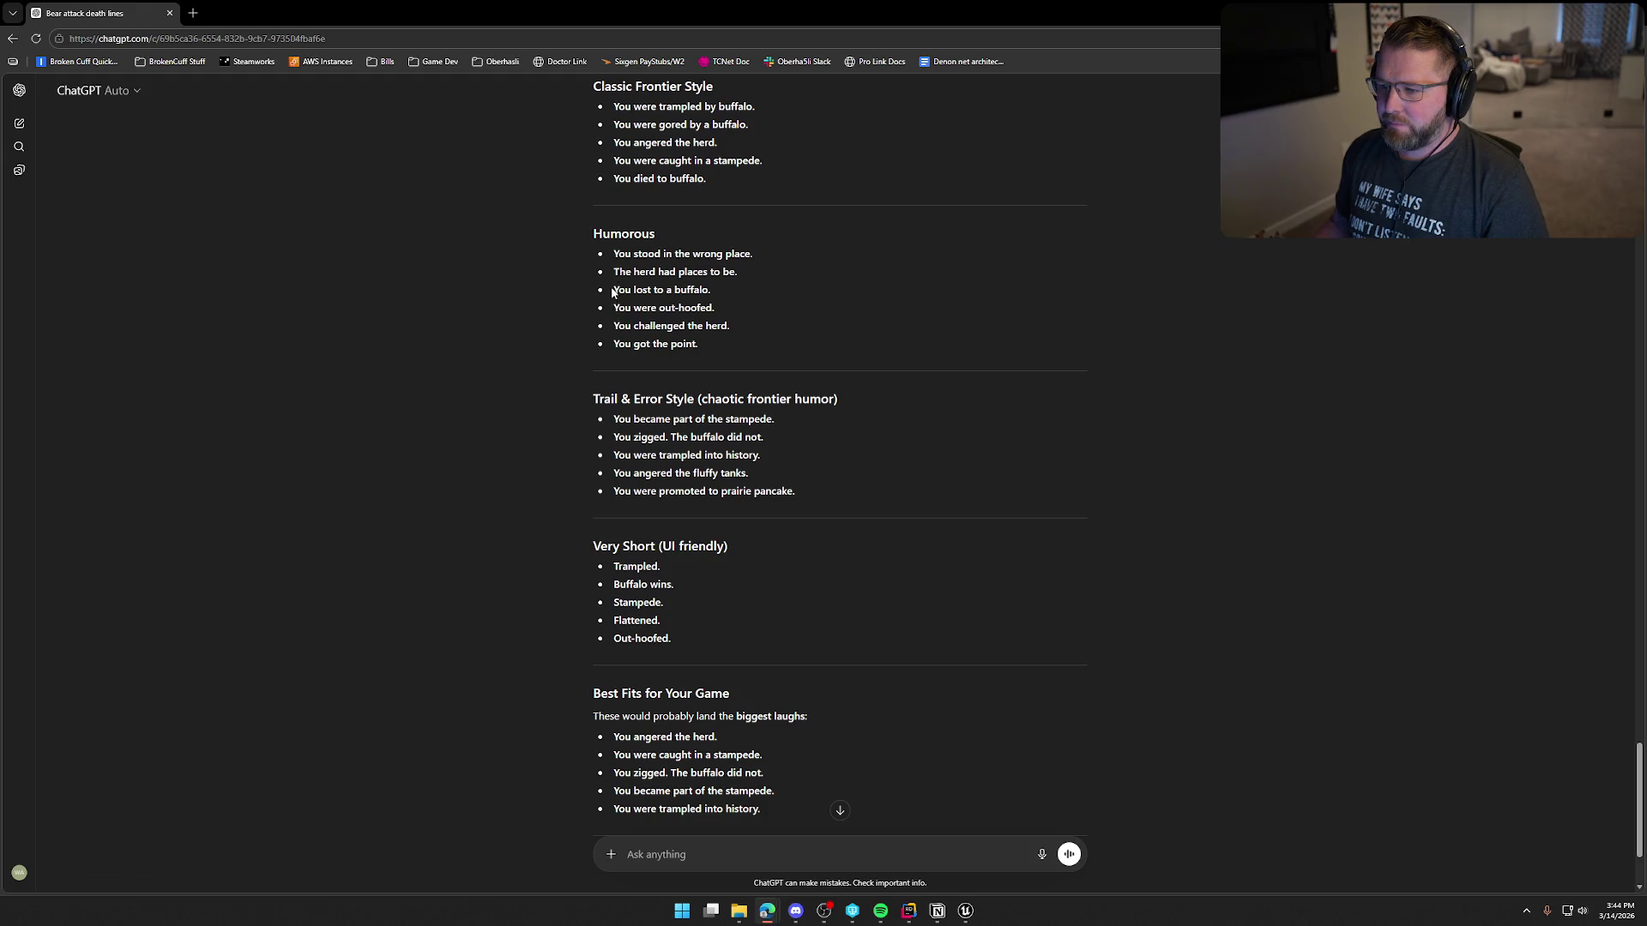
{"action": "left_click_drag", "start_coordinate": [613, 290], "coordinate": [718, 292]}
{"action": "key", "text": "ctrl+c"}
{"action": "key", "text": "alt+Tab"}
{"action": "left_click", "coordinate": [685, 587]}
{"action": "key", "text": "ctrl+v"}
{"action": "key", "text": "Return"}
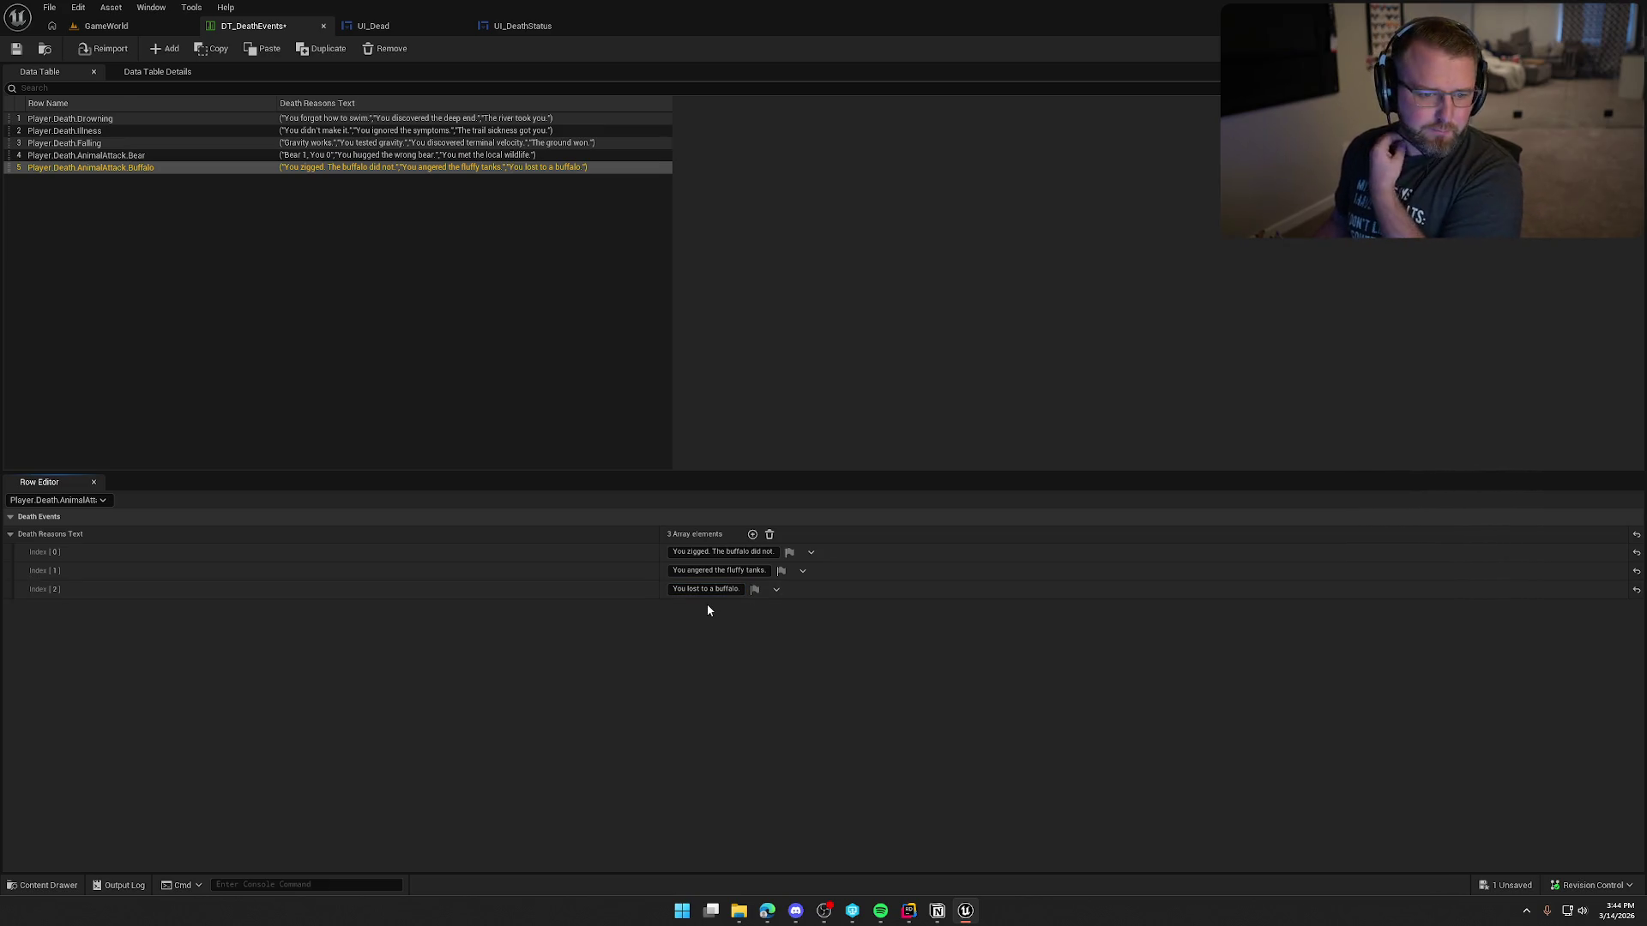
Step: Add an empty NewRow to the data table and bring the Lovable window up maximized
{"action": "left_click", "coordinate": [347, 299]}
{"action": "left_click", "coordinate": [166, 48]}
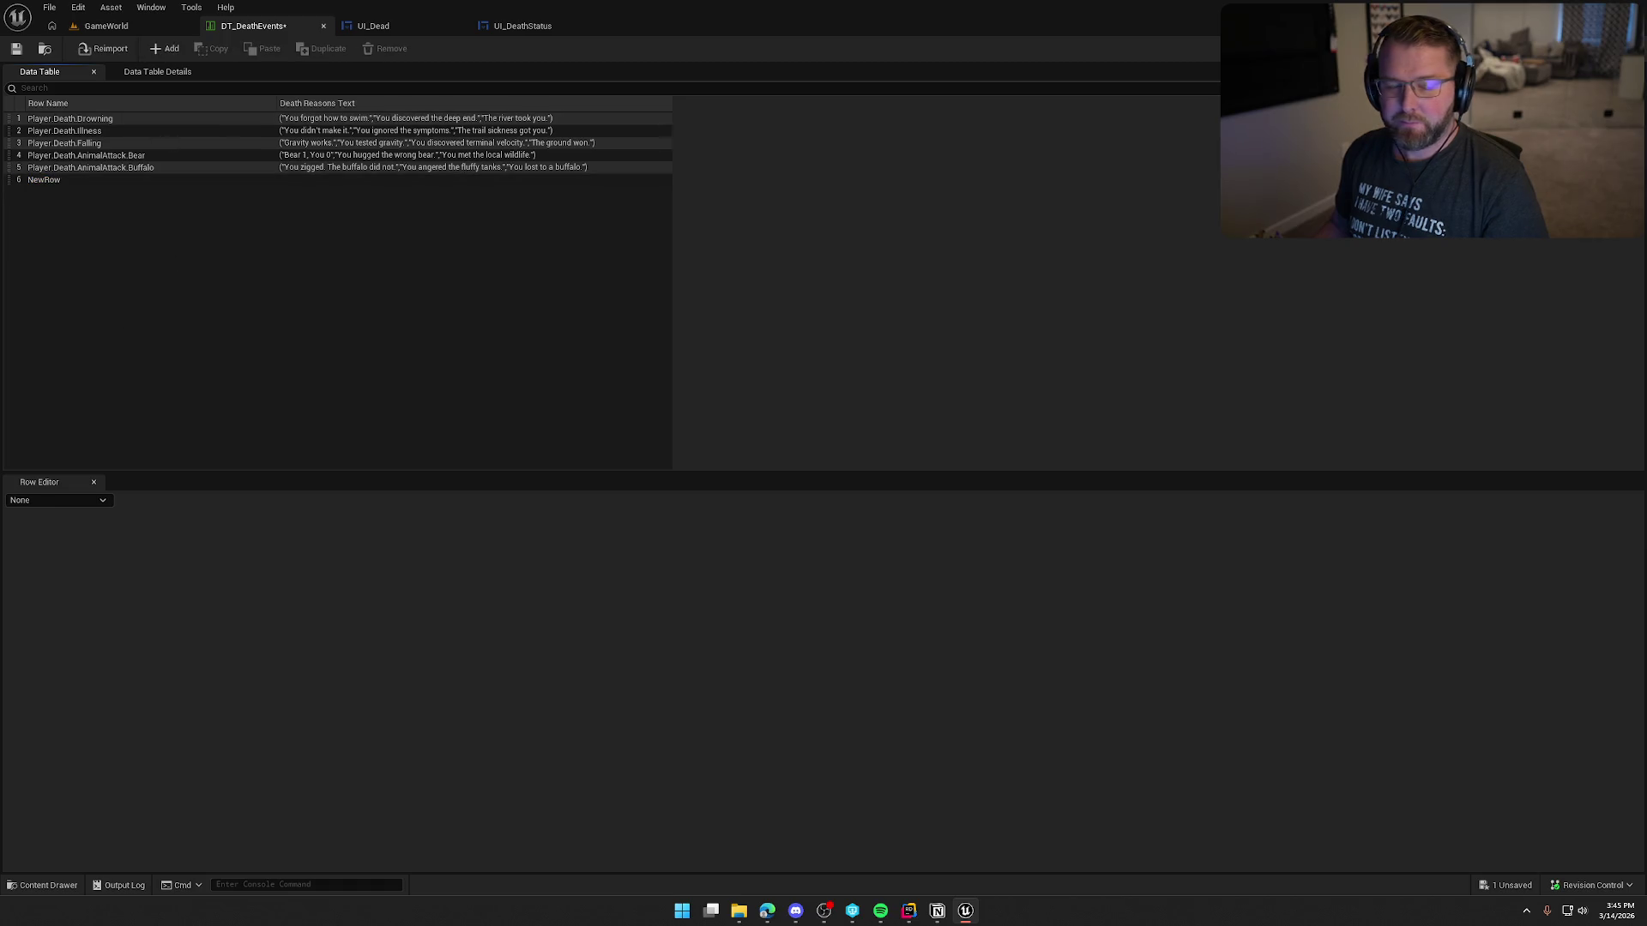
{"action": "mouse_move", "coordinate": [0, 206]}
{"action": "left_mouse_down"}
{"action": "mouse_move", "coordinate": [189, 199]}
{"action": "mouse_move", "coordinate": [300, 167]}
{"action": "left_mouse_up"}
{"action": "double_click", "coordinate": [300, 167]}
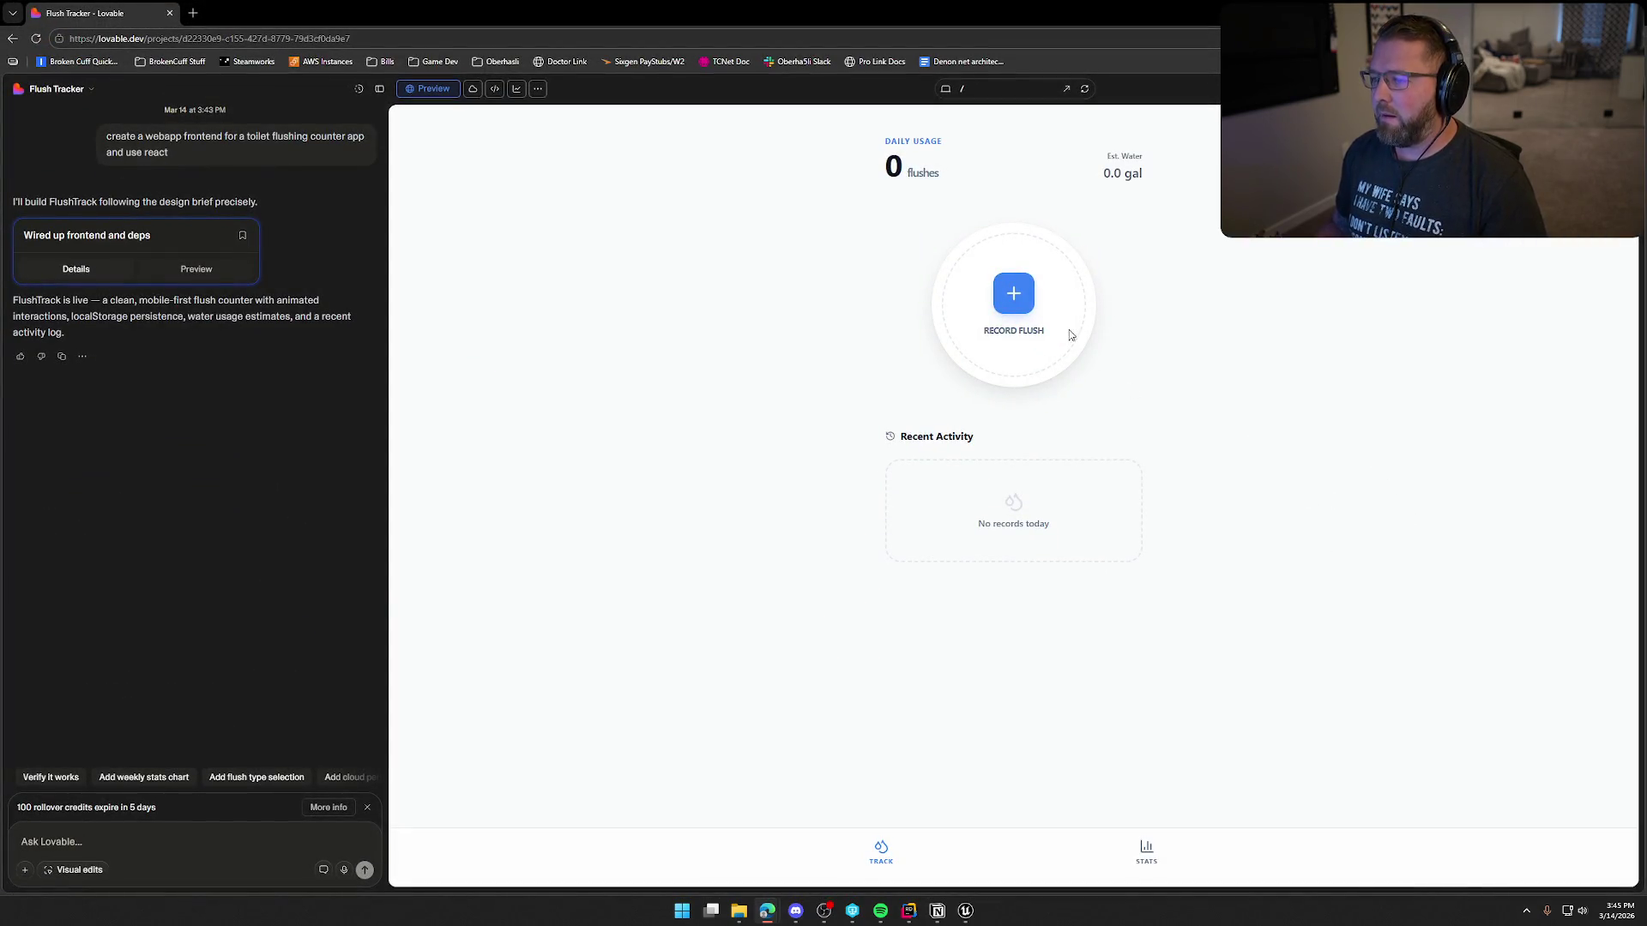
Step: Record three flushes in the FlushTrack preview
{"action": "left_click", "coordinate": [1011, 298]}
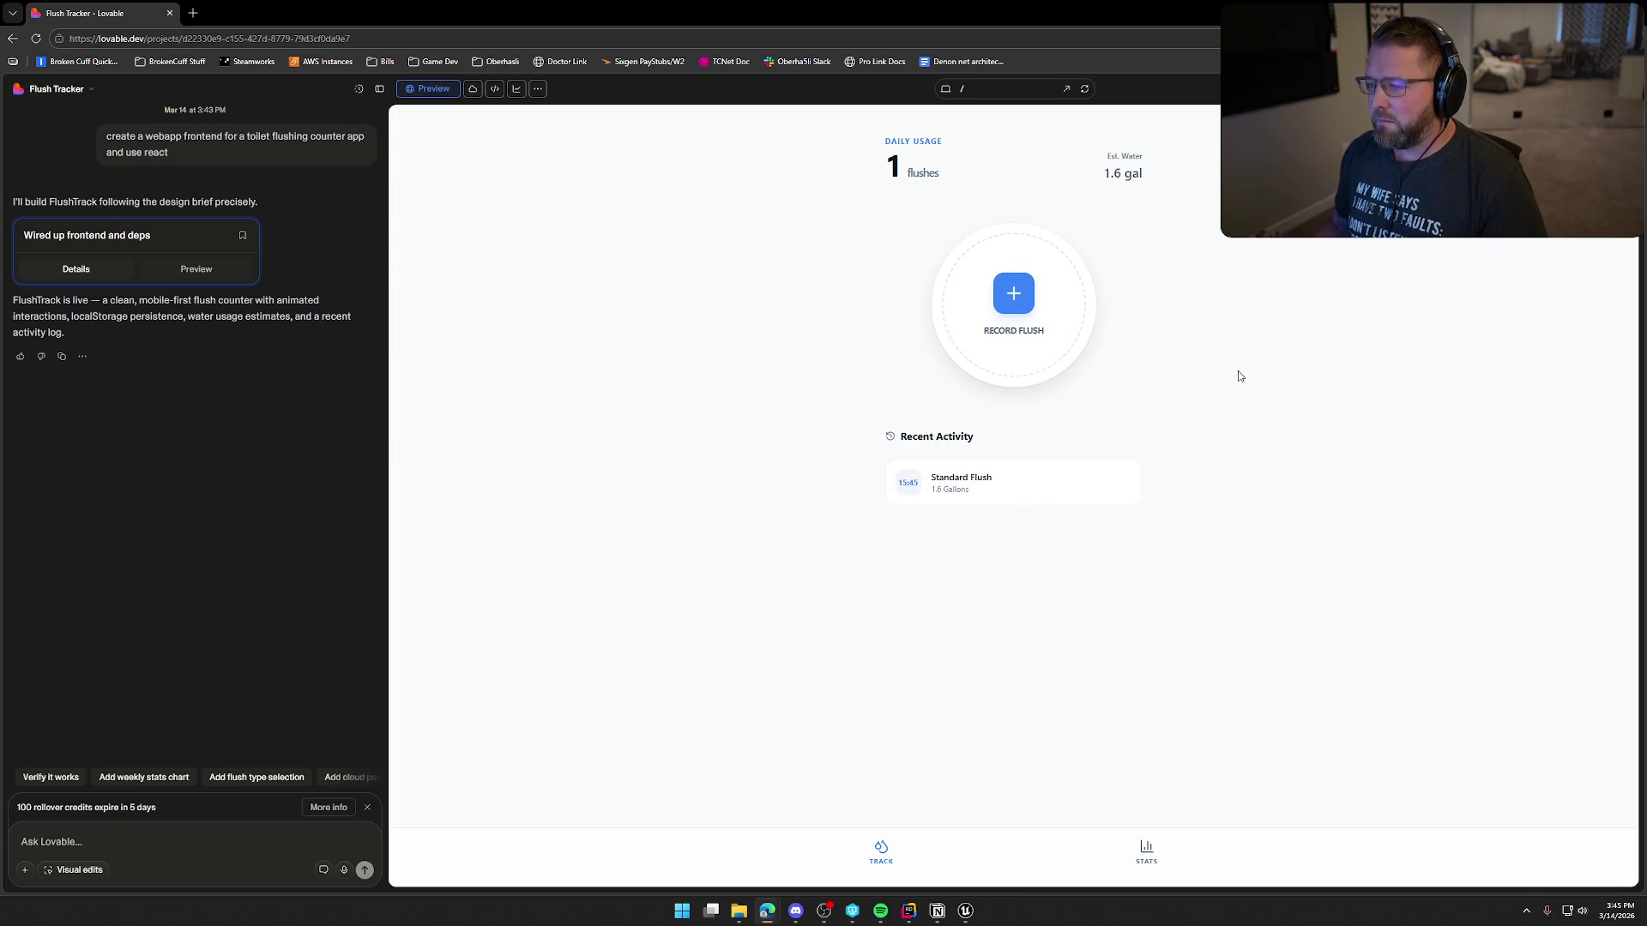
{"action": "left_click", "coordinate": [1006, 307]}
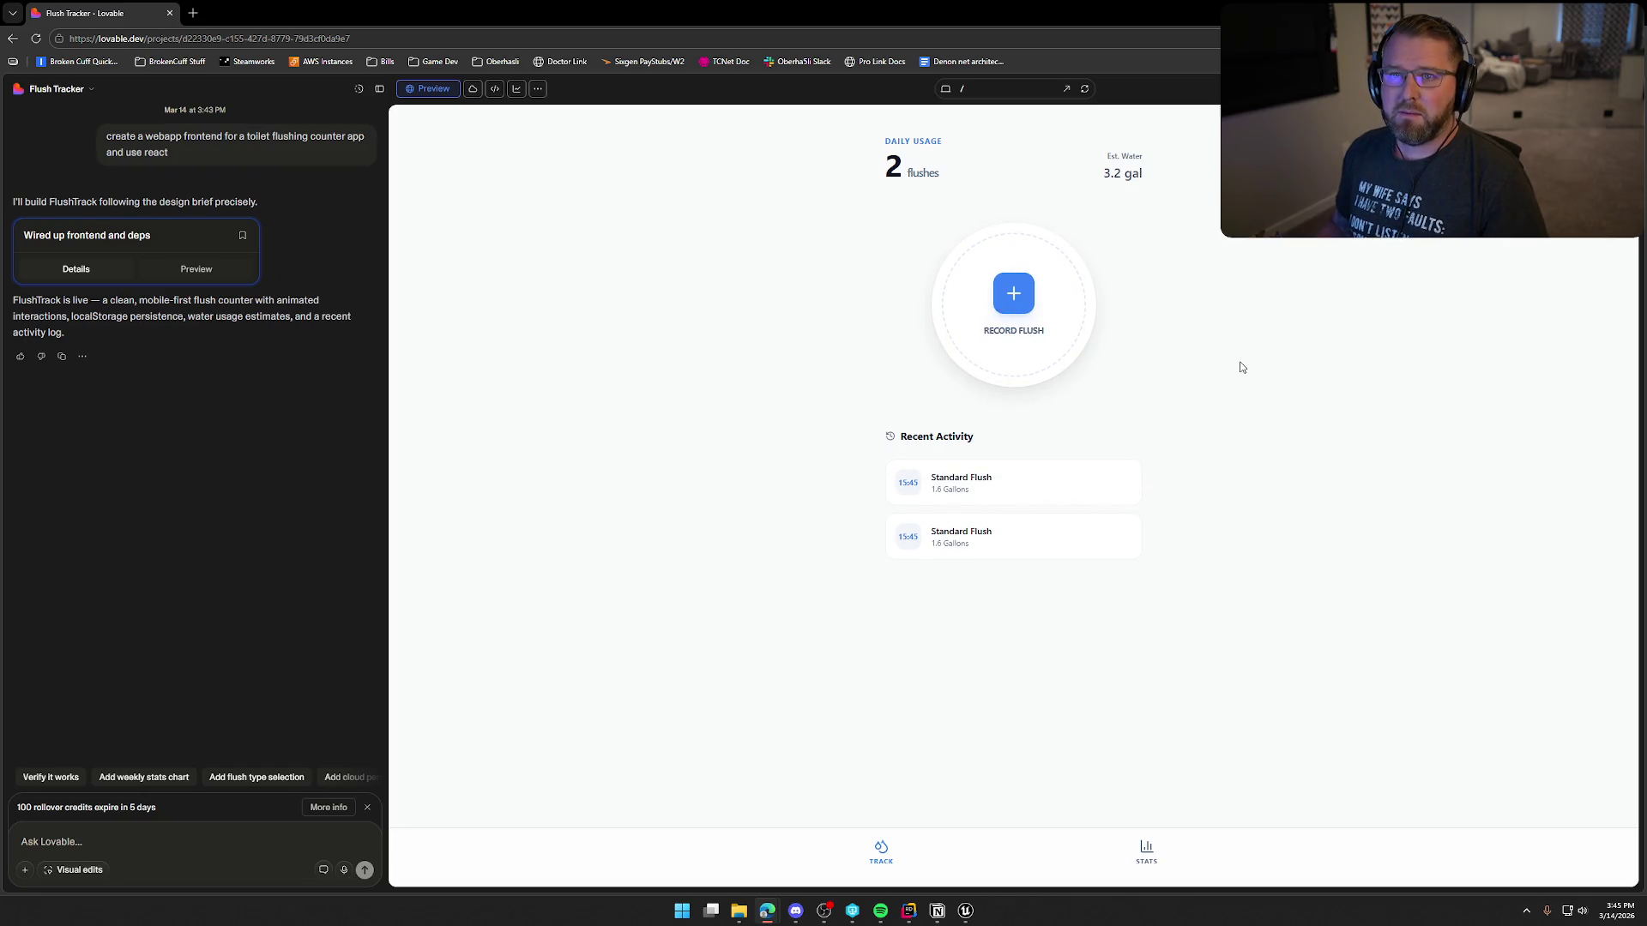
{"action": "left_click", "coordinate": [999, 302]}
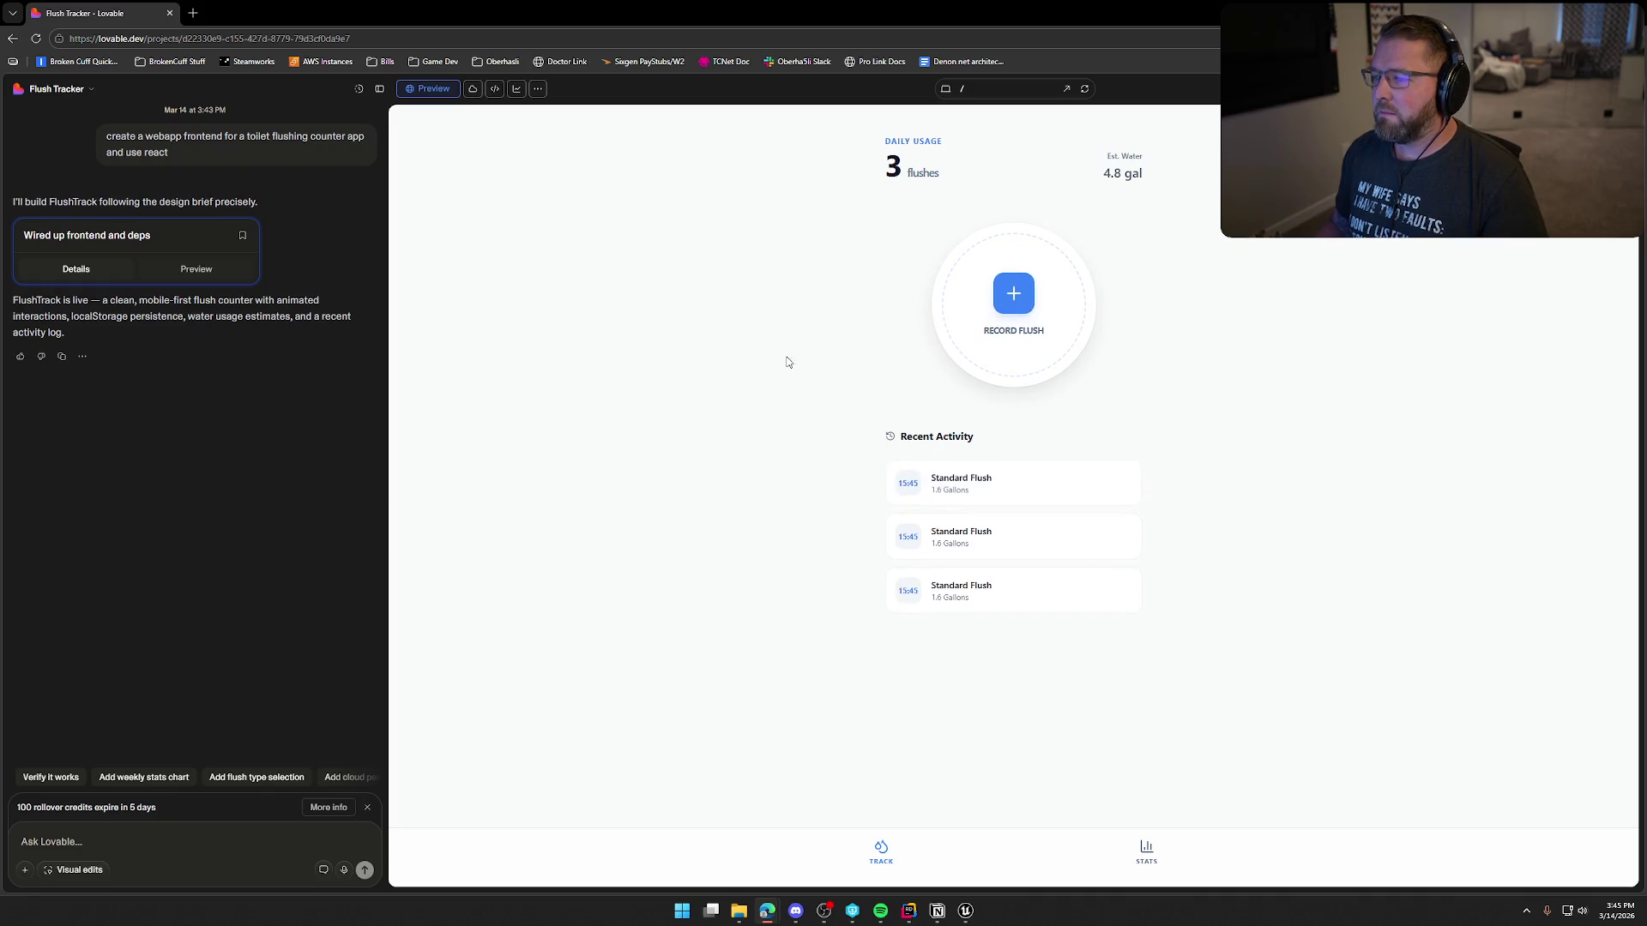
Step: Delete the newest Recent Activity entry and record one more flush, totalling 4.8 gal
{"action": "mouse_move", "coordinate": [974, 494]}
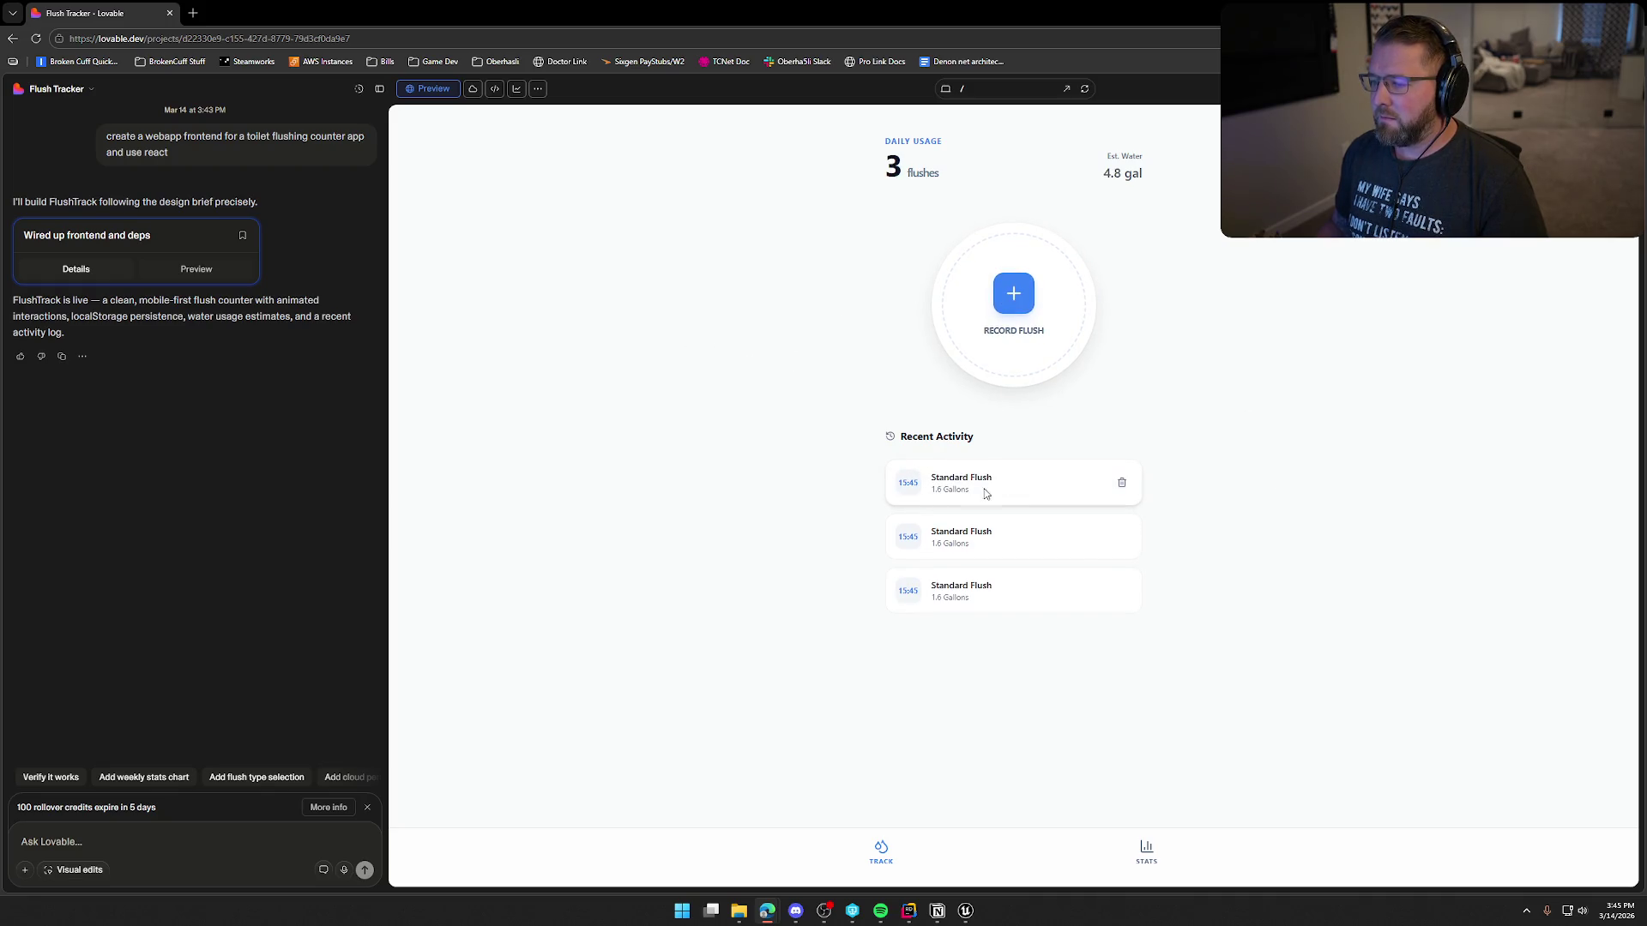
{"action": "left_click", "coordinate": [1121, 483]}
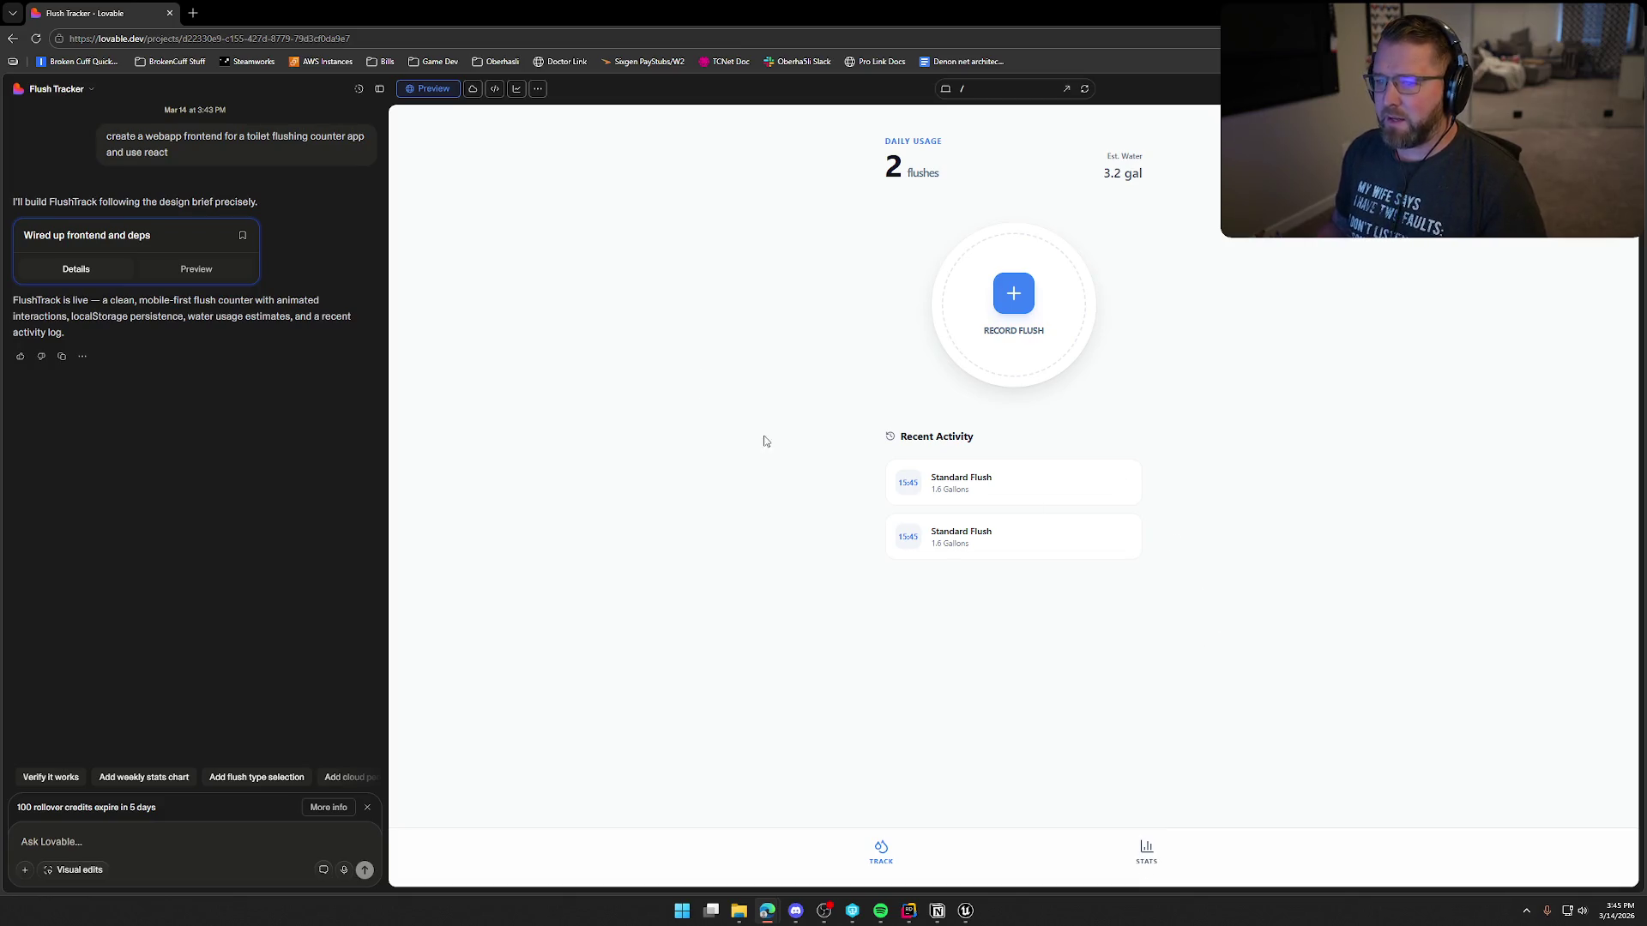
{"action": "left_click", "coordinate": [1014, 302]}
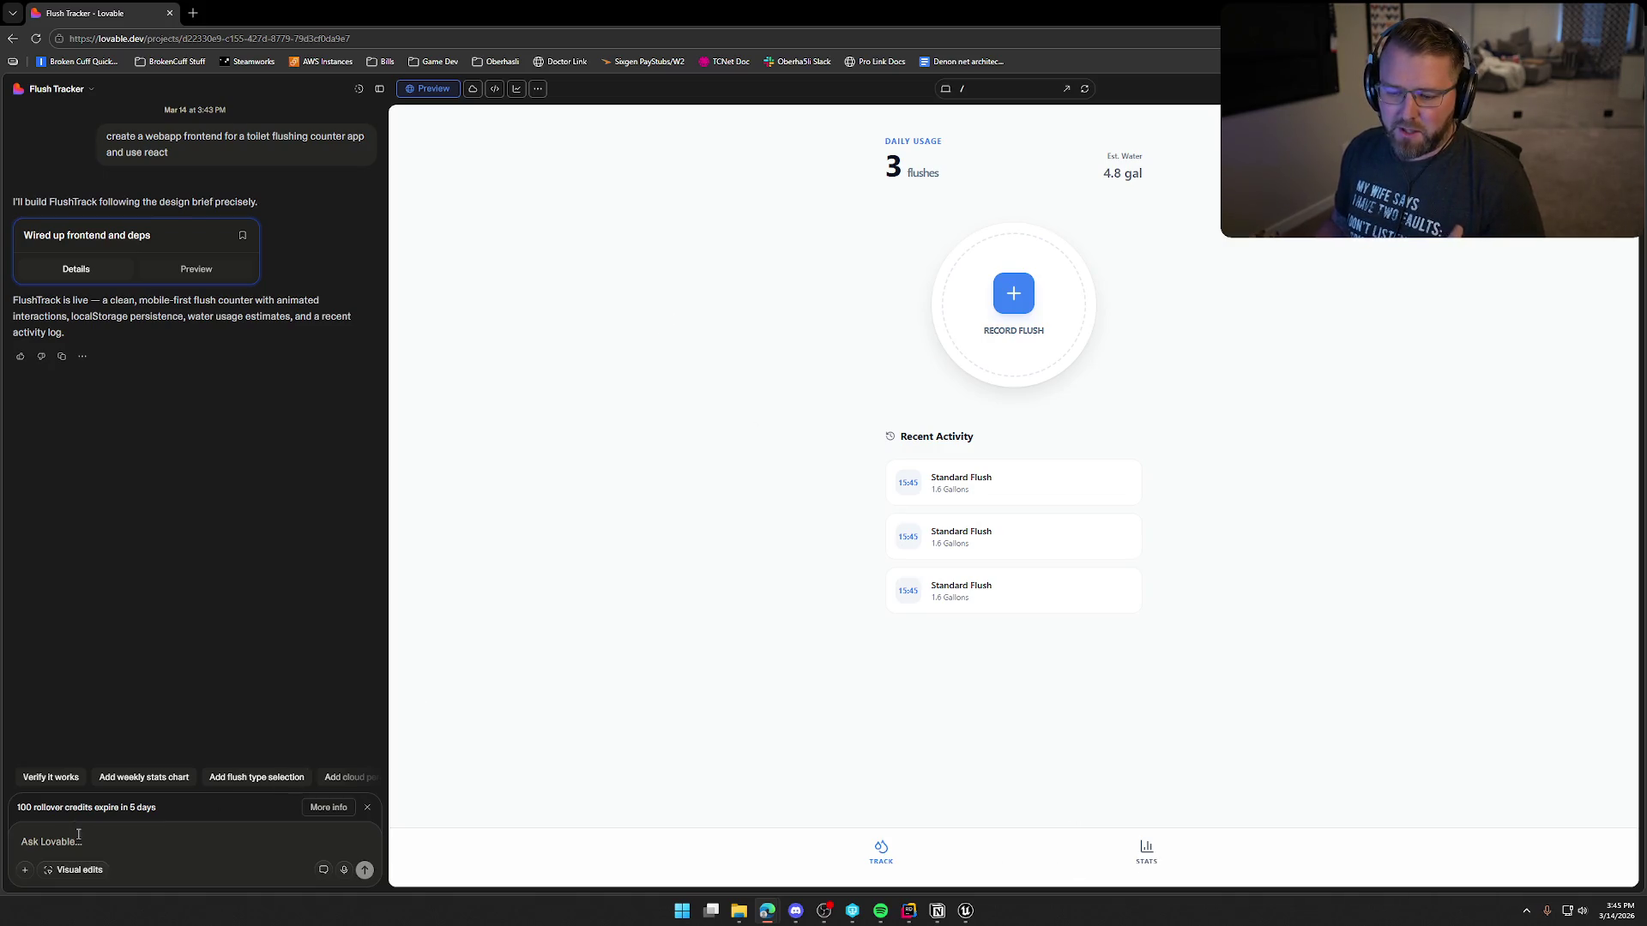
{"action": "mouse_move", "coordinate": [996, 464]}
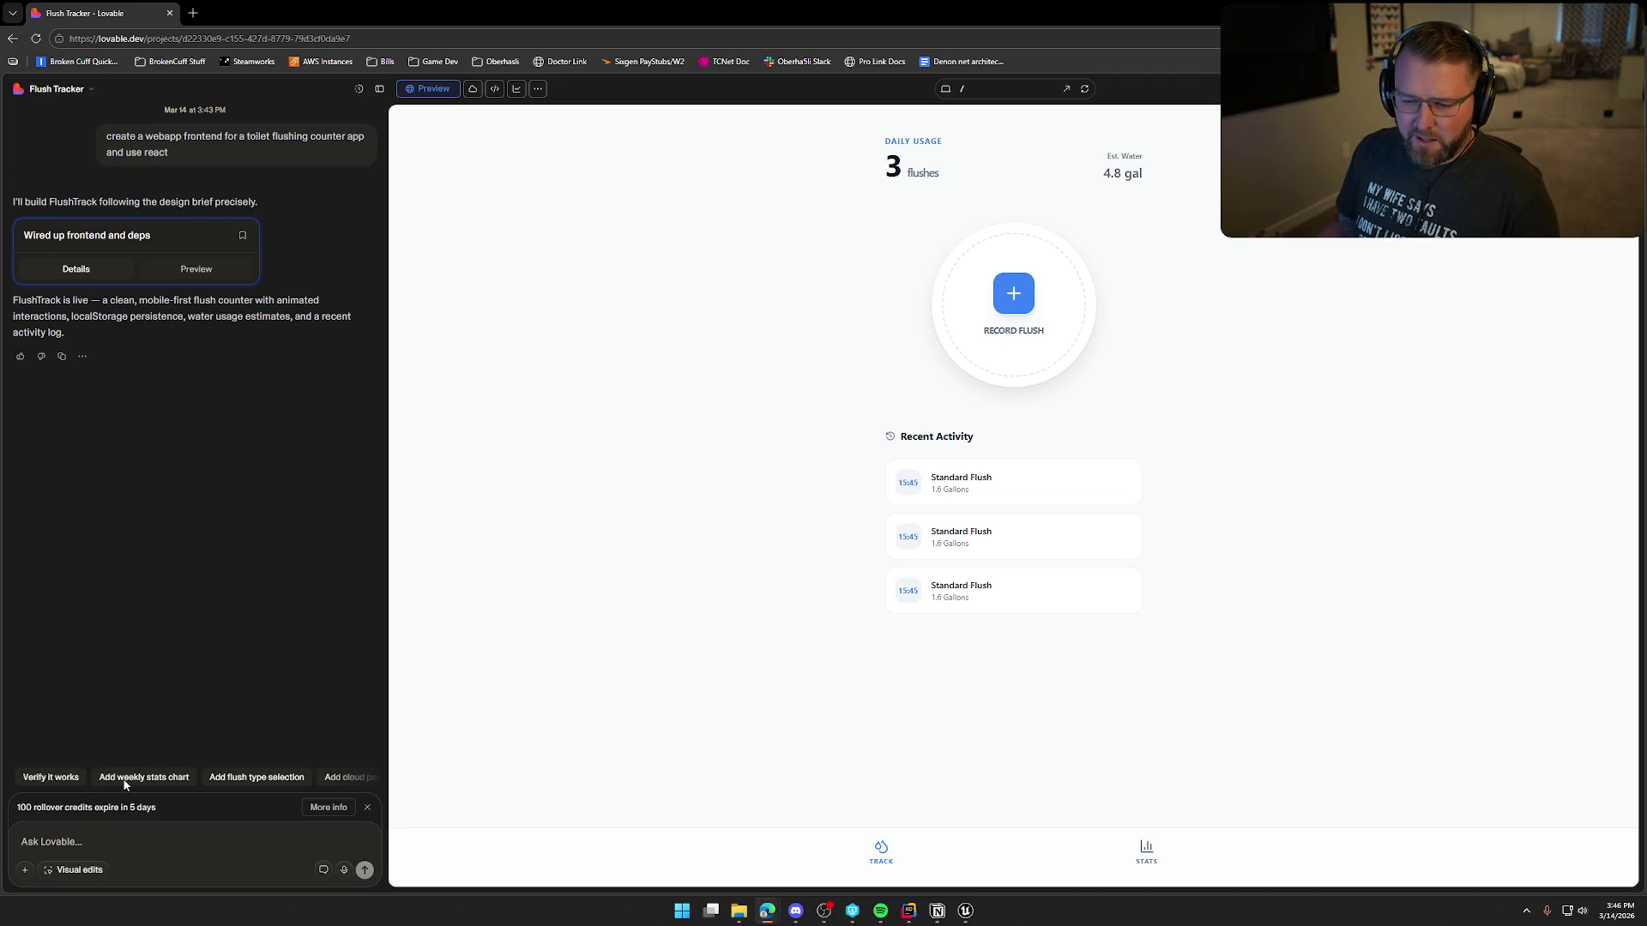
{"action": "left_click", "coordinate": [256, 777]}
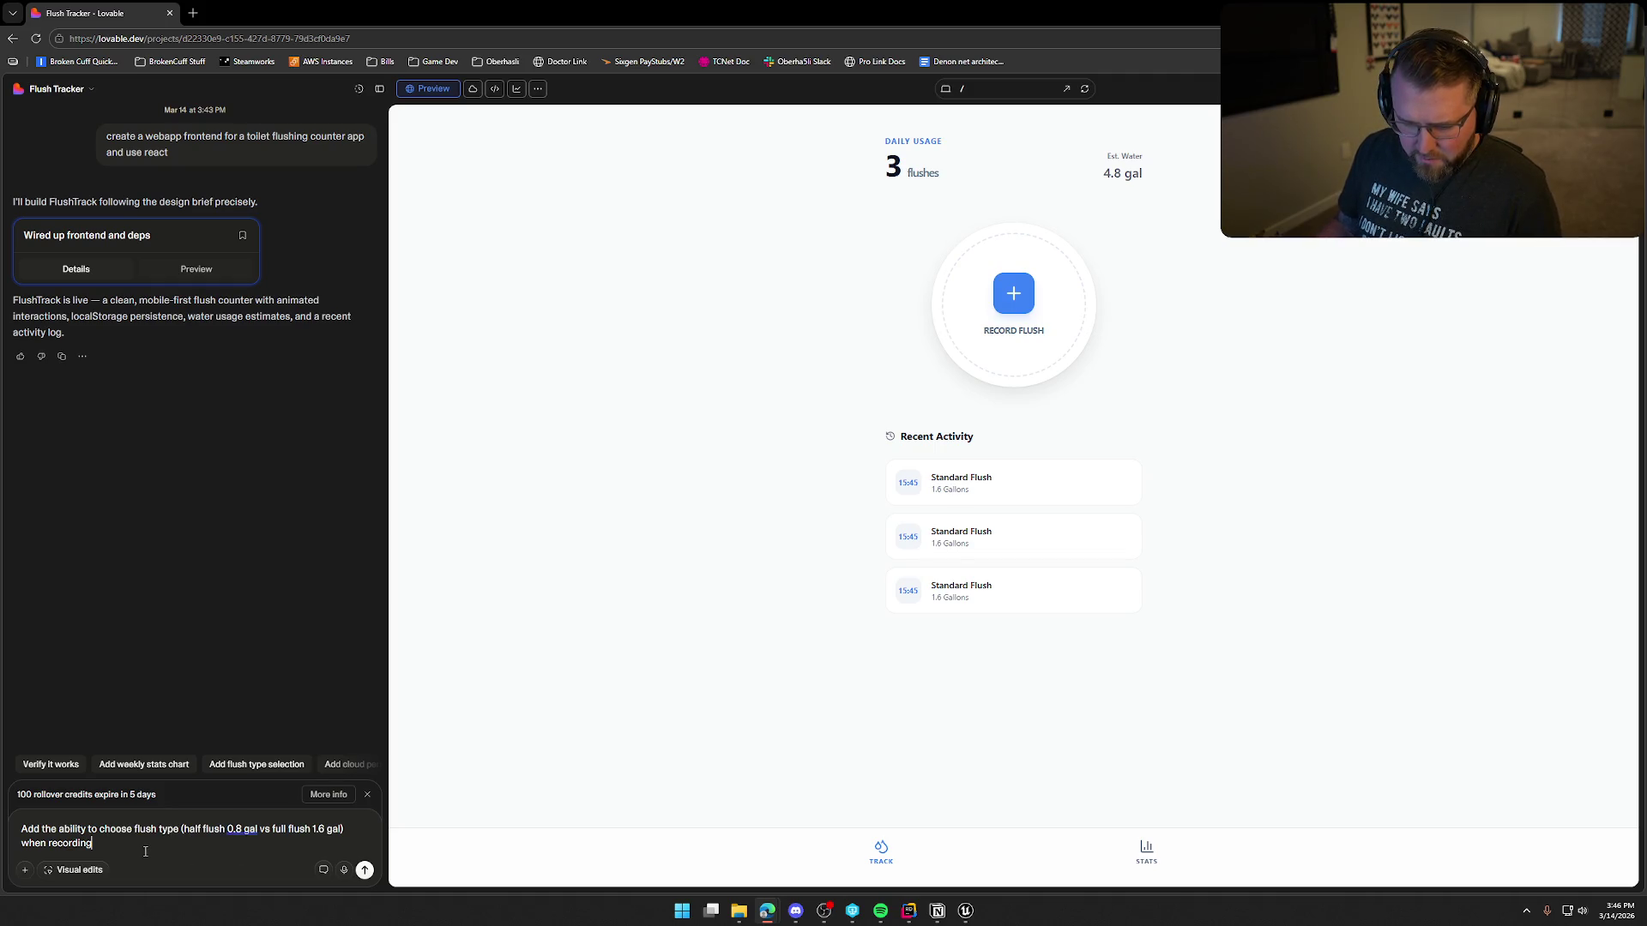
Step: Send Lovable the 'Add flush type selection' suggestion for Half Flush (0.8 gal) and Full Flush (1.6 gal)
{"action": "left_click", "coordinate": [141, 763]}
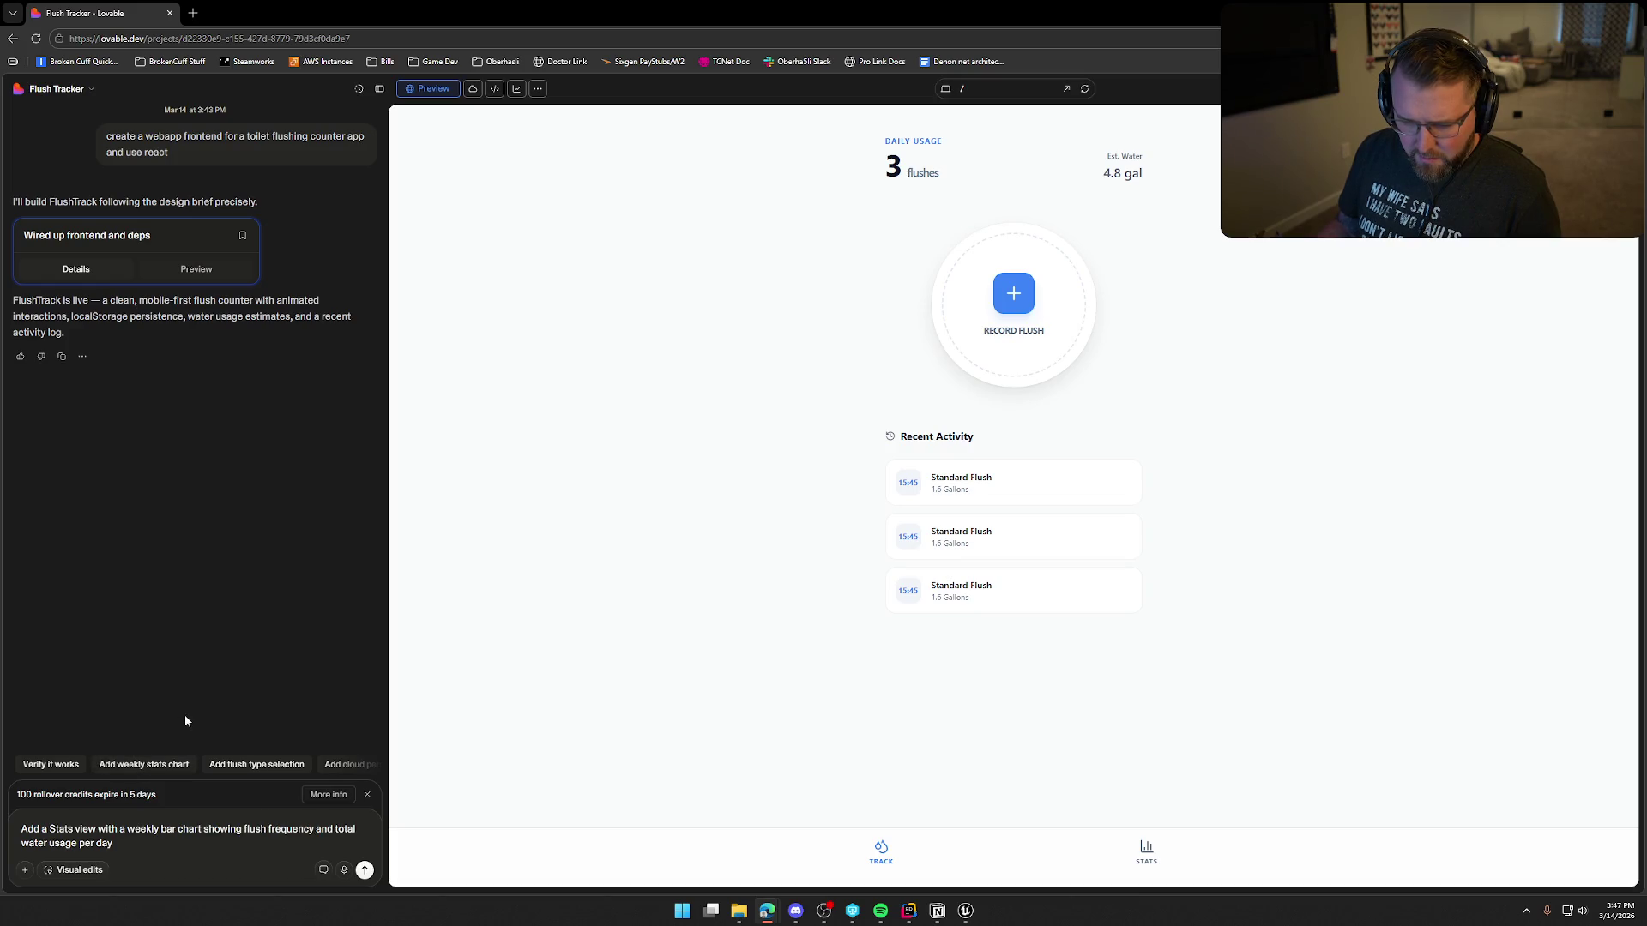
{"action": "left_click", "coordinate": [256, 764]}
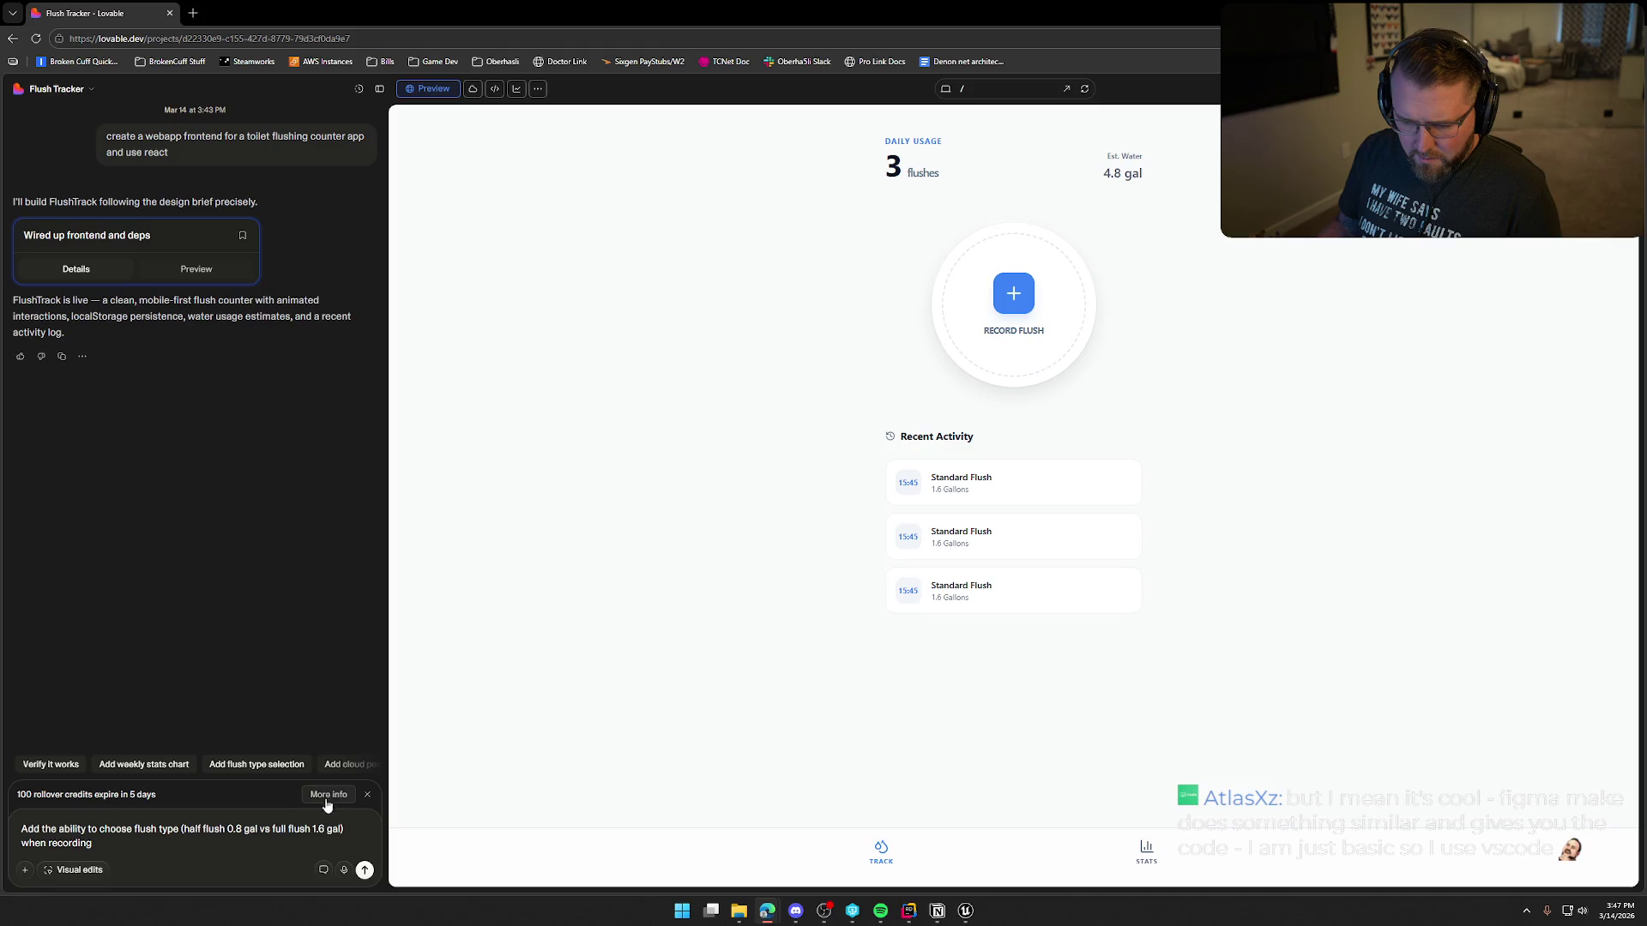
{"action": "left_click", "coordinate": [365, 869]}
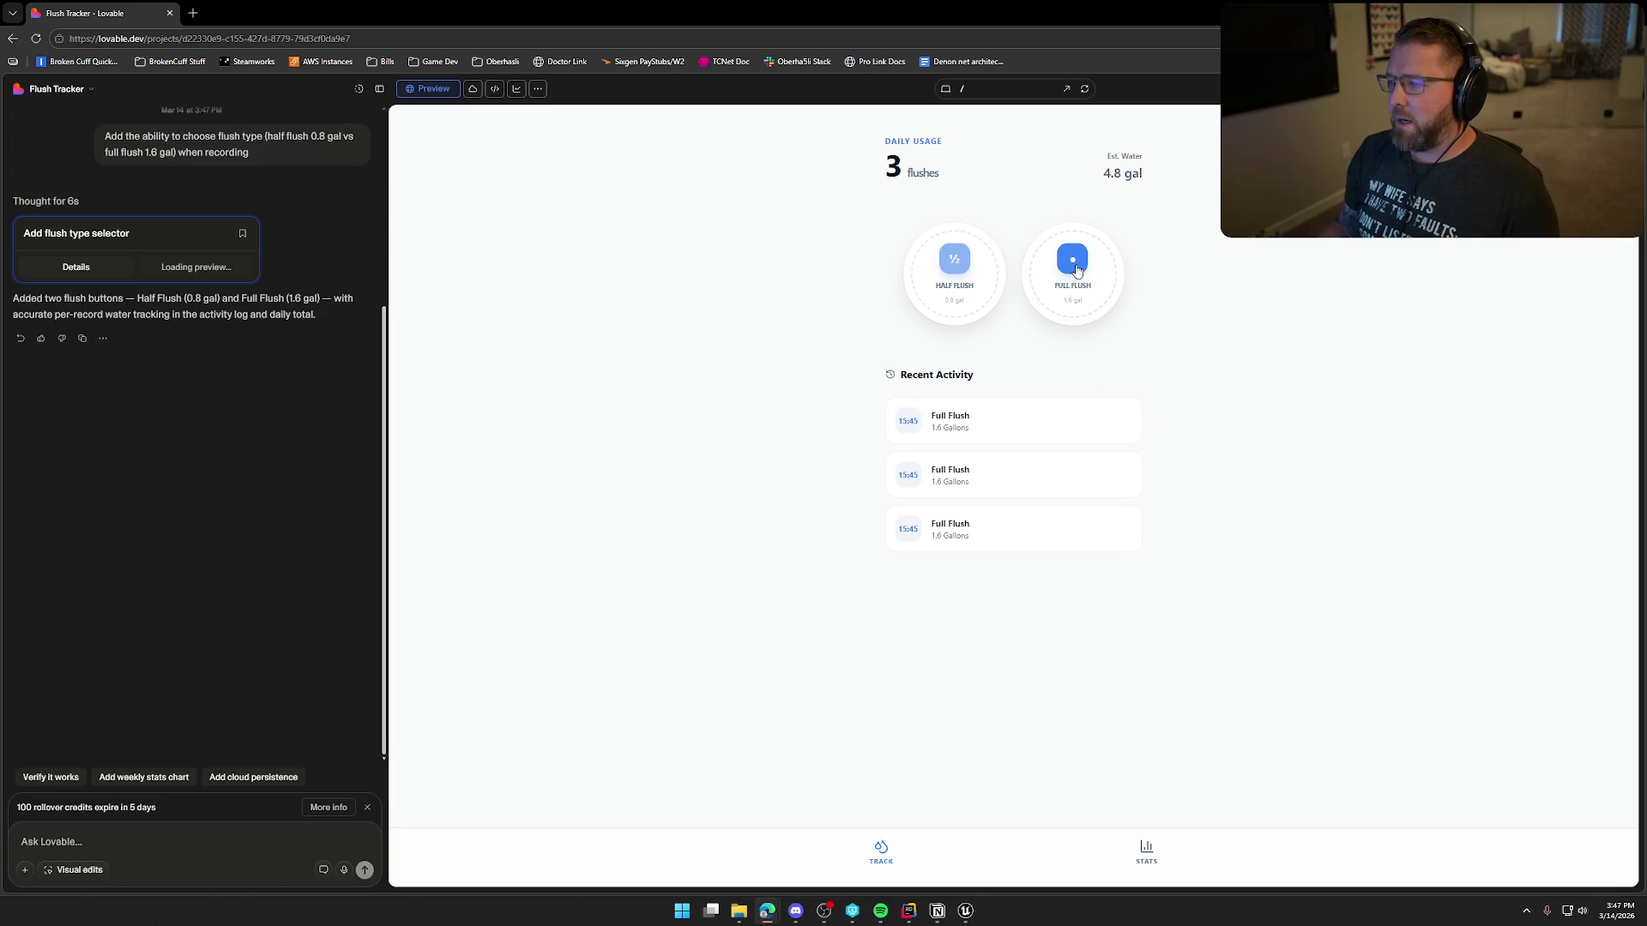
Step: Log one Half Flush and one Full Flush, then send the 'Add weekly stats chart' request
{"action": "left_click", "coordinate": [958, 262]}
{"action": "left_click", "coordinate": [1072, 262]}
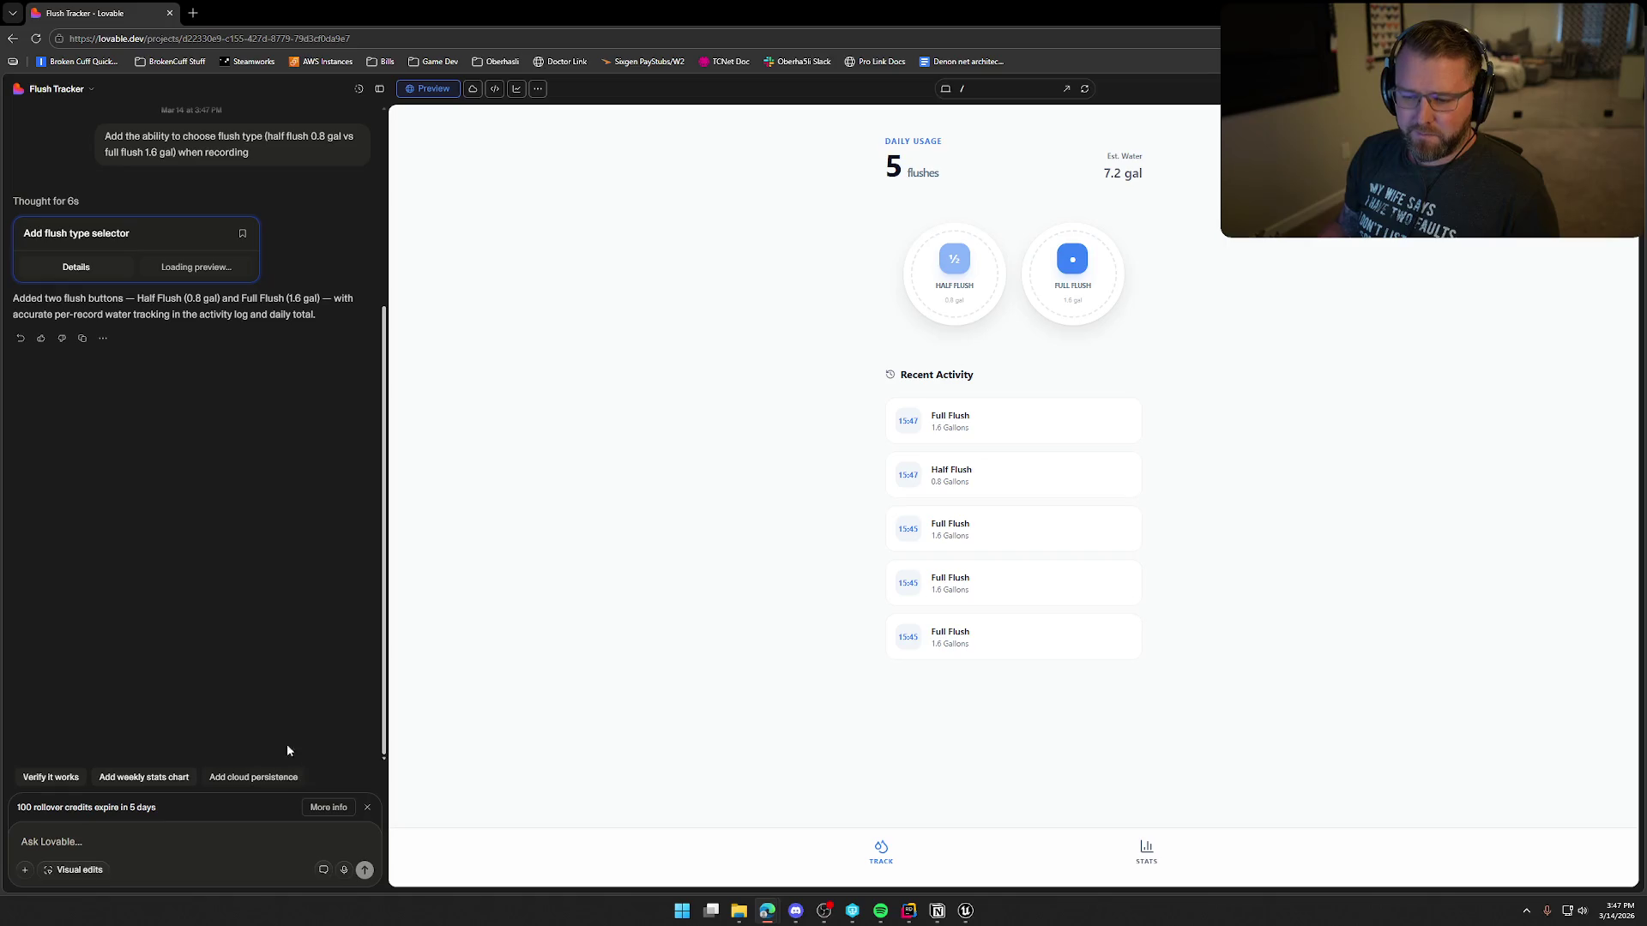
{"action": "left_click", "coordinate": [151, 779]}
{"action": "left_click", "coordinate": [363, 871]}
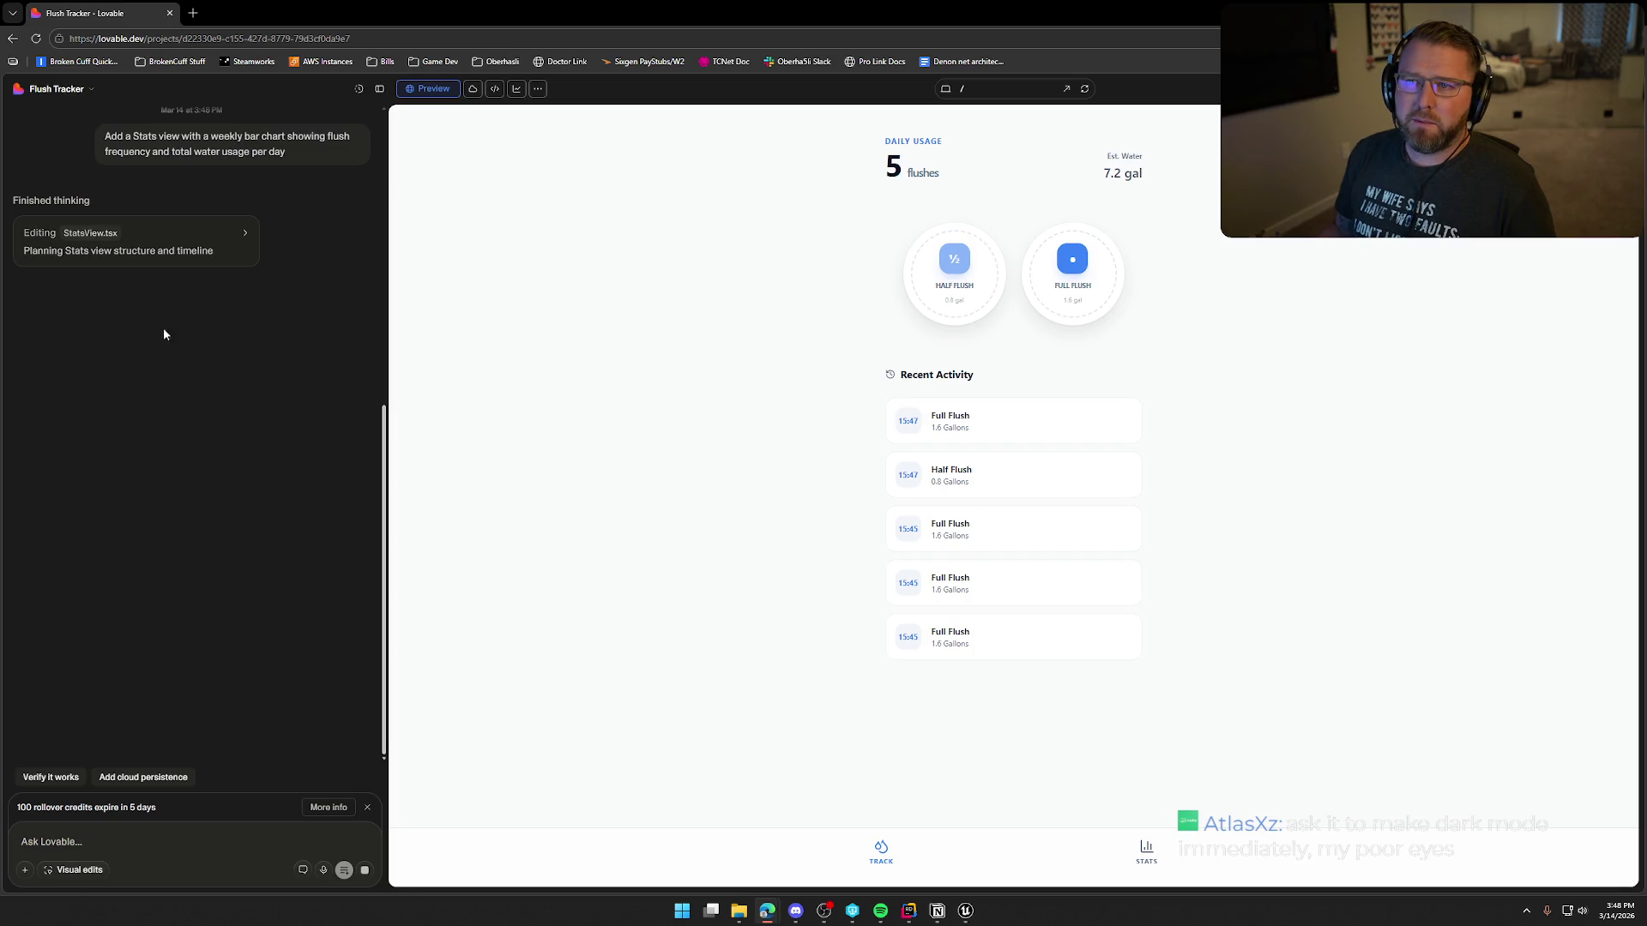
Step: Send Lovable the request 'can you also add a dark mode, this is too bright...'
{"action": "left_click", "coordinate": [117, 831]}
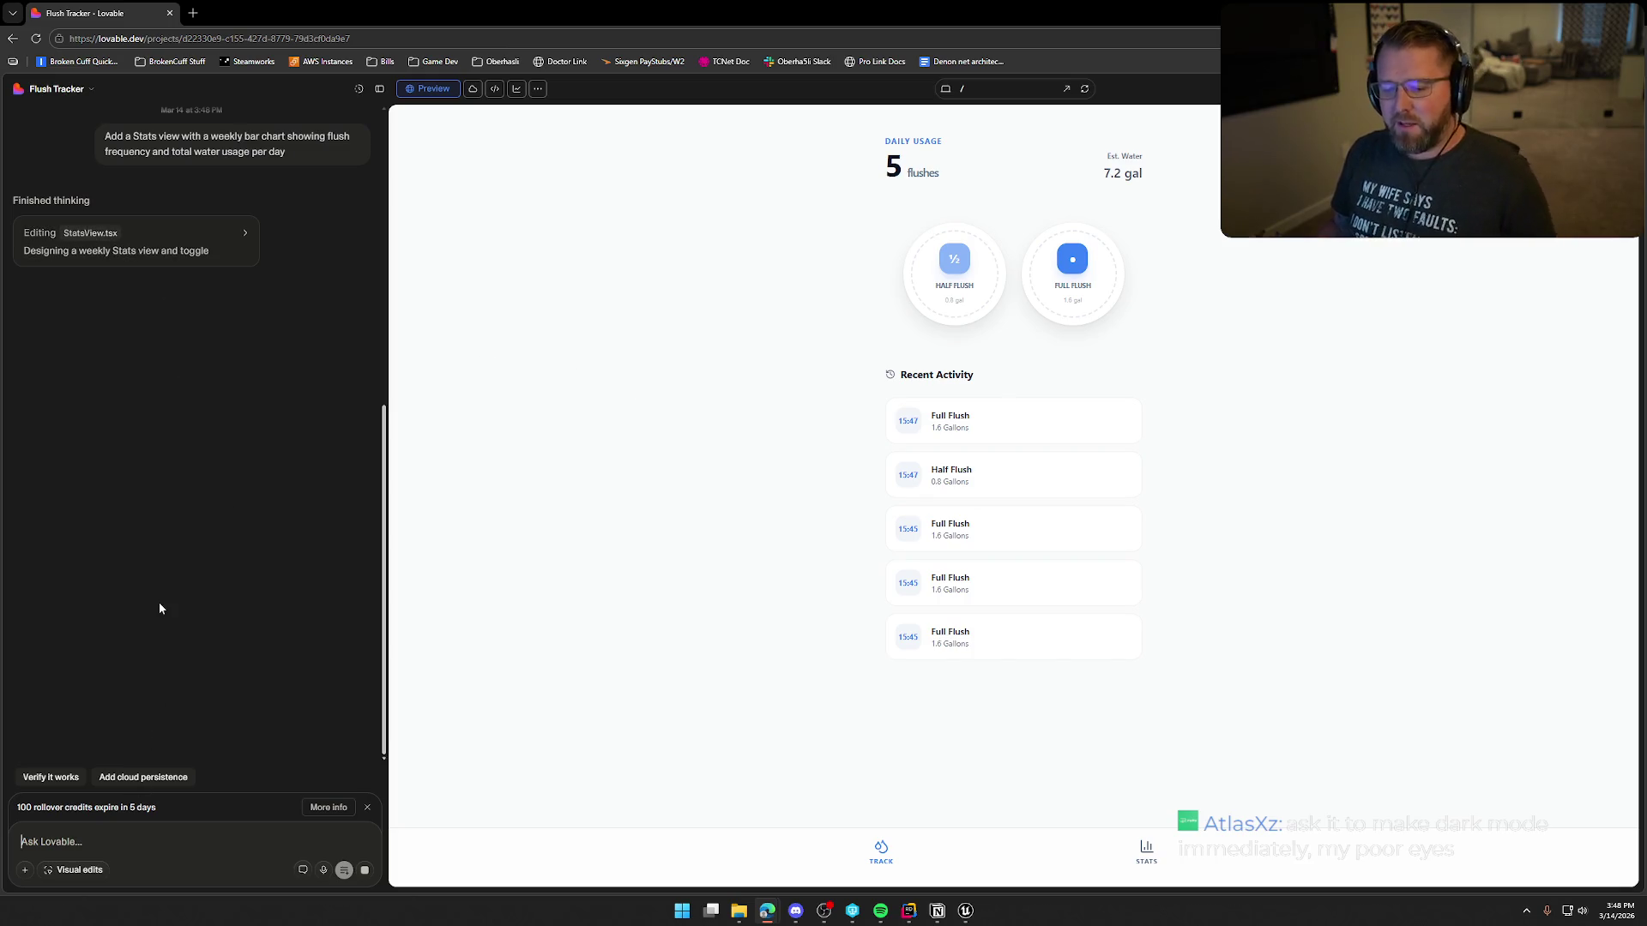
{"action": "type", "text": "can you also add a dark mo"}
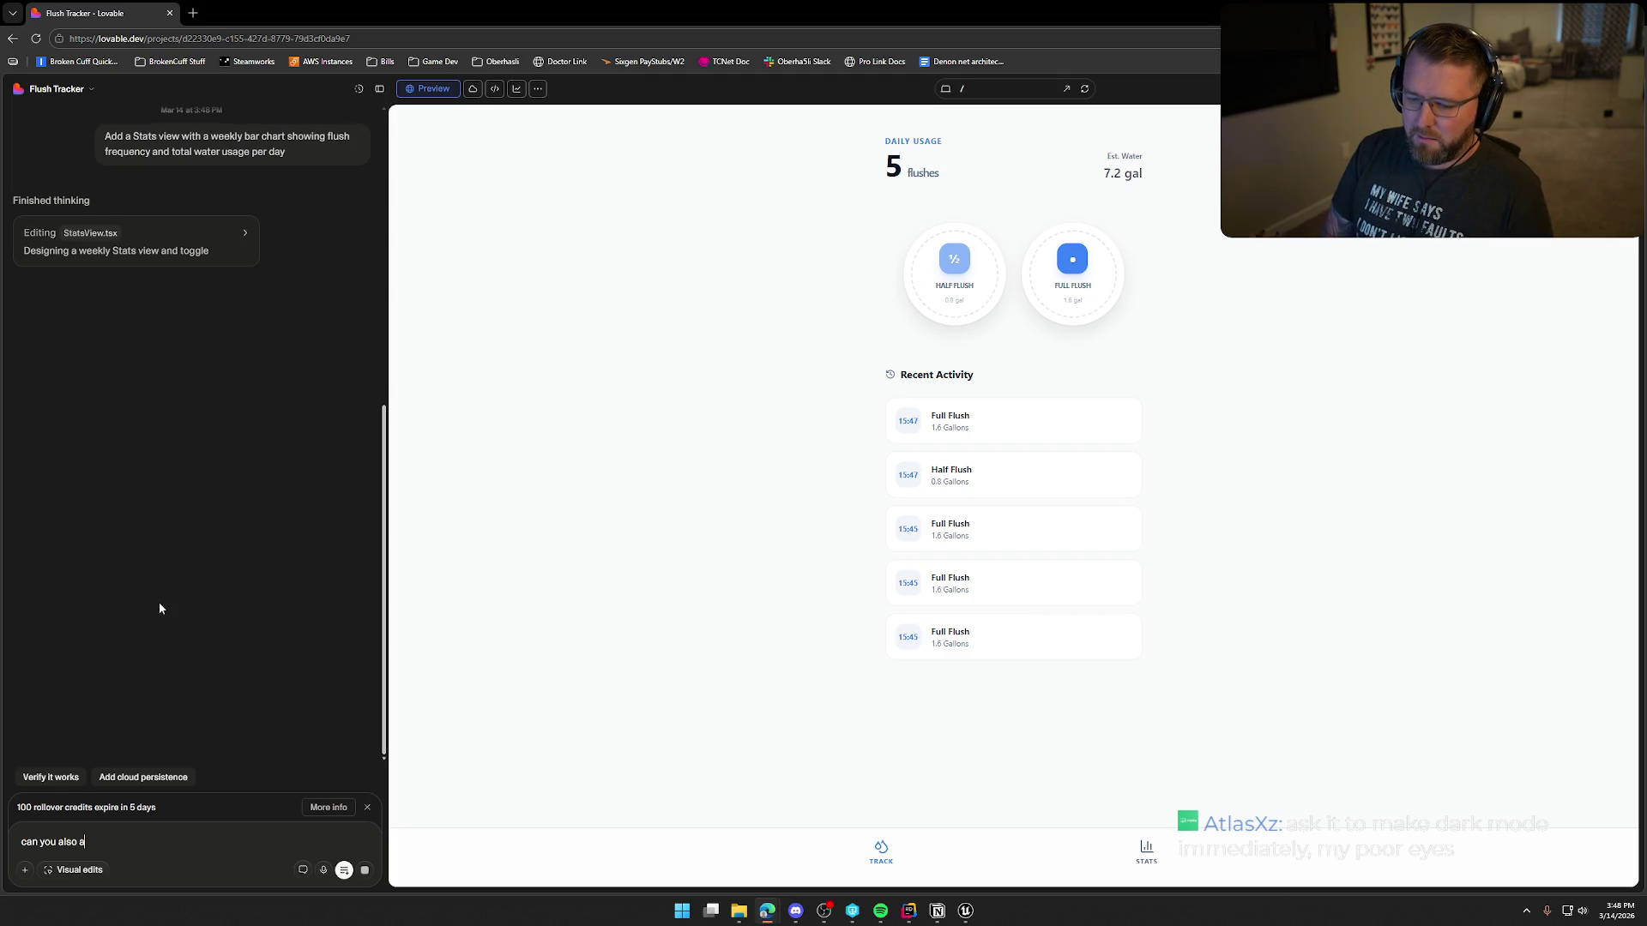
{"action": "type", "text": "de, "}
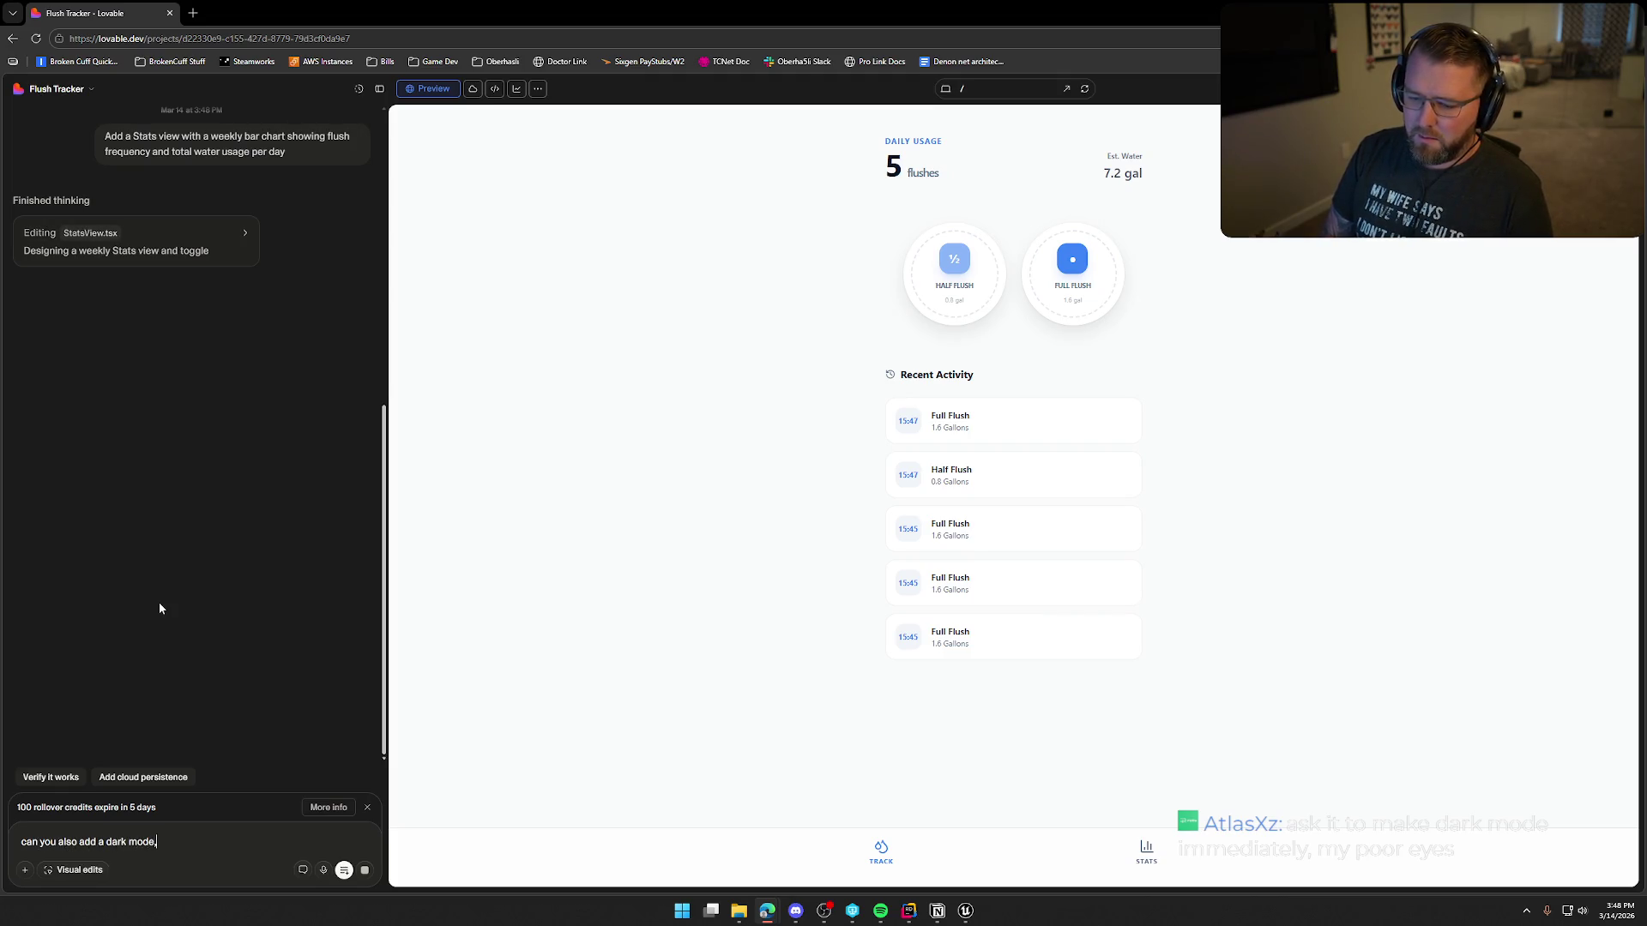
{"action": "key", "text": "BackSpace"}
{"action": "key", "text": "BackSpace"}
{"action": "type", "text": " this i"}
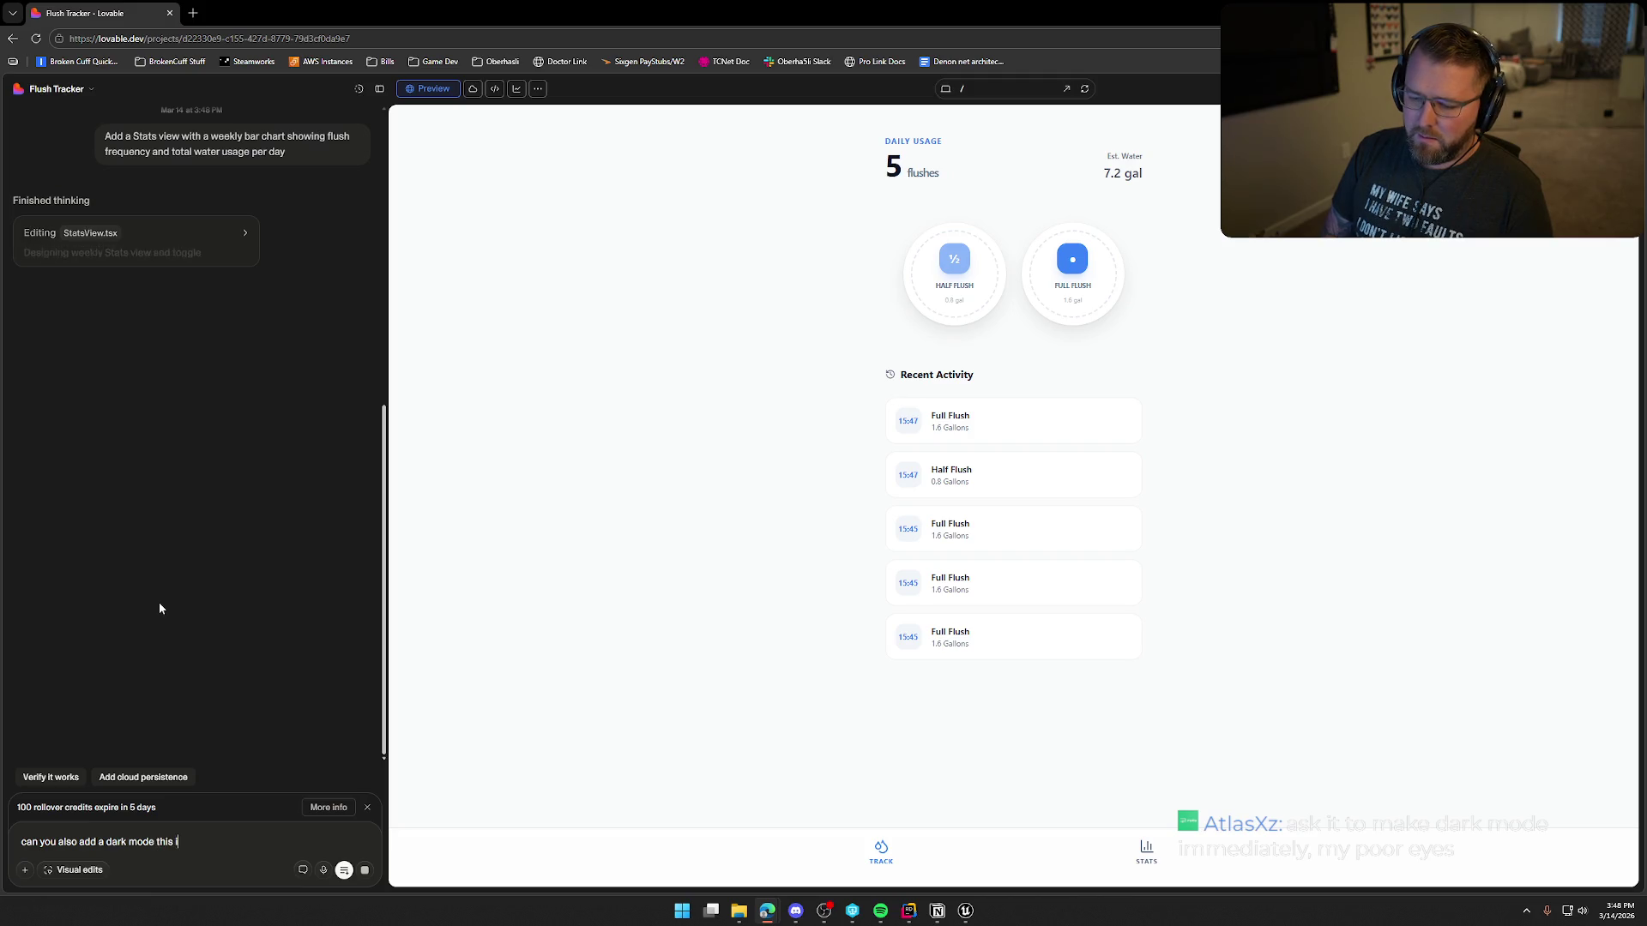
{"action": "type", "text": "s too bright..."}
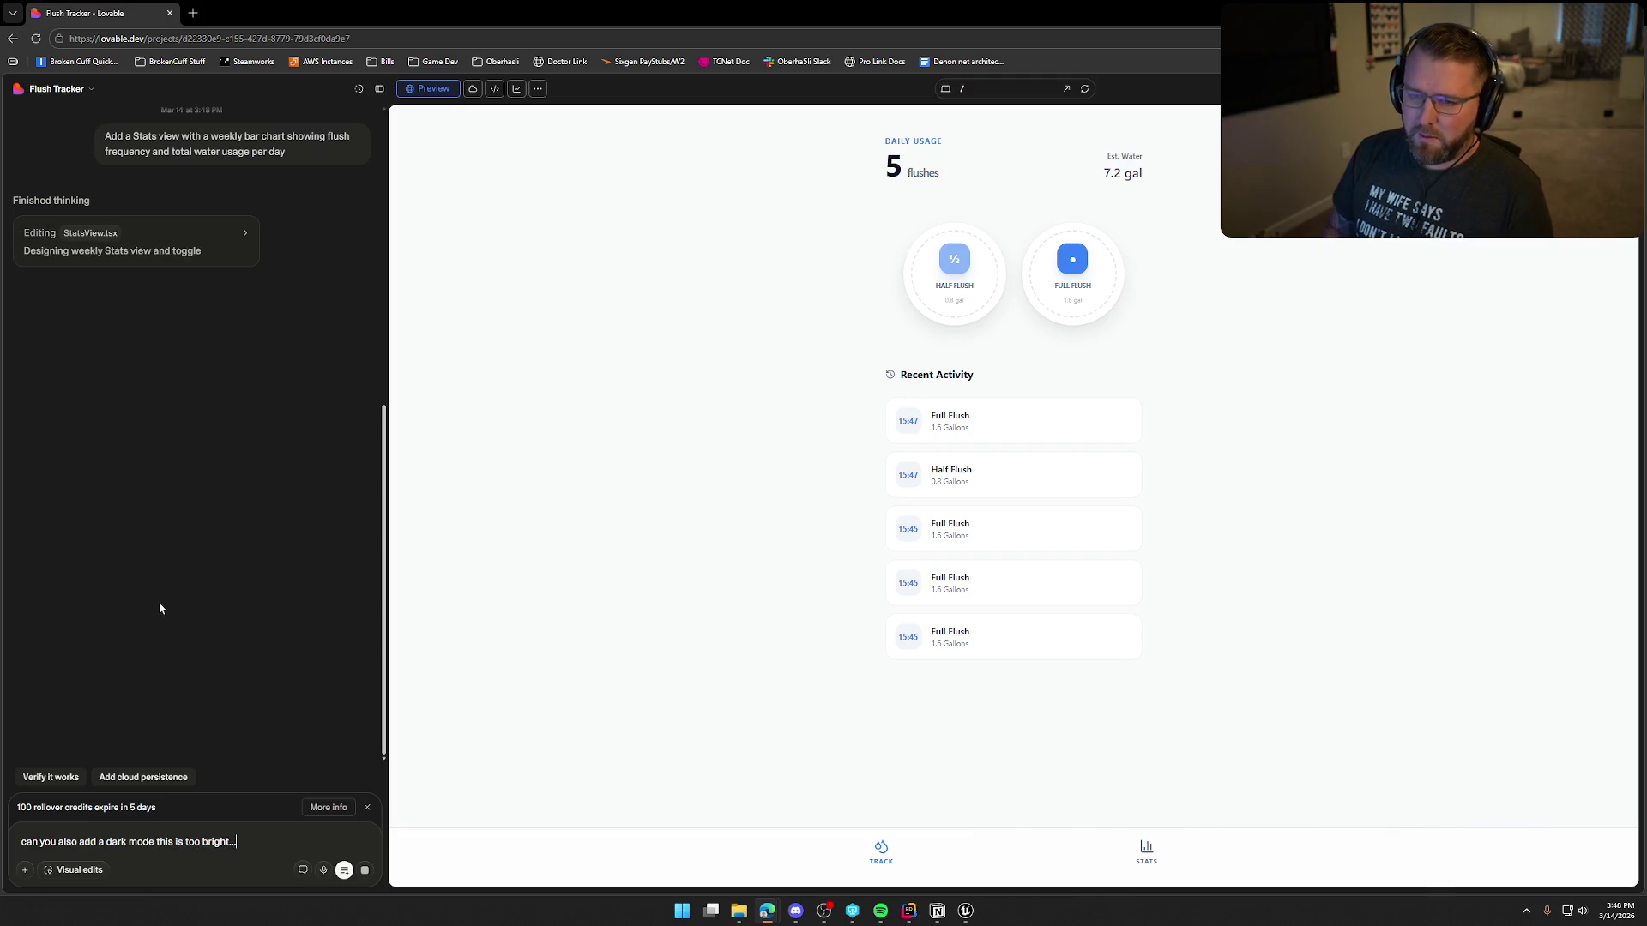
{"action": "key", "text": "Return"}
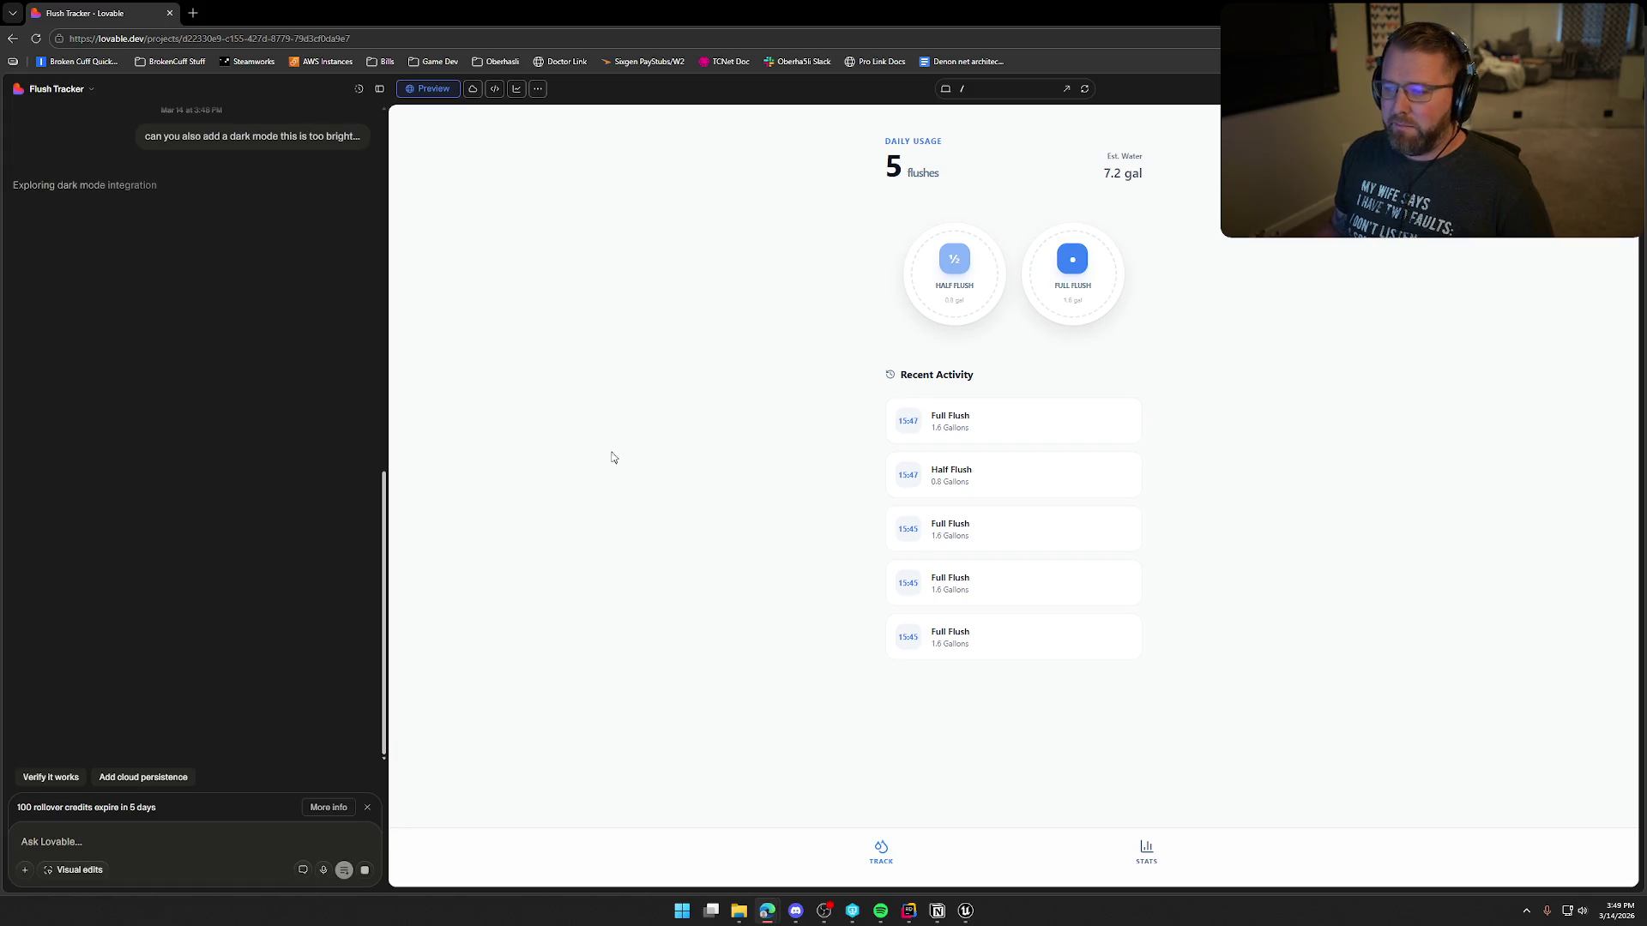
Step: Browse the STATS and TRACK pages of the dark-mode preview, then maximize the browser
{"action": "left_click", "coordinate": [1145, 851]}
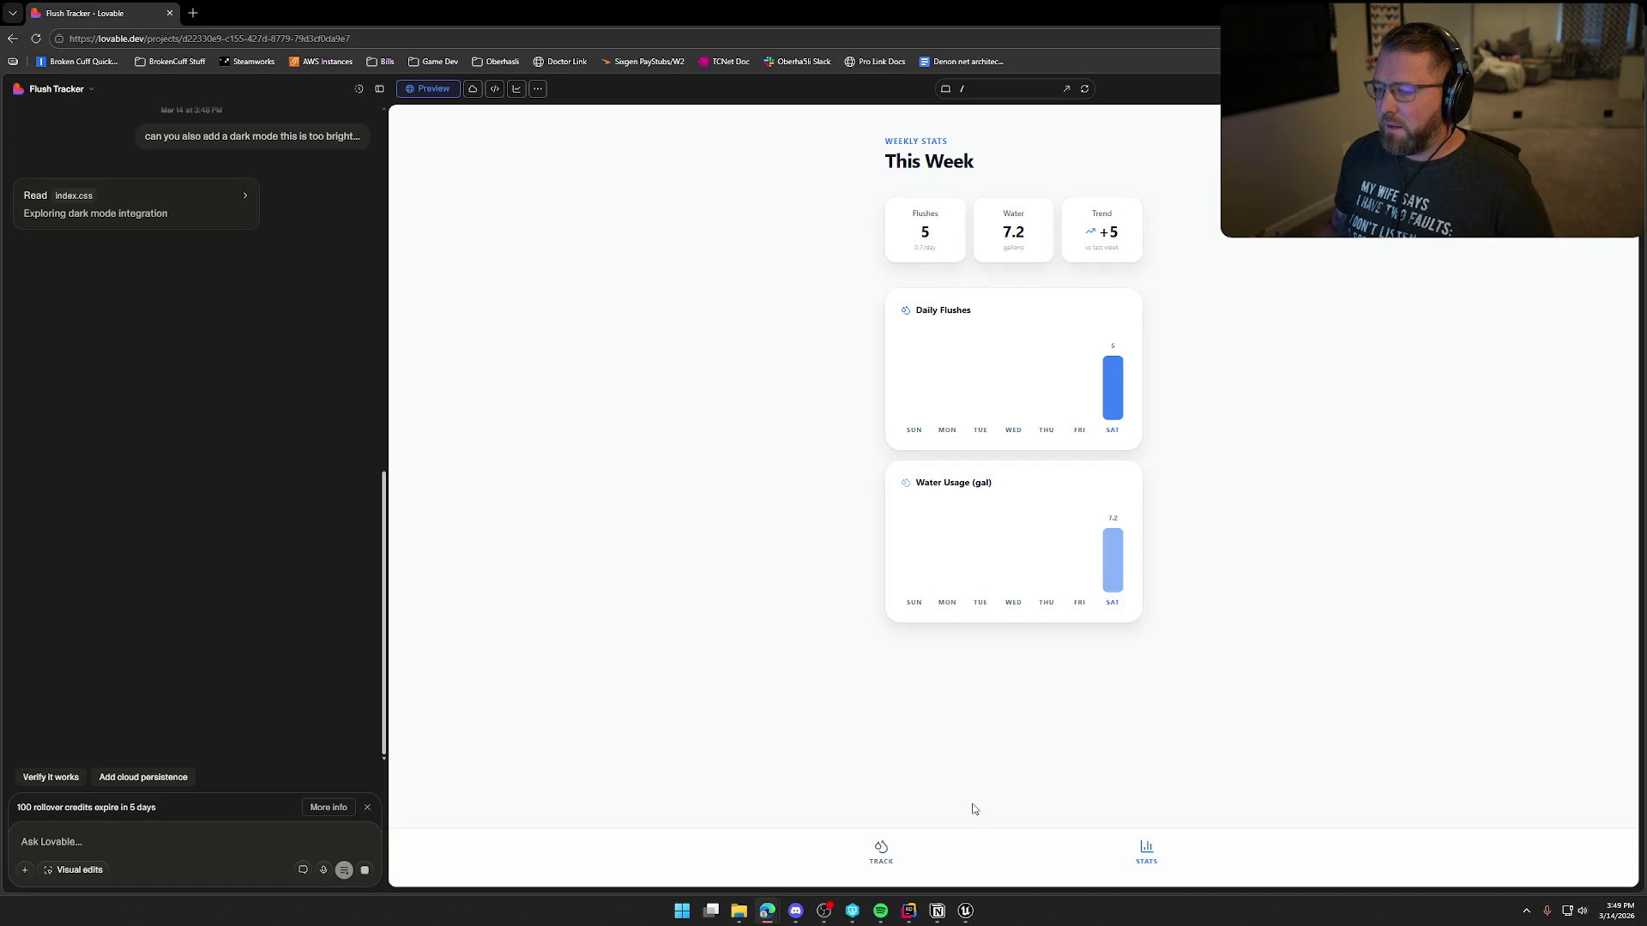
{"action": "left_click", "coordinate": [881, 851]}
{"action": "left_click", "coordinate": [1149, 858]}
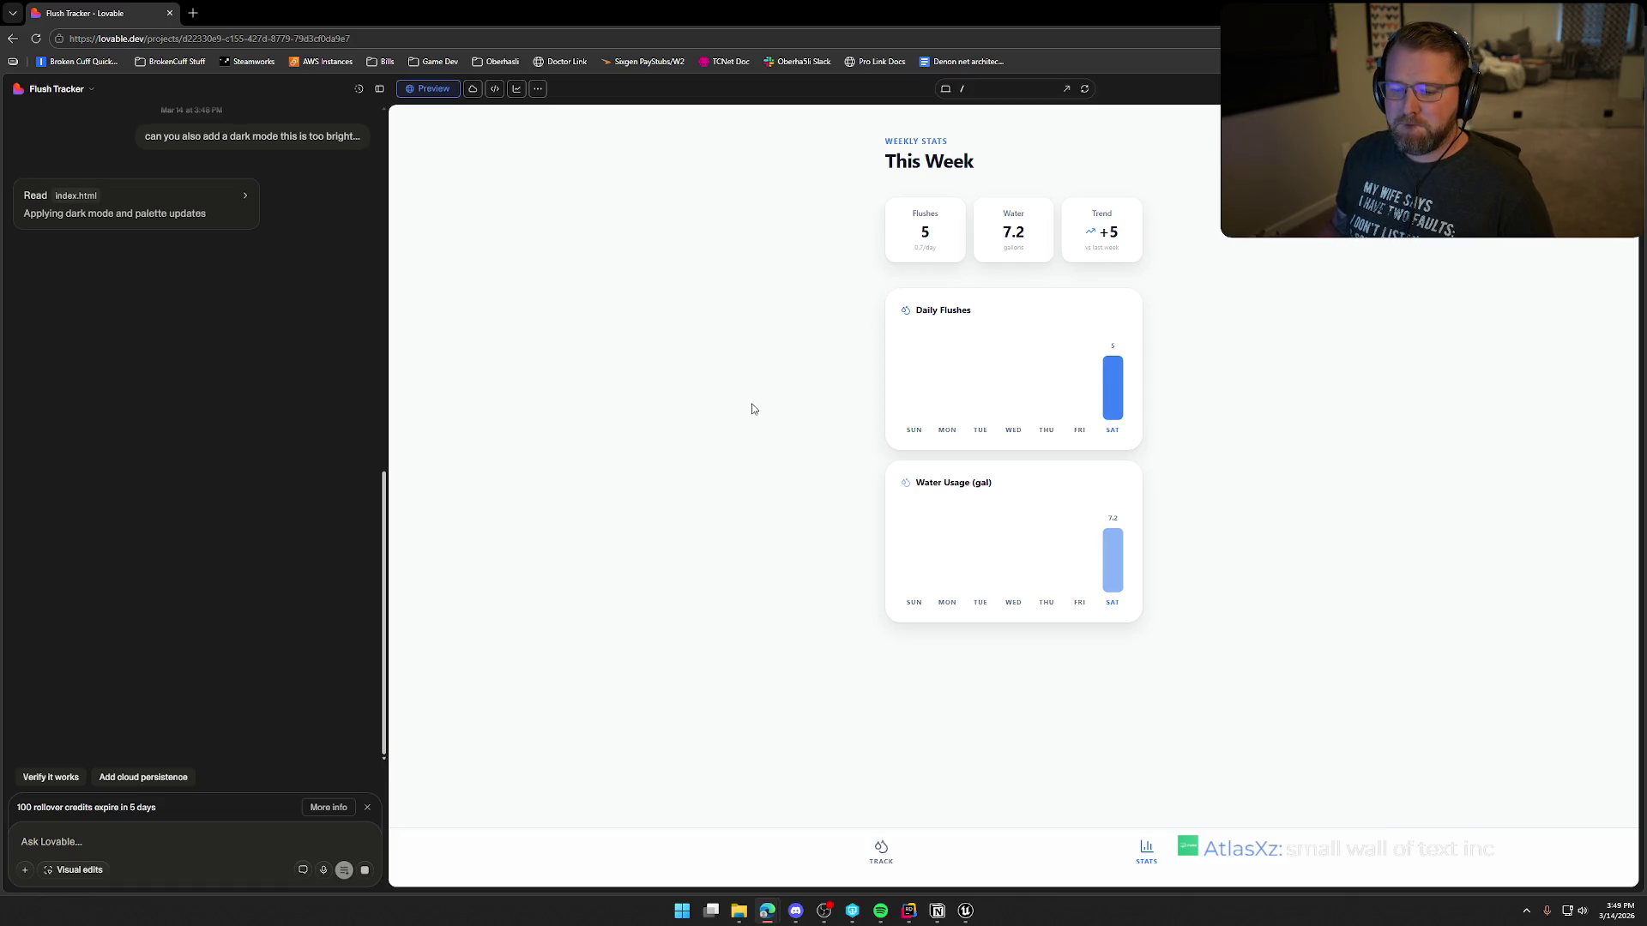
{"action": "key", "text": "alt+Tab"}
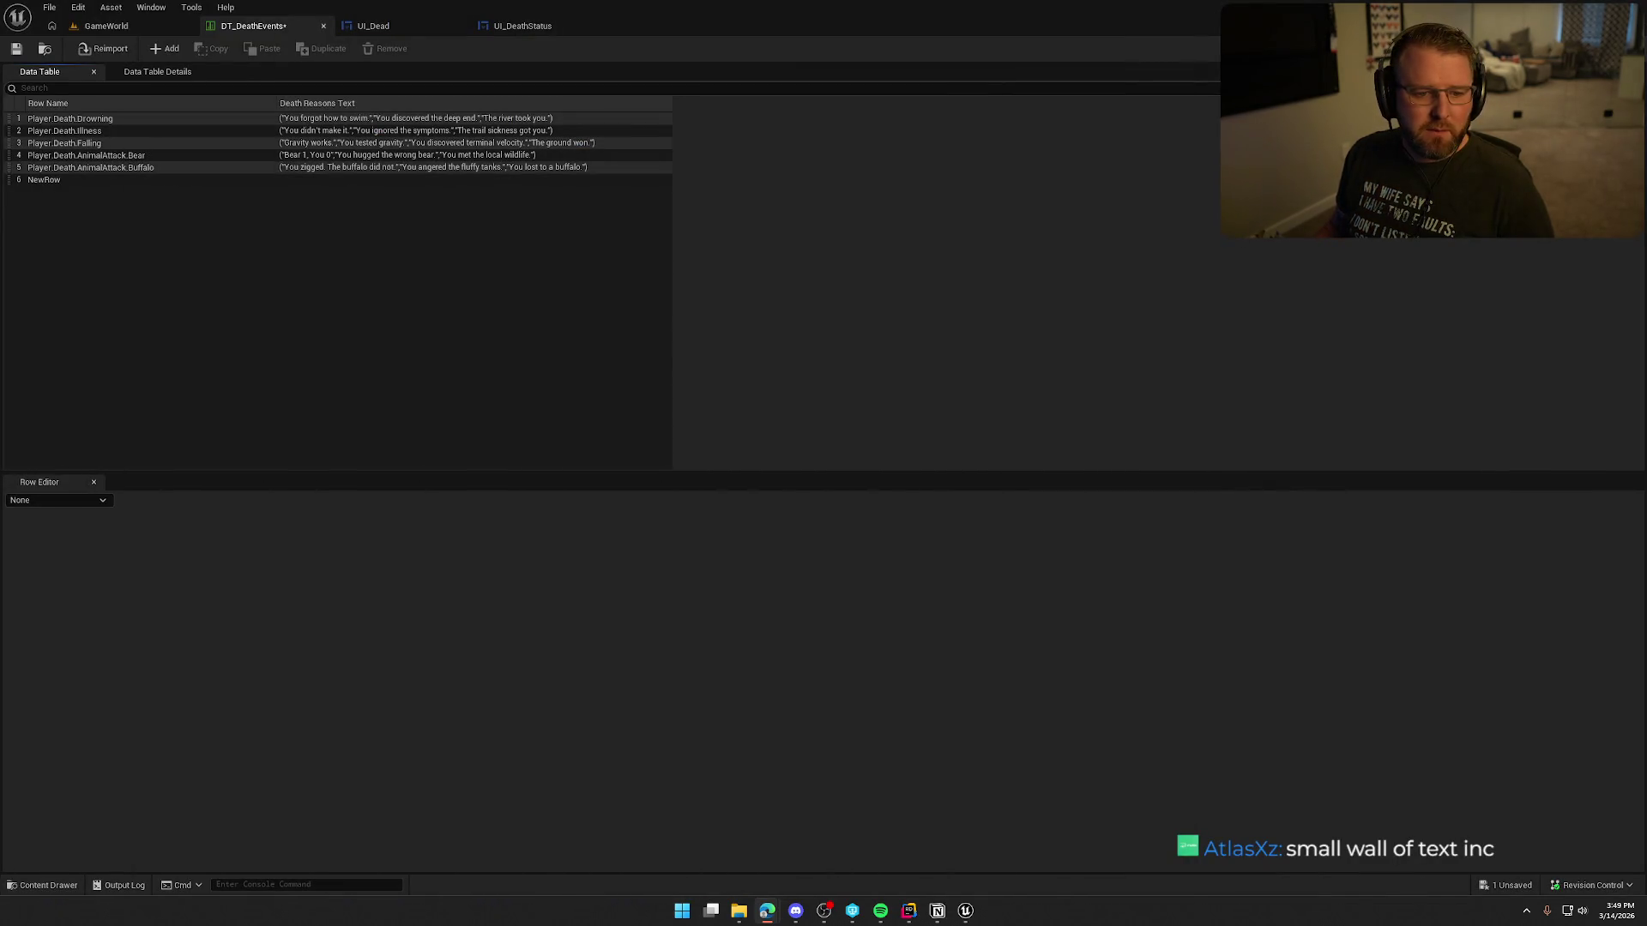
{"action": "key", "text": "alt+Tab"}
{"action": "double_click", "coordinate": [685, 113]}
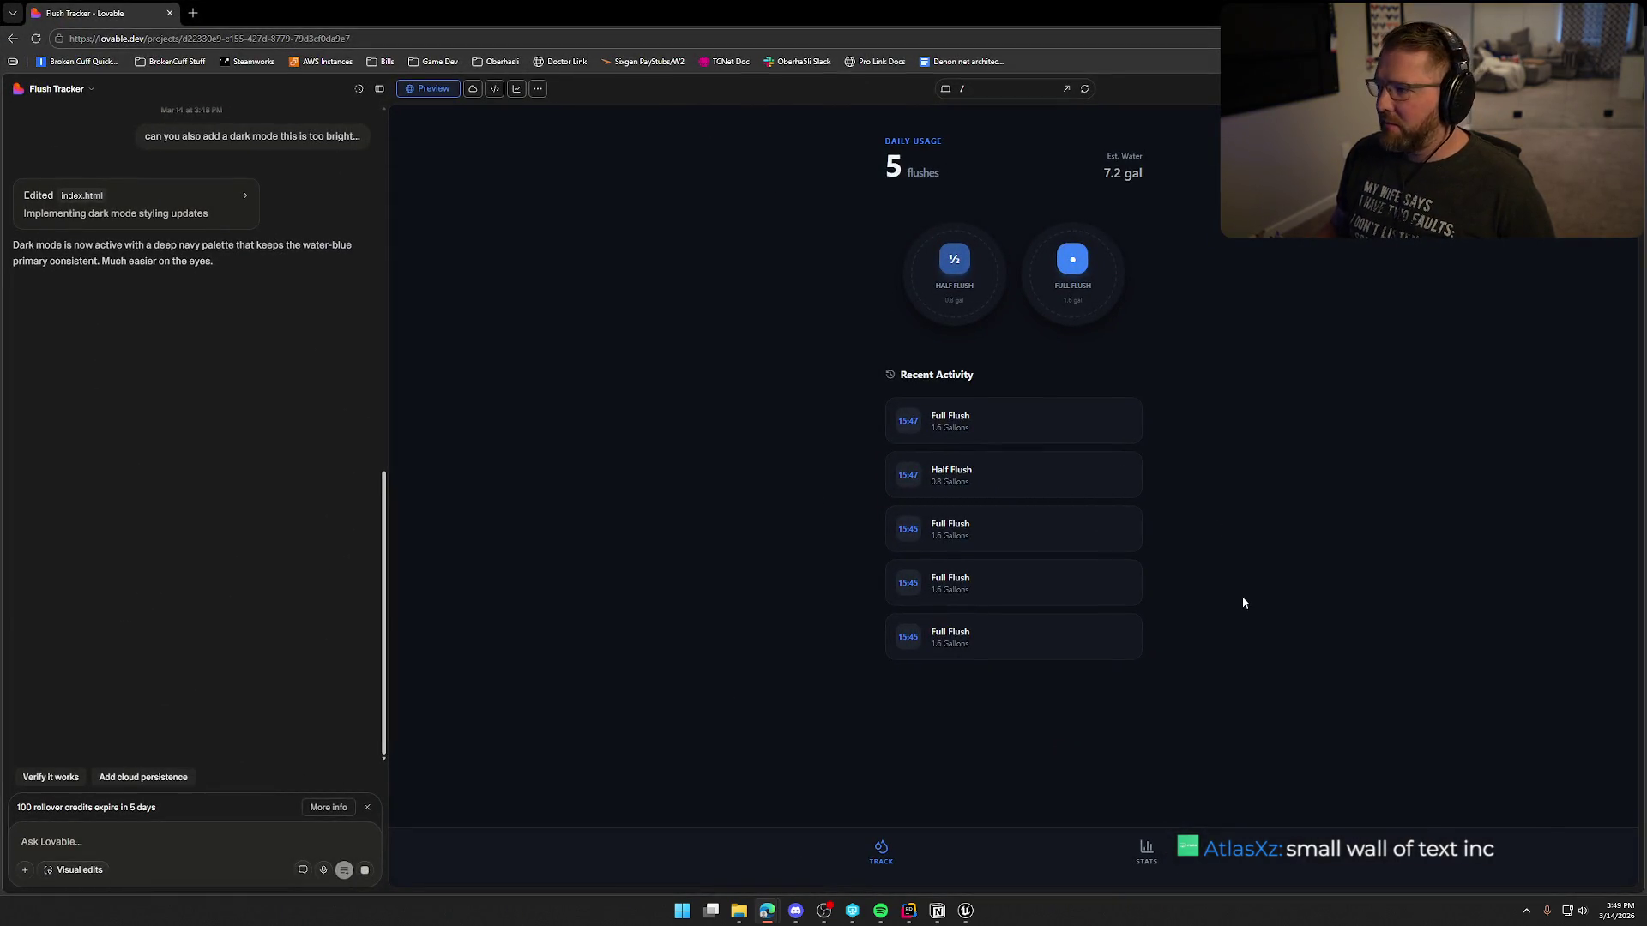
Step: Check the dark STATS page, then log a Half Flush and a Full Flush on Track
{"action": "left_click", "coordinate": [1148, 853]}
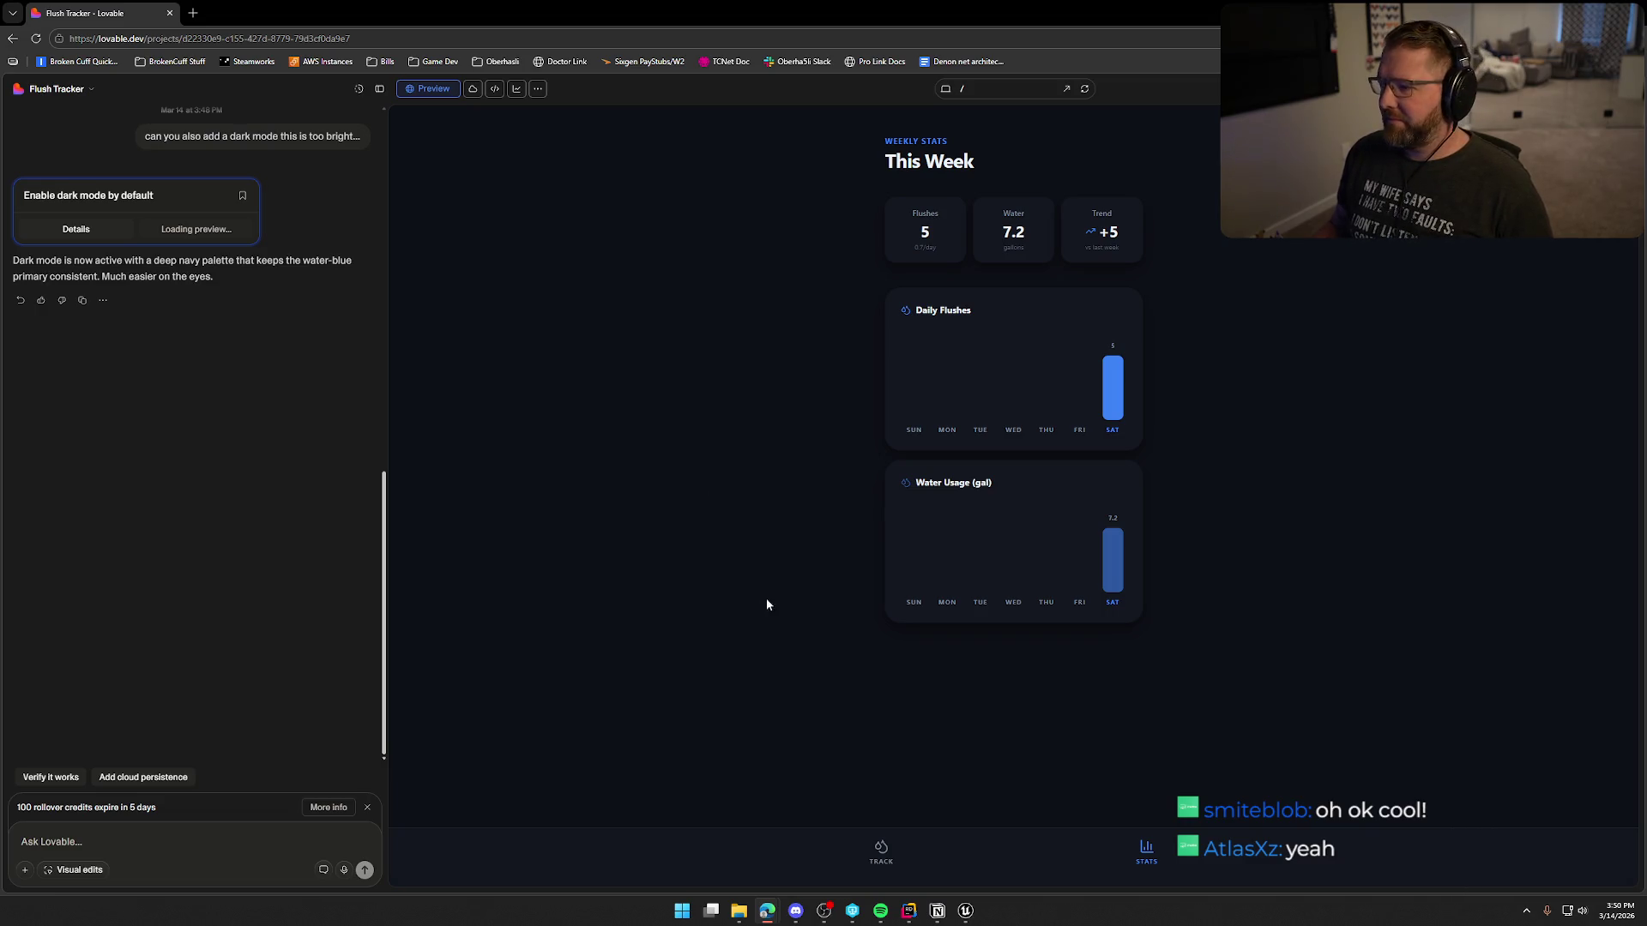
{"action": "left_click", "coordinate": [881, 852]}
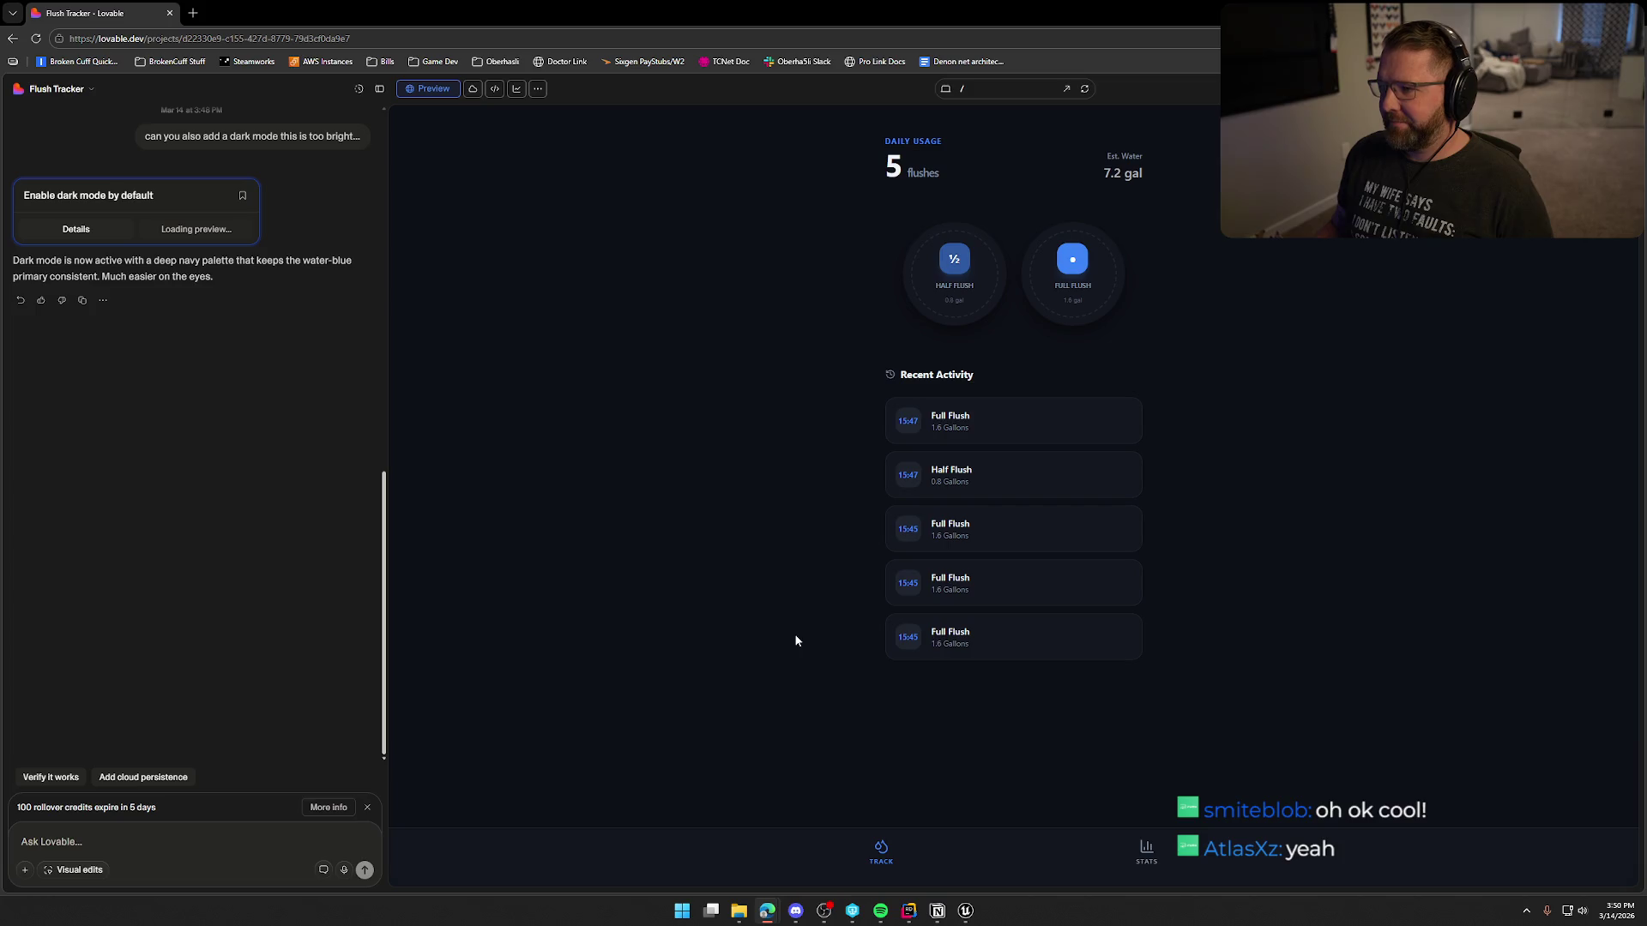
{"action": "left_click", "coordinate": [957, 260]}
{"action": "left_click", "coordinate": [1073, 262]}
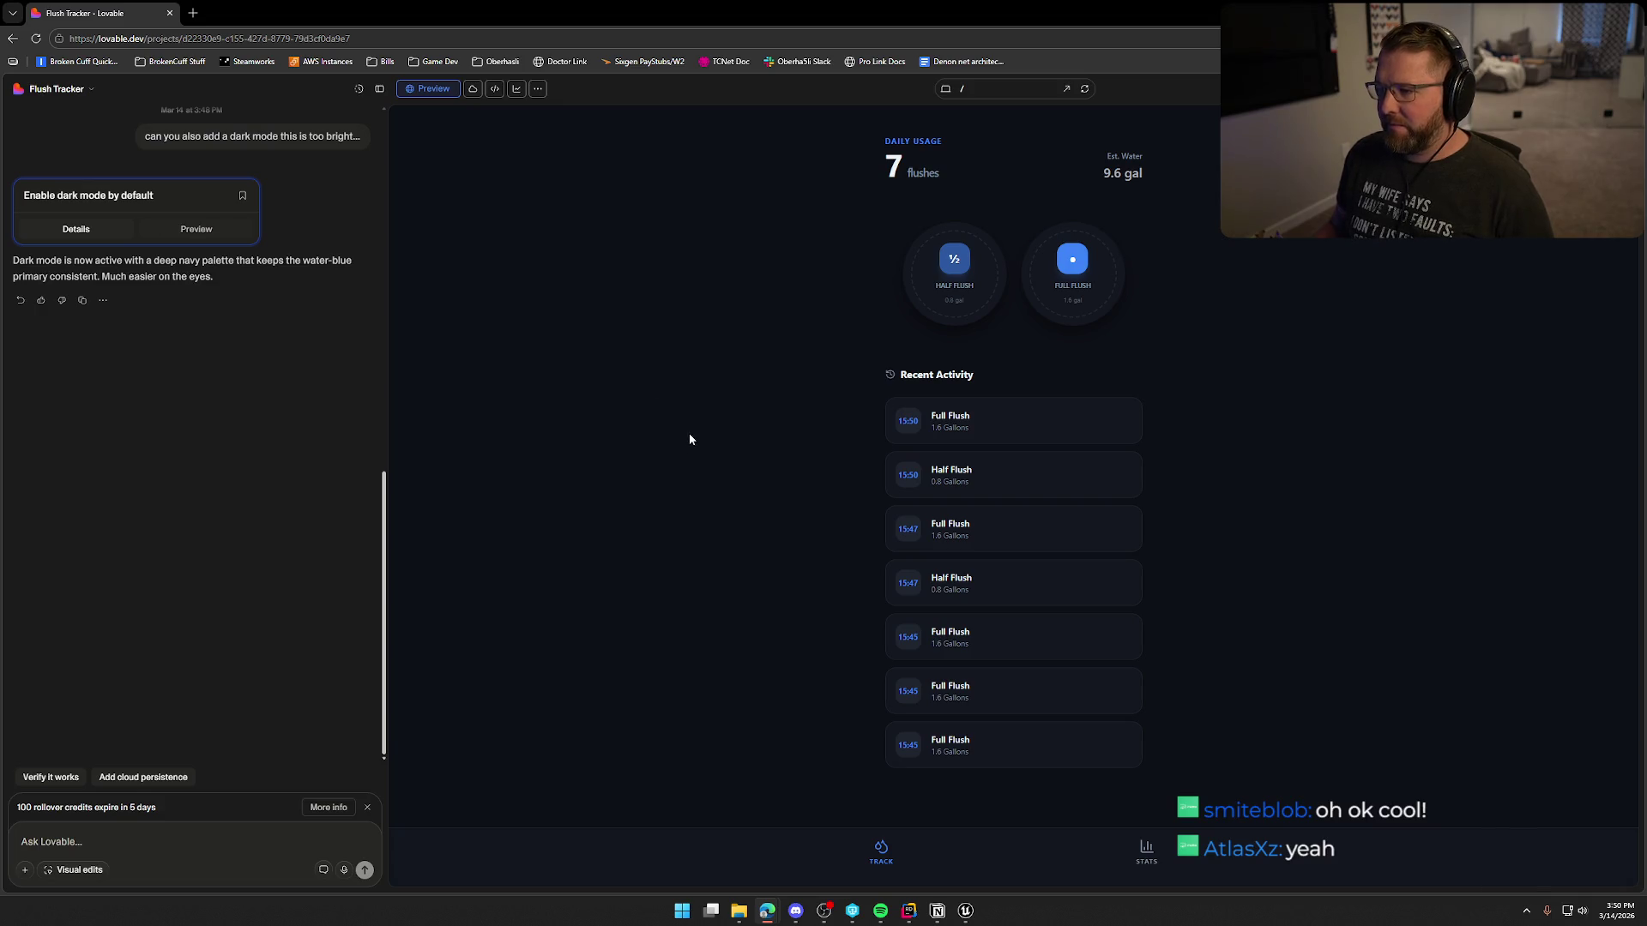
Step: Delete all seven Recent Activity entries, confirm STATS is empty, and return to Unreal
{"action": "left_click", "coordinate": [1123, 427]}
{"action": "left_click", "coordinate": [1122, 427]}
{"action": "left_click", "coordinate": [1122, 427]}
{"action": "left_click", "coordinate": [1123, 428]}
{"action": "left_click", "coordinate": [1123, 429]}
{"action": "left_click", "coordinate": [1124, 429]}
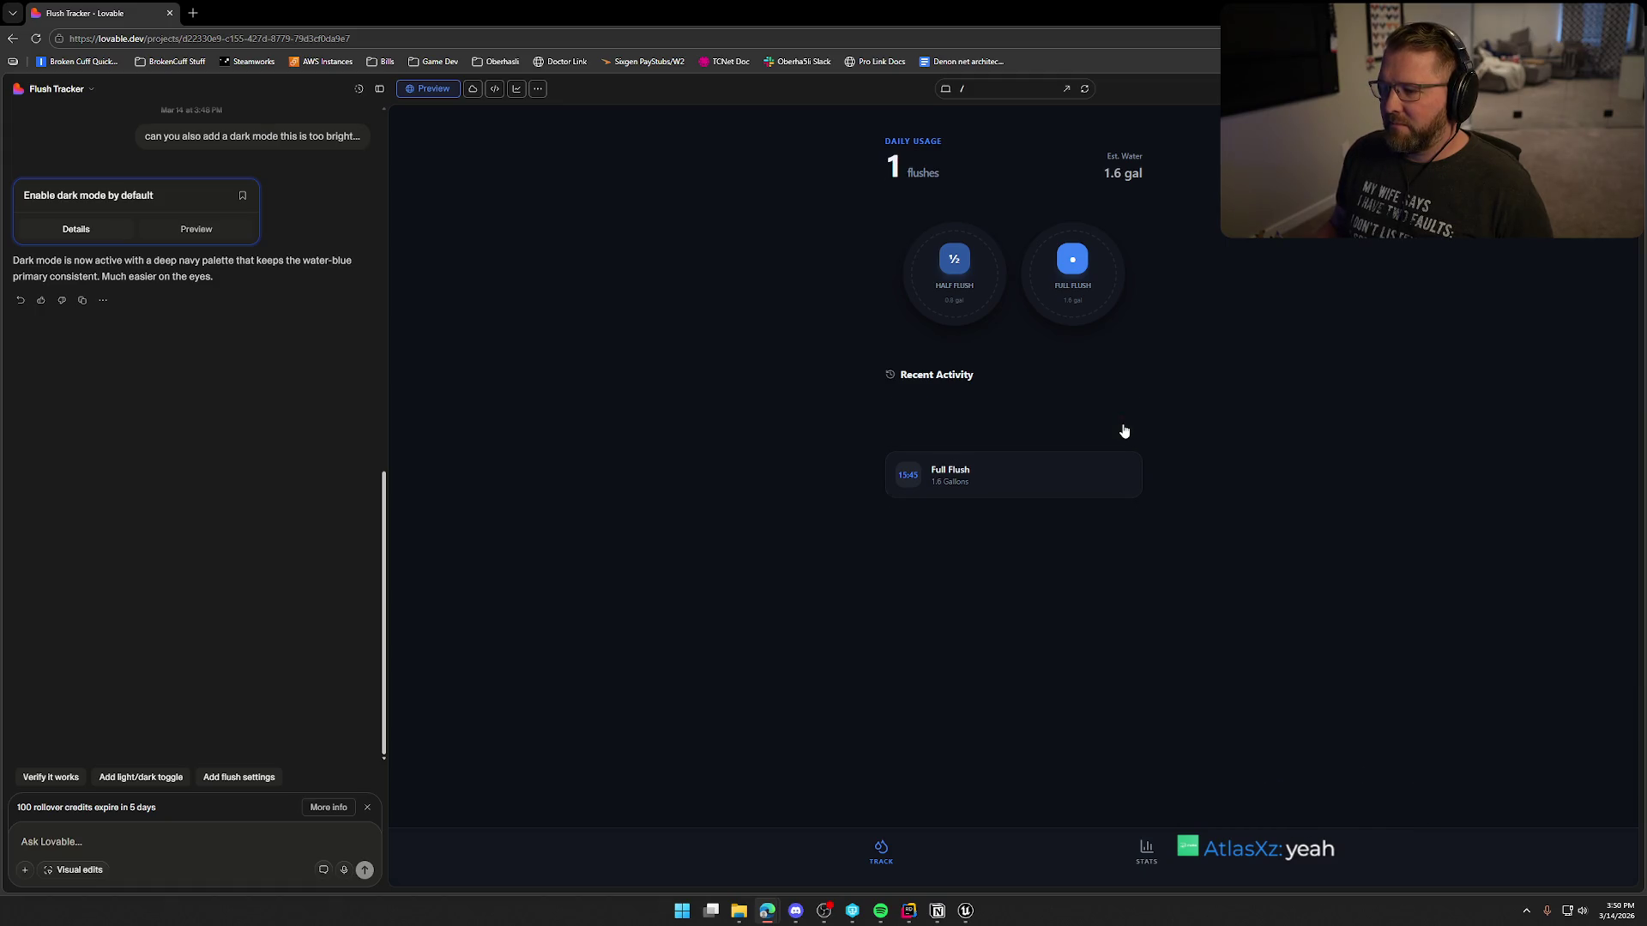
{"action": "left_click", "coordinate": [1124, 429]}
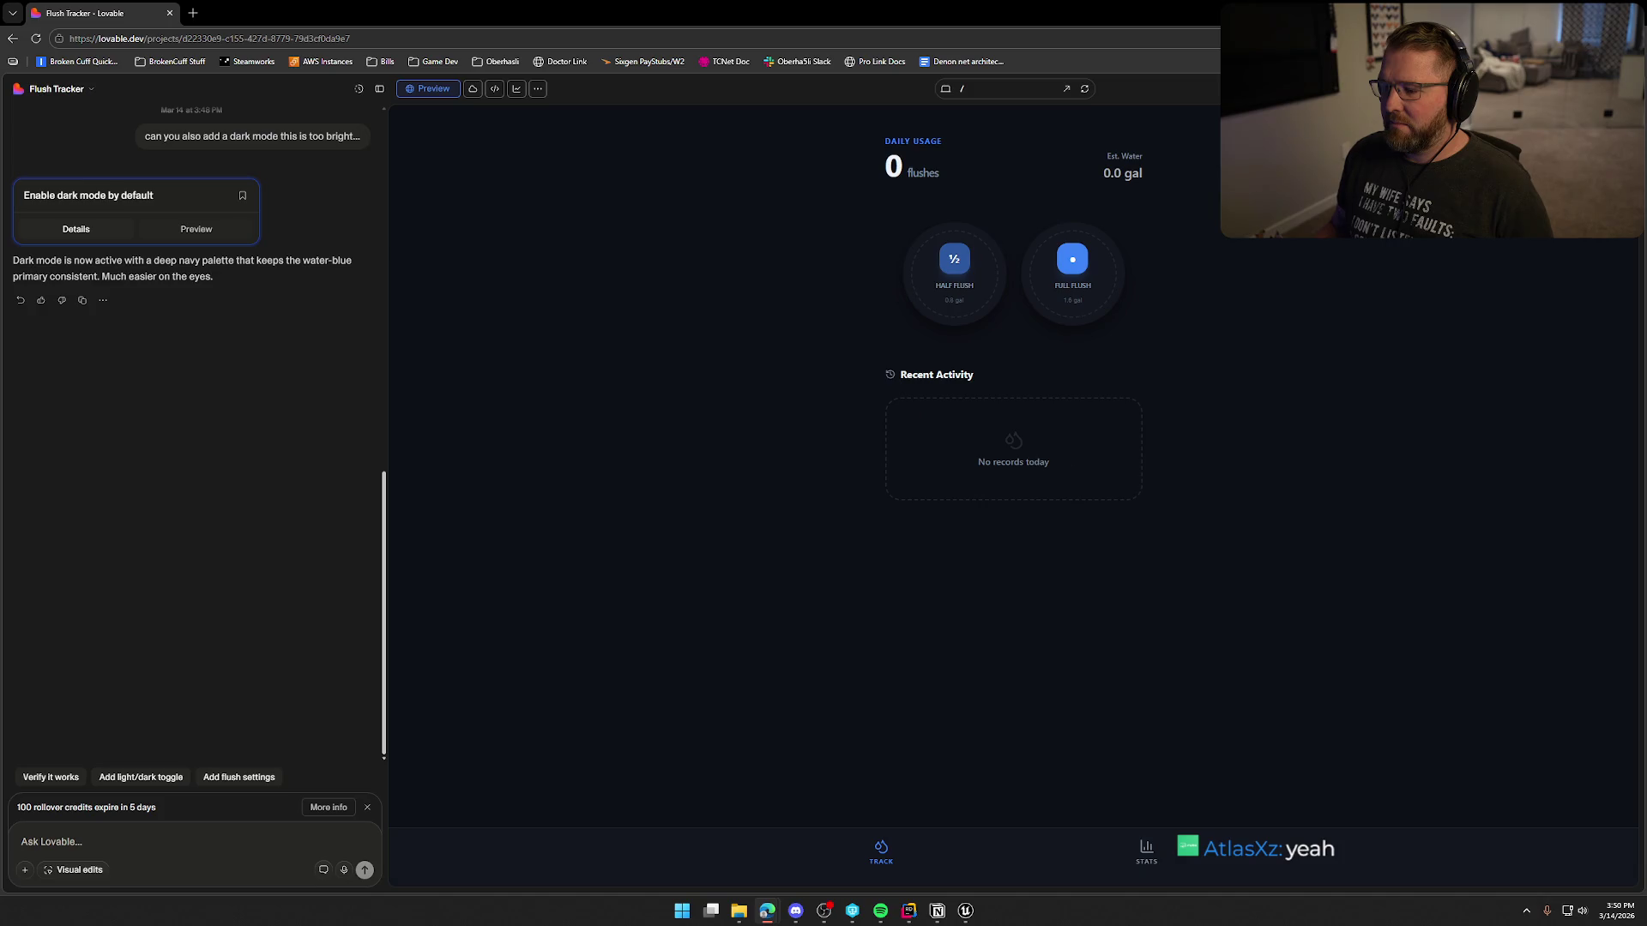
{"action": "left_click", "coordinate": [1148, 857]}
{"action": "left_click", "coordinate": [879, 854]}
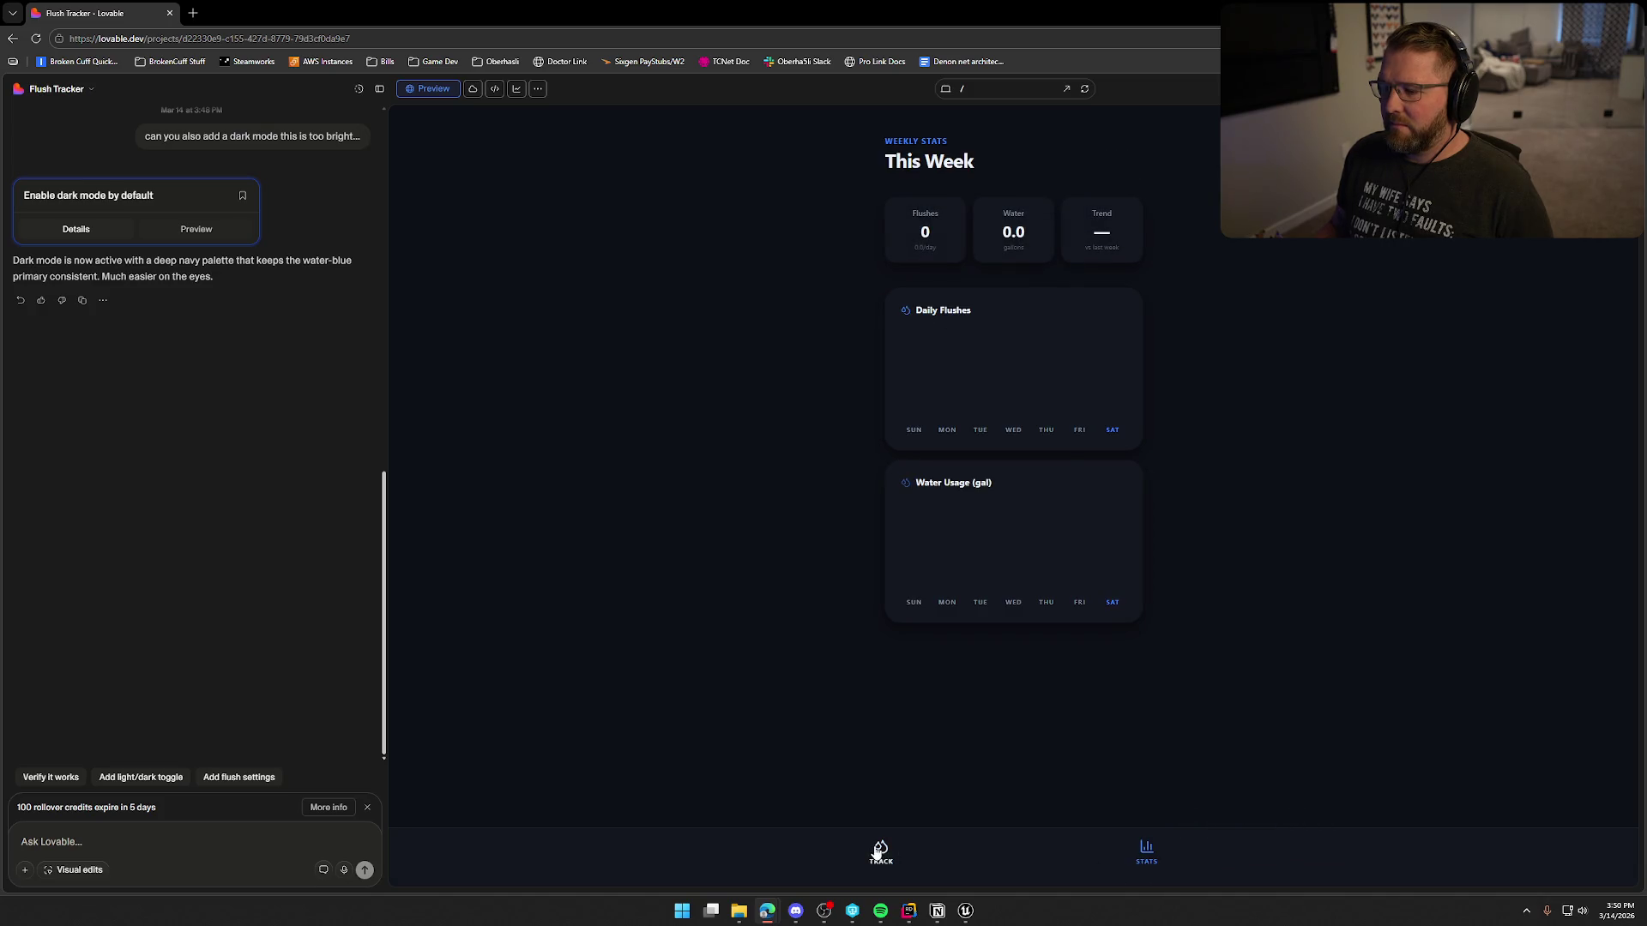
{"action": "key", "text": "alt+Tab"}
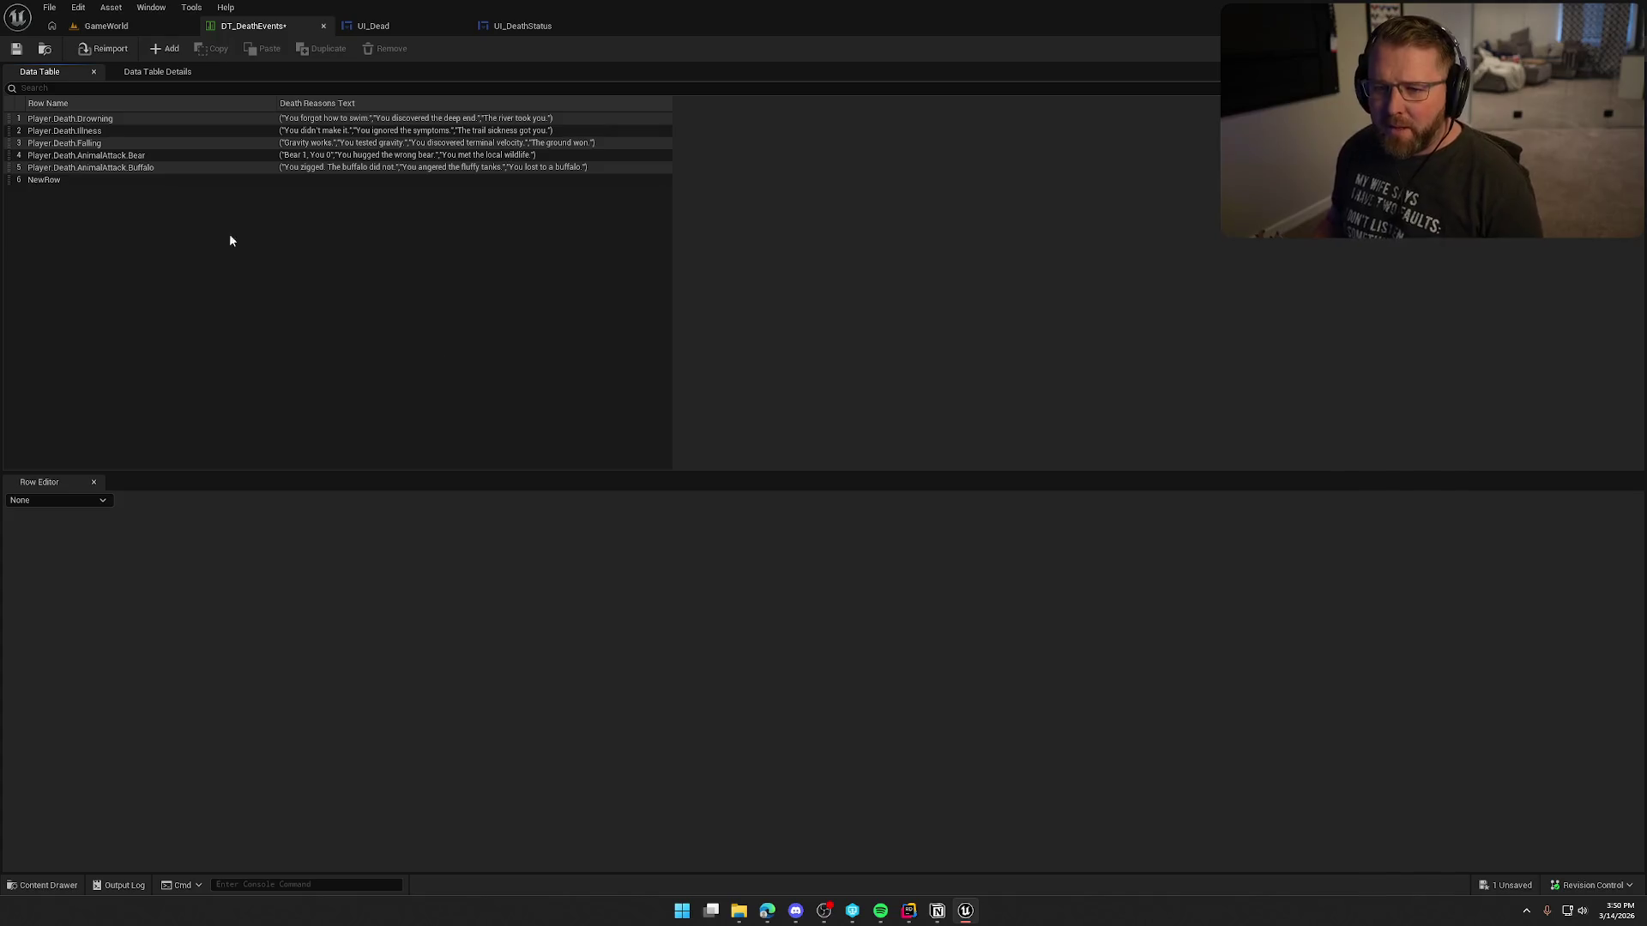
Step: Rename the sixth row NewRow to Player.Death.AnimalAttack.Snake
{"action": "left_click", "coordinate": [60, 179]}
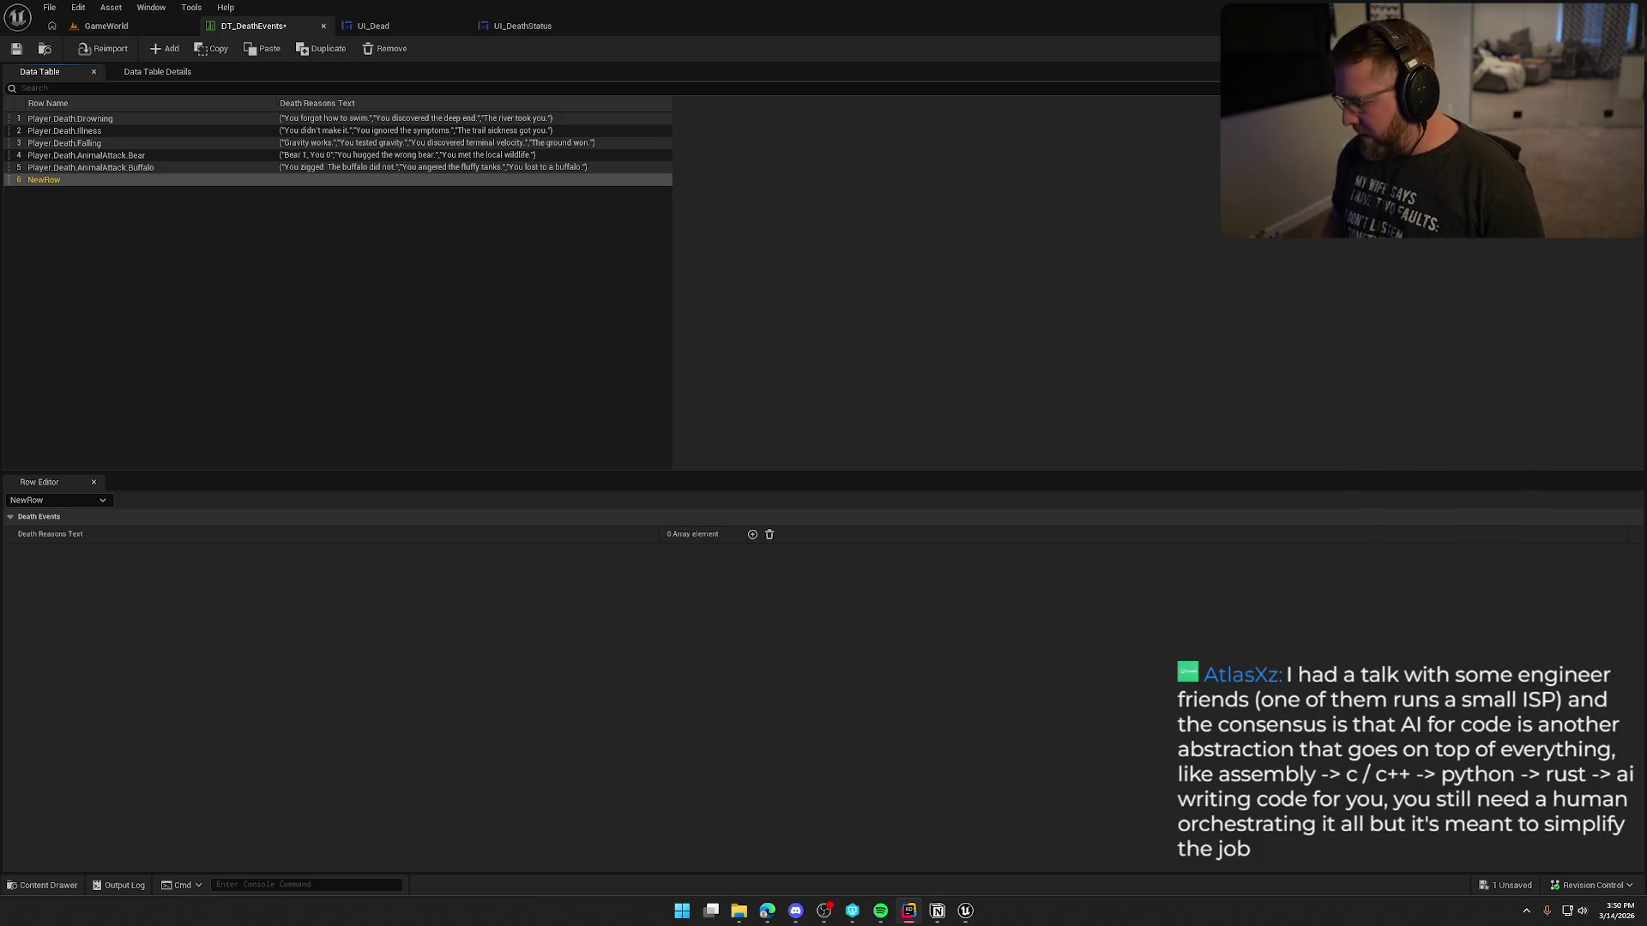
{"action": "double_click", "coordinate": [48, 179]}
{"action": "type", "text": "Player.Death.AnimalAttack.Snake"}
{"action": "key", "text": "Return"}
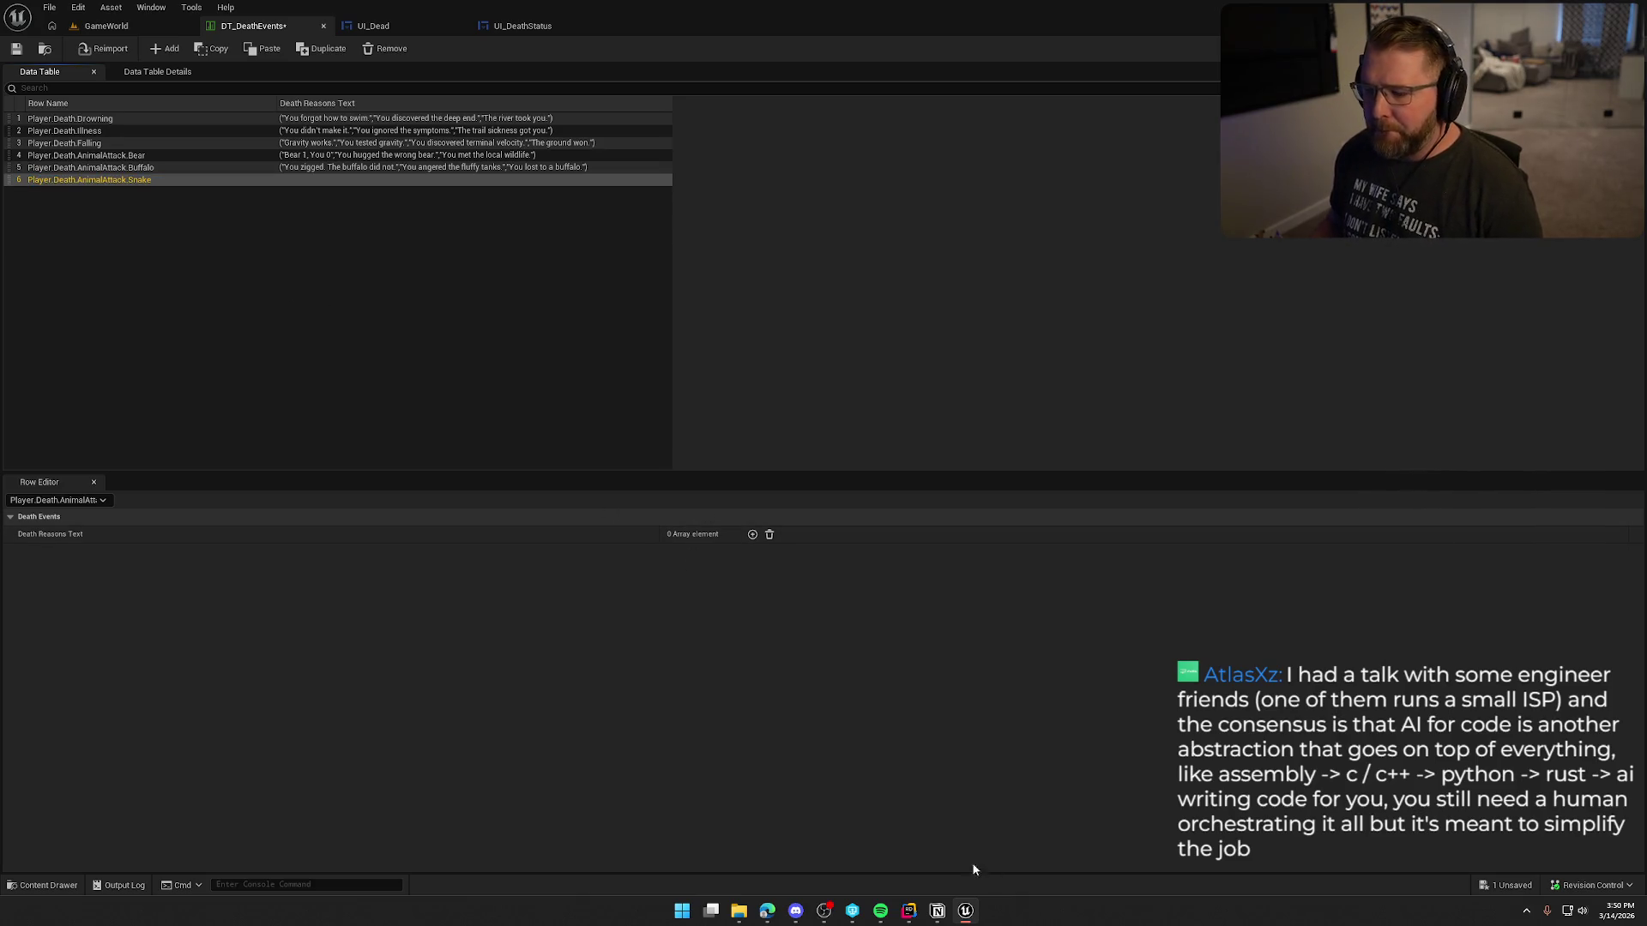
Step: In the ChatGPT chat, send the request 'next is dying to snake bite'
{"action": "mouse_move", "coordinate": [767, 911]}
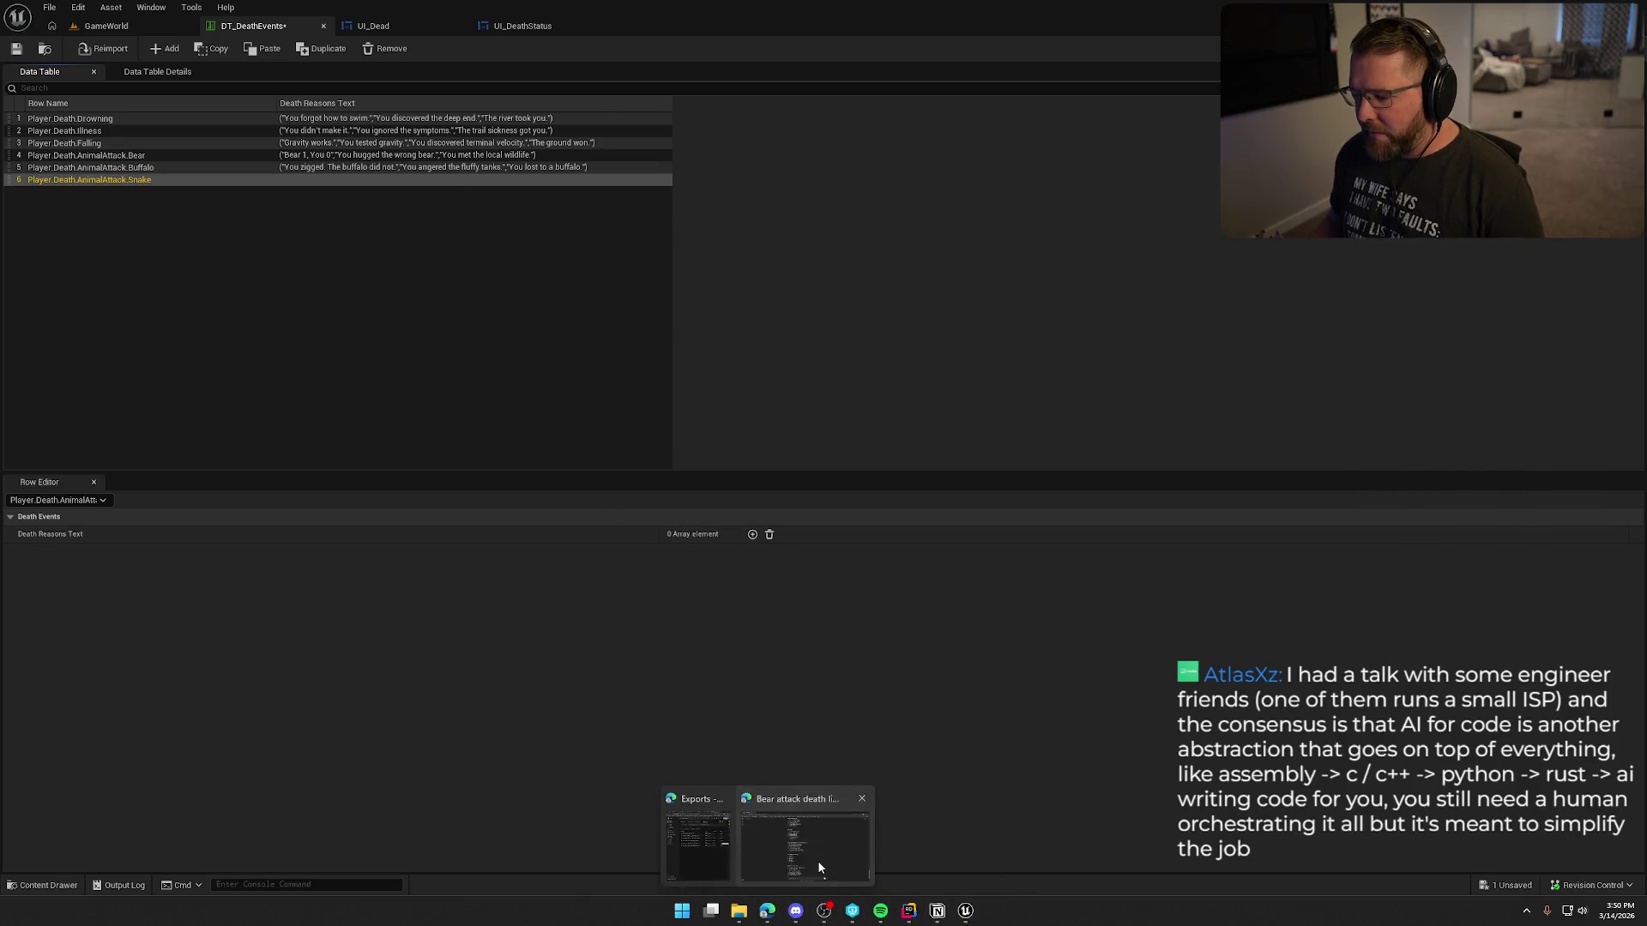
{"action": "left_click", "coordinate": [819, 868]}
{"action": "left_click", "coordinate": [840, 810]}
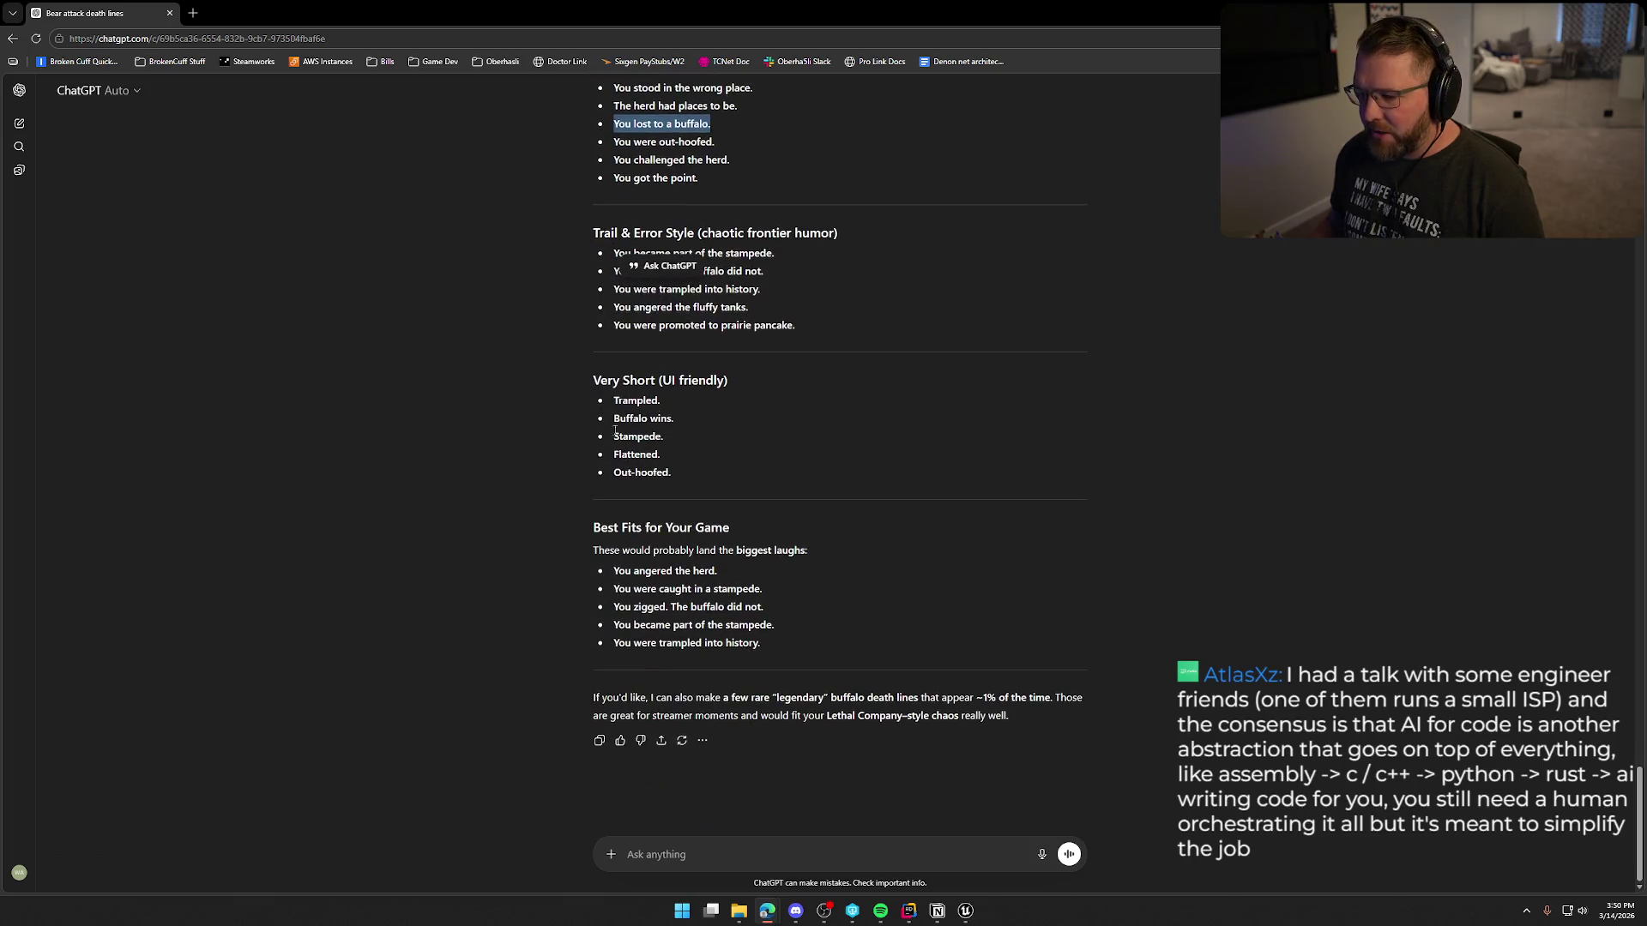
{"action": "left_click", "coordinate": [718, 843]}
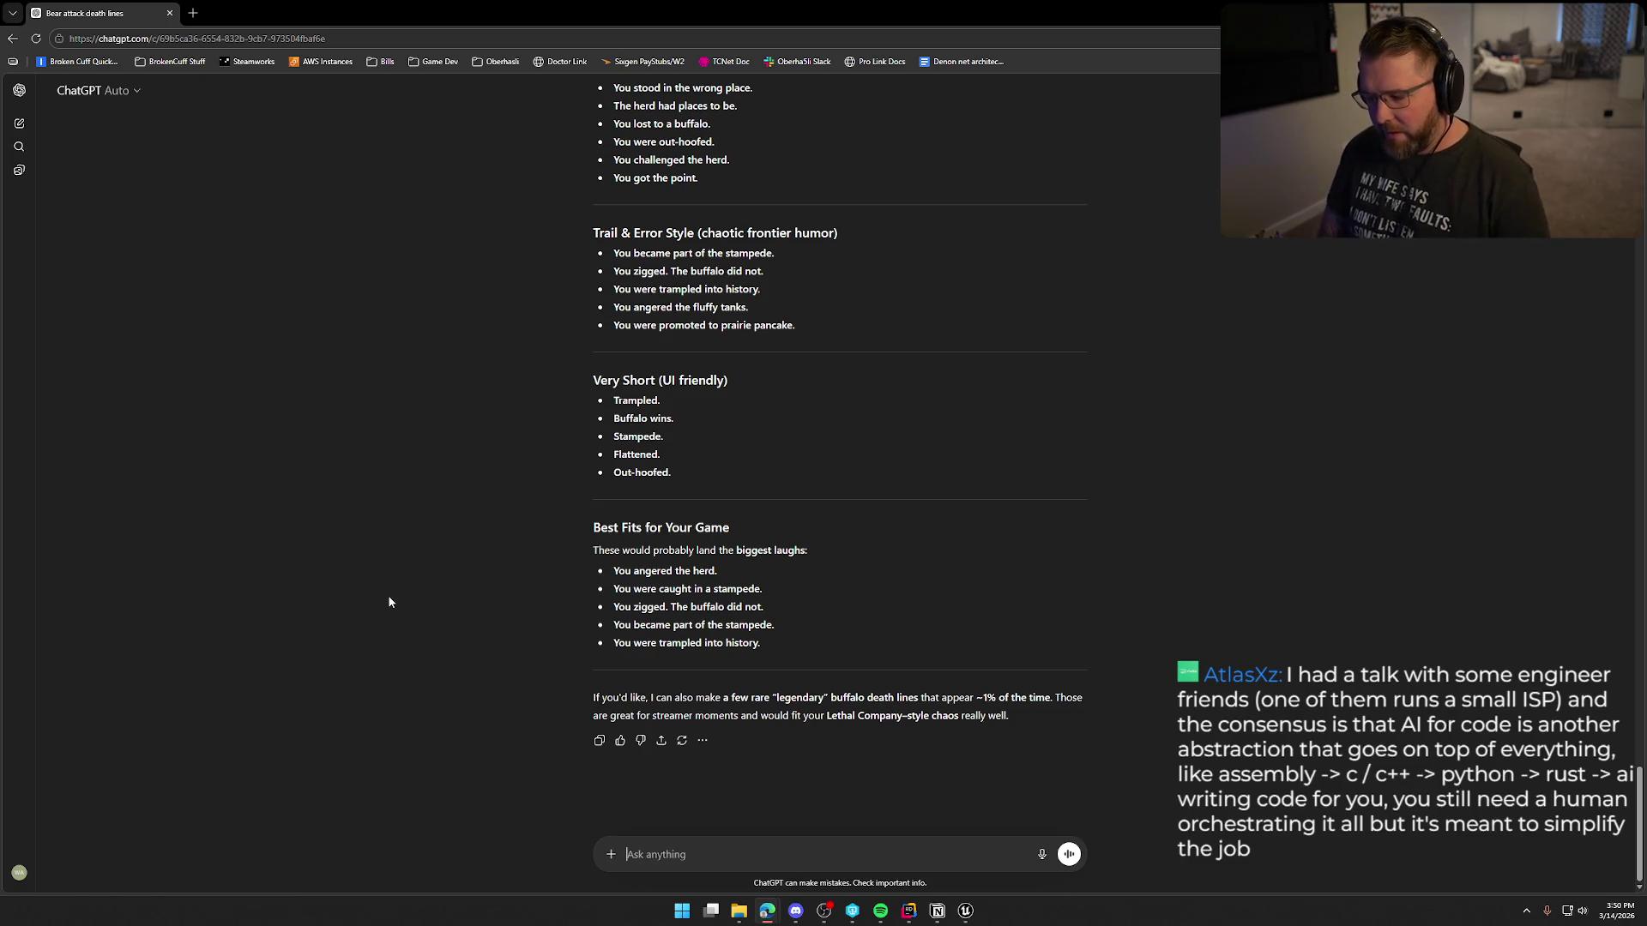
{"action": "type", "text": "next id "}
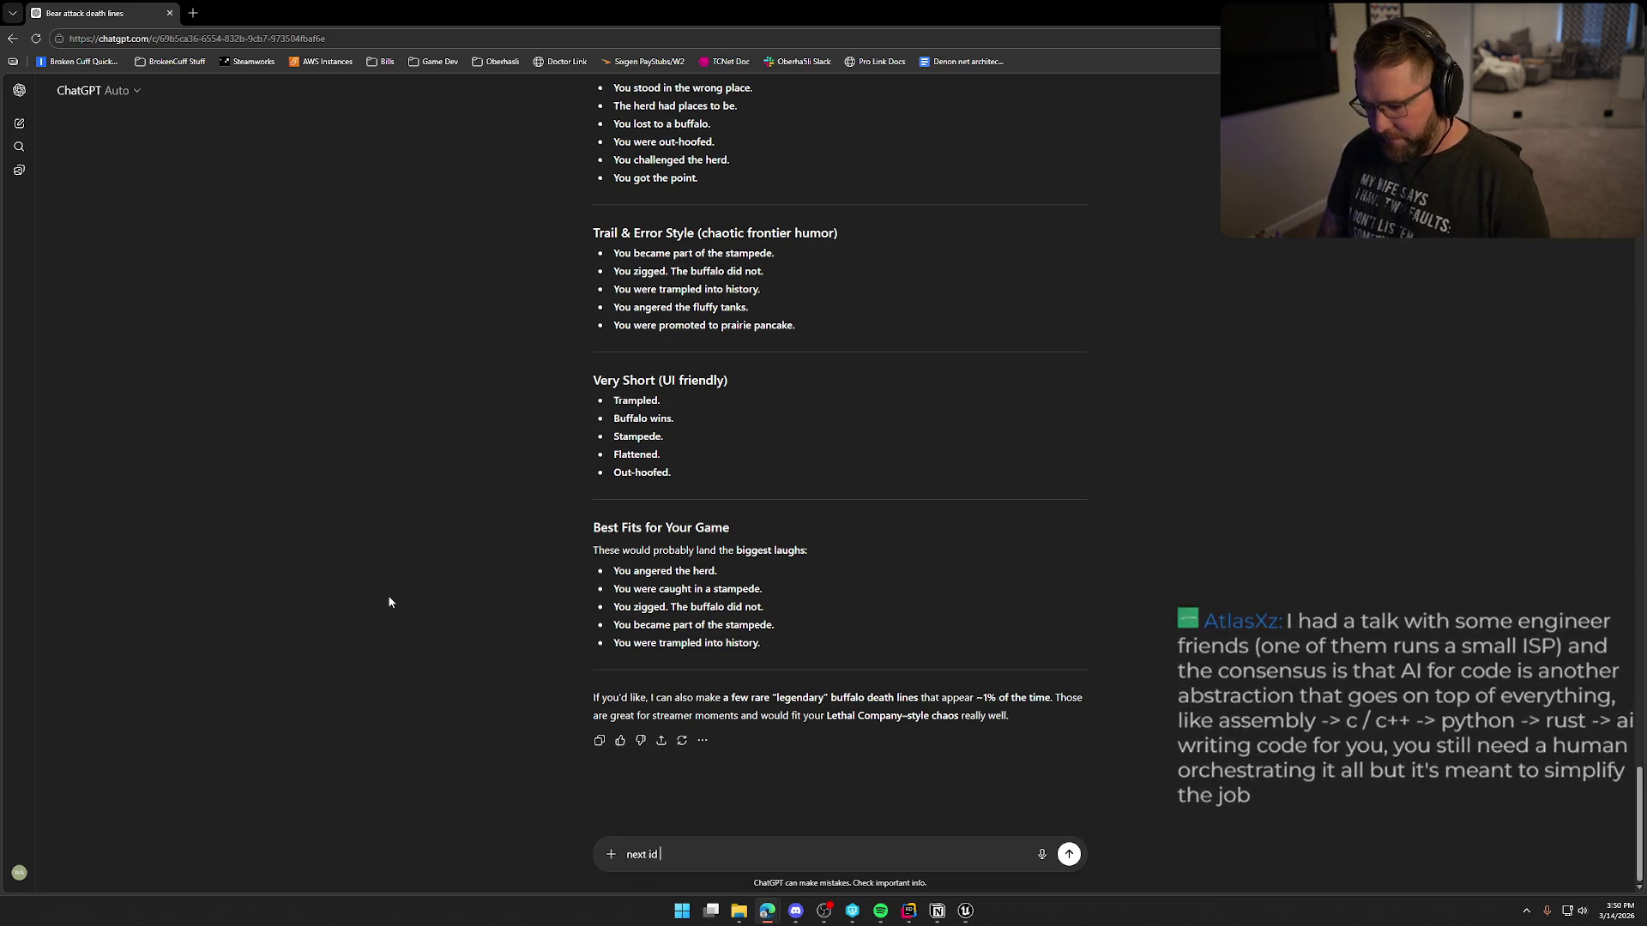
{"action": "key", "text": "BackSpace"}
{"action": "key", "text": "BackSpace"}
{"action": "type", "text": "s dying to snake"}
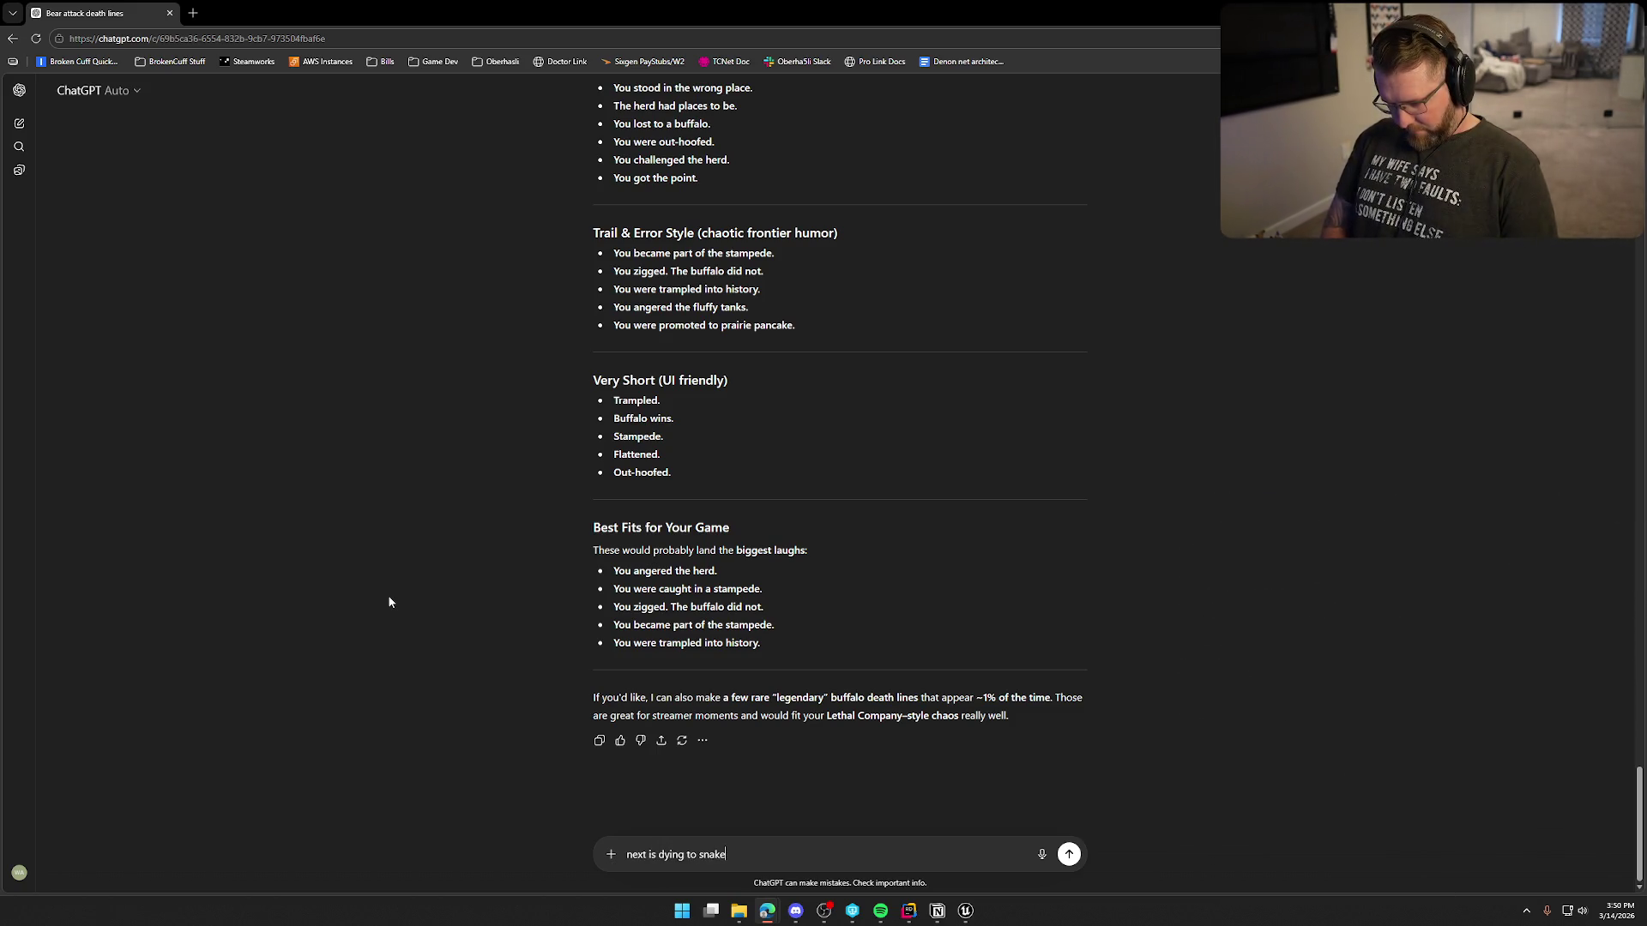
{"action": "type", "text": " bite"}
{"action": "key", "text": "Return"}
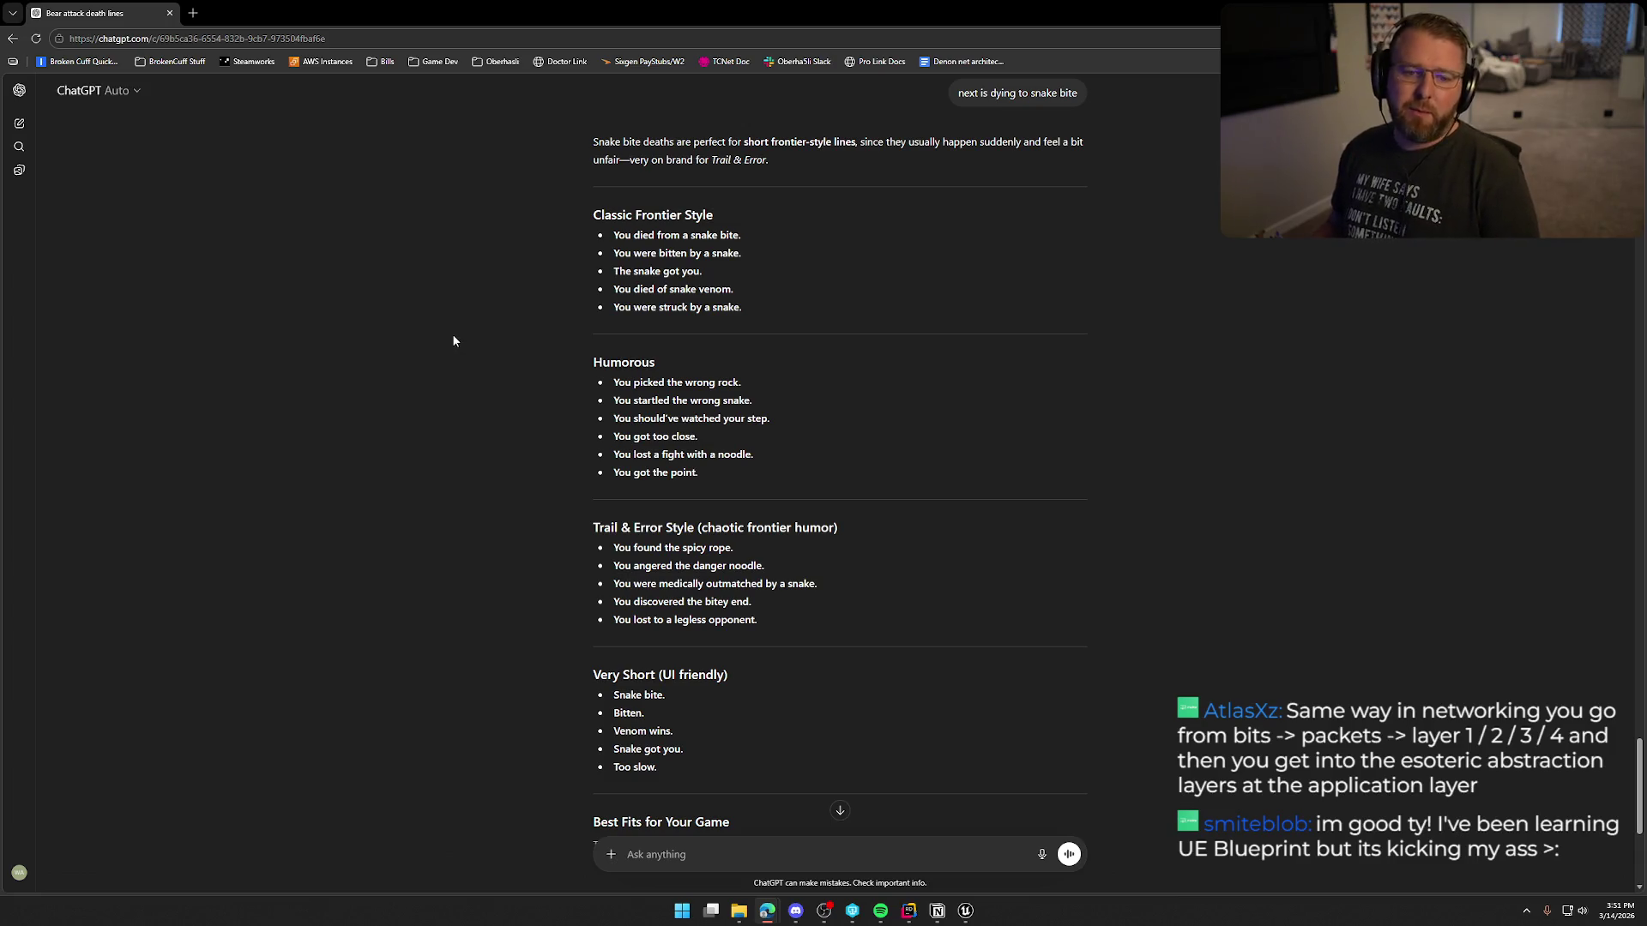
Step: Select the reply line 'You lost a fight with a noodle.' and switch to the Unreal data table
{"action": "scroll", "coordinate": [479, 398], "scroll_direction": "down", "scroll_amount": 2}
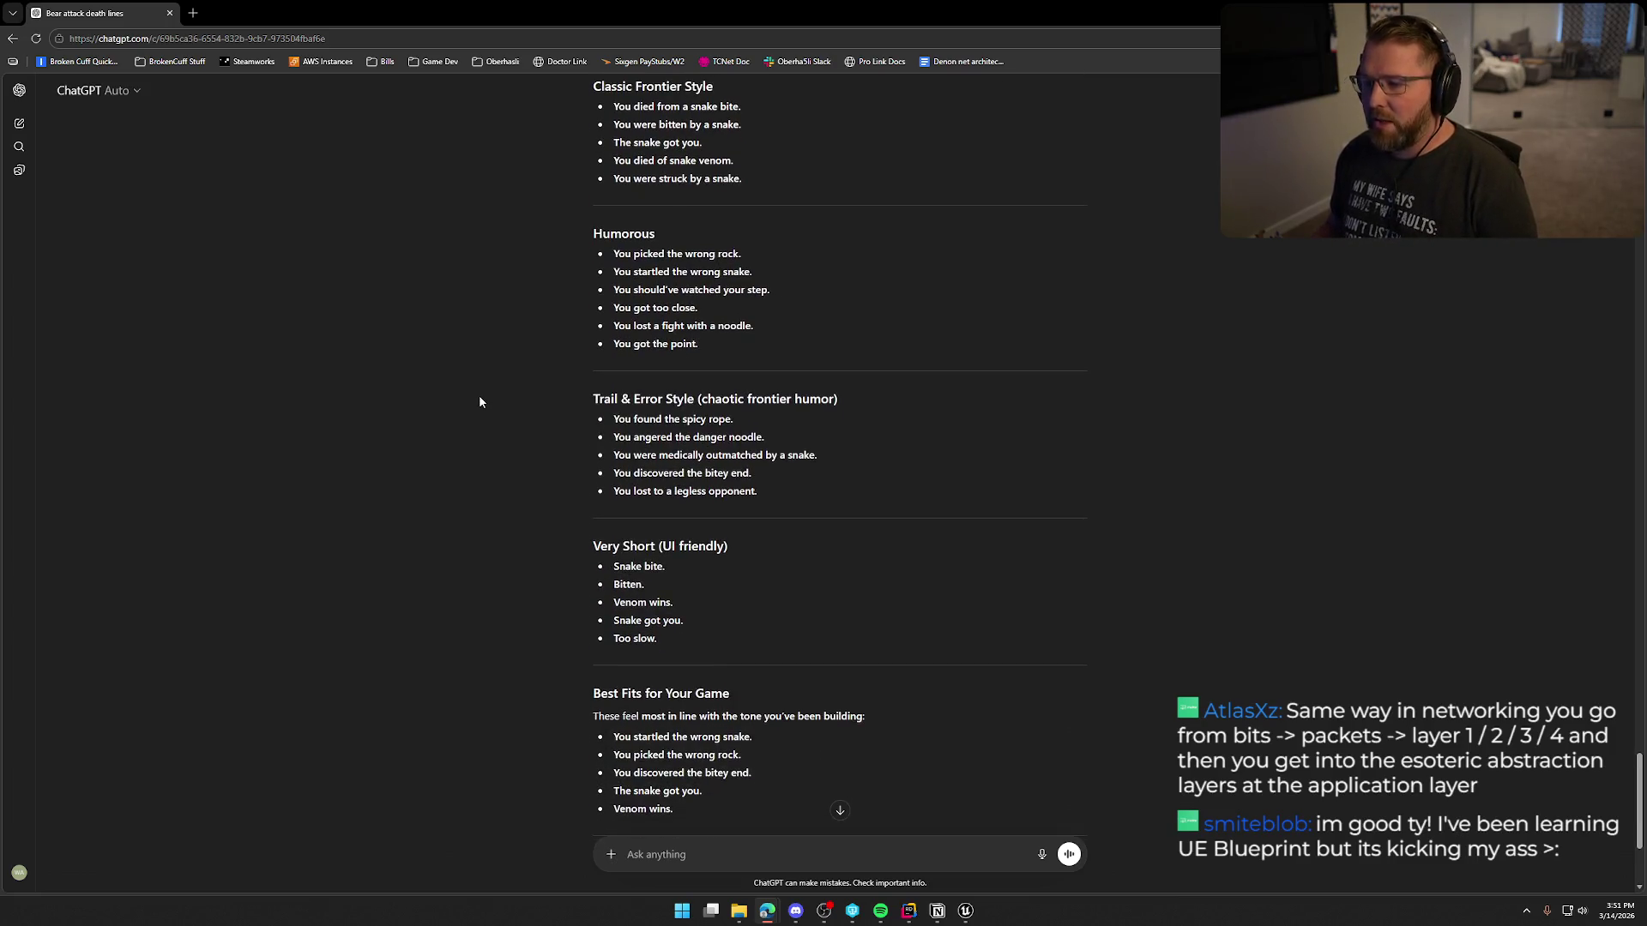
{"action": "scroll", "coordinate": [479, 401], "scroll_direction": "down", "scroll_amount": 2}
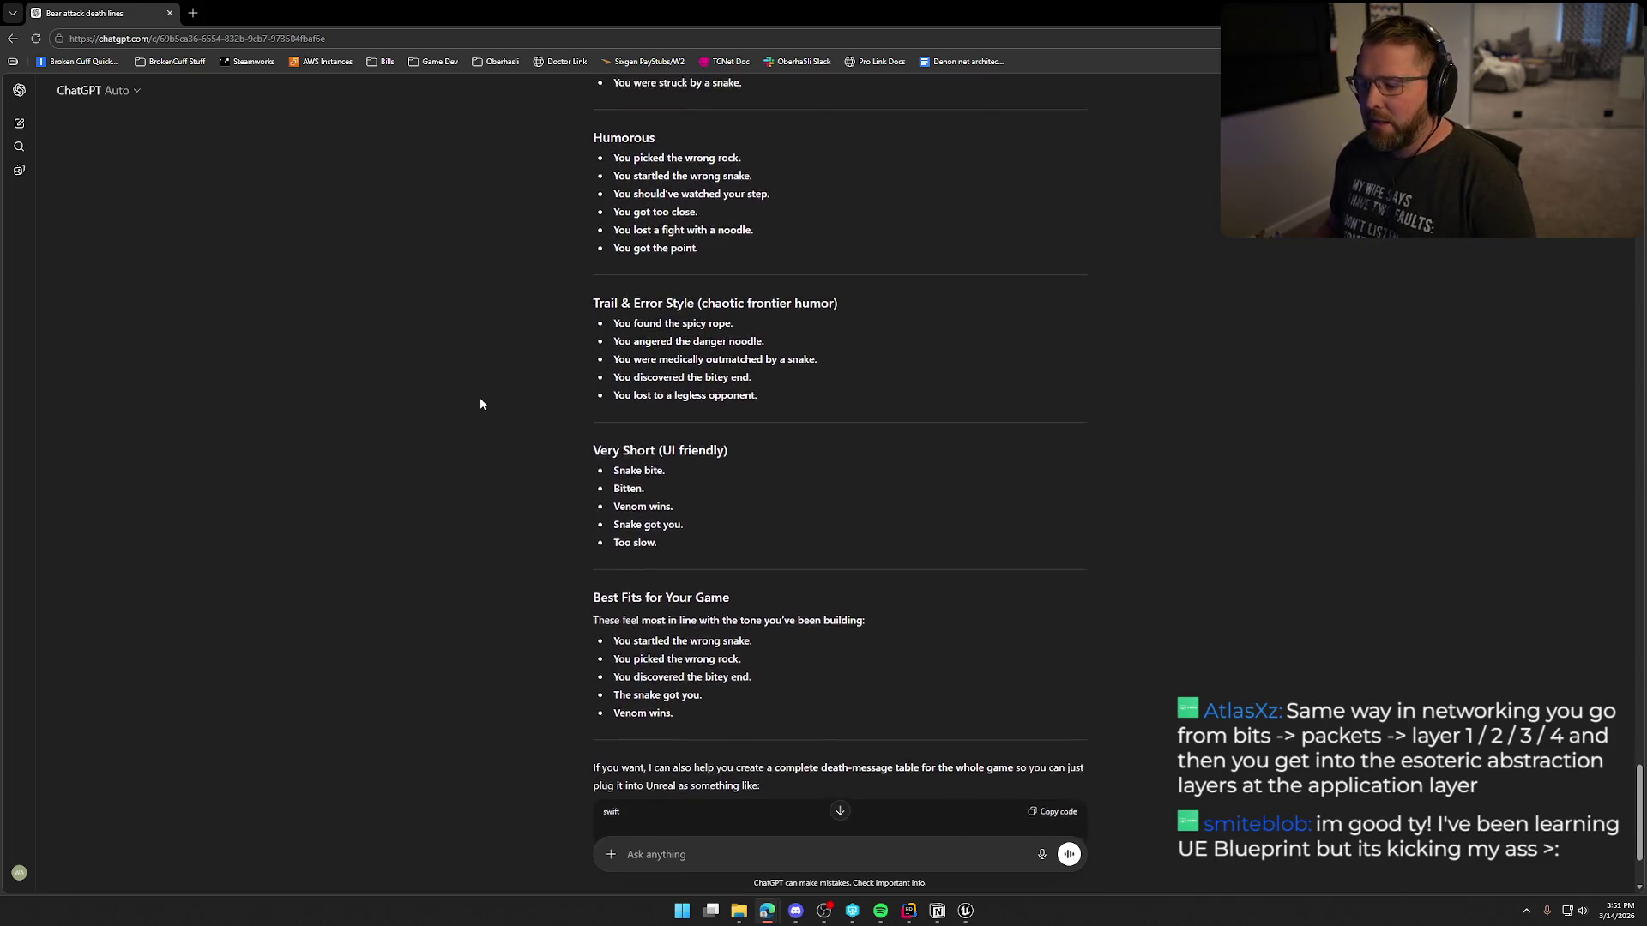
{"action": "scroll", "coordinate": [480, 404], "scroll_direction": "down", "scroll_amount": 2}
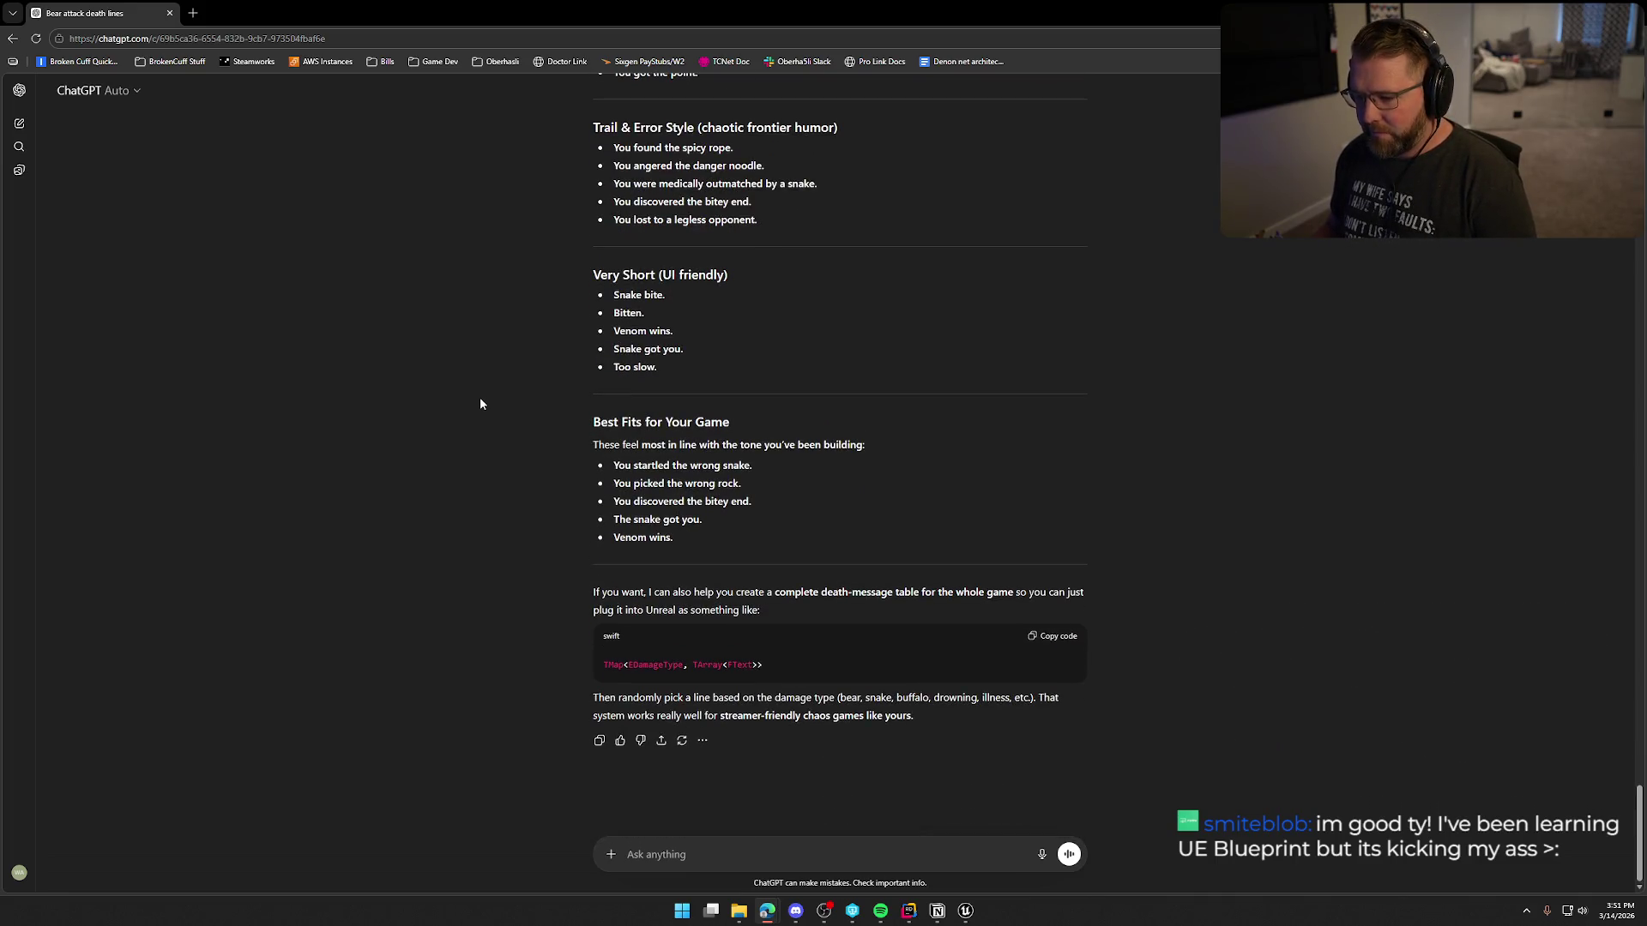
{"action": "scroll", "coordinate": [480, 404], "scroll_direction": "up", "scroll_amount": 3}
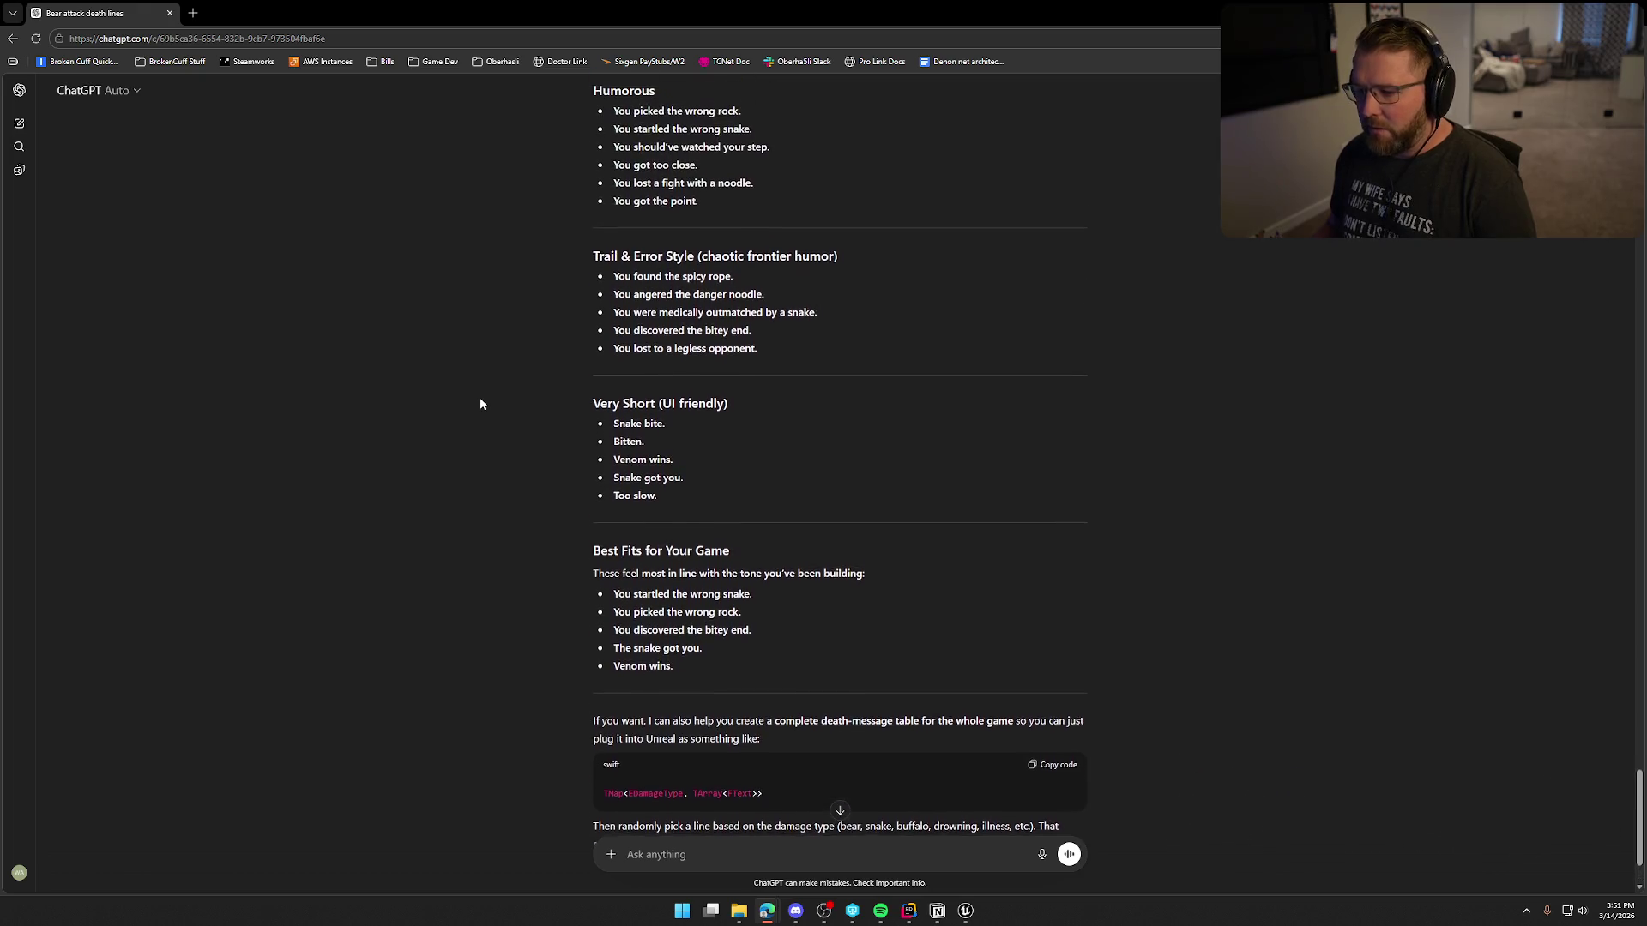
{"action": "scroll", "coordinate": [480, 404], "scroll_direction": "down", "scroll_amount": 1}
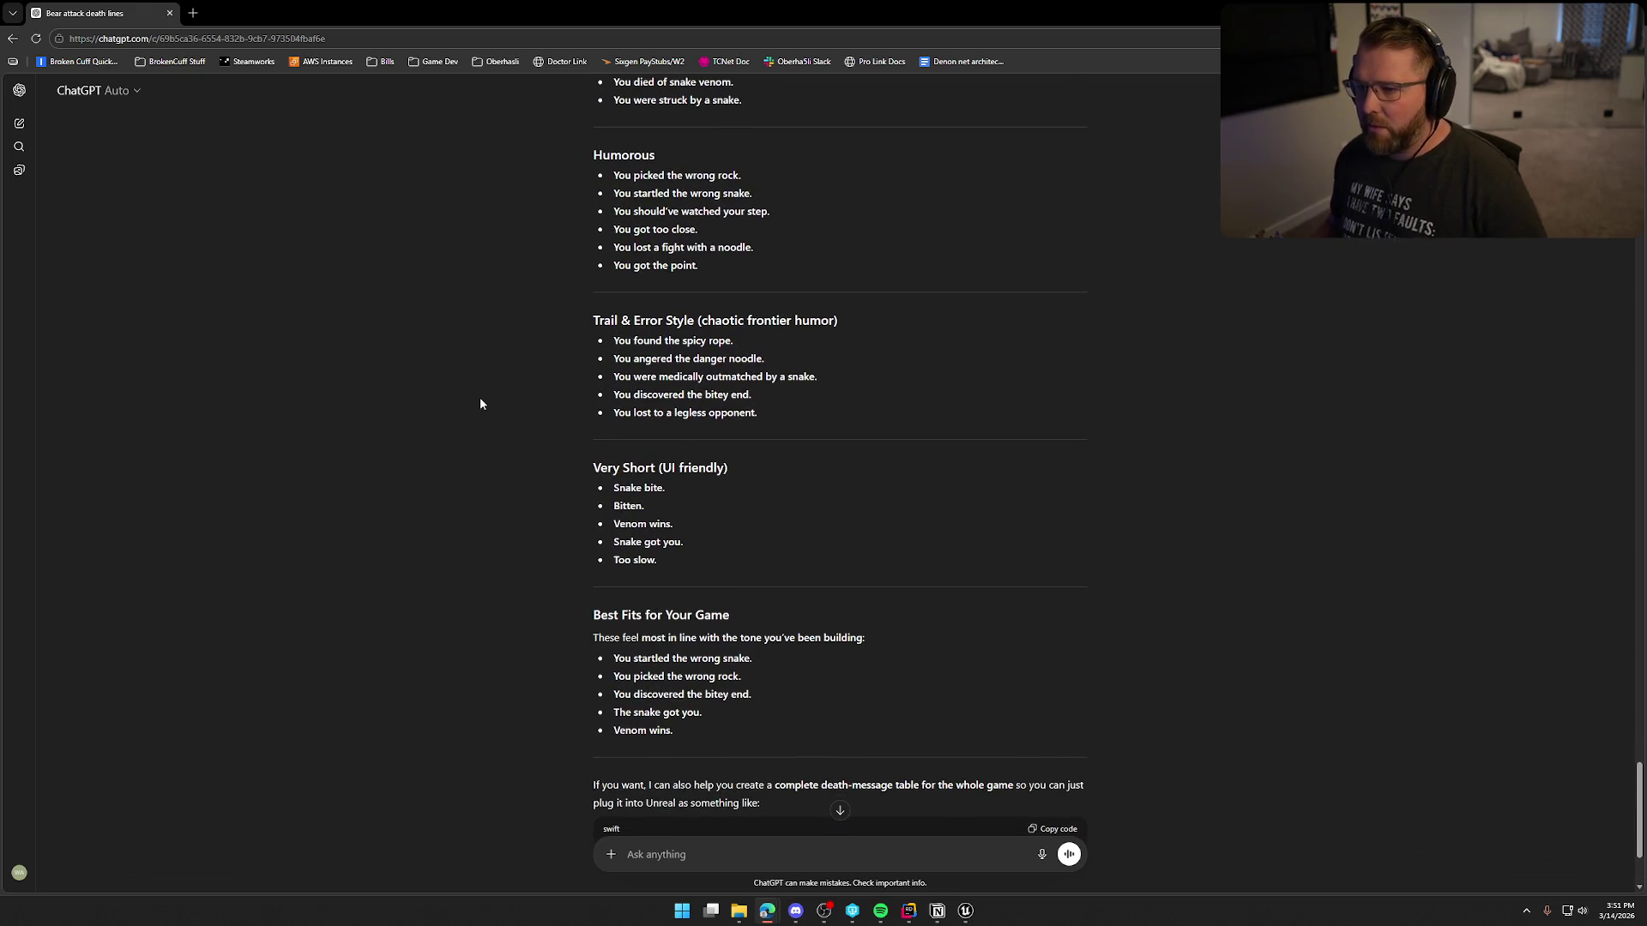
{"action": "scroll", "coordinate": [488, 416], "scroll_direction": "up", "scroll_amount": 1}
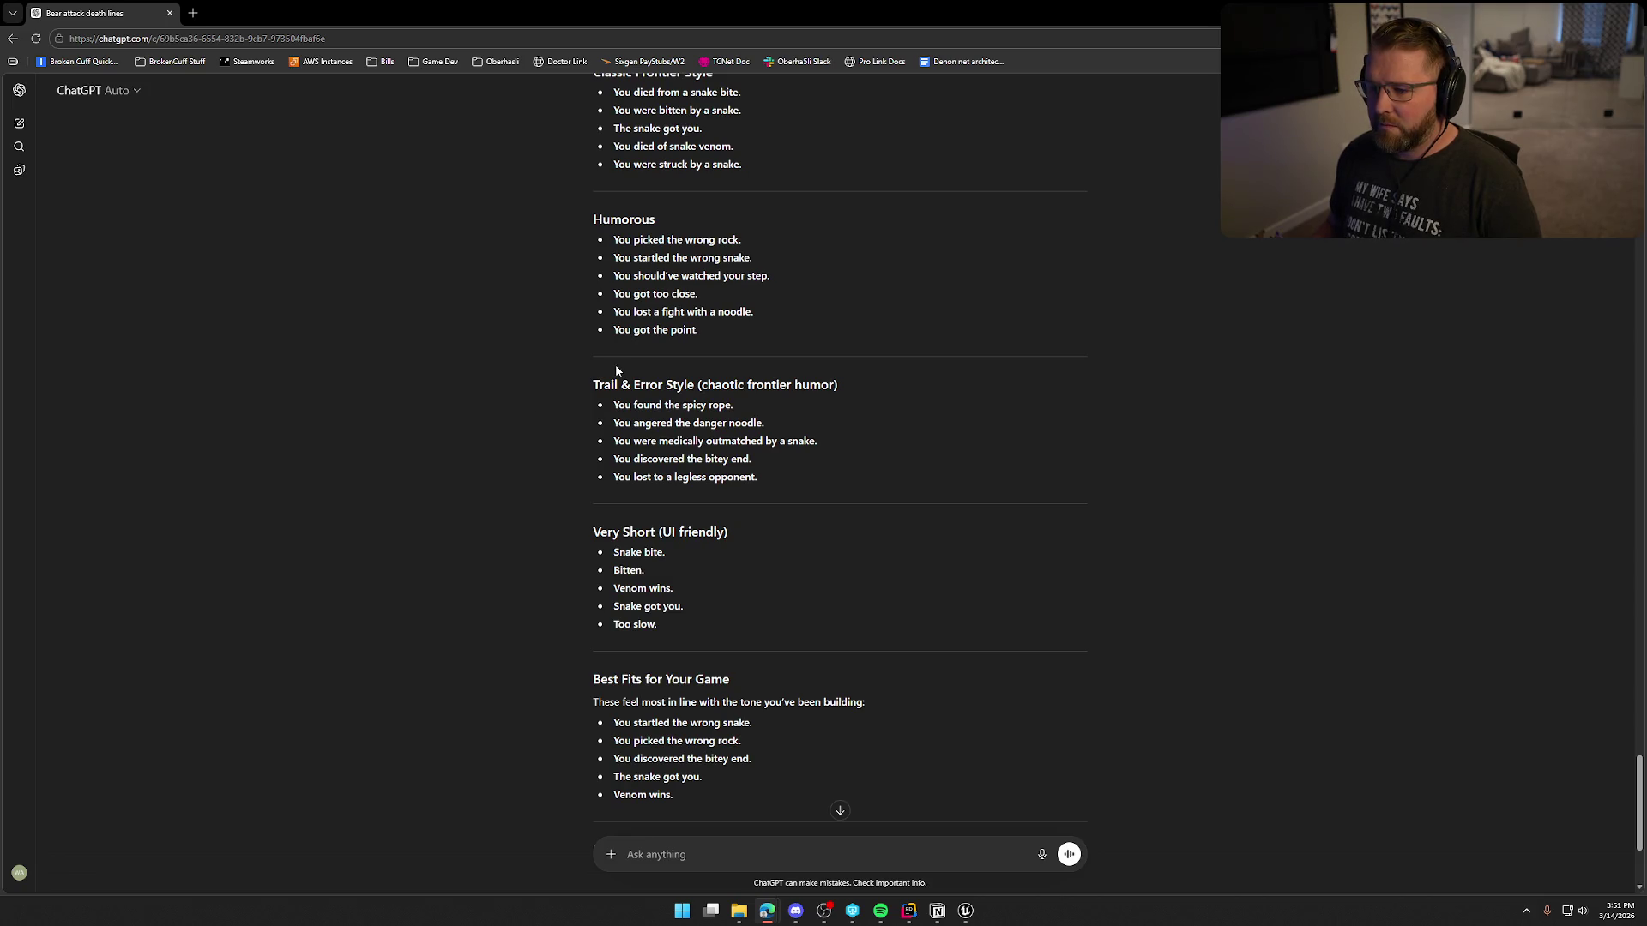
{"action": "left_click_drag", "start_coordinate": [613, 311], "coordinate": [768, 309]}
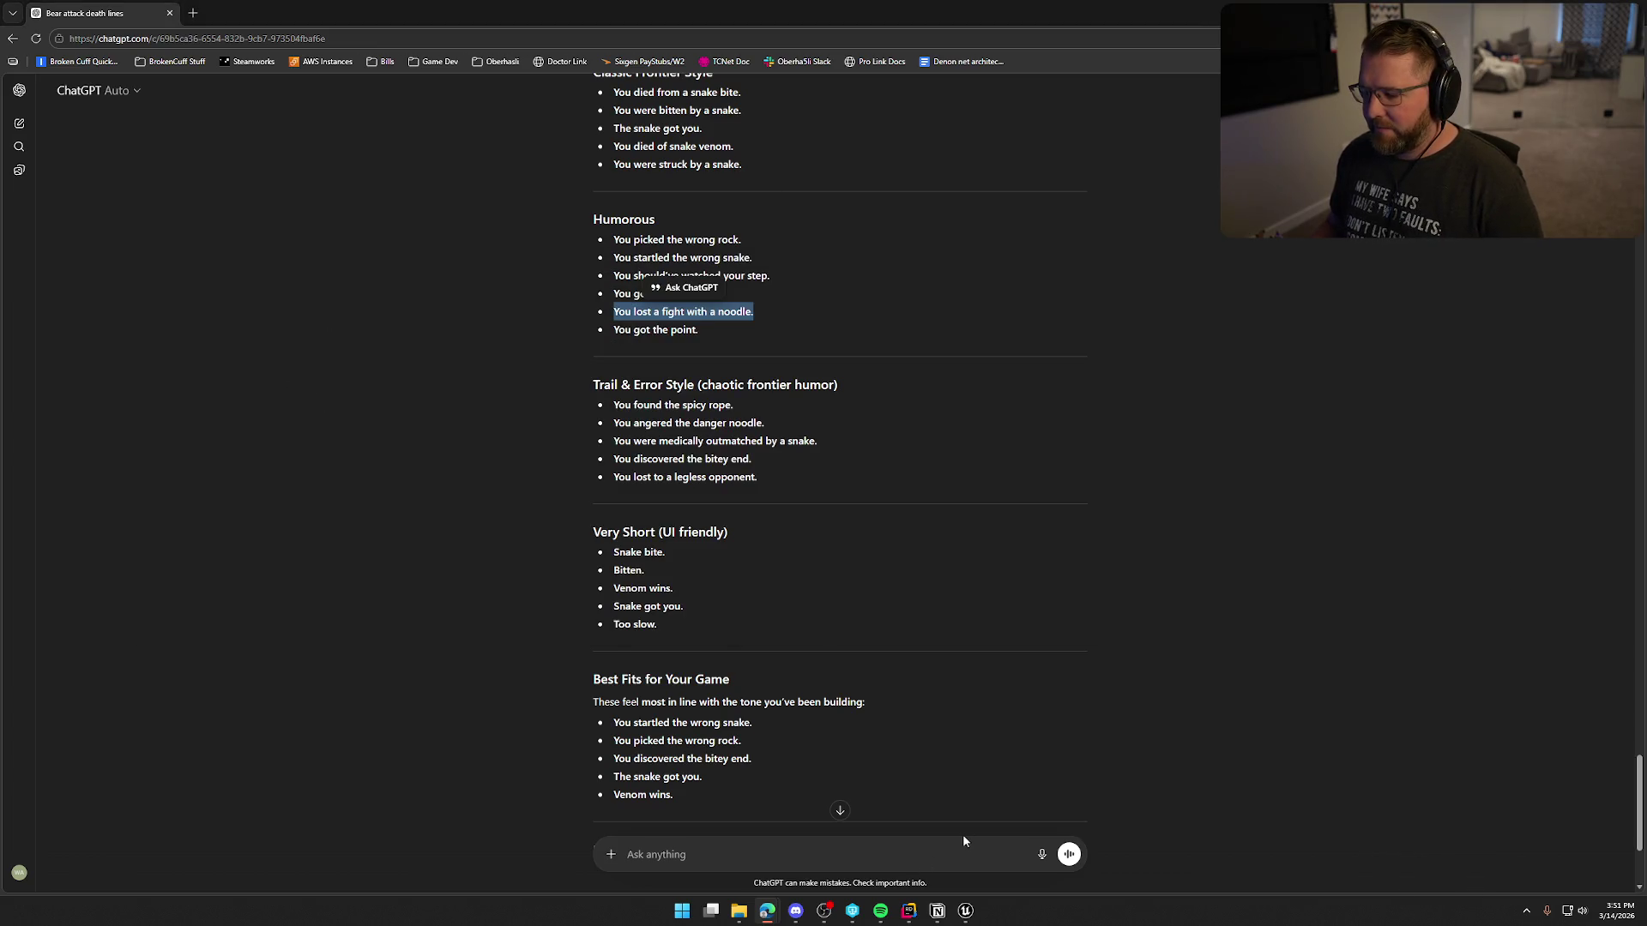
{"action": "key", "text": "alt+Tab"}
Step: Add a second Snake entry containing ChatGPT's 'You discovered the bitey end' line
{"action": "left_click", "coordinate": [752, 534]}
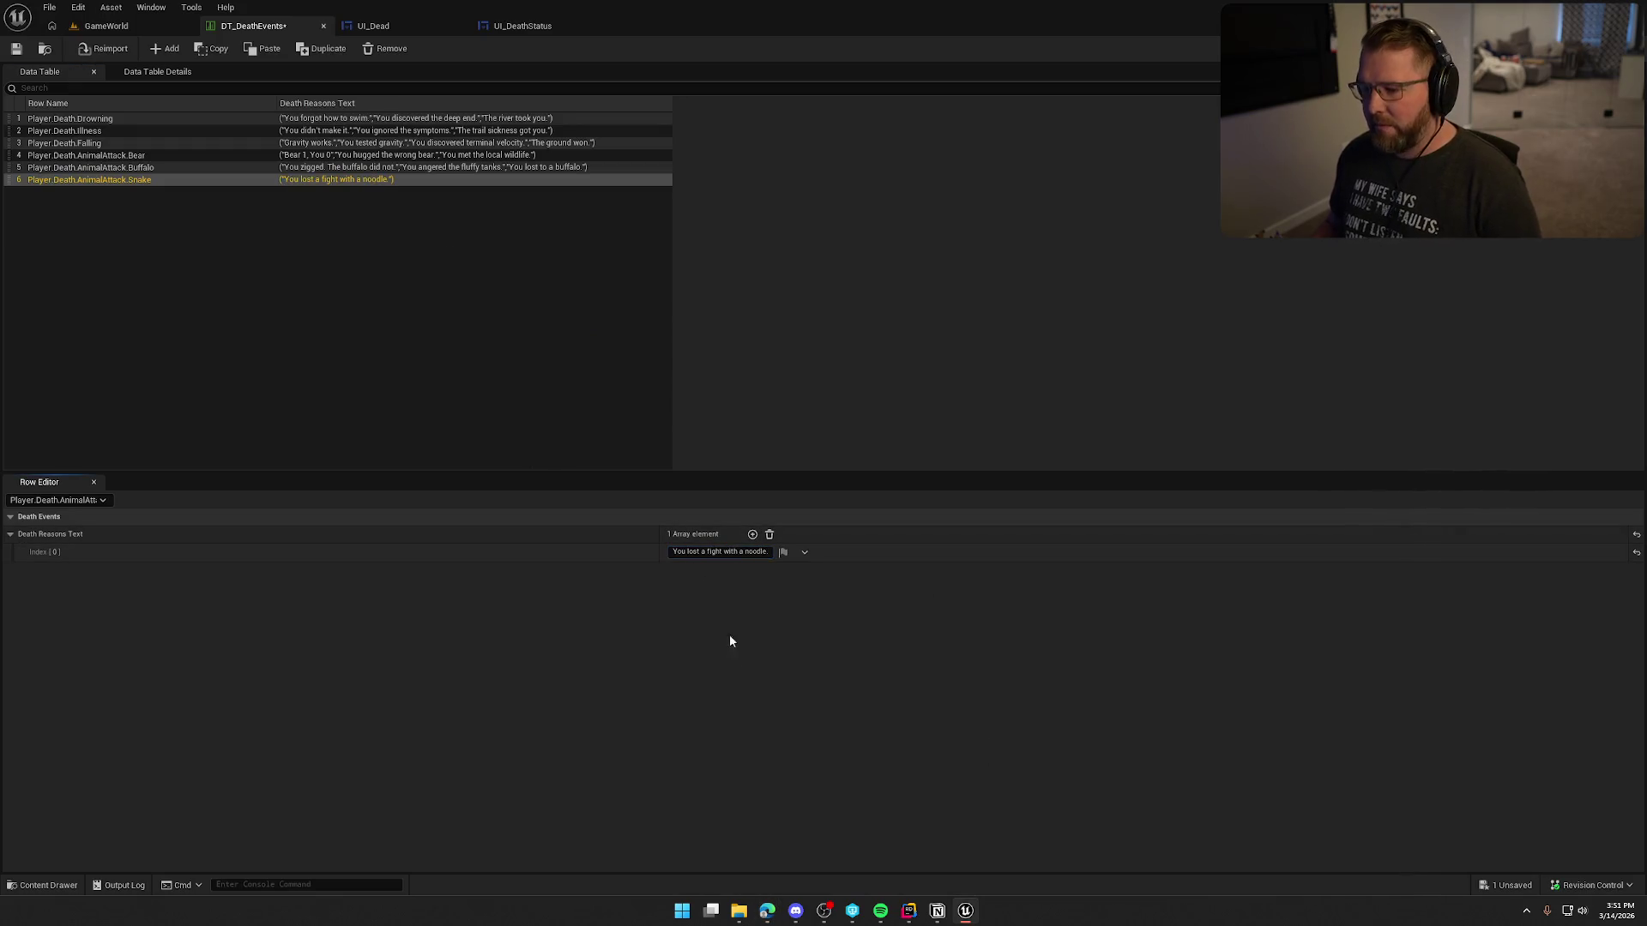
{"action": "key", "text": "alt+Tab"}
{"action": "left_click", "coordinate": [503, 357]}
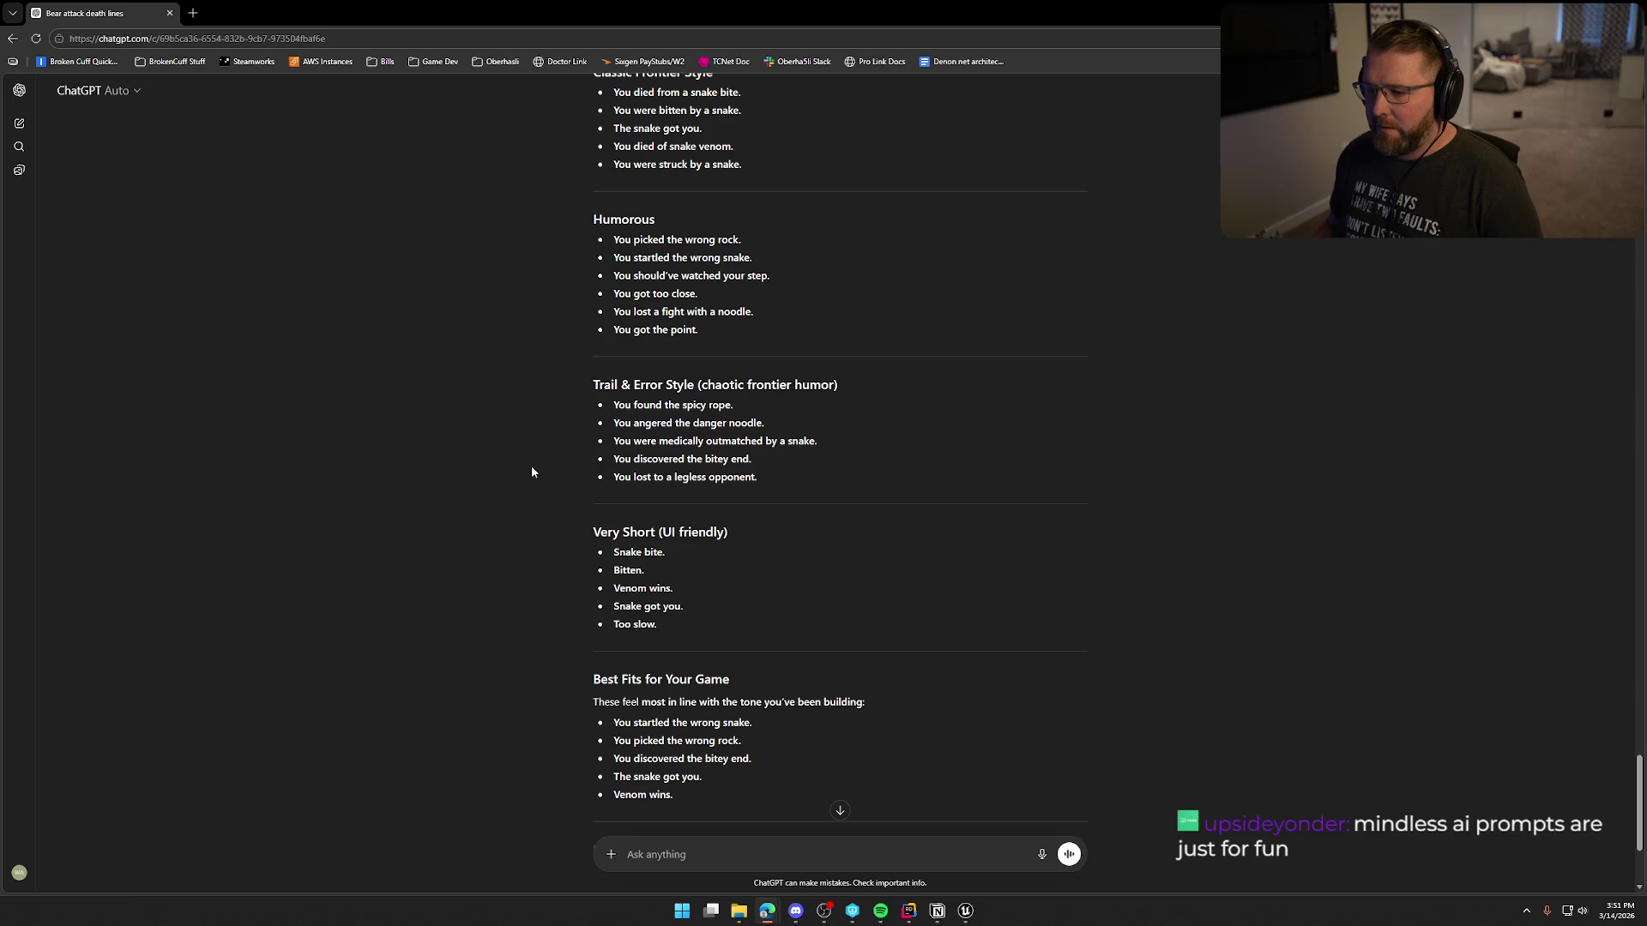
{"action": "left_click_drag", "start_coordinate": [615, 460], "coordinate": [752, 461]}
{"action": "left_click", "coordinate": [636, 463]}
{"action": "left_click_drag", "start_coordinate": [614, 460], "coordinate": [799, 459]}
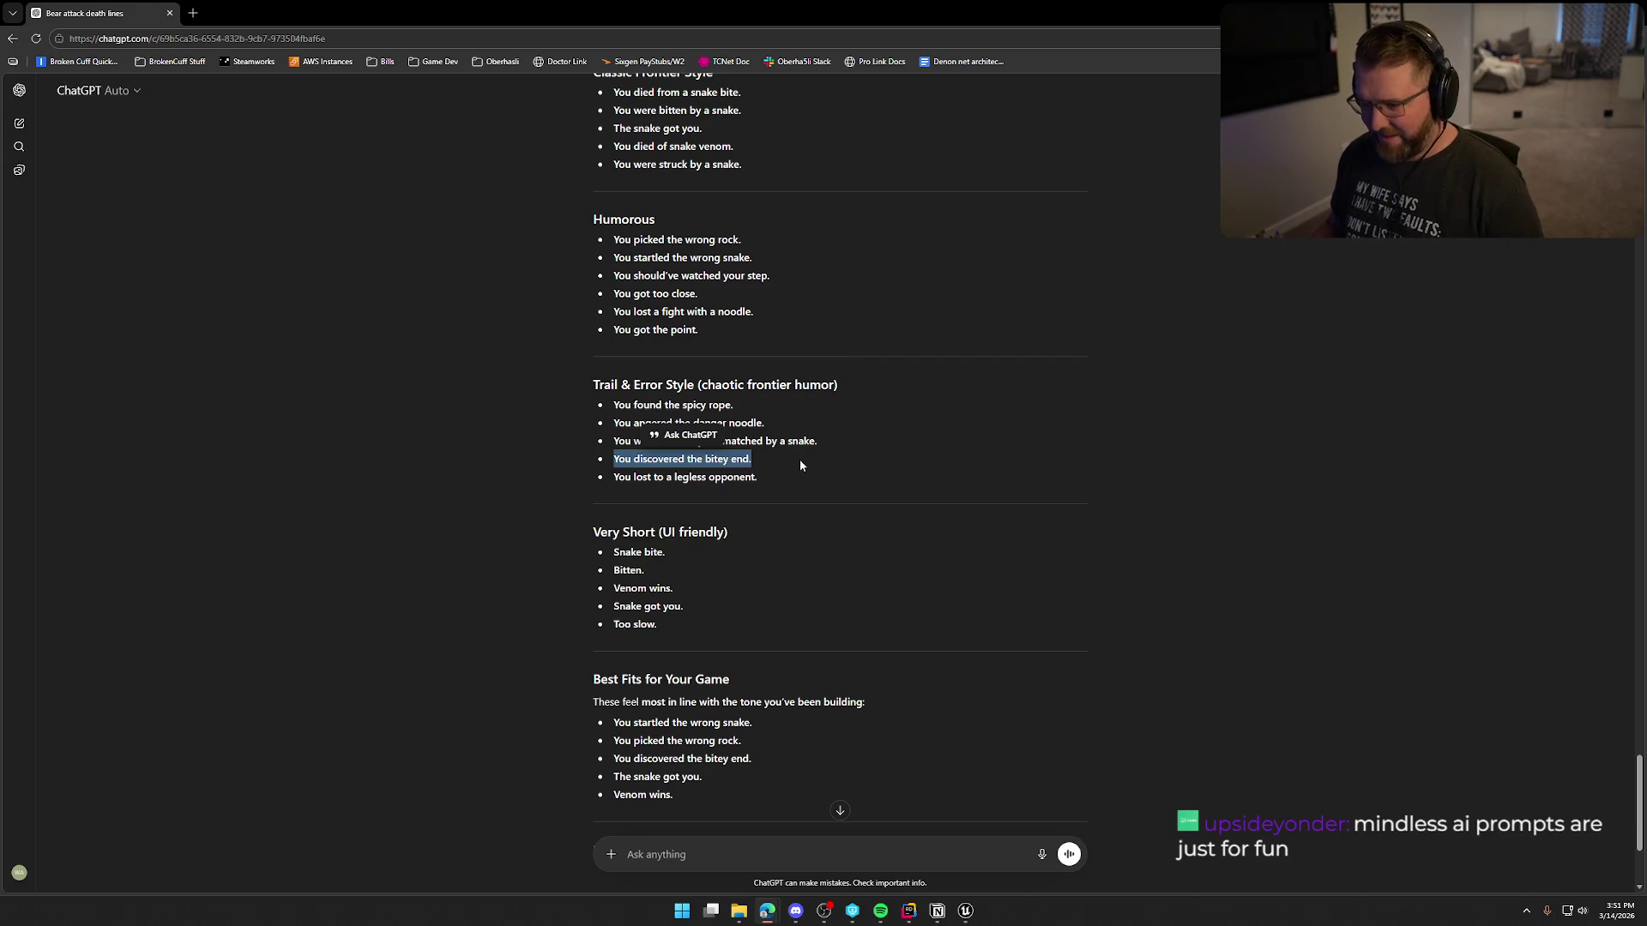
{"action": "key", "text": "ctrl+c"}
{"action": "key", "text": "alt+Tab"}
{"action": "left_click", "coordinate": [690, 571]}
{"action": "key", "text": "ctrl+v"}
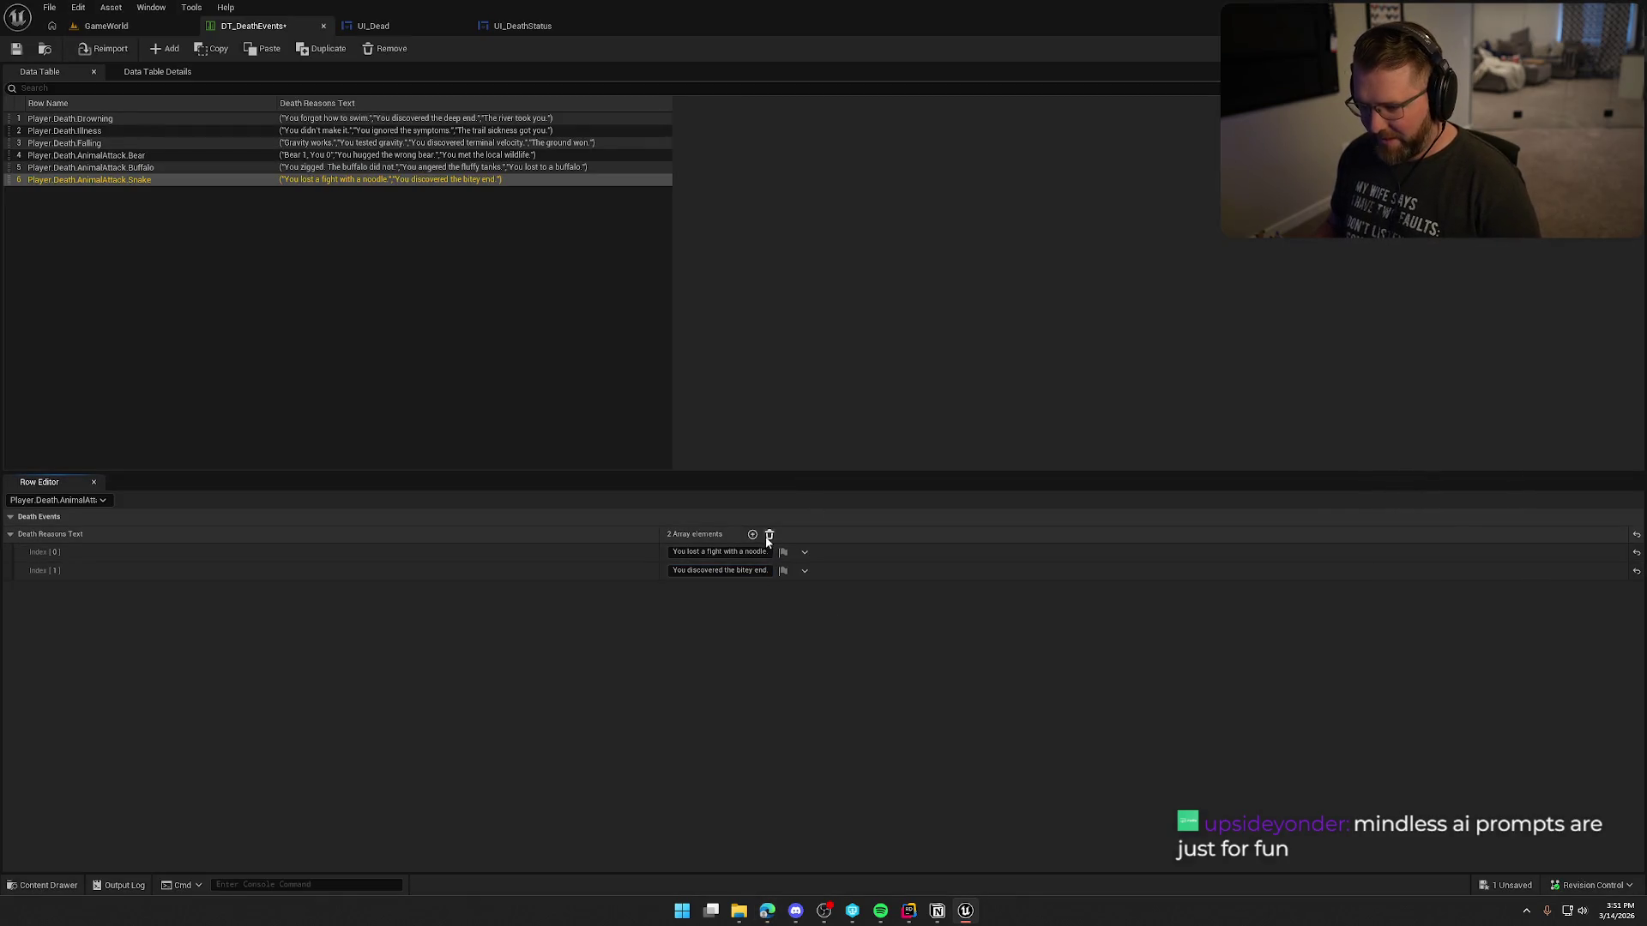
Step: Paste 'You lost to a legless opponent' into the third Snake entry and add a new row
{"action": "key", "text": "alt+Tab"}
{"action": "left_click", "coordinate": [492, 412]}
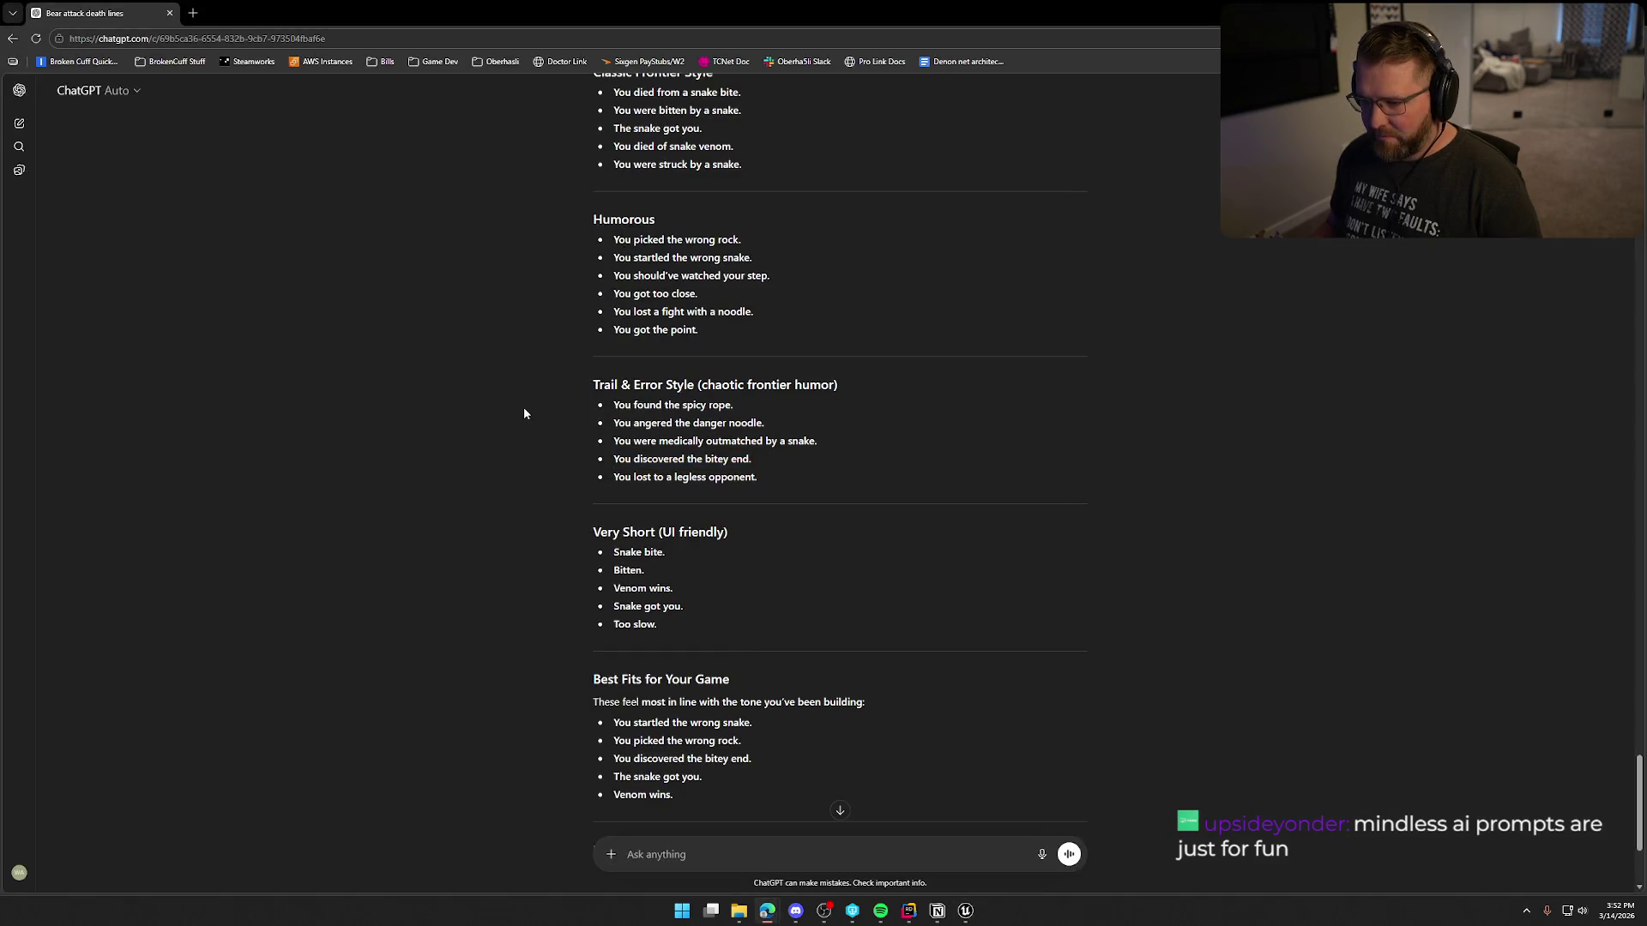
{"action": "left_click_drag", "start_coordinate": [613, 477], "coordinate": [780, 480]}
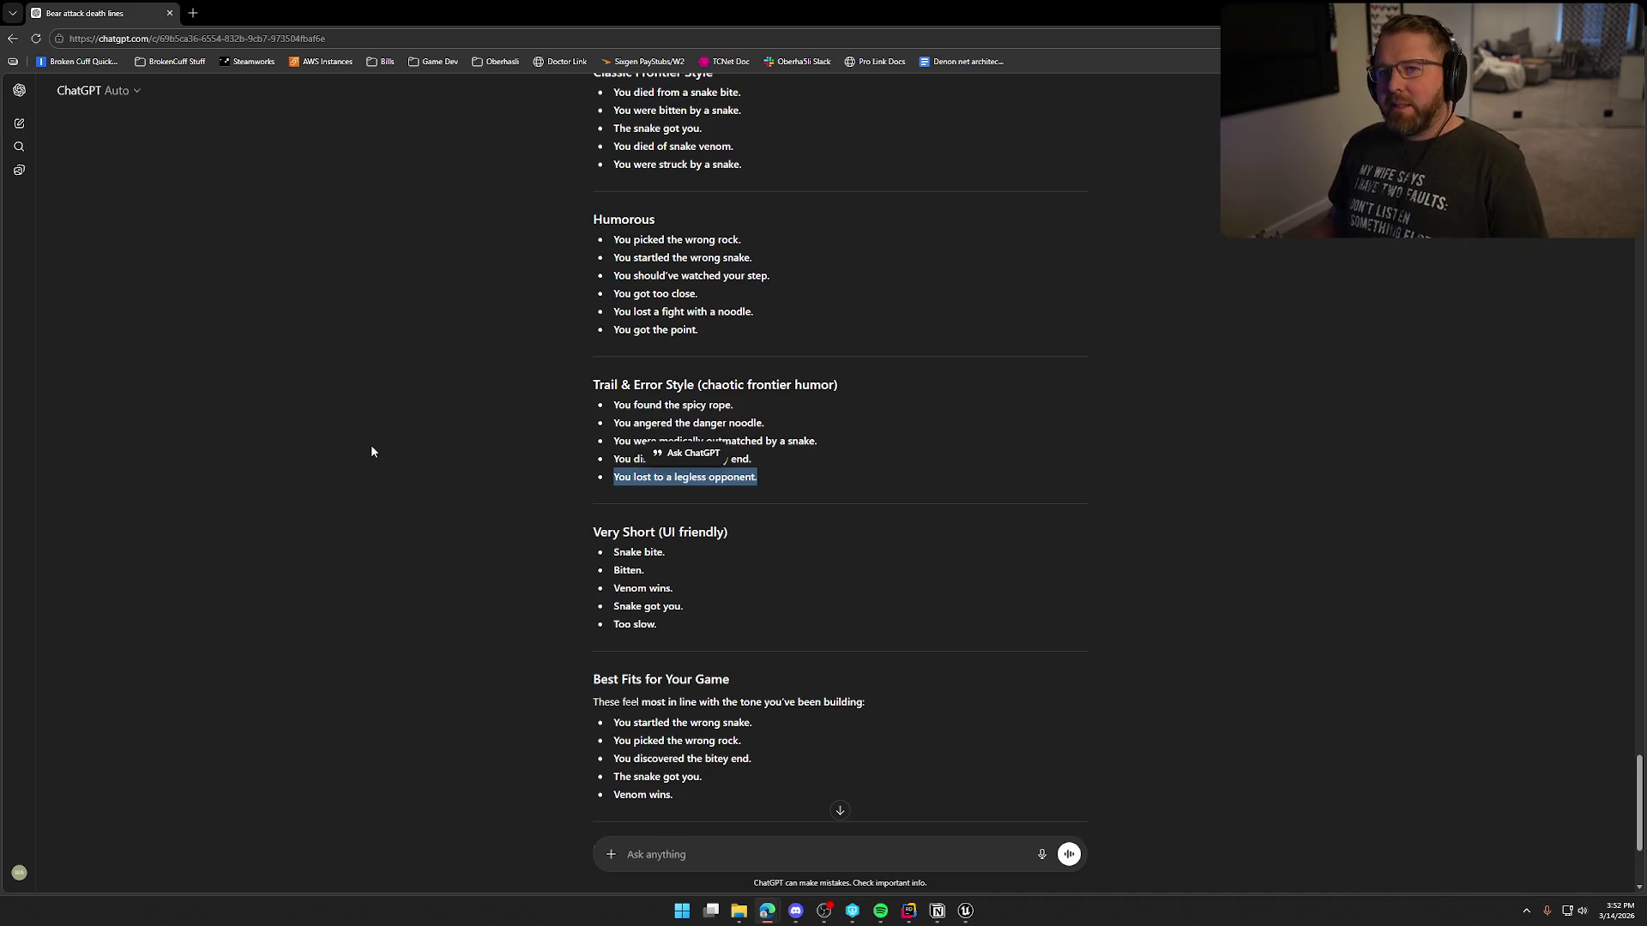
{"action": "left_click", "coordinate": [429, 396]}
{"action": "scroll", "coordinate": [465, 343], "scroll_direction": "down", "scroll_amount": 3}
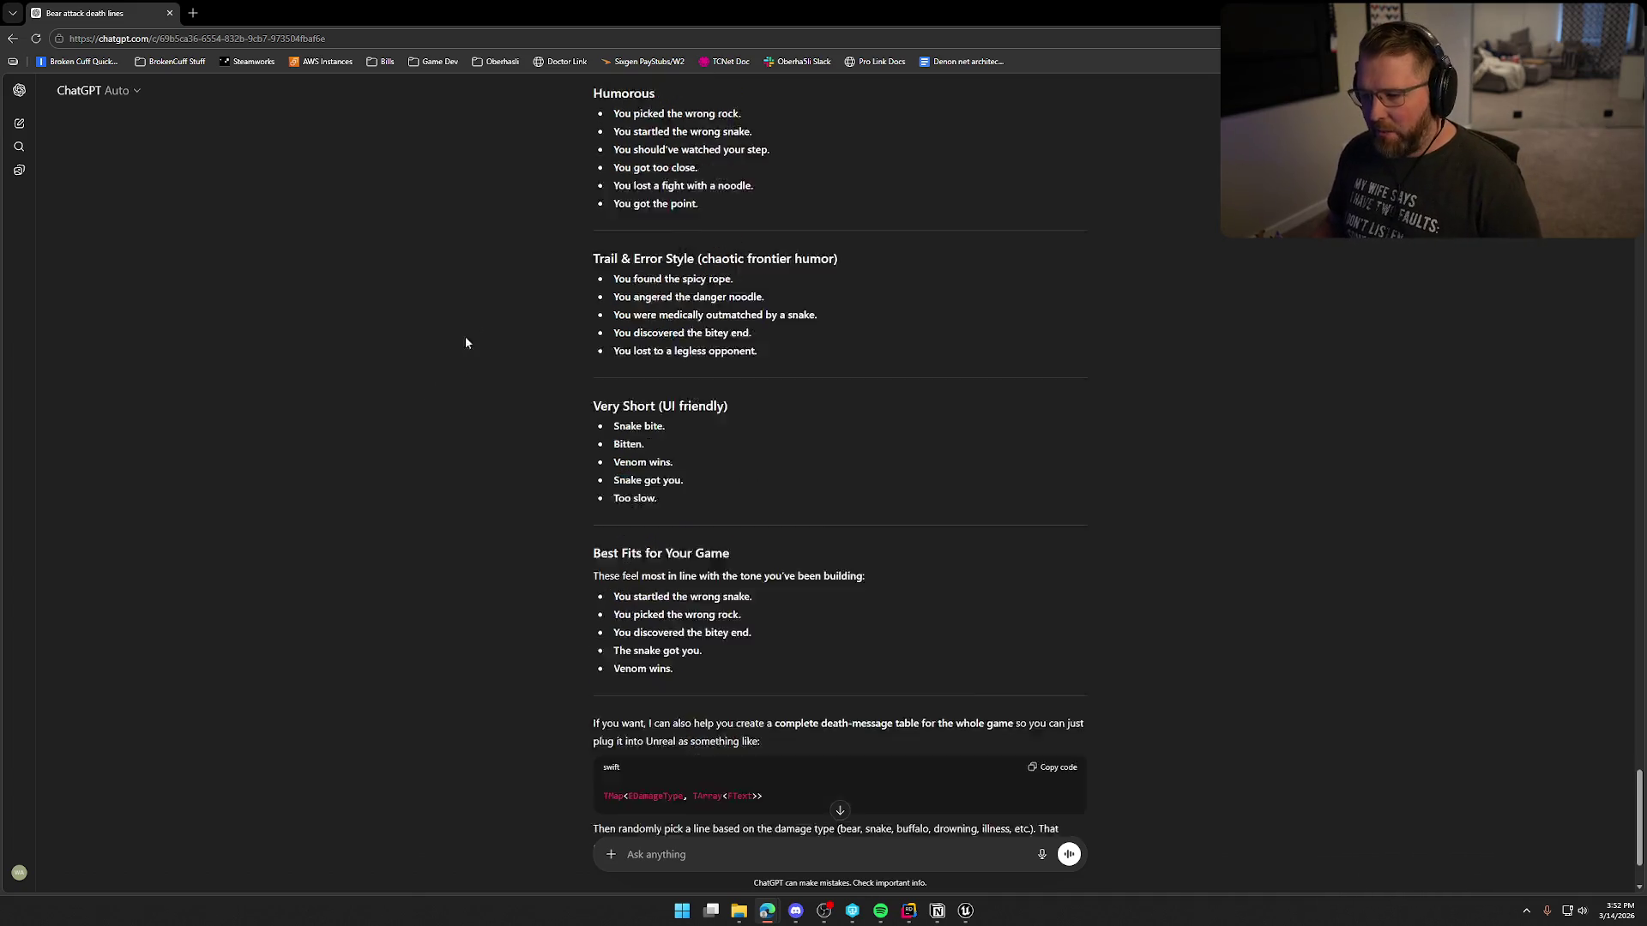
{"action": "scroll", "coordinate": [464, 412], "scroll_direction": "up", "scroll_amount": 2}
{"action": "scroll", "coordinate": [465, 417], "scroll_direction": "down", "scroll_amount": 1}
{"action": "key", "text": "alt+Tab"}
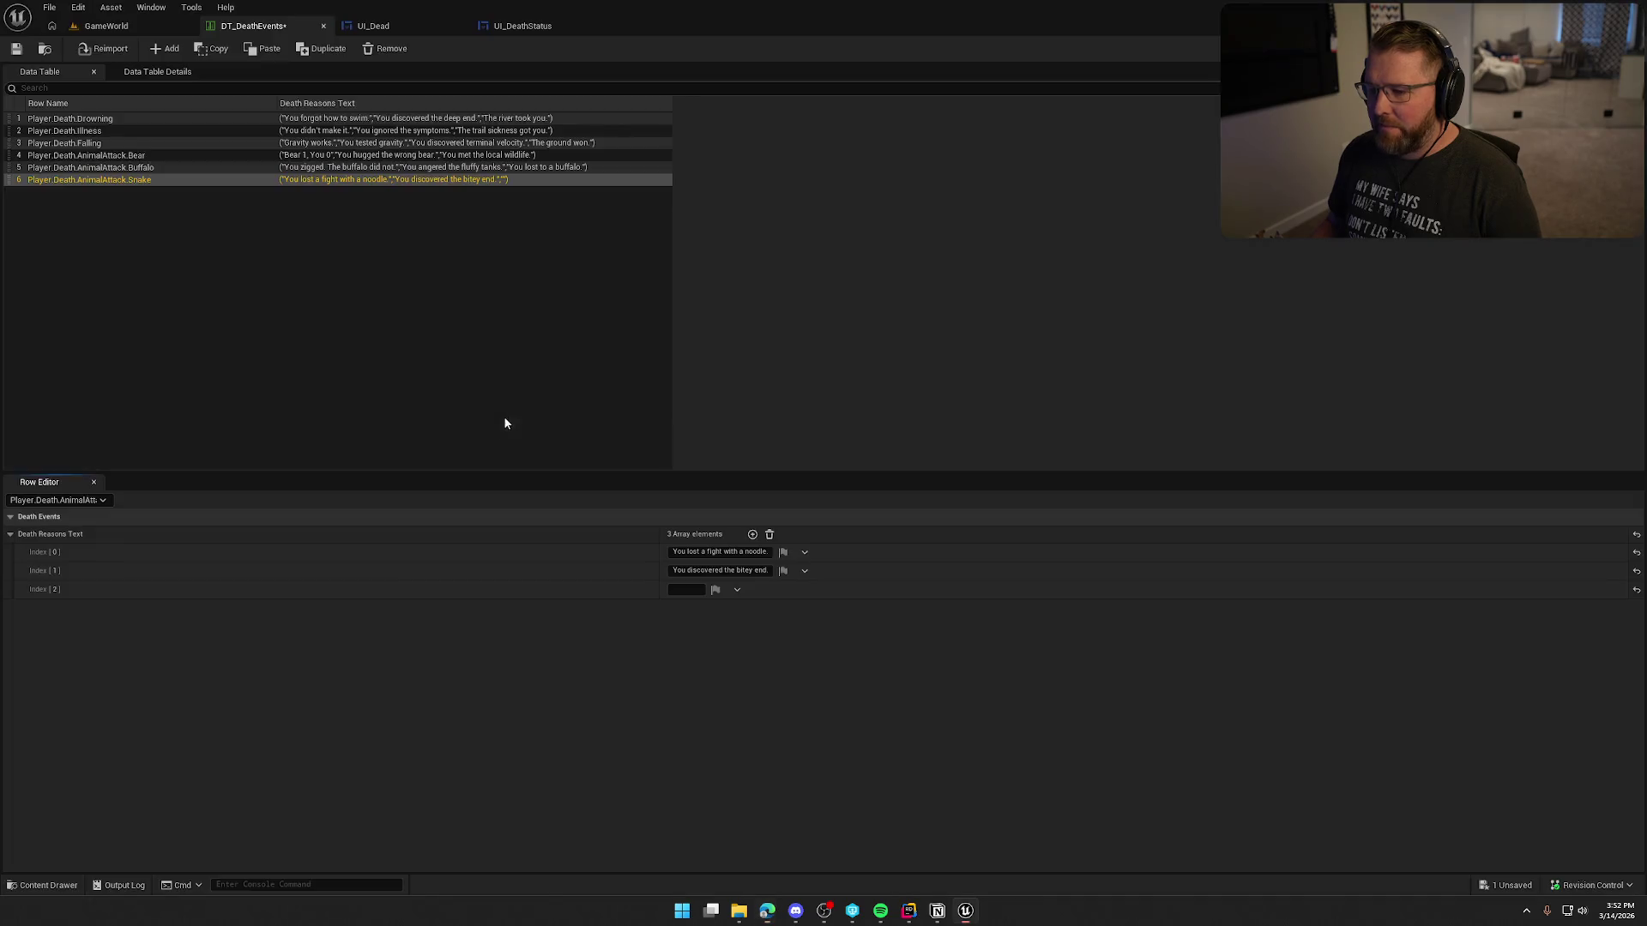
{"action": "left_click", "coordinate": [683, 589]}
{"action": "key", "text": "ctrl+v"}
{"action": "key", "text": "Return"}
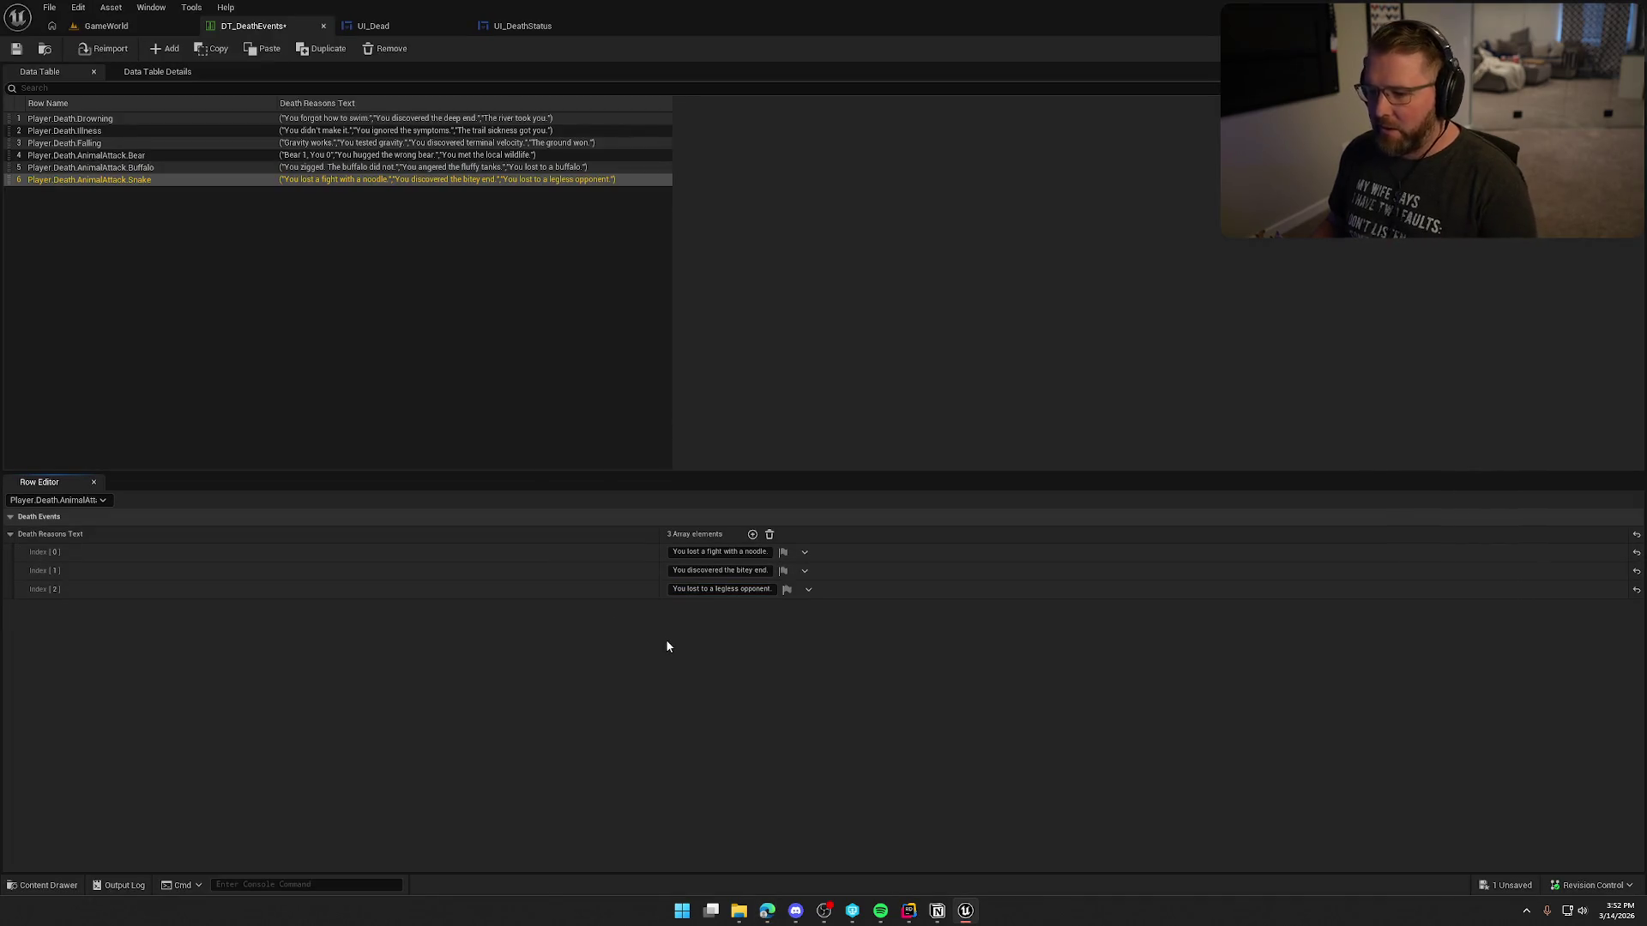
{"action": "left_click", "coordinate": [164, 48]}
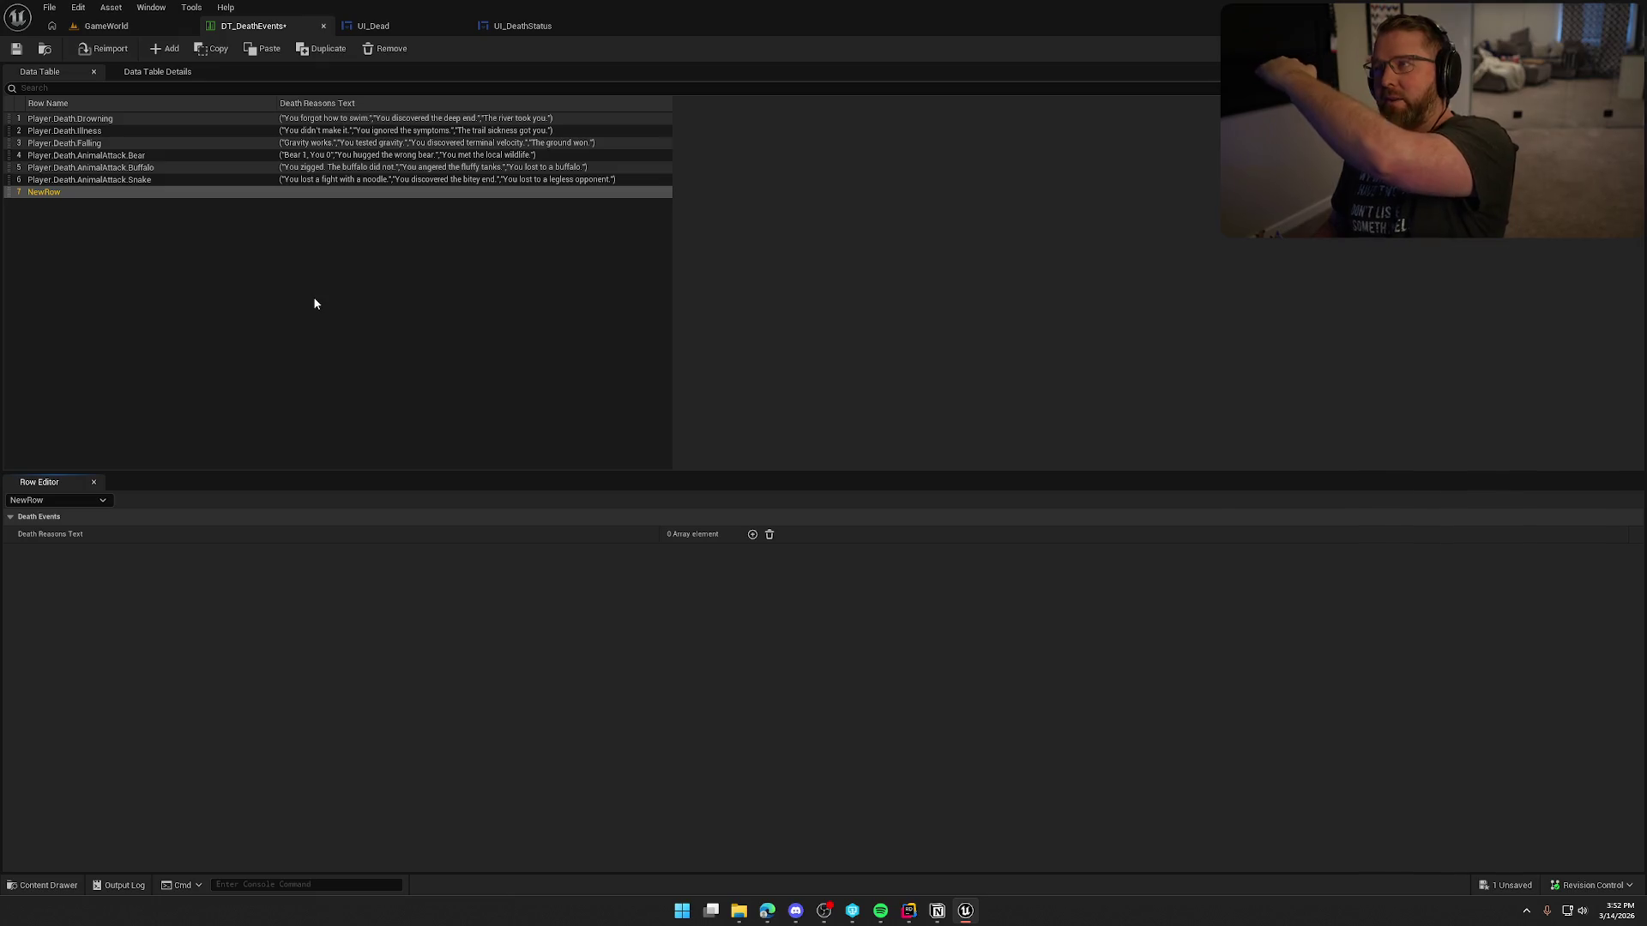
Step: Rename the new data table row to Player.Death.Hunger
{"action": "left_click", "coordinate": [241, 297]}
{"action": "left_click", "coordinate": [42, 193]}
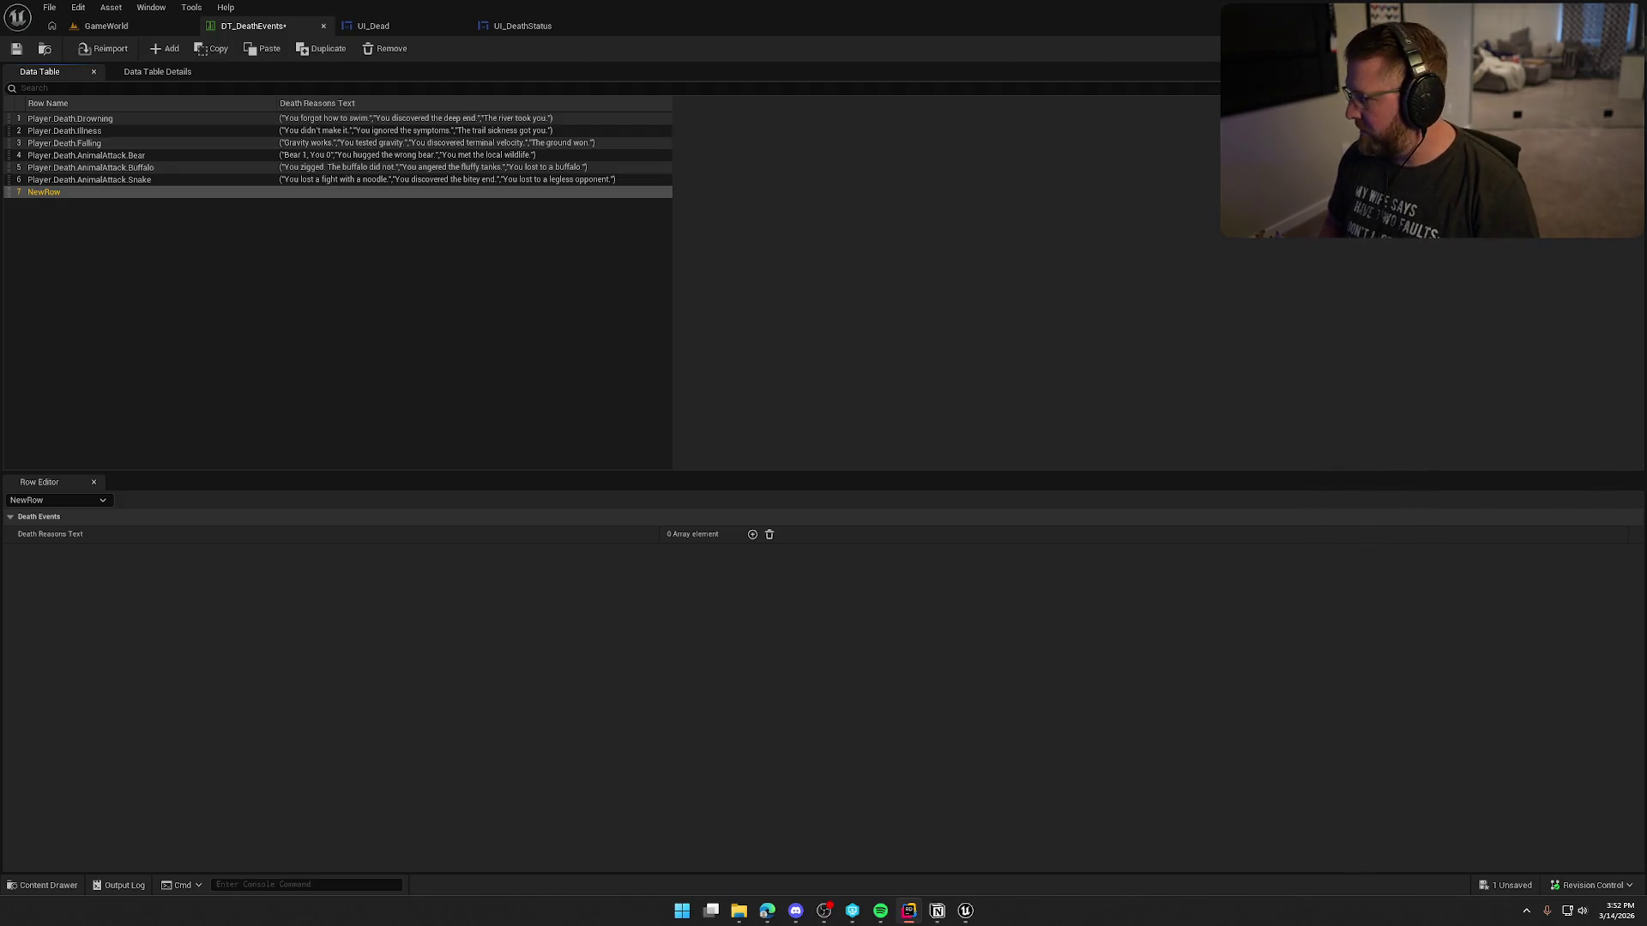
{"action": "double_click", "coordinate": [44, 192]}
{"action": "type", "text": "Player.Death.Hunger"}
{"action": "key", "text": "Return"}
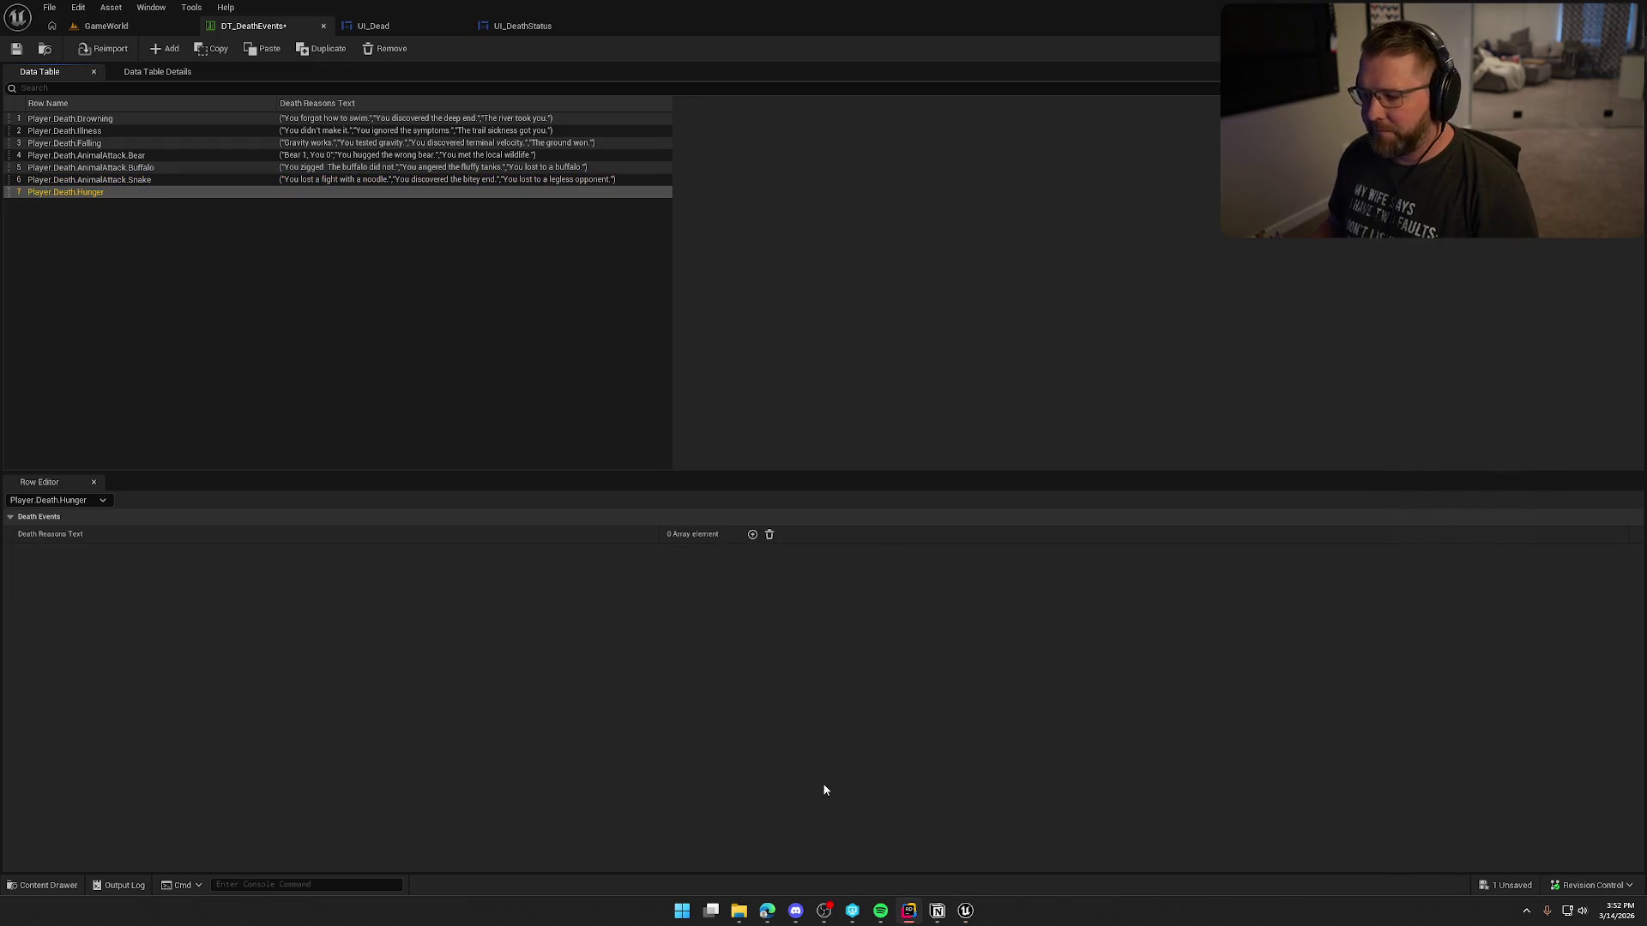
Step: Ask ChatGPT 'next is dying to hunger' for hunger death lines
{"action": "key", "text": "alt+Tab"}
{"action": "type", "text": "next is dying to hunger"}
{"action": "key", "text": "Return"}
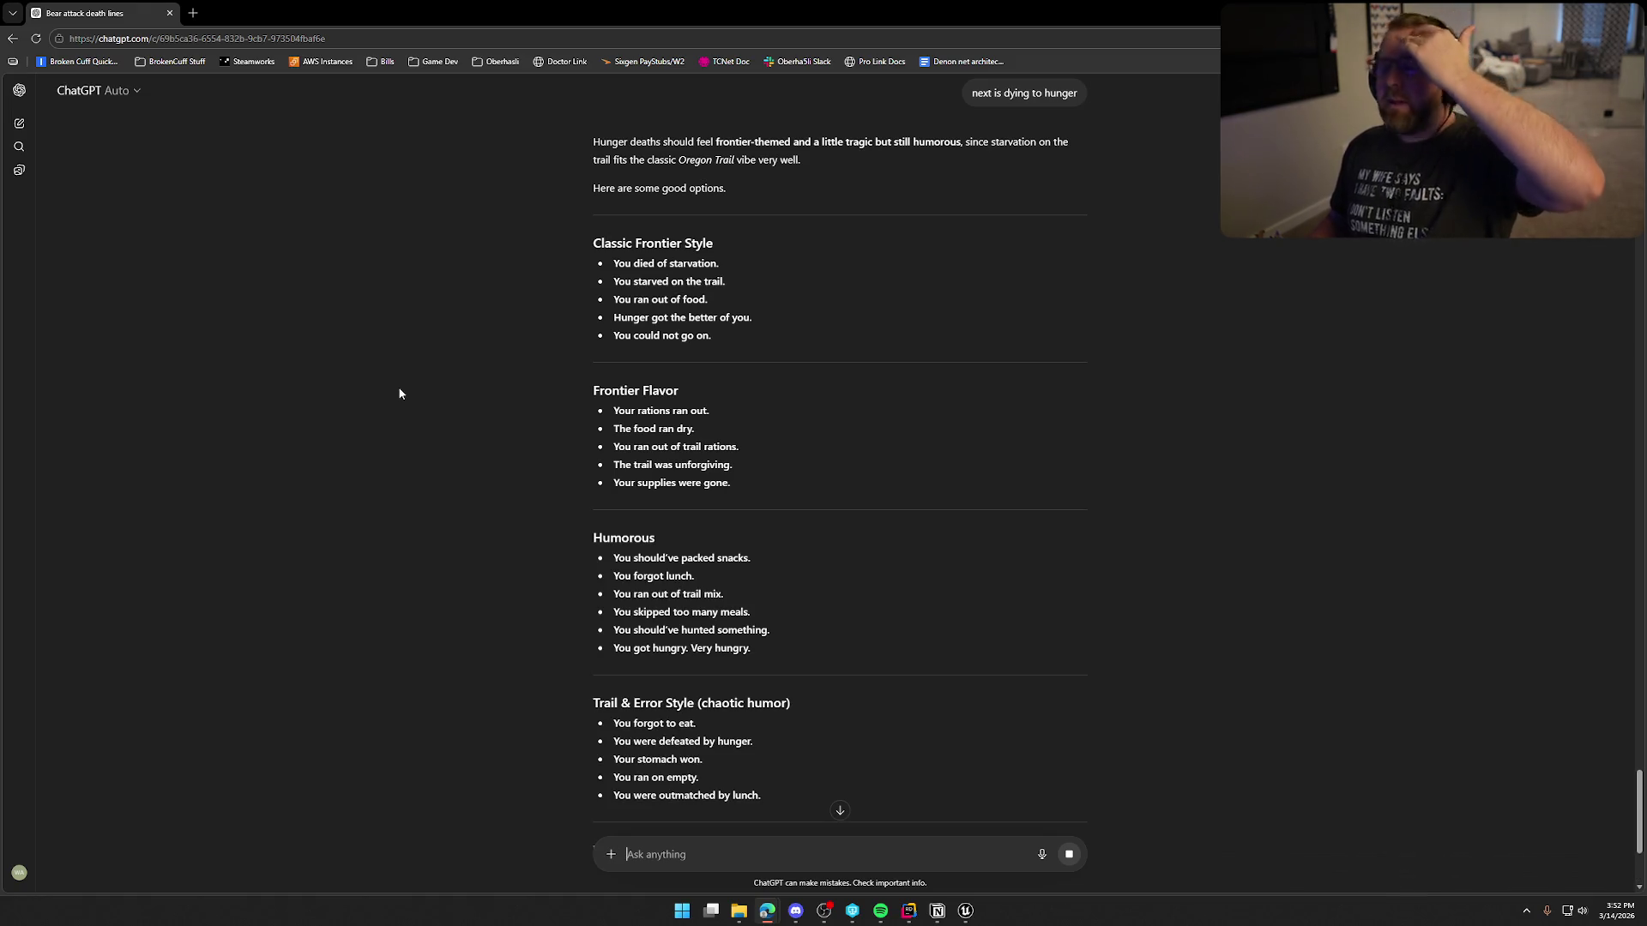
Step: Fill the Hunger row's first entry with 'You should've packed snacks'
{"action": "scroll", "coordinate": [398, 372], "scroll_direction": "down", "scroll_amount": 2}
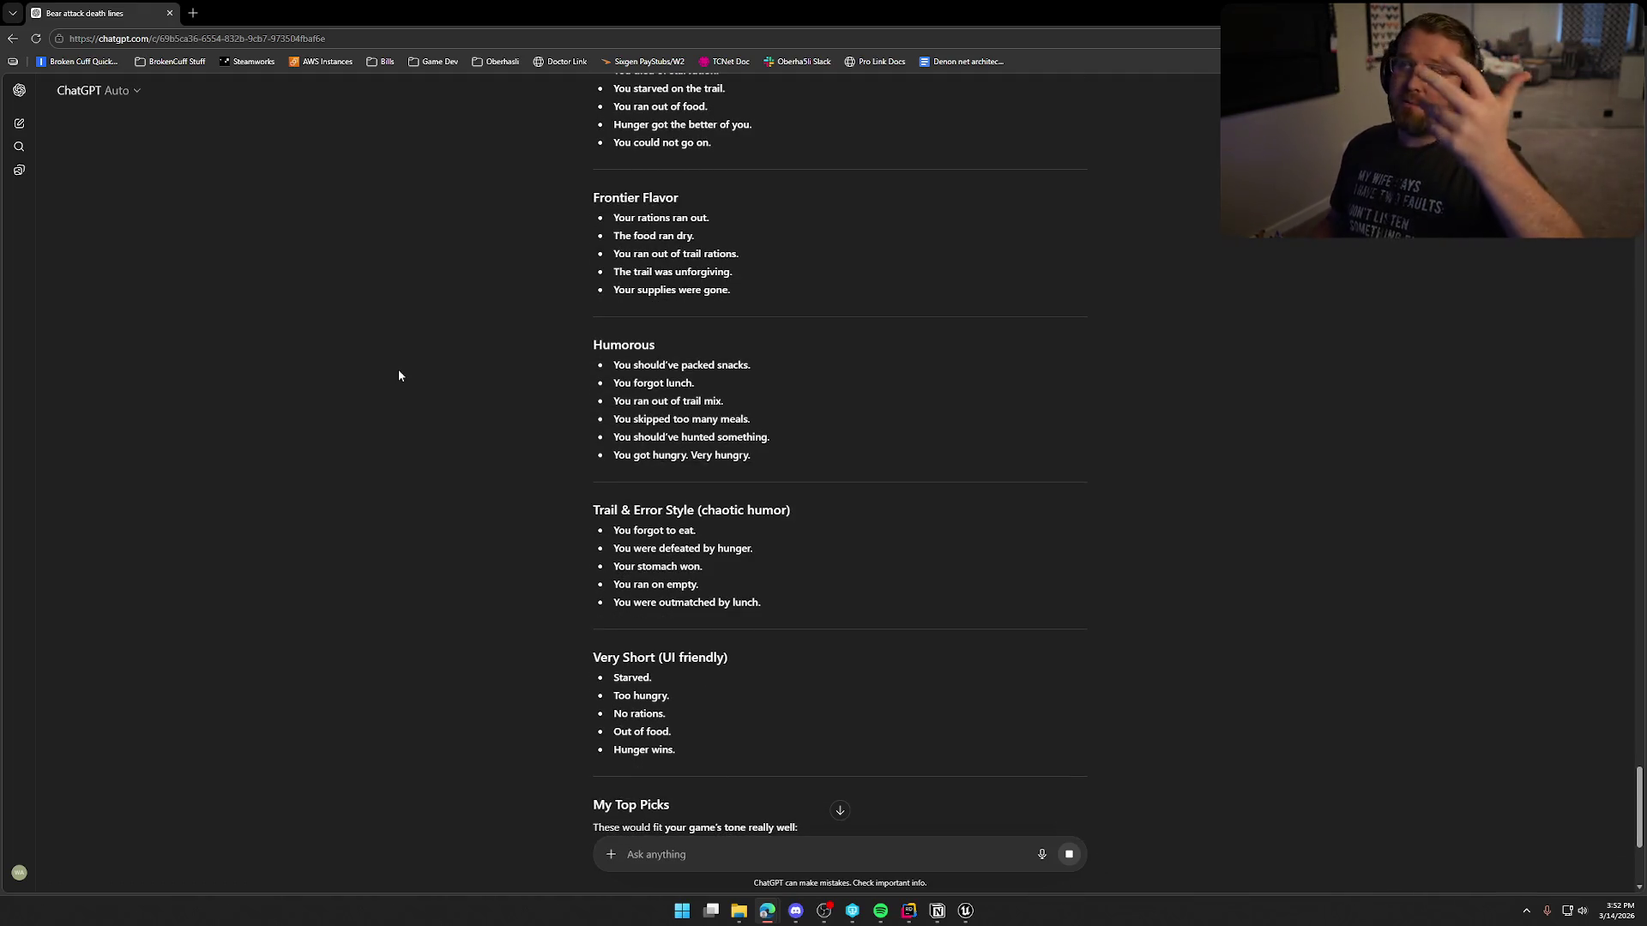
{"action": "scroll", "coordinate": [465, 439], "scroll_direction": "down", "scroll_amount": 2}
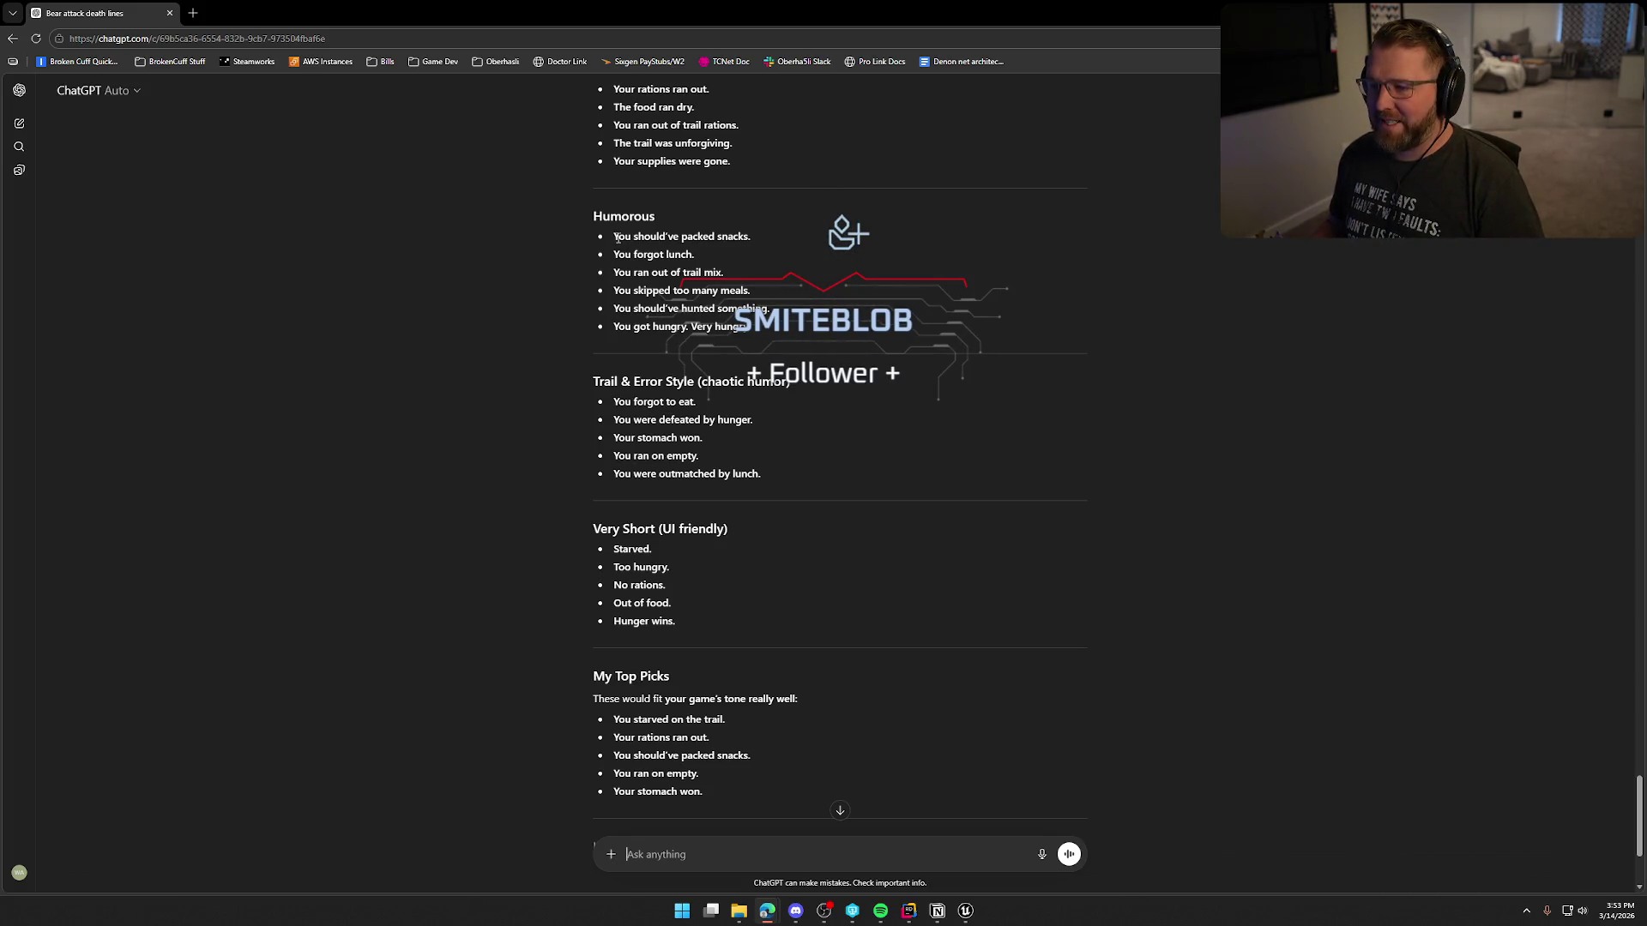
{"action": "left_click_drag", "start_coordinate": [615, 235], "coordinate": [784, 234]}
{"action": "key", "text": "ctrl+c"}
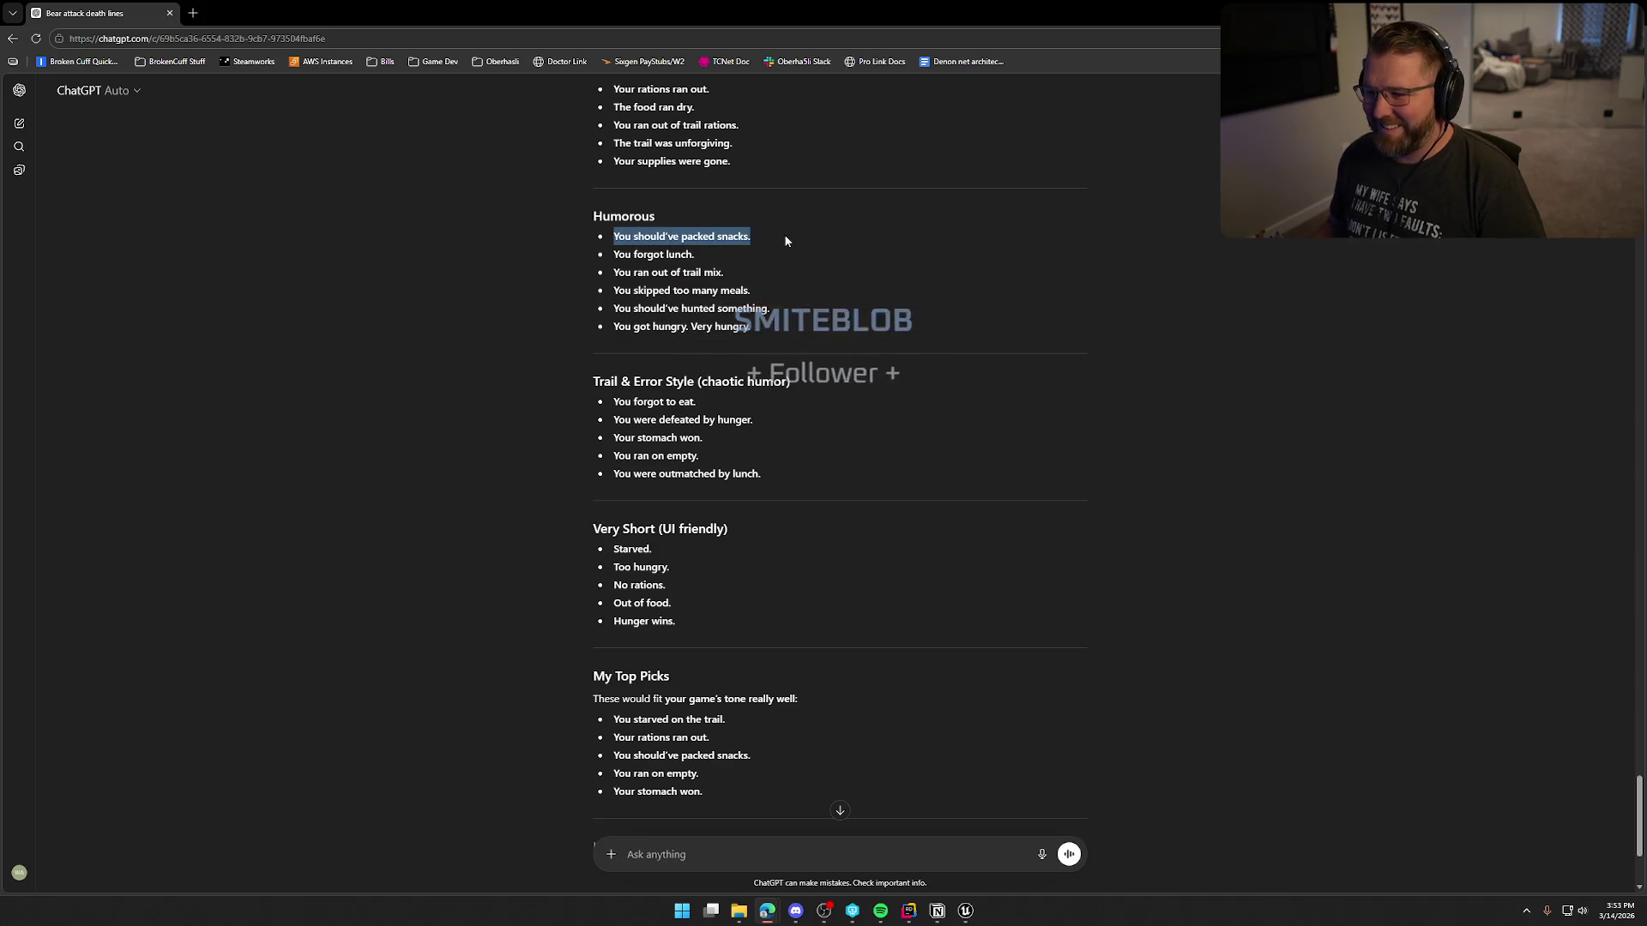
{"action": "key", "text": "alt+Tab"}
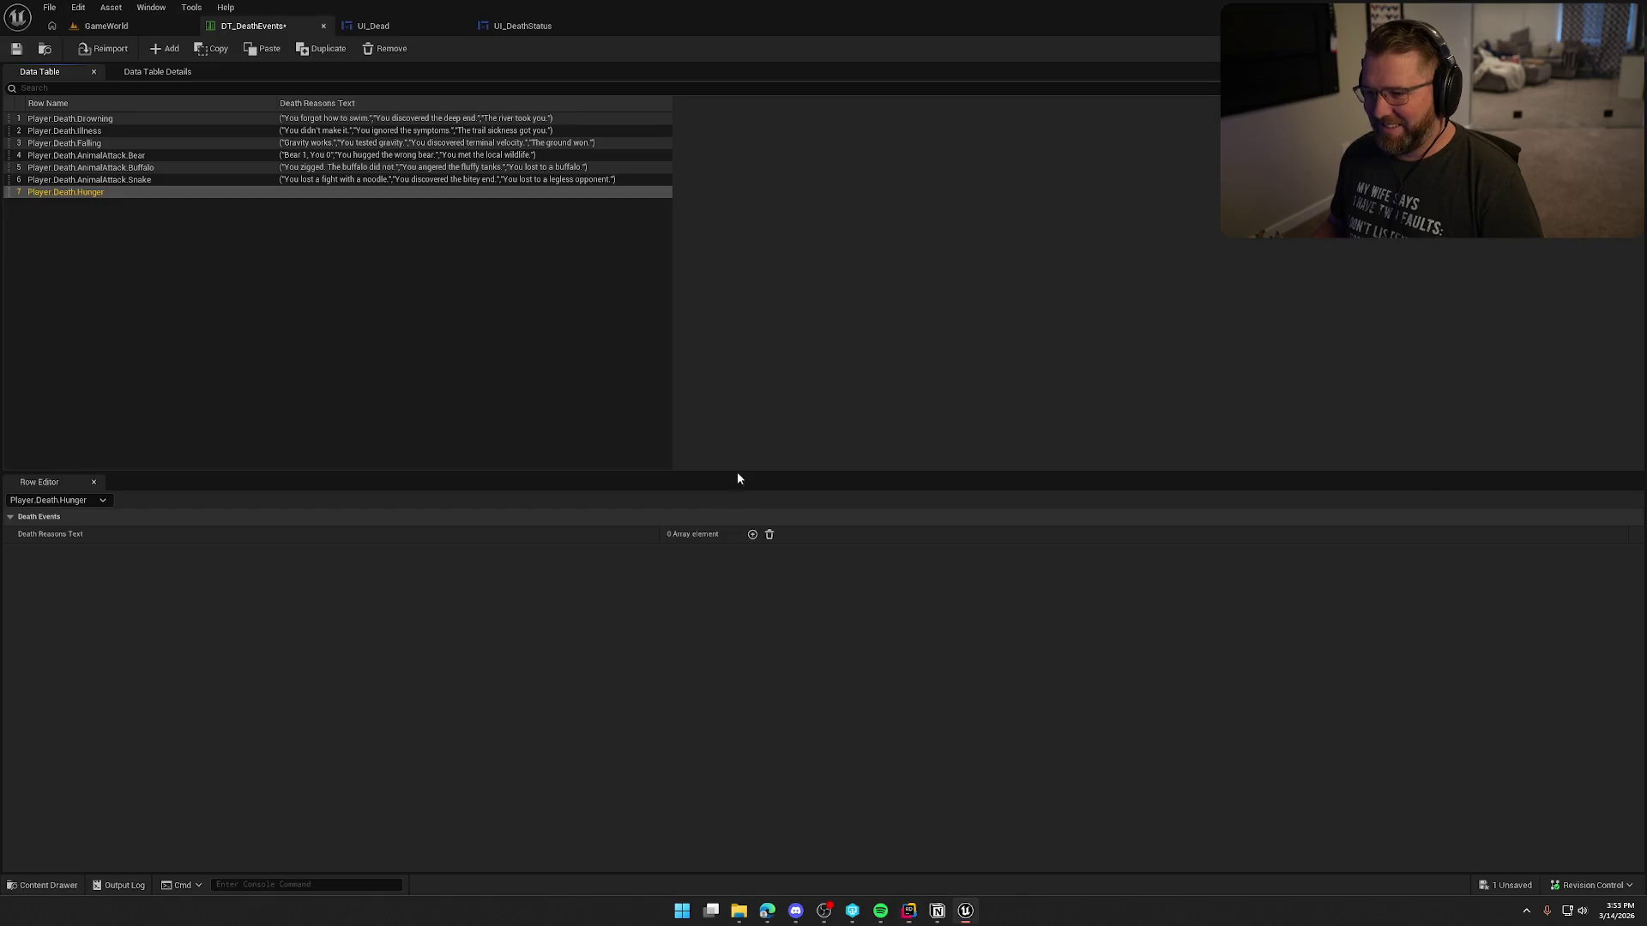
{"action": "left_click", "coordinate": [694, 553]}
{"action": "key", "text": "ctrl+v"}
{"action": "key", "text": "Return"}
Step: Add a second Hunger entry containing 'You ran out of trail mix'
{"action": "left_click", "coordinate": [753, 535]}
{"action": "key", "text": "alt+Tab"}
{"action": "key", "text": "Tab"}
{"action": "left_click_drag", "start_coordinate": [700, 456], "coordinate": [600, 456]}
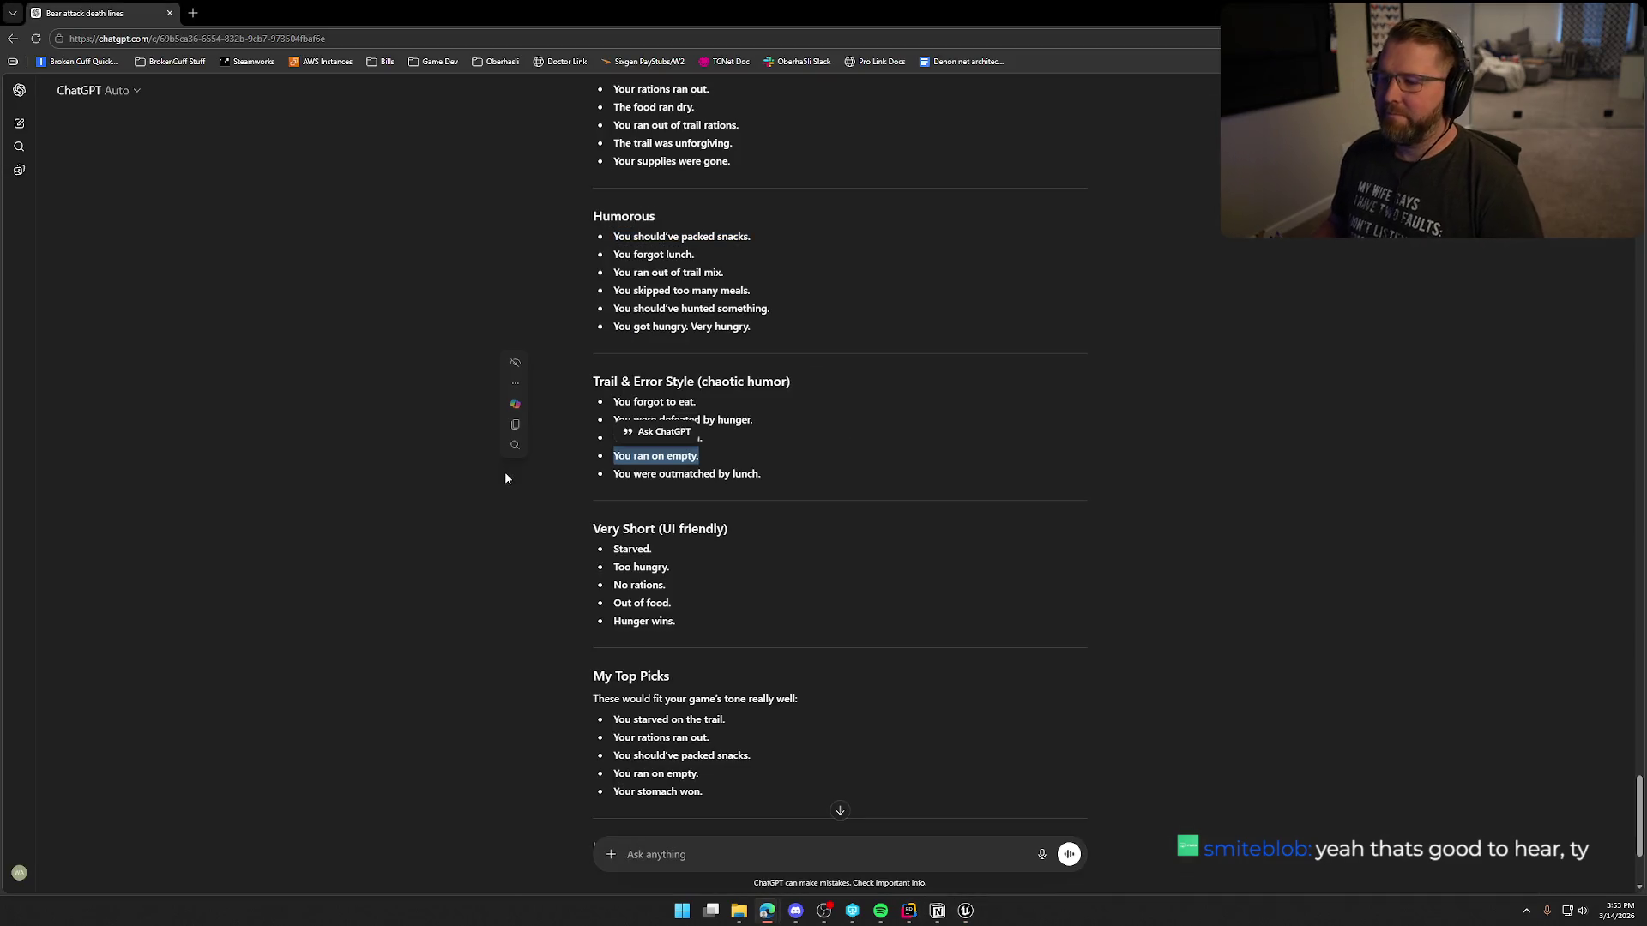
{"action": "left_click", "coordinate": [455, 260]}
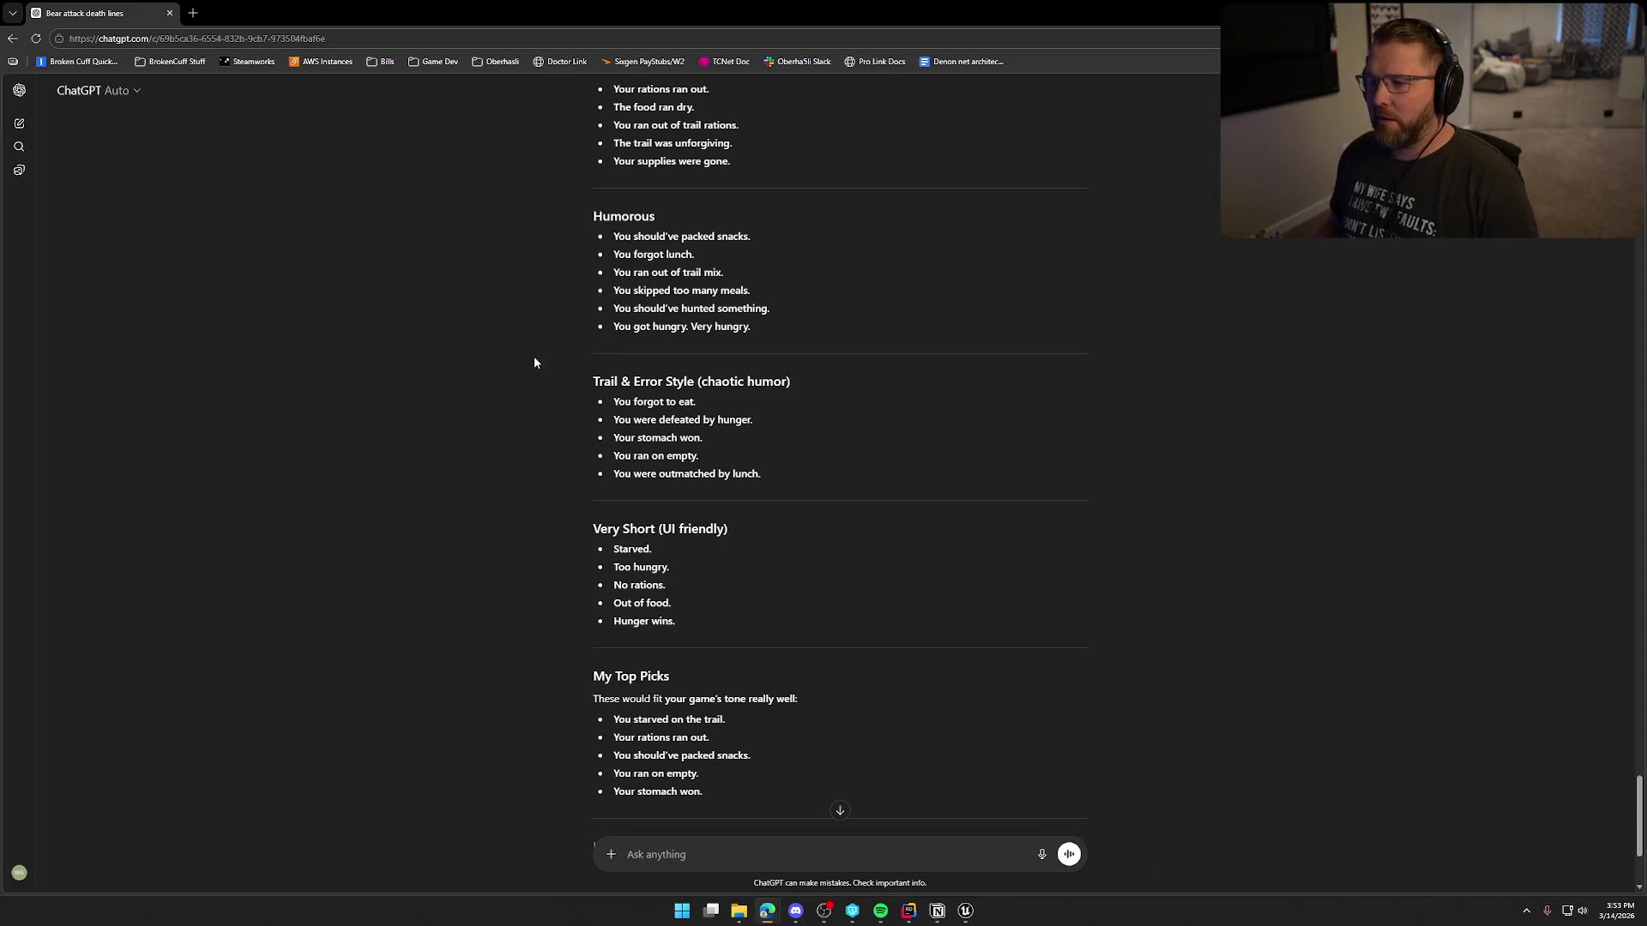
{"action": "scroll", "coordinate": [527, 402], "scroll_direction": "up", "scroll_amount": 1}
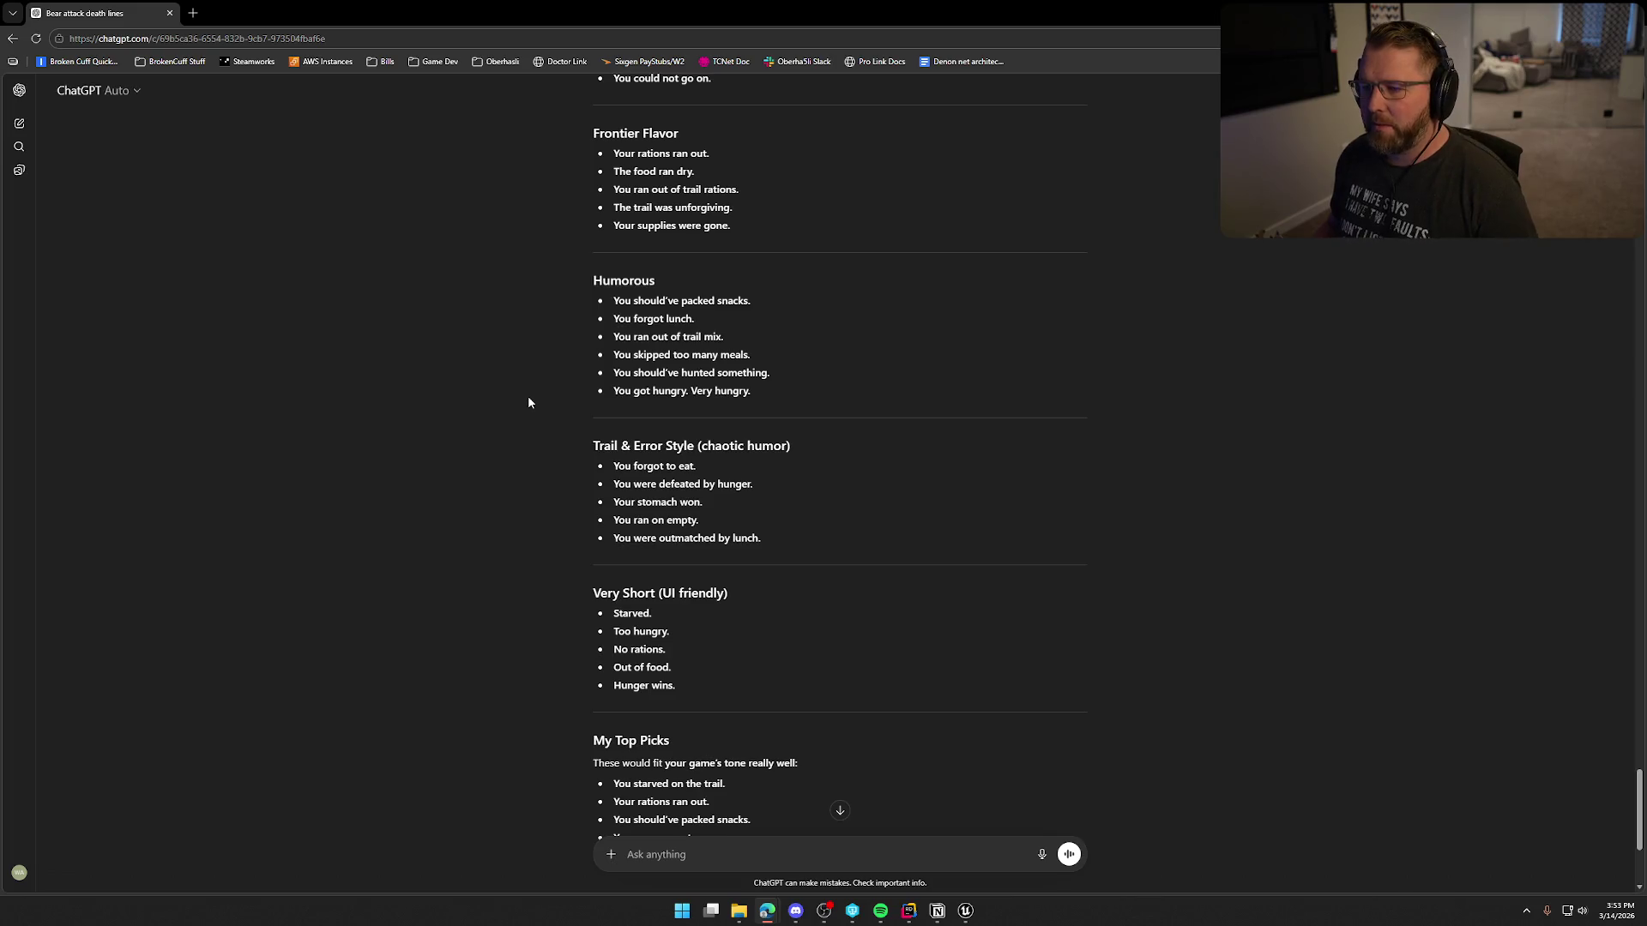
{"action": "scroll", "coordinate": [549, 521], "scroll_direction": "down", "scroll_amount": 2}
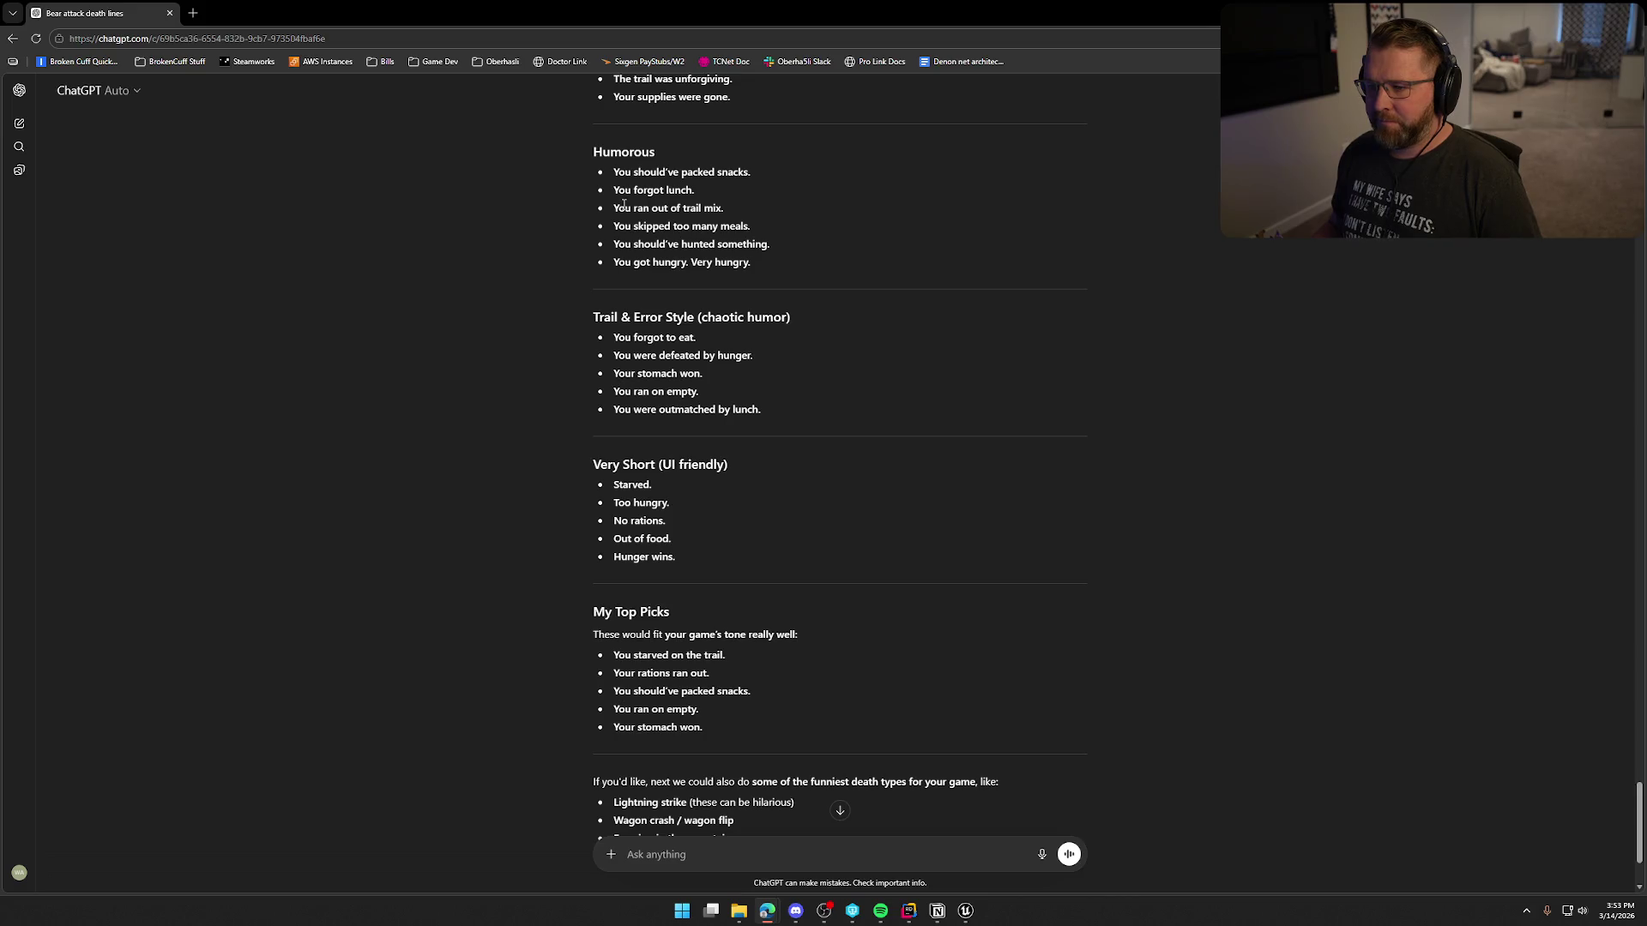
{"action": "left_click_drag", "start_coordinate": [614, 208], "coordinate": [743, 205]}
{"action": "key", "text": "ctrl+c"}
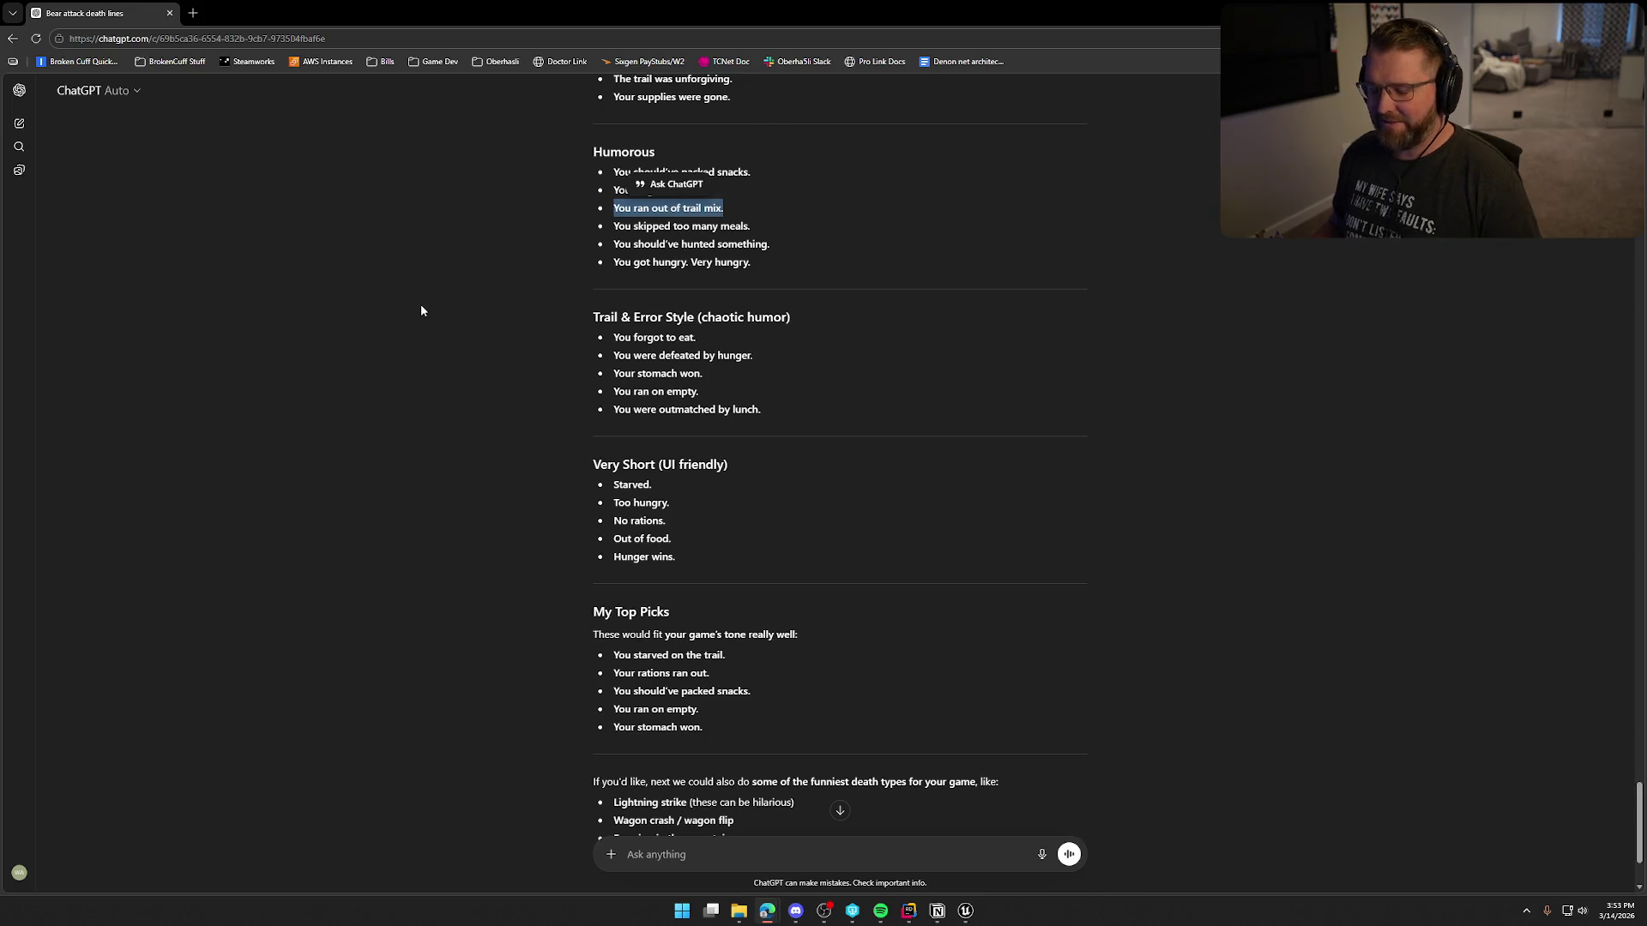
{"action": "key", "text": "alt+Tab"}
{"action": "left_click", "coordinate": [752, 534]}
{"action": "left_click", "coordinate": [696, 571]}
{"action": "key", "text": "ctrl+v"}
Step: Add a third Hunger entry 'You forgot to eat' and create another new row
{"action": "left_click", "coordinate": [752, 534]}
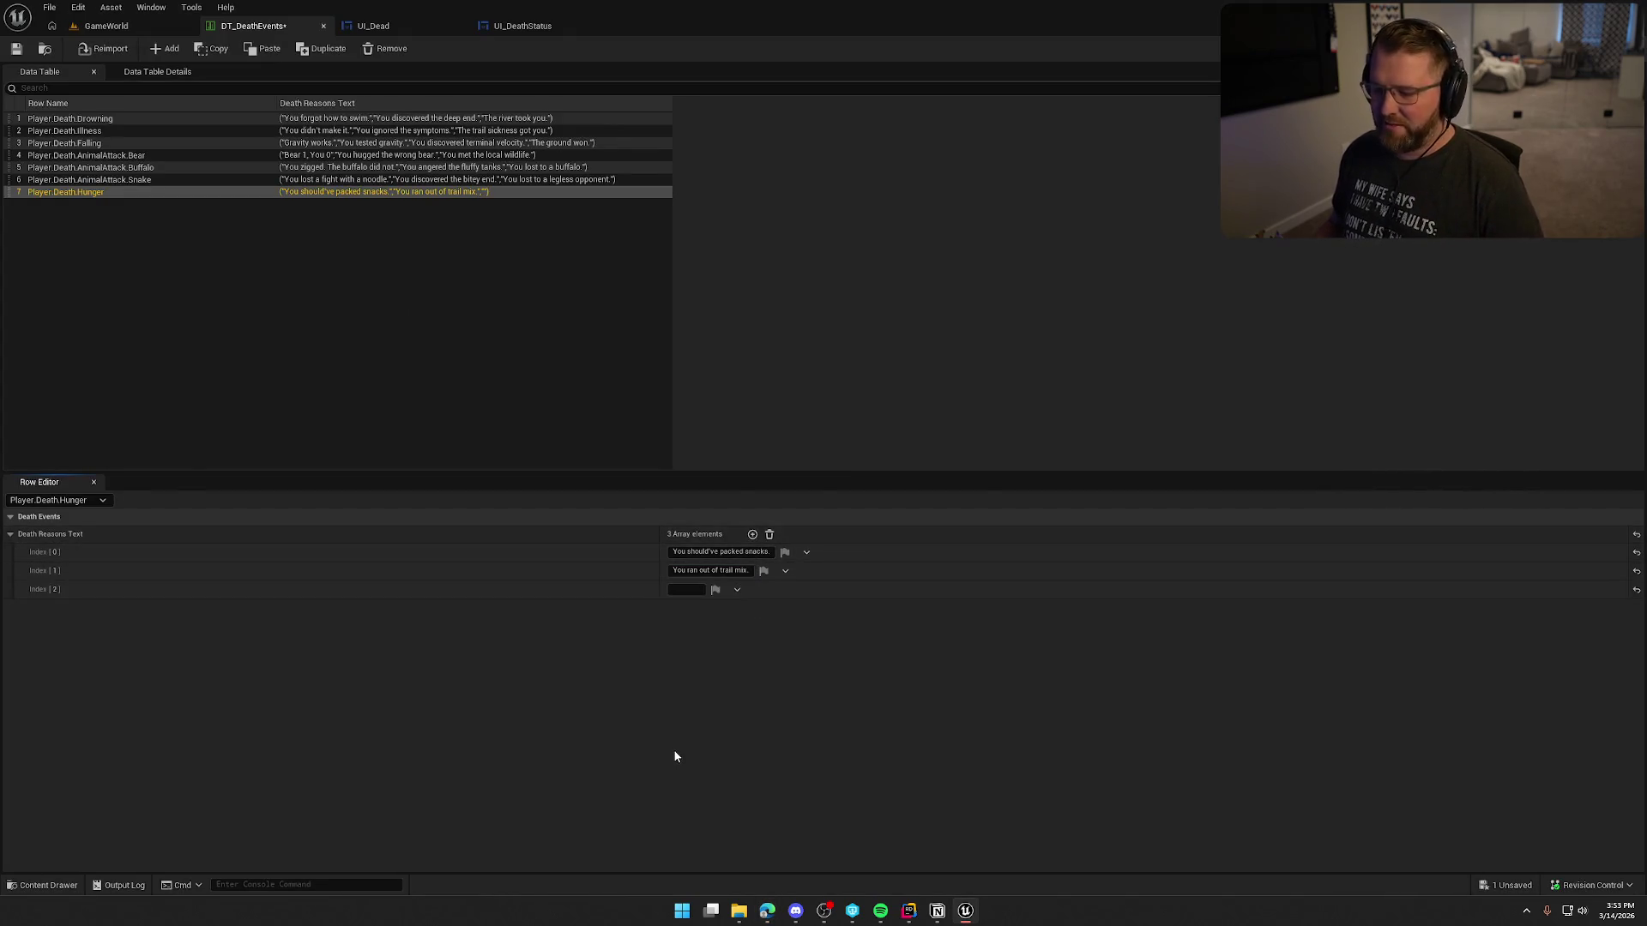
{"action": "key", "text": "alt+Tab"}
{"action": "left_click", "coordinate": [497, 436]}
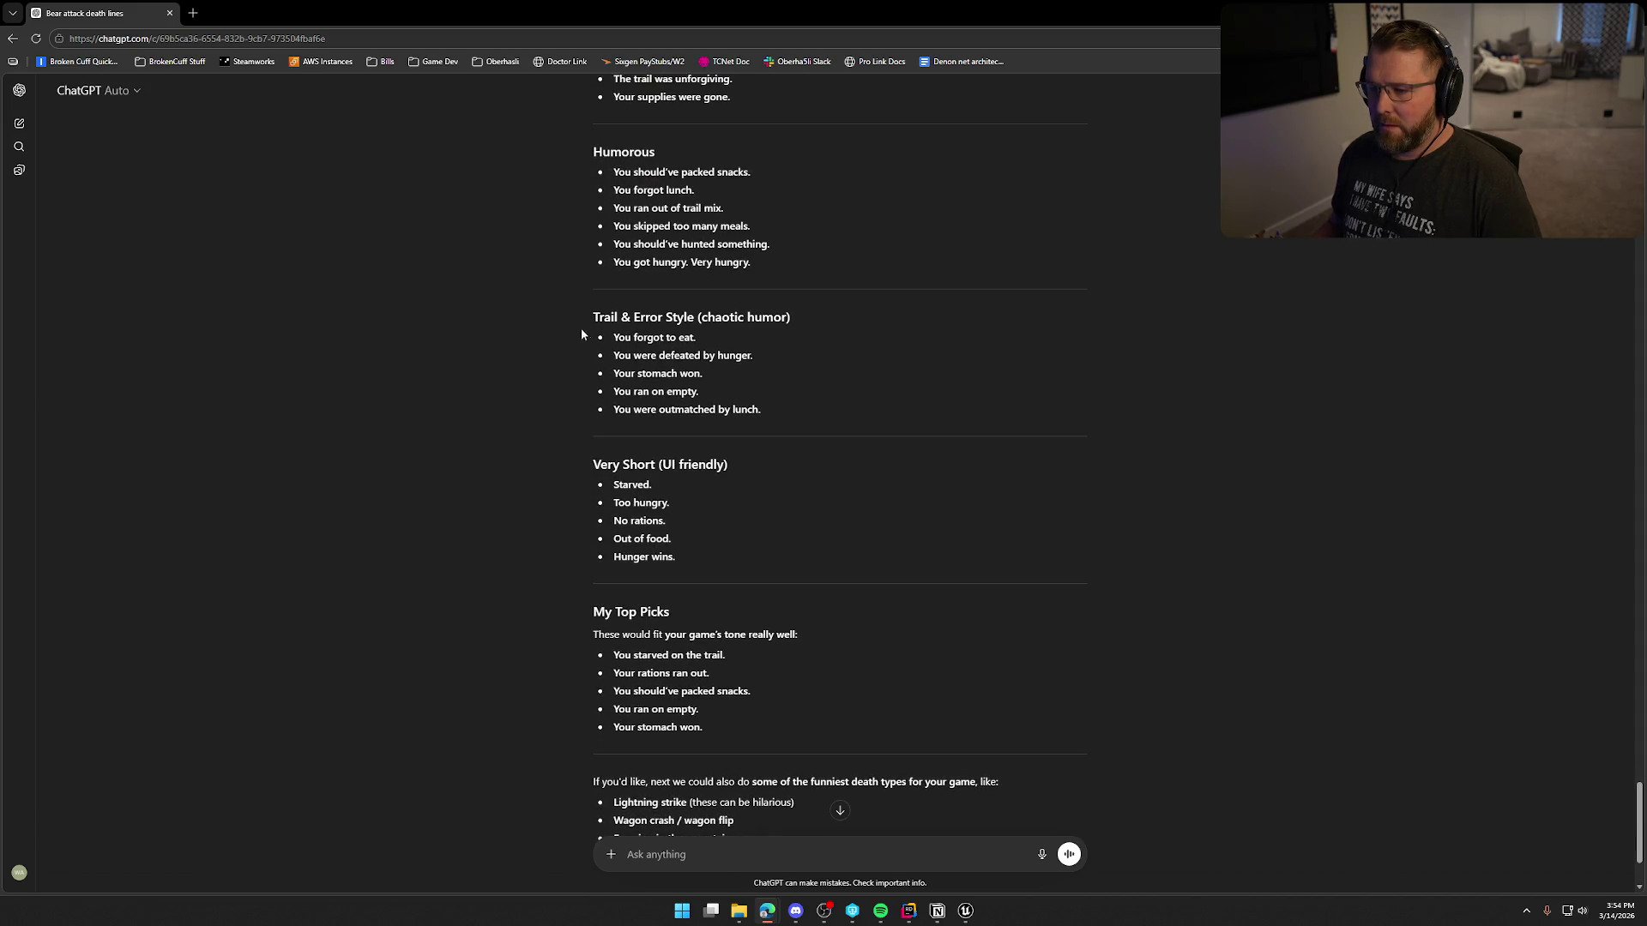
{"action": "scroll", "coordinate": [744, 385], "scroll_direction": "up", "scroll_amount": 1}
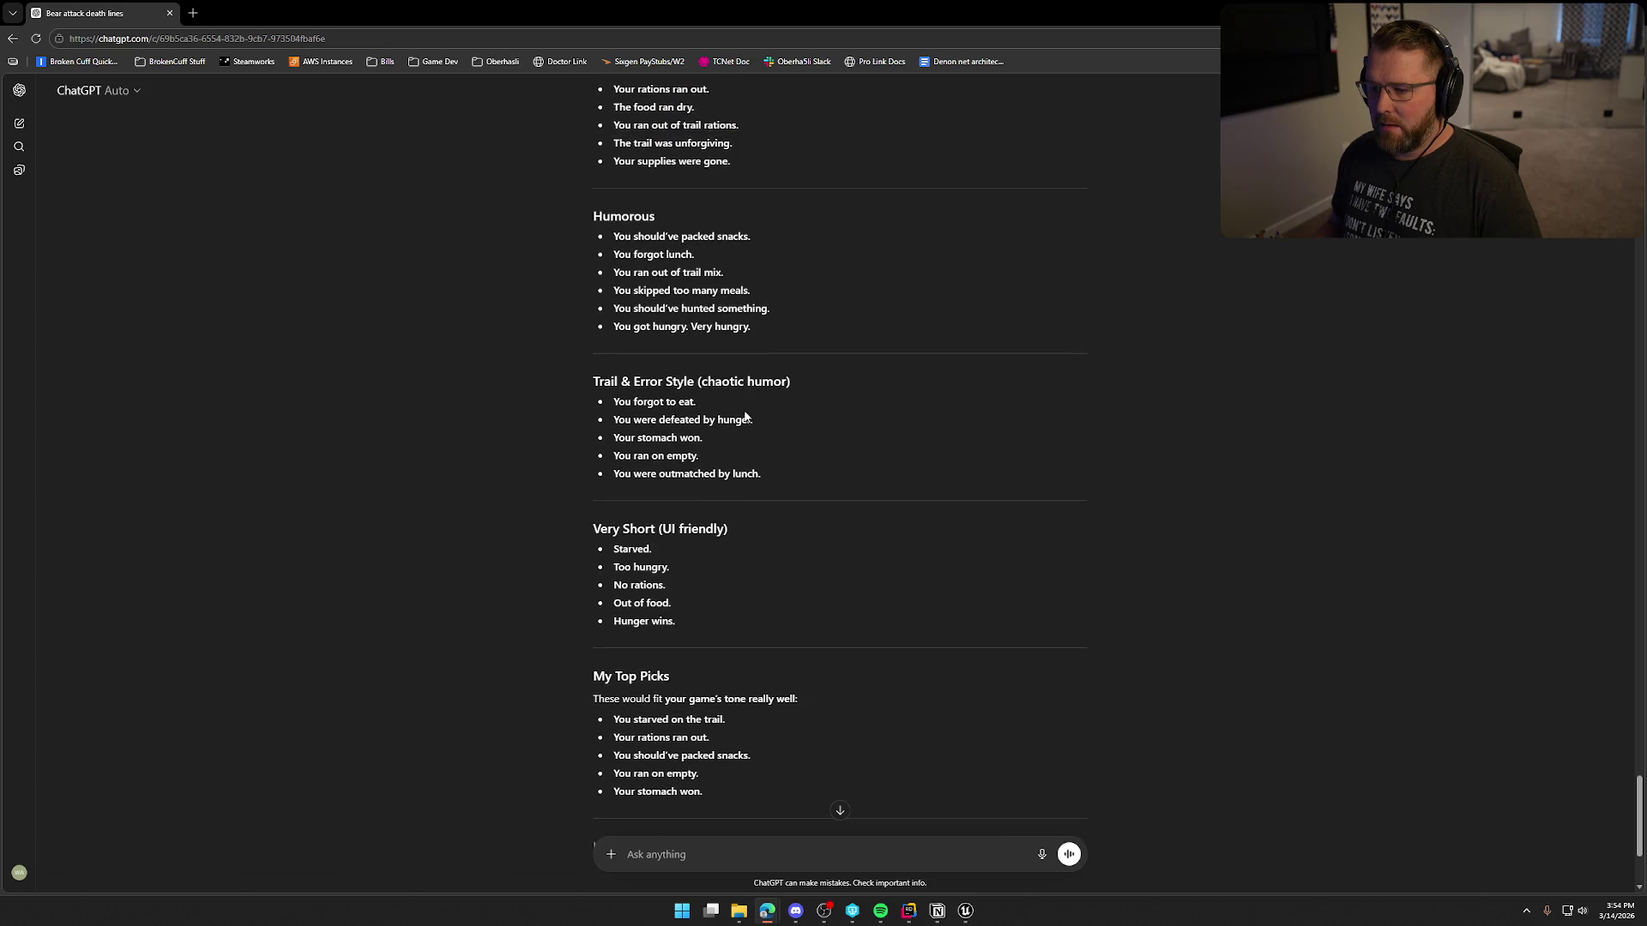
{"action": "left_click_drag", "start_coordinate": [614, 404], "coordinate": [755, 420]}
{"action": "left_click", "coordinate": [459, 391]}
{"action": "left_click_drag", "start_coordinate": [615, 403], "coordinate": [786, 408]}
{"action": "key", "text": "ctrl+c"}
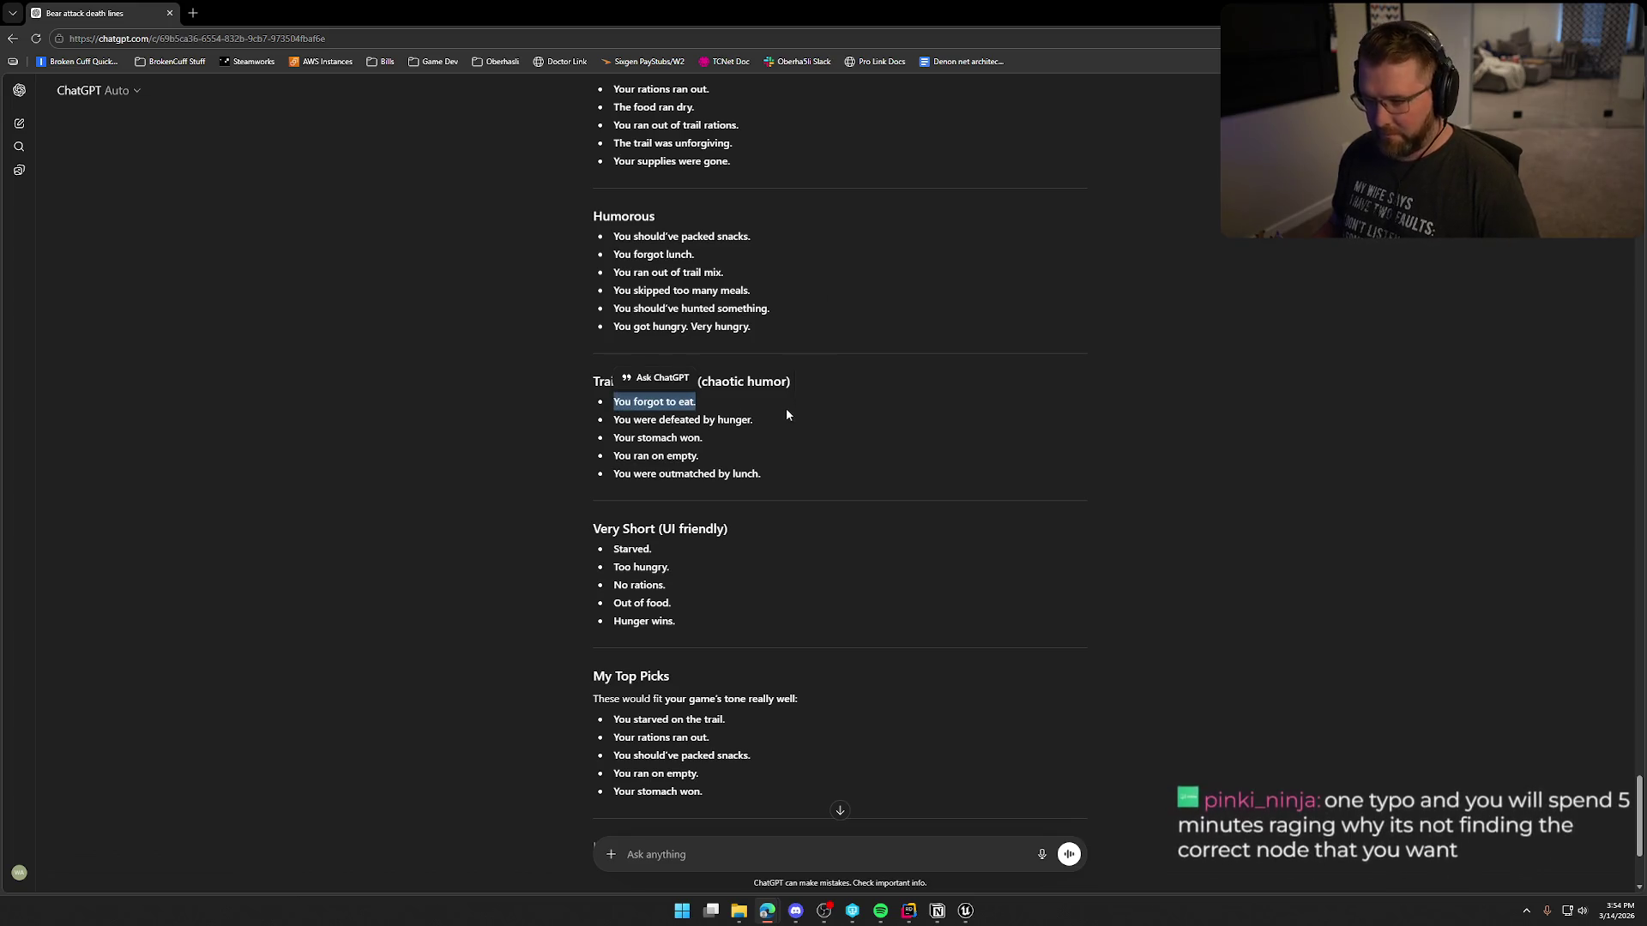
{"action": "key", "text": "alt+Tab"}
{"action": "left_click", "coordinate": [683, 589]}
{"action": "key", "text": "ctrl+v"}
{"action": "key", "text": "Return"}
{"action": "left_click", "coordinate": [148, 49]}
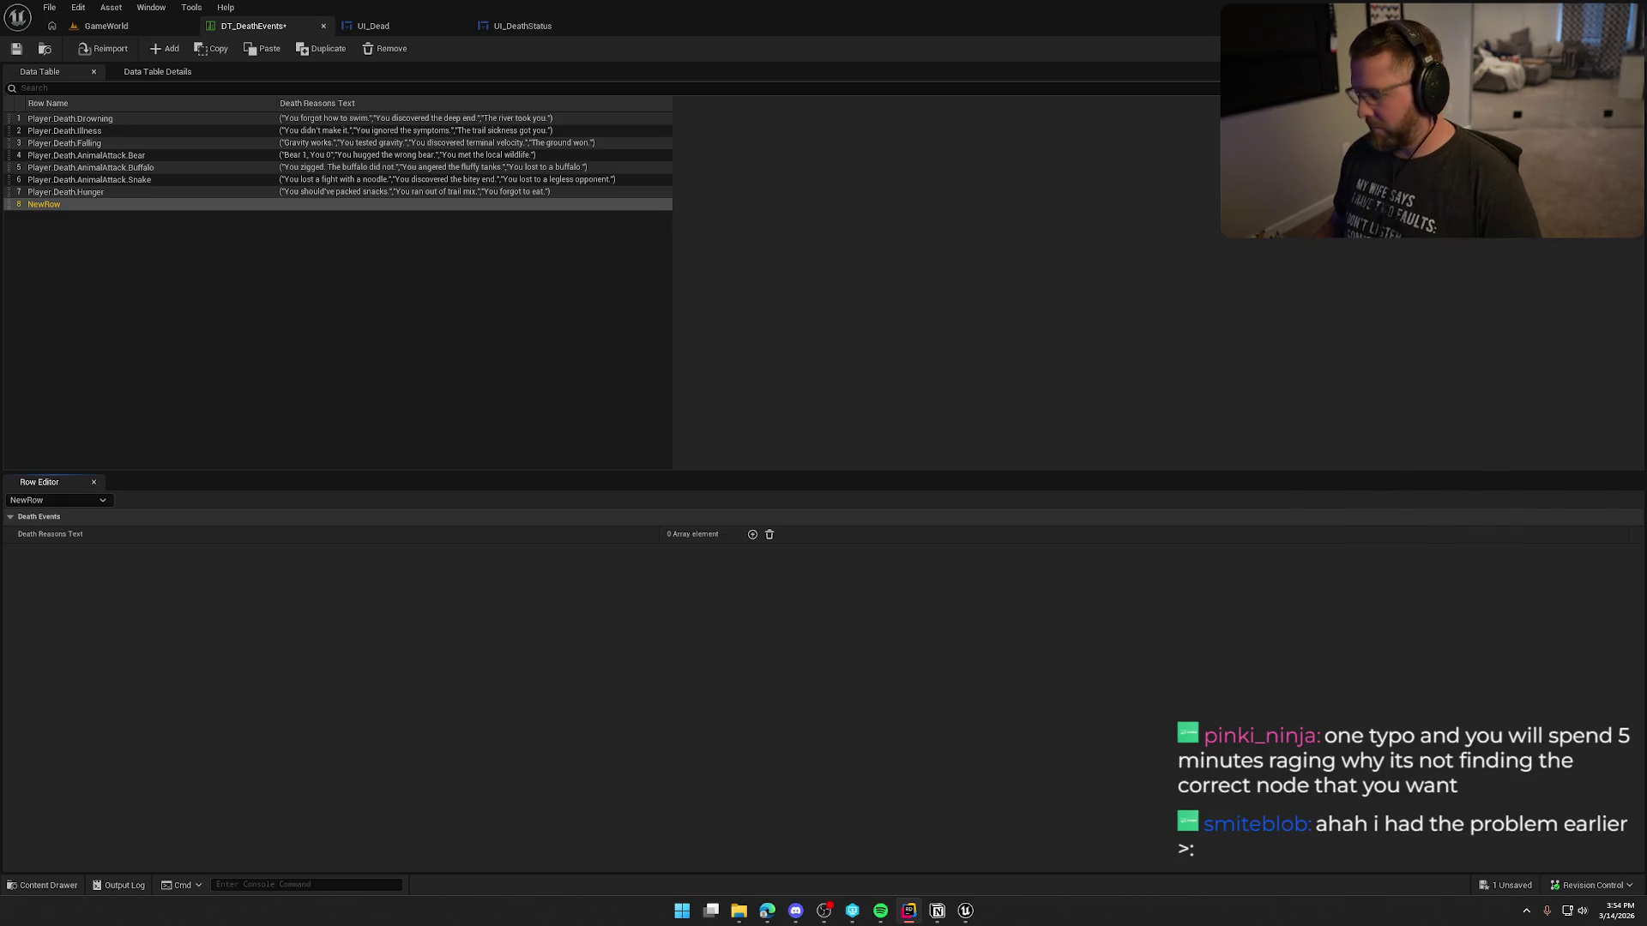
Step: Rename the new data table row to Player.Death.Freezing
{"action": "double_click", "coordinate": [44, 207]}
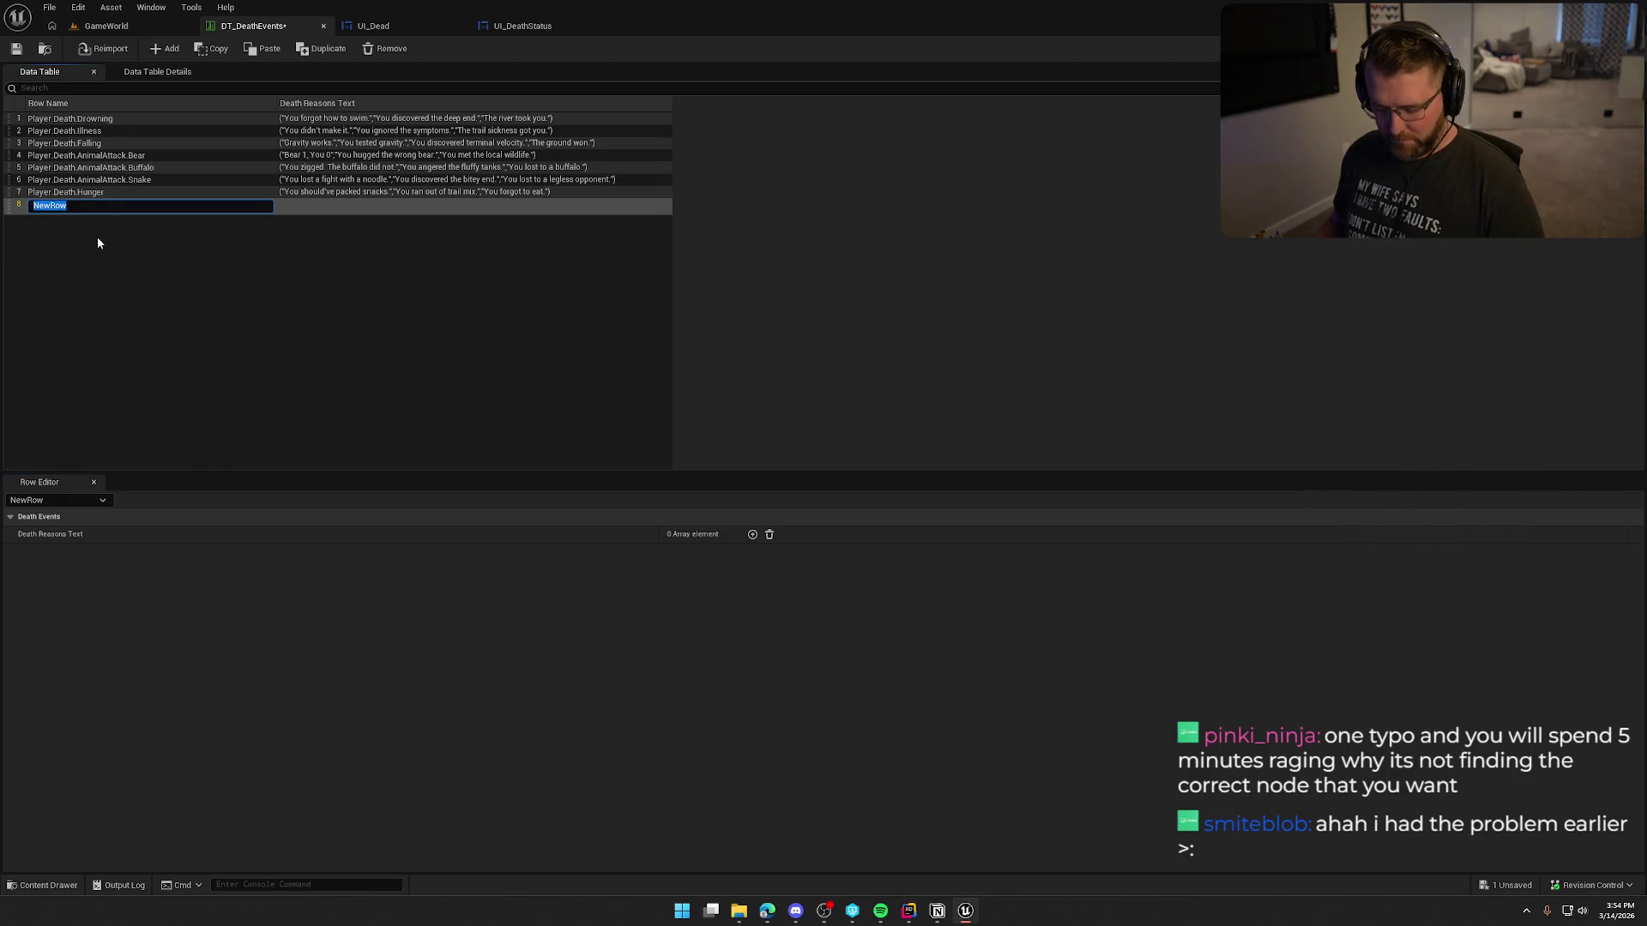
{"action": "type", "text": "Player.Death.Freezing"}
{"action": "key", "text": "Return"}
{"action": "left_click", "coordinate": [246, 295]}
Step: Ask ChatGPT 'next is dying to freezing to death' for cold-weather death lines
{"action": "key", "text": "alt+Tab"}
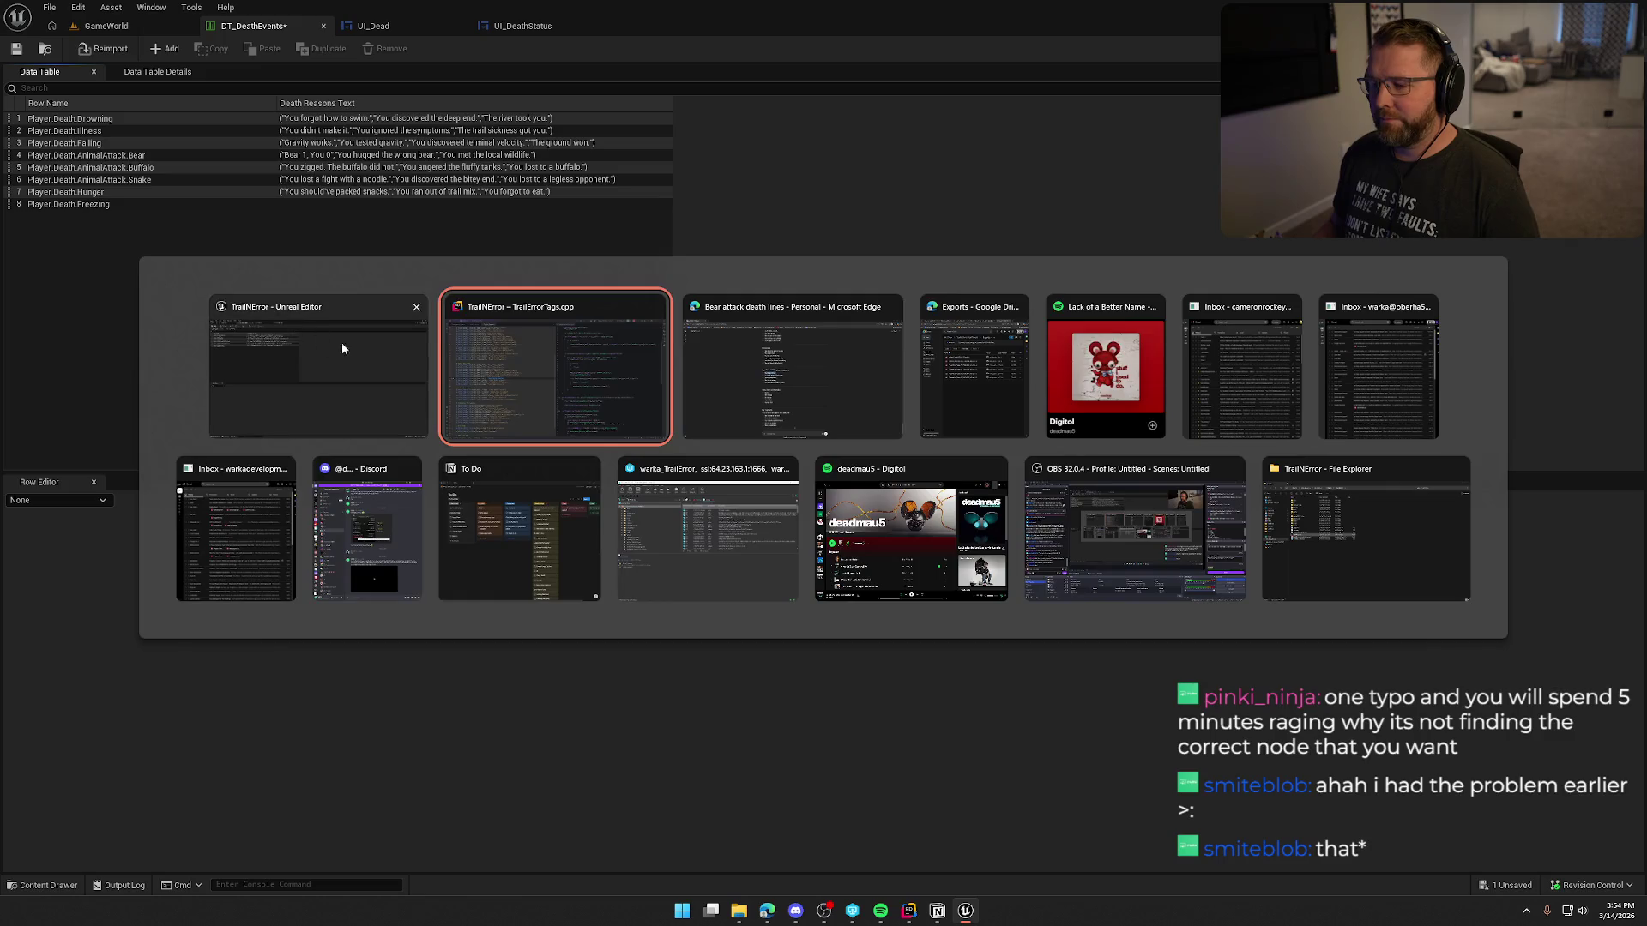
{"action": "left_click", "coordinate": [558, 780]}
{"action": "type", "text": "ne"}
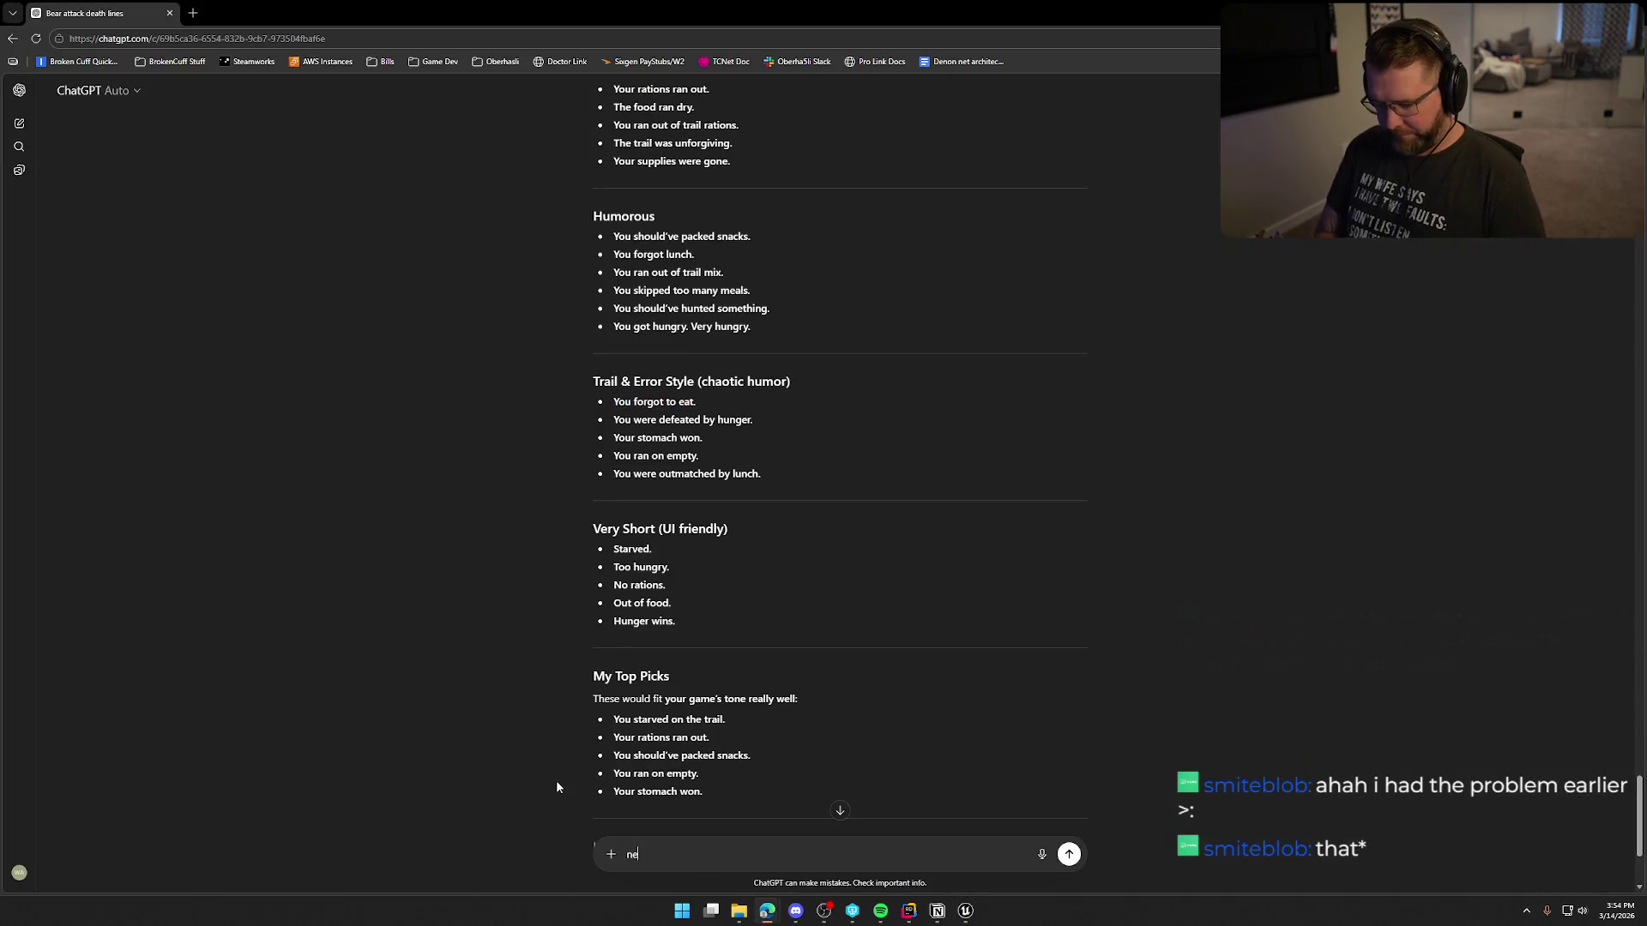
{"action": "type", "text": "xt is dying to free"}
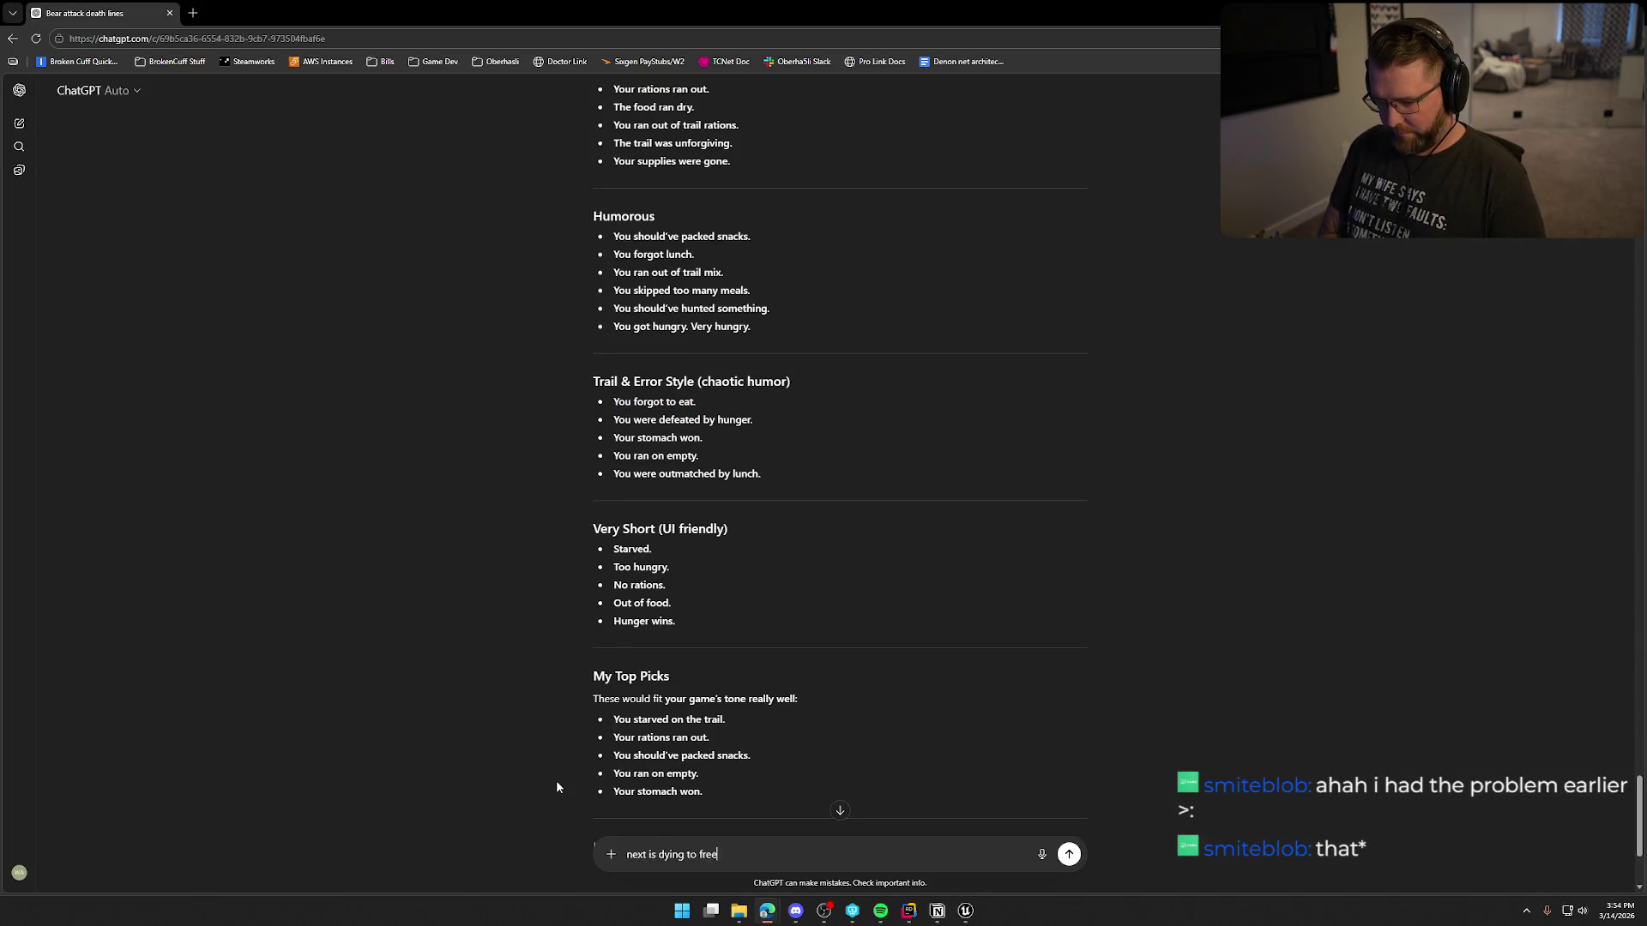
{"action": "type", "text": "zing to death"}
{"action": "key", "text": "Return"}
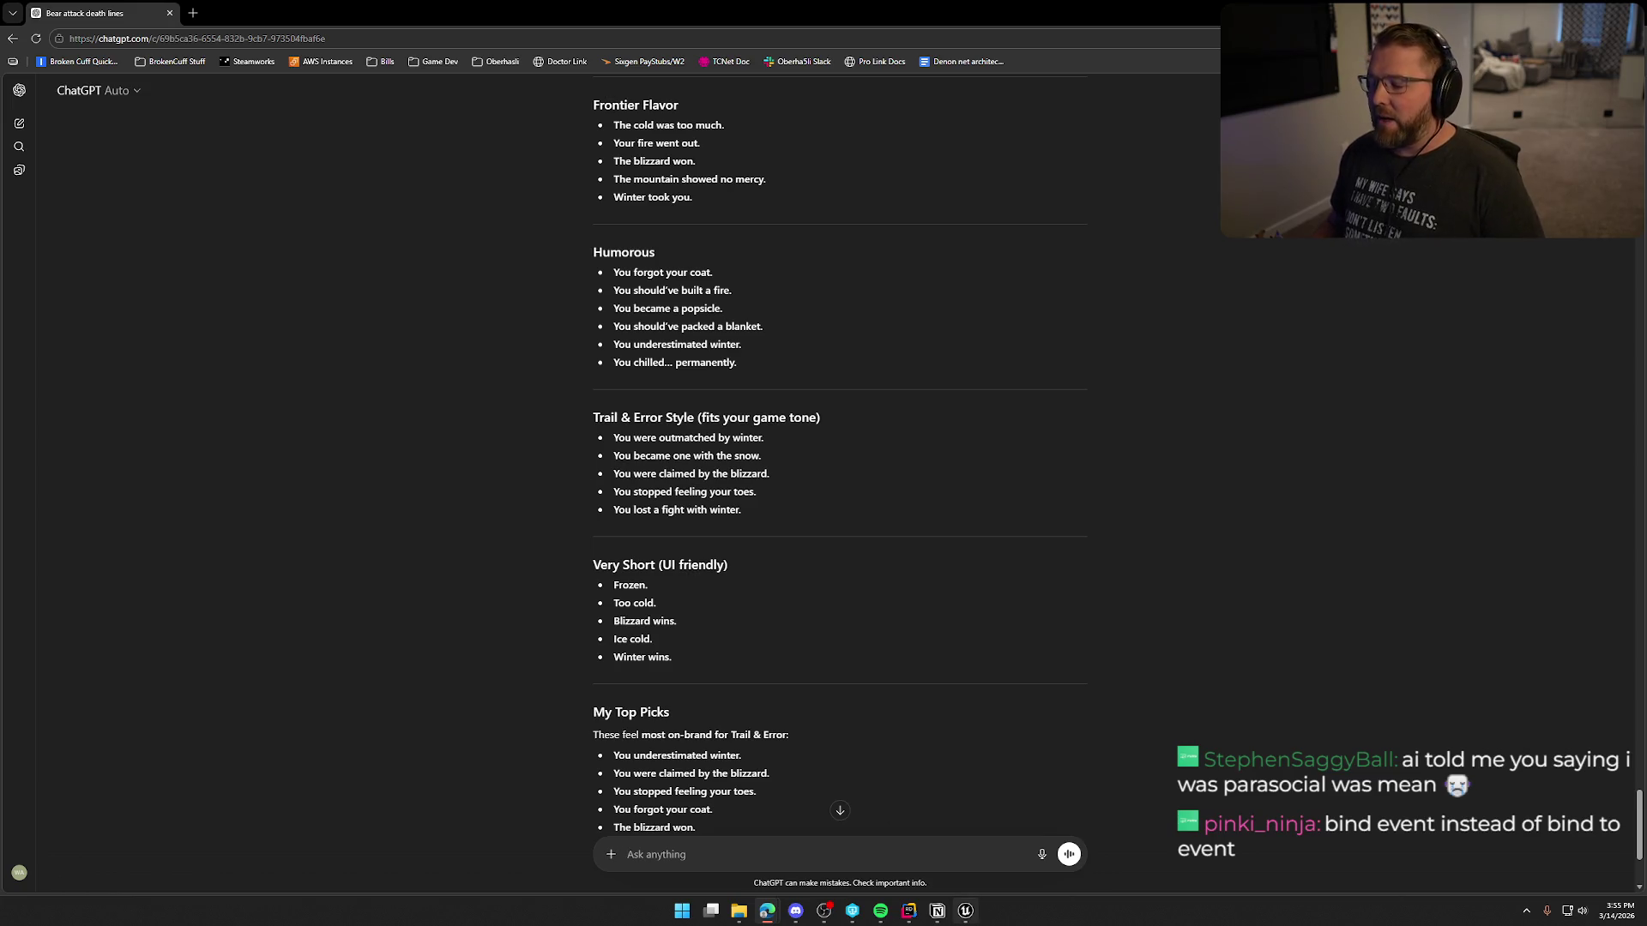
{"action": "left_click", "coordinate": [965, 911]}
Step: Open the UI_Dead event graph and add a NOT node on the Boolean wire
{"action": "left_click", "coordinate": [400, 31]}
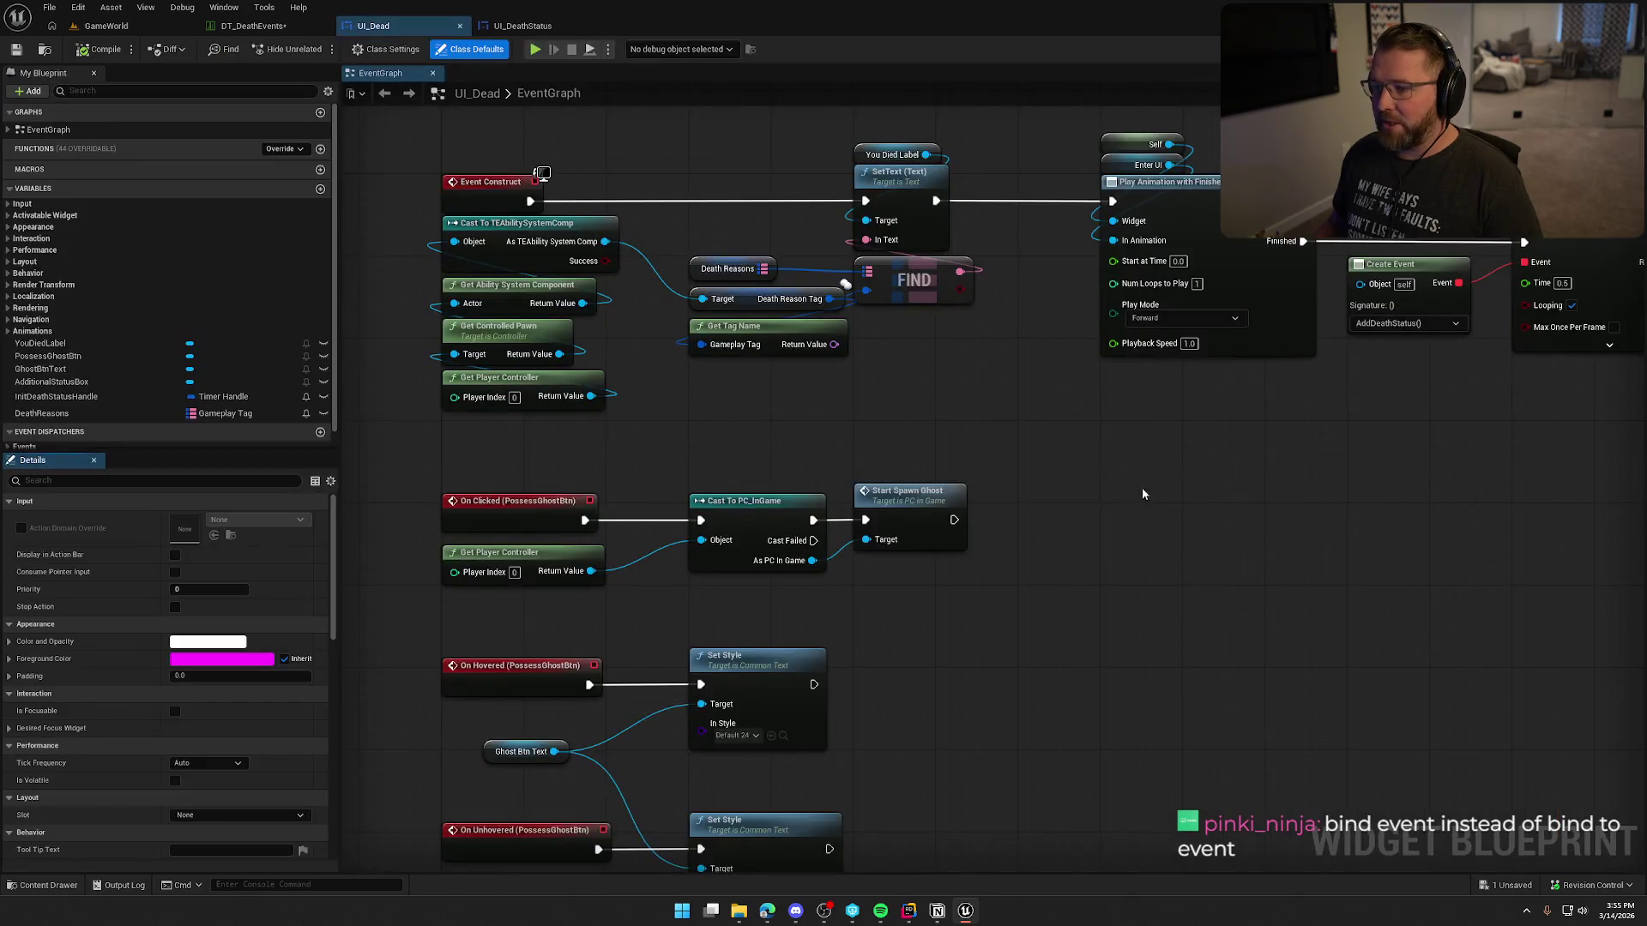
{"action": "mouse_move", "coordinate": [1142, 495]}
{"action": "left_mouse_down"}
{"action": "mouse_move", "coordinate": [926, 481]}
{"action": "mouse_move", "coordinate": [625, 537]}
{"action": "mouse_move", "coordinate": [1030, 237]}
{"action": "mouse_move", "coordinate": [905, 382]}
{"action": "left_mouse_up"}
{"action": "type", "text": "not"}
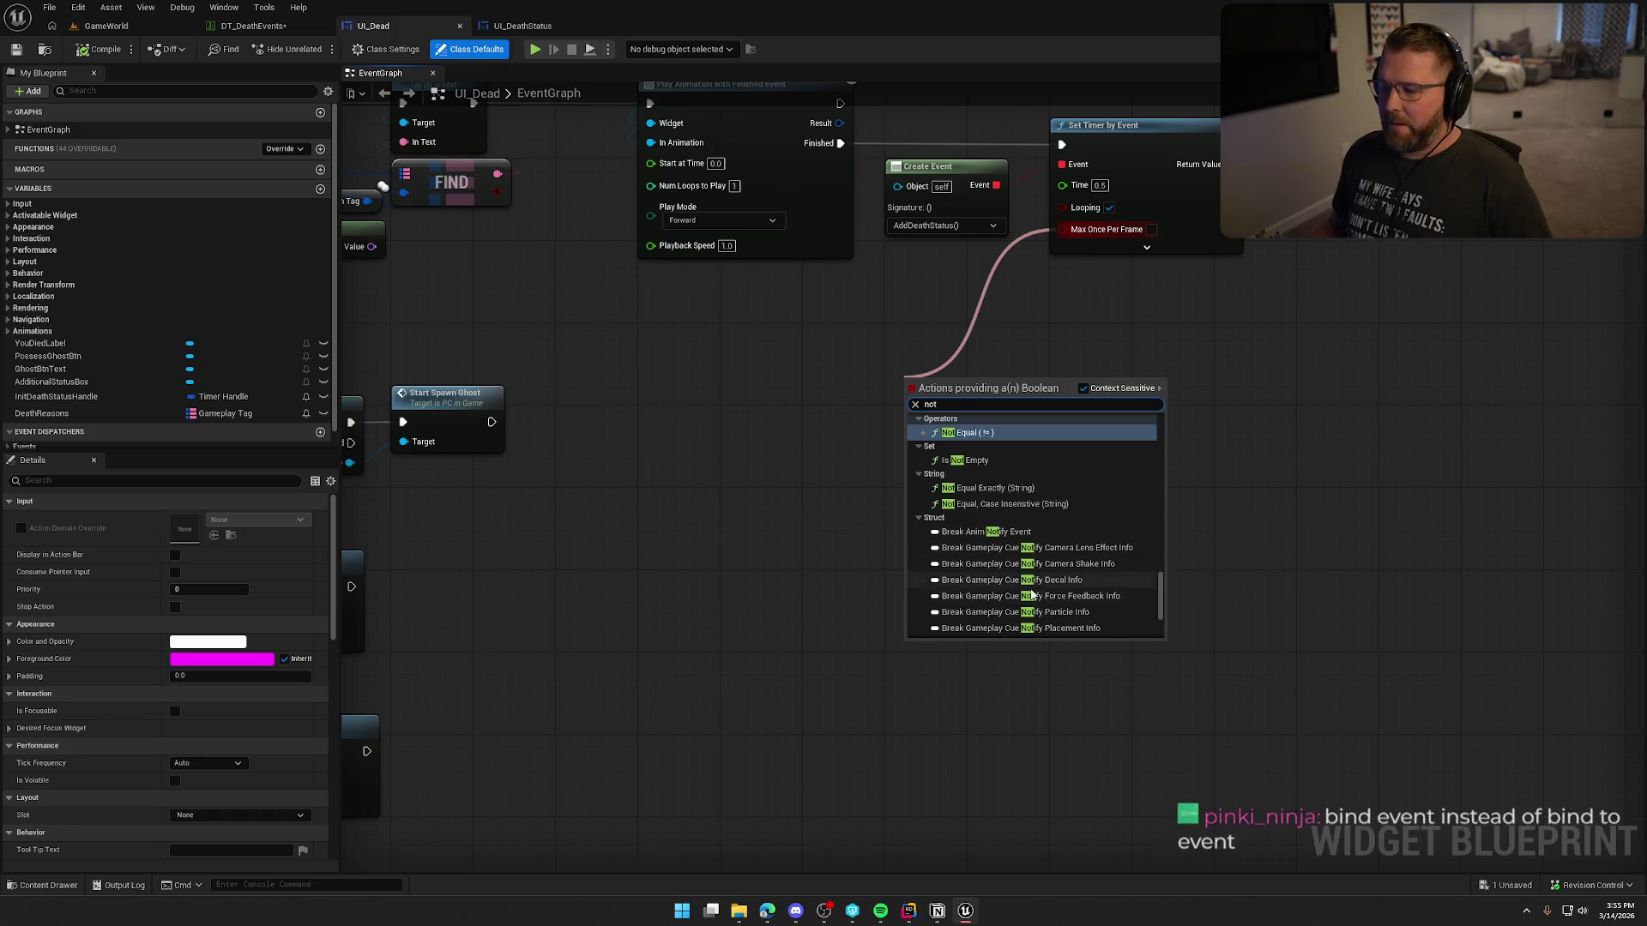
{"action": "scroll", "coordinate": [1021, 570], "scroll_direction": "down", "scroll_amount": 10}
{"action": "scroll", "coordinate": [1017, 576], "scroll_direction": "up", "scroll_amount": 10}
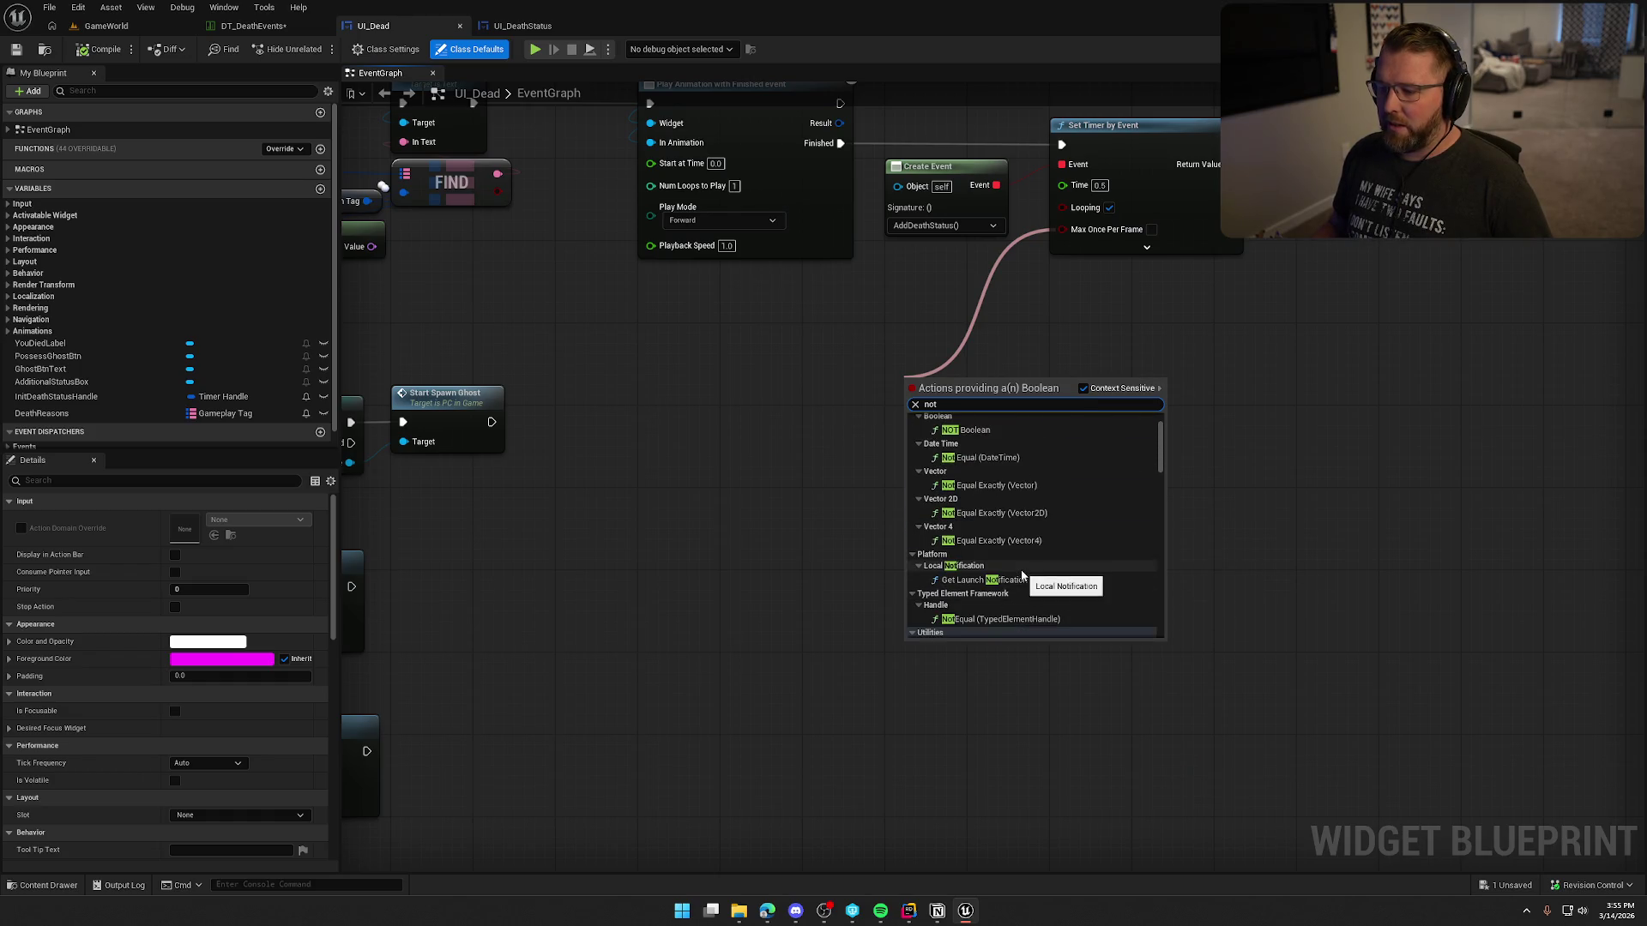
{"action": "left_click", "coordinate": [978, 498]}
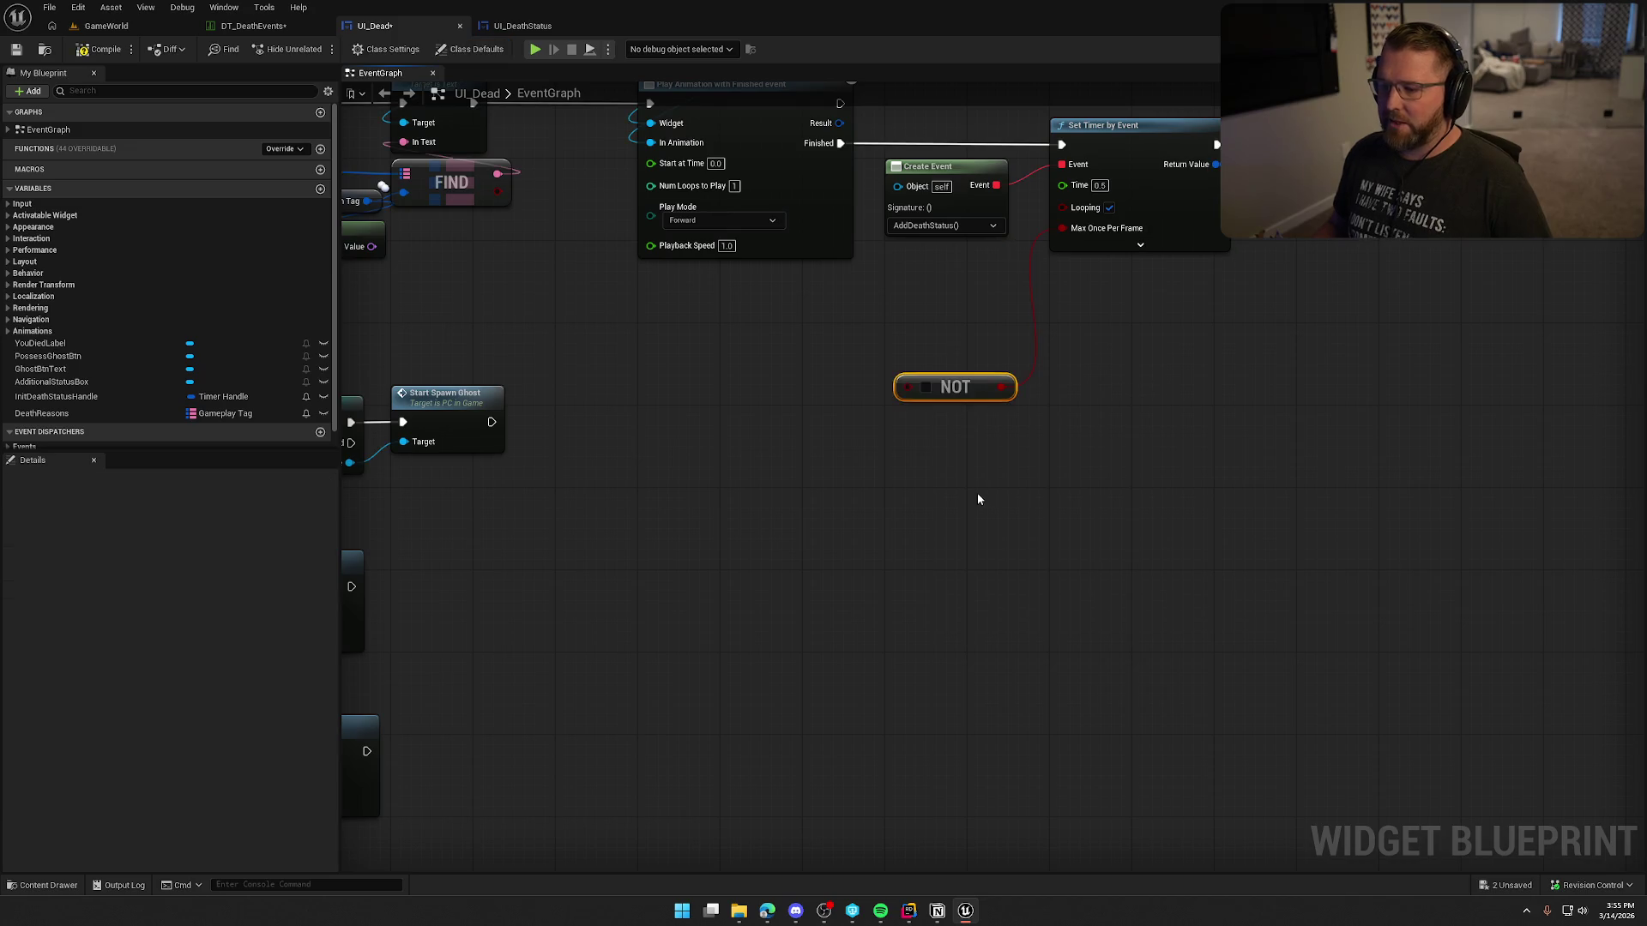
{"action": "left_click", "coordinate": [938, 507]}
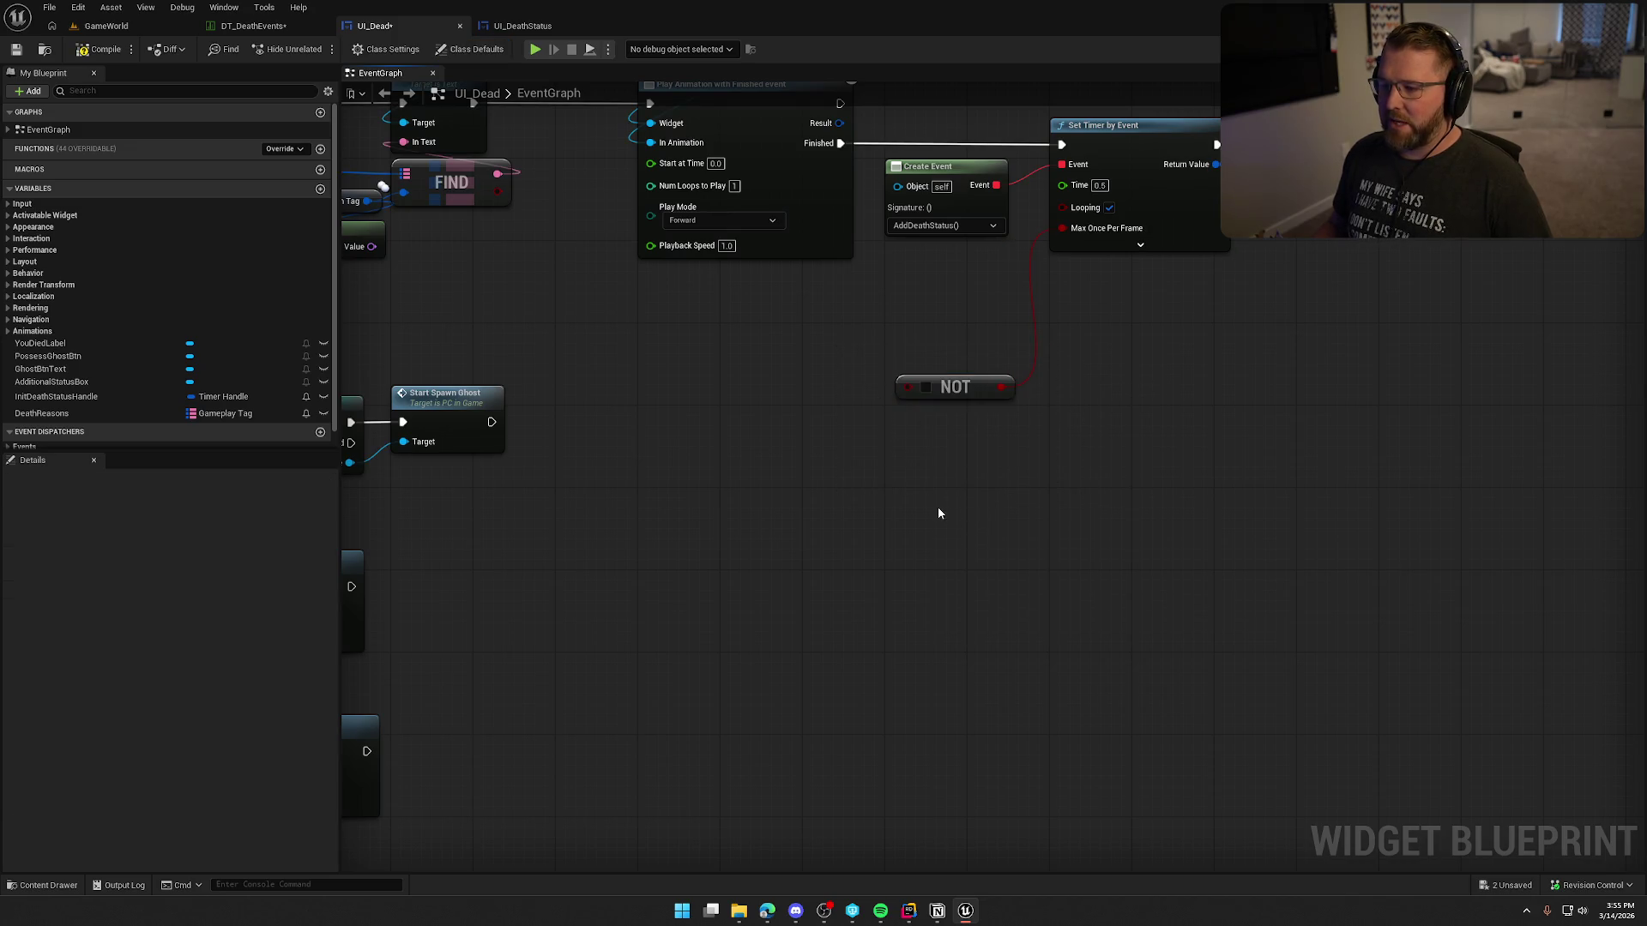
Step: Add another NOT node after FIND's Boolean output, then delete both NOT nodes
{"action": "mouse_move", "coordinate": [517, 222]}
{"action": "left_mouse_down"}
{"action": "mouse_move", "coordinate": [820, 239]}
{"action": "mouse_move", "coordinate": [954, 393]}
{"action": "left_mouse_up"}
{"action": "type", "text": "not"}
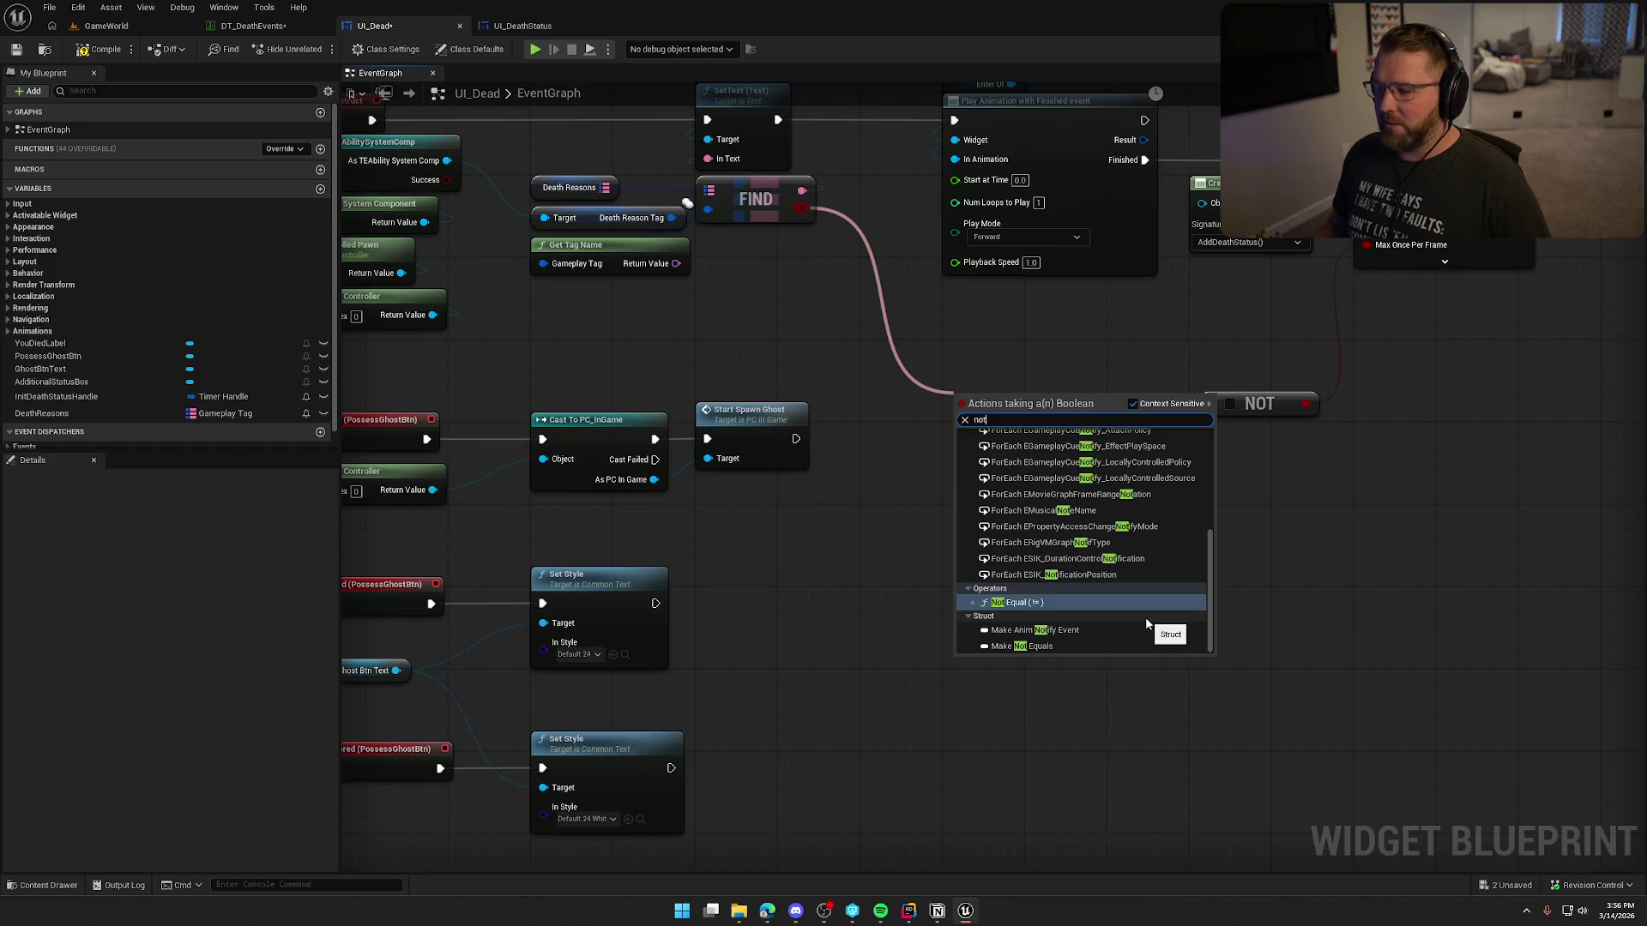
{"action": "scroll", "coordinate": [1145, 616], "scroll_direction": "up", "scroll_amount": 5}
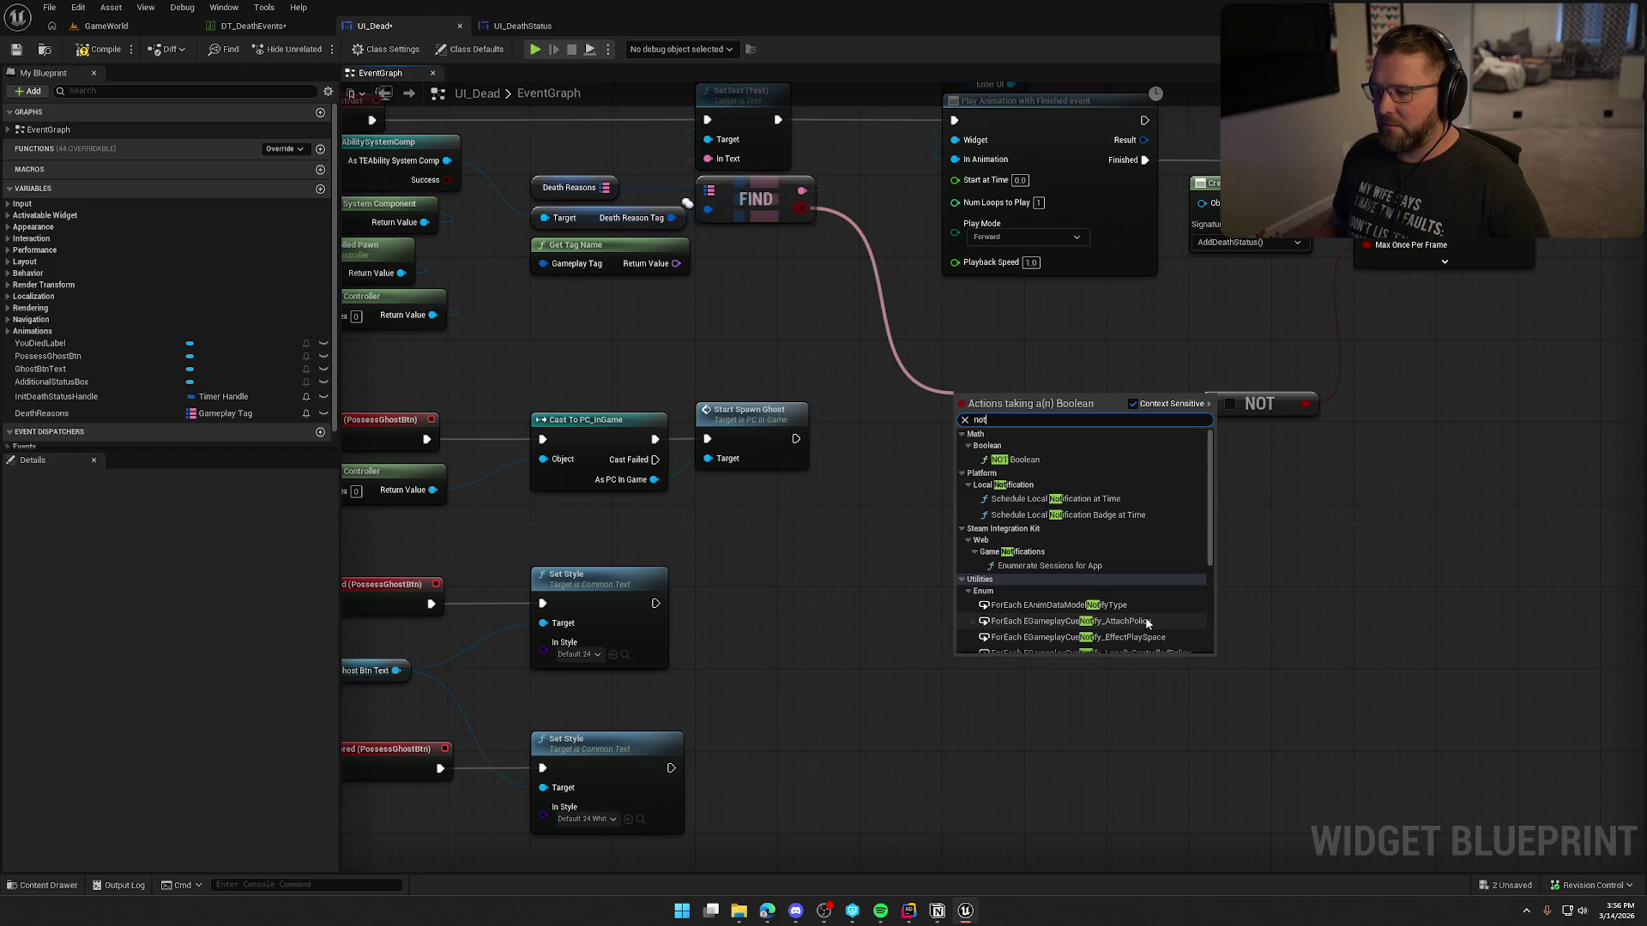
{"action": "left_click", "coordinate": [1016, 461]}
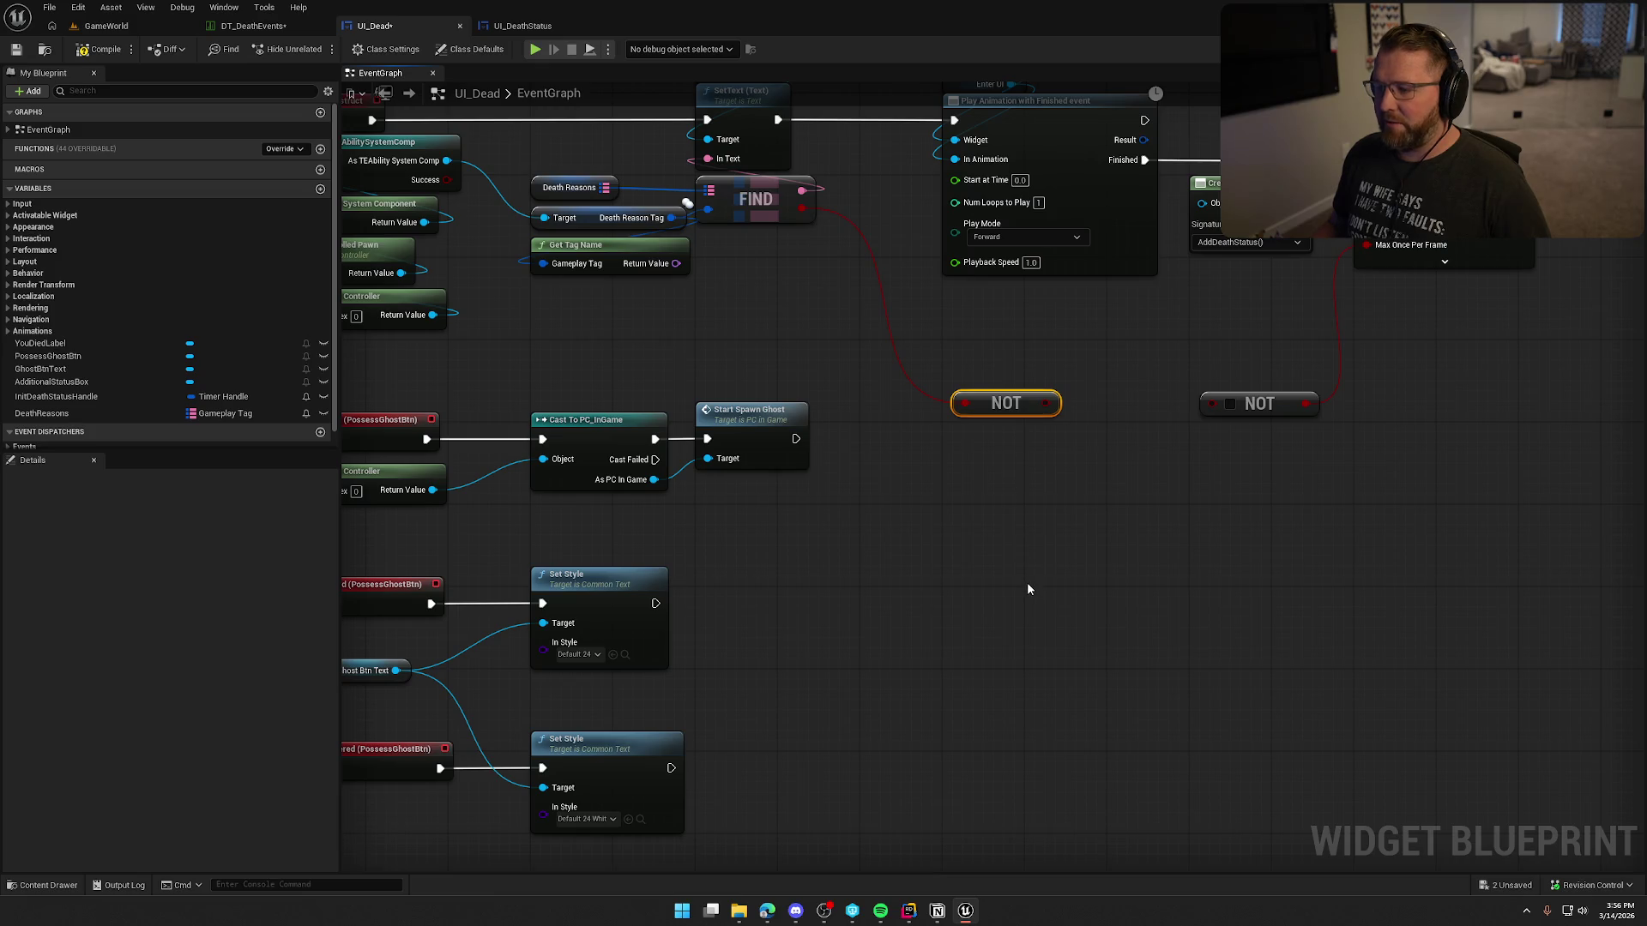
{"action": "left_click_drag", "start_coordinate": [971, 481], "coordinate": [1333, 378]}
{"action": "key", "text": "Delete"}
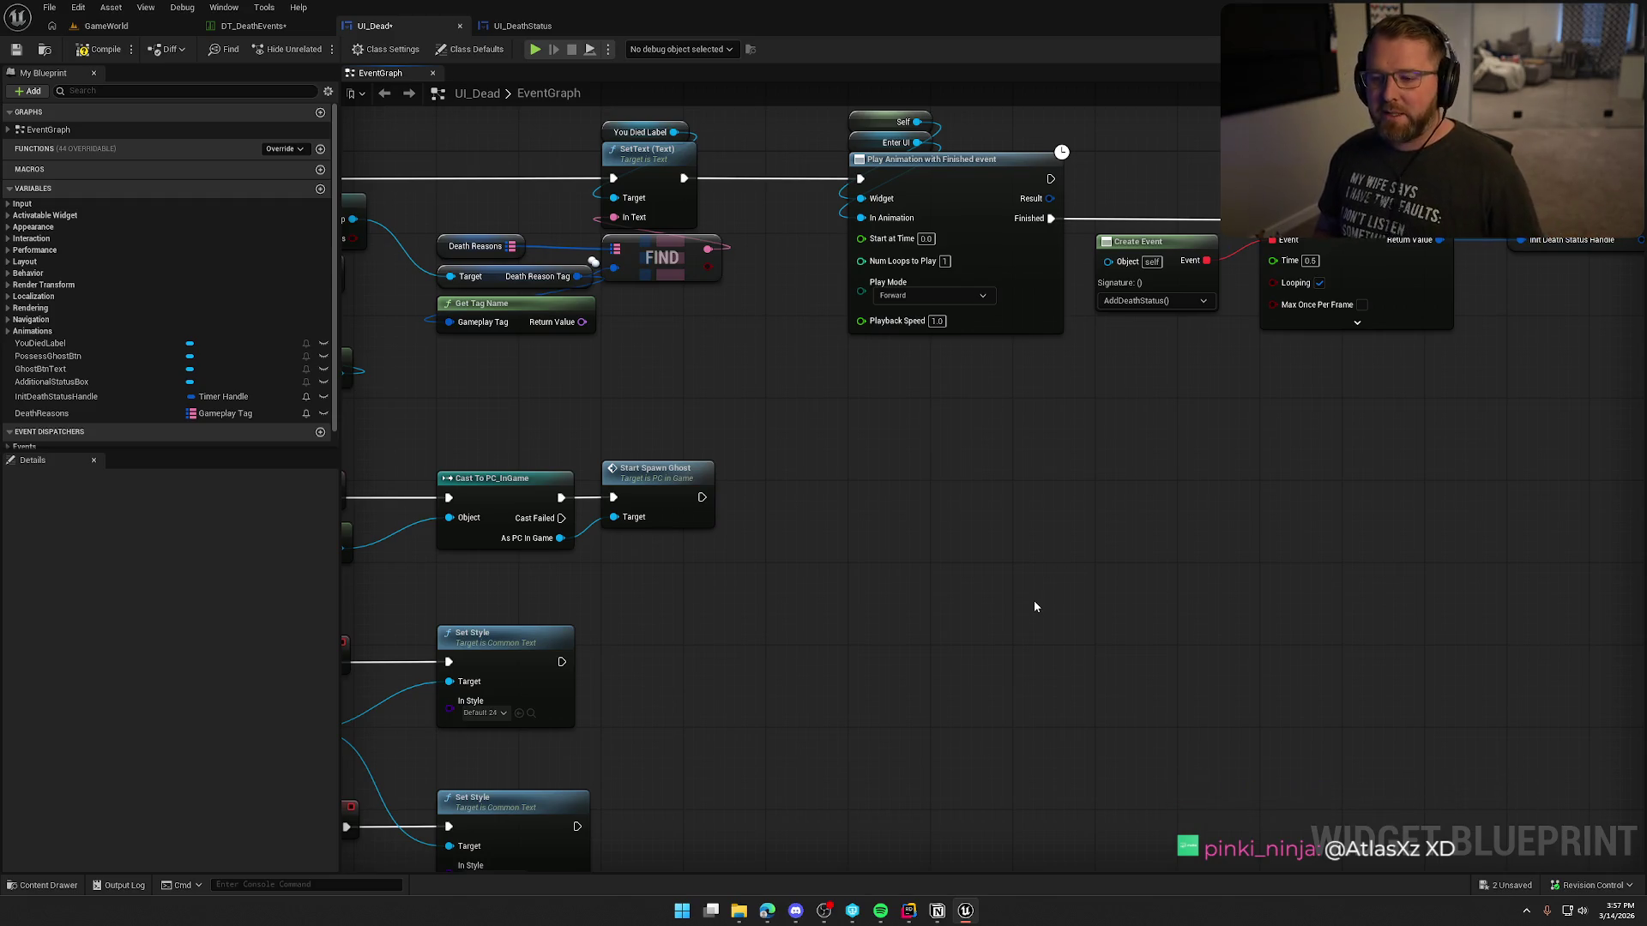
Step: Pan the UI_Dead graph to show Event Construct and the button events
{"action": "mouse_move", "coordinate": [1034, 606]}
{"action": "left_mouse_down"}
{"action": "mouse_move", "coordinate": [1196, 561]}
{"action": "mouse_move", "coordinate": [1140, 502]}
{"action": "left_mouse_up"}
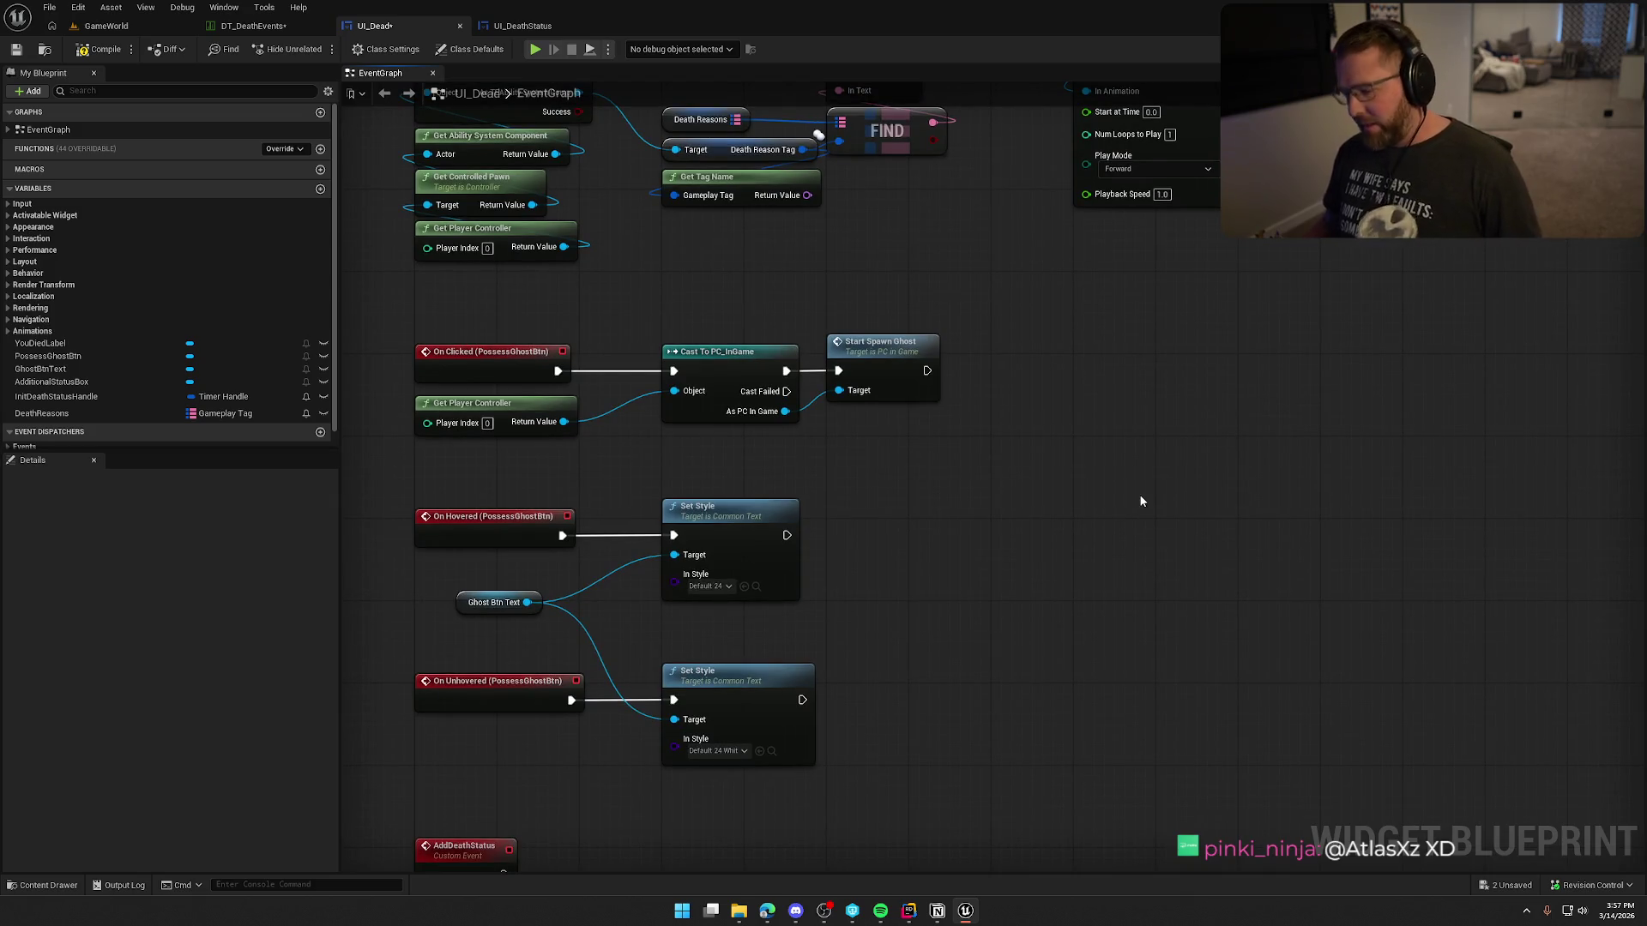
Step: Shift the Ghost Btn Text getter left, then reposition the hover nodes and AddDeathStatus event
{"action": "left_click_drag", "start_coordinate": [474, 594], "coordinate": [434, 604]}
{"action": "left_click", "coordinate": [463, 587]}
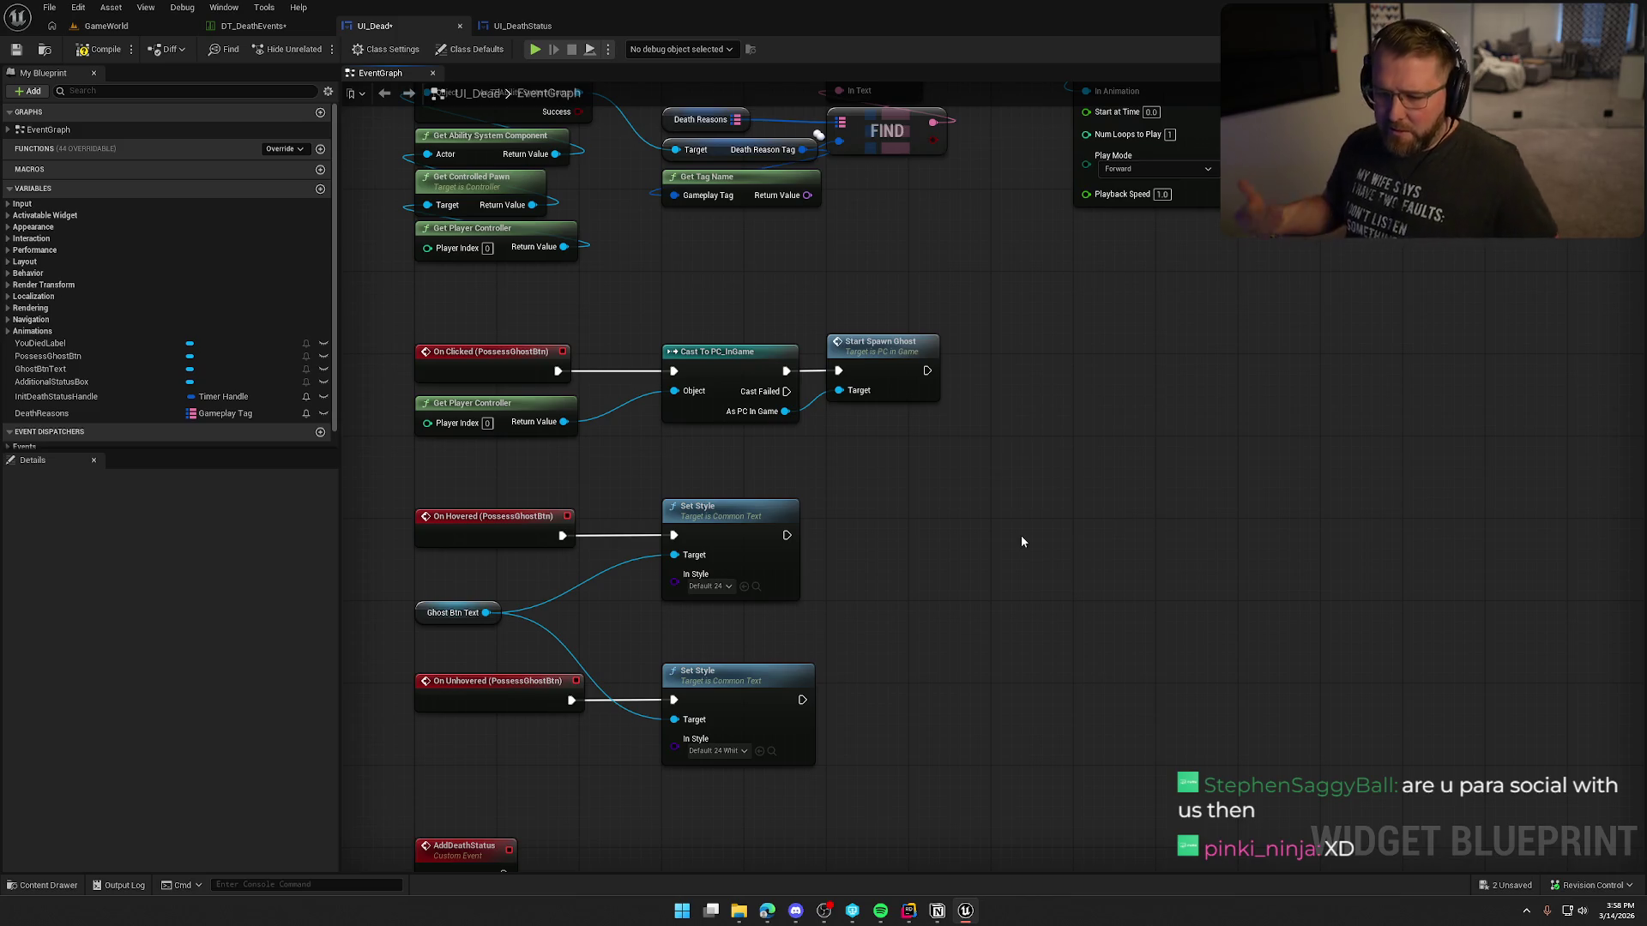
{"action": "mouse_move", "coordinate": [1012, 581]}
{"action": "left_mouse_down"}
{"action": "mouse_move", "coordinate": [512, 371]}
{"action": "mouse_move", "coordinate": [537, 405]}
{"action": "left_mouse_up"}
{"action": "left_click", "coordinate": [1042, 513]}
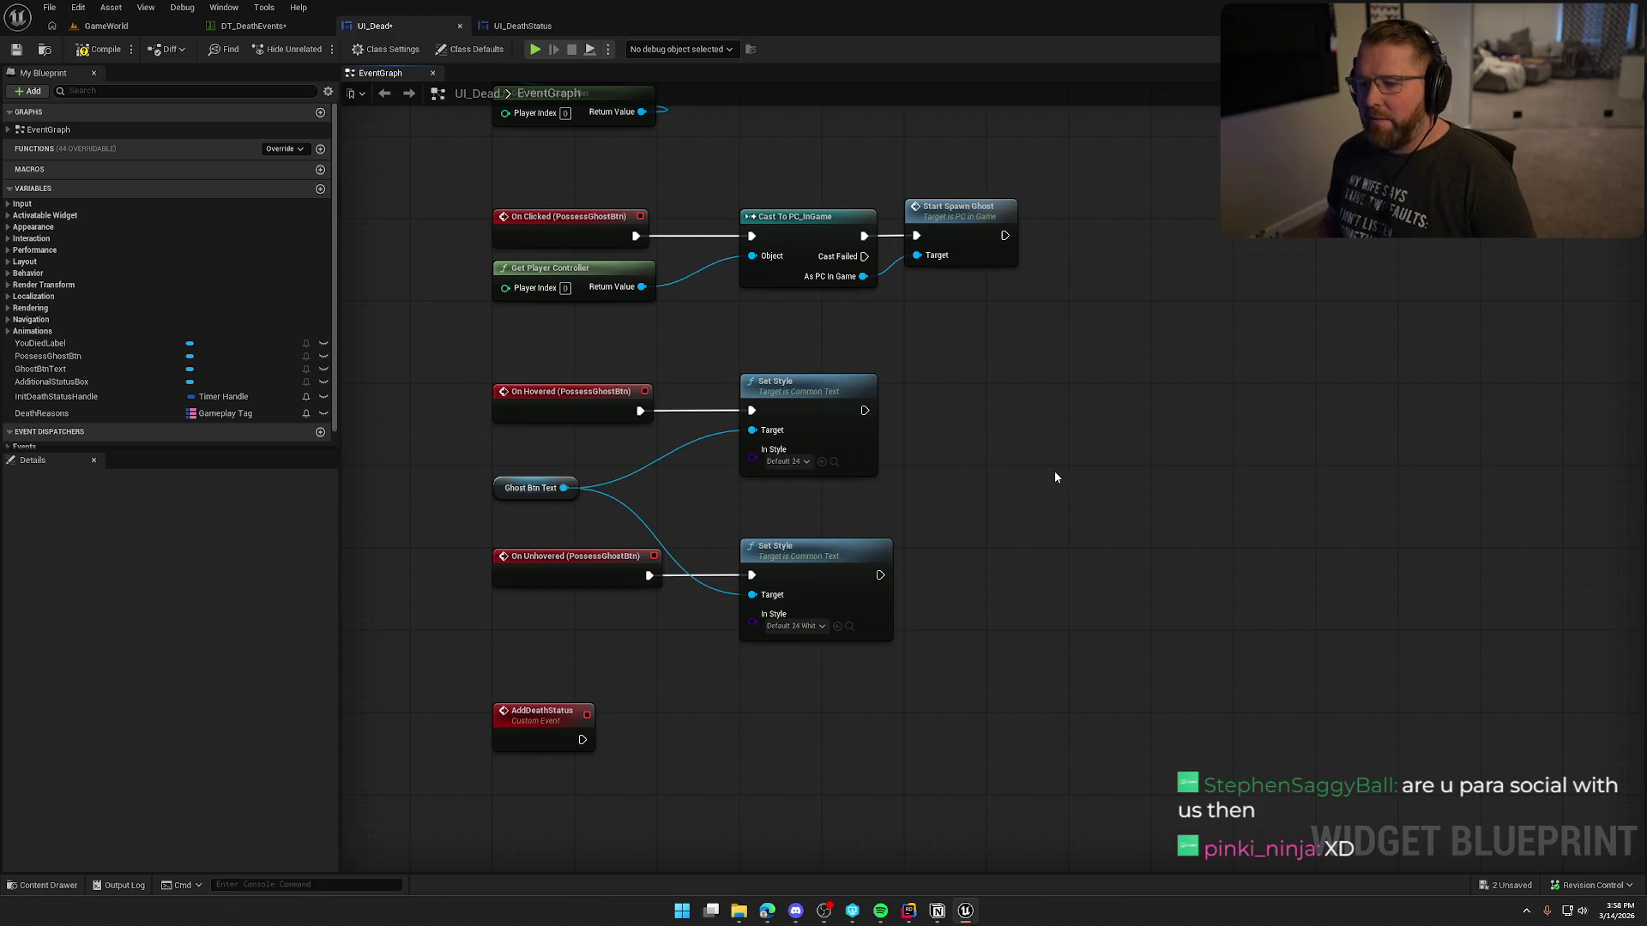
{"action": "left_click_drag", "start_coordinate": [516, 728], "coordinate": [516, 738]}
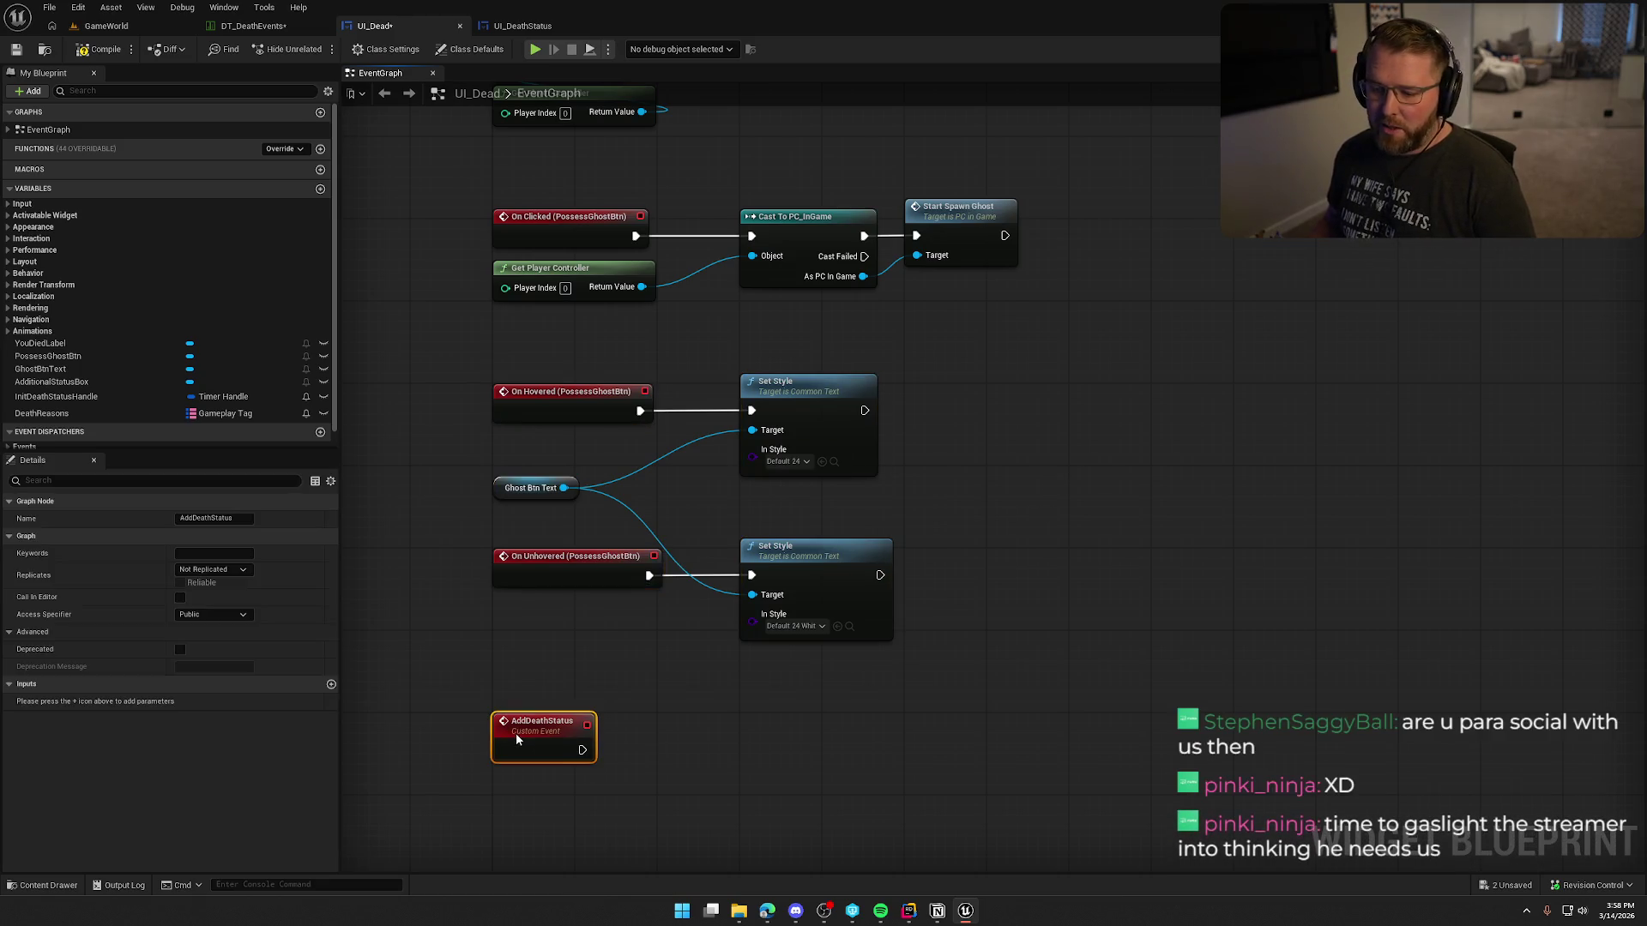
{"action": "left_click", "coordinate": [564, 686]}
{"action": "mouse_move", "coordinate": [1156, 449]}
{"action": "left_mouse_down"}
{"action": "mouse_move", "coordinate": [1130, 604]}
{"action": "mouse_move", "coordinate": [1087, 701]}
{"action": "left_mouse_up"}
{"action": "scroll", "coordinate": [1090, 683], "scroll_direction": "down", "scroll_amount": 1}
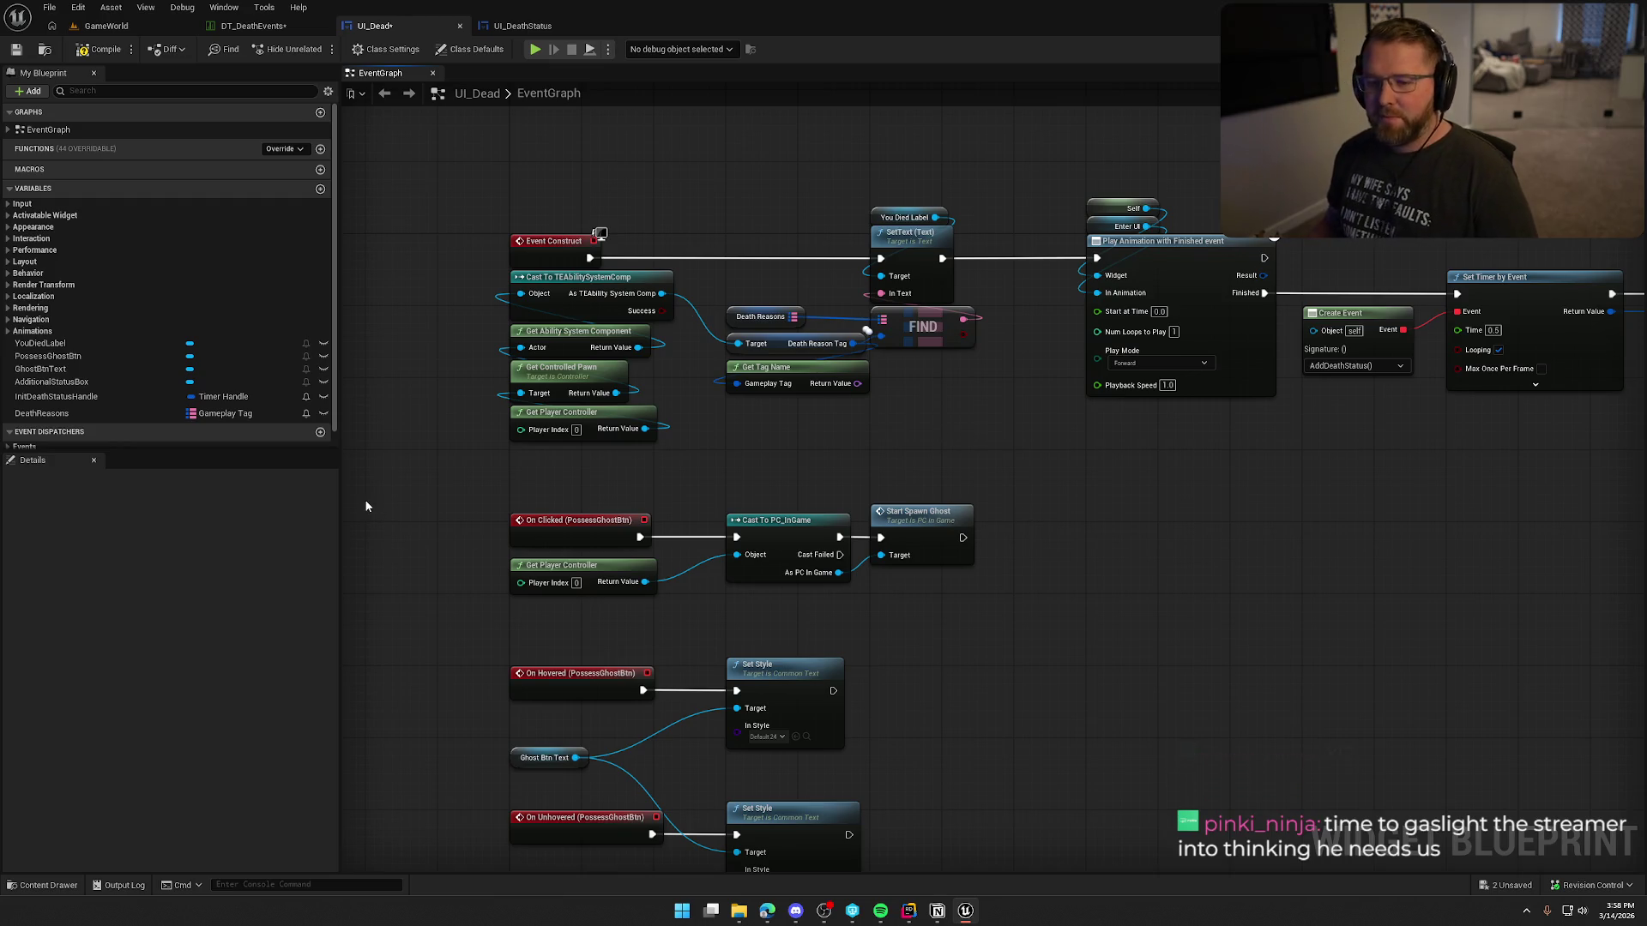
Step: Add a Get Data Table Row node reading DT_DeathEvents, with the tag name as Row Name
{"action": "right_click", "coordinate": [892, 411]}
{"action": "type", "text": "get"}
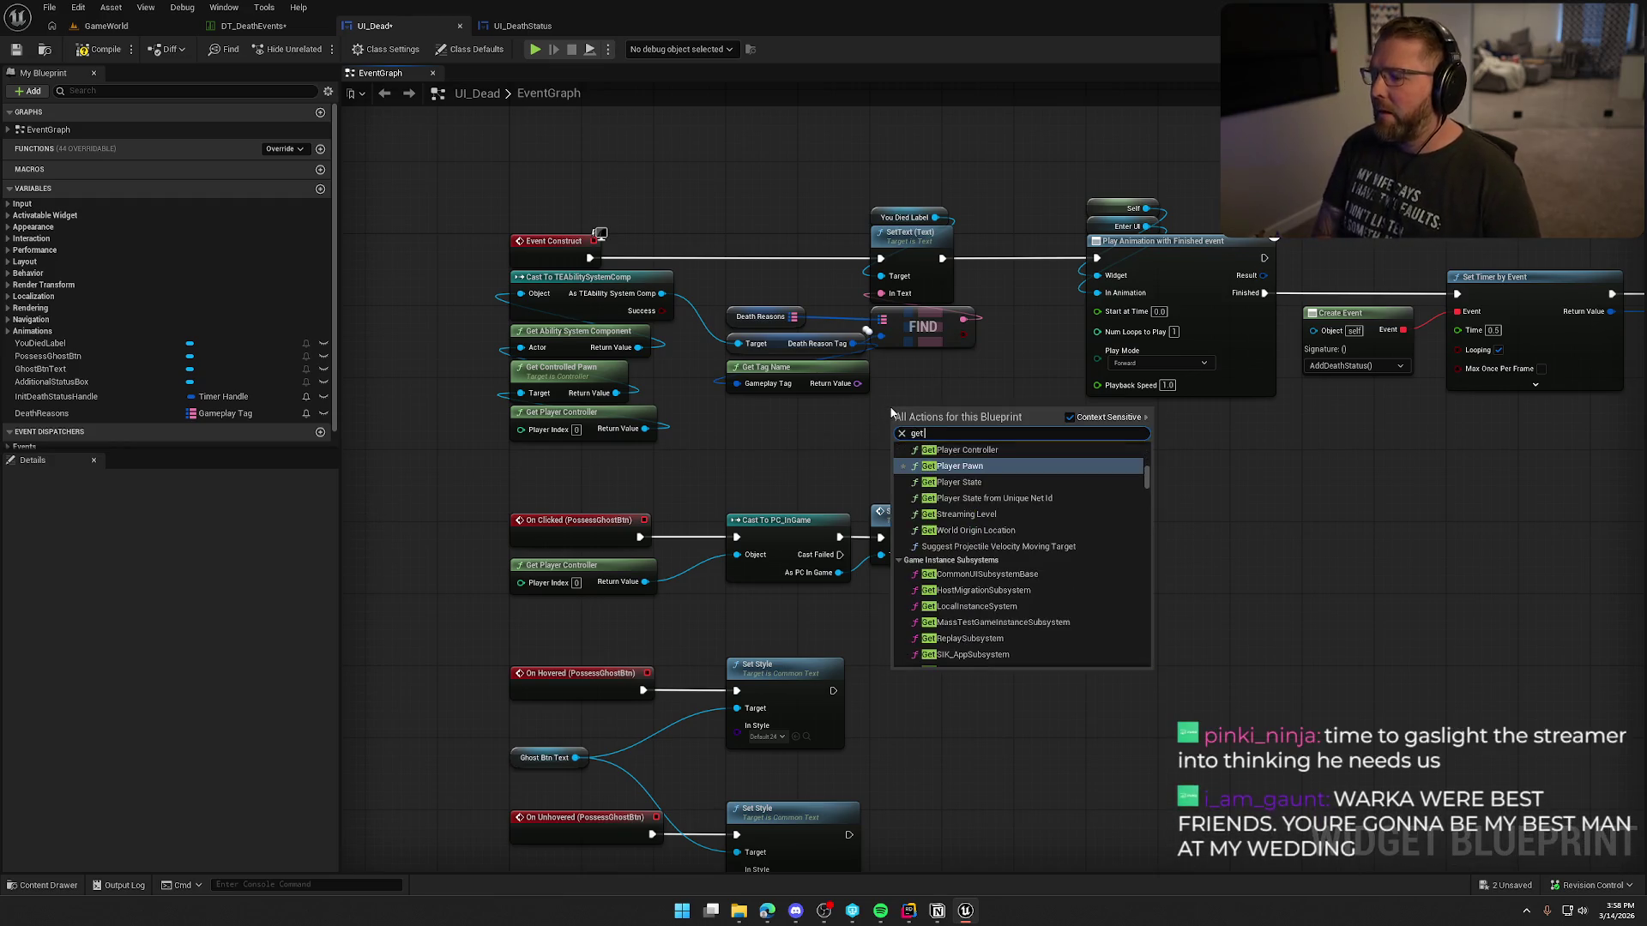
{"action": "type", "text": " table ro"}
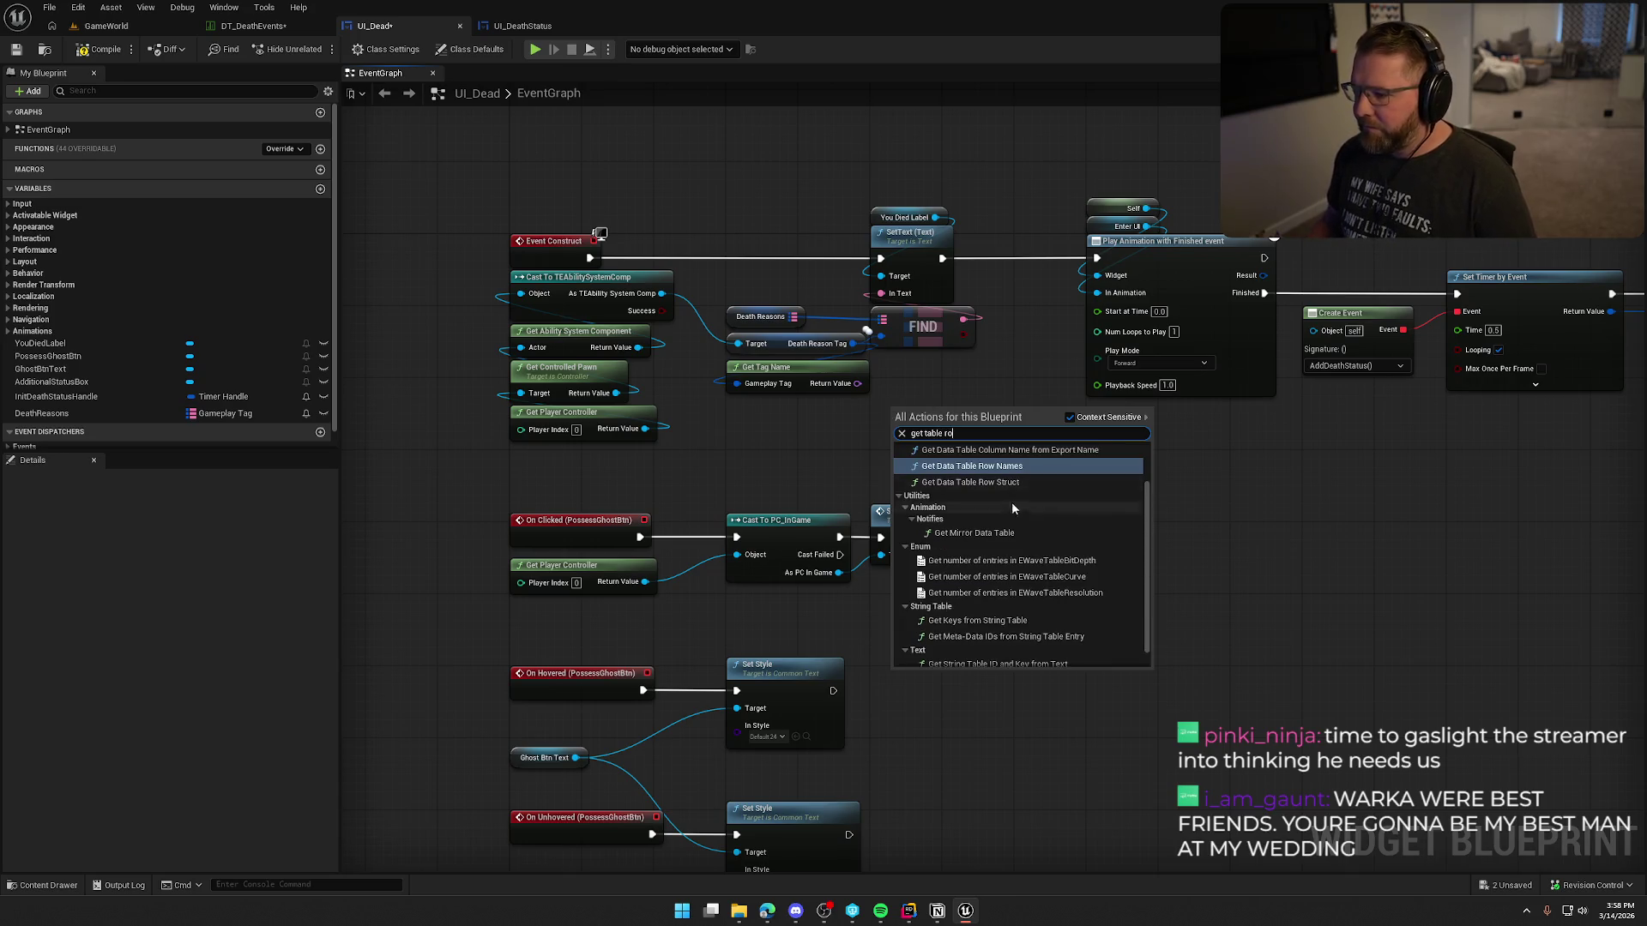
{"action": "scroll", "coordinate": [1036, 571], "scroll_direction": "up", "scroll_amount": 2}
{"action": "scroll", "coordinate": [1036, 568], "scroll_direction": "down", "scroll_amount": 3}
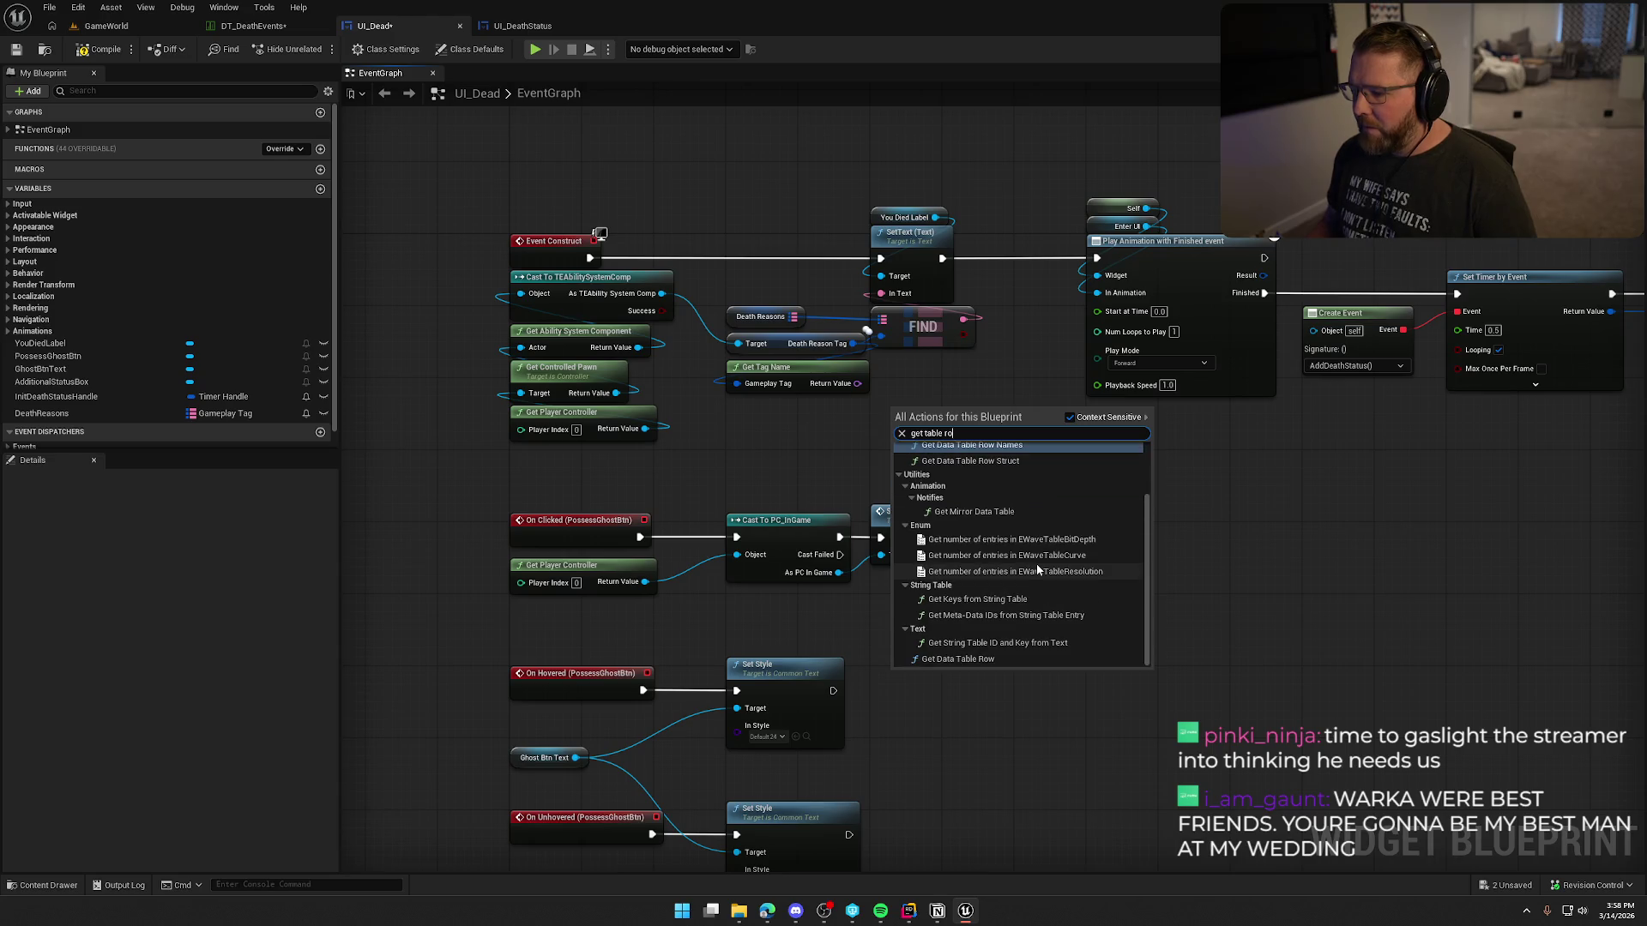
{"action": "left_click", "coordinate": [990, 659]}
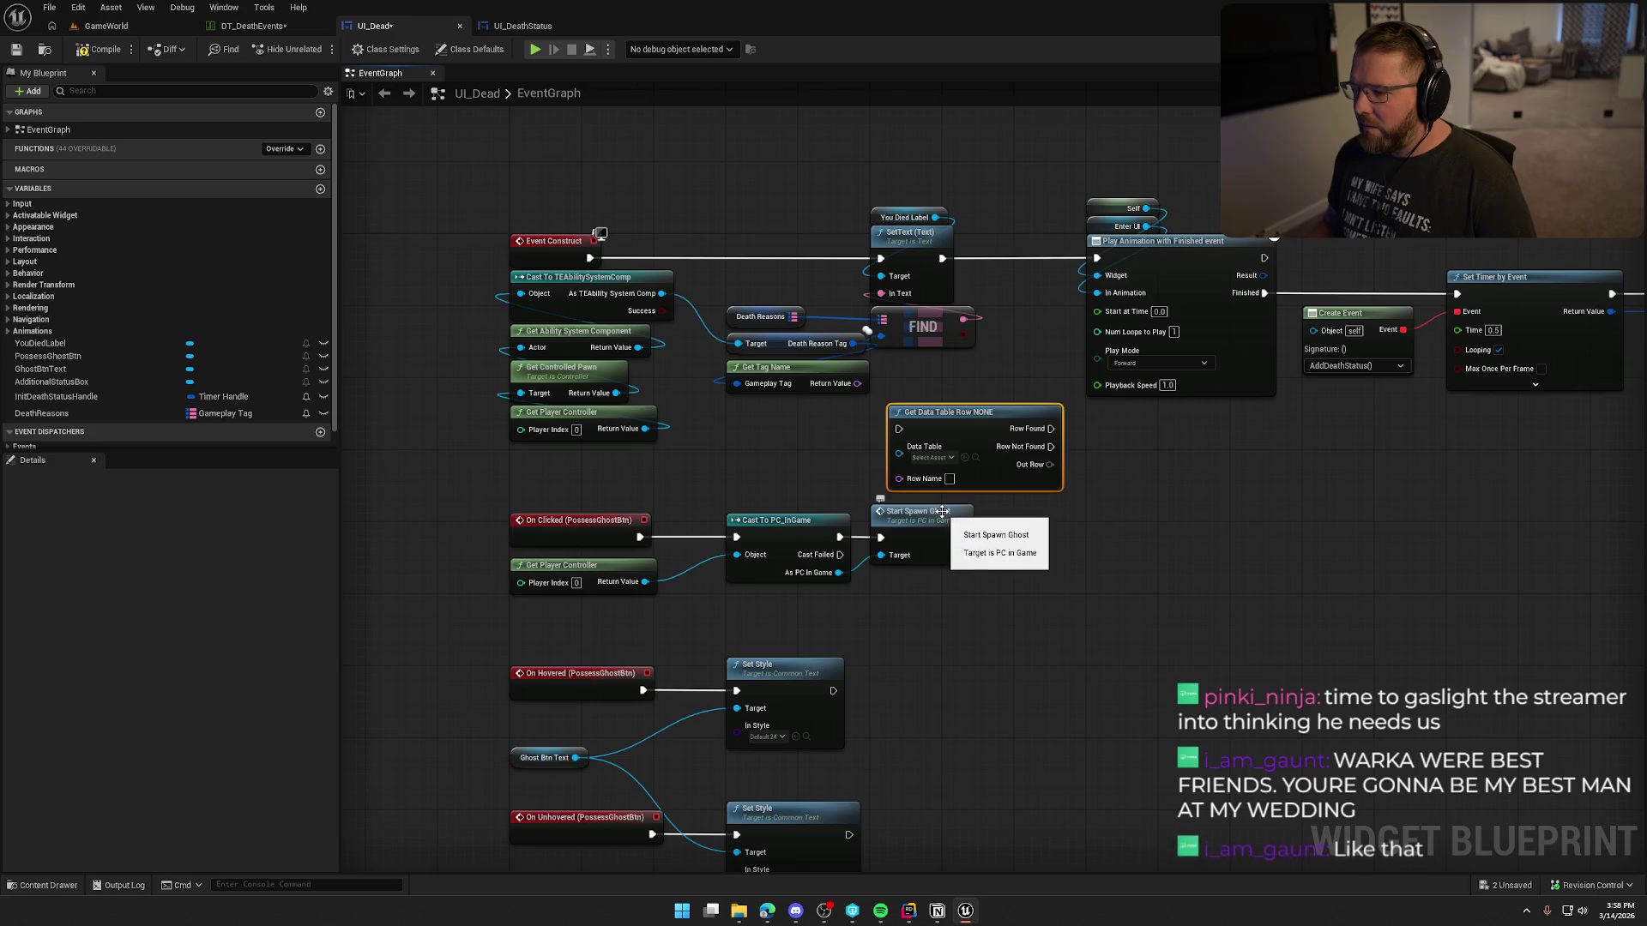
{"action": "mouse_move", "coordinate": [917, 465]}
{"action": "left_mouse_down"}
{"action": "mouse_move", "coordinate": [918, 412]}
{"action": "mouse_move", "coordinate": [856, 383]}
{"action": "left_mouse_up"}
{"action": "left_click", "coordinate": [929, 403]}
{"action": "left_click", "coordinate": [952, 483]}
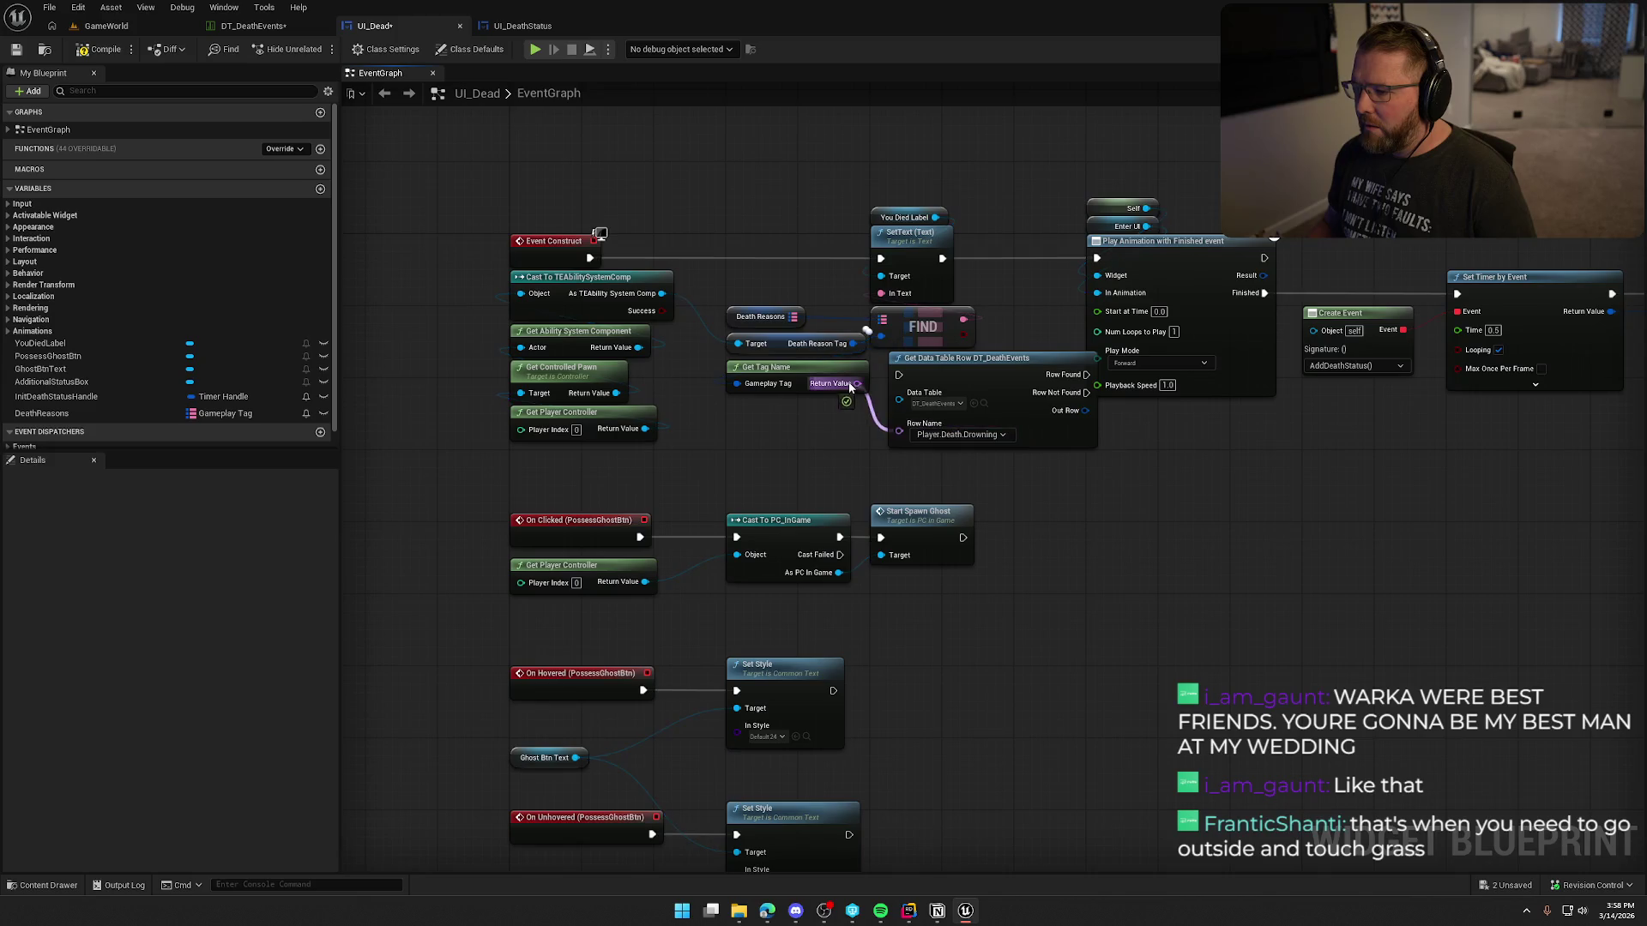
{"action": "left_click", "coordinate": [946, 362]}
{"action": "left_click_drag", "start_coordinate": [954, 367], "coordinate": [944, 367]}
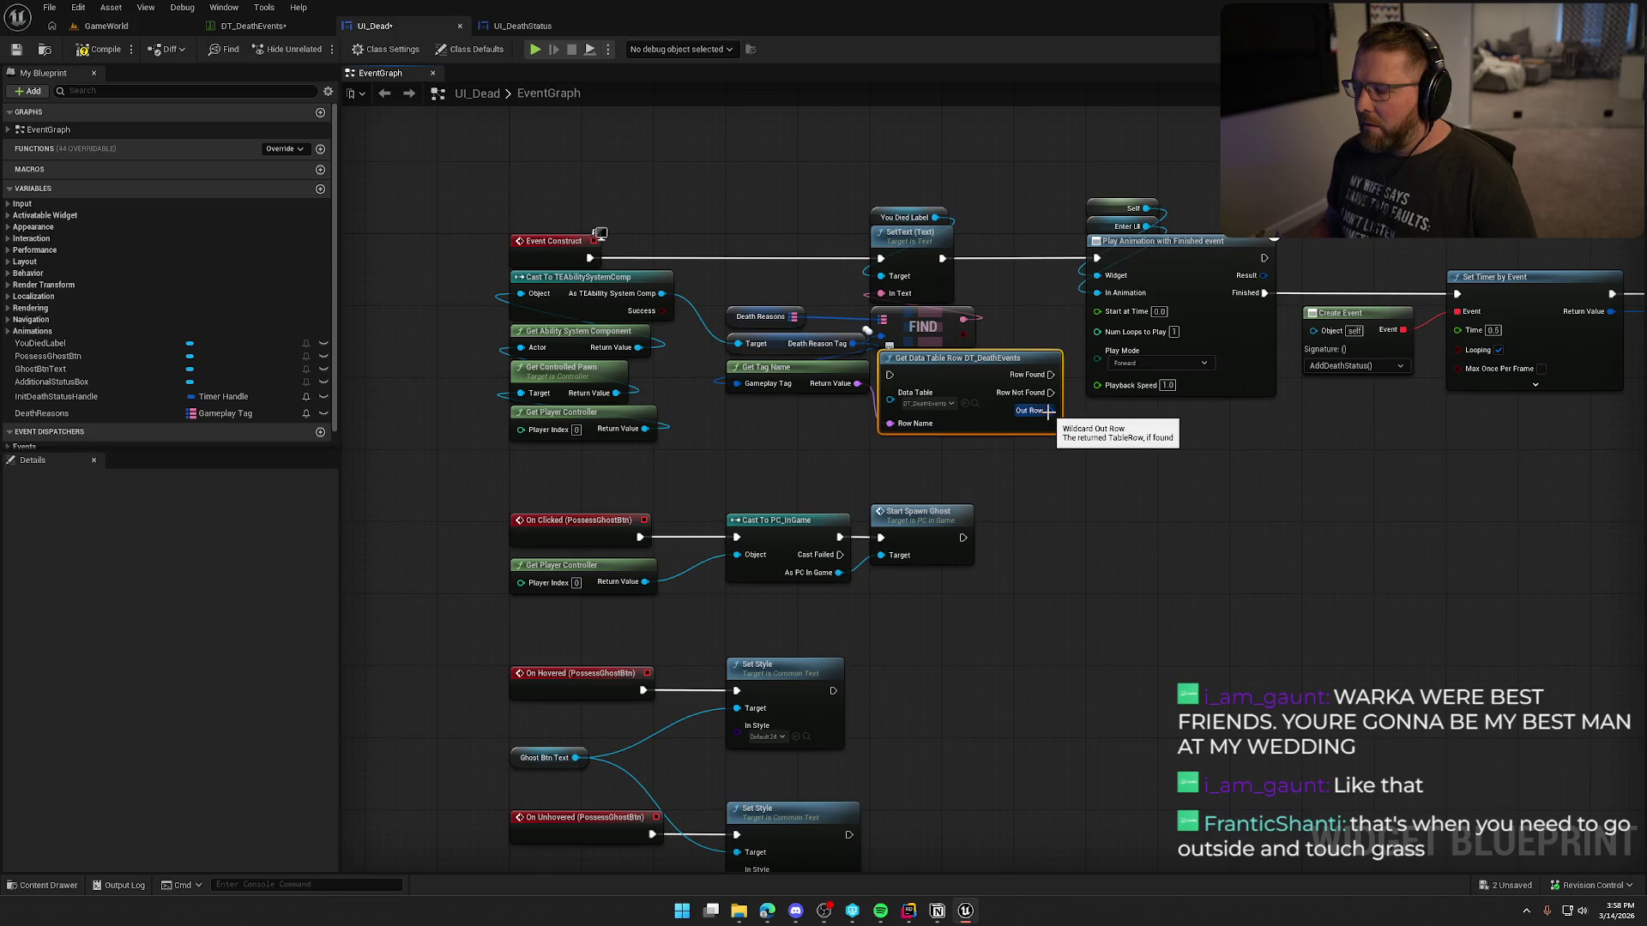
Step: Split the Out Row pin to expose its Death Reasons Text field
{"action": "left_click_drag", "start_coordinate": [1048, 412], "coordinate": [1104, 440]}
{"action": "key", "text": "Escape"}
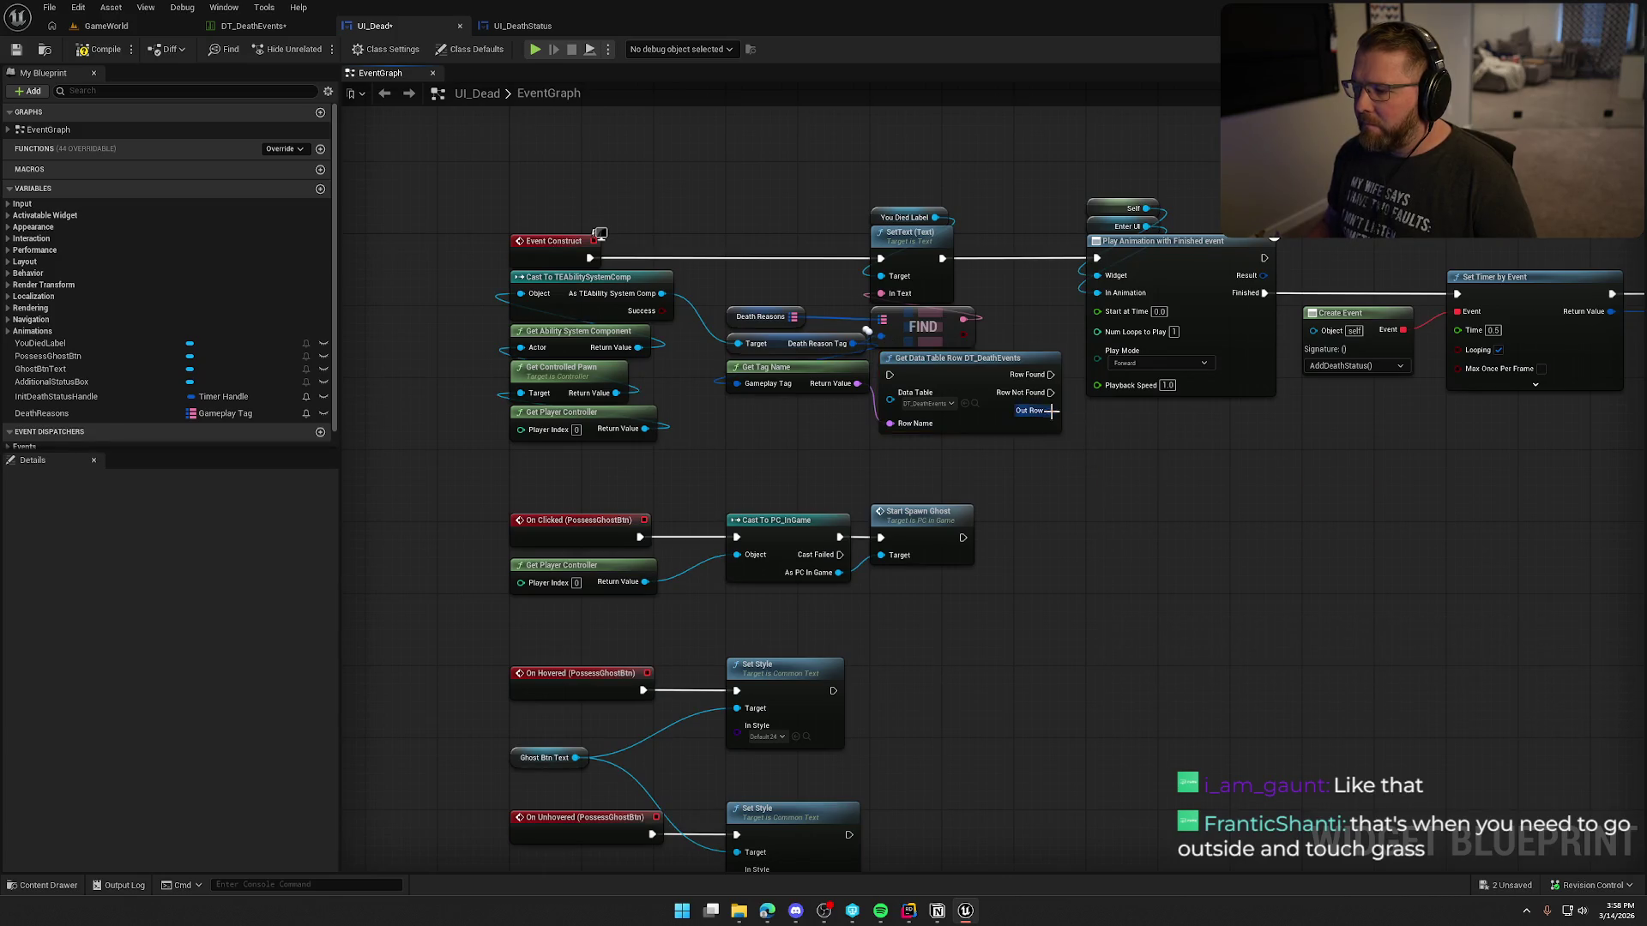
{"action": "right_click", "coordinate": [1048, 412]}
{"action": "left_click", "coordinate": [1082, 466]}
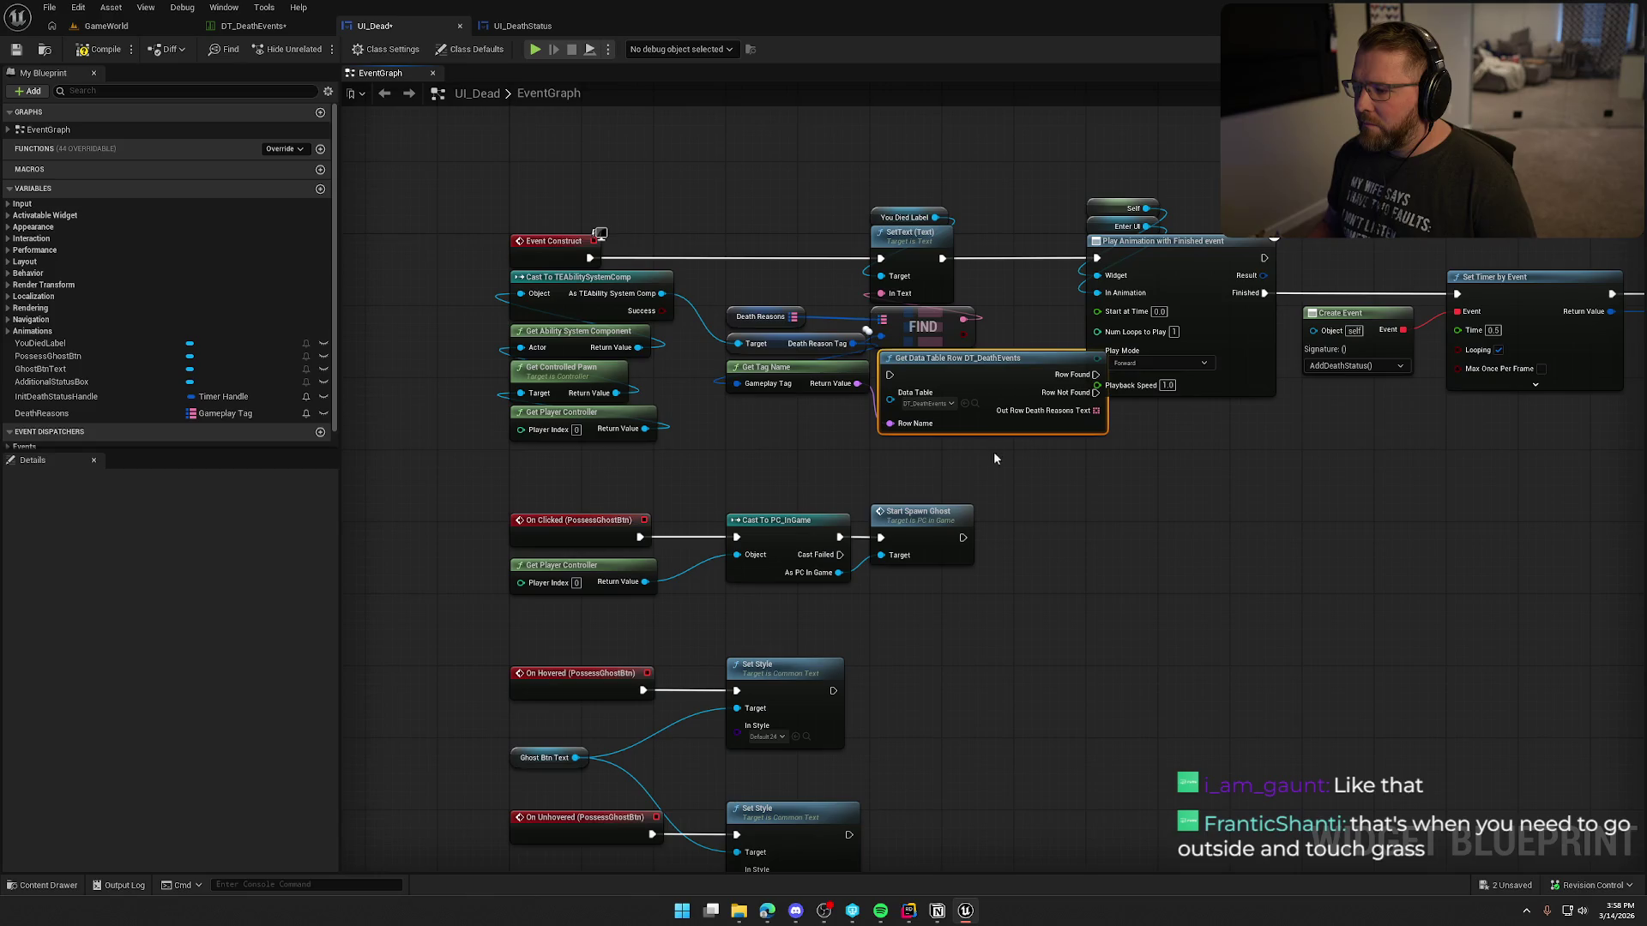
{"action": "scroll", "coordinate": [1273, 460], "scroll_direction": "down", "scroll_amount": 1}
Step: Shift the animation and timer nodes right and move SetText beside Play Animation
{"action": "mouse_move", "coordinate": [755, 194]}
{"action": "left_mouse_down"}
{"action": "mouse_move", "coordinate": [1386, 504]}
{"action": "mouse_move", "coordinate": [1372, 497]}
{"action": "left_mouse_up"}
{"action": "scroll", "coordinate": [785, 232], "scroll_direction": "up", "scroll_amount": 2}
{"action": "mouse_move", "coordinate": [785, 233]}
{"action": "left_mouse_down"}
{"action": "mouse_move", "coordinate": [965, 227]}
{"action": "mouse_move", "coordinate": [929, 230]}
{"action": "left_mouse_up"}
{"action": "left_click_drag", "start_coordinate": [717, 255], "coordinate": [1191, 297]}
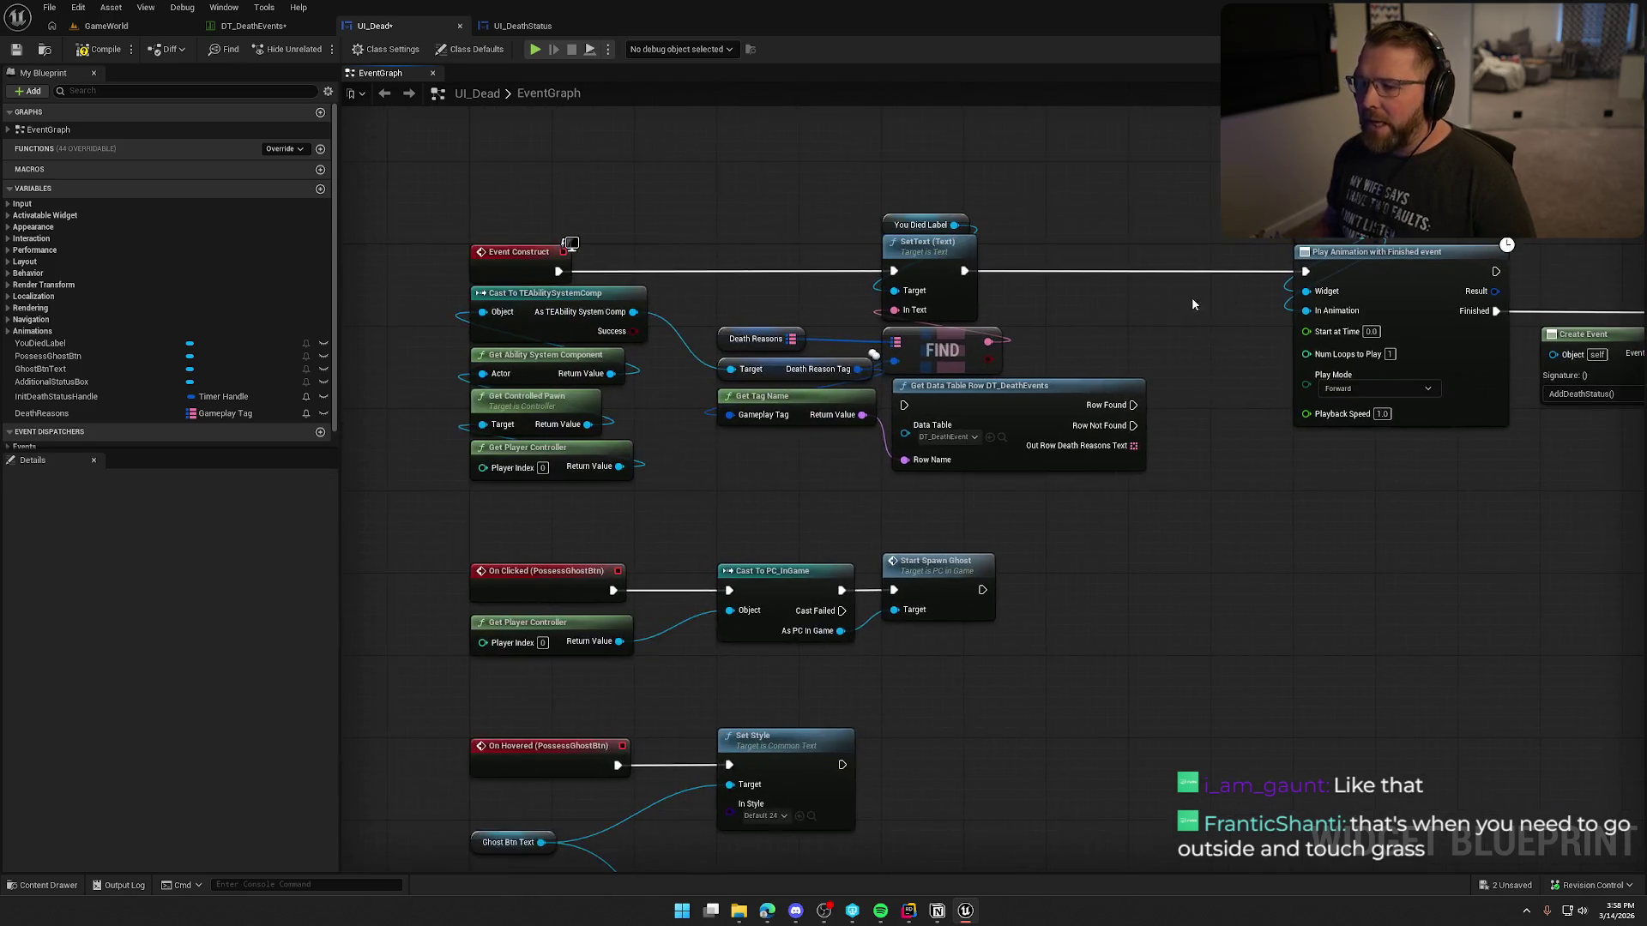
{"action": "left_click_drag", "start_coordinate": [845, 201], "coordinate": [980, 325]}
{"action": "left_click_drag", "start_coordinate": [909, 251], "coordinate": [1155, 251]}
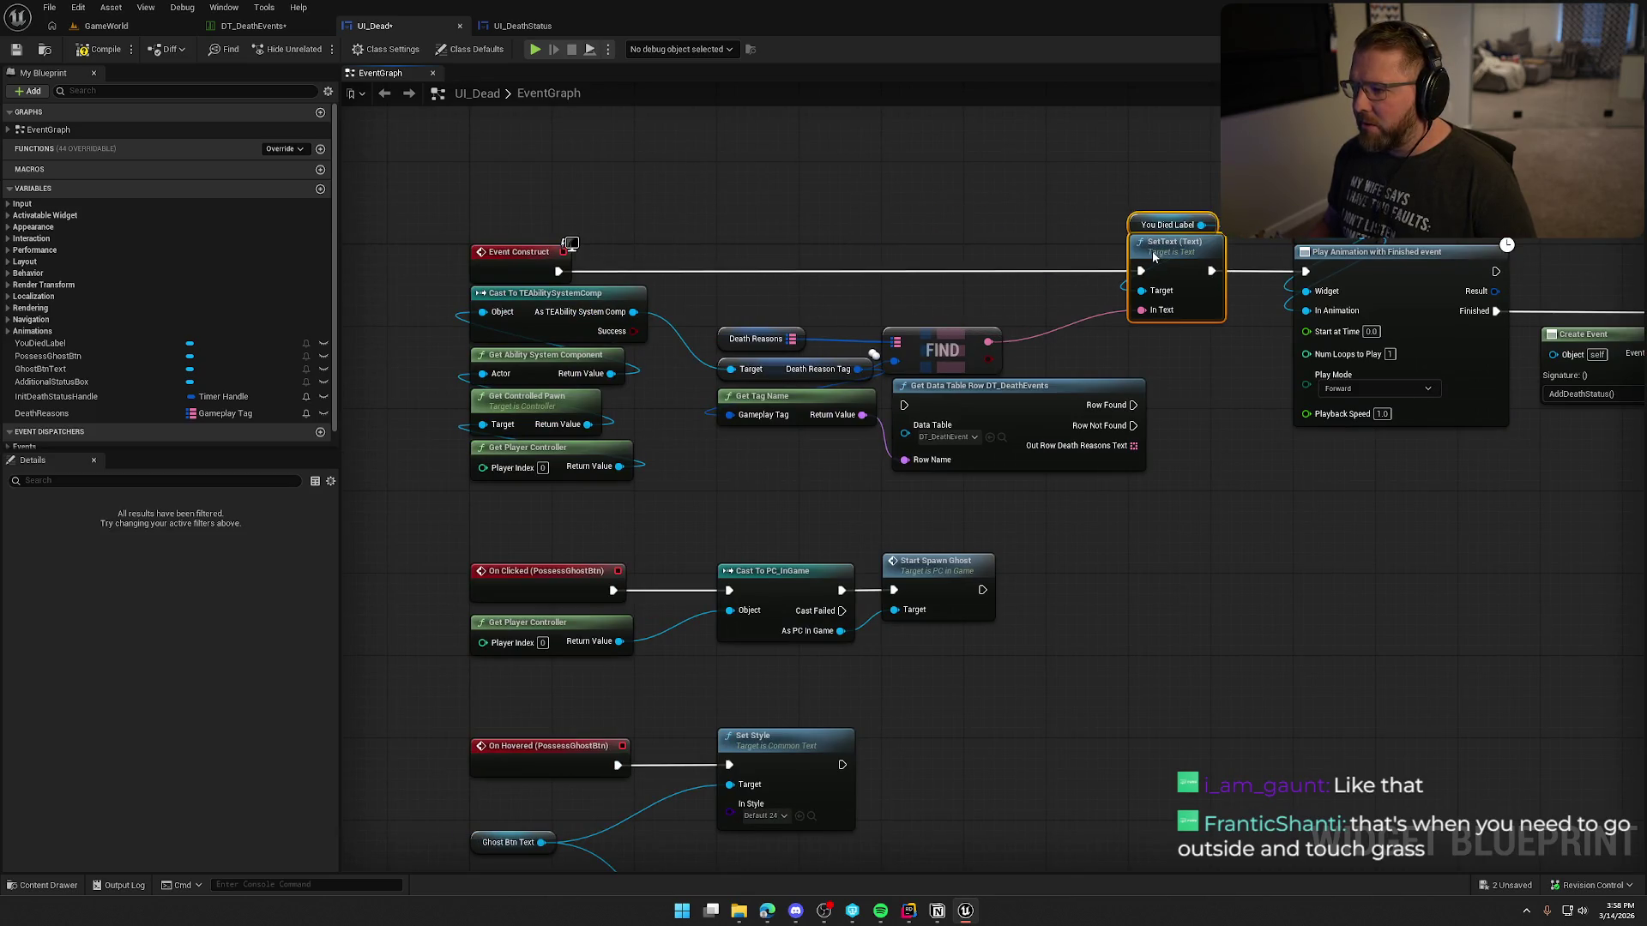
{"action": "left_click", "coordinate": [1023, 214]}
{"action": "left_click_drag", "start_coordinate": [1023, 214], "coordinate": [1057, 217]}
Step: Delete the FIND node, the Death Reasons getter and the DeathReasons variable
{"action": "left_click", "coordinate": [1001, 369]}
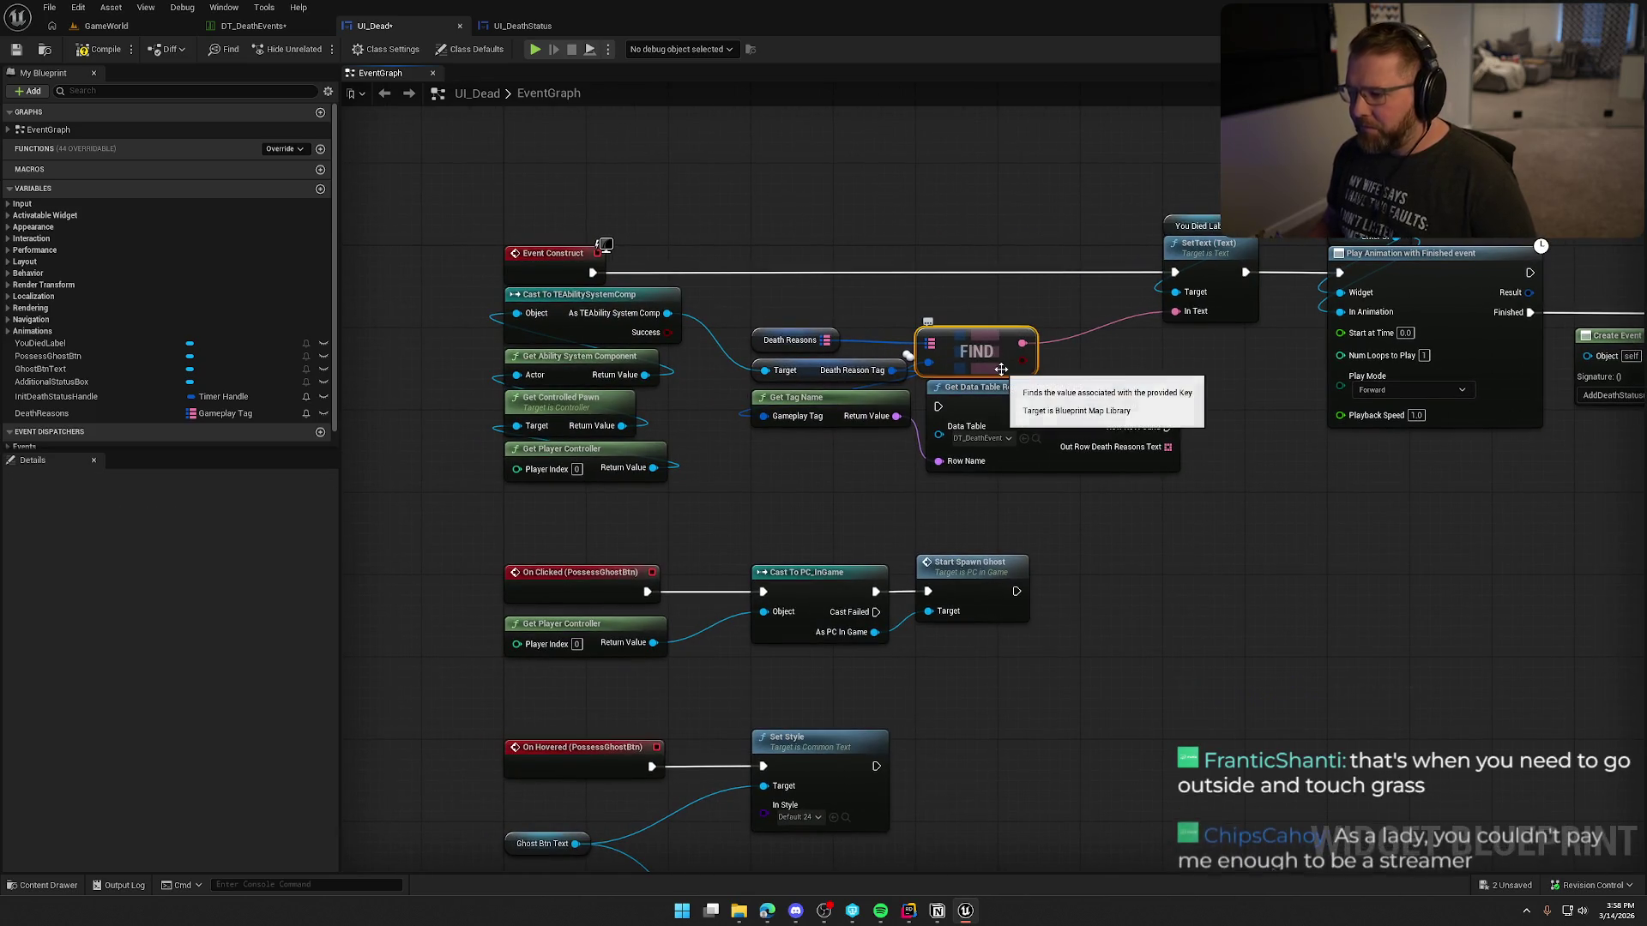
{"action": "key", "text": "Delete"}
{"action": "left_click", "coordinate": [789, 340]}
{"action": "key", "text": "Delete"}
{"action": "left_click", "coordinate": [98, 415]}
{"action": "key", "text": "Delete"}
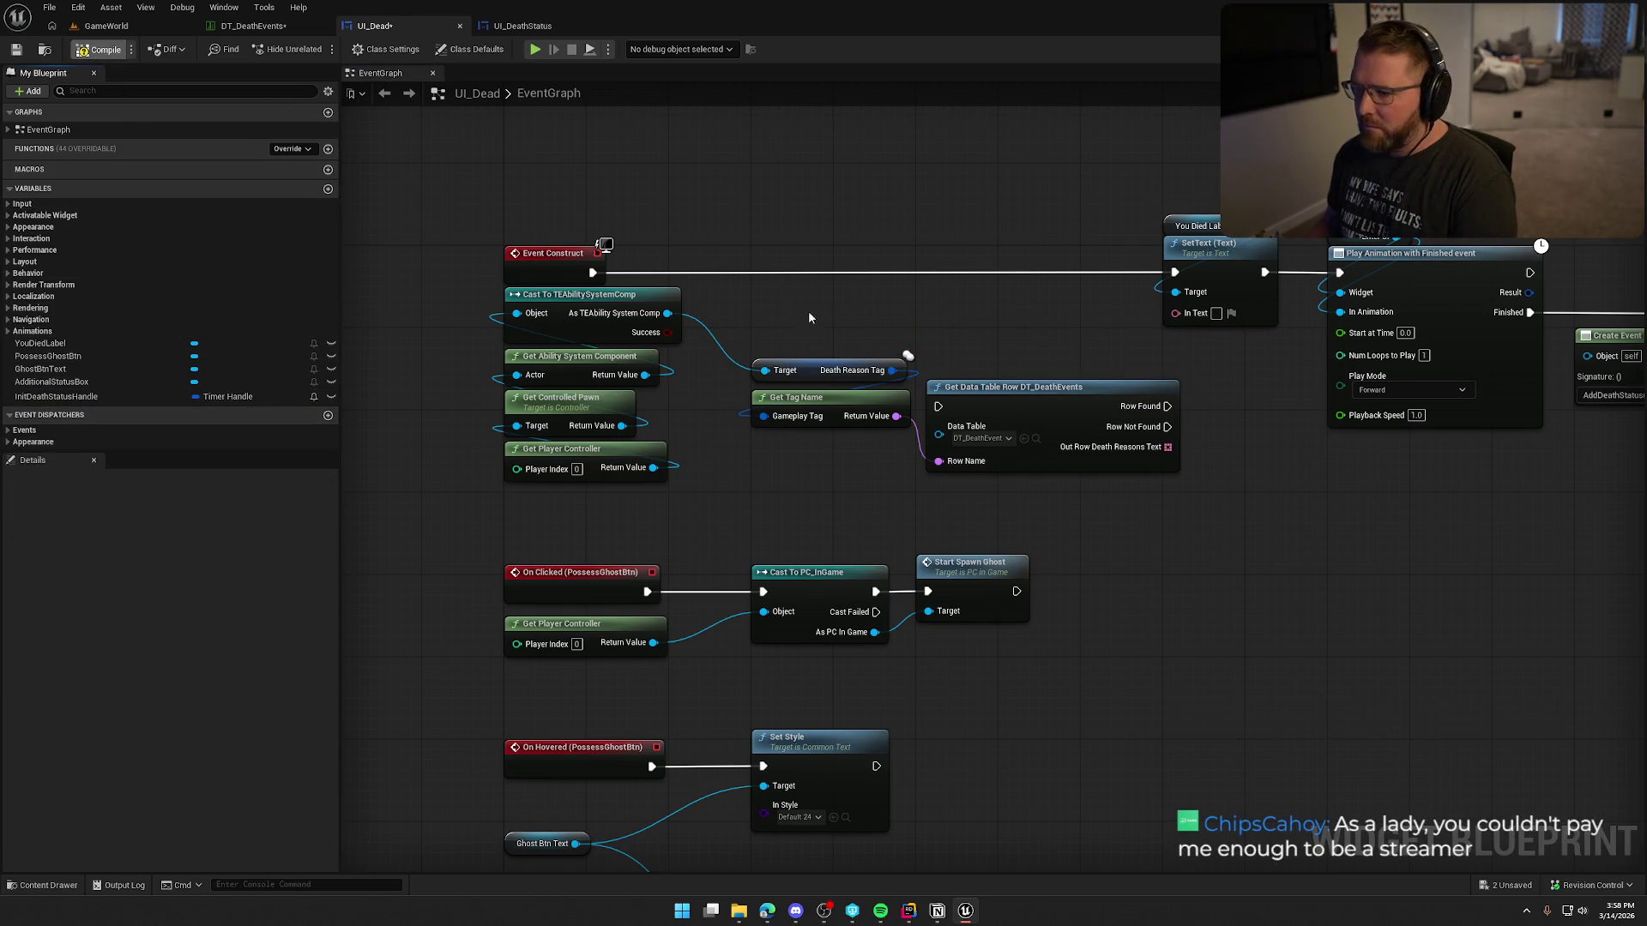
Step: Place the data table lookup beside Event Construct and wire Row Found onward
{"action": "mouse_move", "coordinate": [987, 420]}
{"action": "left_mouse_down"}
{"action": "mouse_move", "coordinate": [913, 275]}
{"action": "mouse_move", "coordinate": [893, 286]}
{"action": "left_mouse_up"}
{"action": "left_click_drag", "start_coordinate": [1075, 272], "coordinate": [1170, 276]}
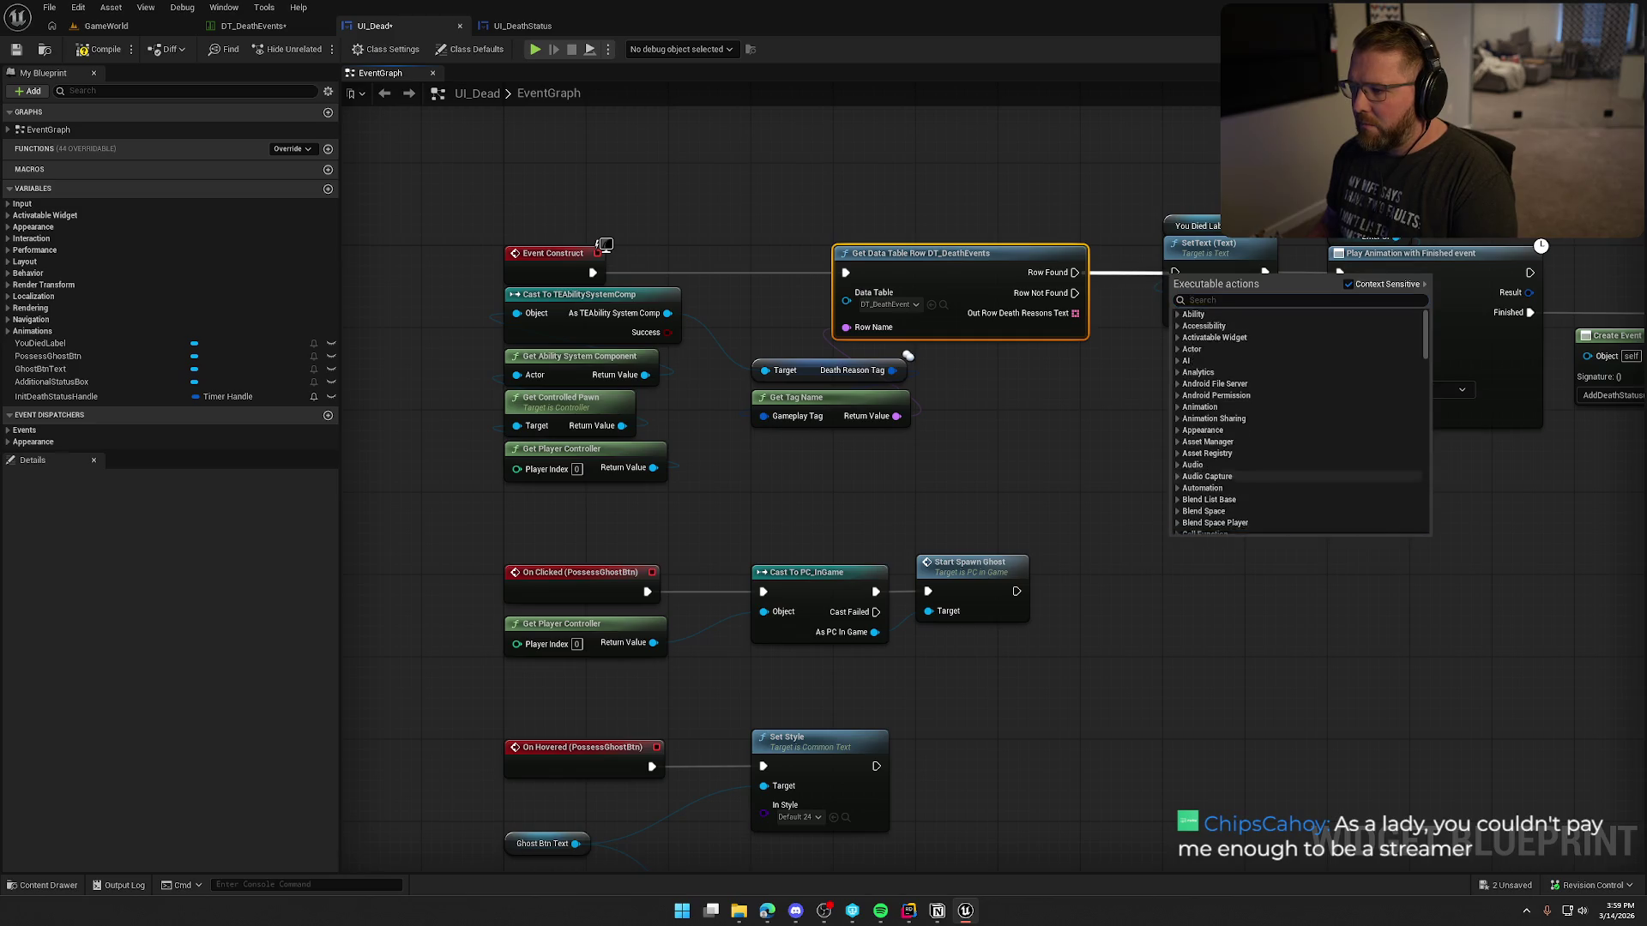
{"action": "left_click", "coordinate": [1100, 419]}
{"action": "left_click_drag", "start_coordinate": [1178, 419], "coordinate": [847, 419]}
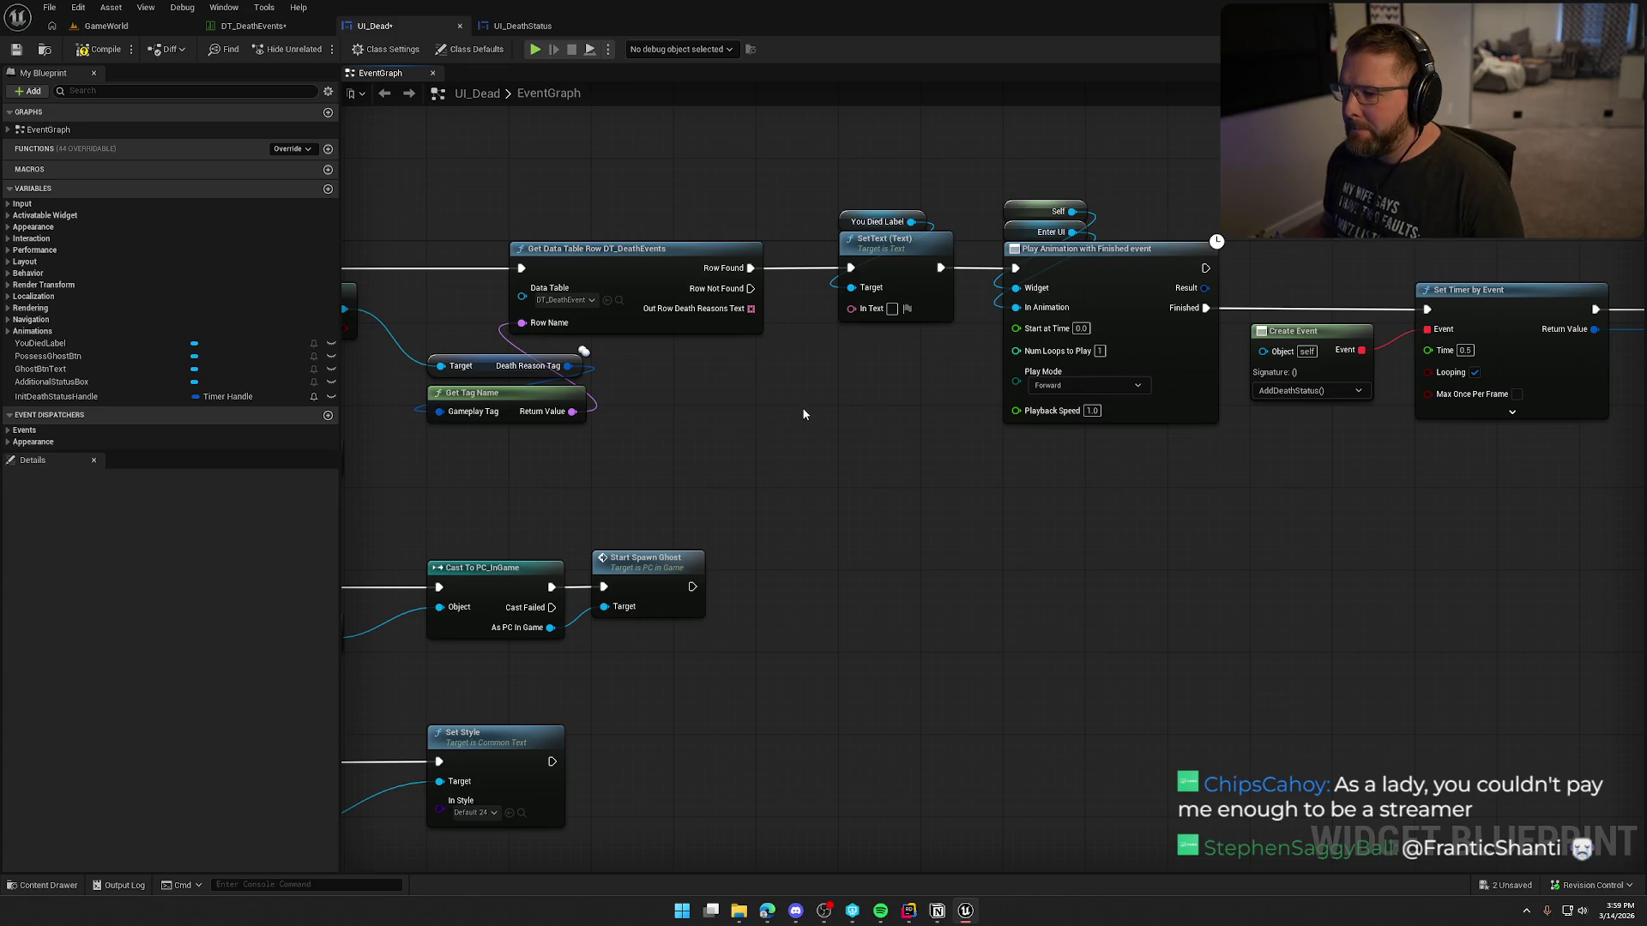
{"action": "left_click_drag", "start_coordinate": [902, 423], "coordinate": [1155, 399]}
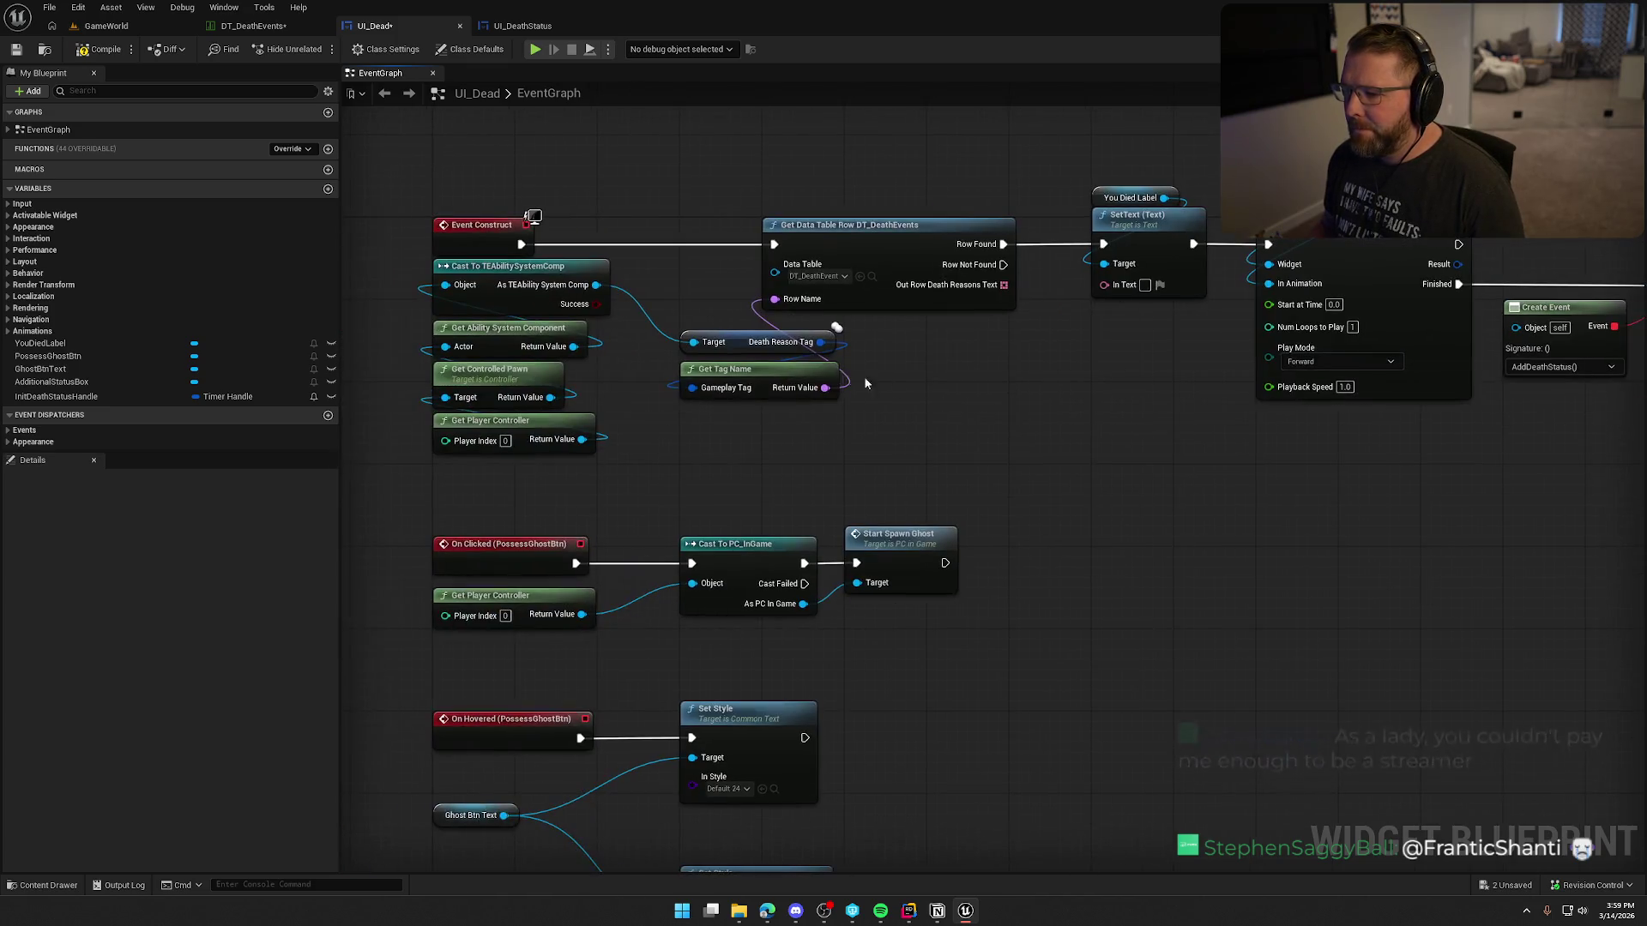
Step: Tuck Get Tag Name and Death Reason Tag under Get Data Table Row
{"action": "mouse_move", "coordinate": [746, 335]}
{"action": "left_mouse_down"}
{"action": "mouse_move", "coordinate": [735, 438]}
{"action": "mouse_move", "coordinate": [734, 334]}
{"action": "left_mouse_up"}
{"action": "left_click", "coordinate": [736, 376], "text": "ctrl"}
{"action": "left_click_drag", "start_coordinate": [863, 243], "coordinate": [781, 243]}
{"action": "left_click", "coordinate": [897, 338]}
{"action": "left_click", "coordinate": [759, 375]}
{"action": "left_click", "coordinate": [717, 338], "text": "ctrl"}
{"action": "left_click_drag", "start_coordinate": [717, 338], "coordinate": [717, 327]}
{"action": "left_click", "coordinate": [876, 366]}
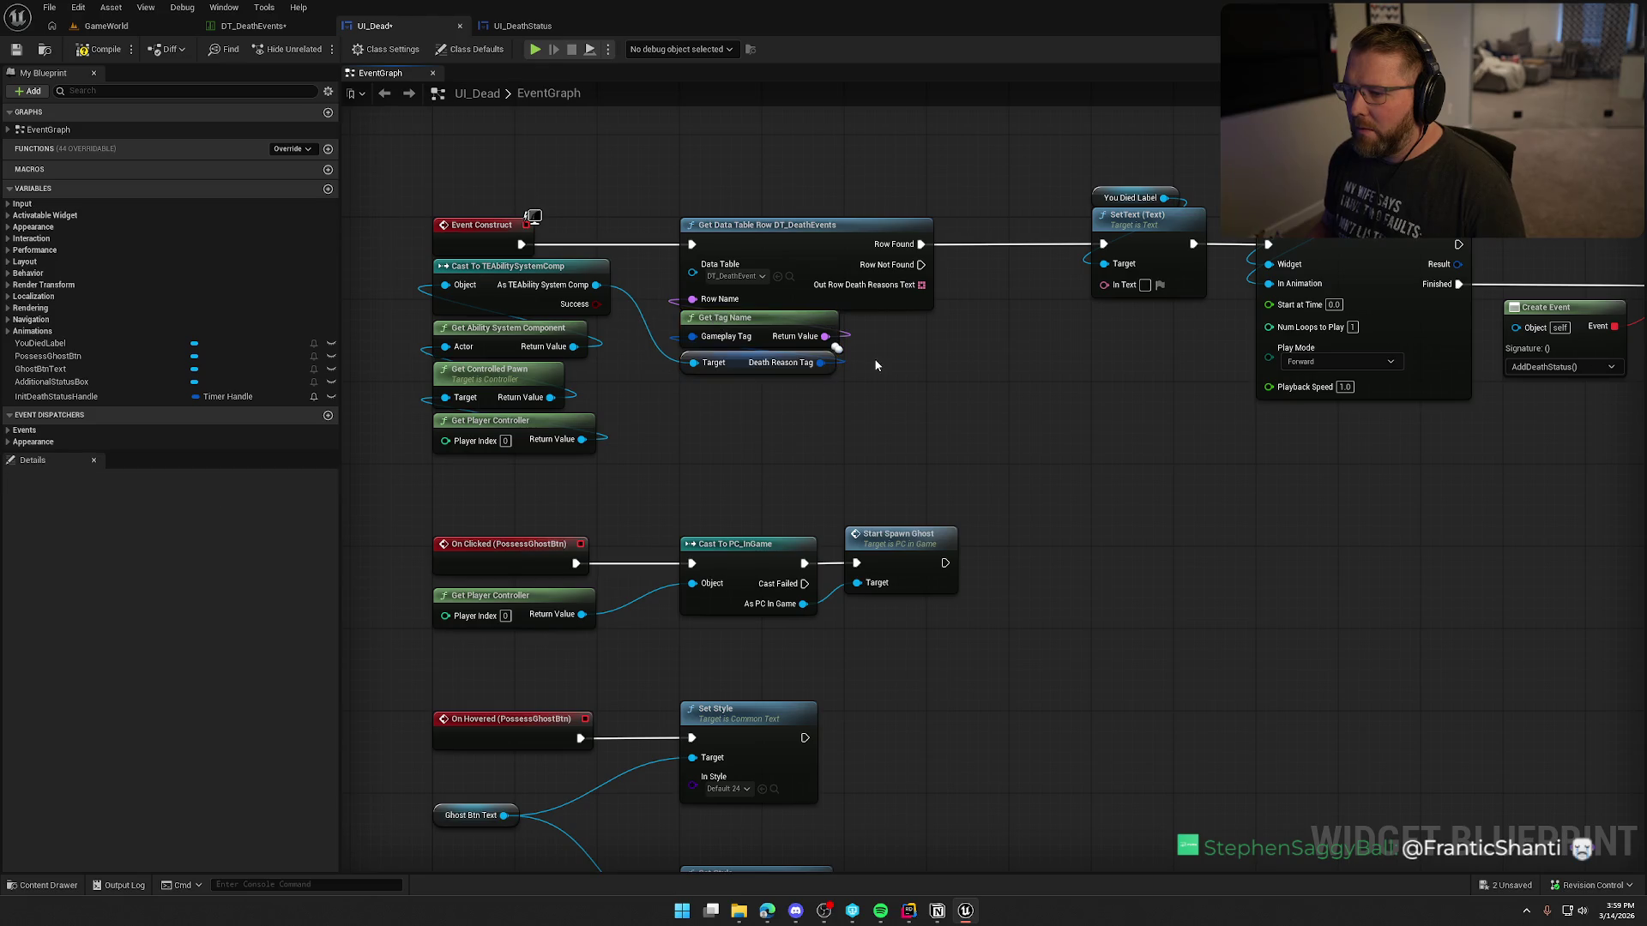
{"action": "left_click_drag", "start_coordinate": [923, 285], "coordinate": [1013, 368]}
{"action": "left_click_drag", "start_coordinate": [1012, 368], "coordinate": [722, 364]}
Step: Push the animation, timer and SET nodes right and put You Died Label below SetText
{"action": "left_click_drag", "start_coordinate": [745, 203], "coordinate": [913, 417]}
{"action": "scroll", "coordinate": [913, 417], "scroll_direction": "down", "scroll_amount": 1}
{"action": "left_click", "coordinate": [867, 459]}
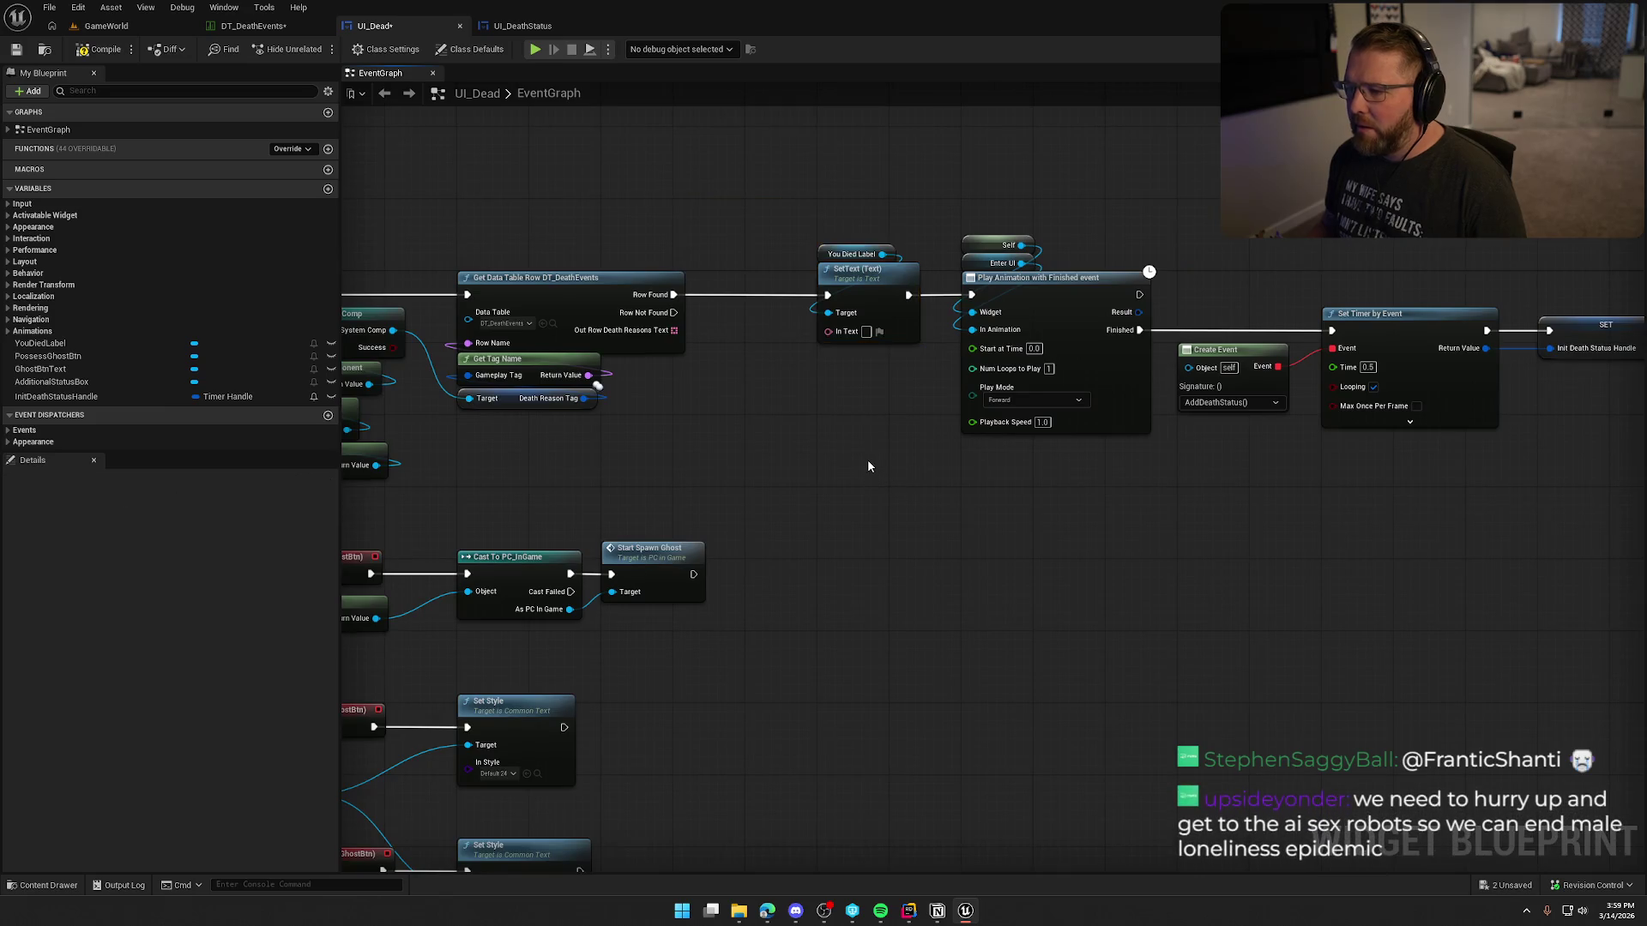
{"action": "scroll", "coordinate": [867, 460], "scroll_direction": "up", "scroll_amount": 1}
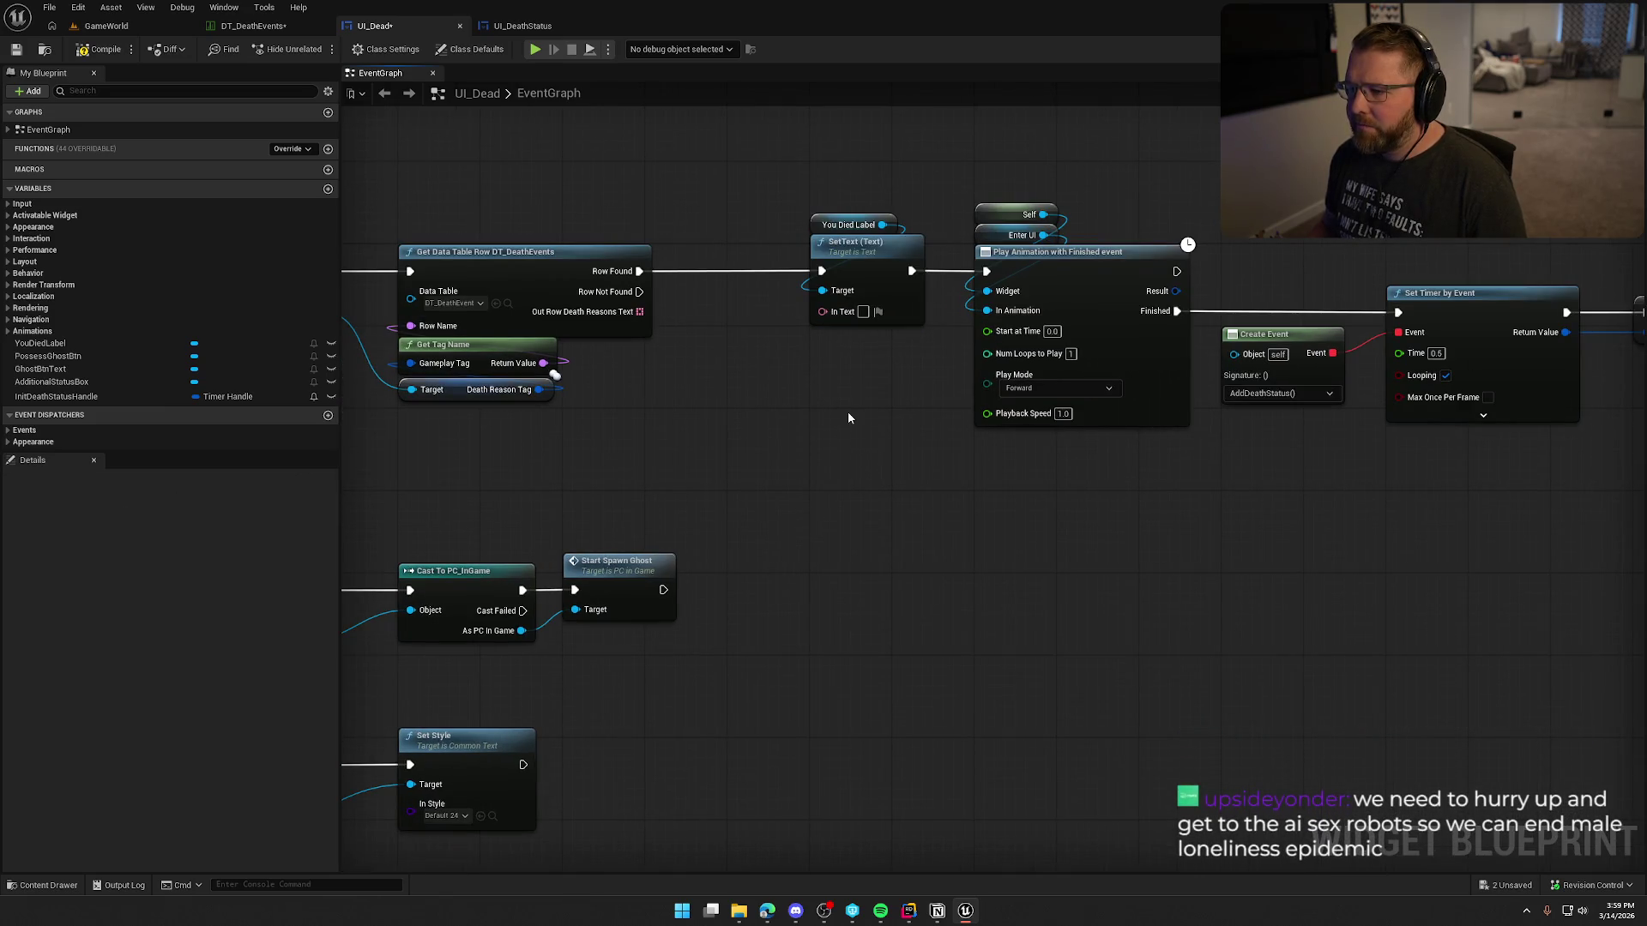
{"action": "left_click_drag", "start_coordinate": [1522, 493], "coordinate": [698, 217]}
{"action": "left_click_drag", "start_coordinate": [862, 353], "coordinate": [946, 353]}
{"action": "left_click", "coordinate": [626, 460]}
{"action": "left_click_drag", "start_coordinate": [626, 460], "coordinate": [1011, 468]}
{"action": "left_click_drag", "start_coordinate": [925, 279], "coordinate": [915, 393]}
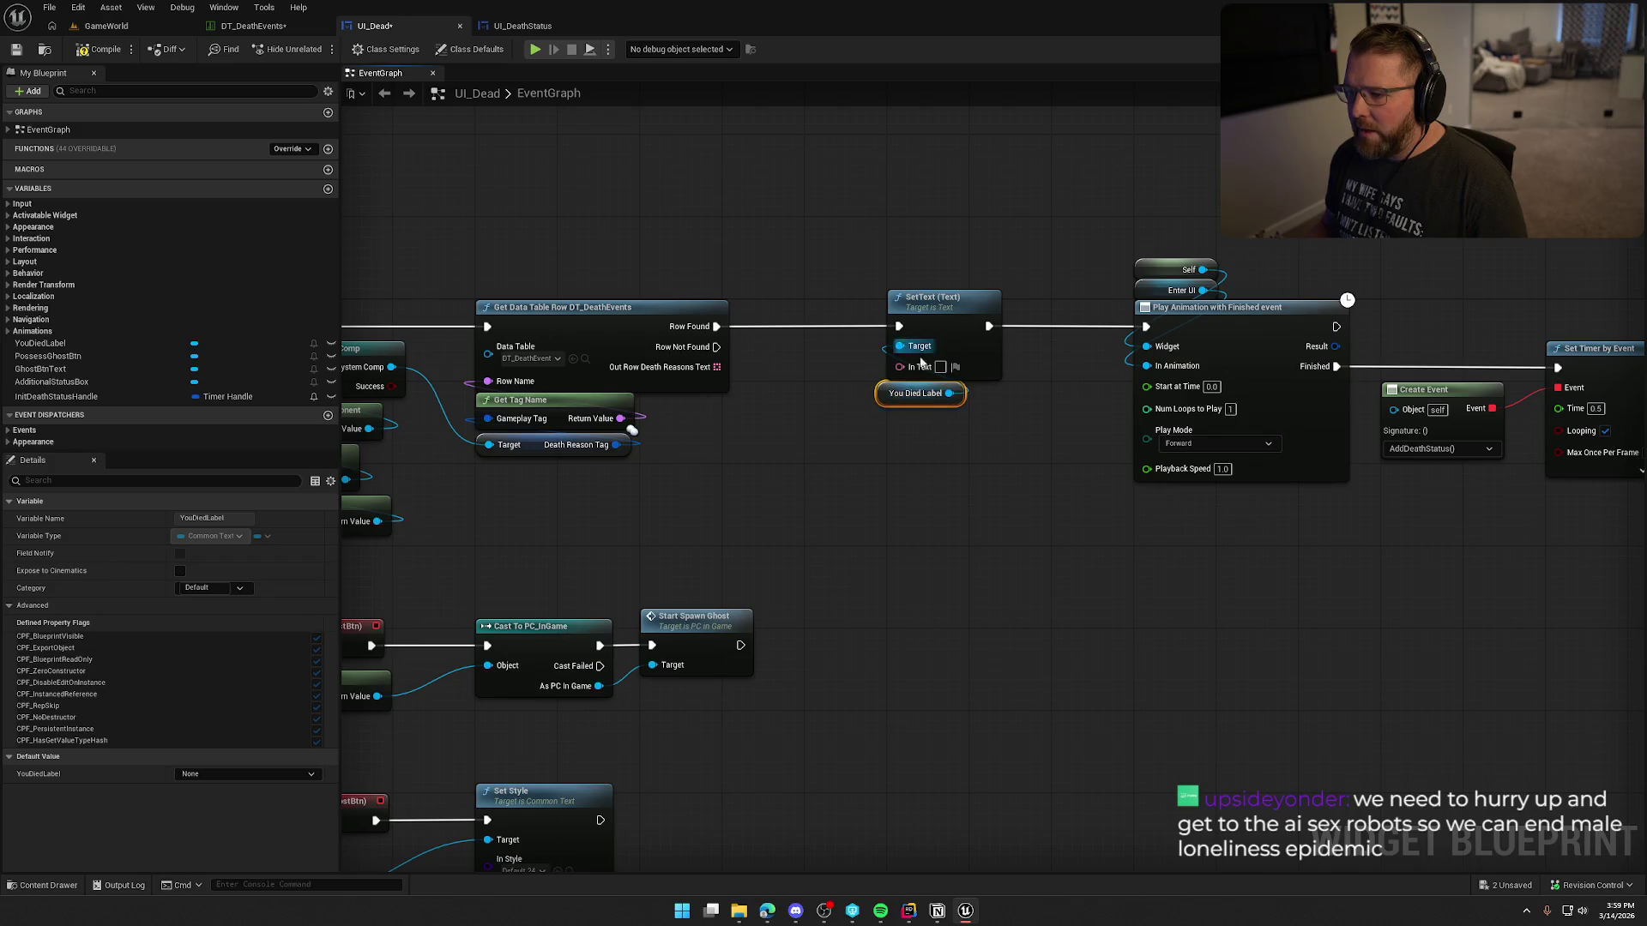
Step: Duplicate SetText on Row Not Found, targeting You Died Label with 'You died to the unknown.'
{"action": "left_click", "coordinate": [922, 307]}
{"action": "key", "text": "ctrl+c"}
{"action": "key", "text": "ctrl+v"}
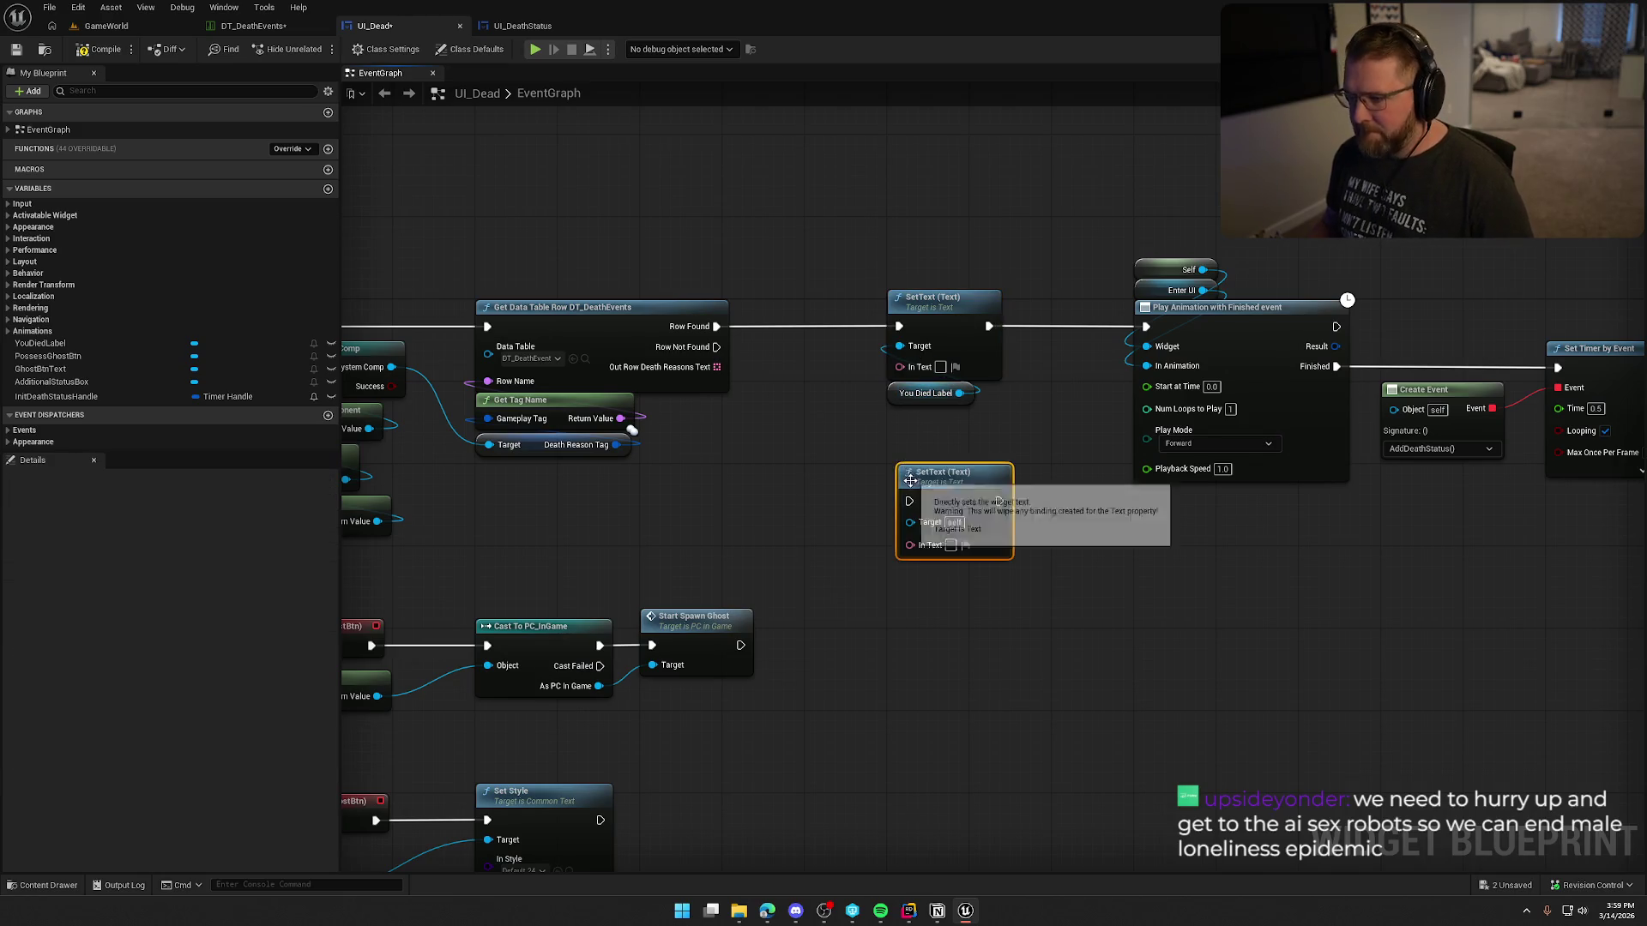
{"action": "mouse_move", "coordinate": [909, 500]}
{"action": "left_mouse_down"}
{"action": "mouse_move", "coordinate": [716, 347]}
{"action": "mouse_move", "coordinate": [908, 439]}
{"action": "mouse_move", "coordinate": [911, 471]}
{"action": "left_mouse_up"}
{"action": "mouse_move", "coordinate": [938, 431]}
{"action": "left_mouse_down"}
{"action": "mouse_move", "coordinate": [928, 421]}
{"action": "mouse_move", "coordinate": [1029, 429]}
{"action": "mouse_move", "coordinate": [1146, 326]}
{"action": "left_mouse_up"}
{"action": "left_click", "coordinate": [940, 480]}
{"action": "type", "text": "You died to the unknown..."}
{"action": "key", "text": "BackSpace"}
{"action": "key", "text": "BackSpace"}
{"action": "key", "text": "BackSpace"}
Step: Move both SetText nodes up-left and close the gap to the animation, timer and SET nodes
{"action": "mouse_move", "coordinate": [1019, 649]}
{"action": "left_mouse_down"}
{"action": "mouse_move", "coordinate": [892, 257]}
{"action": "mouse_move", "coordinate": [856, 281]}
{"action": "left_mouse_up"}
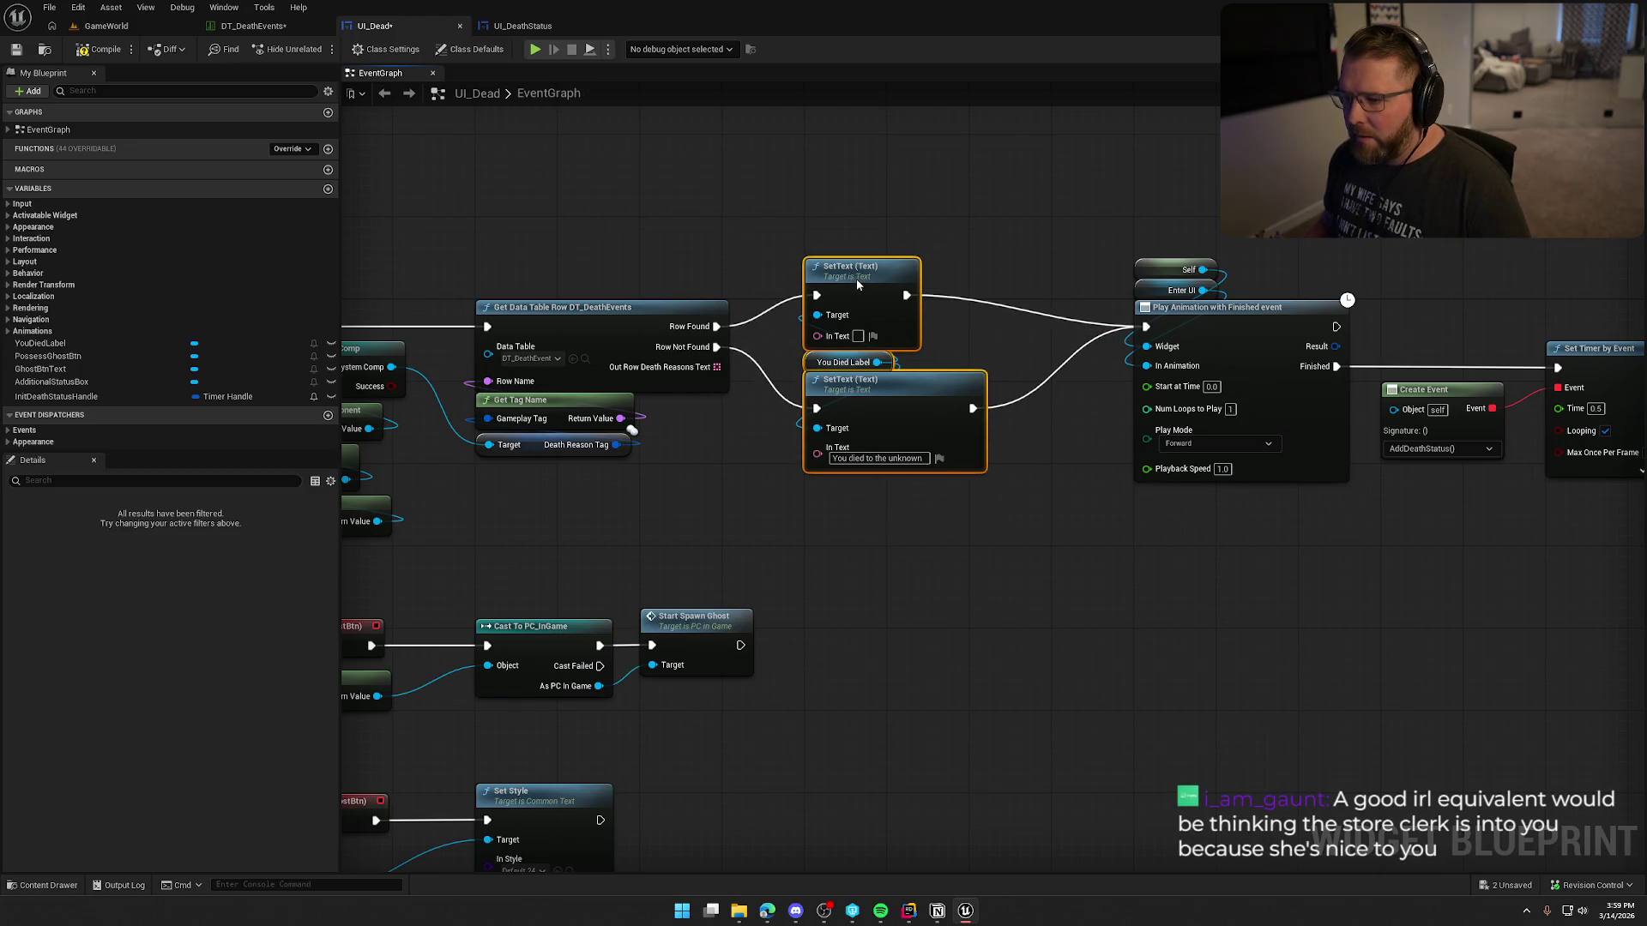
{"action": "mouse_move", "coordinate": [1002, 262]}
{"action": "left_mouse_down"}
{"action": "mouse_move", "coordinate": [1058, 431]}
{"action": "mouse_move", "coordinate": [1535, 437]}
{"action": "left_mouse_up"}
{"action": "left_click_drag", "start_coordinate": [830, 306], "coordinate": [727, 251]}
{"action": "left_click", "coordinate": [816, 189]}
{"action": "left_click_drag", "start_coordinate": [816, 189], "coordinate": [1085, 383]}
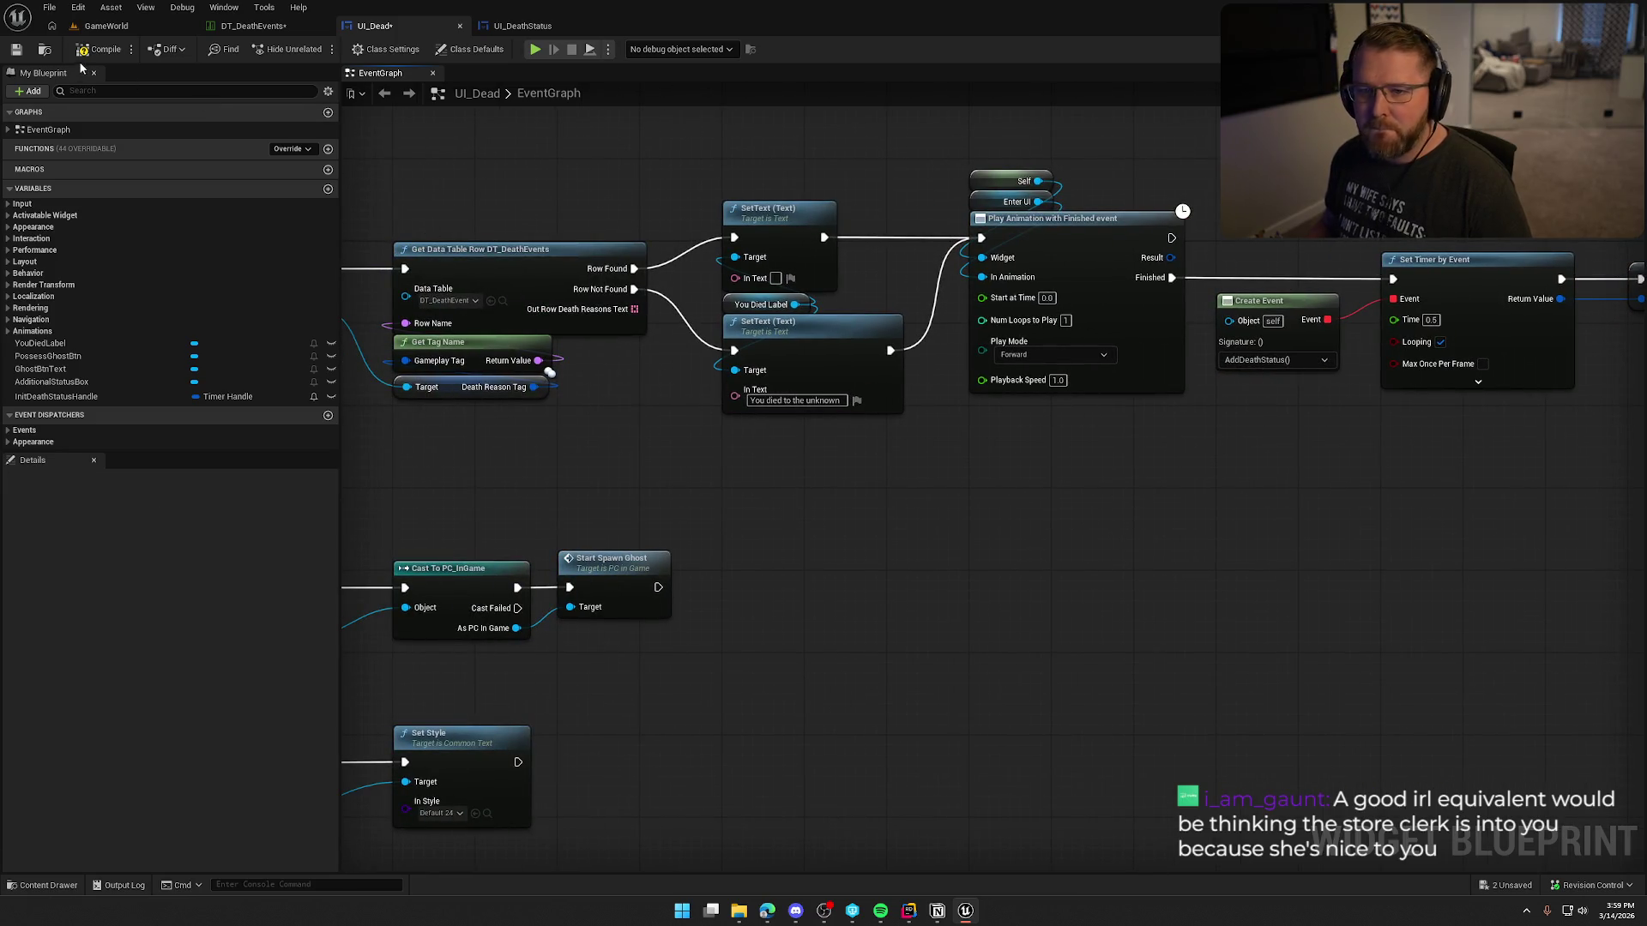
Step: Compile and save the UI_Dead widget blueprint
{"action": "left_click", "coordinate": [100, 48]}
{"action": "key", "text": "ctrl+s"}
{"action": "left_click_drag", "start_coordinate": [566, 151], "coordinate": [717, 193]}
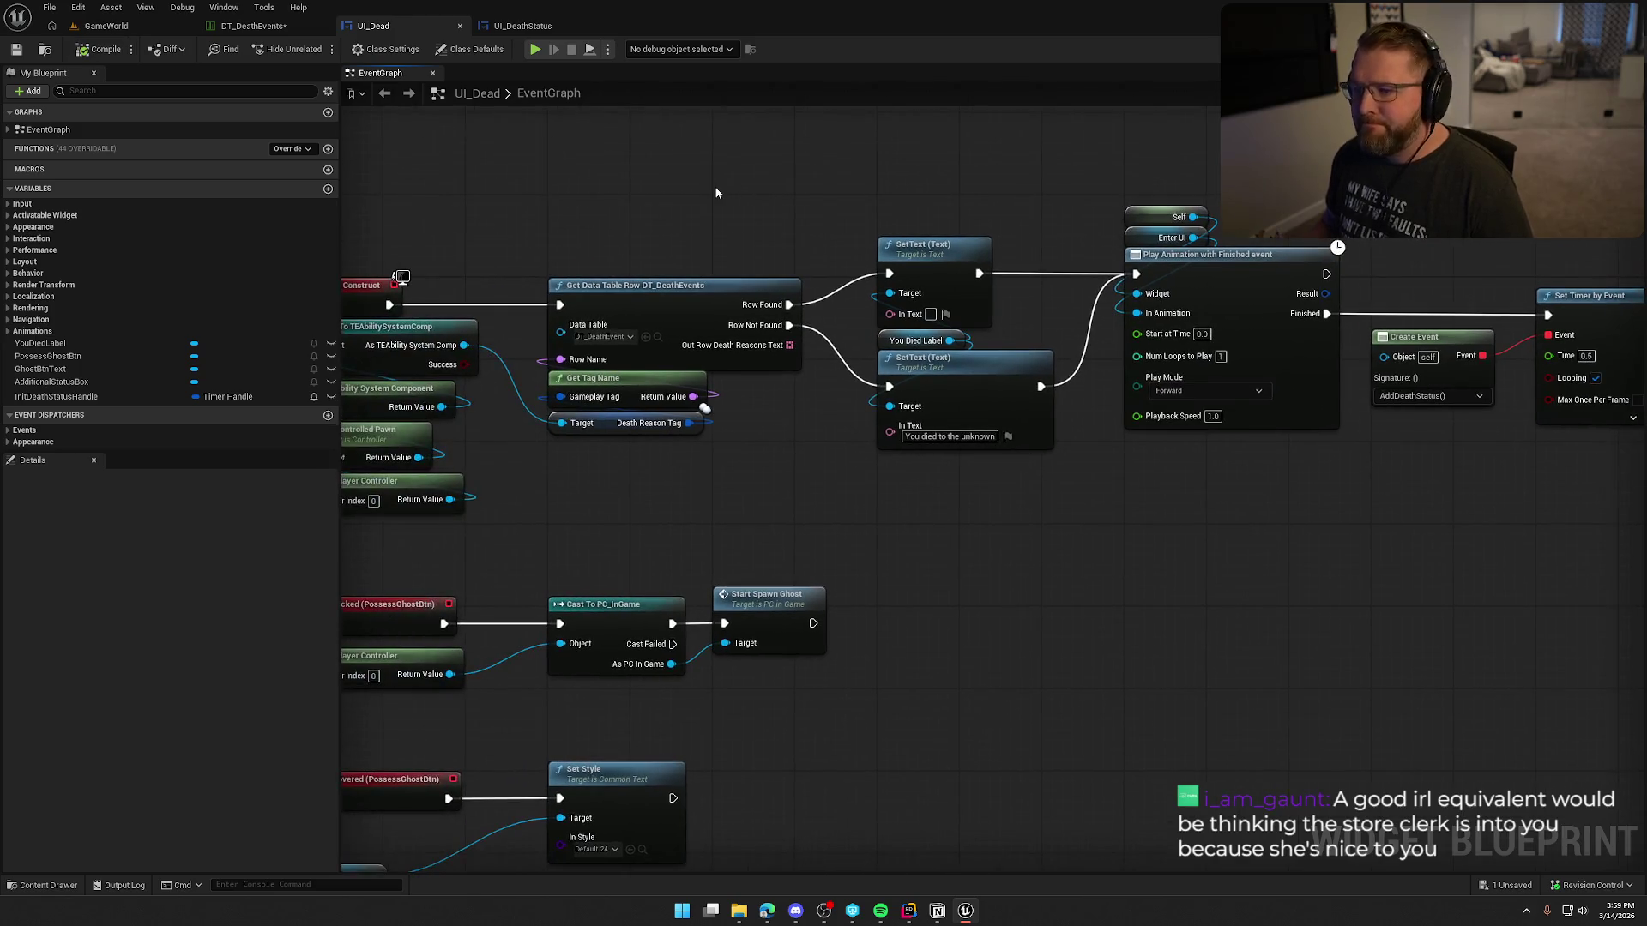
Step: Look at the DT_DeathEvents and GameWorld tabs, then return to the UI_Dead Event Construct nodes
{"action": "key", "text": "ctrl+Tab"}
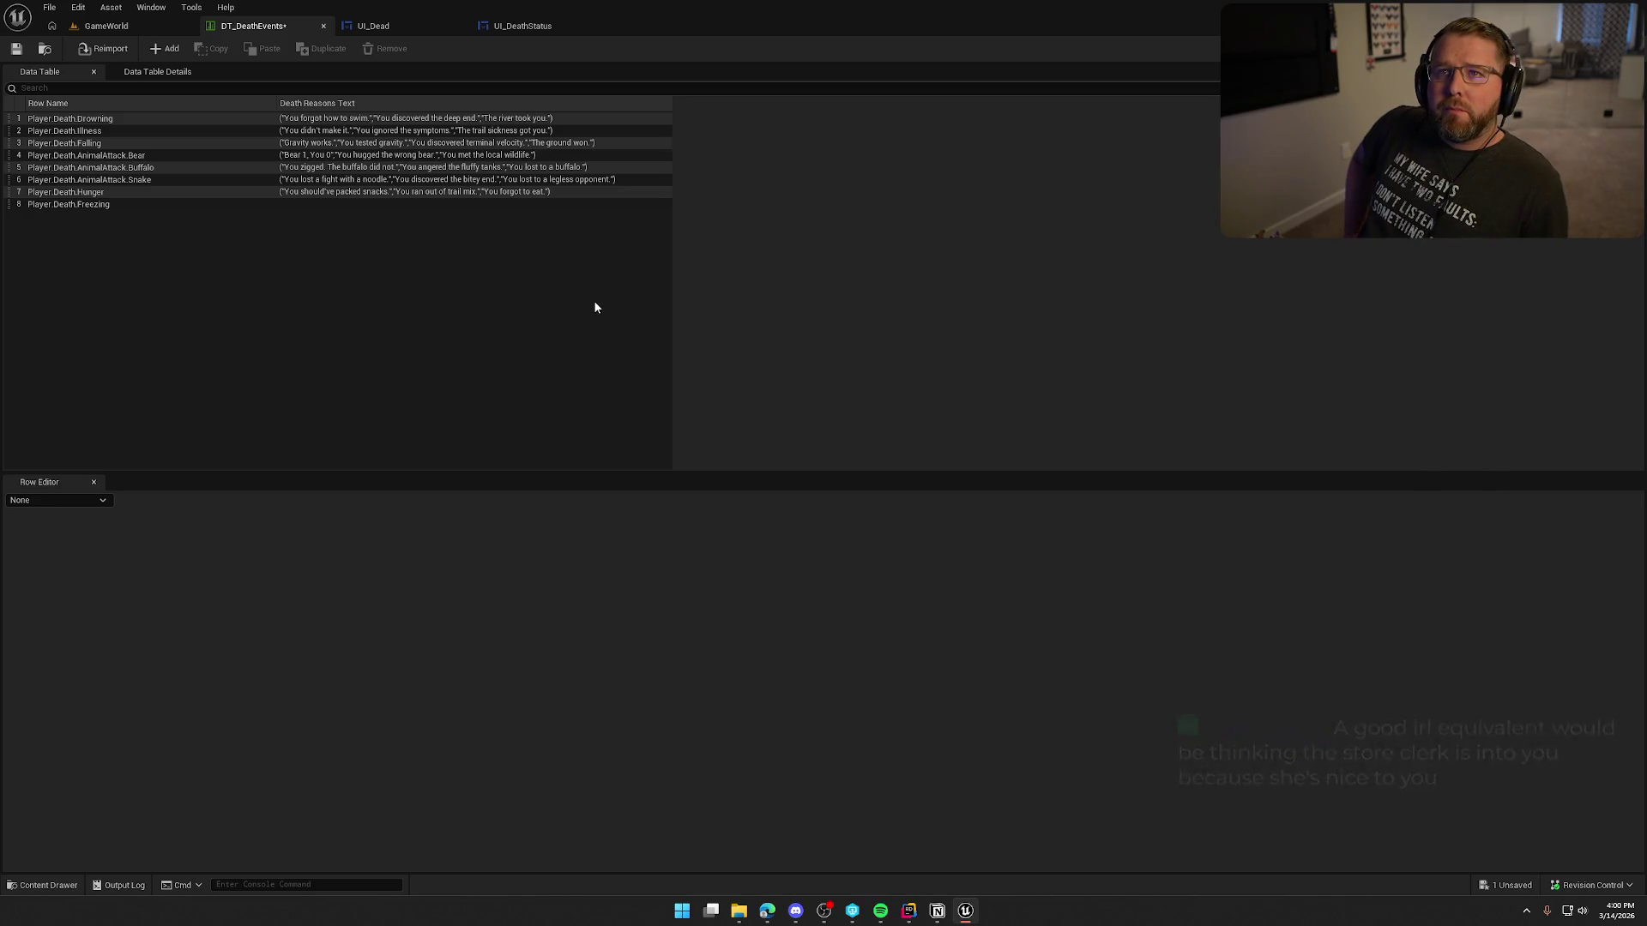
{"action": "left_click", "coordinate": [112, 26]}
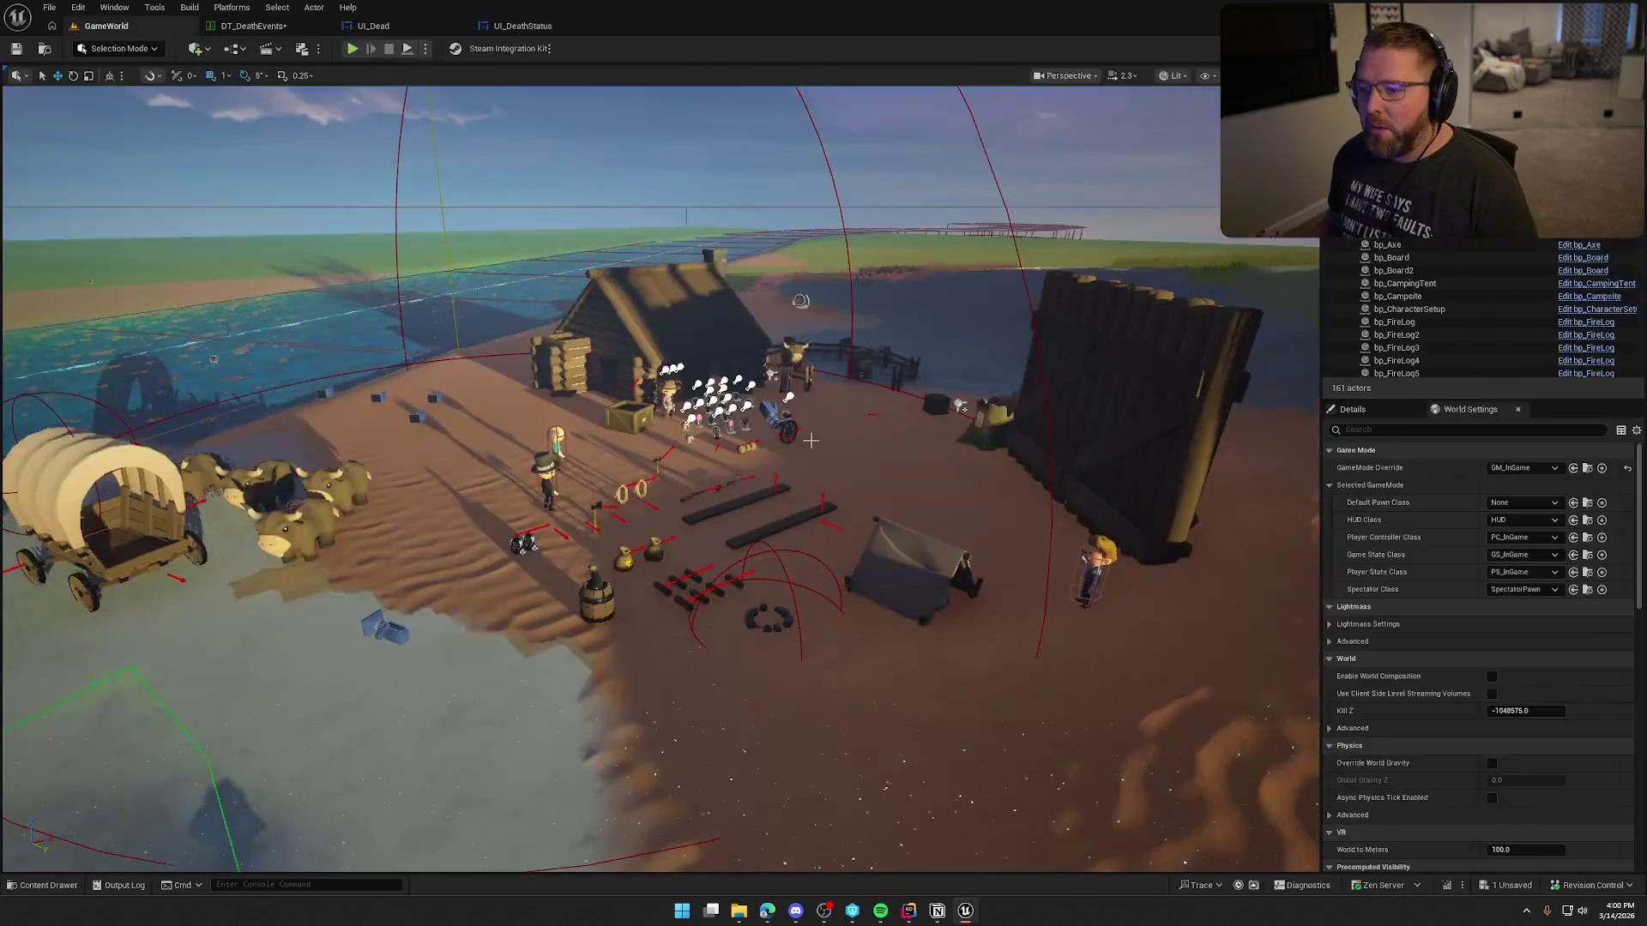
{"action": "left_click", "coordinate": [373, 26]}
{"action": "mouse_move", "coordinate": [921, 584]}
{"action": "left_mouse_down"}
{"action": "mouse_move", "coordinate": [775, 408]}
{"action": "mouse_move", "coordinate": [1186, 375]}
{"action": "mouse_move", "coordinate": [929, 375]}
{"action": "mouse_move", "coordinate": [1014, 442]}
{"action": "left_mouse_up"}
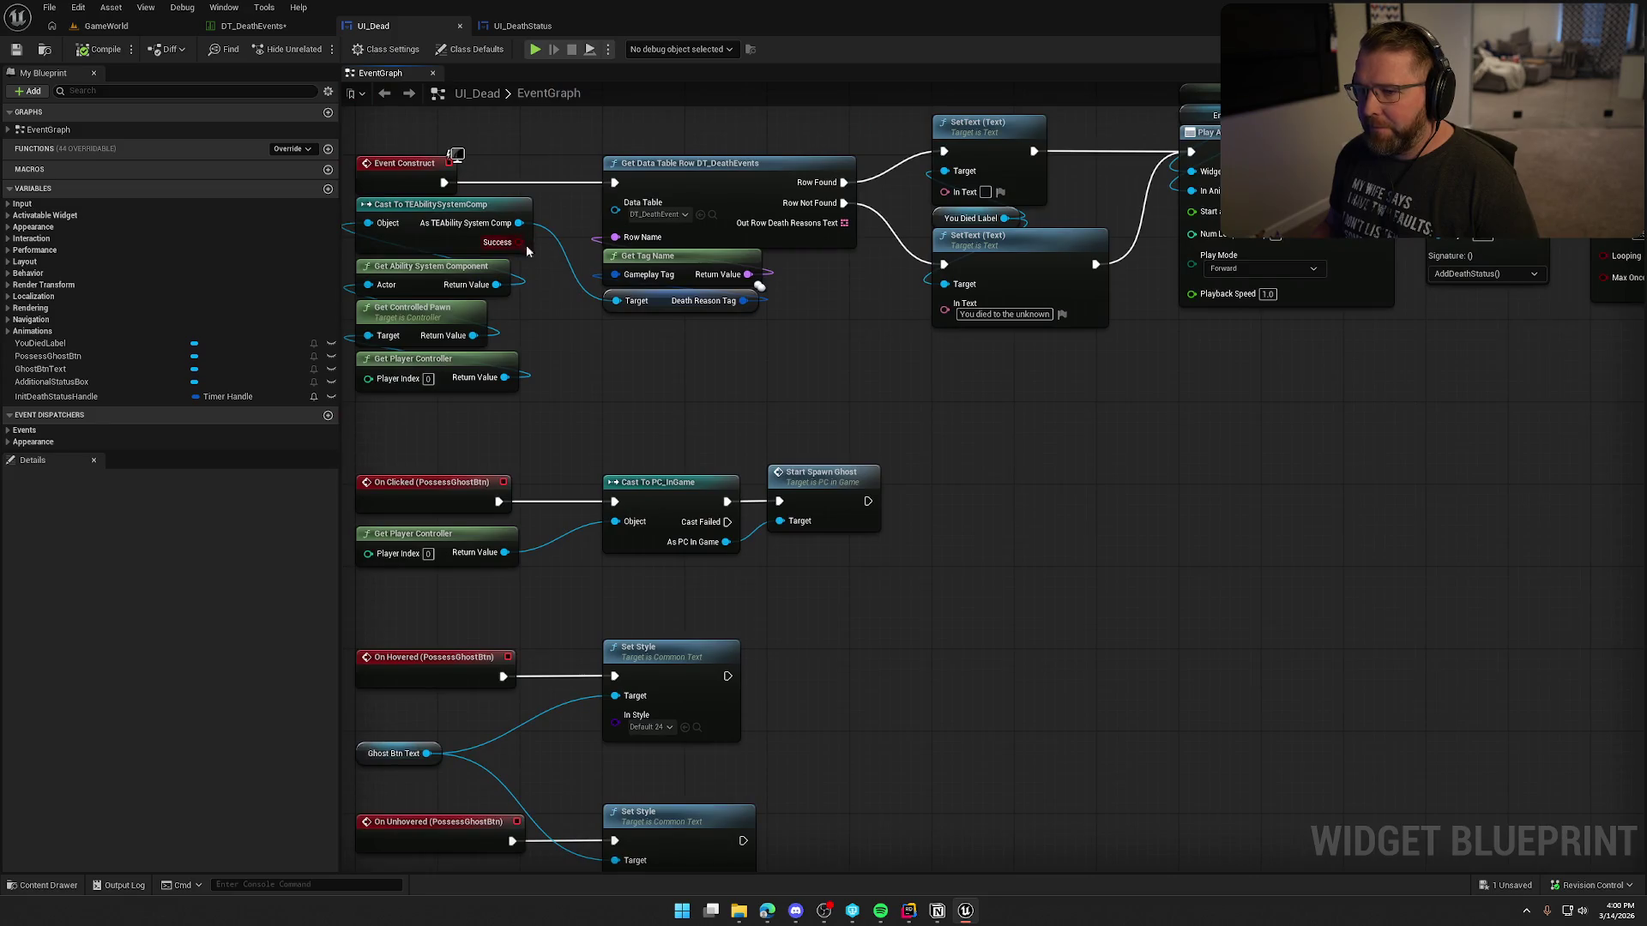
Step: Star NOT Boolean as a favourite from the cast Success pin's 'not' search, adding no node
{"action": "left_click_drag", "start_coordinate": [519, 242], "coordinate": [964, 421]}
{"action": "type", "text": "not"}
{"action": "scroll", "coordinate": [992, 490], "scroll_direction": "up", "scroll_amount": 5}
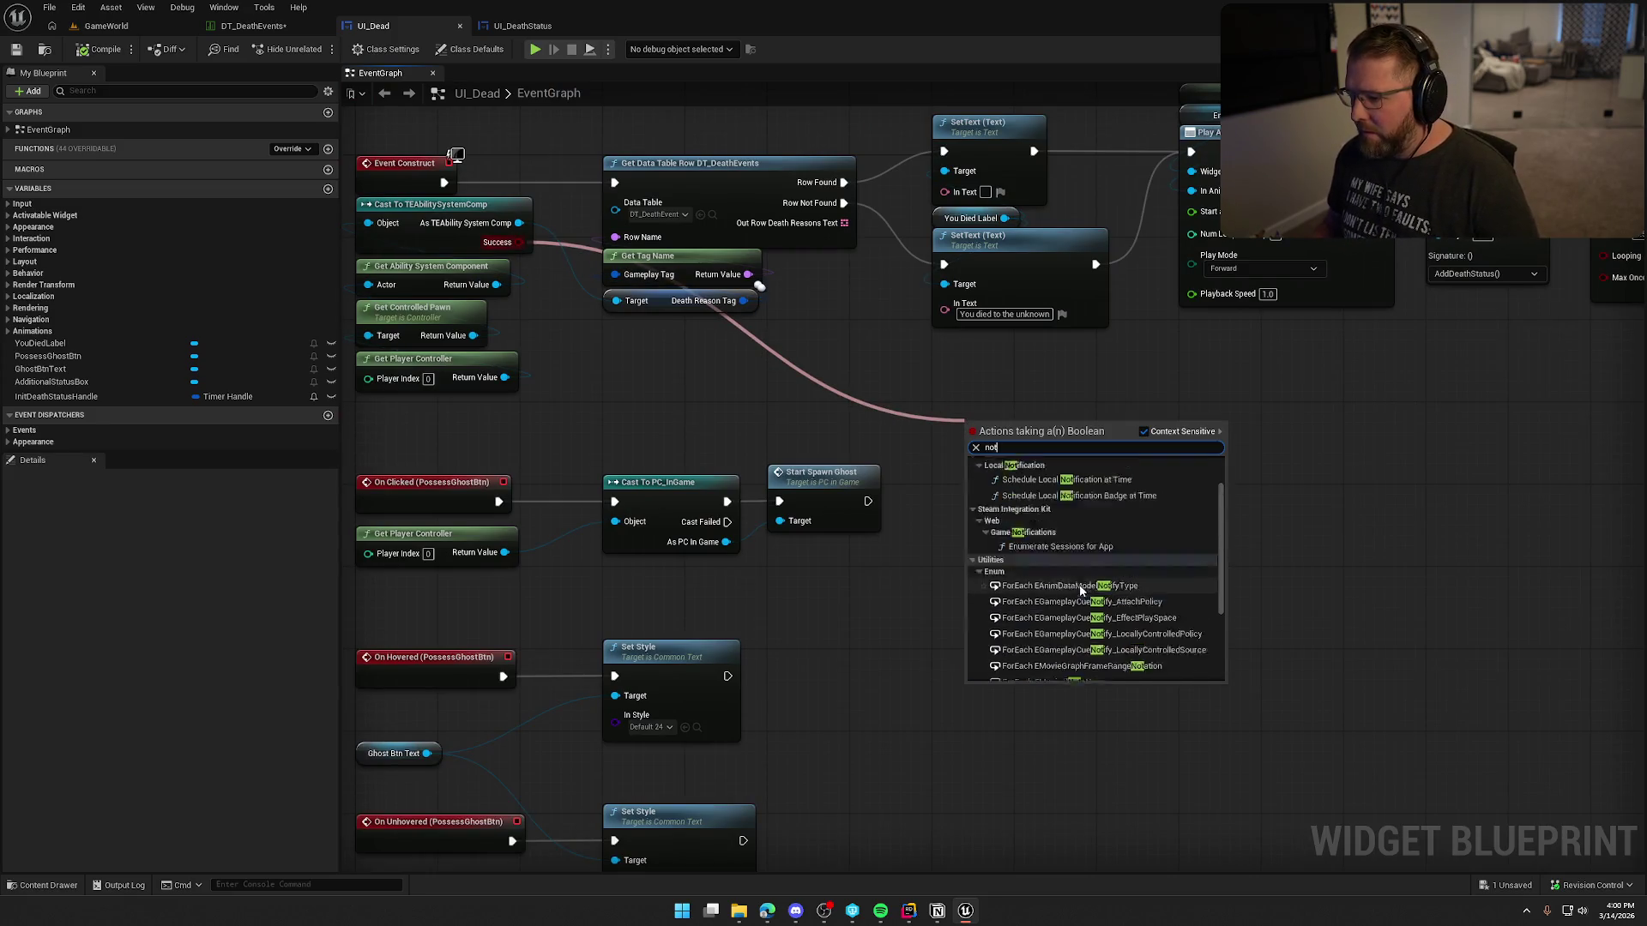
{"action": "left_click", "coordinate": [984, 488]}
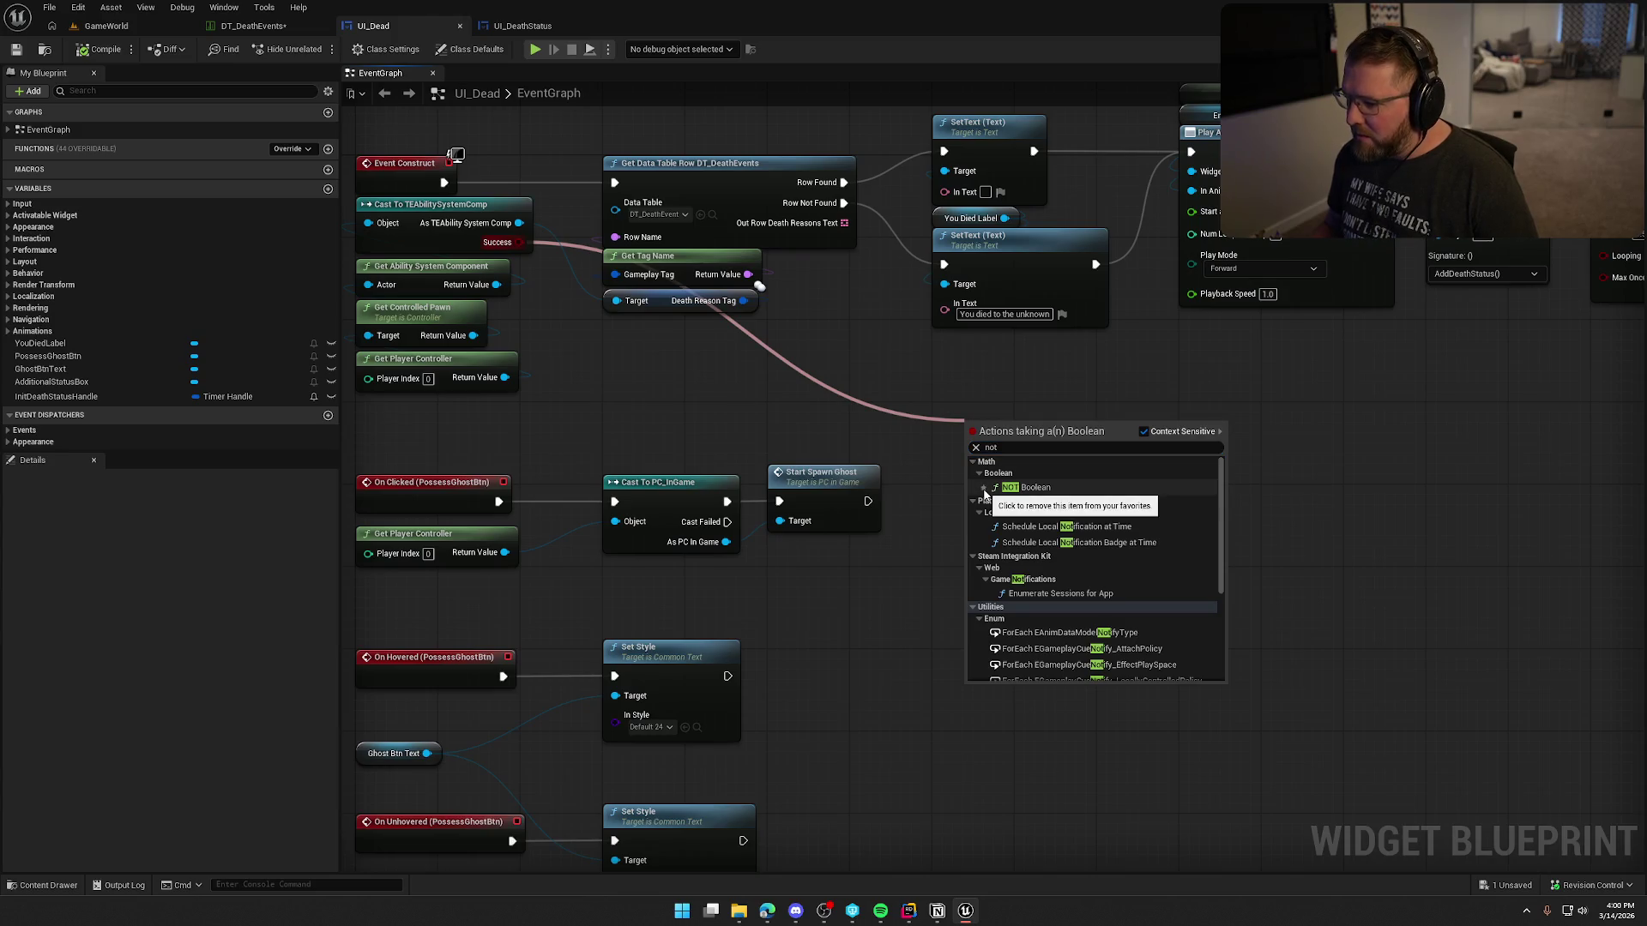
{"action": "left_click", "coordinate": [896, 425]}
{"action": "left_click_drag", "start_coordinate": [520, 242], "coordinate": [959, 403]}
{"action": "type", "text": "not"}
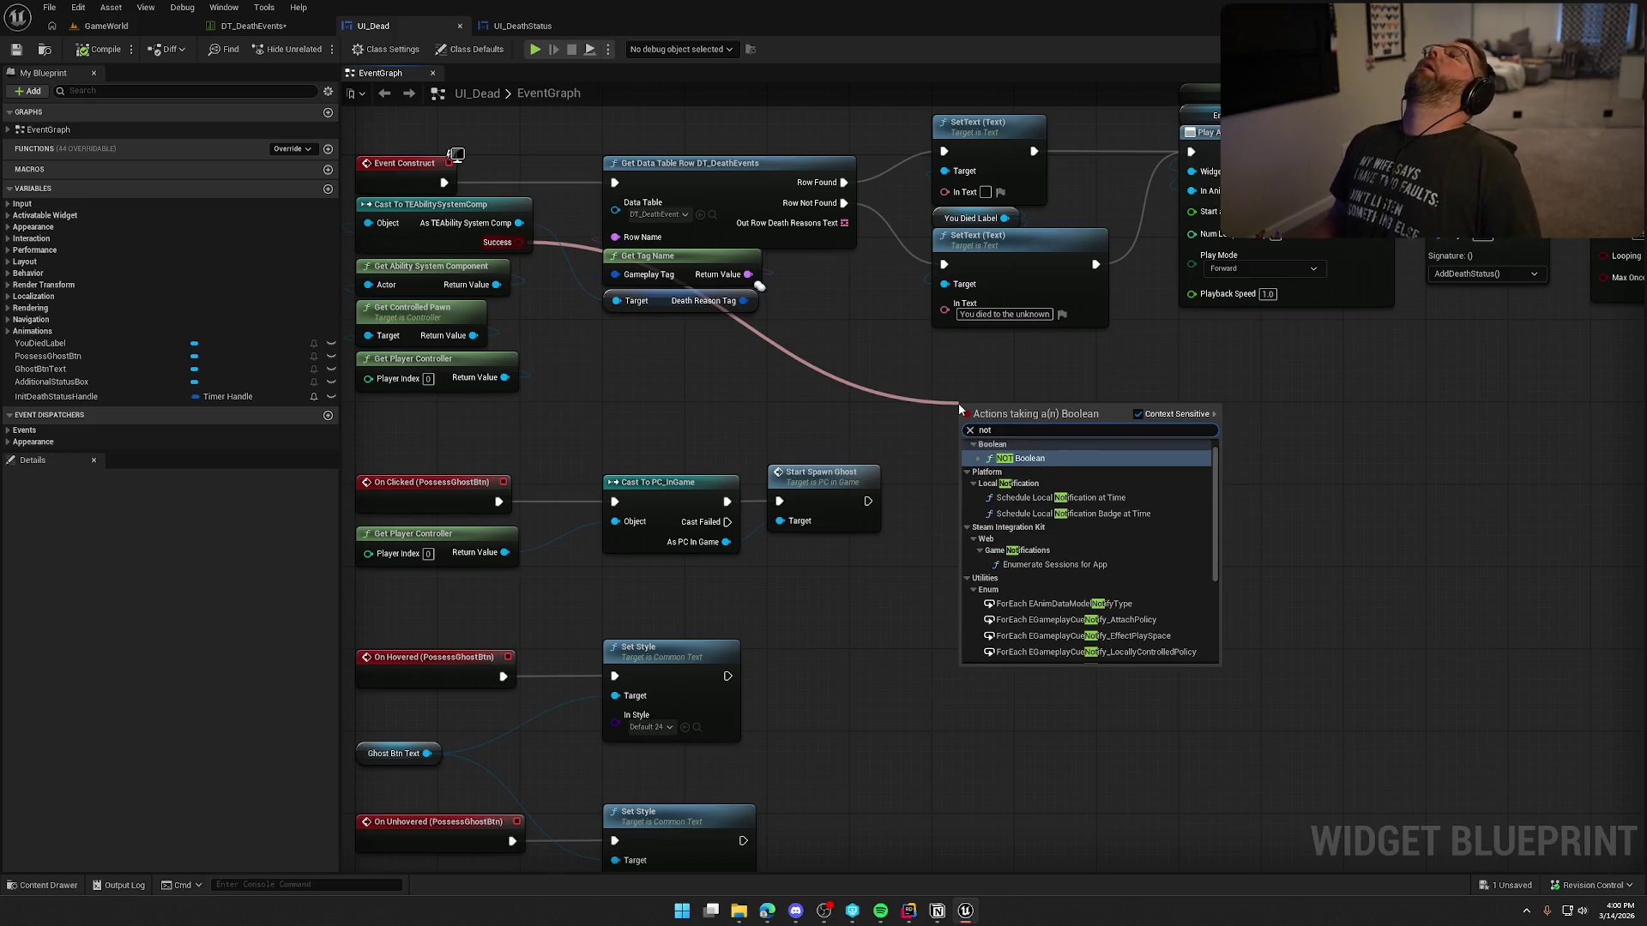
{"action": "left_click", "coordinate": [894, 372]}
{"action": "left_click_drag", "start_coordinate": [903, 361], "coordinate": [958, 392]}
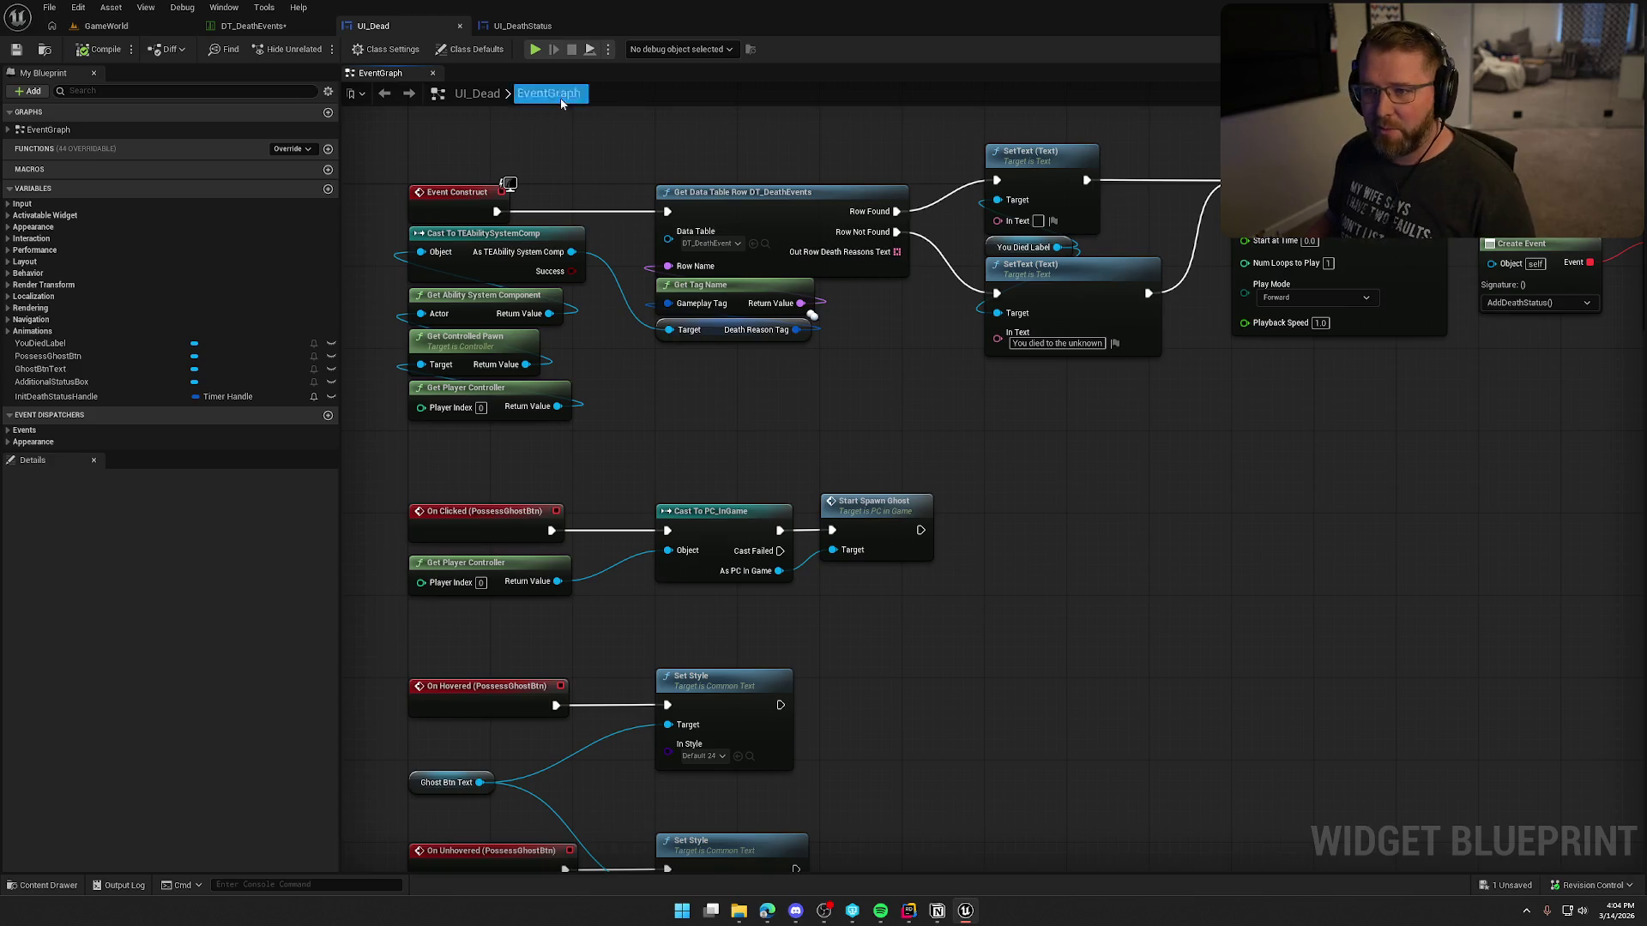
{"action": "left_click", "coordinate": [253, 26]}
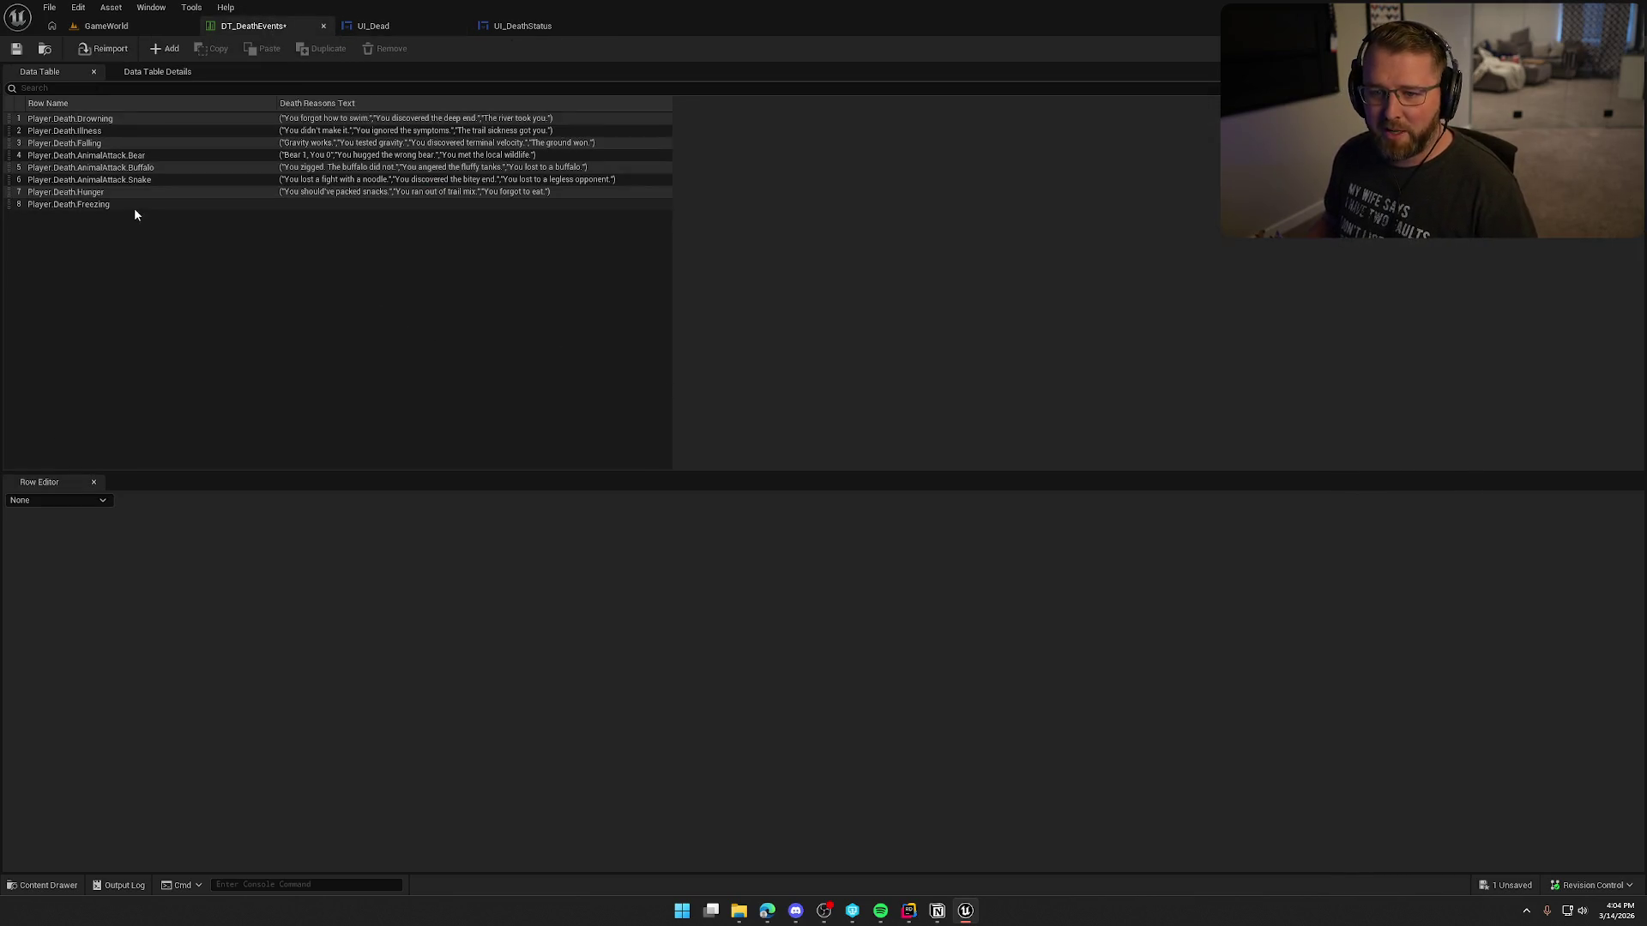
Step: Review ChatGPT's freezing lines and add a first death-reason entry to Player.Death.Freezing
{"action": "mouse_move", "coordinate": [767, 909]}
{"action": "left_click", "coordinate": [806, 873]}
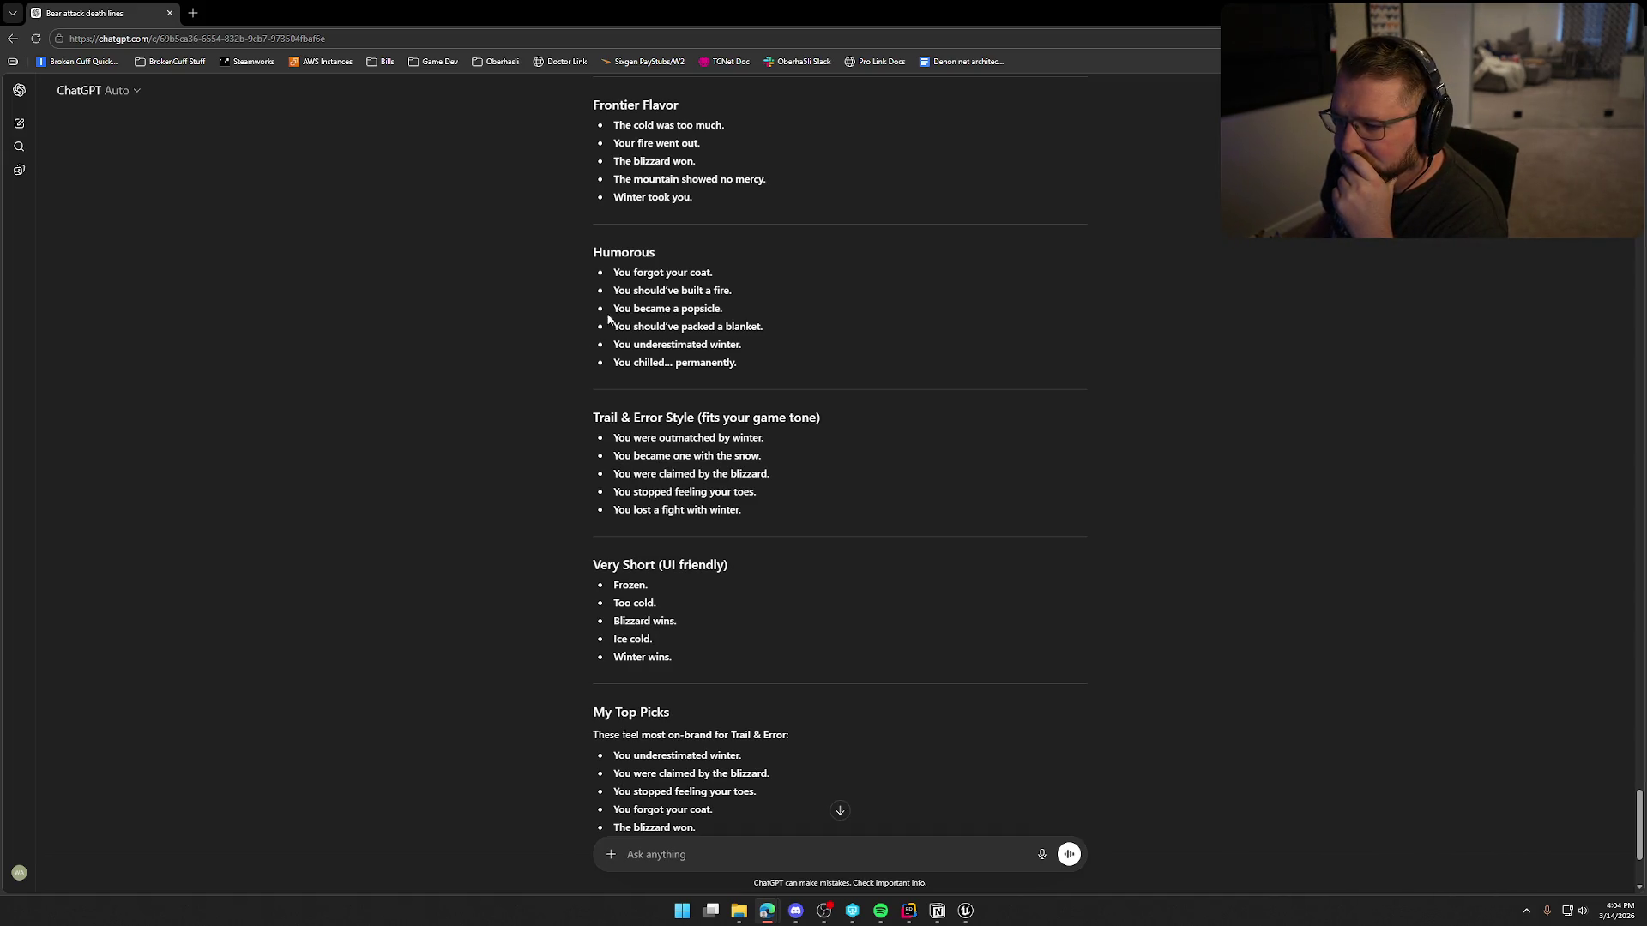
{"action": "triple_click", "coordinate": [613, 275]}
{"action": "left_click", "coordinate": [381, 385]}
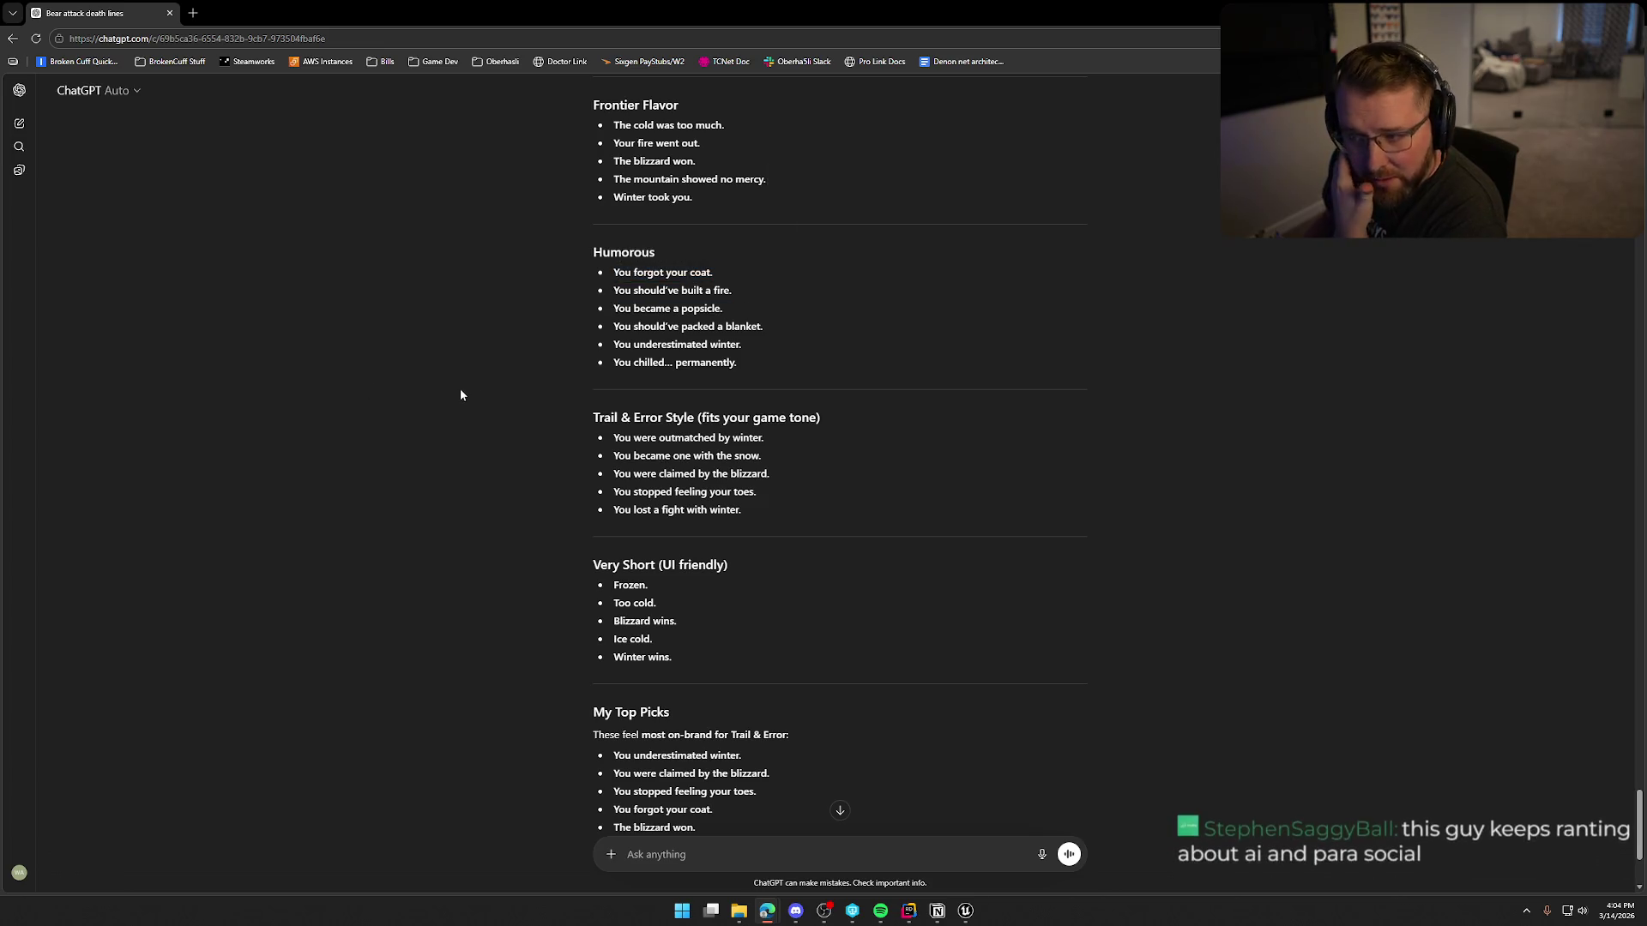
{"action": "left_click_drag", "start_coordinate": [611, 306], "coordinate": [784, 306]}
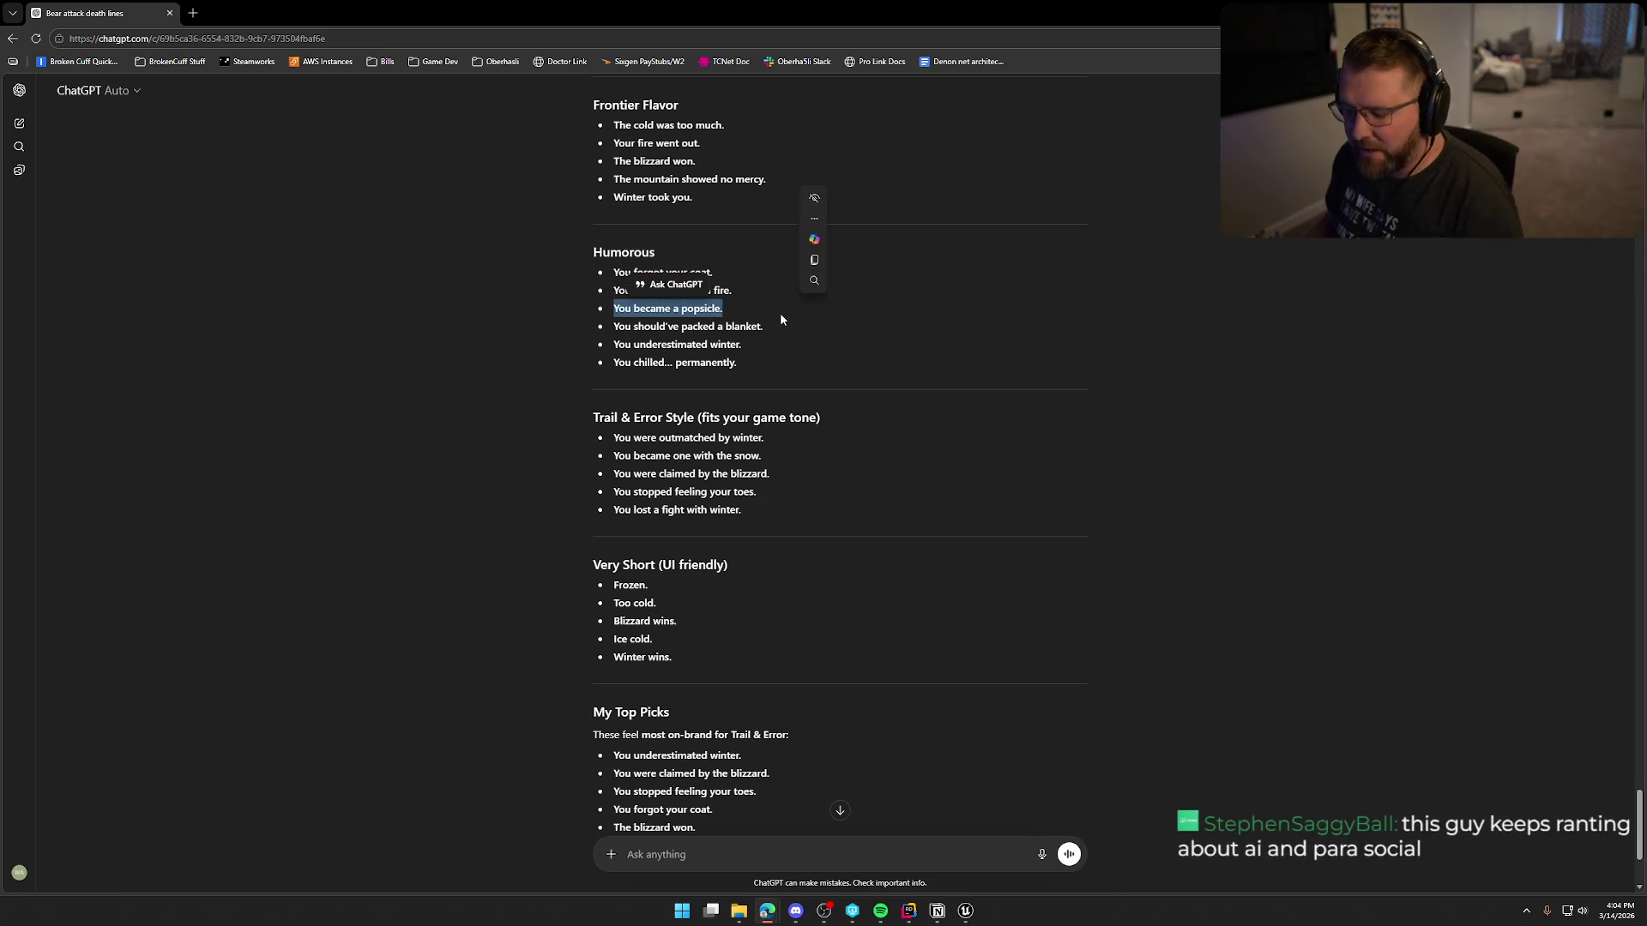
{"action": "left_click", "coordinate": [332, 336]}
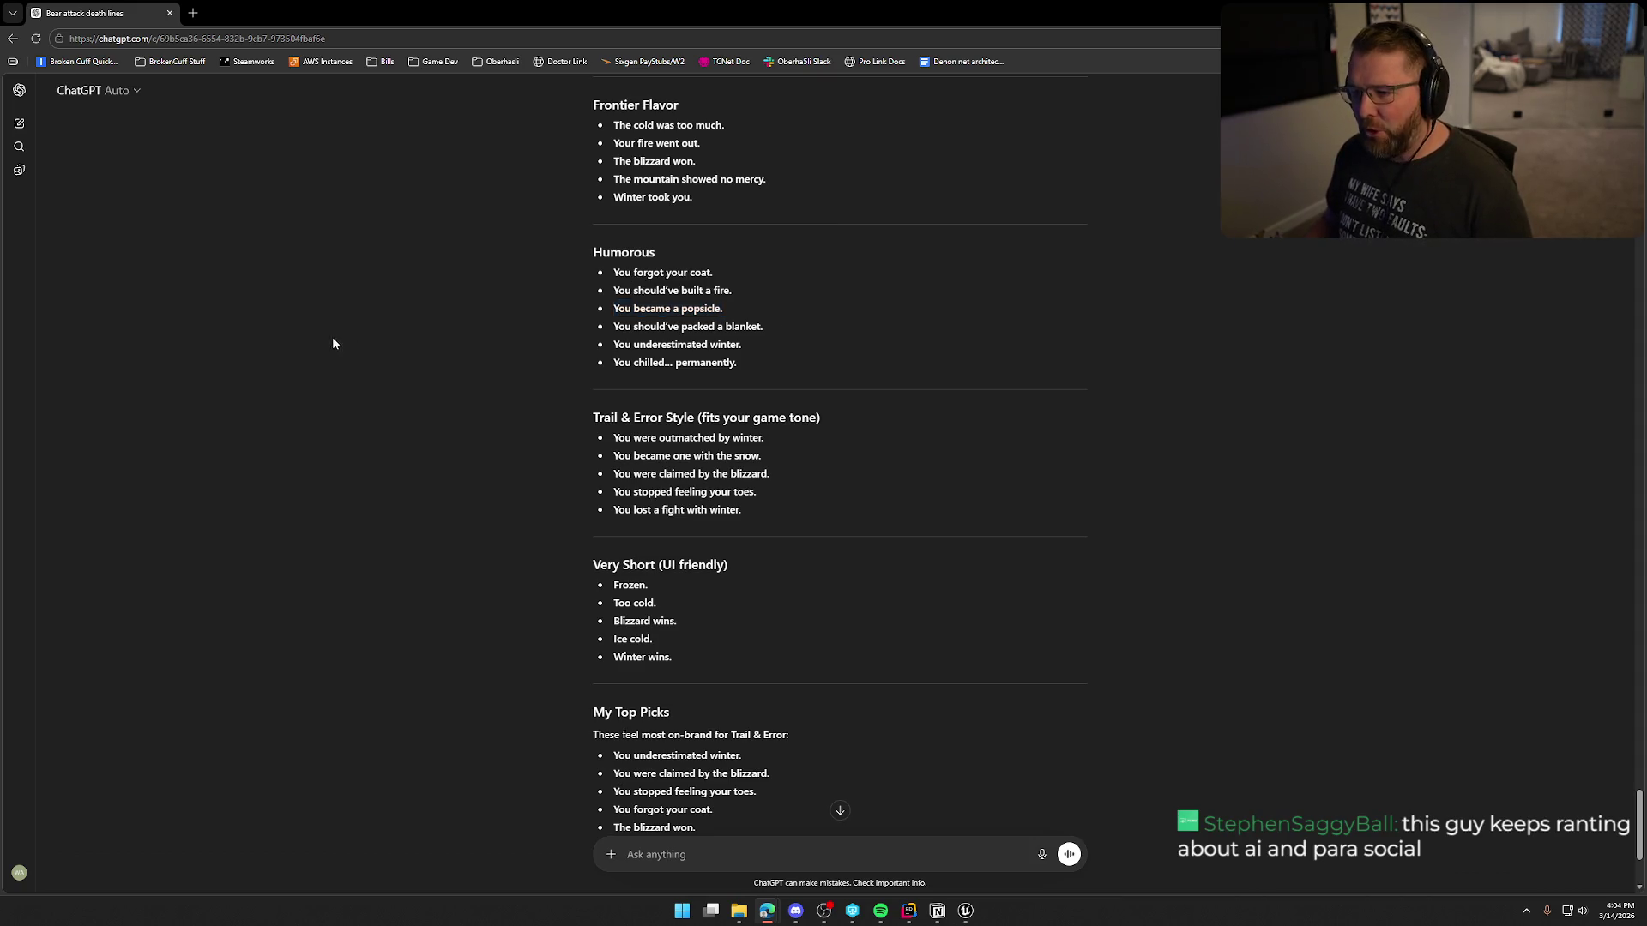
{"action": "key", "text": "alt+Tab"}
{"action": "left_click", "coordinate": [74, 205]}
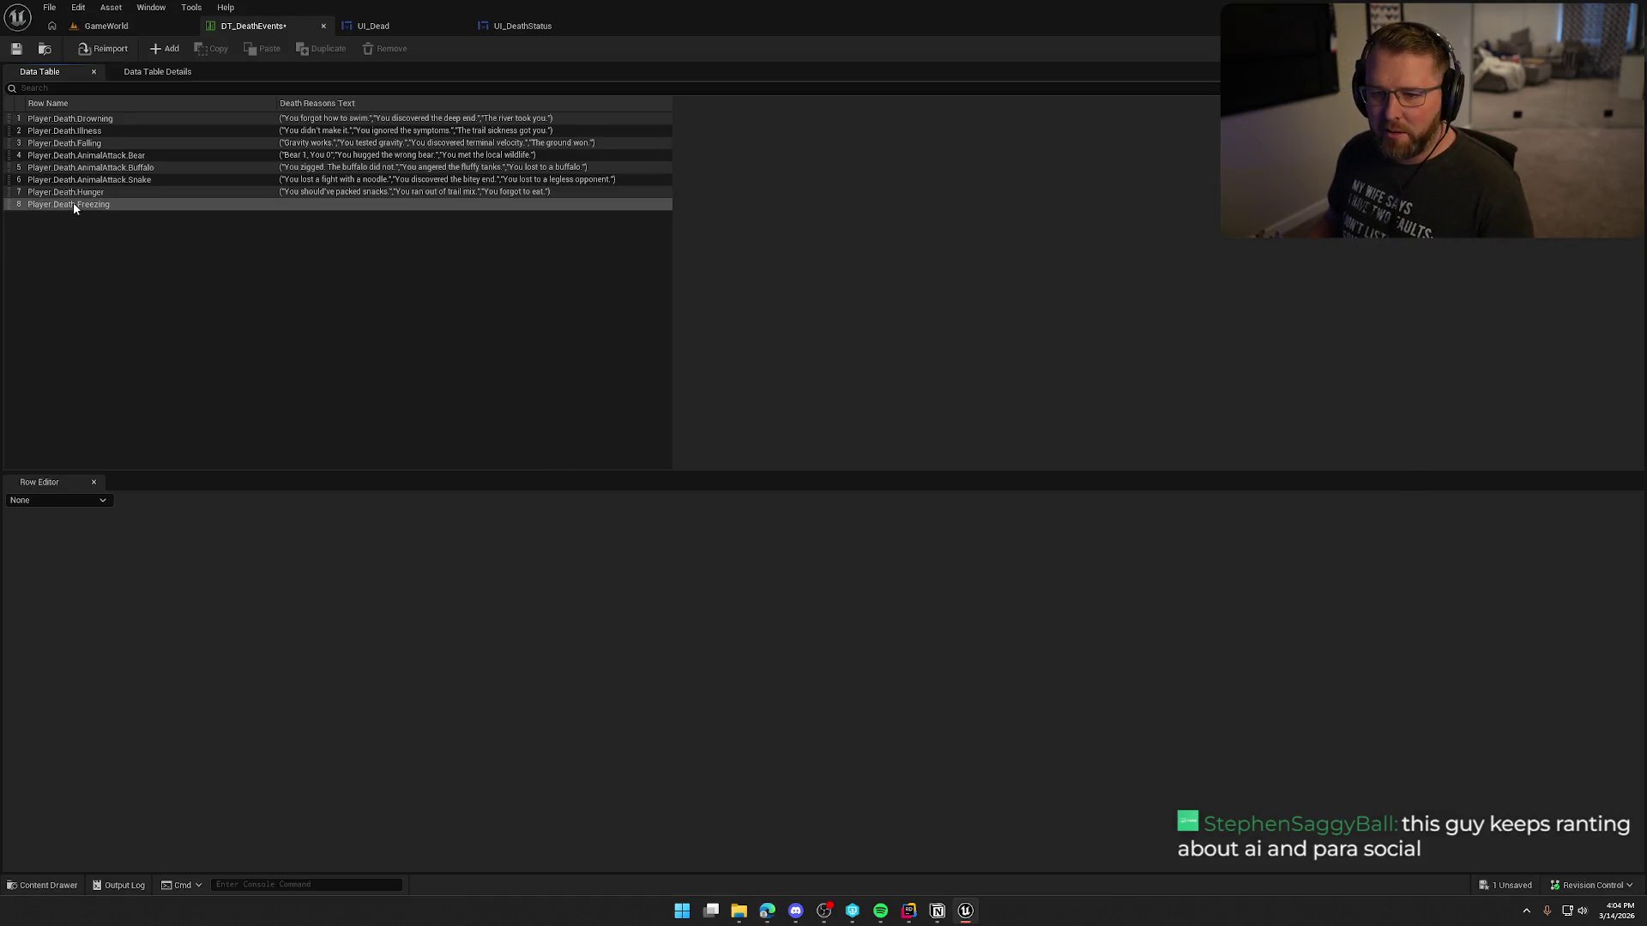
{"action": "left_click", "coordinate": [752, 534]}
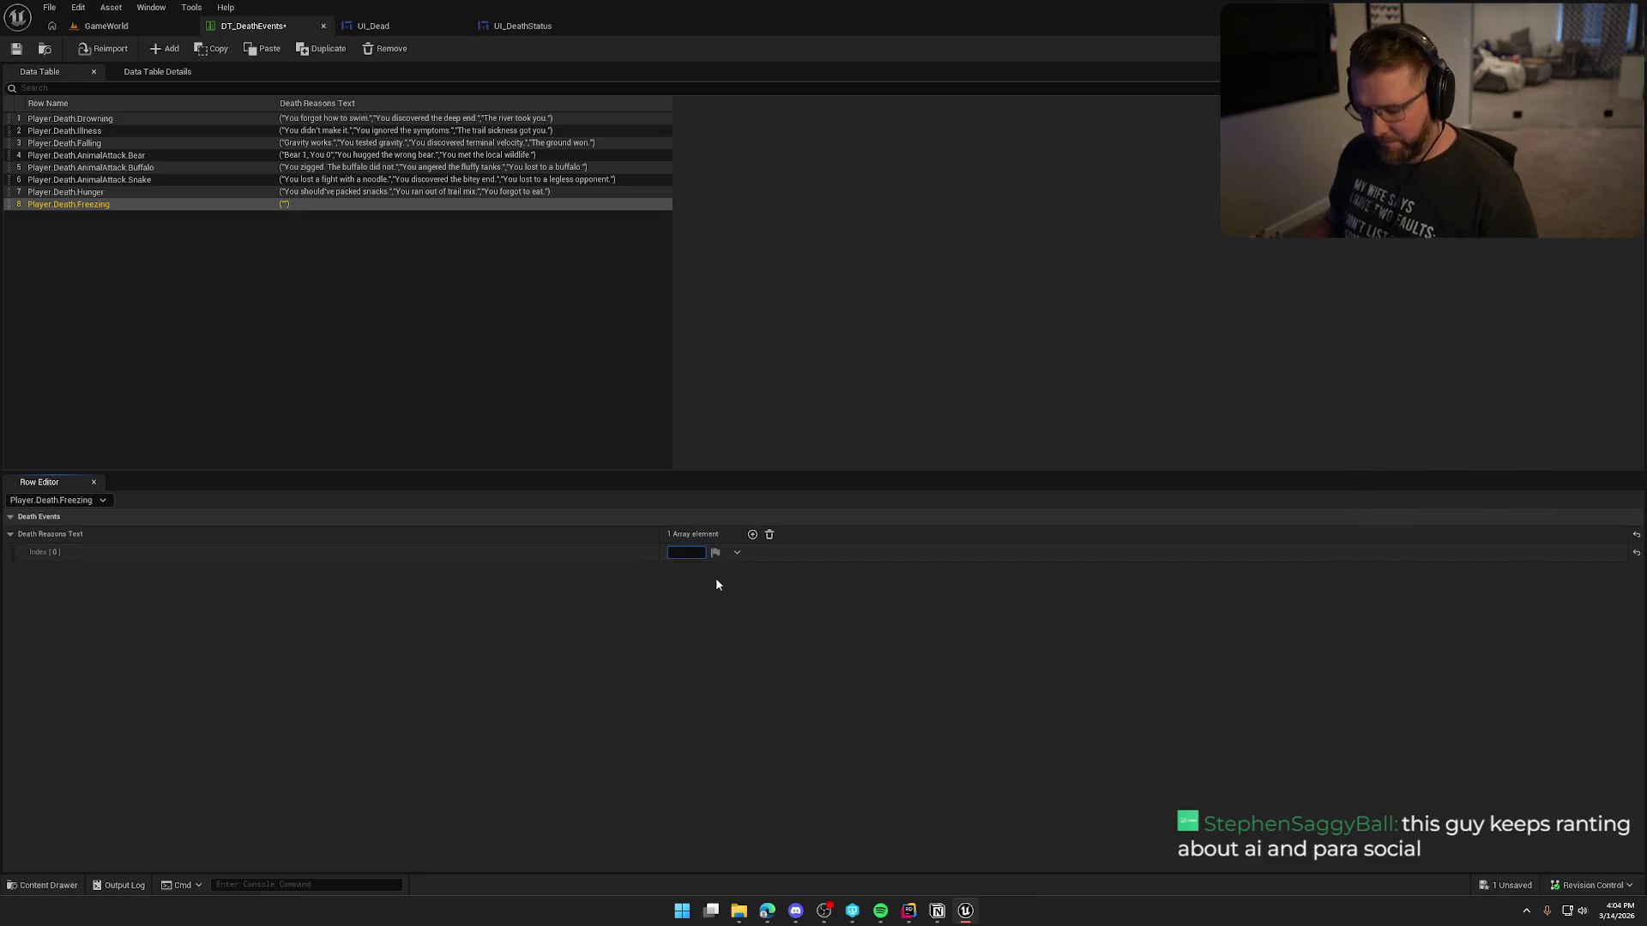
Step: Select 'You should've built a fire.' in ChatGPT and add a second Freezing entry
{"action": "key", "text": "alt+Tab"}
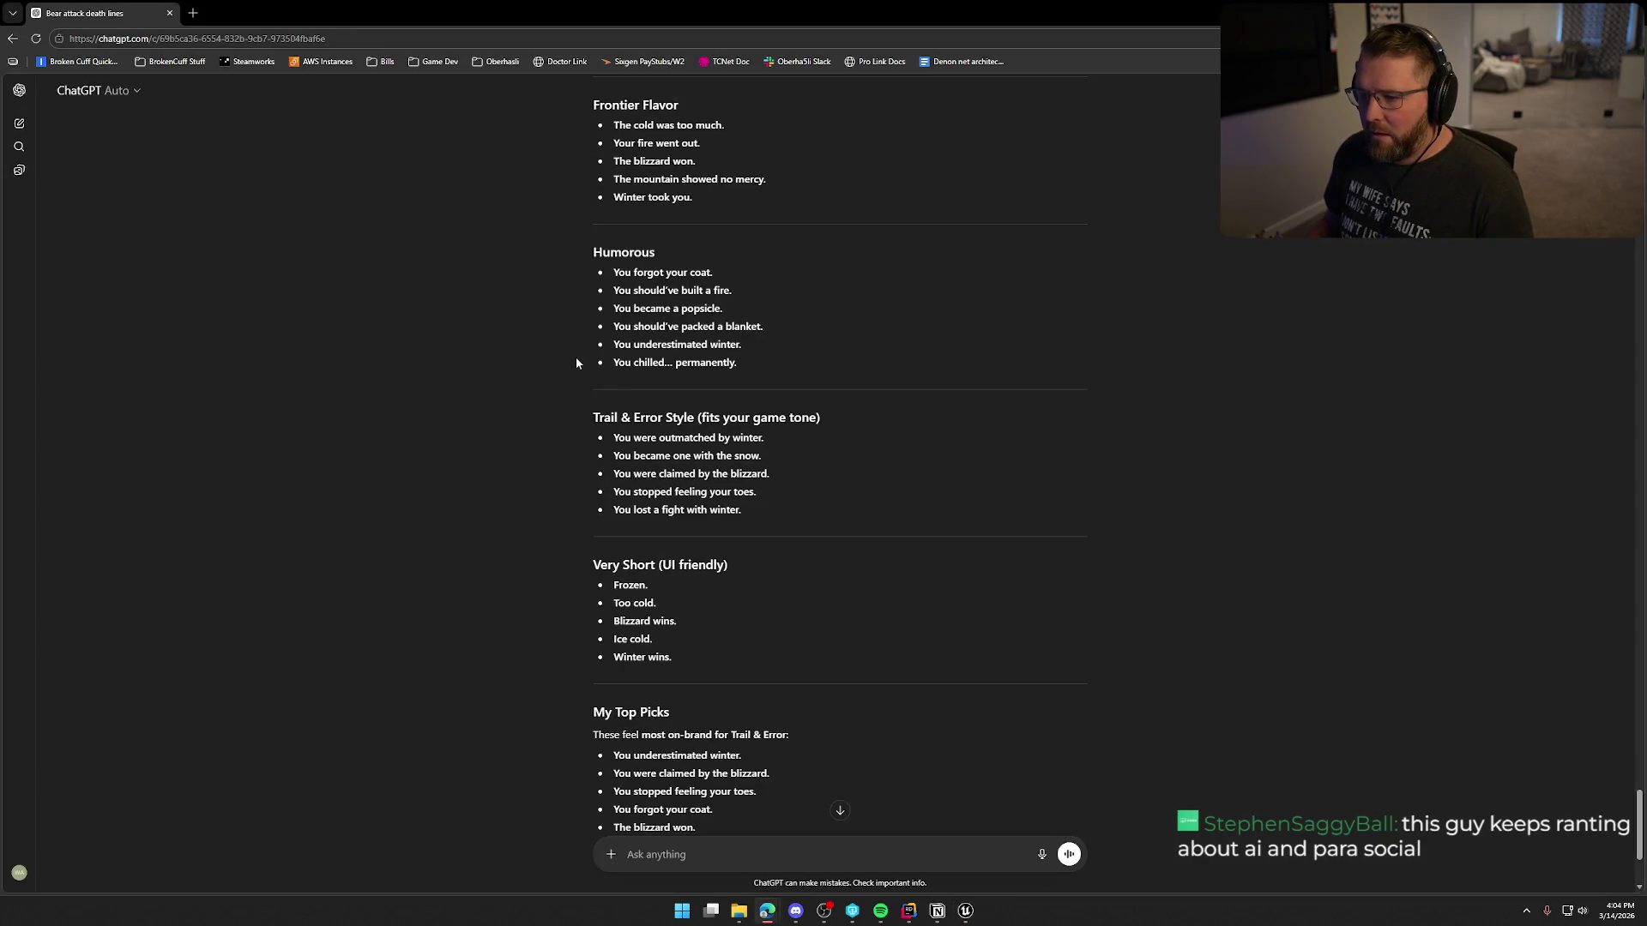
{"action": "scroll", "coordinate": [577, 368], "scroll_direction": "down", "scroll_amount": 1}
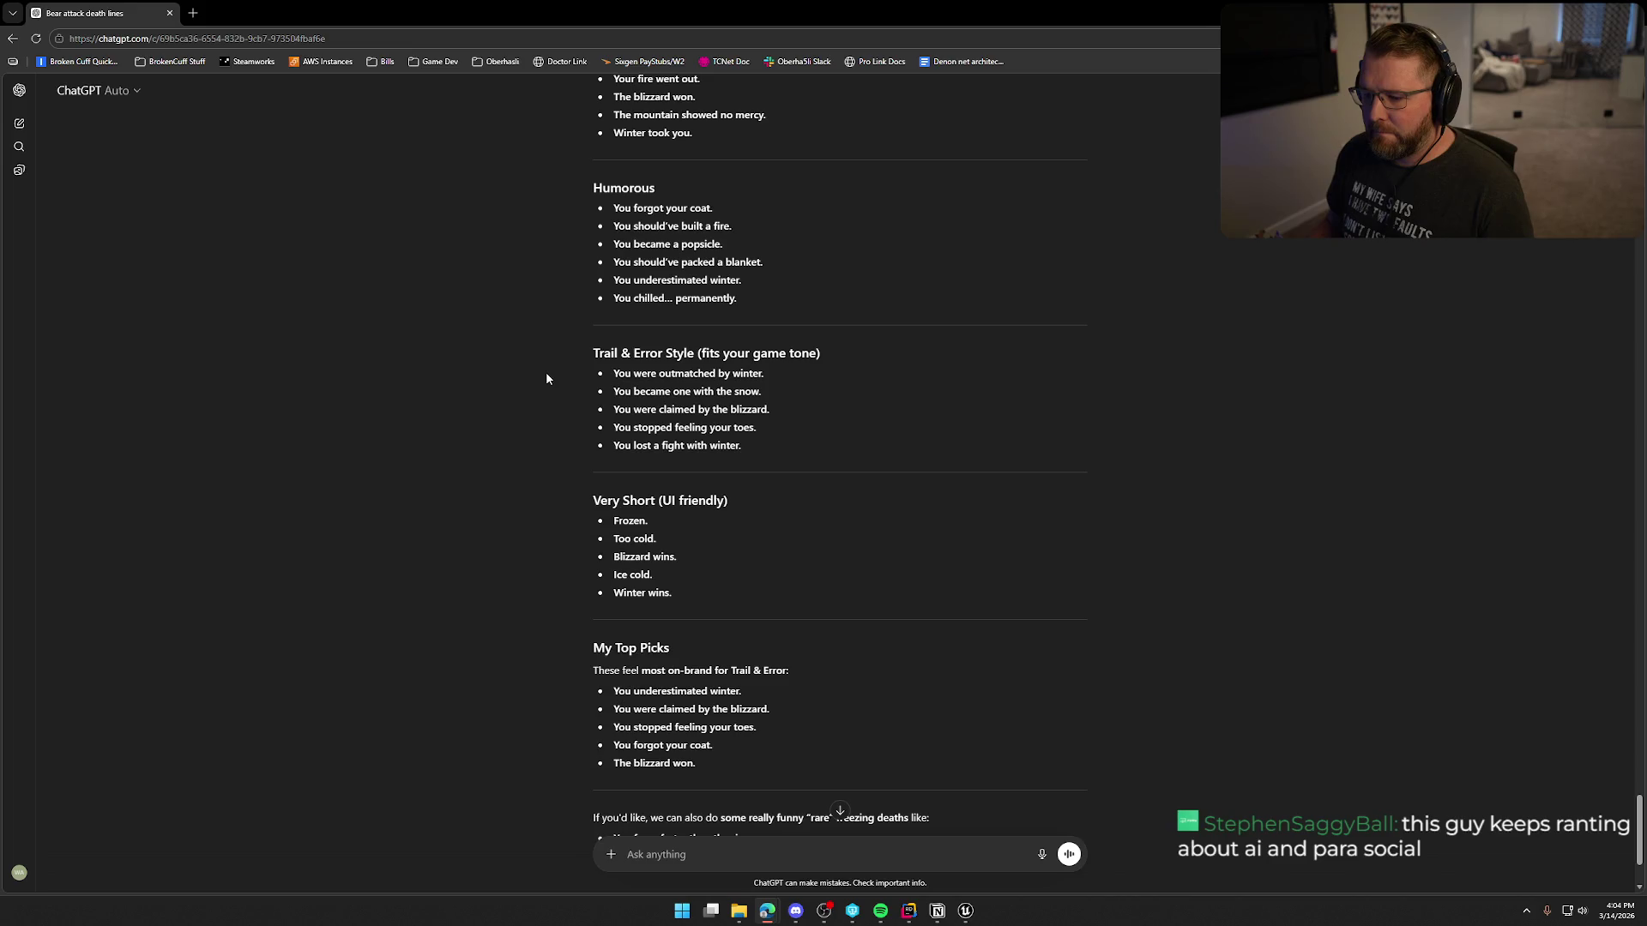
{"action": "scroll", "coordinate": [547, 378], "scroll_direction": "up", "scroll_amount": 2}
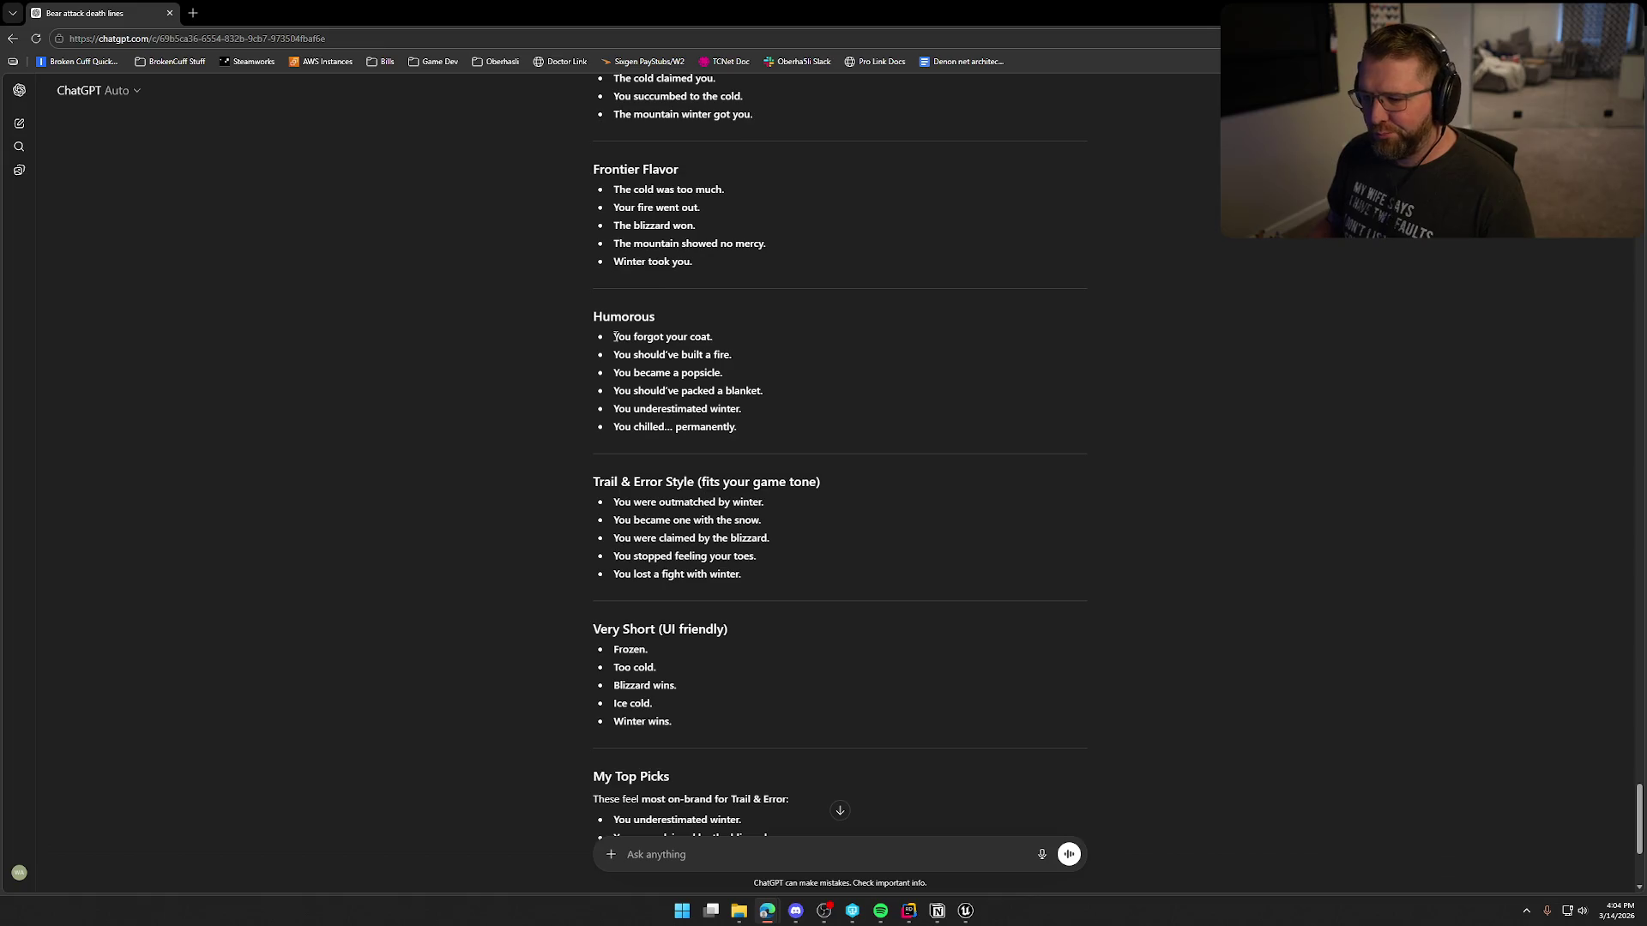
{"action": "left_click_drag", "start_coordinate": [614, 354], "coordinate": [780, 347]}
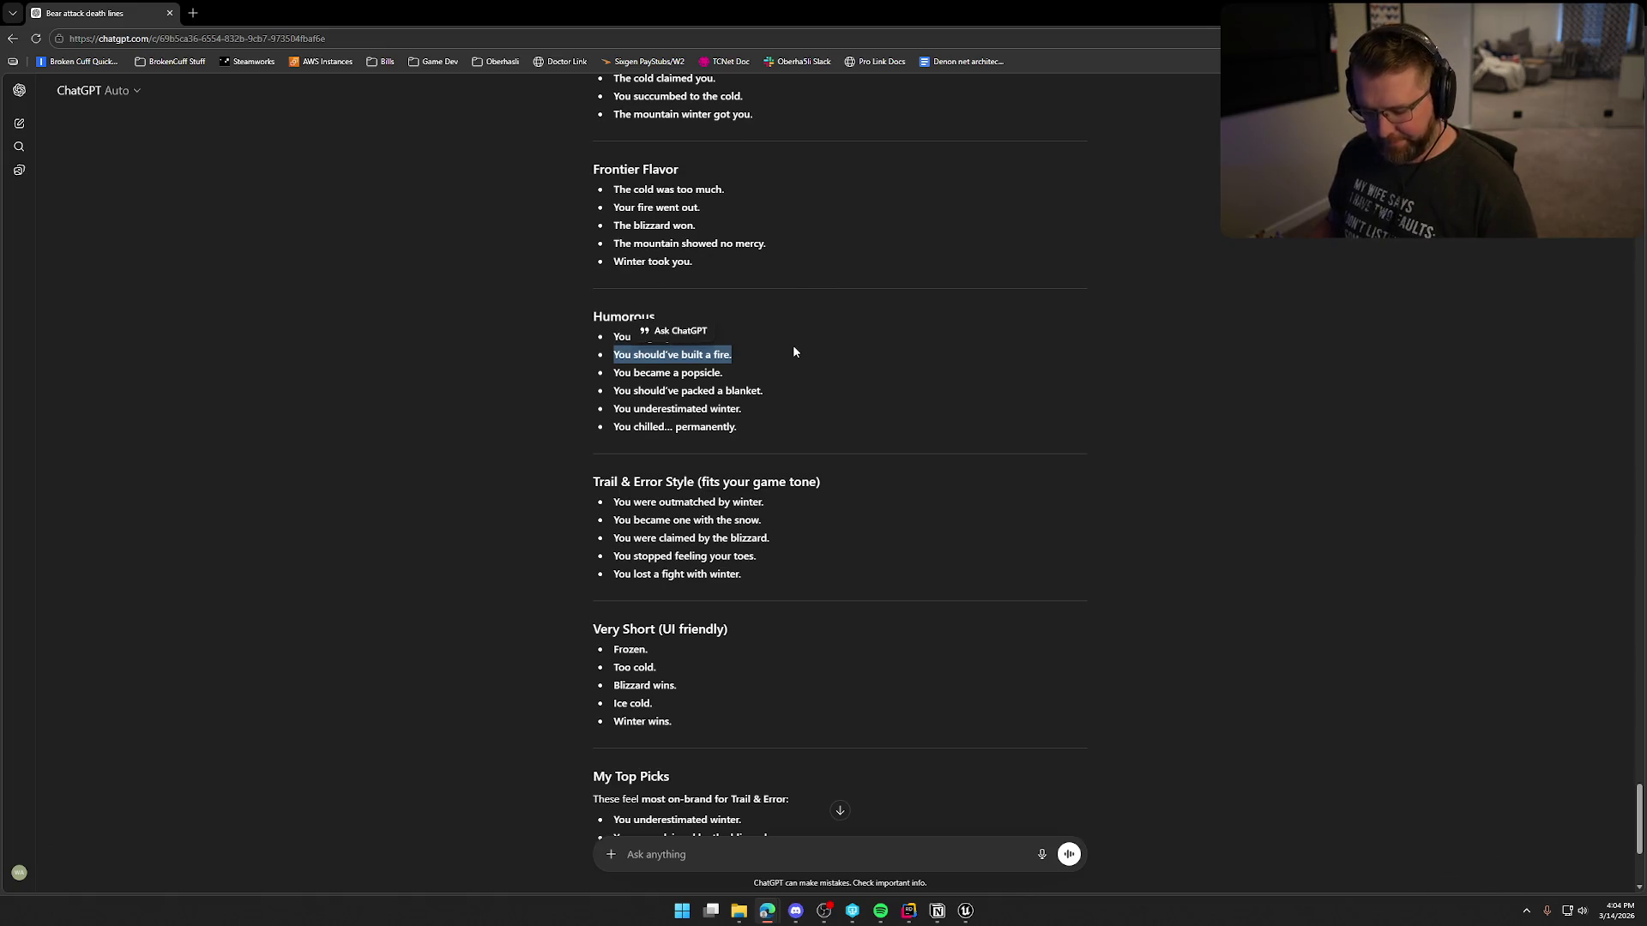
{"action": "key", "text": "alt+Tab"}
{"action": "left_click", "coordinate": [752, 535]}
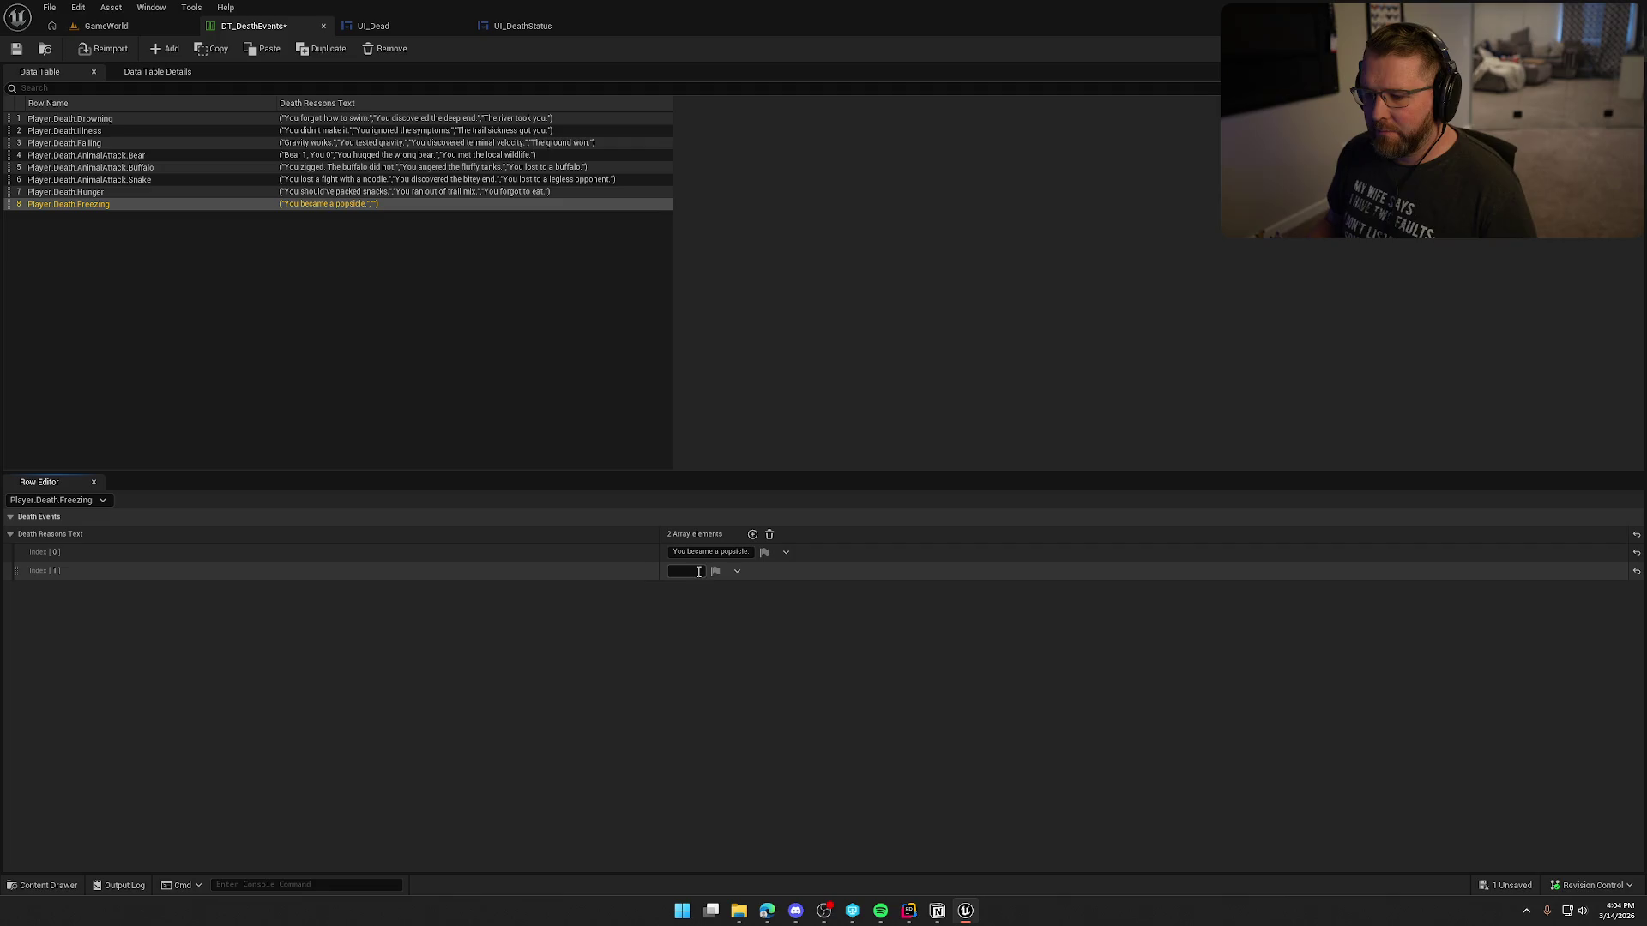
Step: Paste 'The cold was too much.' into a new Freezing entry, then add a new table row
{"action": "key", "text": "alt+Tab"}
{"action": "left_click", "coordinate": [542, 442]}
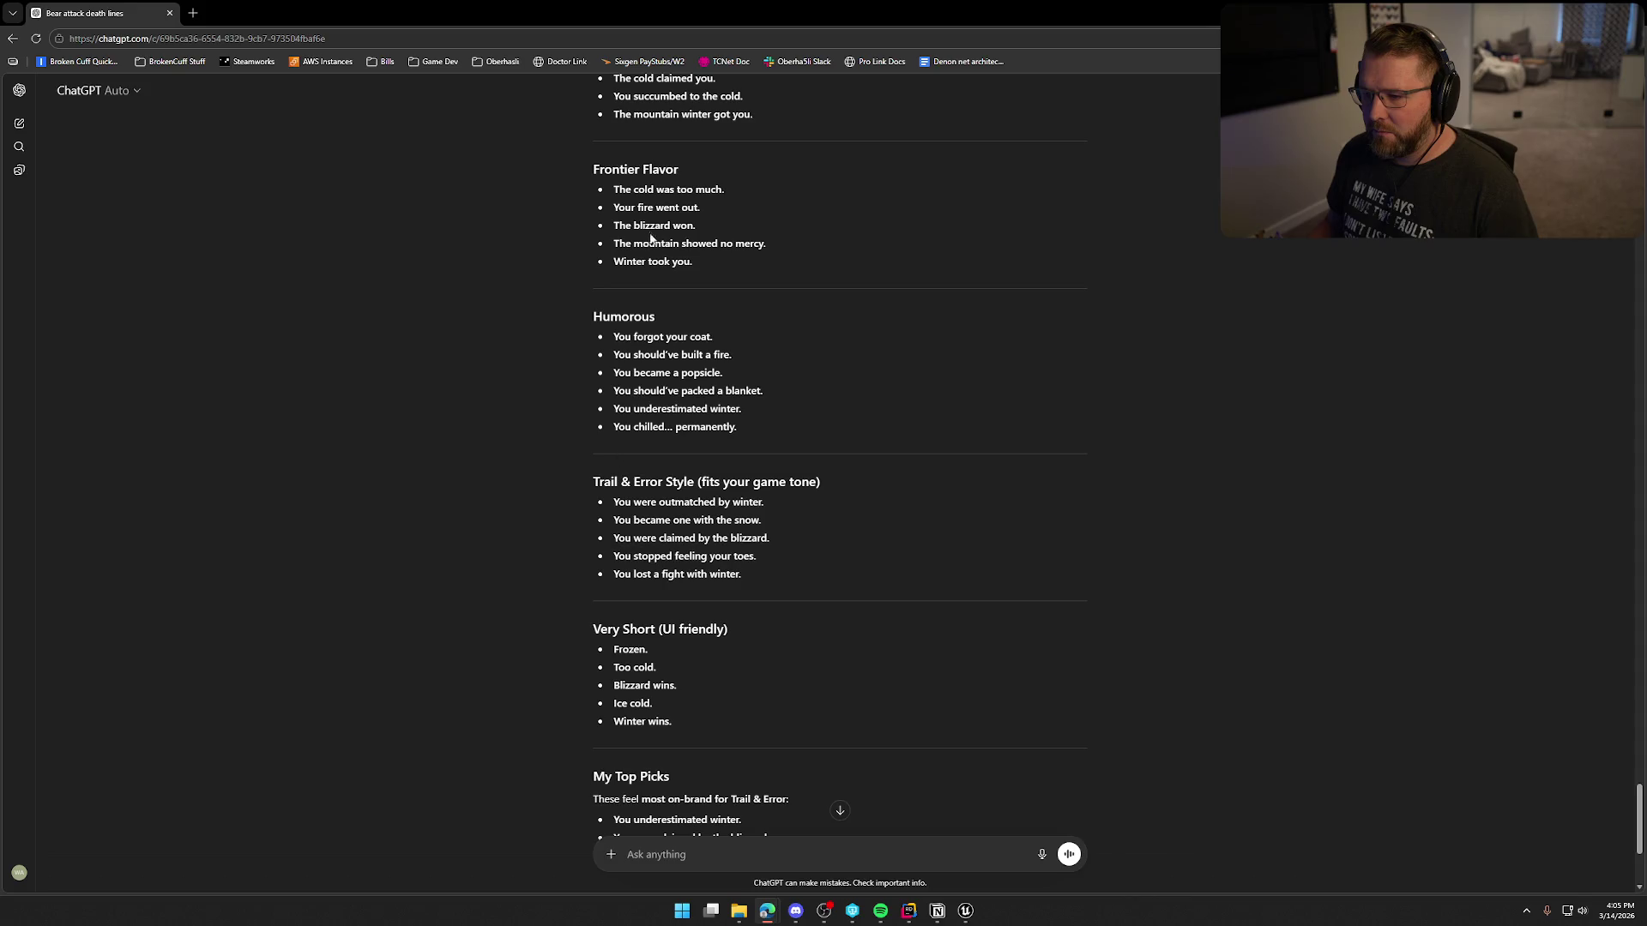
{"action": "left_click_drag", "start_coordinate": [614, 189], "coordinate": [812, 189]}
{"action": "key", "text": "ctrl+c"}
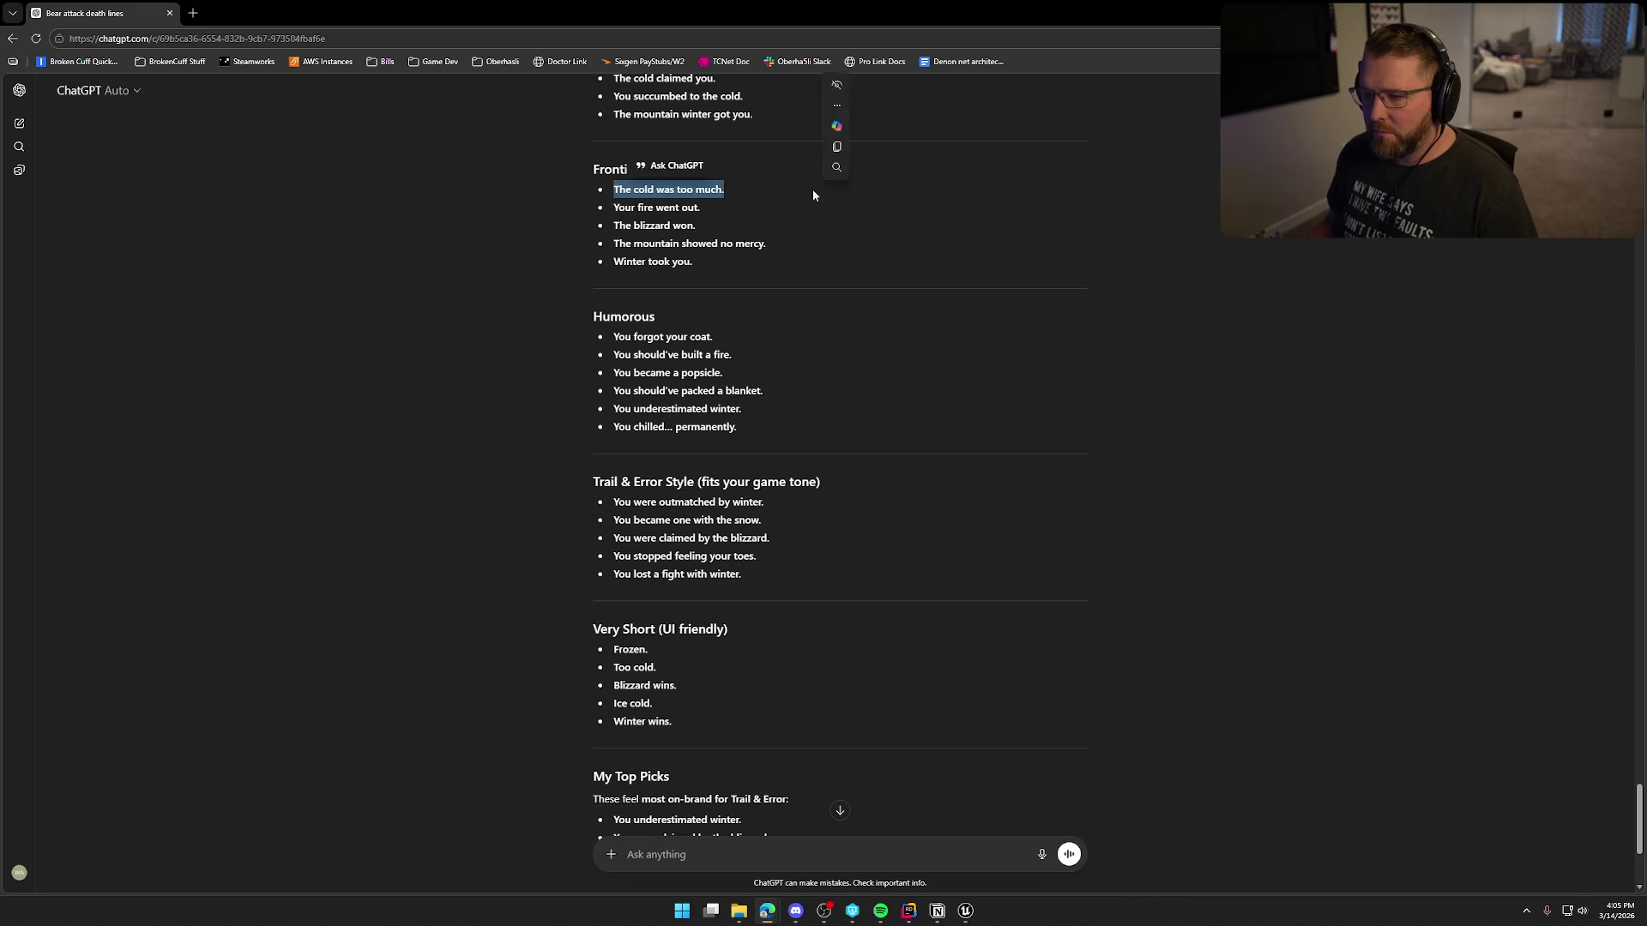
{"action": "key", "text": "alt+Tab"}
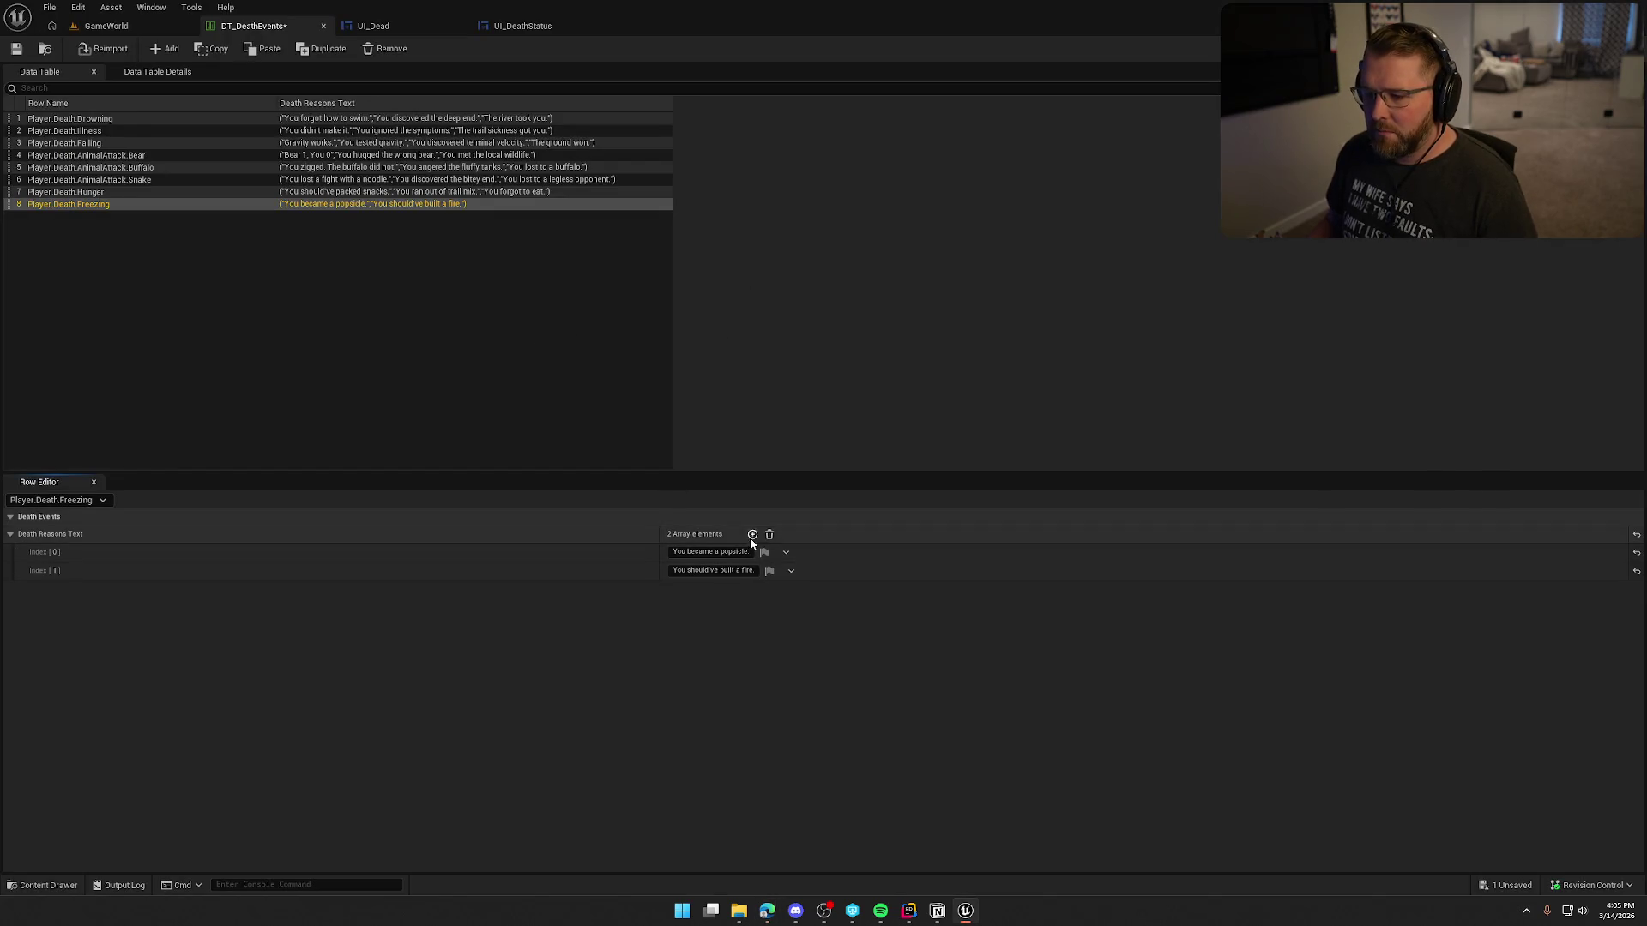
{"action": "left_click", "coordinate": [753, 536]}
{"action": "left_click", "coordinate": [702, 592]}
{"action": "key", "text": "ctrl+v"}
{"action": "key", "text": "Return"}
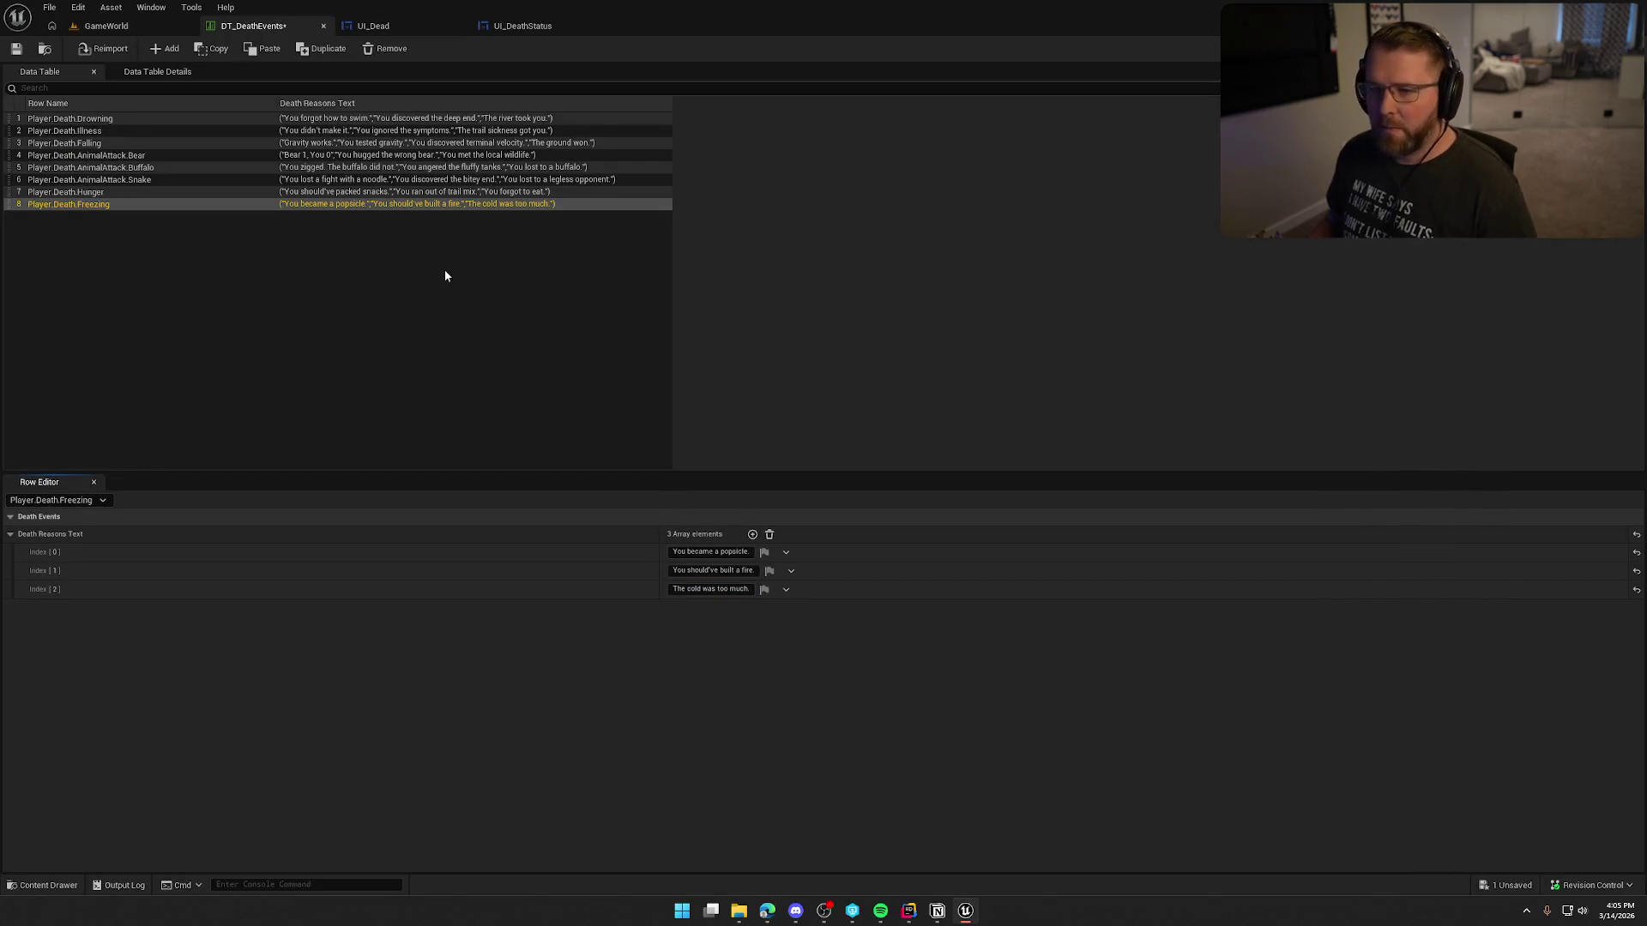
{"action": "left_click", "coordinate": [165, 49]}
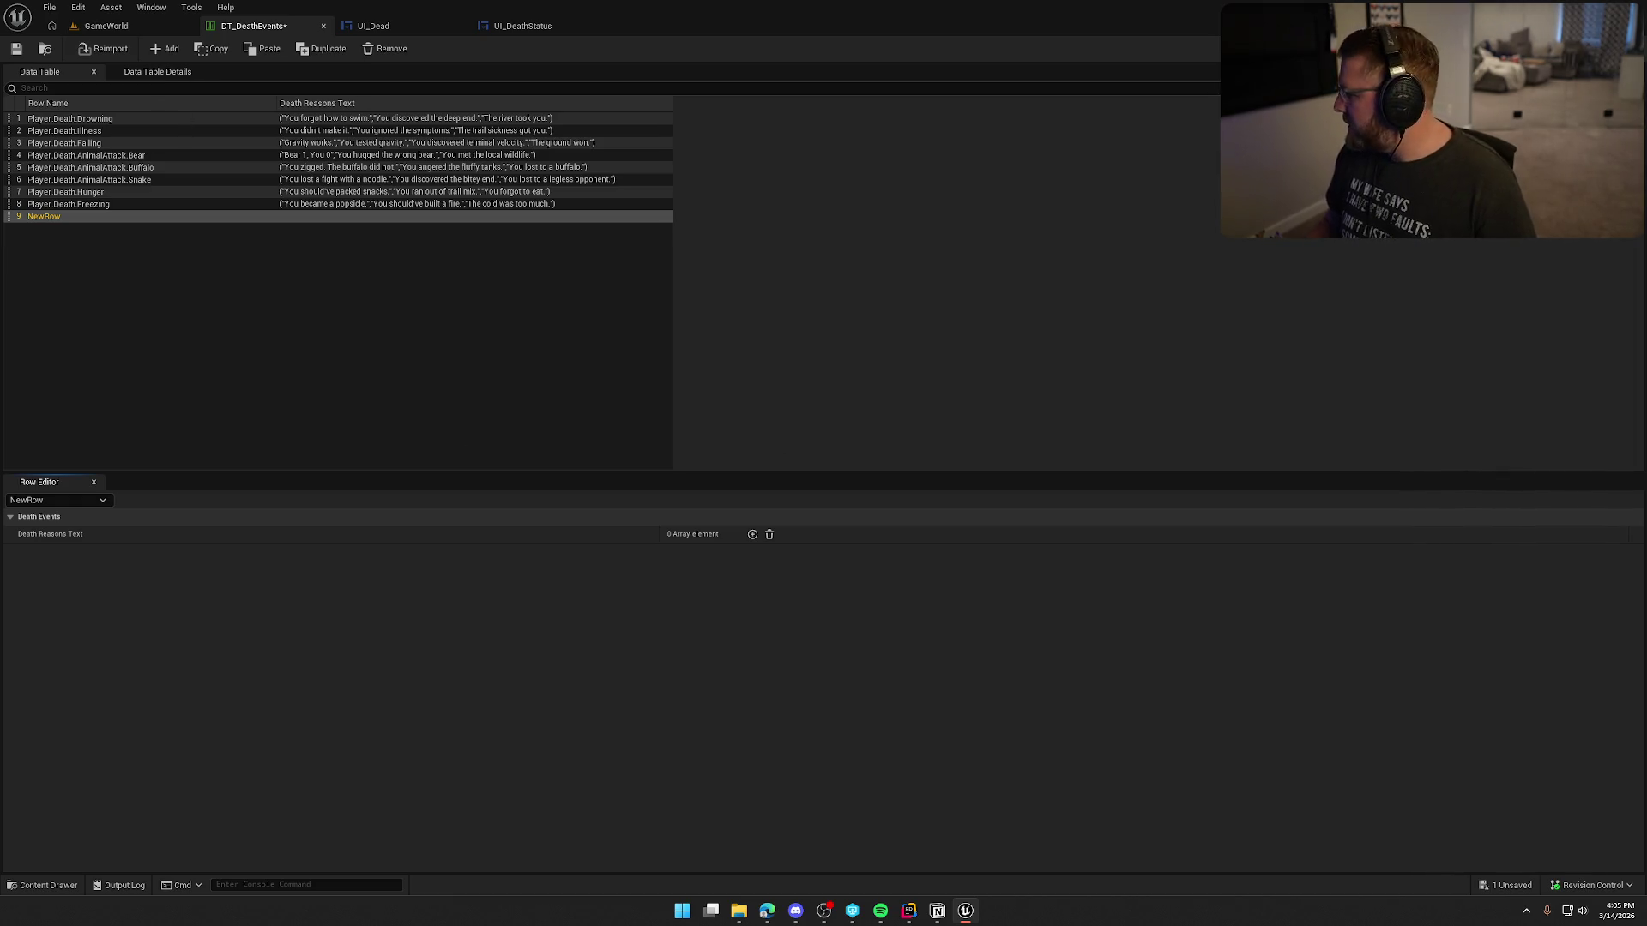
Step: Rename NewRow to Player.Death.Lightning and return to ChatGPT's message box
{"action": "key", "text": "alt+Tab"}
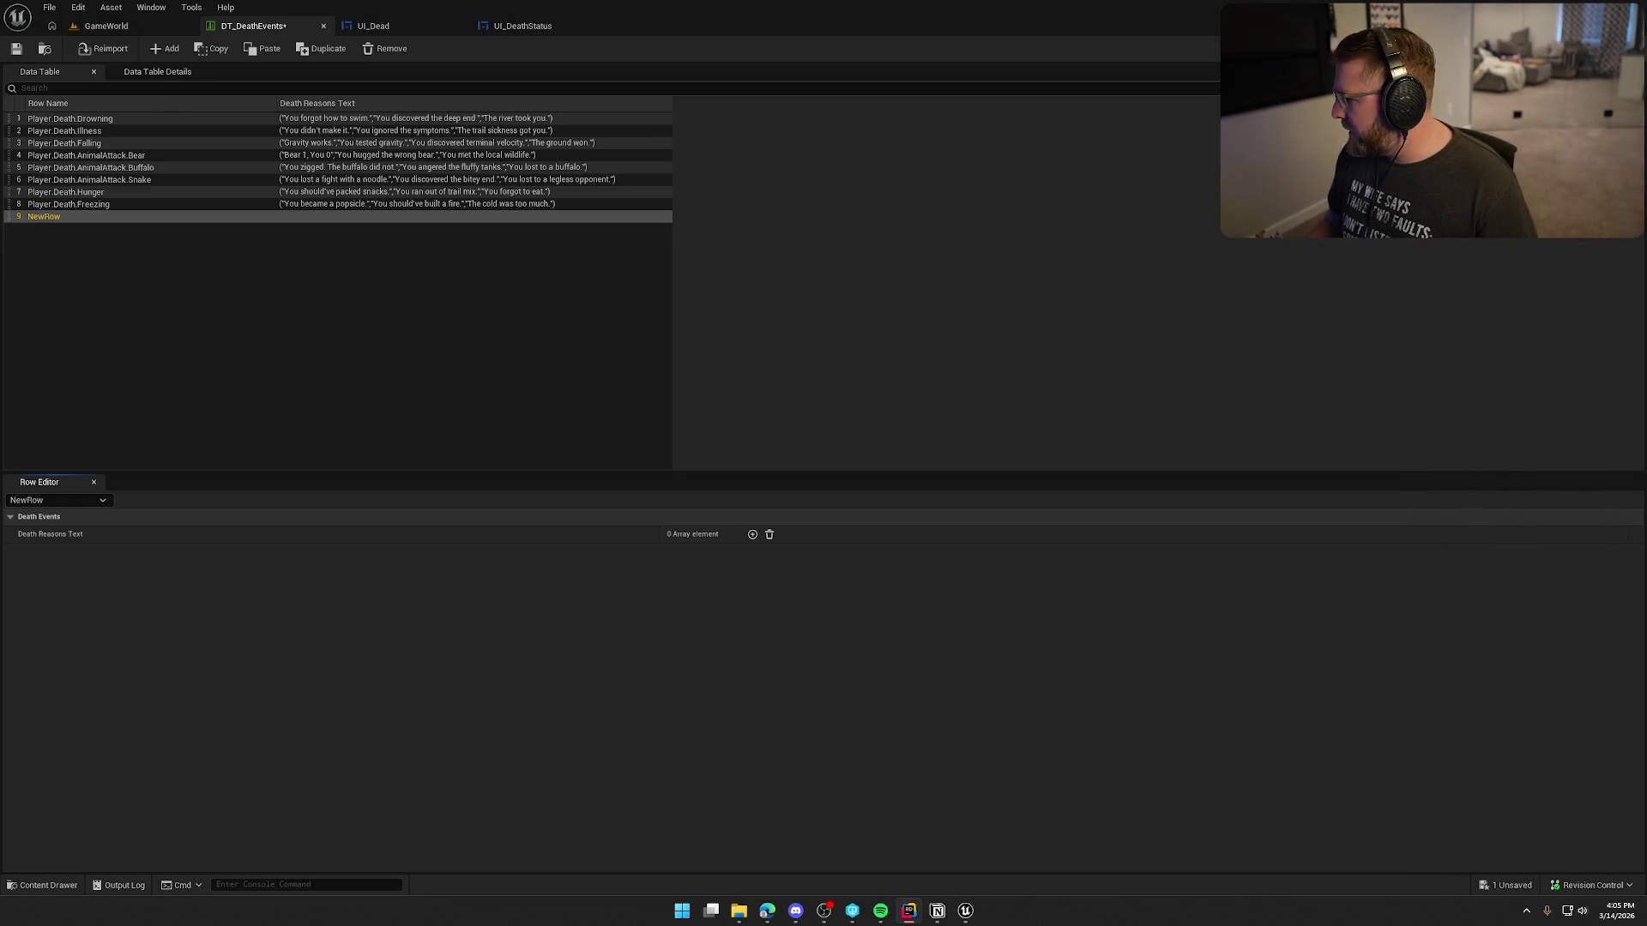
{"action": "double_click", "coordinate": [36, 216]}
{"action": "type", "text": "Player.Death.Lightning"}
{"action": "key", "text": "Return"}
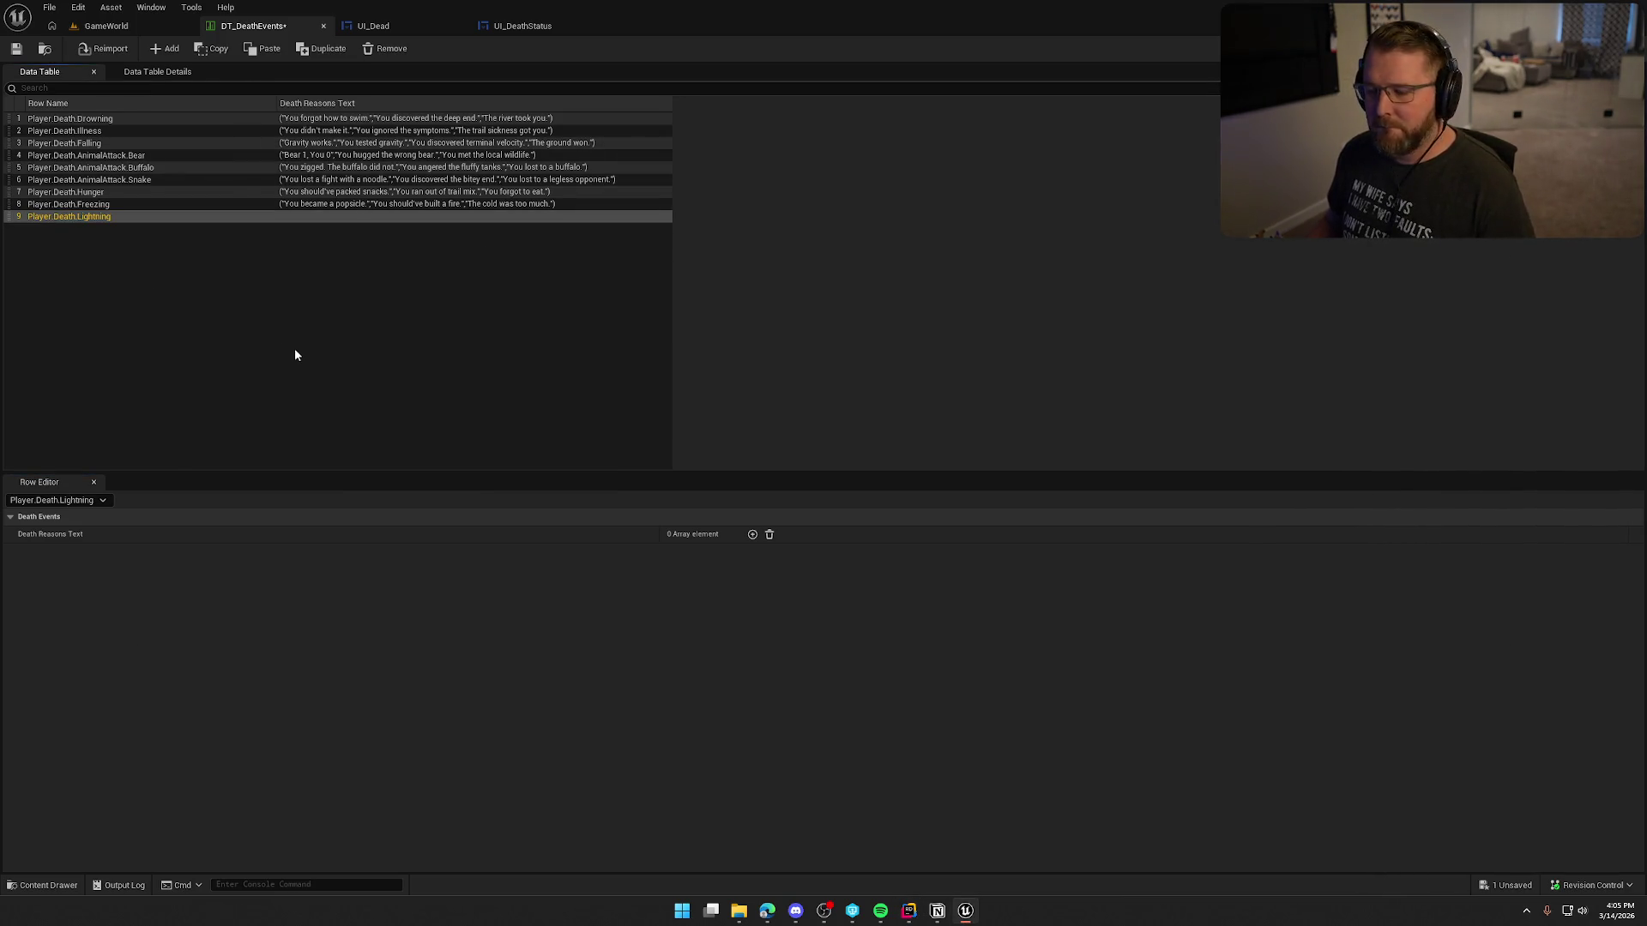
{"action": "key", "text": "alt+Tab"}
{"action": "left_click", "coordinate": [666, 851]}
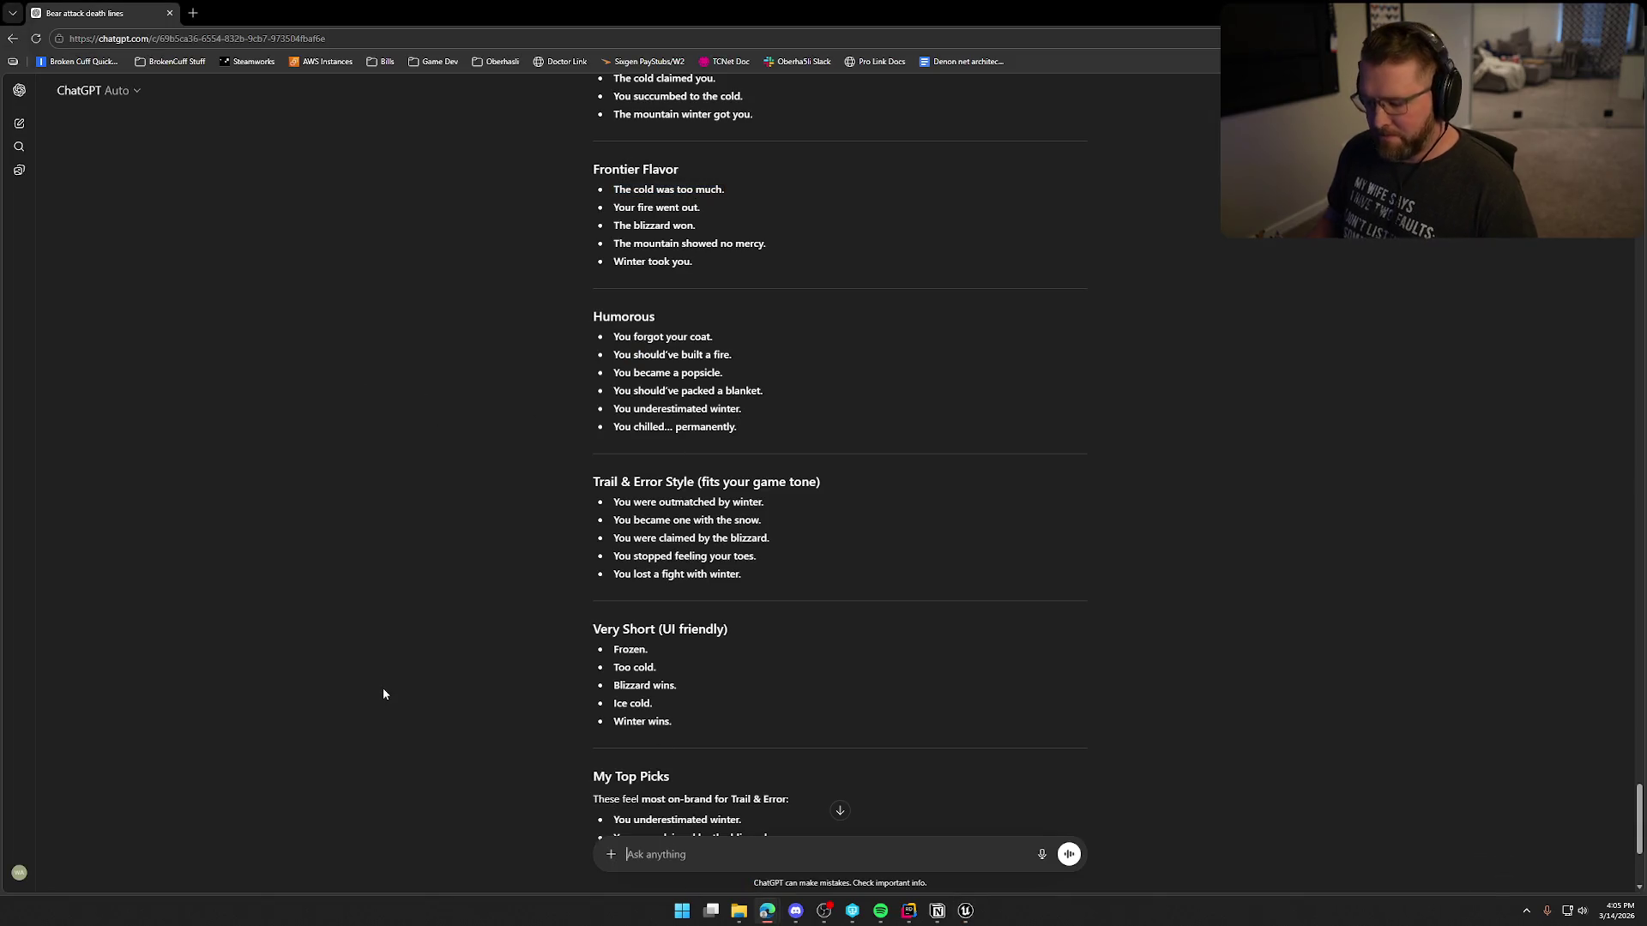
Step: Ask ChatGPT for lines about dying to a lightning strike
{"action": "type", "text": "next up is dying to a lightning strike"}
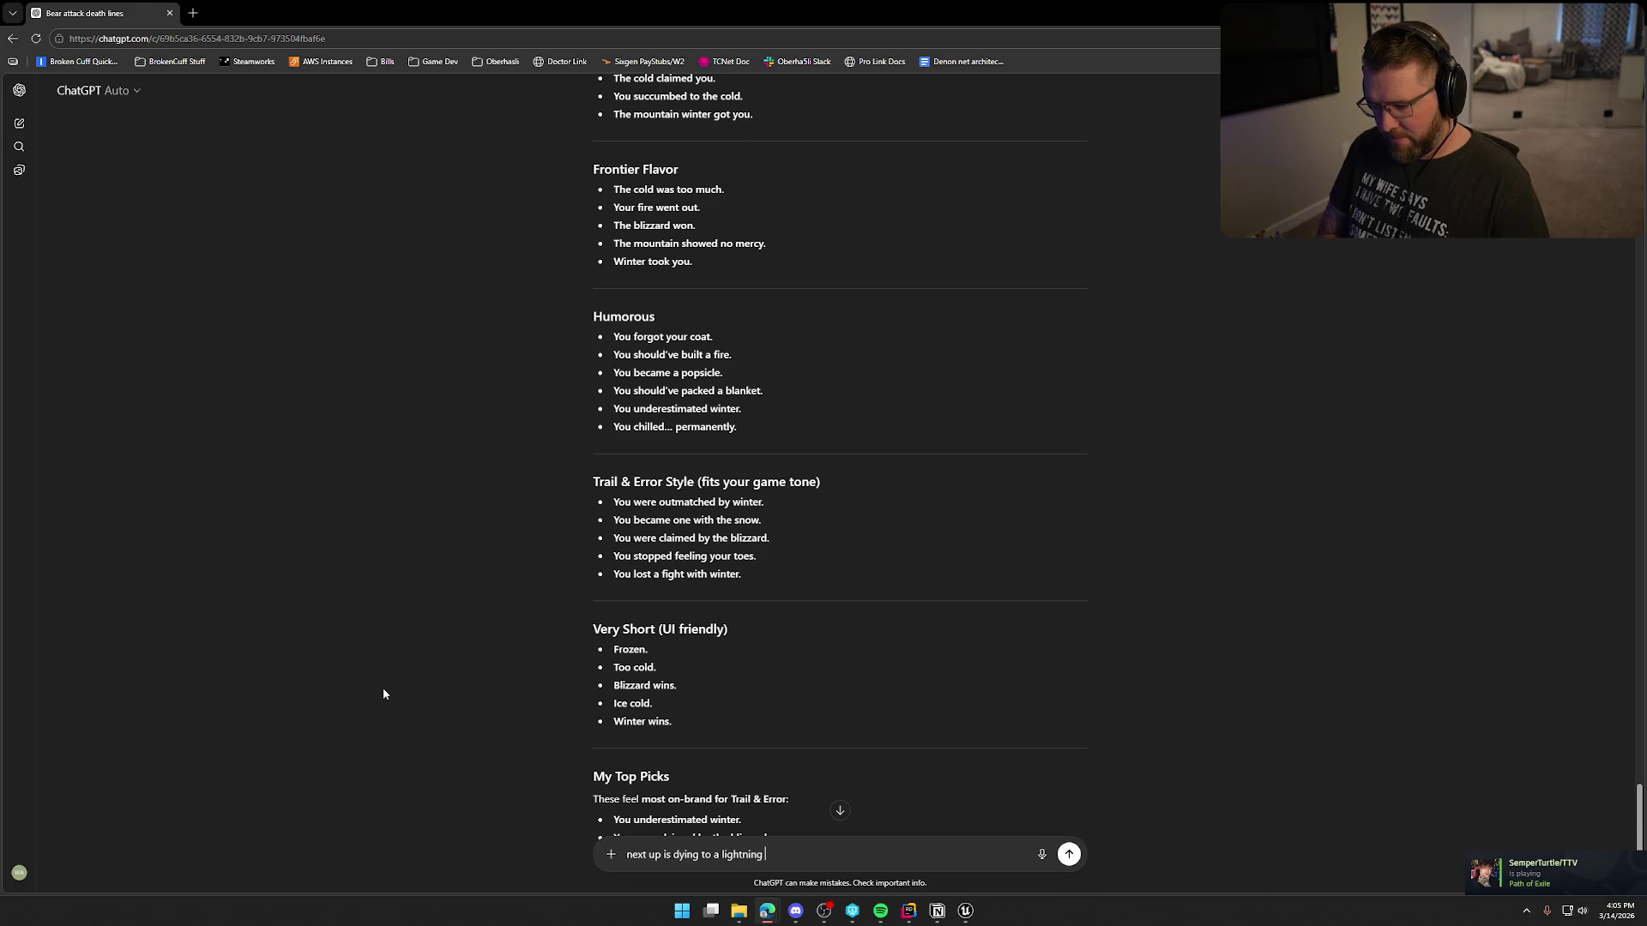
{"action": "key", "text": "Return"}
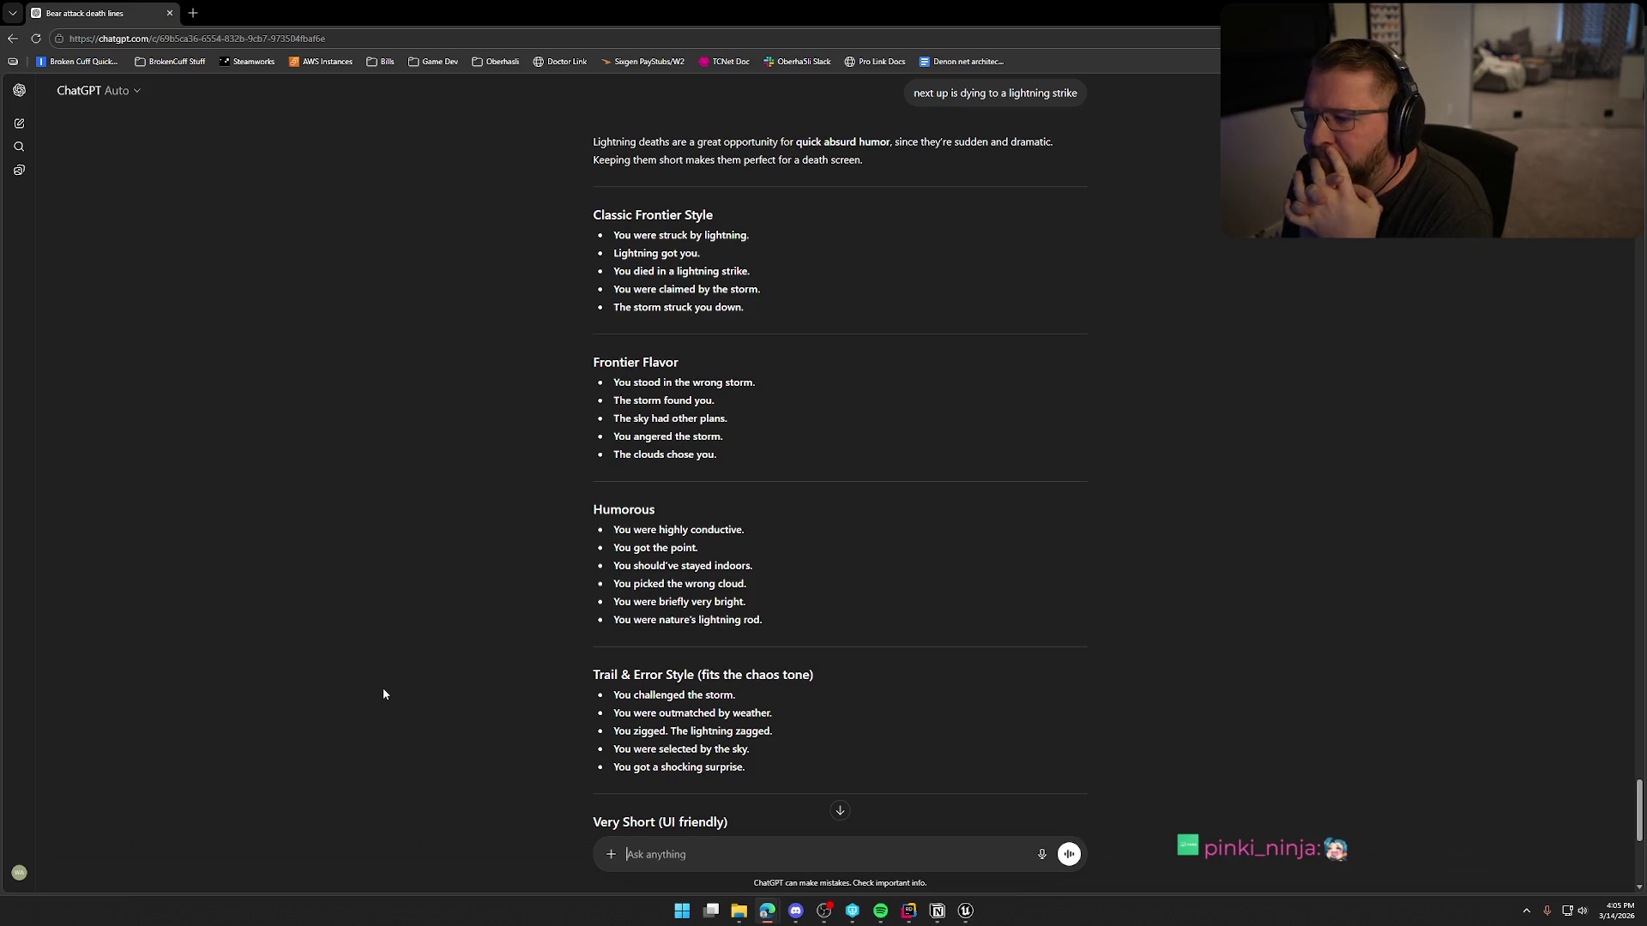
{"action": "scroll", "coordinate": [466, 410], "scroll_direction": "down", "scroll_amount": 2}
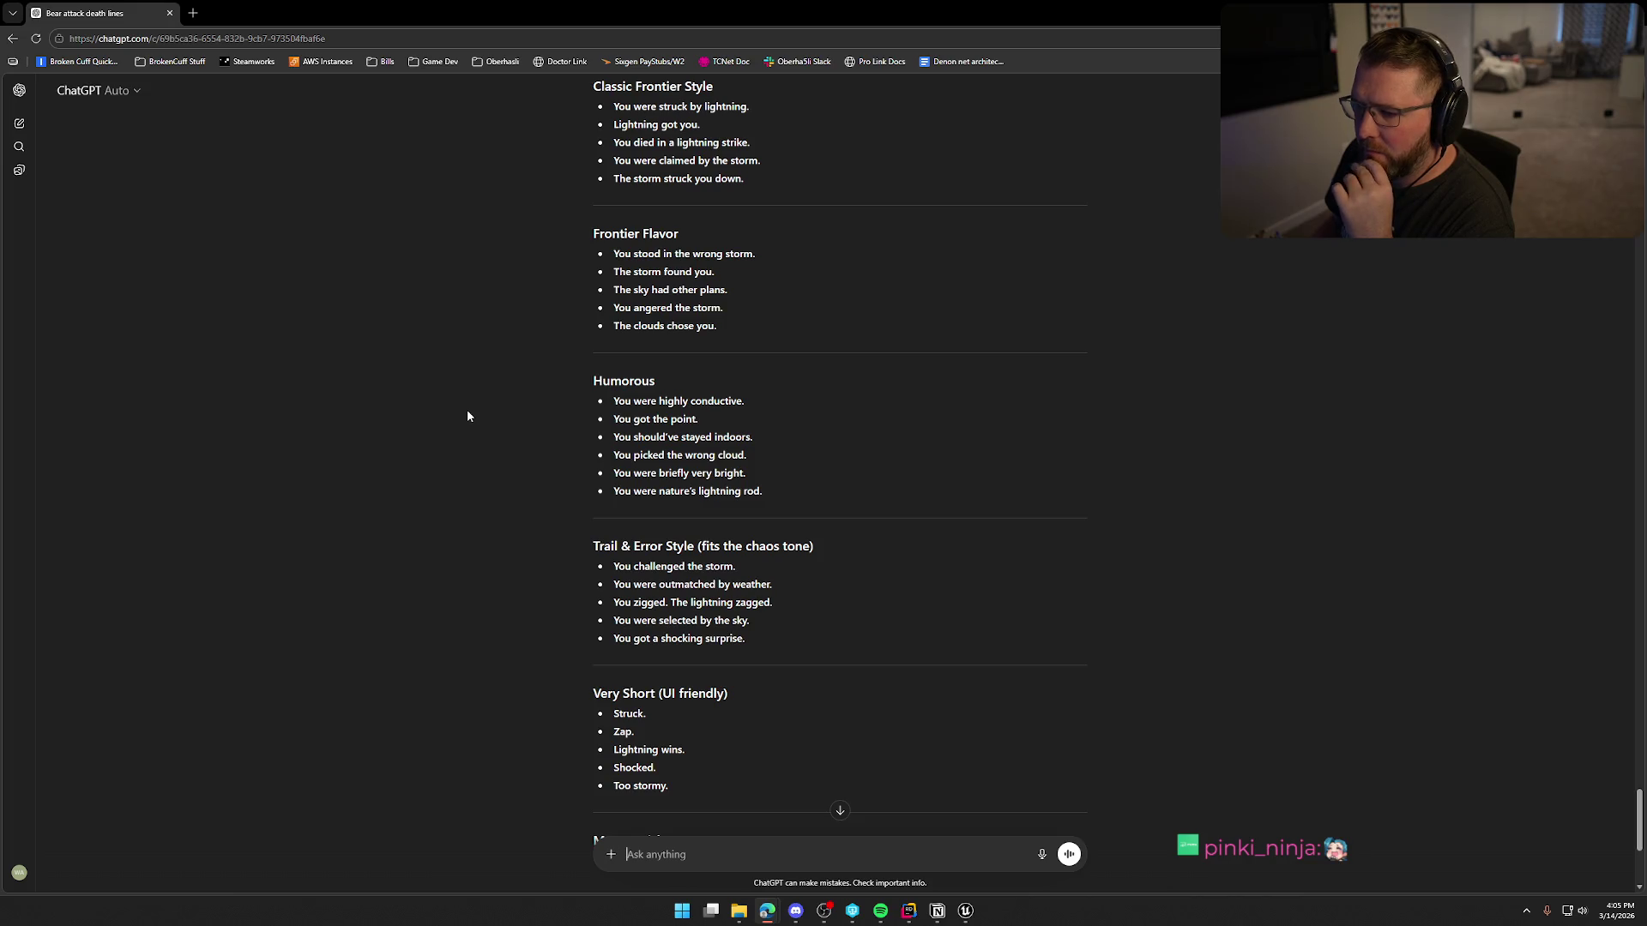
{"action": "scroll", "coordinate": [486, 418], "scroll_direction": "down", "scroll_amount": 2}
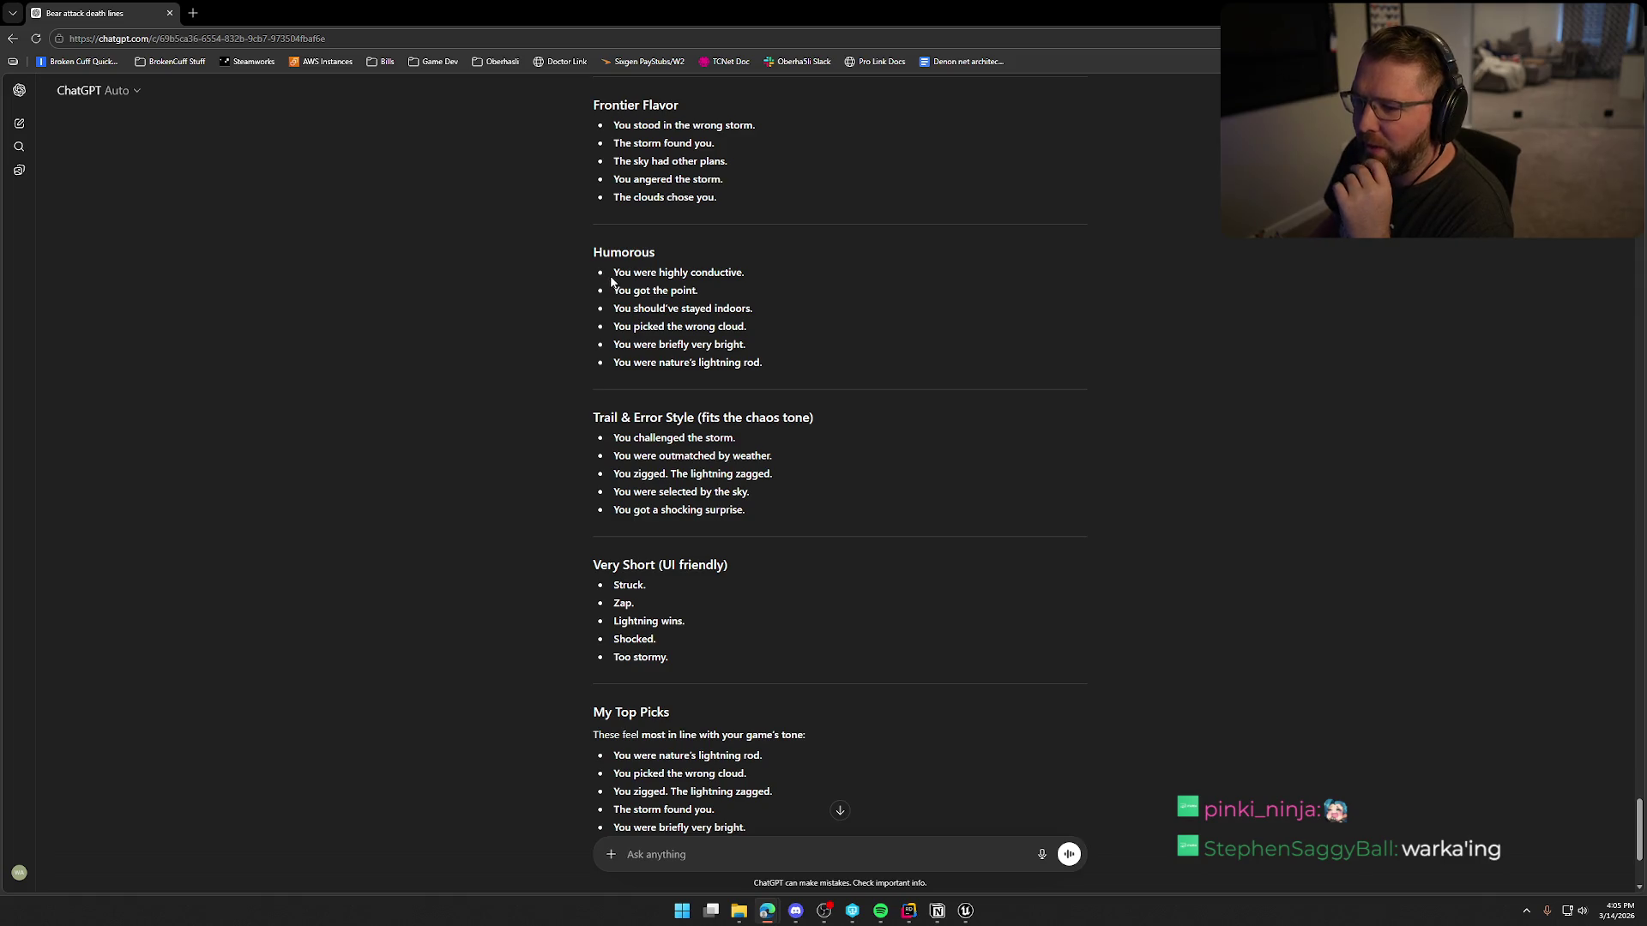
Step: Add 'You were highly conductive.' as a Player.Death.Lightning death-reason entry
{"action": "left_click_drag", "start_coordinate": [614, 276], "coordinate": [846, 275]}
{"action": "key", "text": "ctrl+c"}
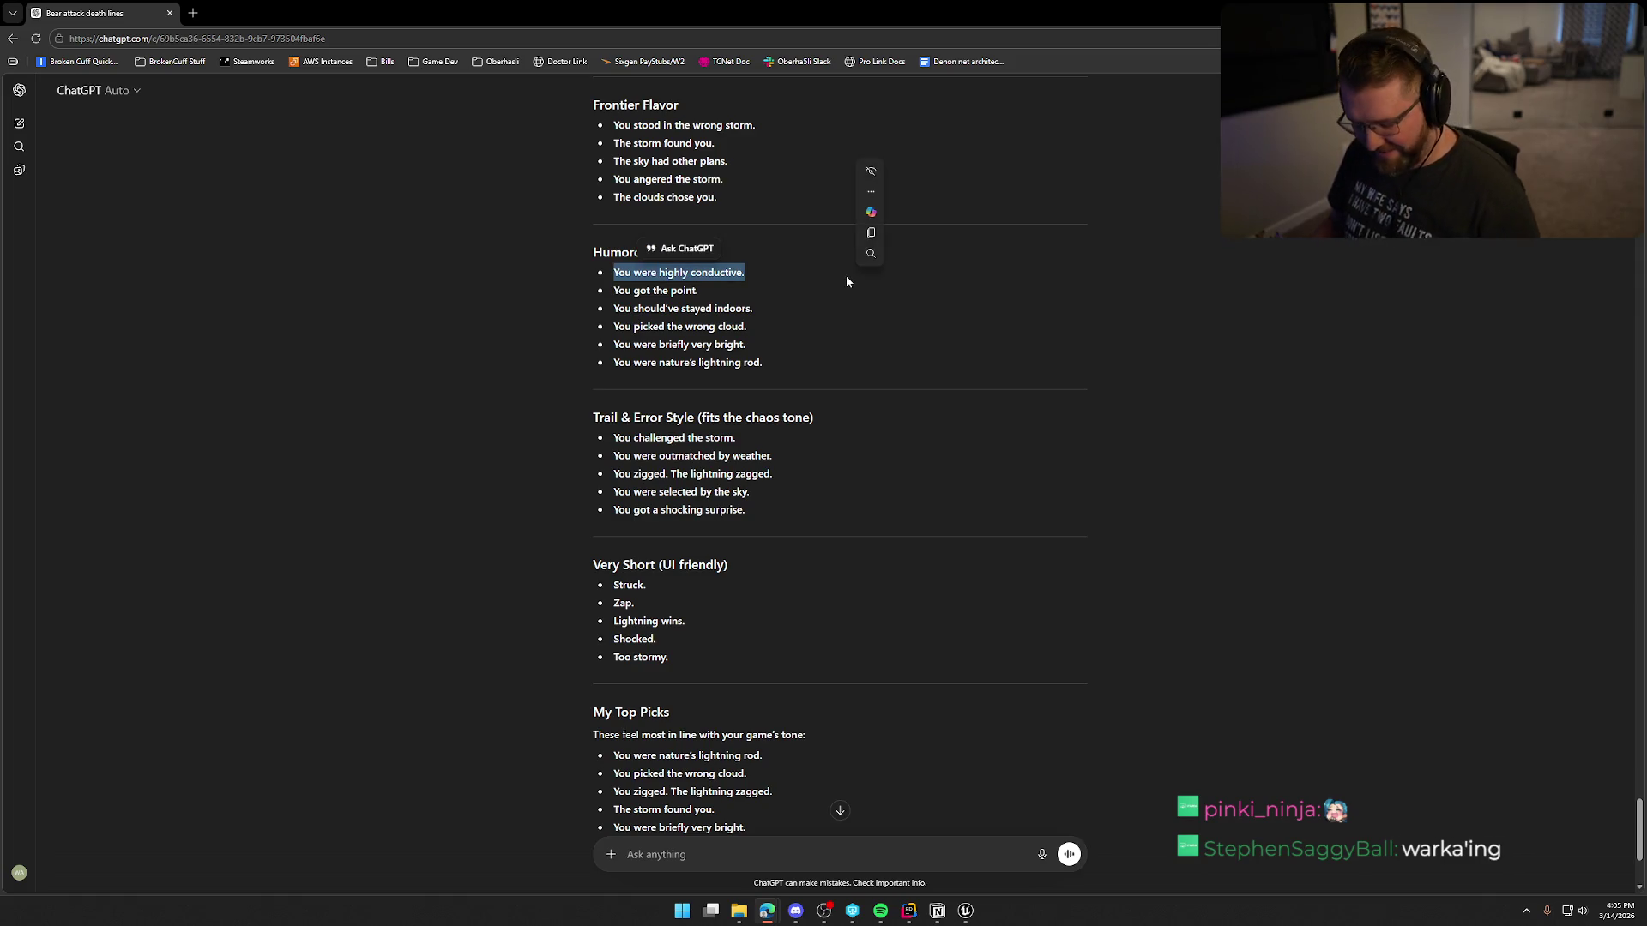
{"action": "key", "text": "alt+Tab"}
{"action": "left_click", "coordinate": [752, 534]}
{"action": "left_click", "coordinate": [716, 552]}
{"action": "key", "text": "ctrl+v"}
{"action": "key", "text": "alt+Tab"}
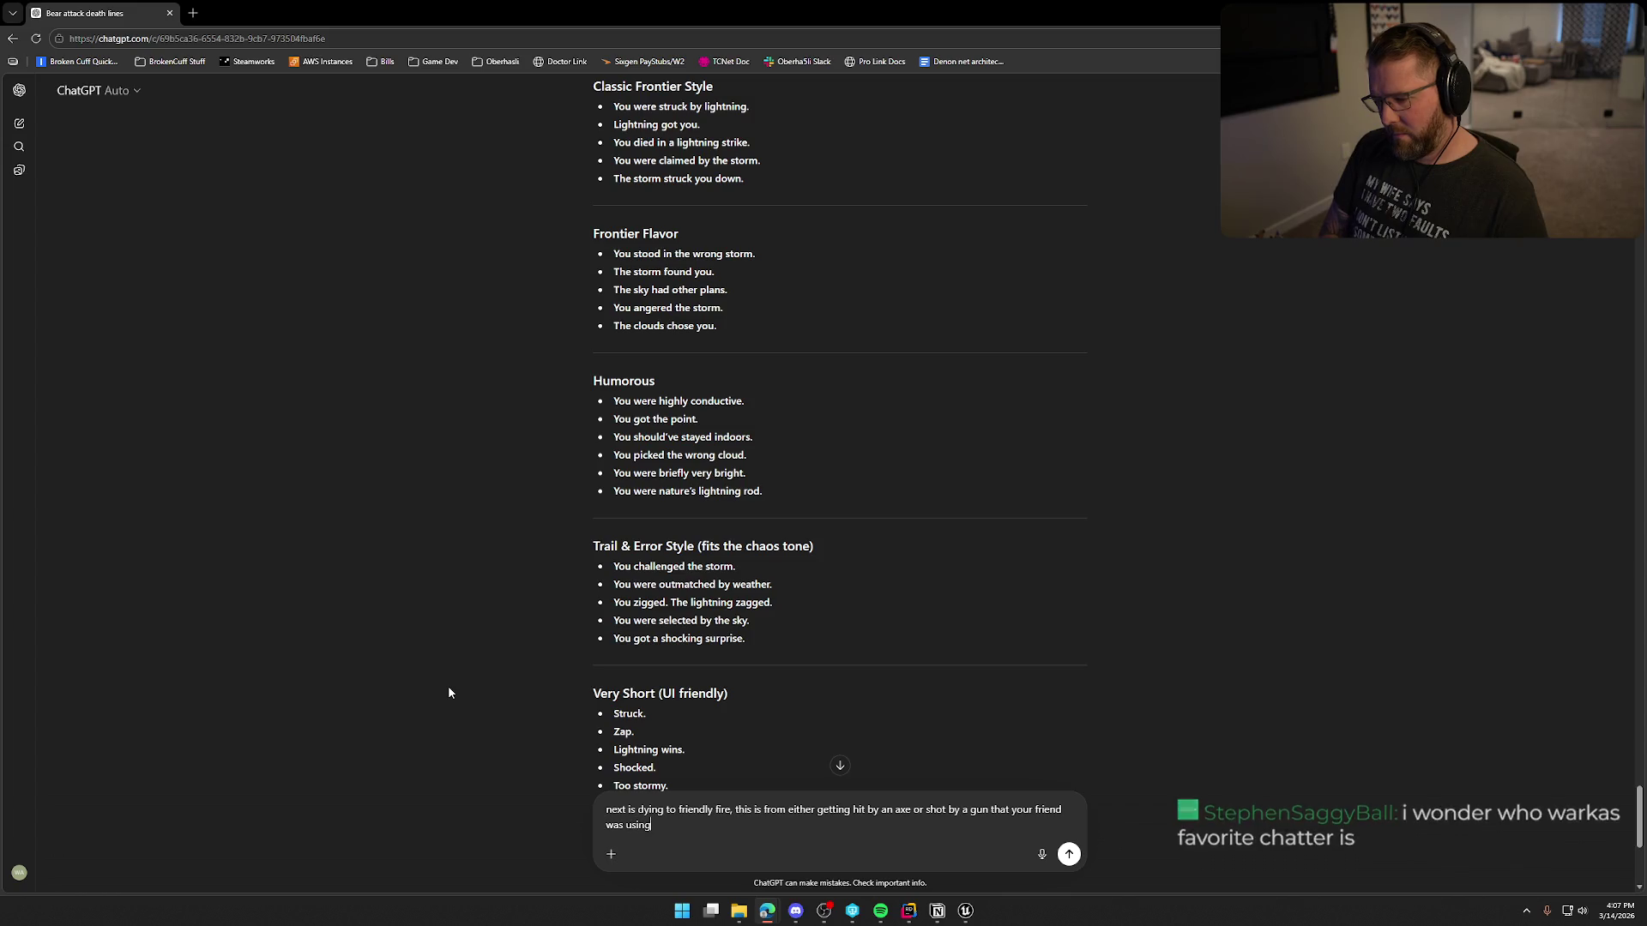
Step: Send the friendly-fire request and copy 'You trusted the wrong pioneer.' back to the data table
{"action": "key", "text": "Return"}
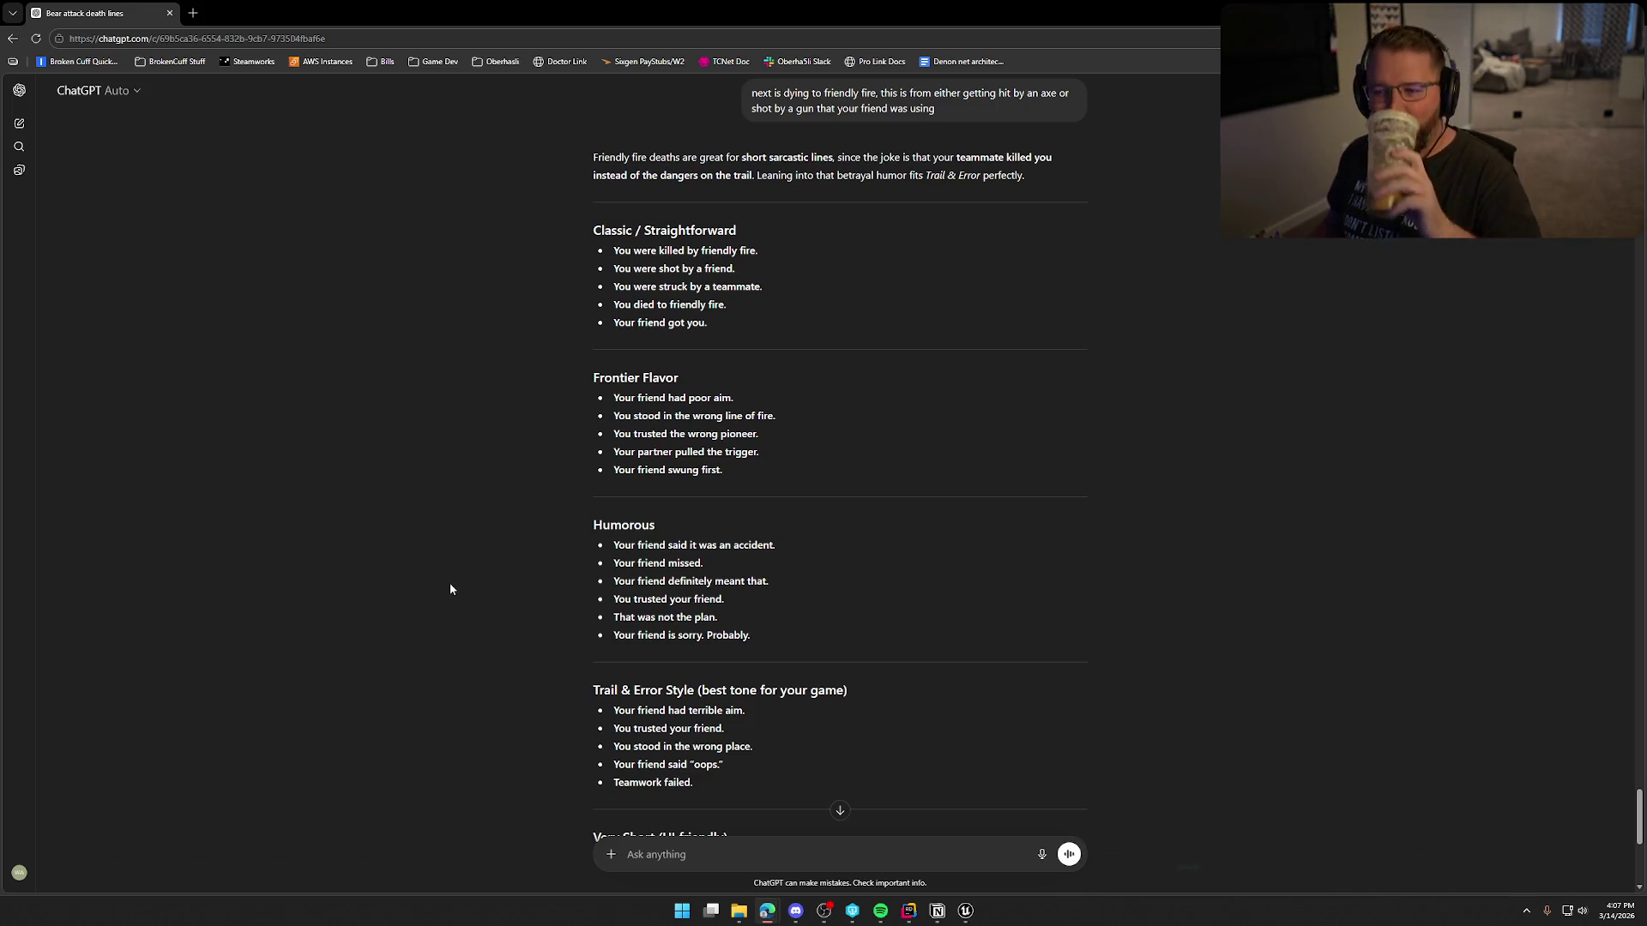
{"action": "left_click_drag", "start_coordinate": [525, 412], "coordinate": [590, 376]}
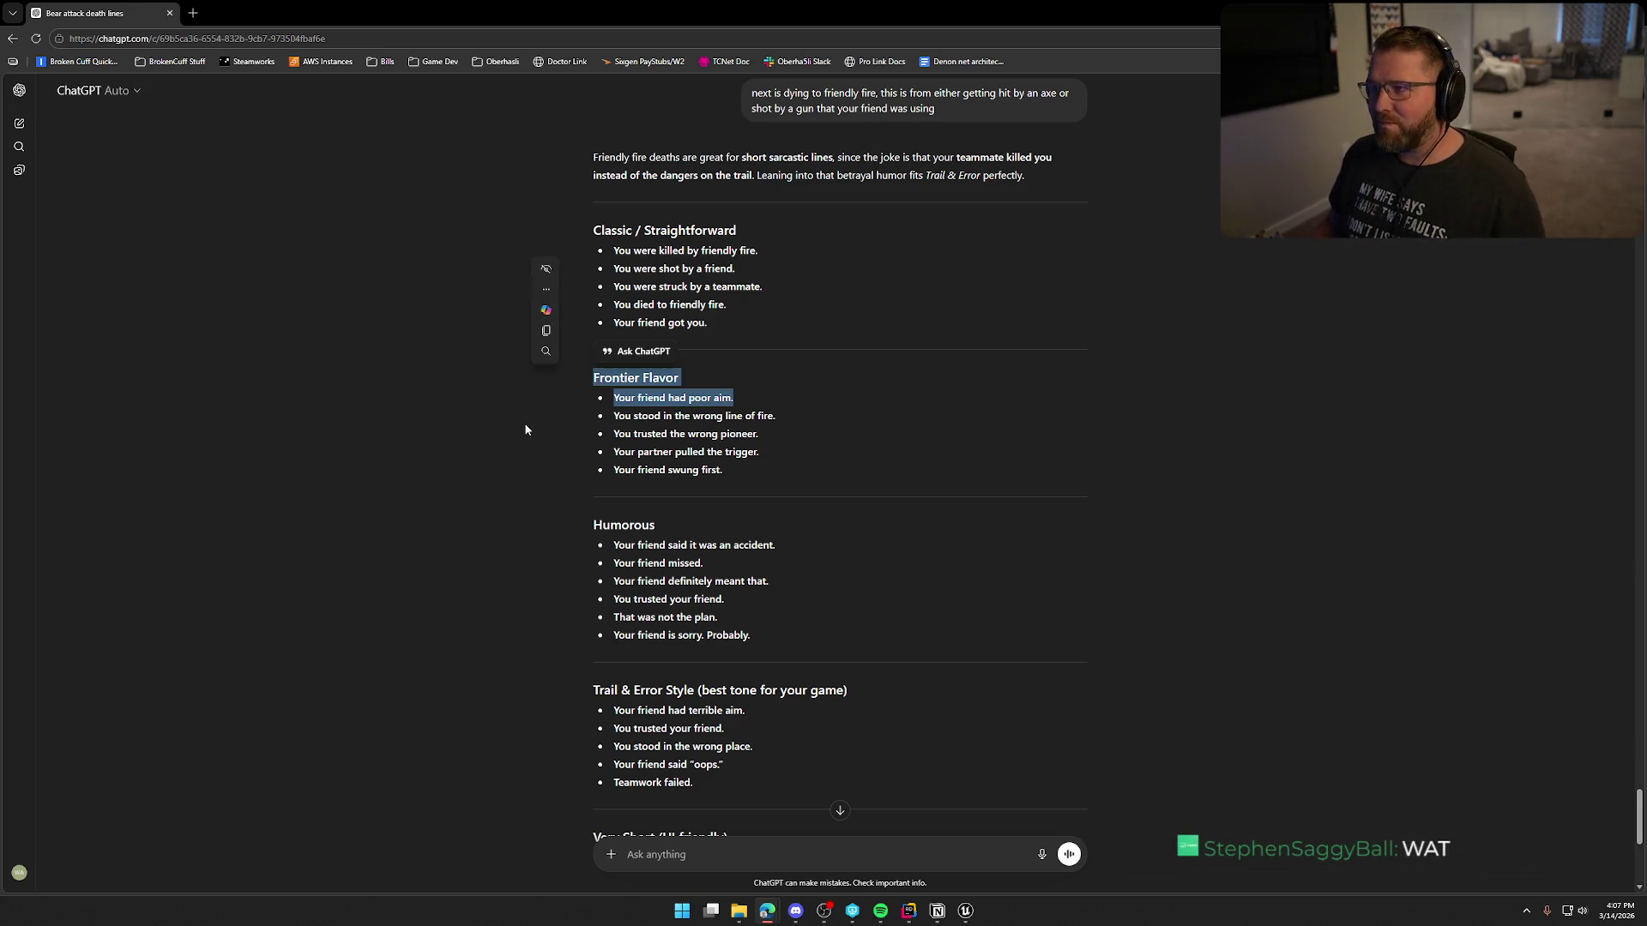
{"action": "left_click", "coordinate": [527, 348]}
{"action": "scroll", "coordinate": [850, 414], "scroll_direction": "down", "scroll_amount": 1}
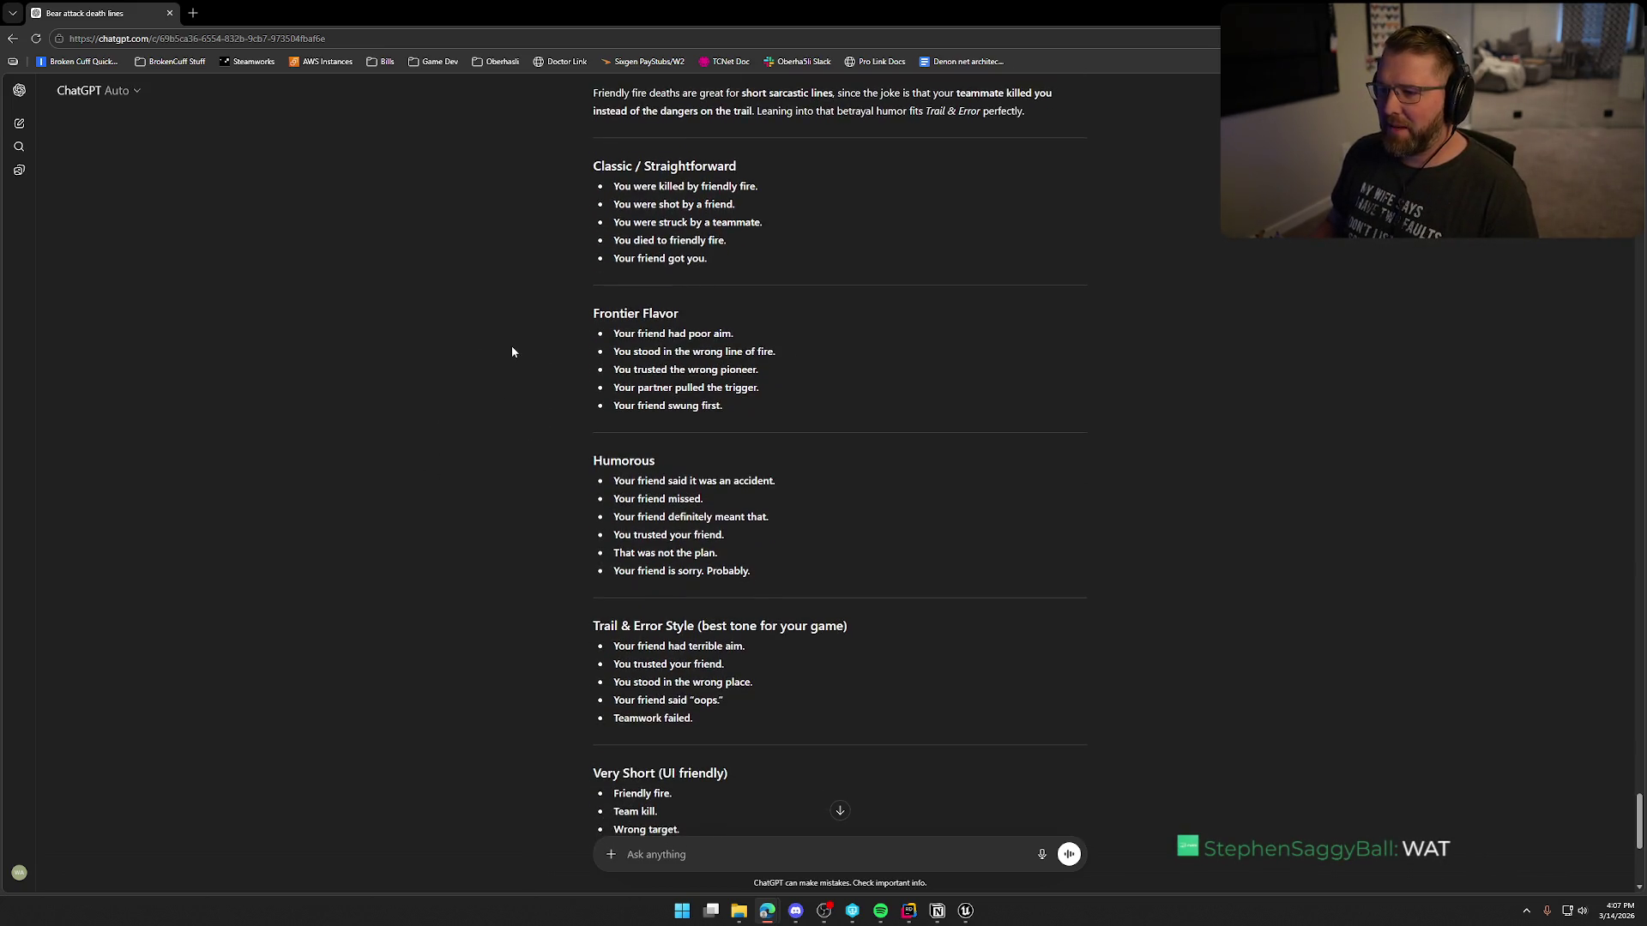
{"action": "scroll", "coordinate": [534, 339], "scroll_direction": "down", "scroll_amount": 2}
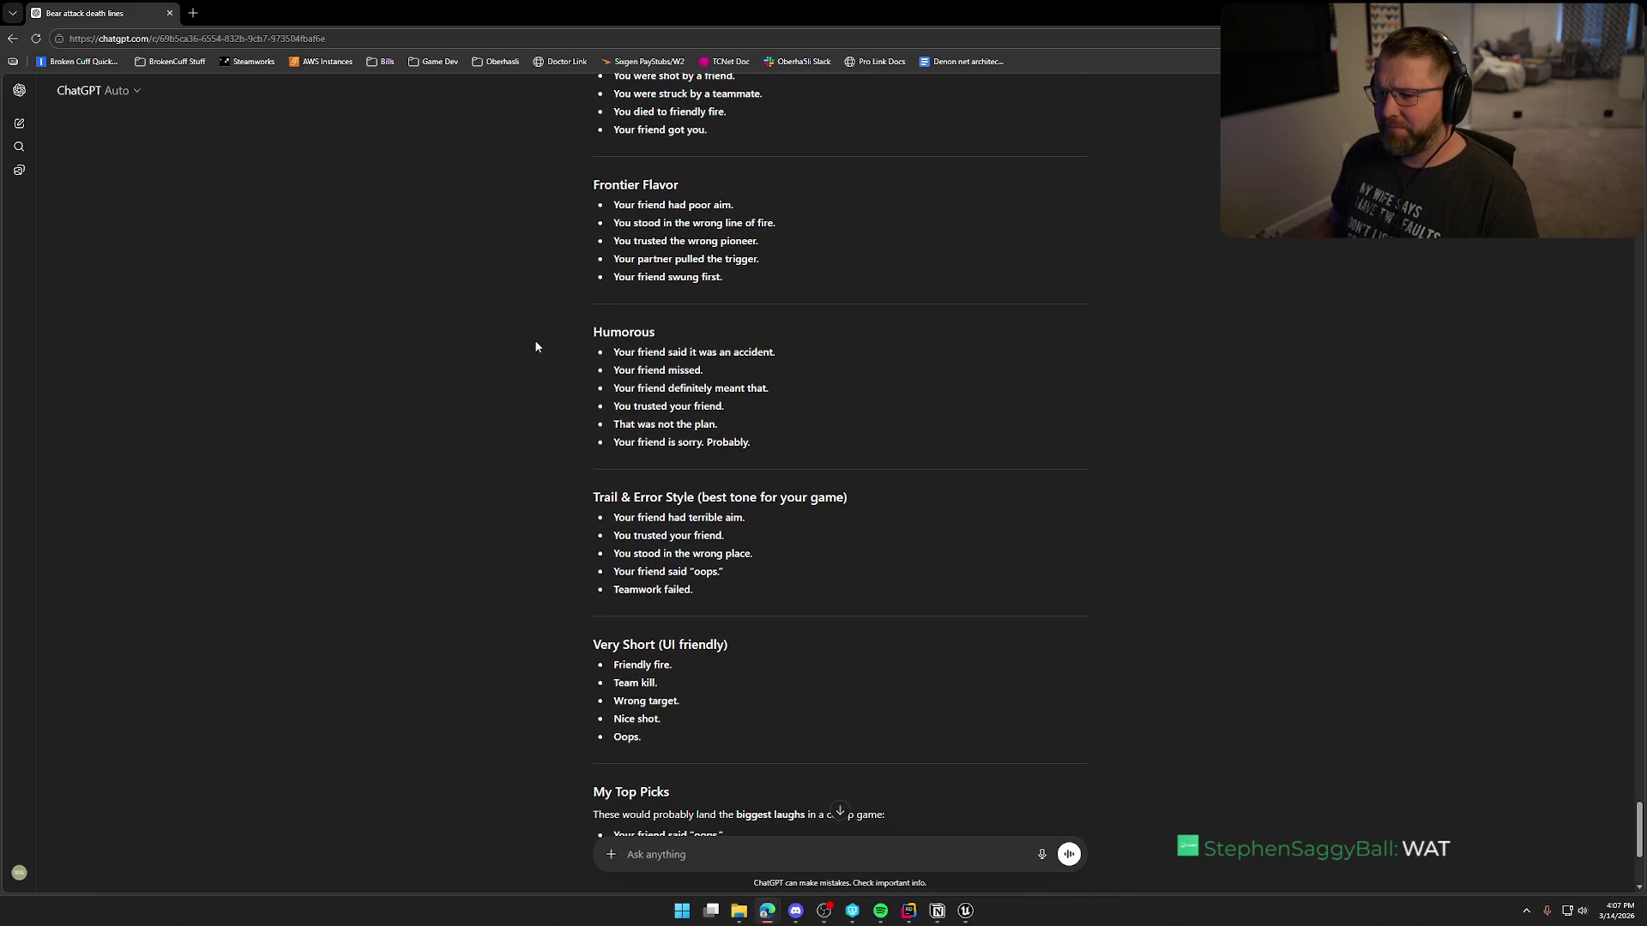
{"action": "scroll", "coordinate": [535, 346], "scroll_direction": "down", "scroll_amount": 1}
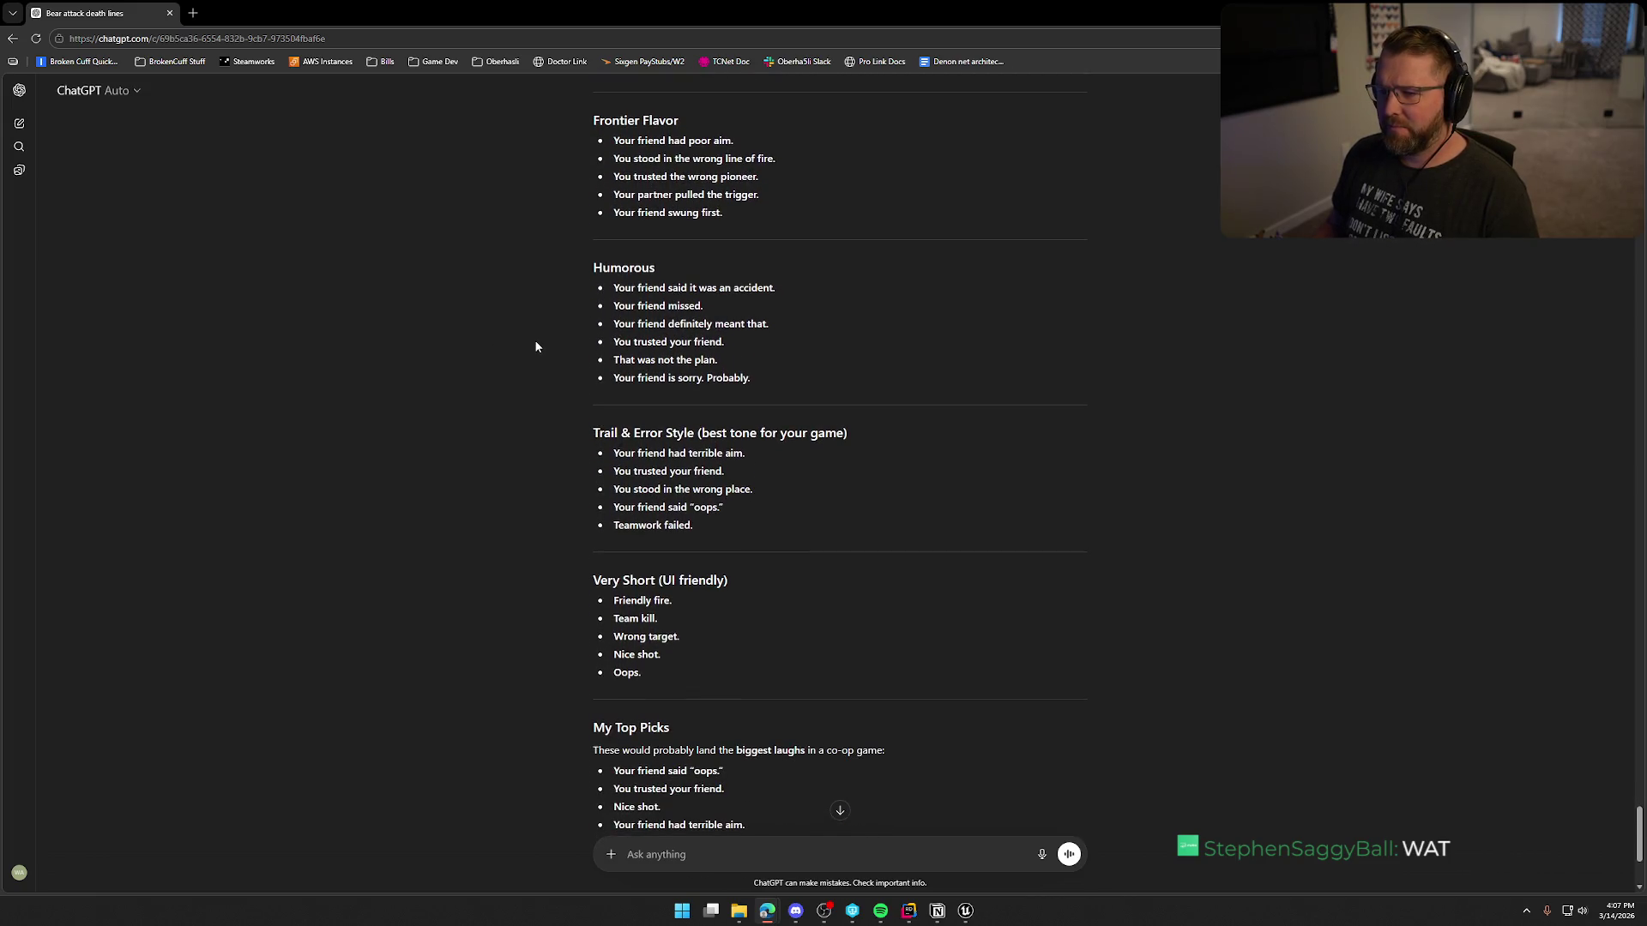
{"action": "left_click_drag", "start_coordinate": [610, 177], "coordinate": [805, 168]}
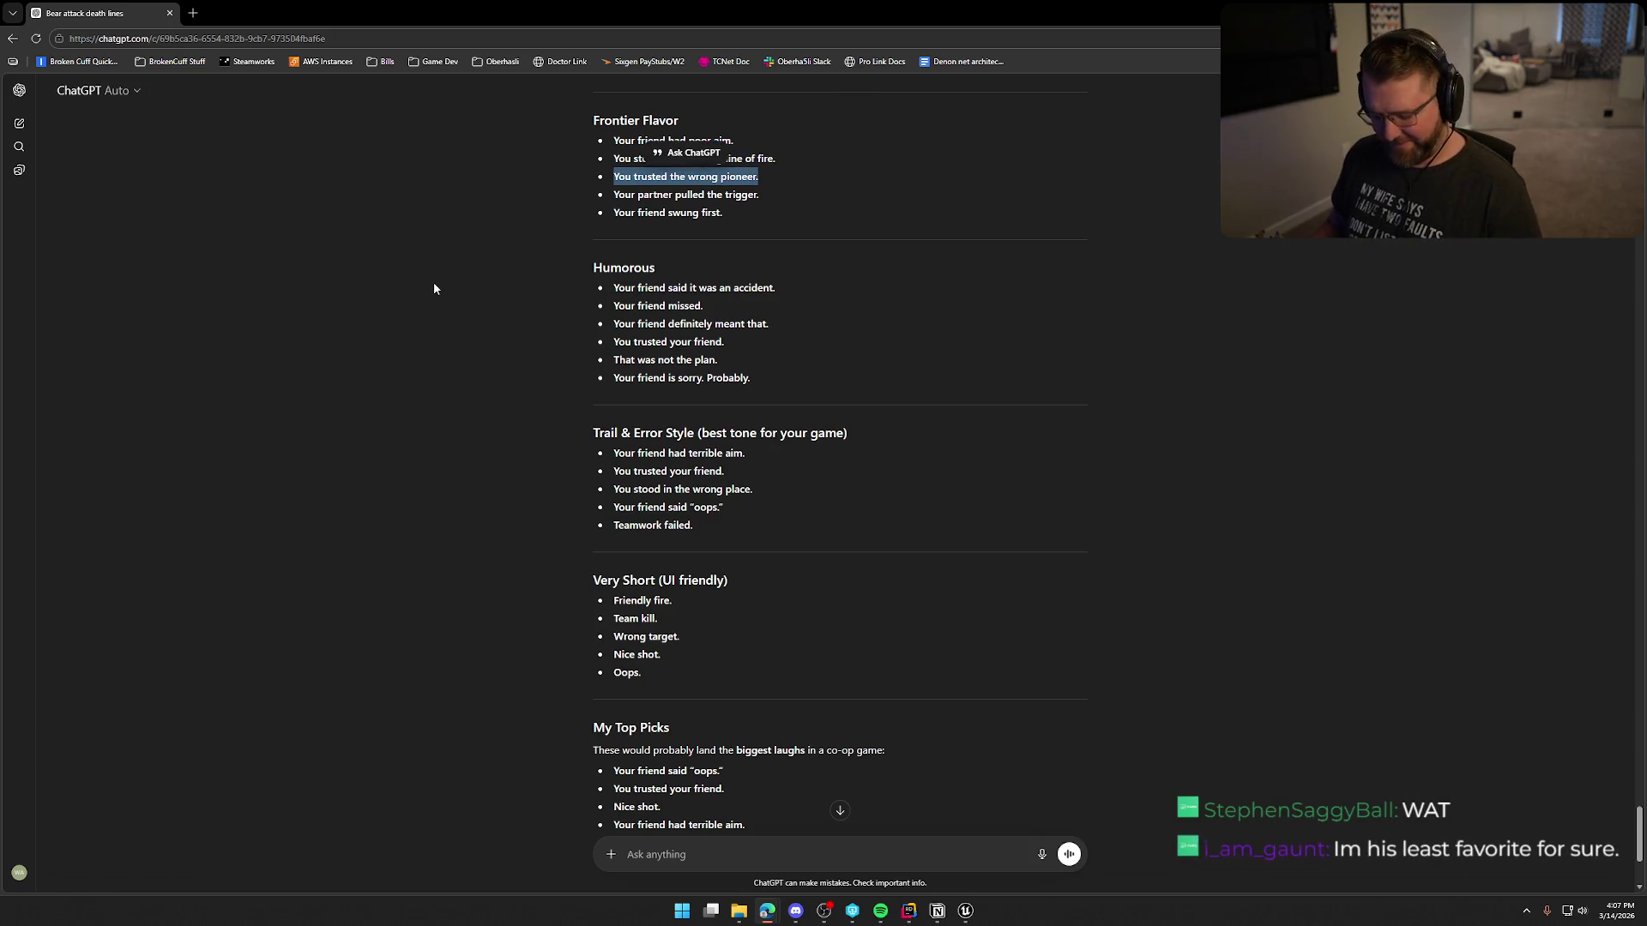
{"action": "key", "text": "alt+Tab"}
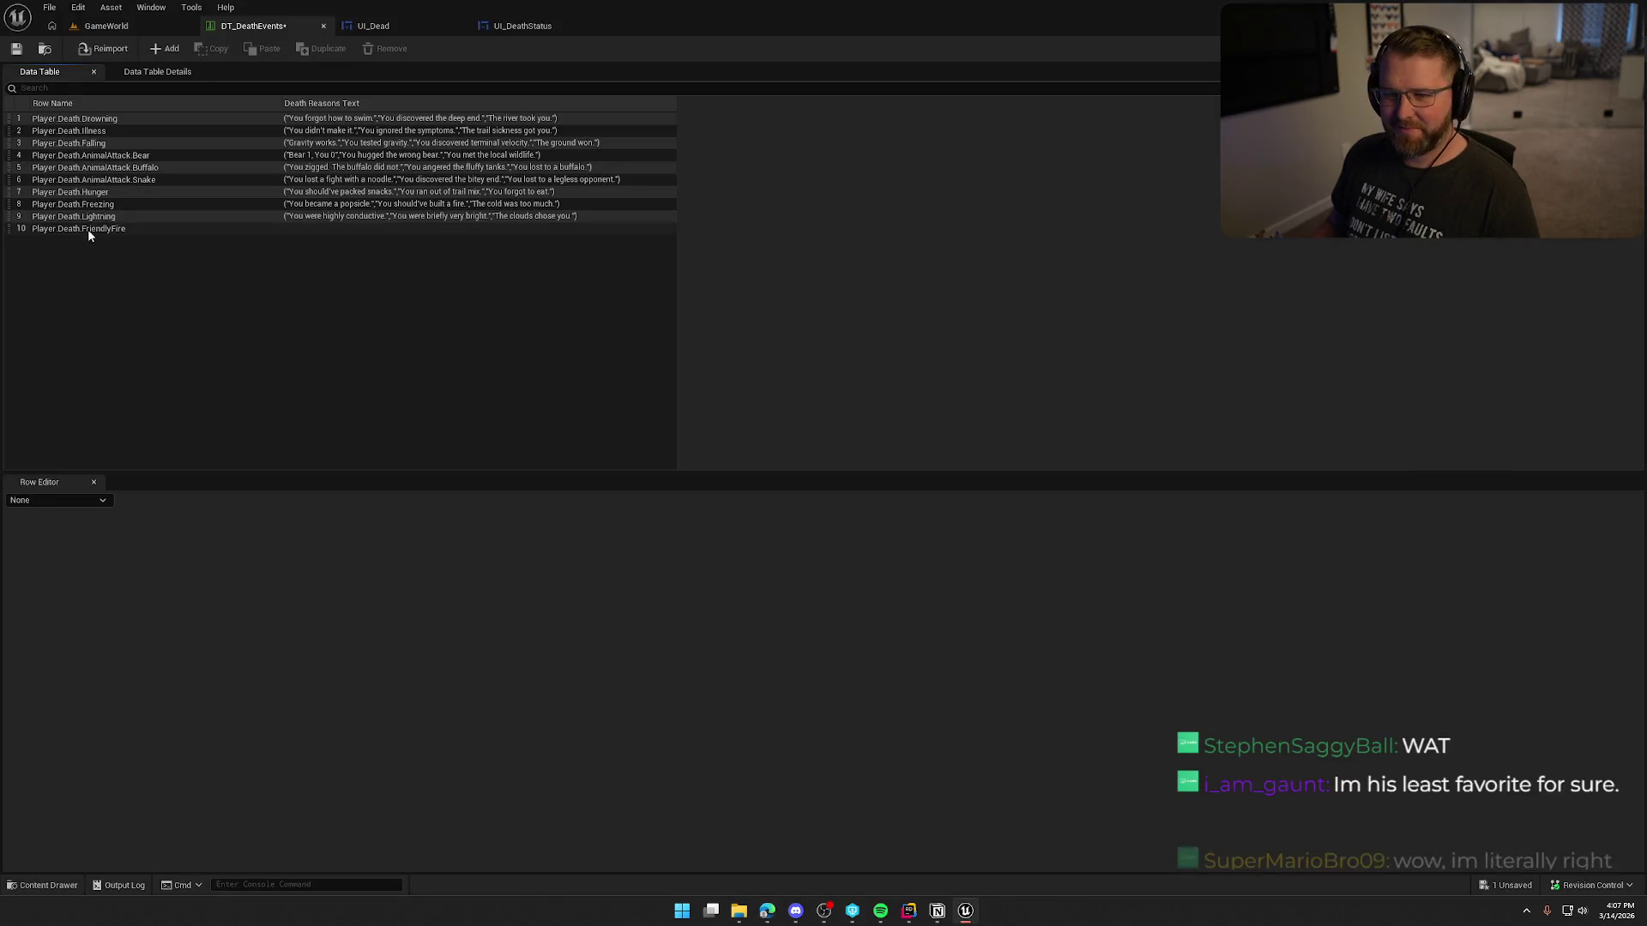
Step: Select the FriendlyFire row and pick out 'Your friend is sorry. Probably.' in the ChatGPT reply
{"action": "left_click", "coordinate": [87, 229]}
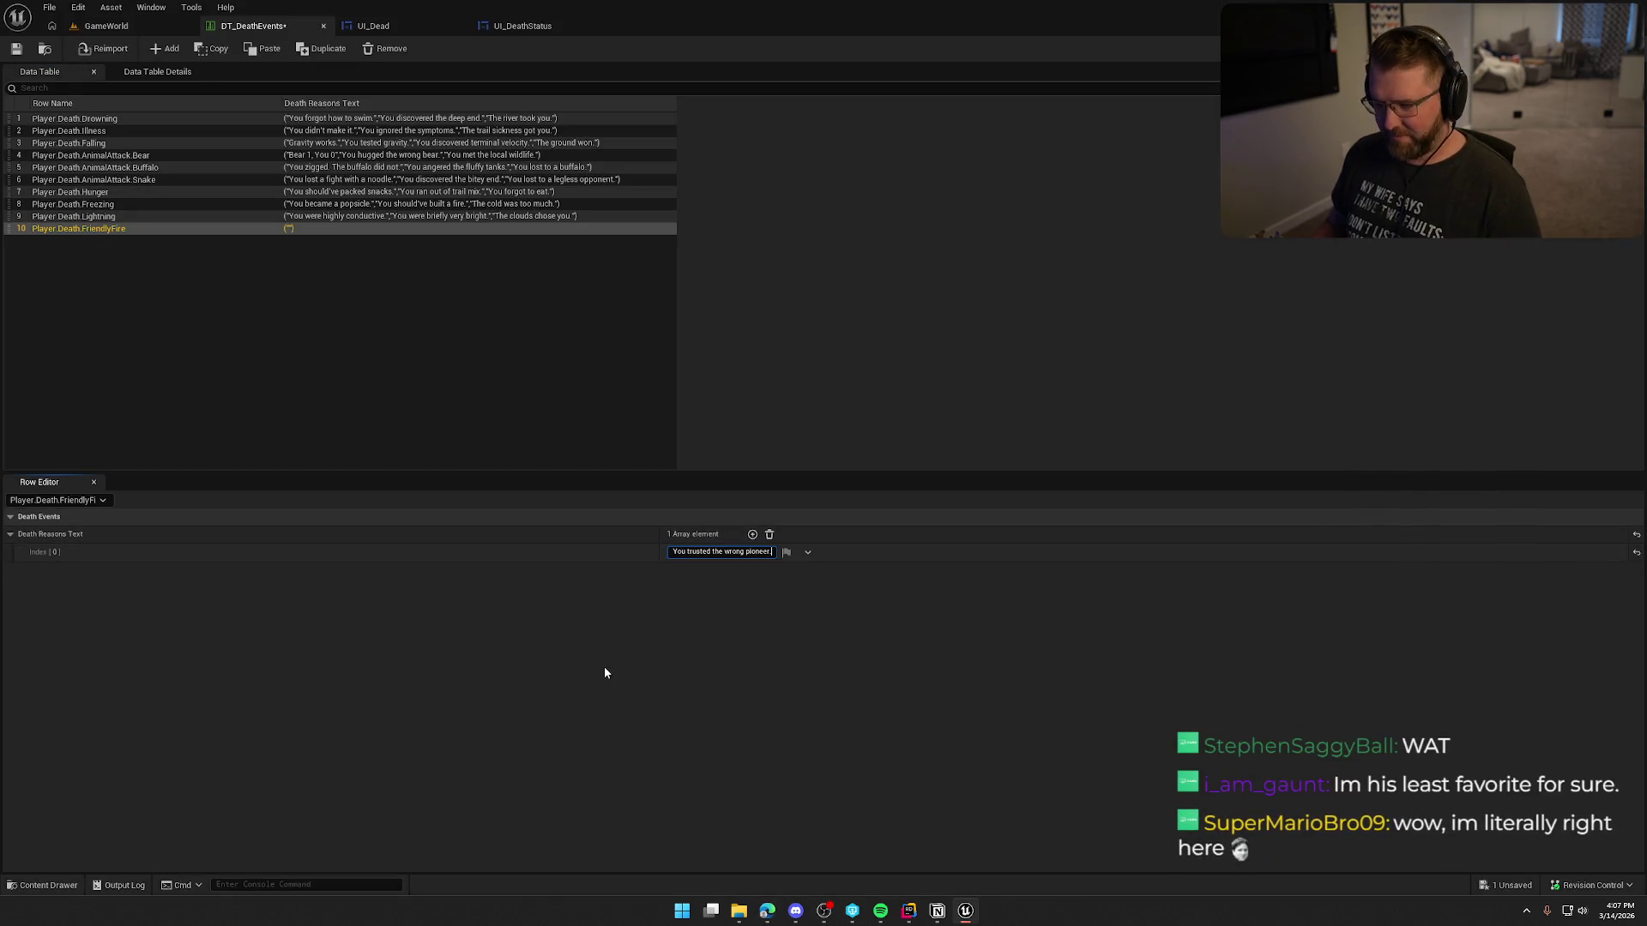
{"action": "key", "text": "alt+Tab"}
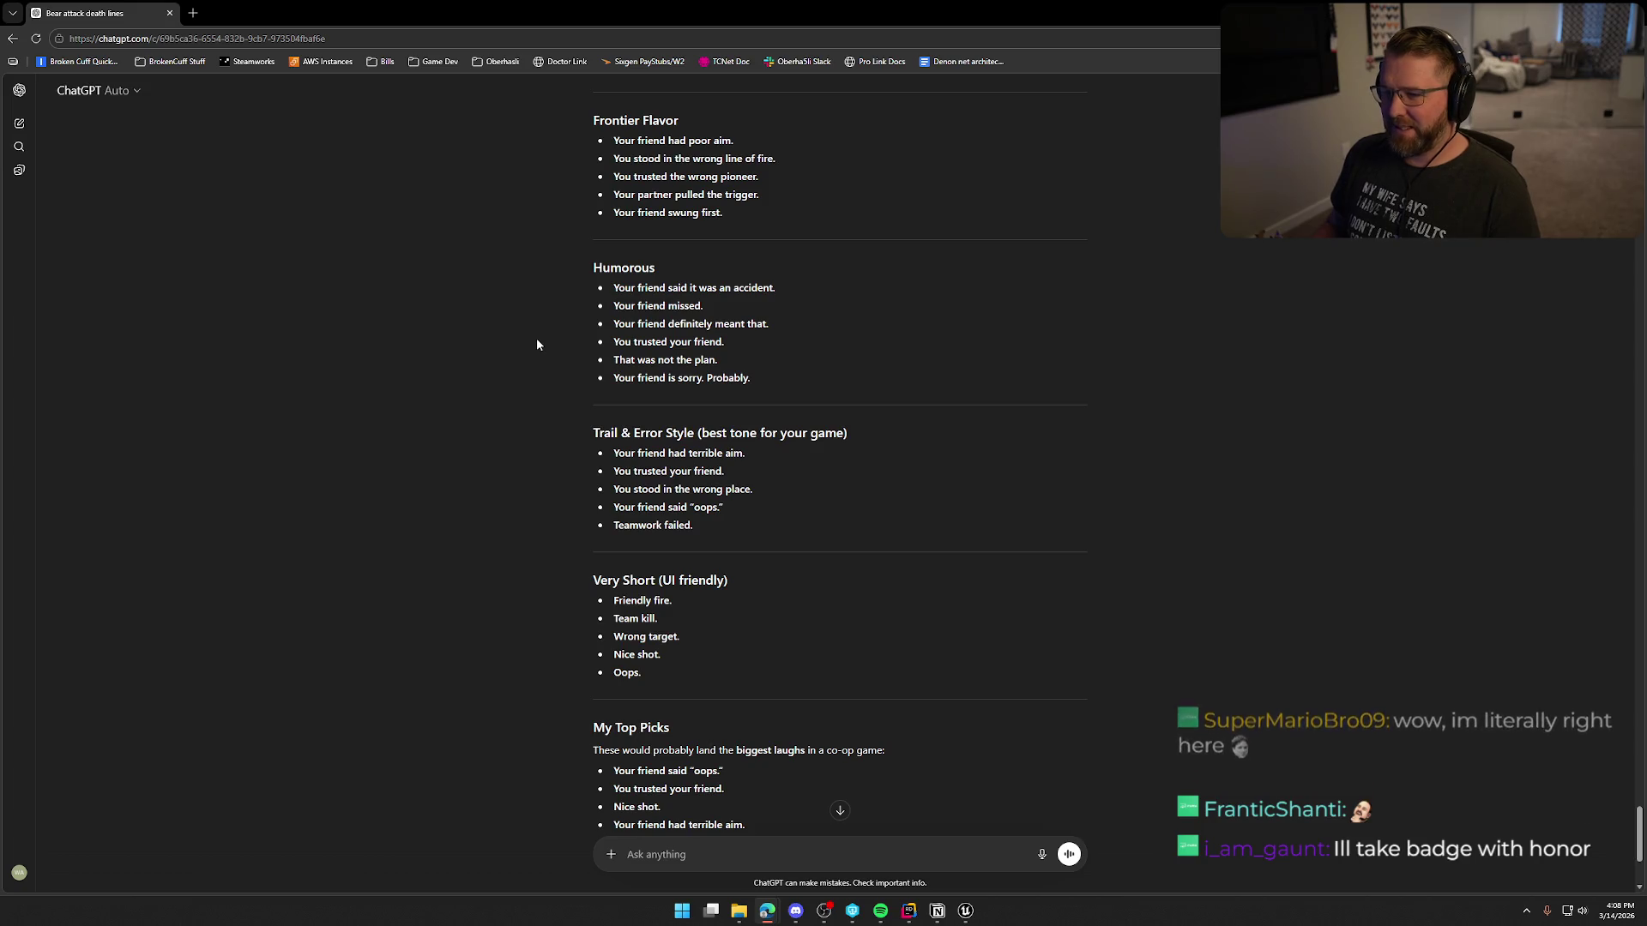
{"action": "left_click_drag", "start_coordinate": [614, 288], "coordinate": [832, 307]}
{"action": "left_click", "coordinate": [831, 306]}
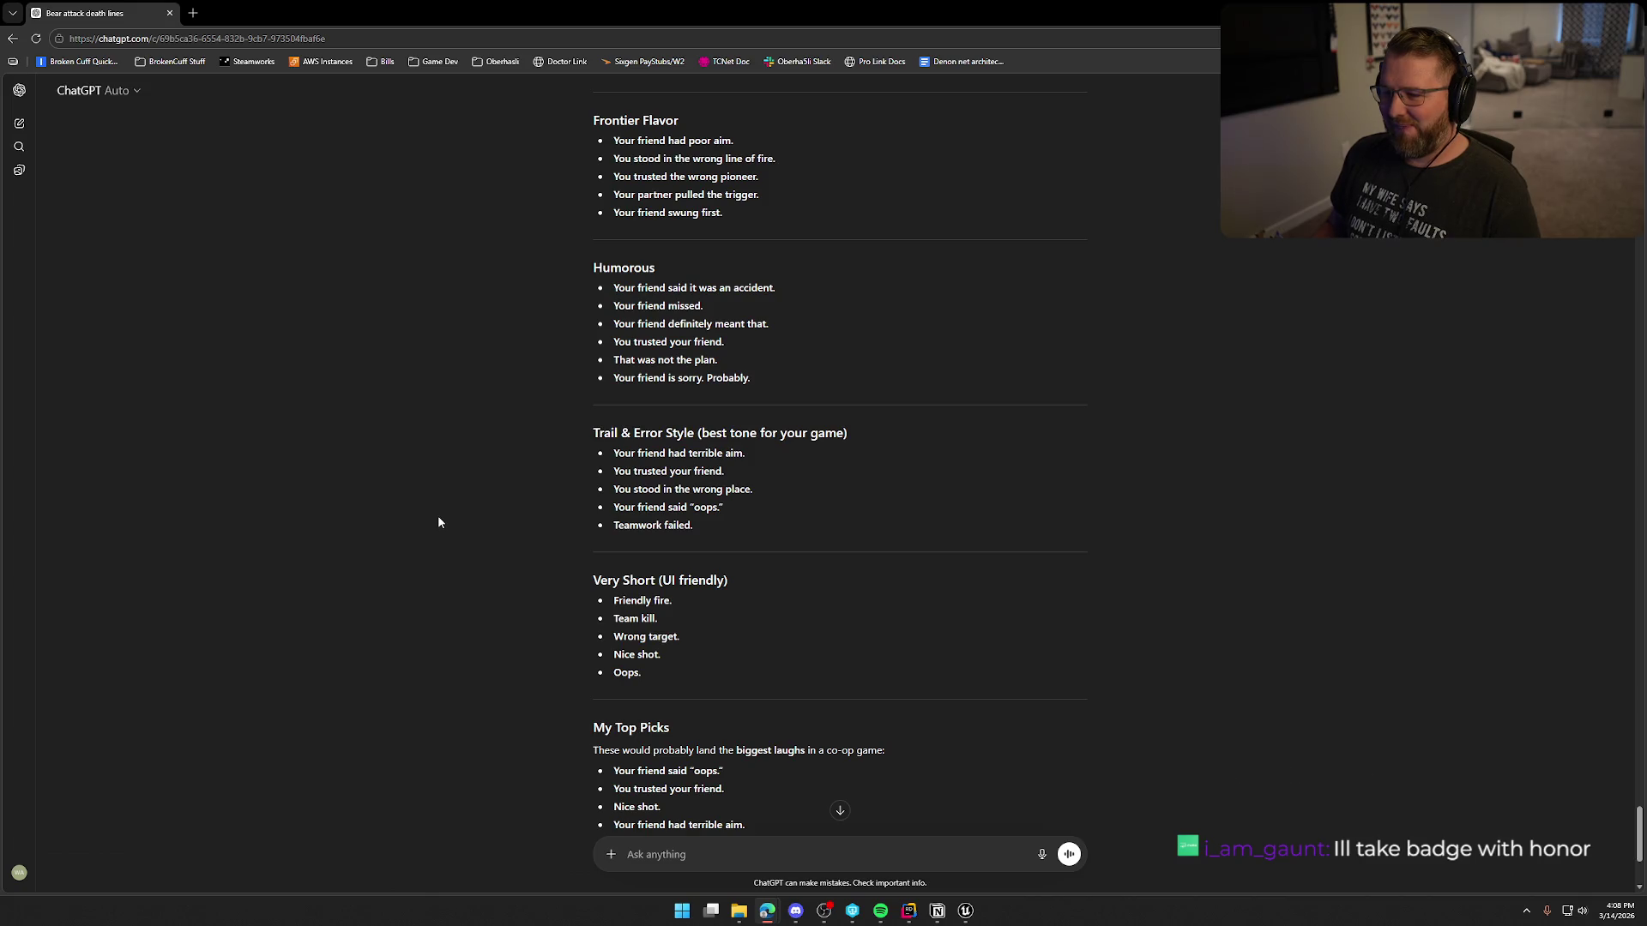
{"action": "left_click_drag", "start_coordinate": [614, 324], "coordinate": [837, 340]}
{"action": "left_click", "coordinate": [402, 403]}
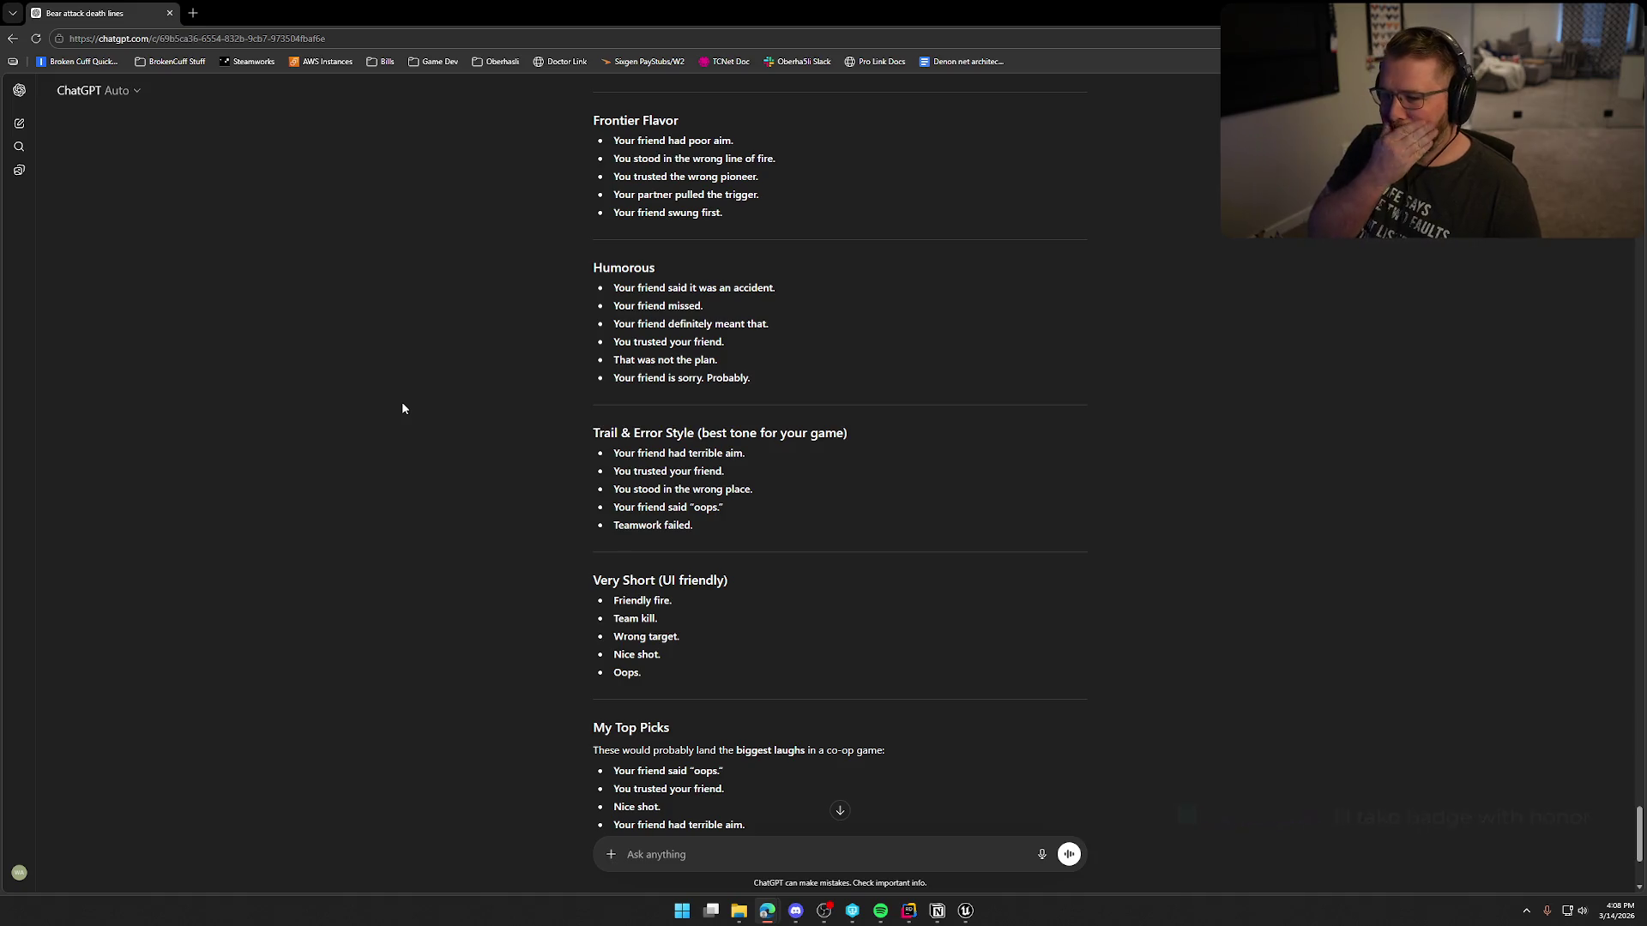
{"action": "mouse_move", "coordinate": [403, 408]}
{"action": "left_mouse_down"}
{"action": "mouse_move", "coordinate": [665, 360]}
{"action": "mouse_move", "coordinate": [383, 427]}
{"action": "left_mouse_up"}
{"action": "left_click", "coordinate": [420, 420]}
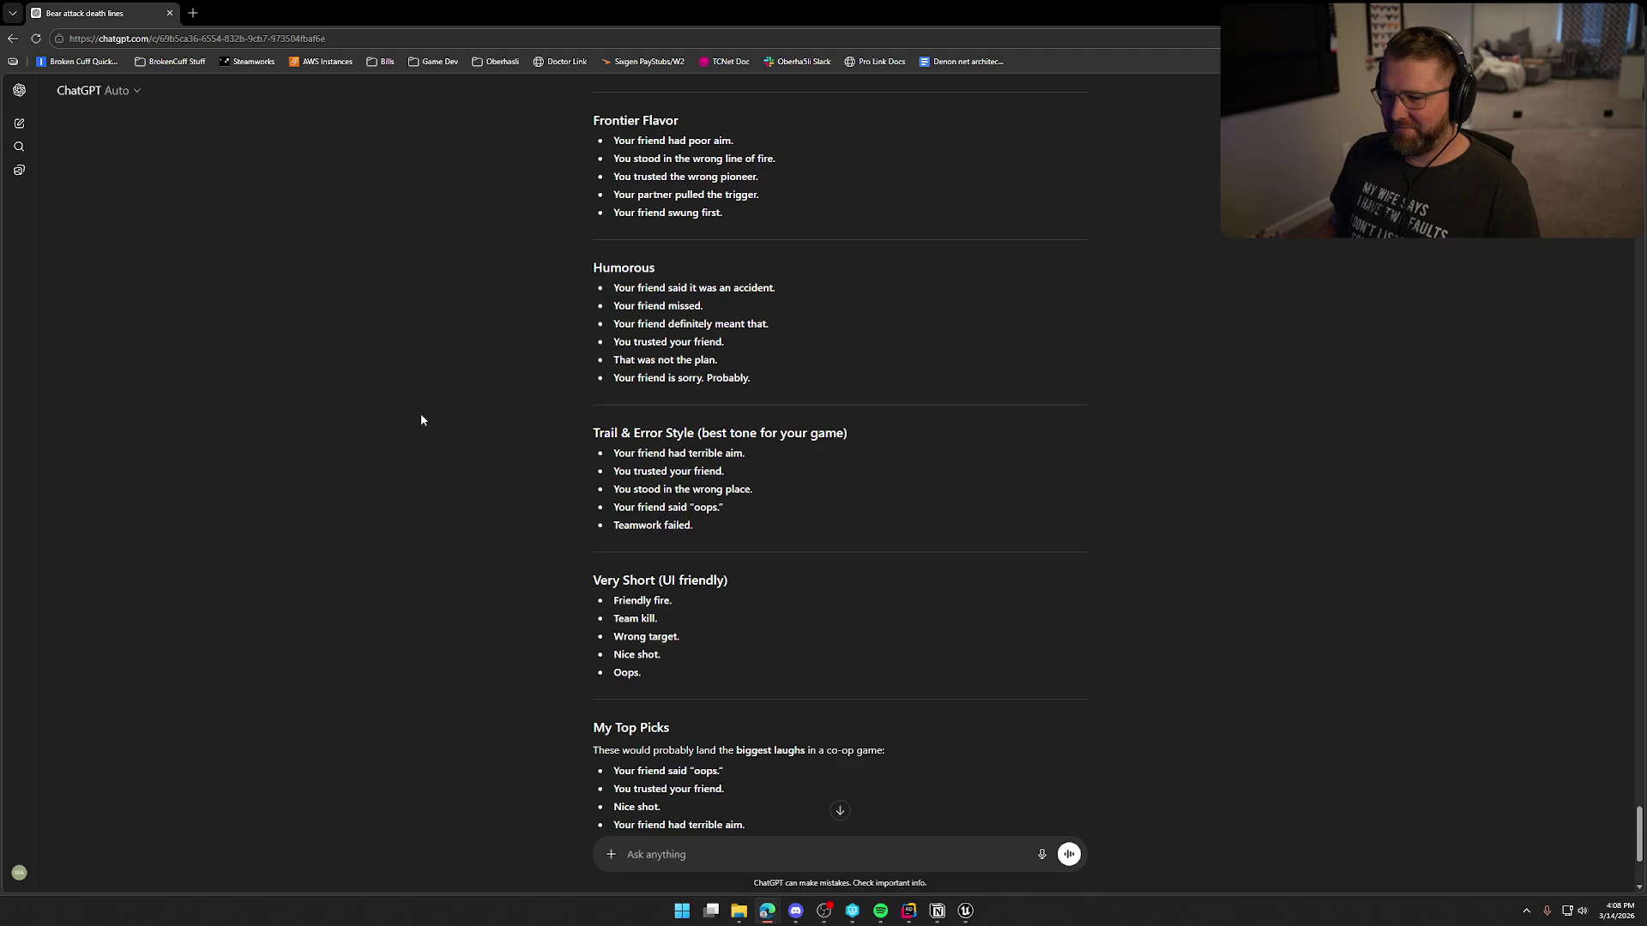
{"action": "left_click_drag", "start_coordinate": [753, 378], "coordinate": [624, 378]}
{"action": "left_click", "coordinate": [610, 392]}
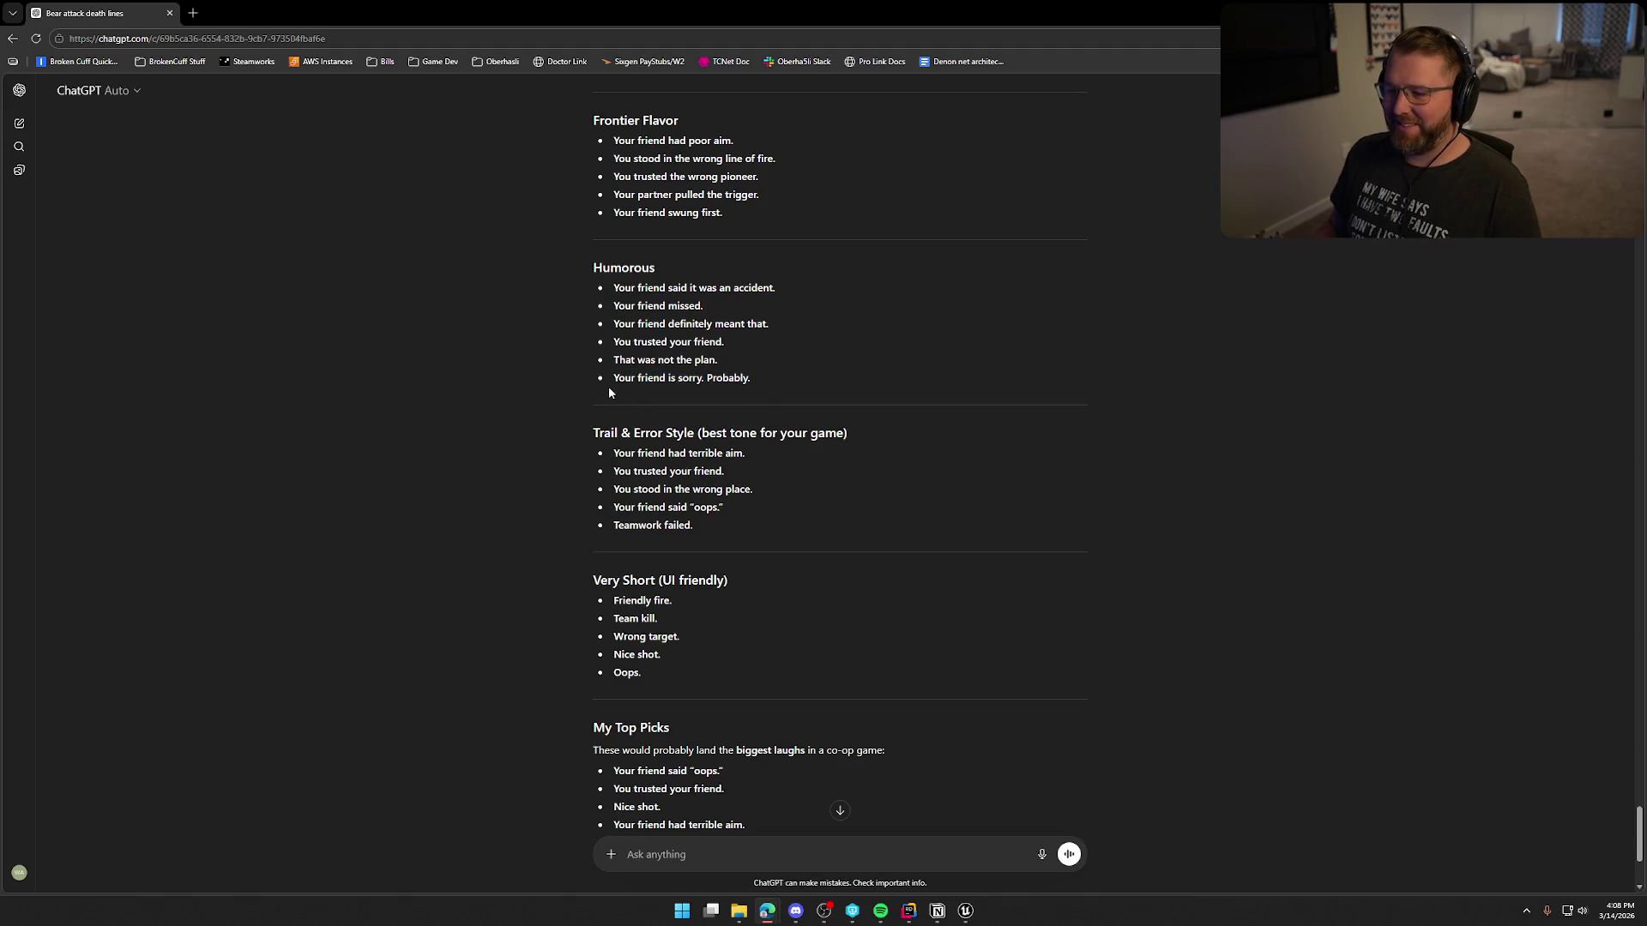
{"action": "left_click_drag", "start_coordinate": [610, 381], "coordinate": [784, 373]}
{"action": "key", "text": "ctrl+c"}
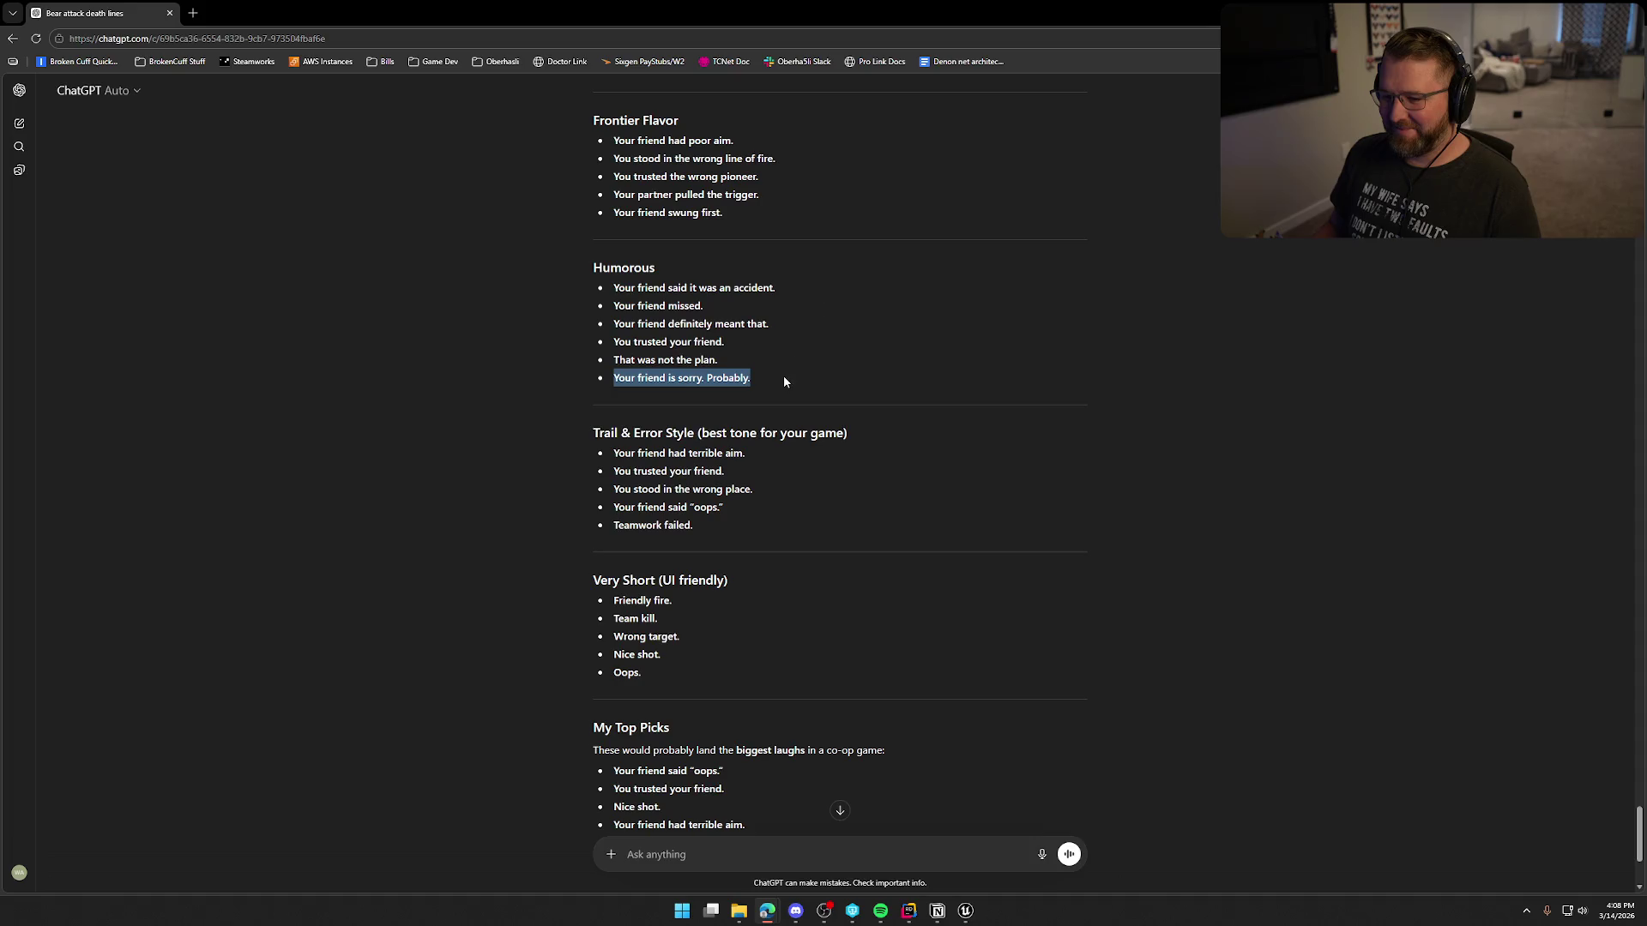
Step: Paste 'Your friend is sorry. Probably.' as a new Player.Death.FriendlyFire death line
{"action": "key", "text": "alt+Tab"}
{"action": "left_click", "coordinate": [752, 535]}
{"action": "left_click", "coordinate": [691, 571]}
{"action": "key", "text": "ctrl+v"}
{"action": "key", "text": "Return"}
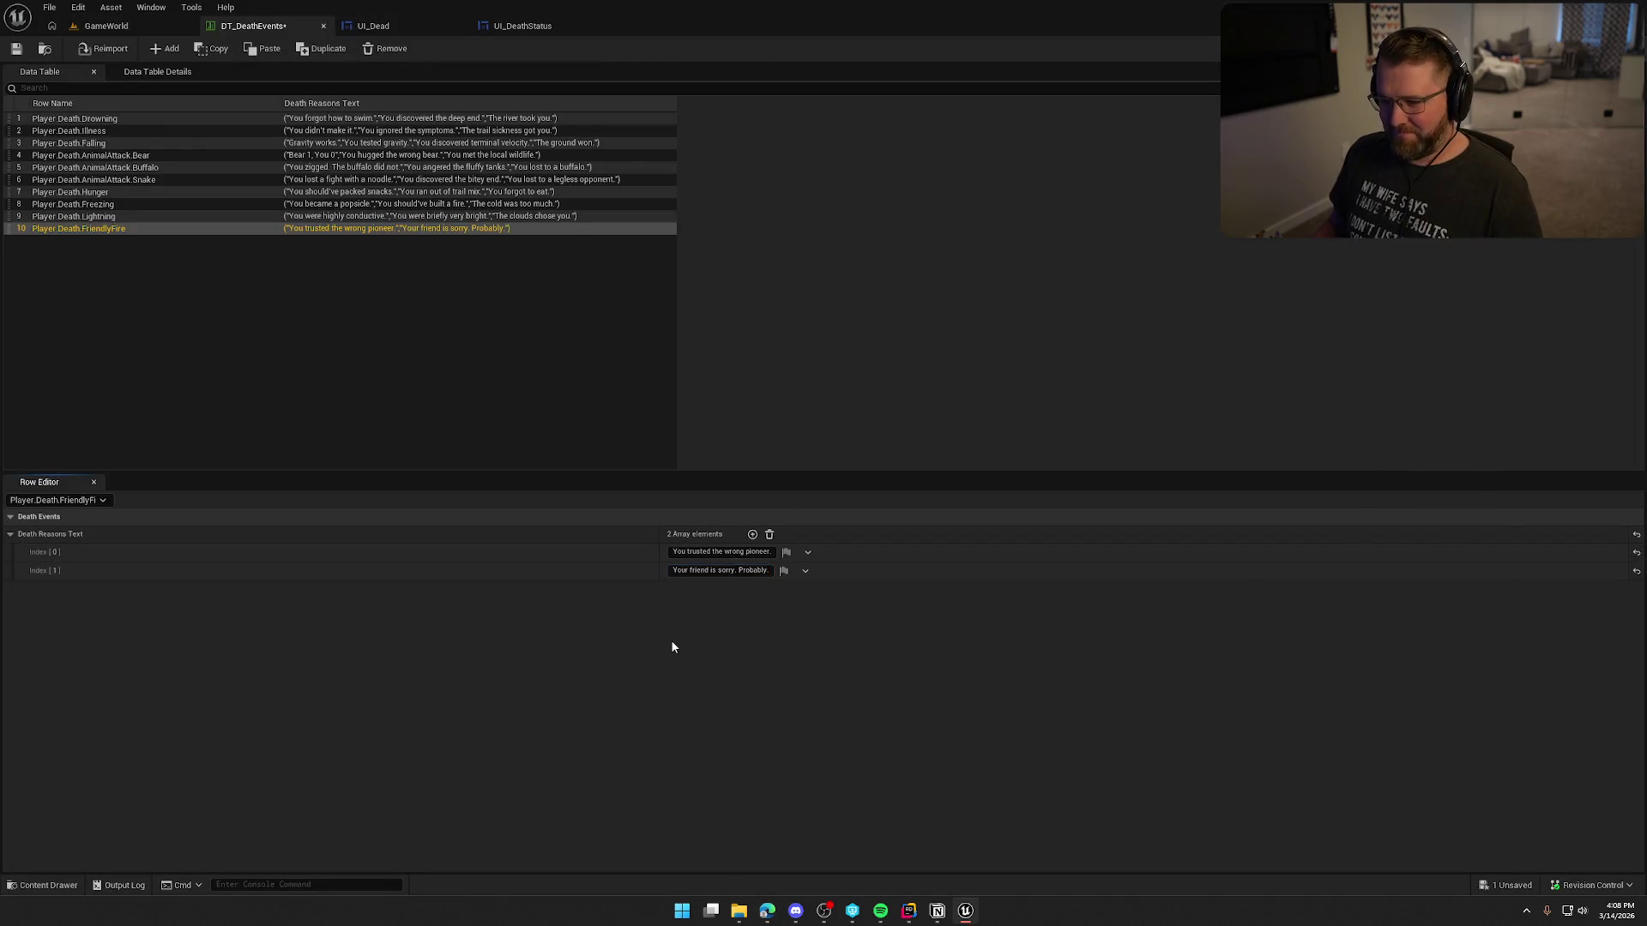
Step: Paste 'Teamwork failed.' as the third FriendlyFire line, then add a new empty row
{"action": "key", "text": "alt+Tab"}
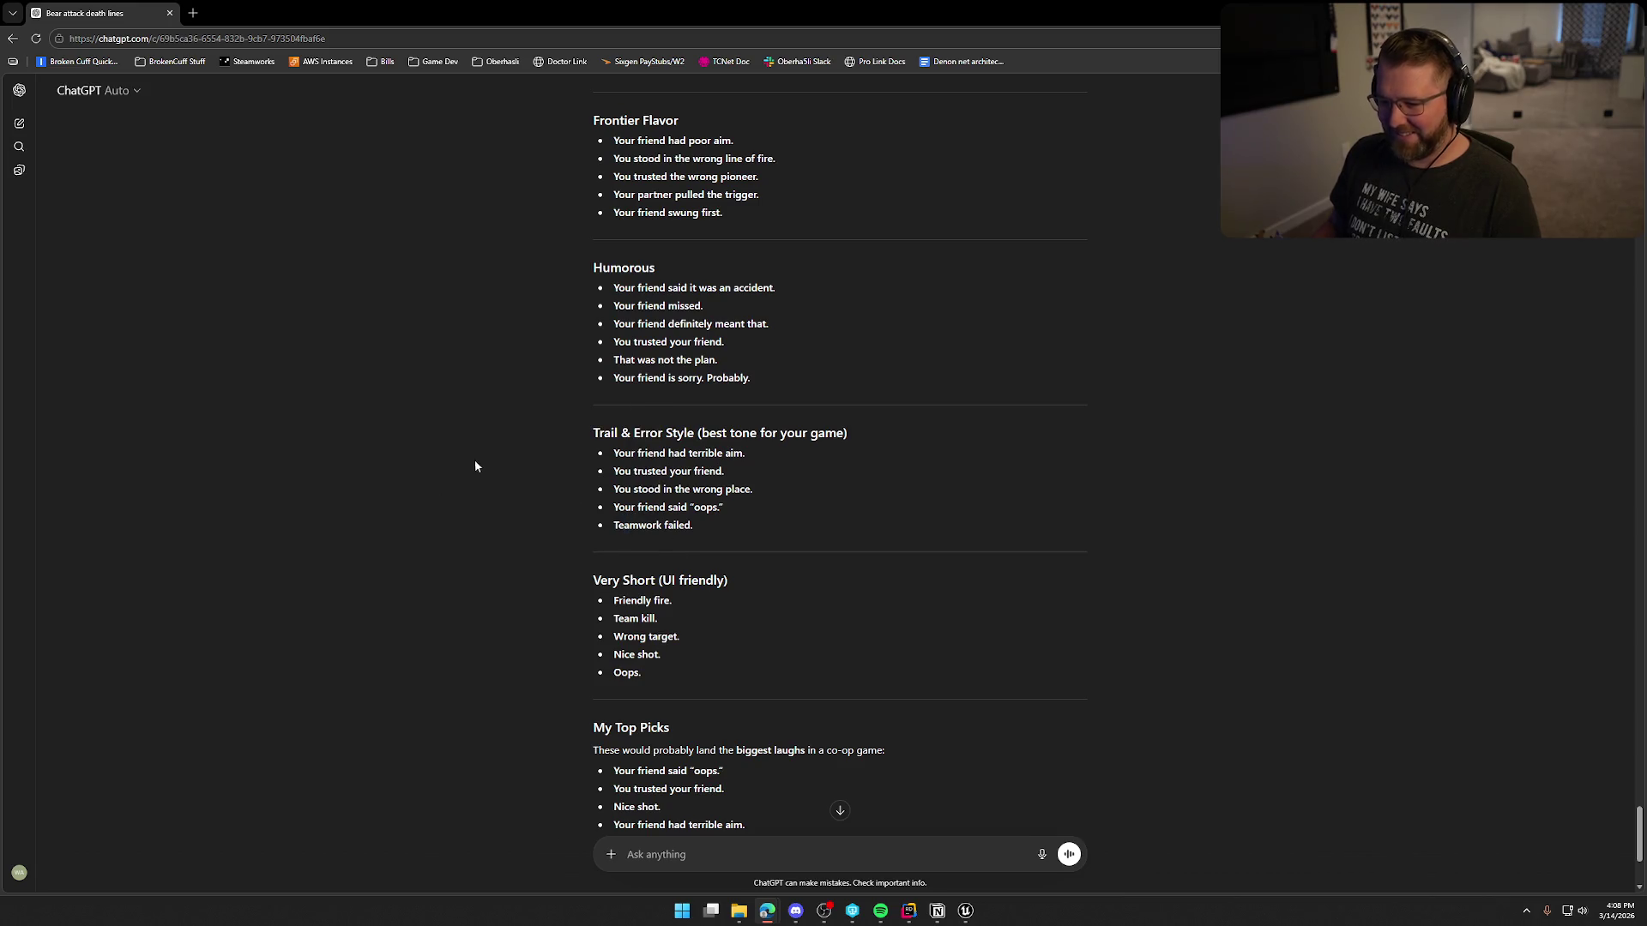
{"action": "scroll", "coordinate": [494, 409], "scroll_direction": "up", "scroll_amount": 1}
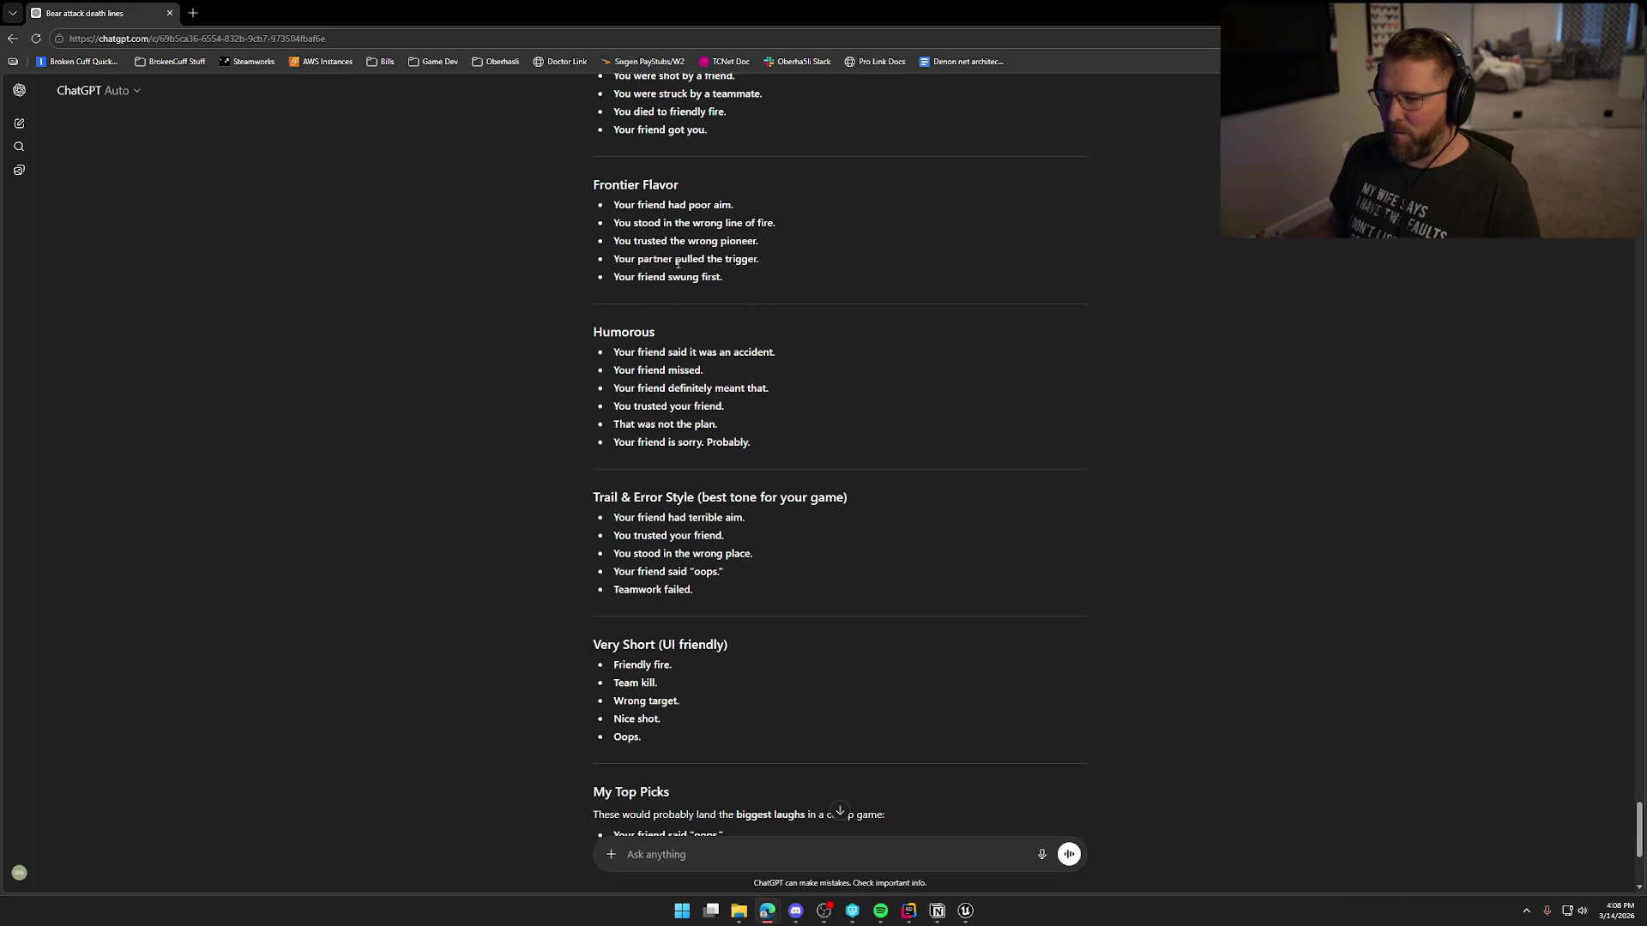
{"action": "scroll", "coordinate": [909, 665], "scroll_direction": "down", "scroll_amount": 1}
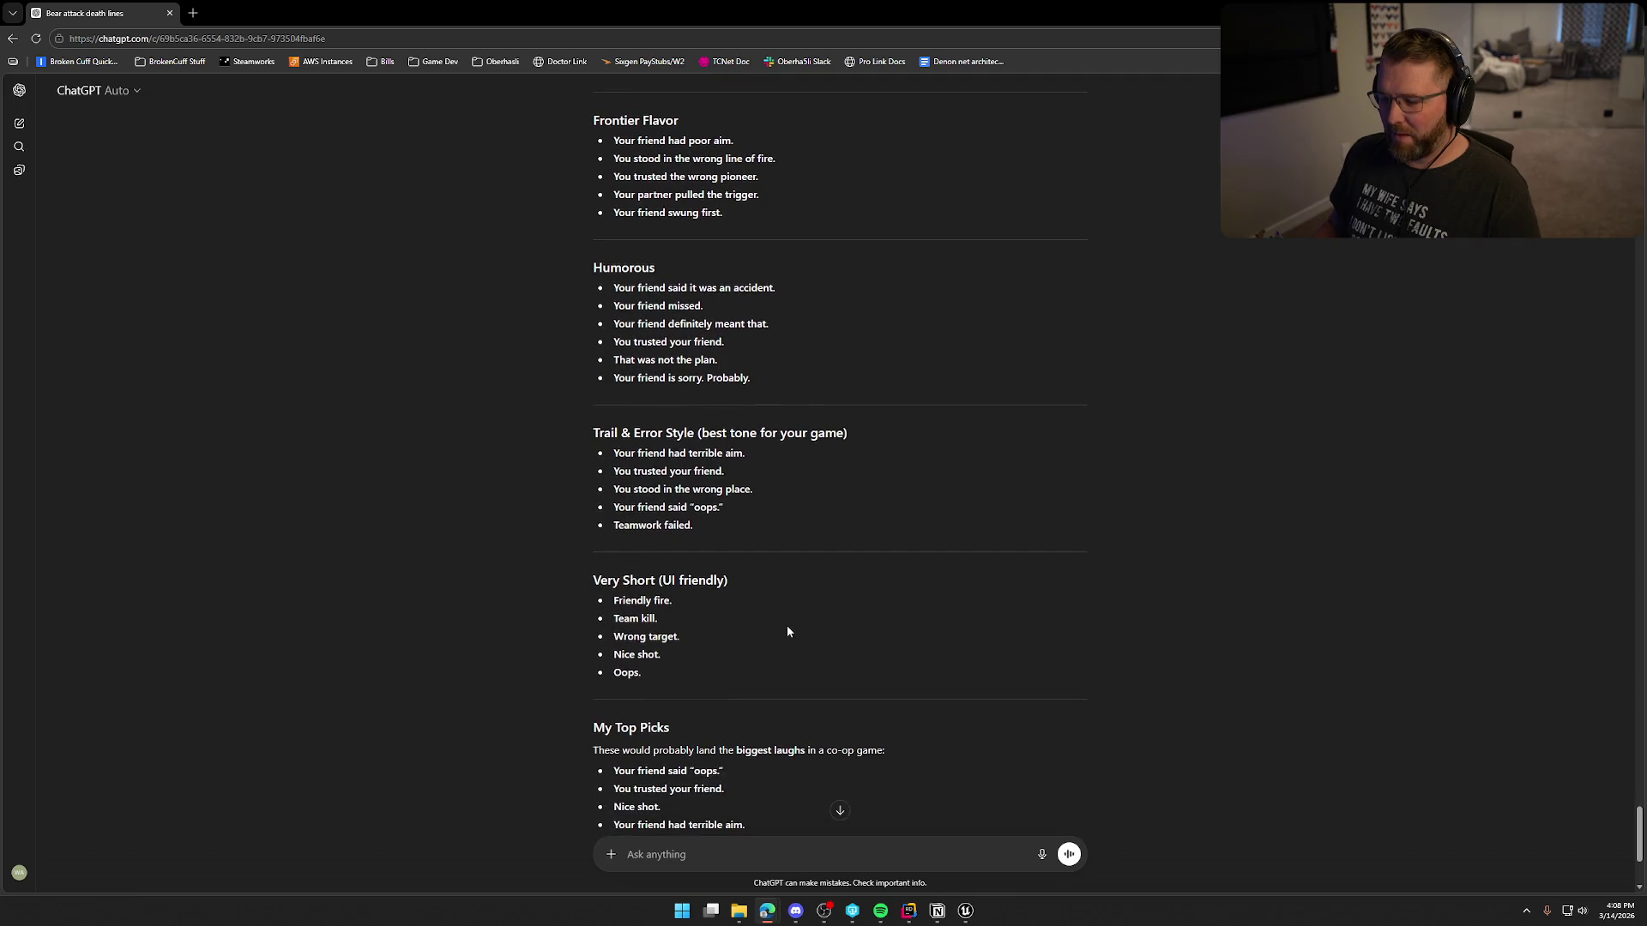
{"action": "left_click_drag", "start_coordinate": [616, 523], "coordinate": [729, 524]}
{"action": "key", "text": "ctrl+c"}
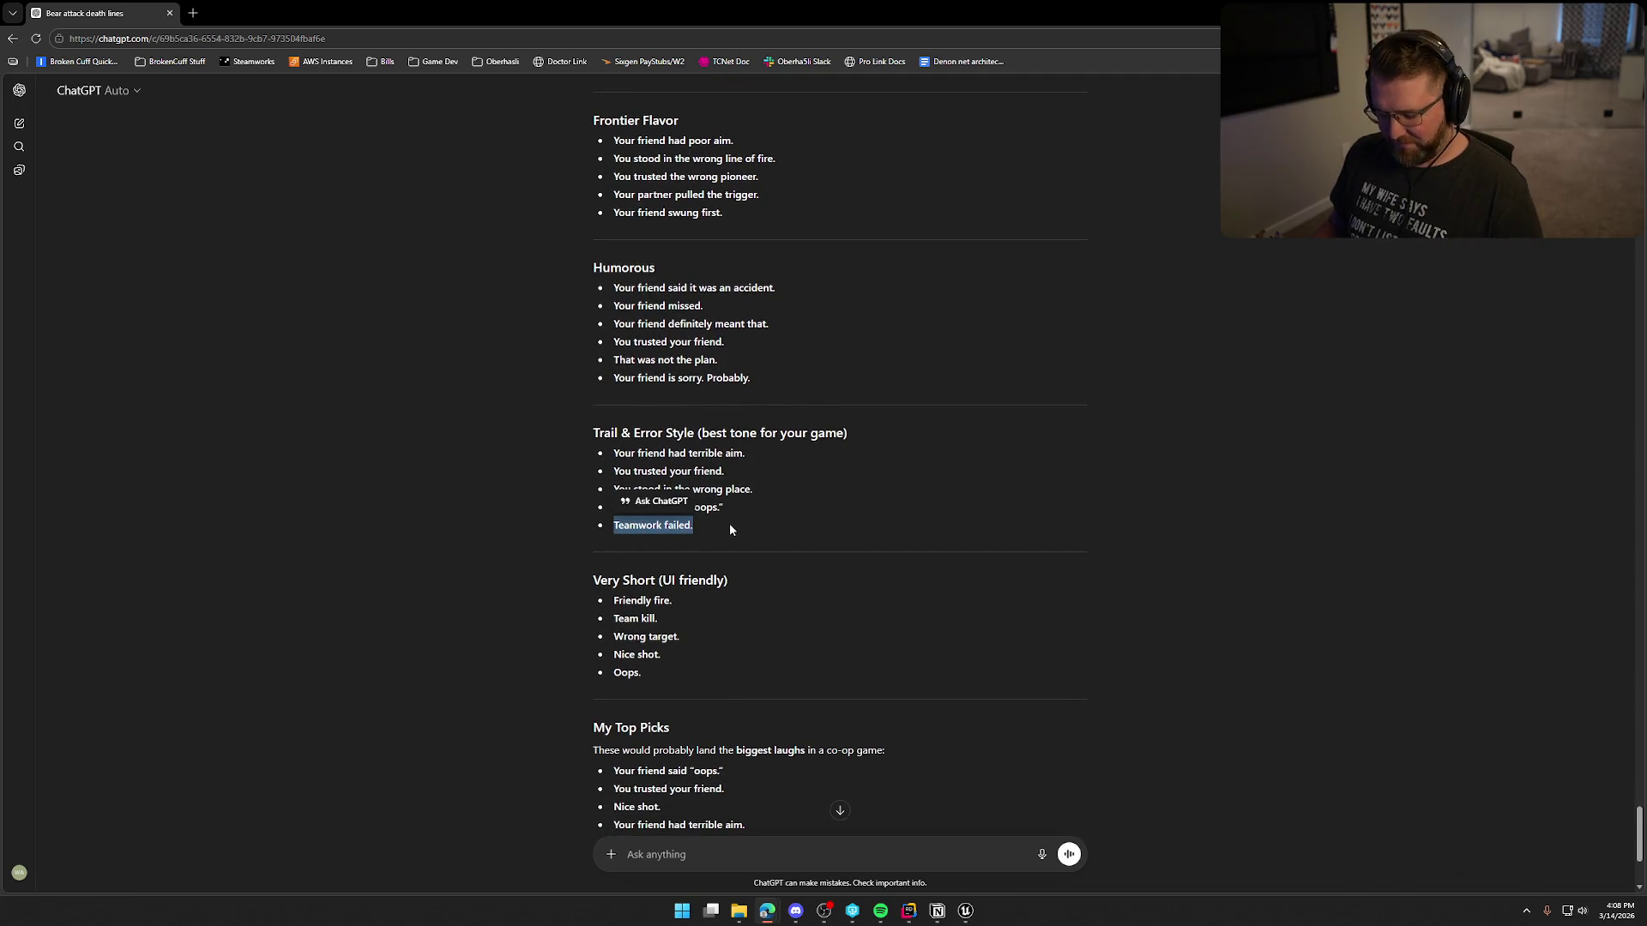
{"action": "scroll", "coordinate": [729, 523], "scroll_direction": "down", "scroll_amount": 3}
{"action": "key", "text": "alt+Tab"}
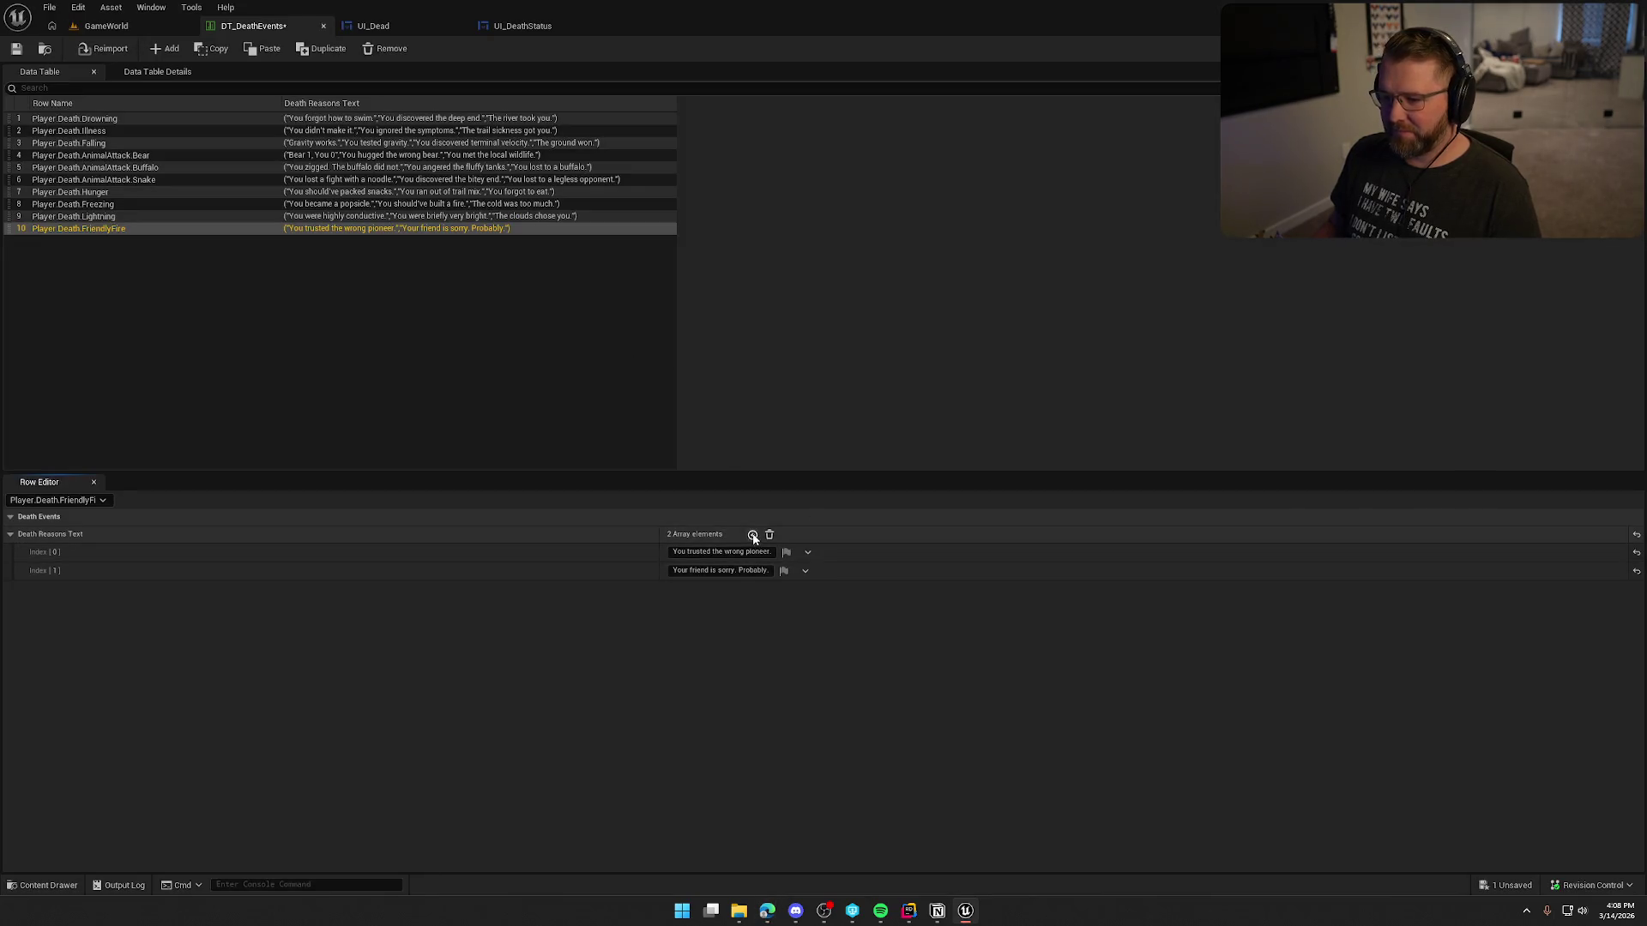
{"action": "left_click", "coordinate": [752, 534]}
{"action": "left_click", "coordinate": [695, 589]}
{"action": "key", "text": "ctrl+v"}
{"action": "left_click", "coordinate": [370, 315]}
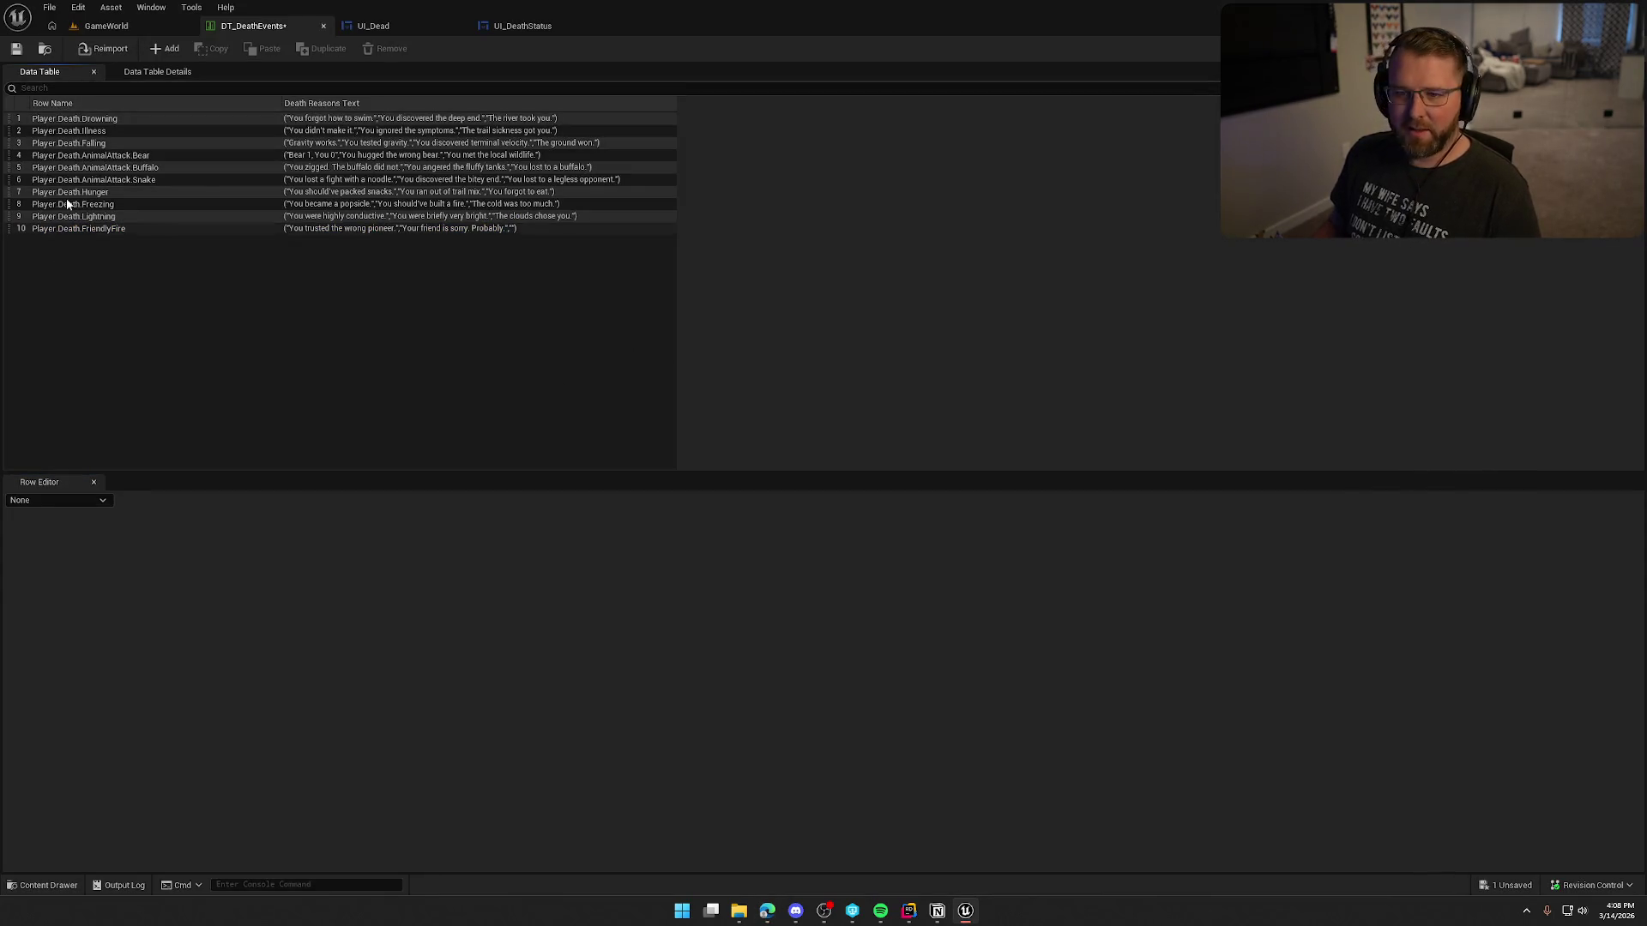
{"action": "left_click", "coordinate": [163, 49]}
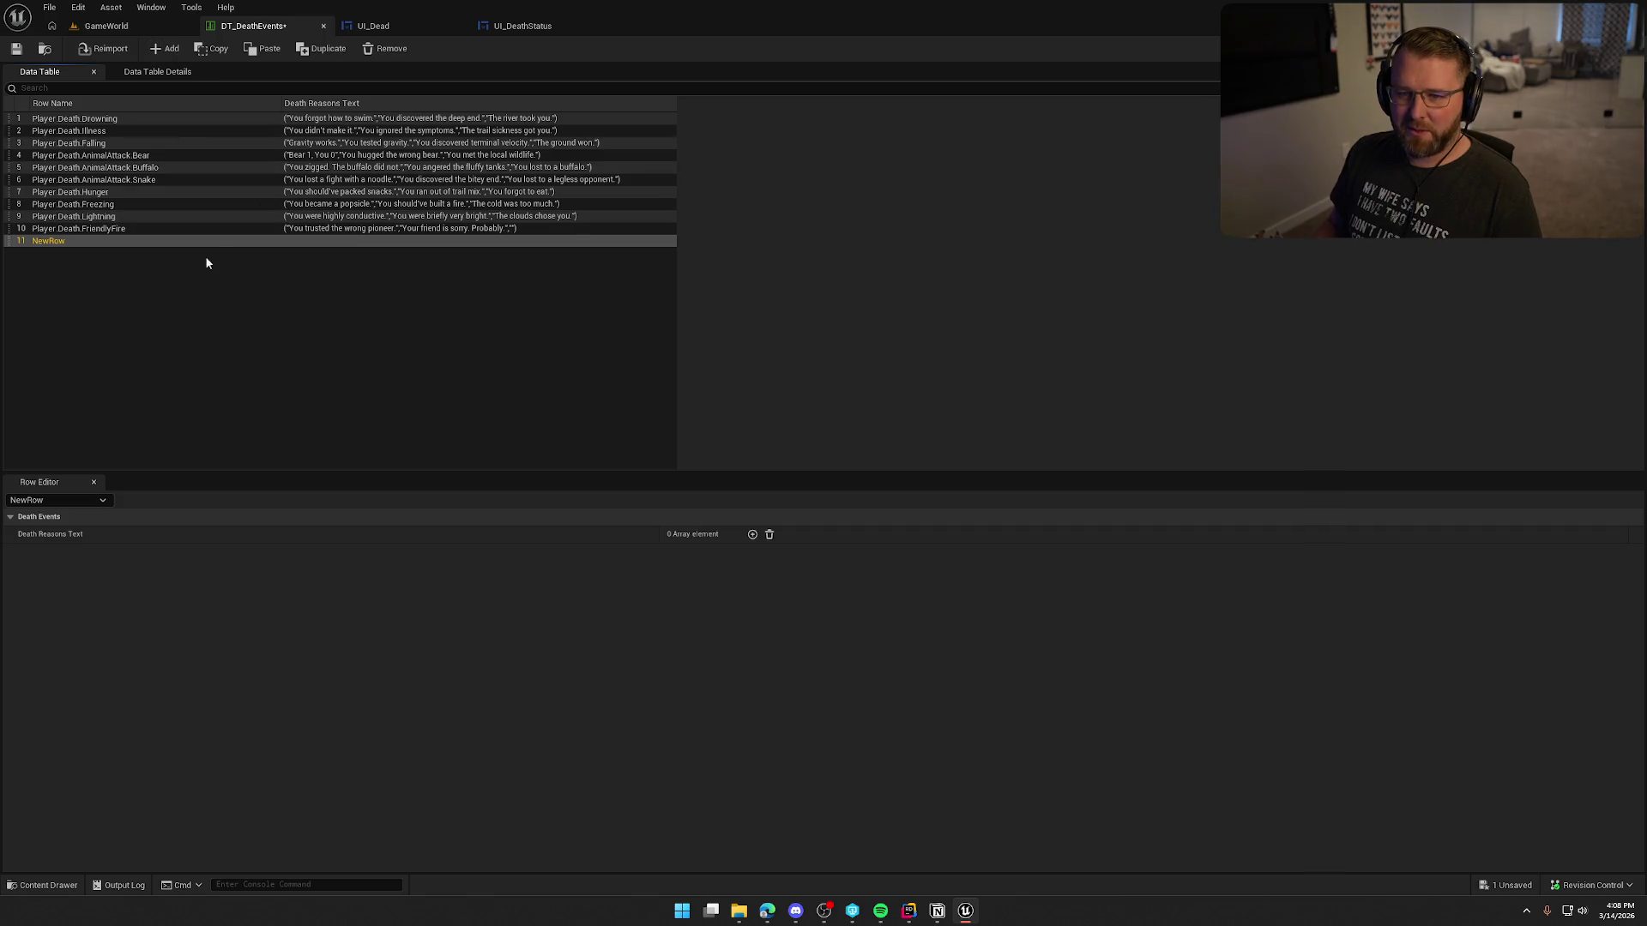
Step: Rename the new row 11 from NewRow to Player.Death.Unknown, then go back to ChatGPT
{"action": "key", "text": "alt+Tab"}
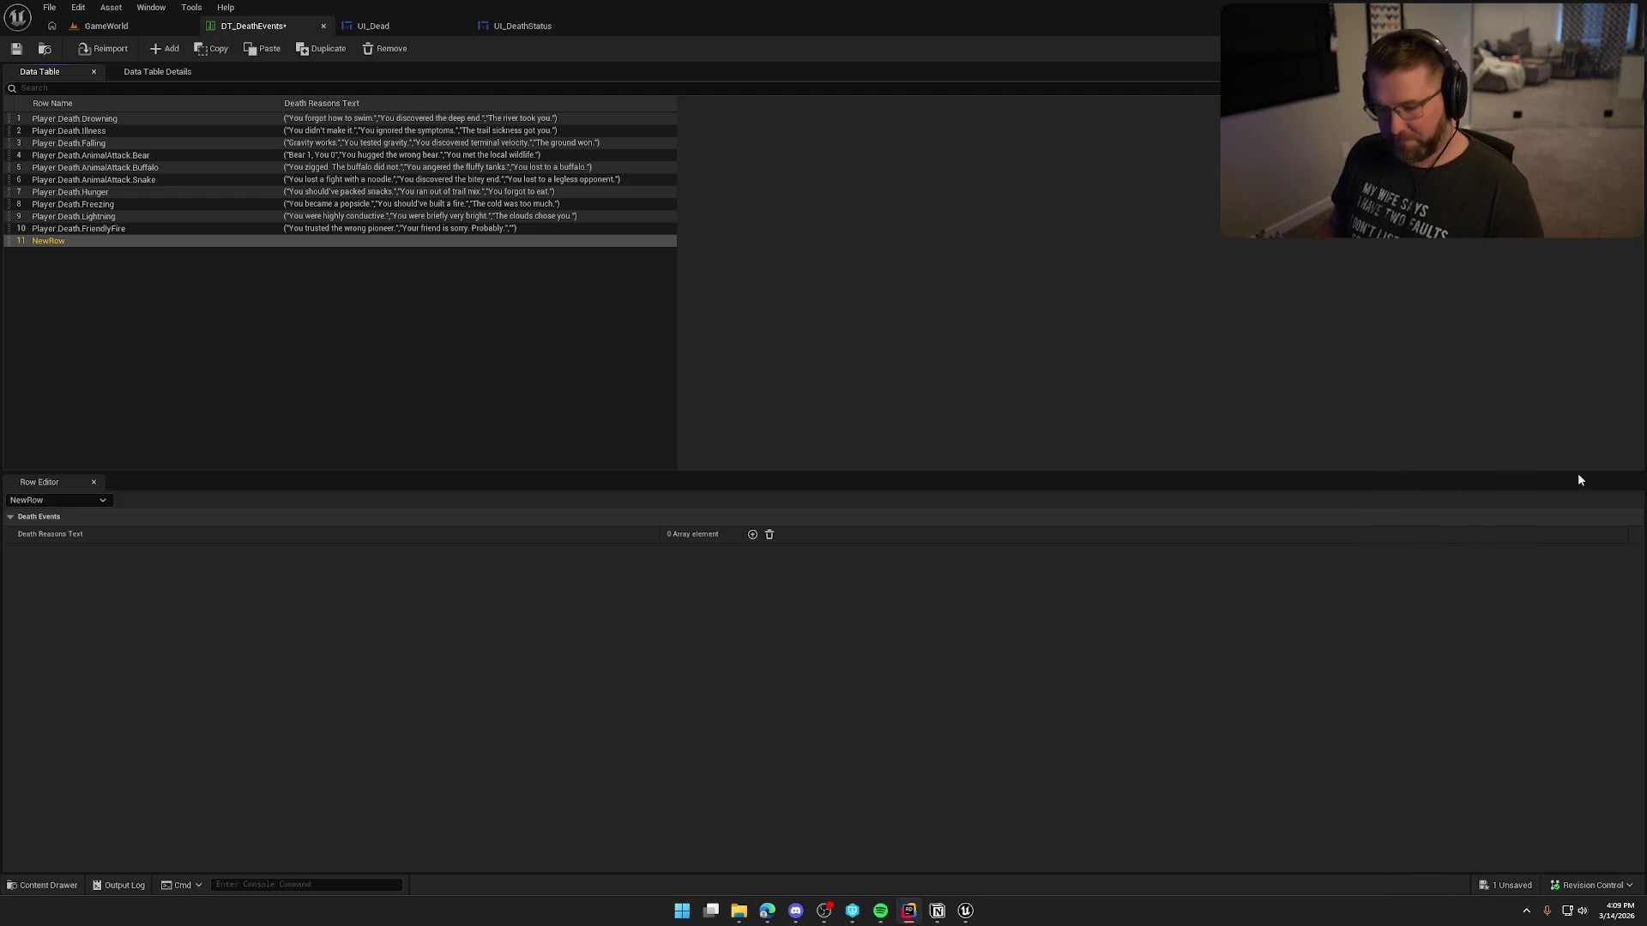
{"action": "double_click", "coordinate": [49, 240]}
{"action": "type", "text": "Player.Death.Unknown"}
{"action": "key", "text": "Return"}
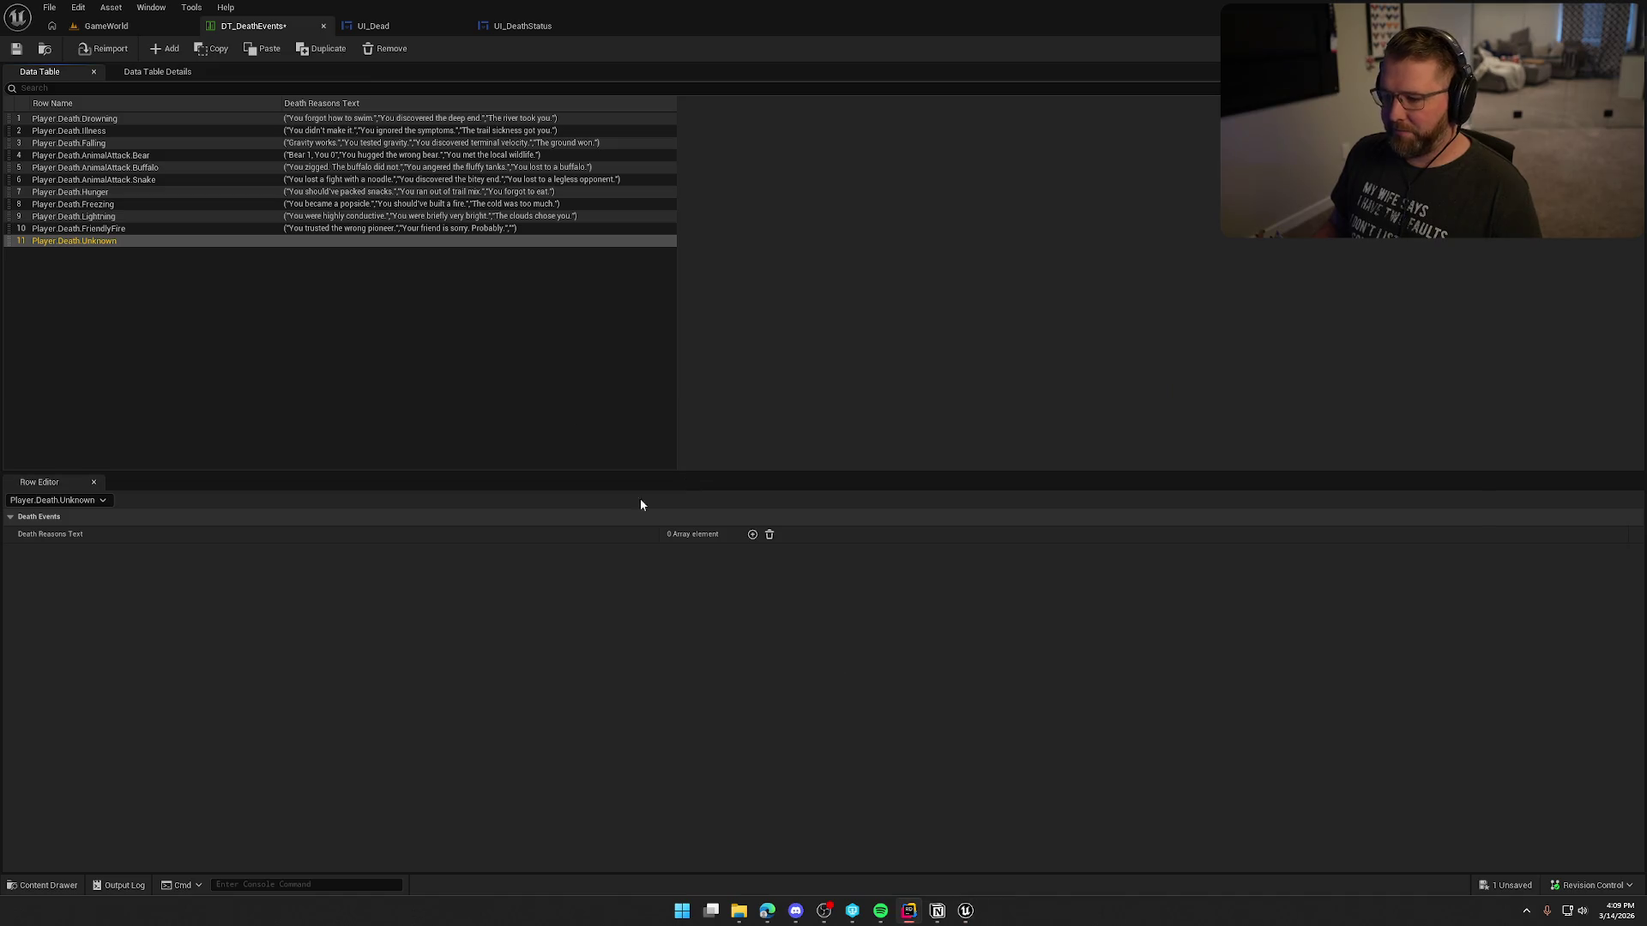
{"action": "key", "text": "alt+Tab"}
{"action": "left_click", "coordinate": [740, 845]}
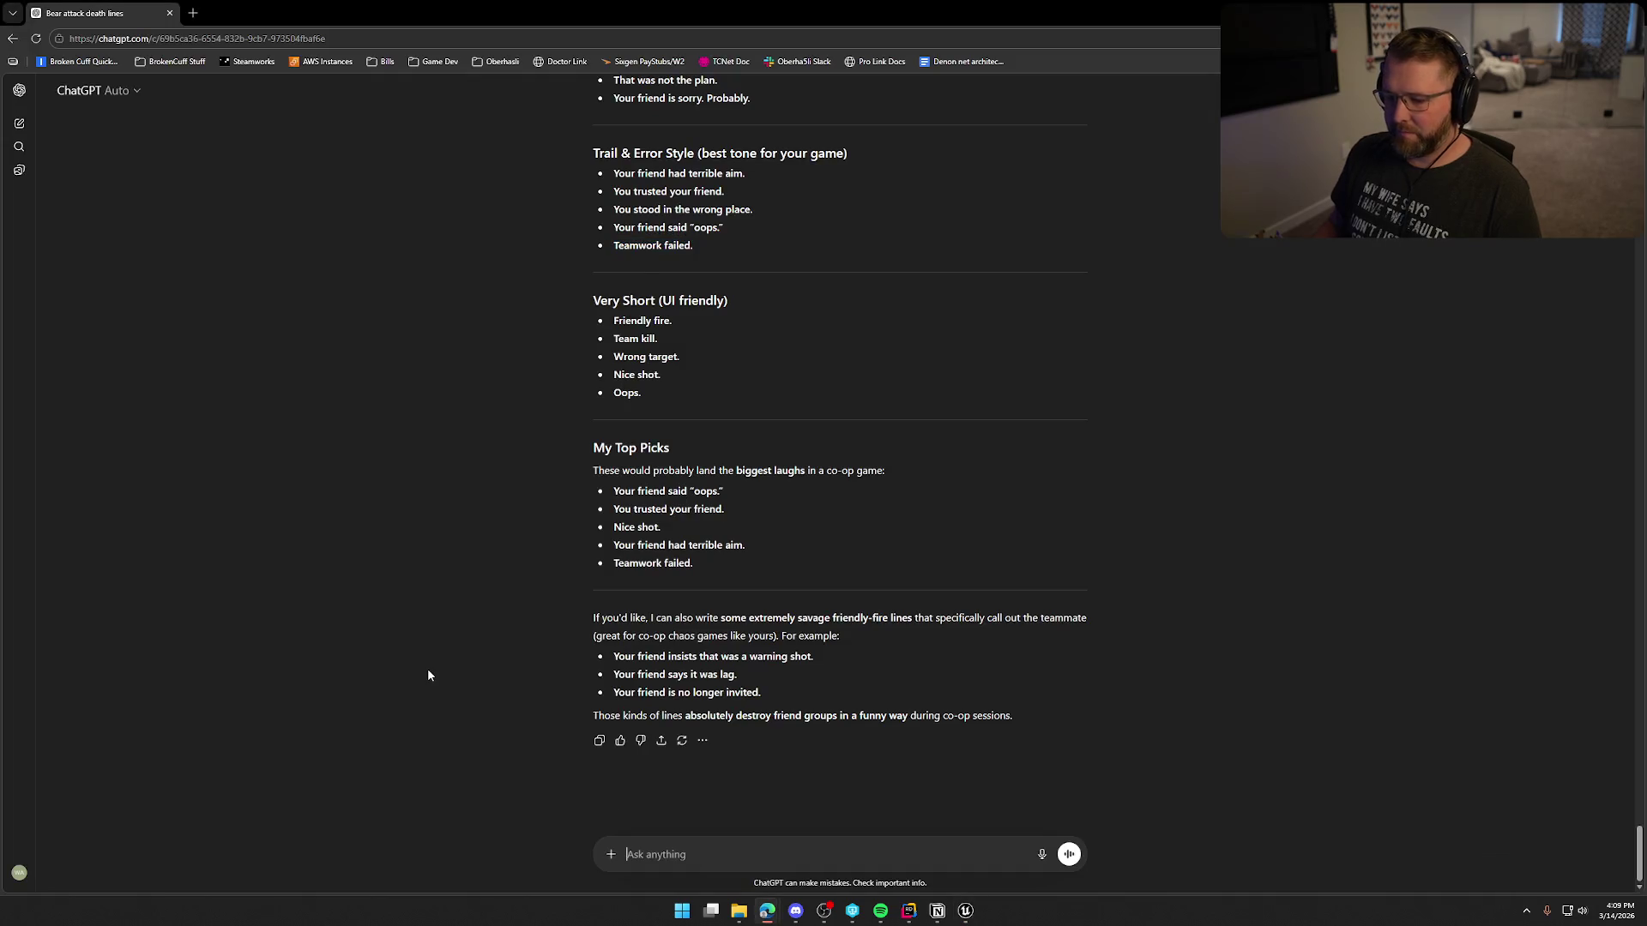
Step: Ask ChatGPT for lines about dying to an unknown cause and copy 'You died somehow.'
{"action": "type", "text": "last one"}
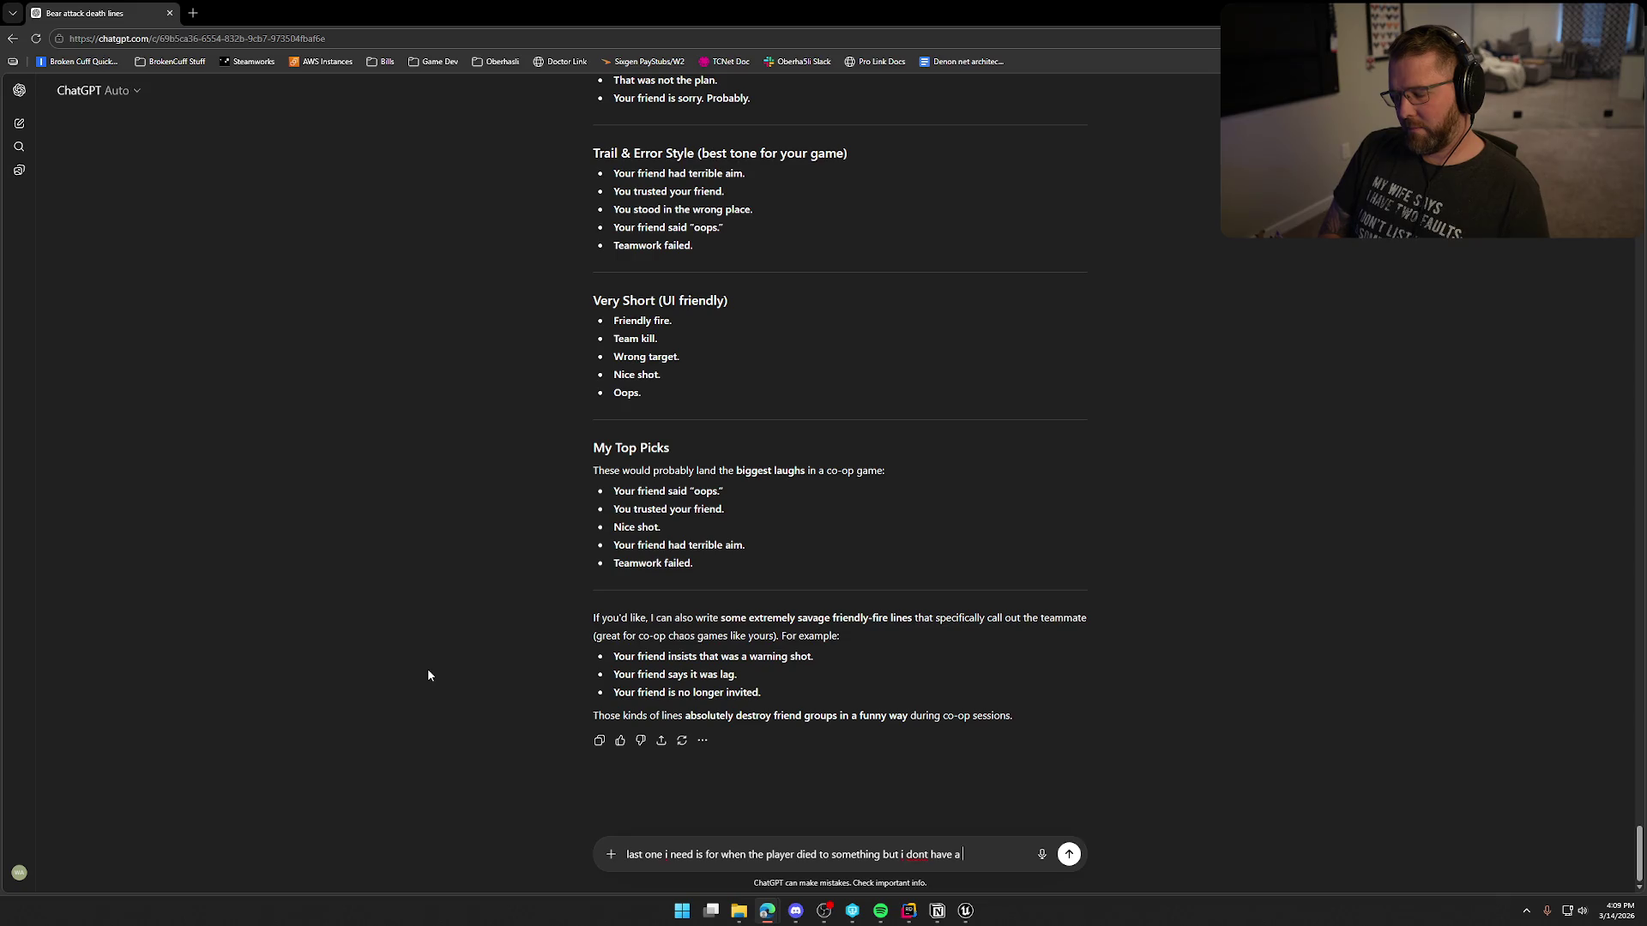
{"action": "type", "text": "or it...otherwise"}
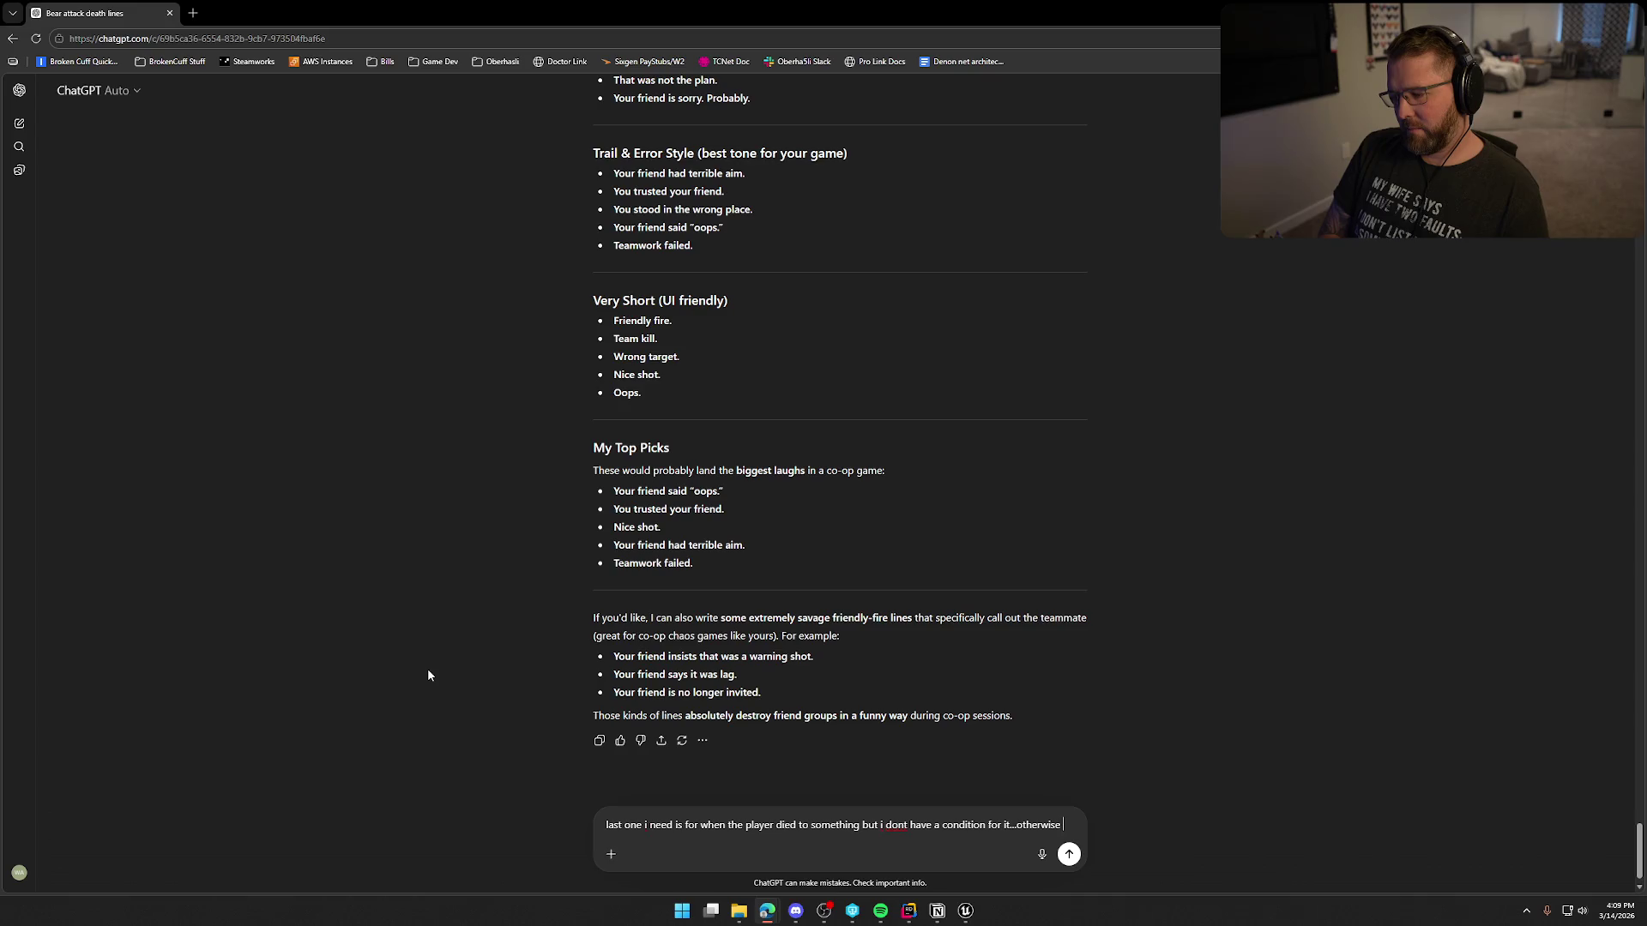
{"action": "key", "text": "BackSpace"}
{"action": "key", "text": "BackSpace"}
{"action": "key", "text": "BackSpace"}
{"action": "type", "text": "ba"}
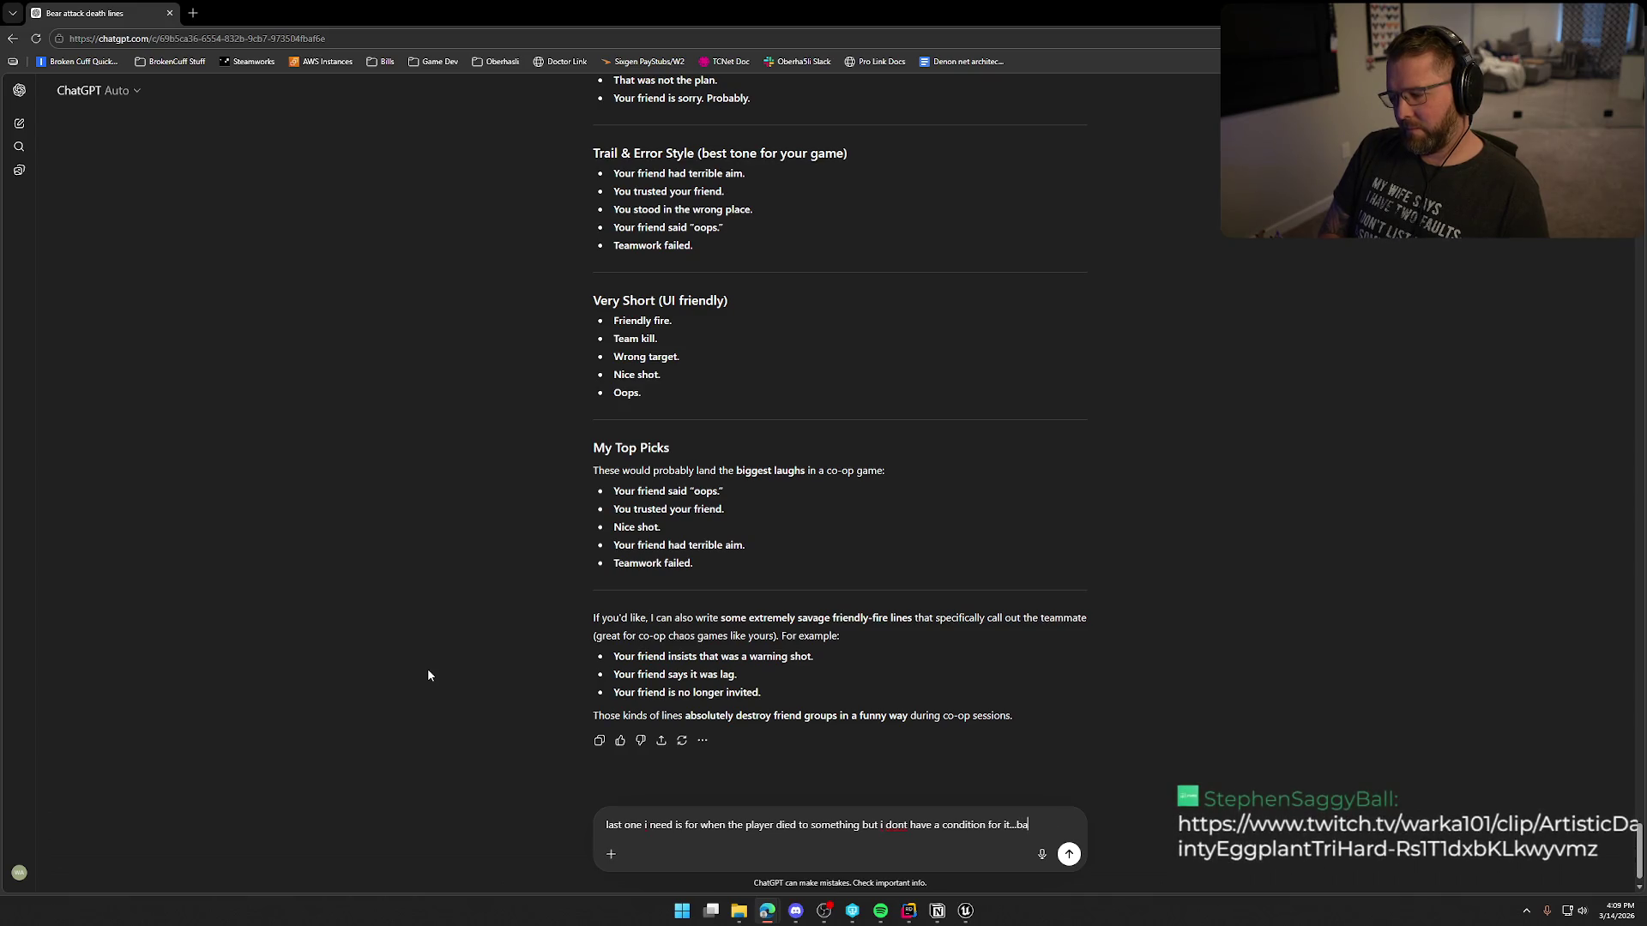
{"action": "type", "text": "hey died to the unkno"}
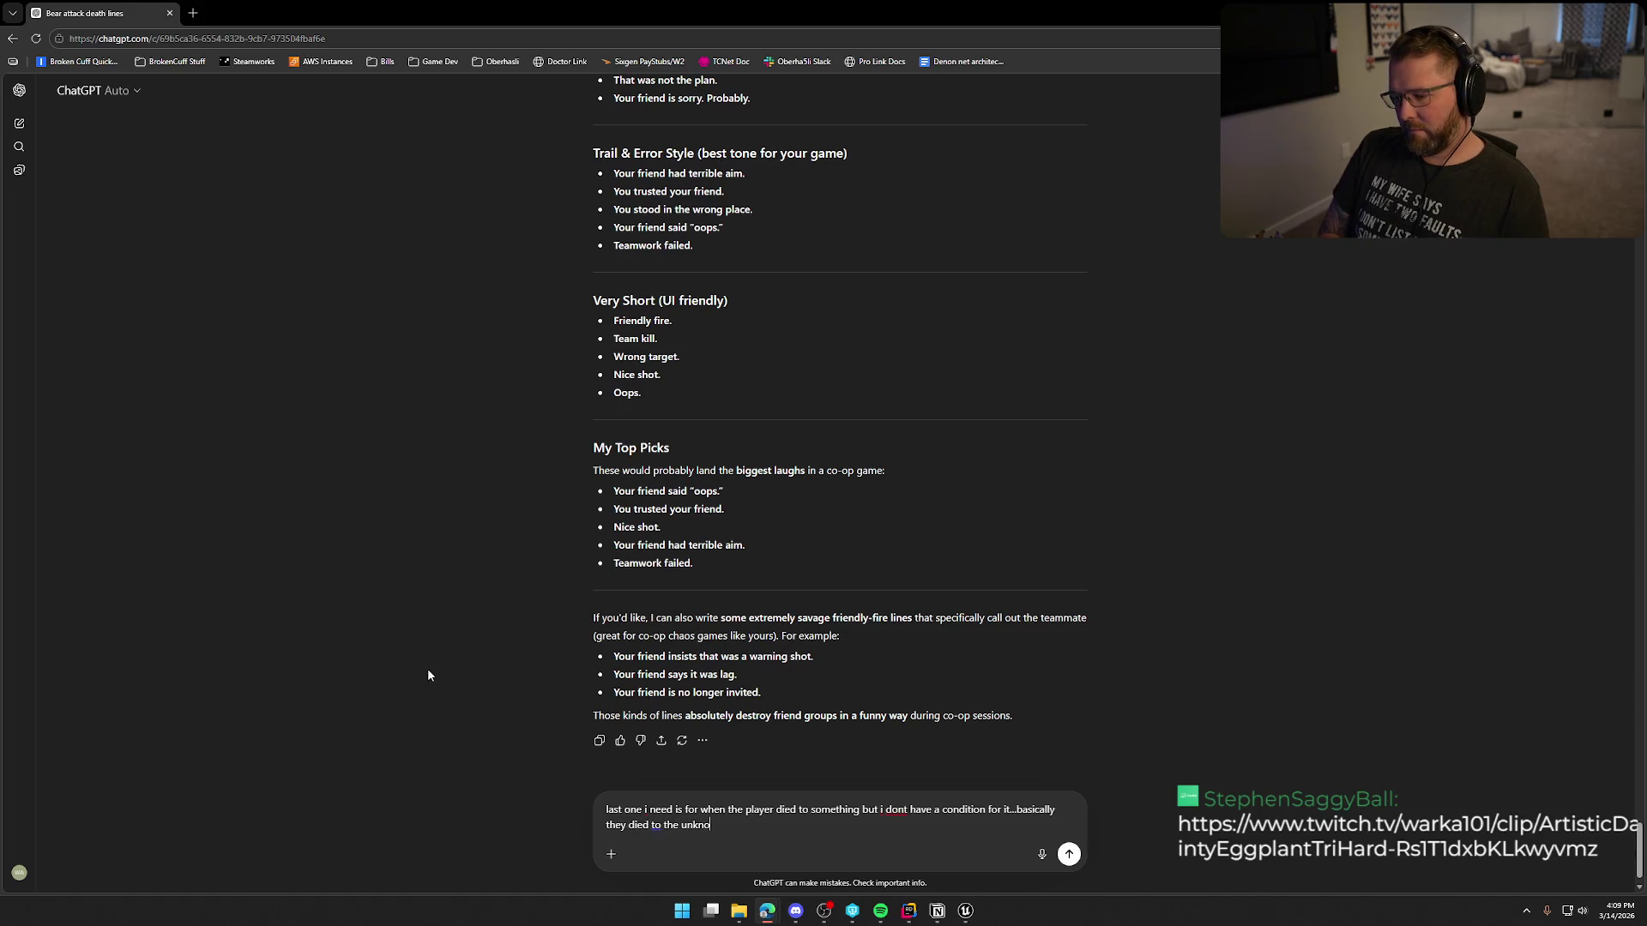
{"action": "type", "text": "n"}
{"action": "key", "text": "Return"}
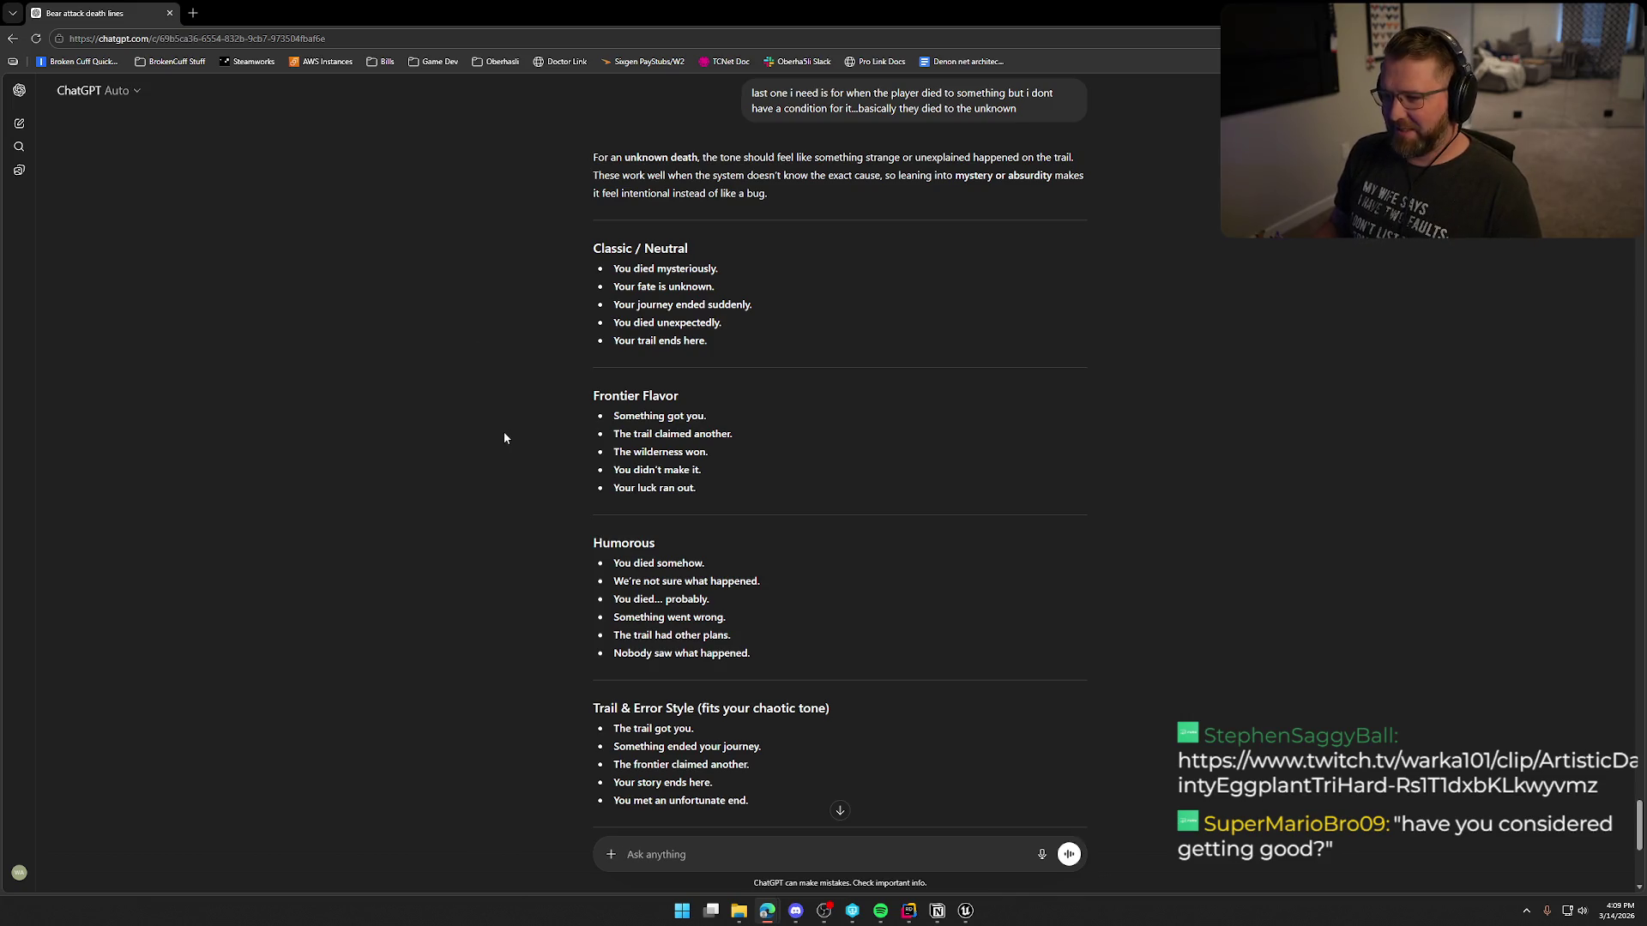
{"action": "scroll", "coordinate": [504, 437], "scroll_direction": "down", "scroll_amount": 3}
{"action": "left_click_drag", "start_coordinate": [614, 306], "coordinate": [769, 314]}
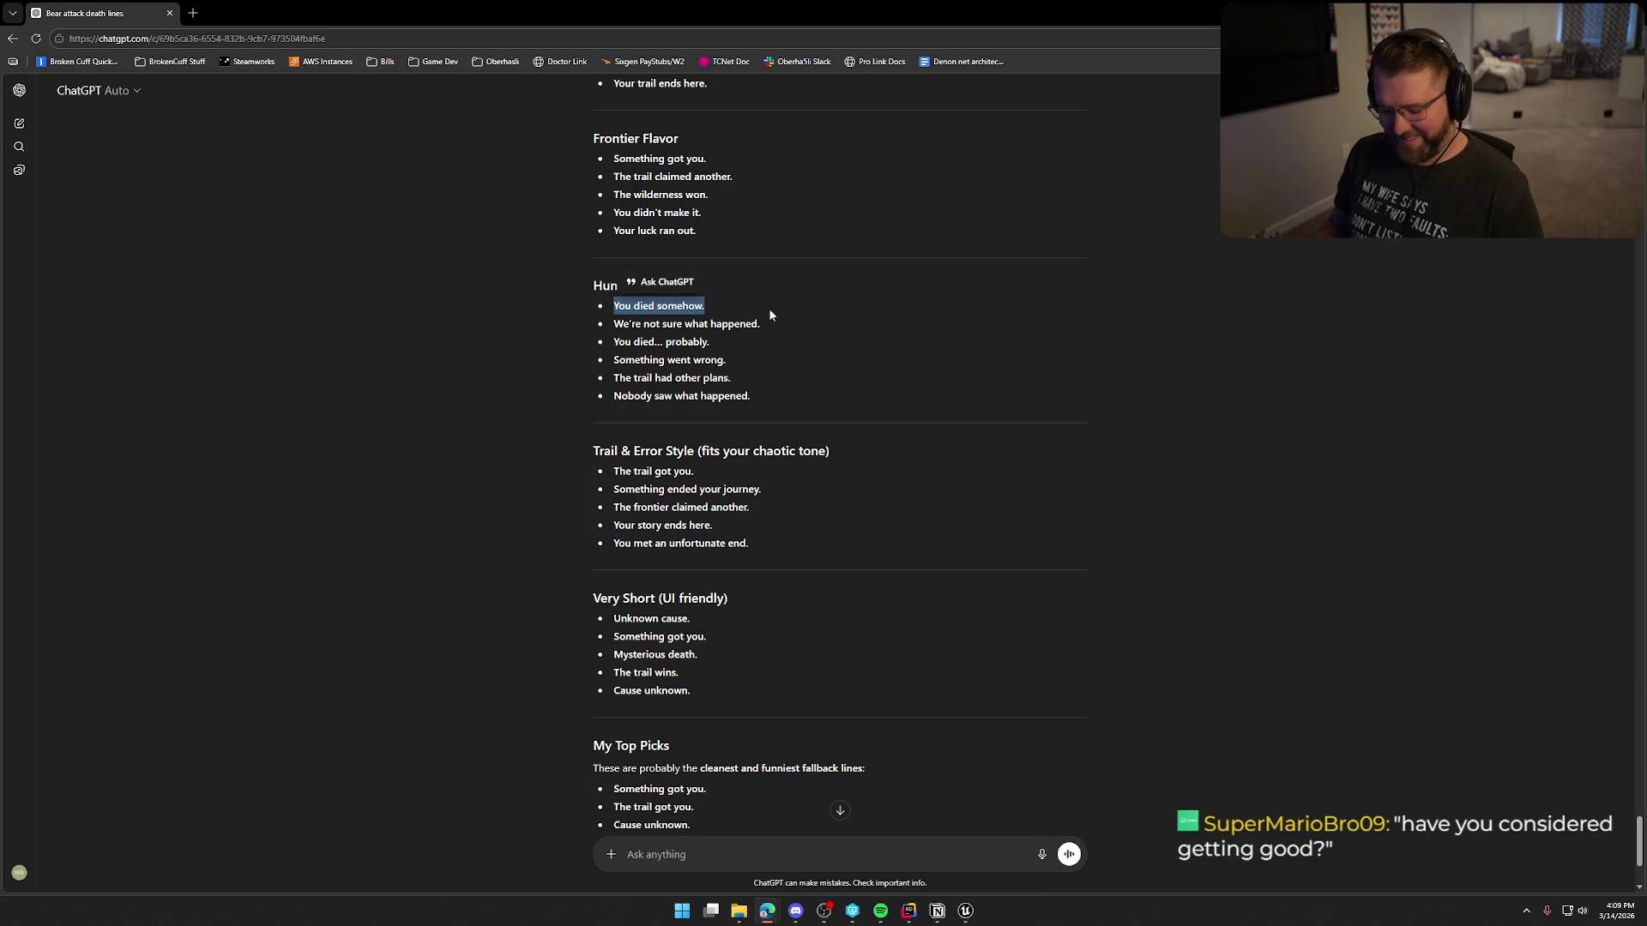
{"action": "key", "text": "alt+Tab"}
{"action": "left_click", "coordinate": [106, 241]}
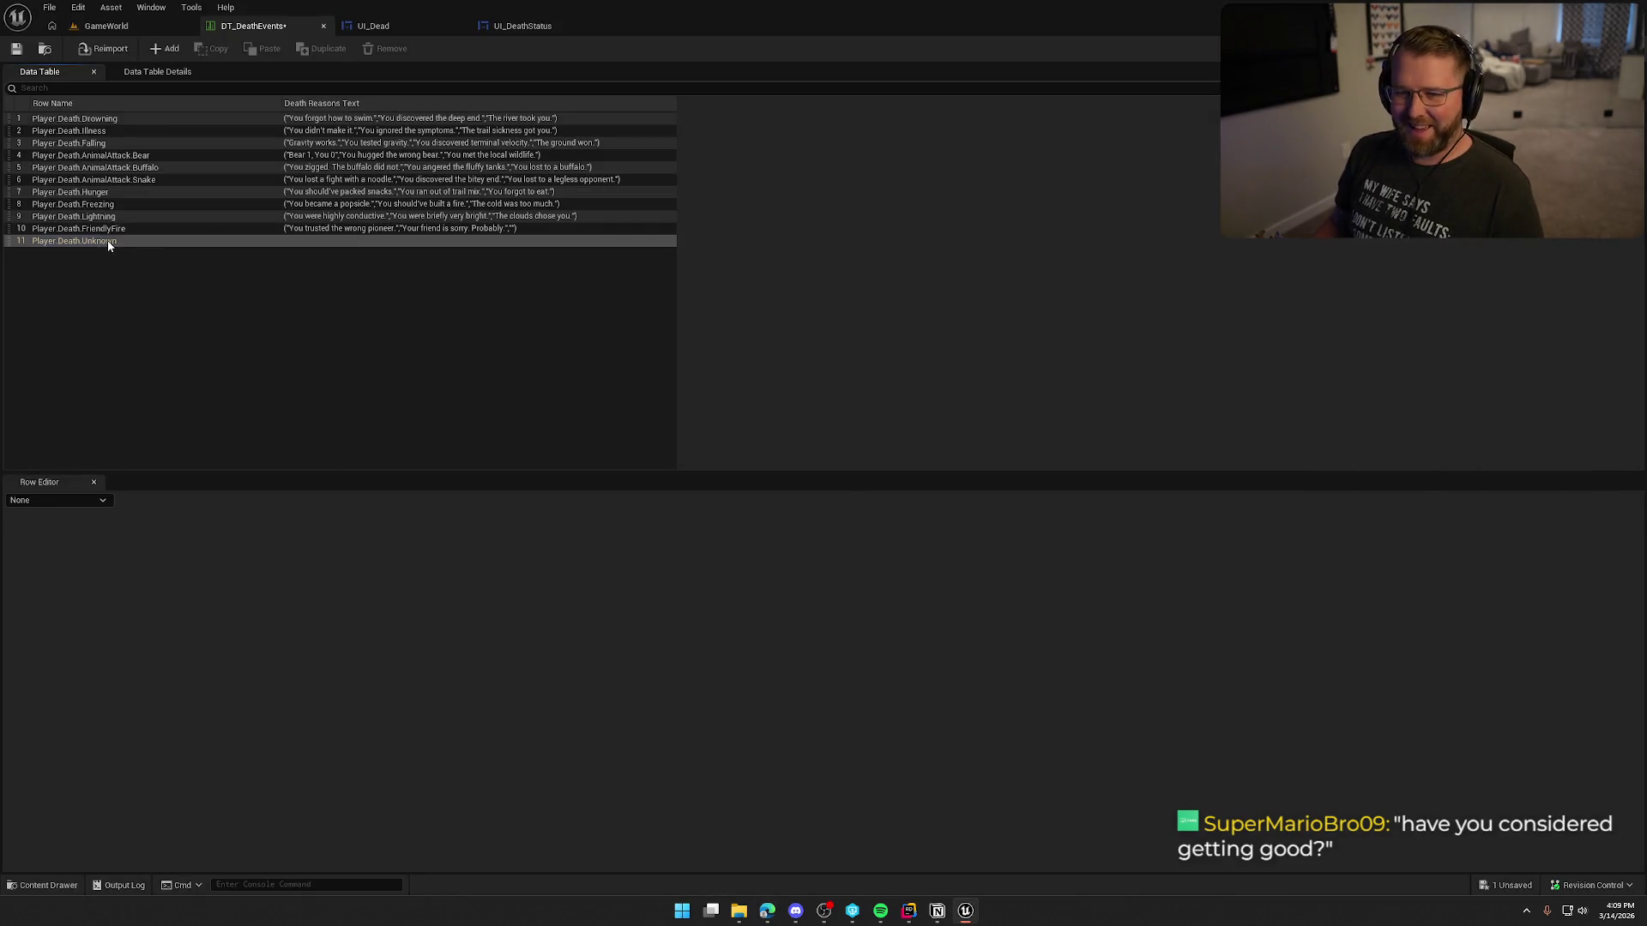
Step: Paste 'You died somehow.' as the first Player.Death.Unknown death line
{"action": "left_click", "coordinate": [752, 533]}
{"action": "left_click", "coordinate": [682, 553]}
{"action": "key", "text": "ctrl+v"}
{"action": "key", "text": "Return"}
Step: Copy 'Something went wrong.' from ChatGPT and add a second Unknown row entry for it
{"action": "key", "text": "alt+Tab"}
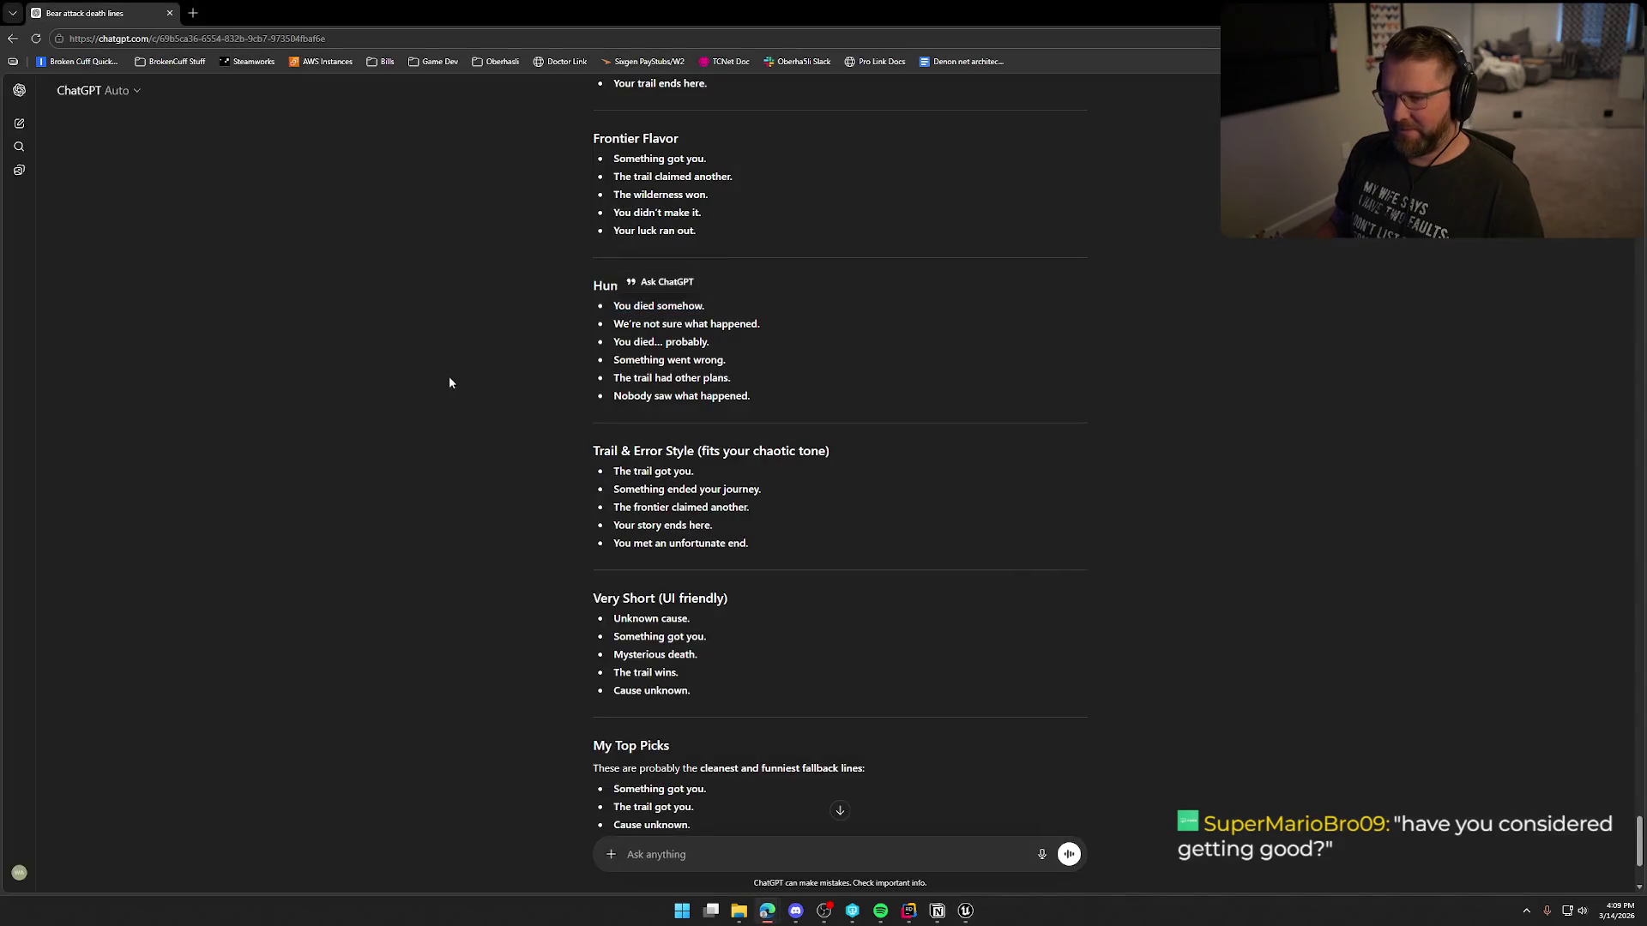
{"action": "triple_click", "coordinate": [618, 343]}
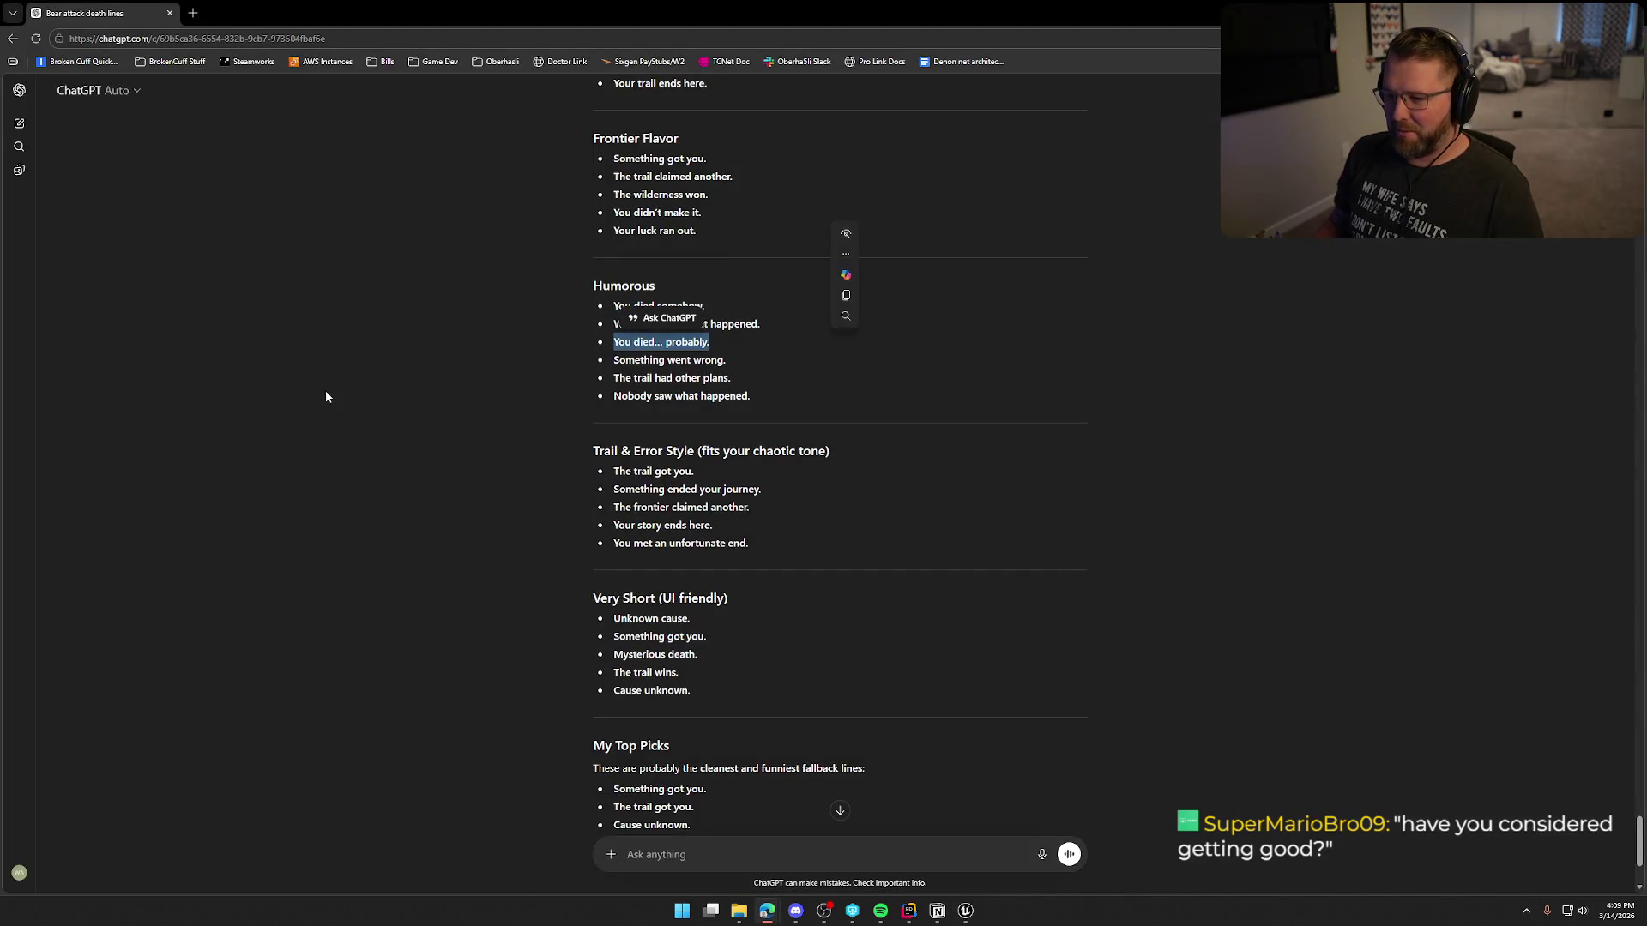
{"action": "left_click", "coordinate": [522, 408]}
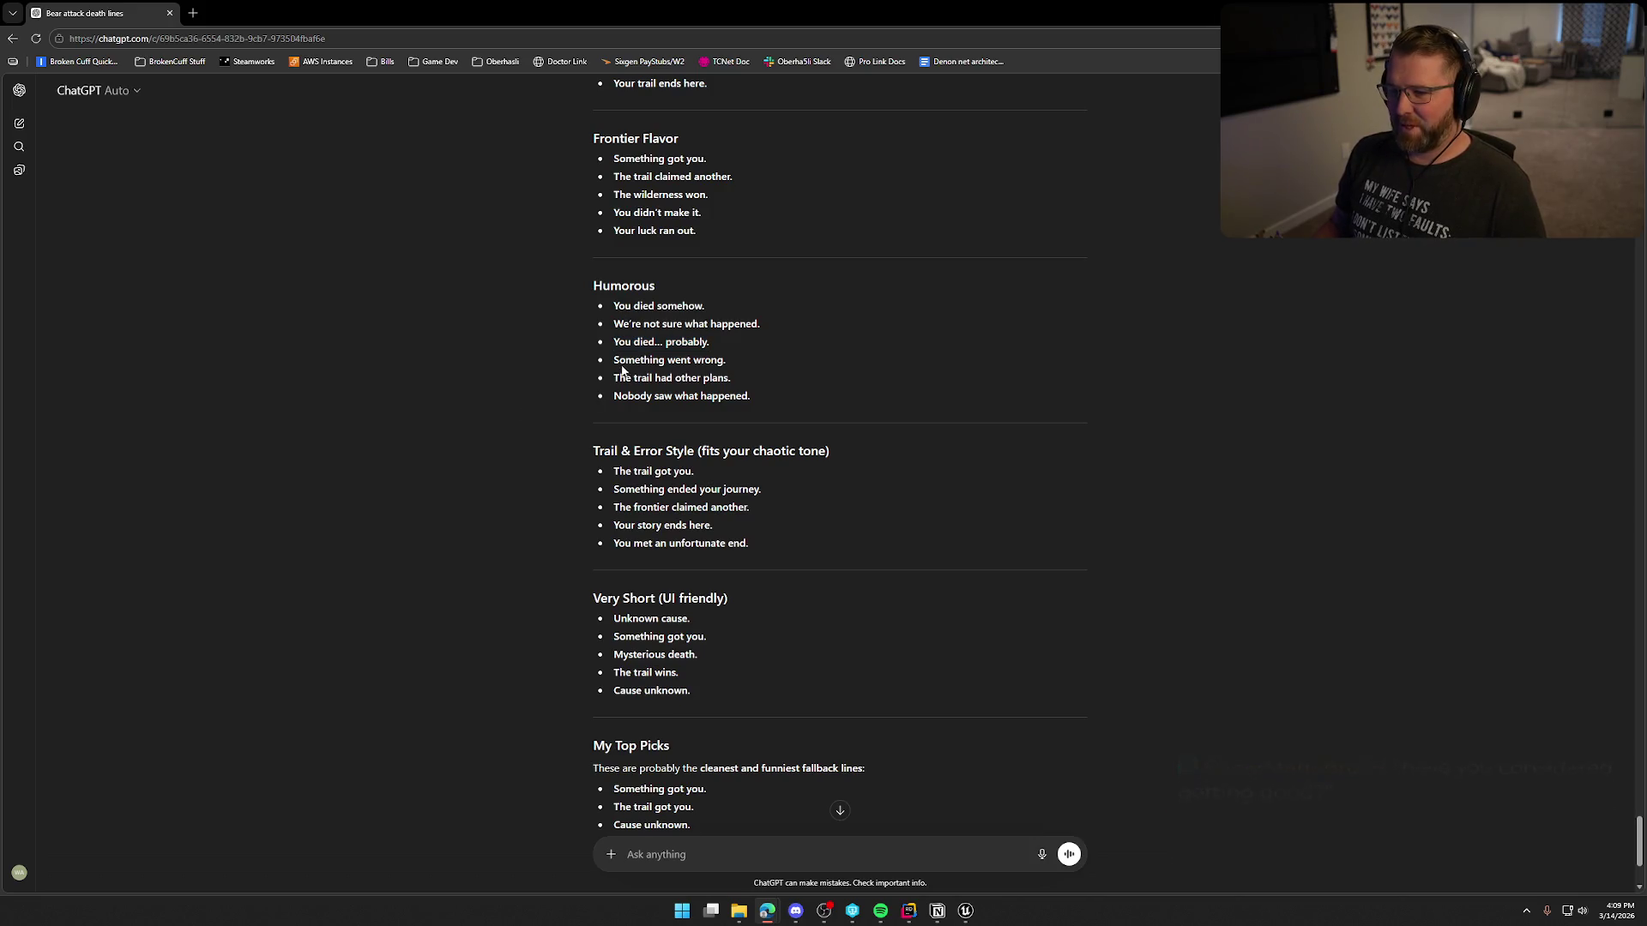
{"action": "left_click_drag", "start_coordinate": [616, 360], "coordinate": [771, 368]}
{"action": "key", "text": "alt+Tab"}
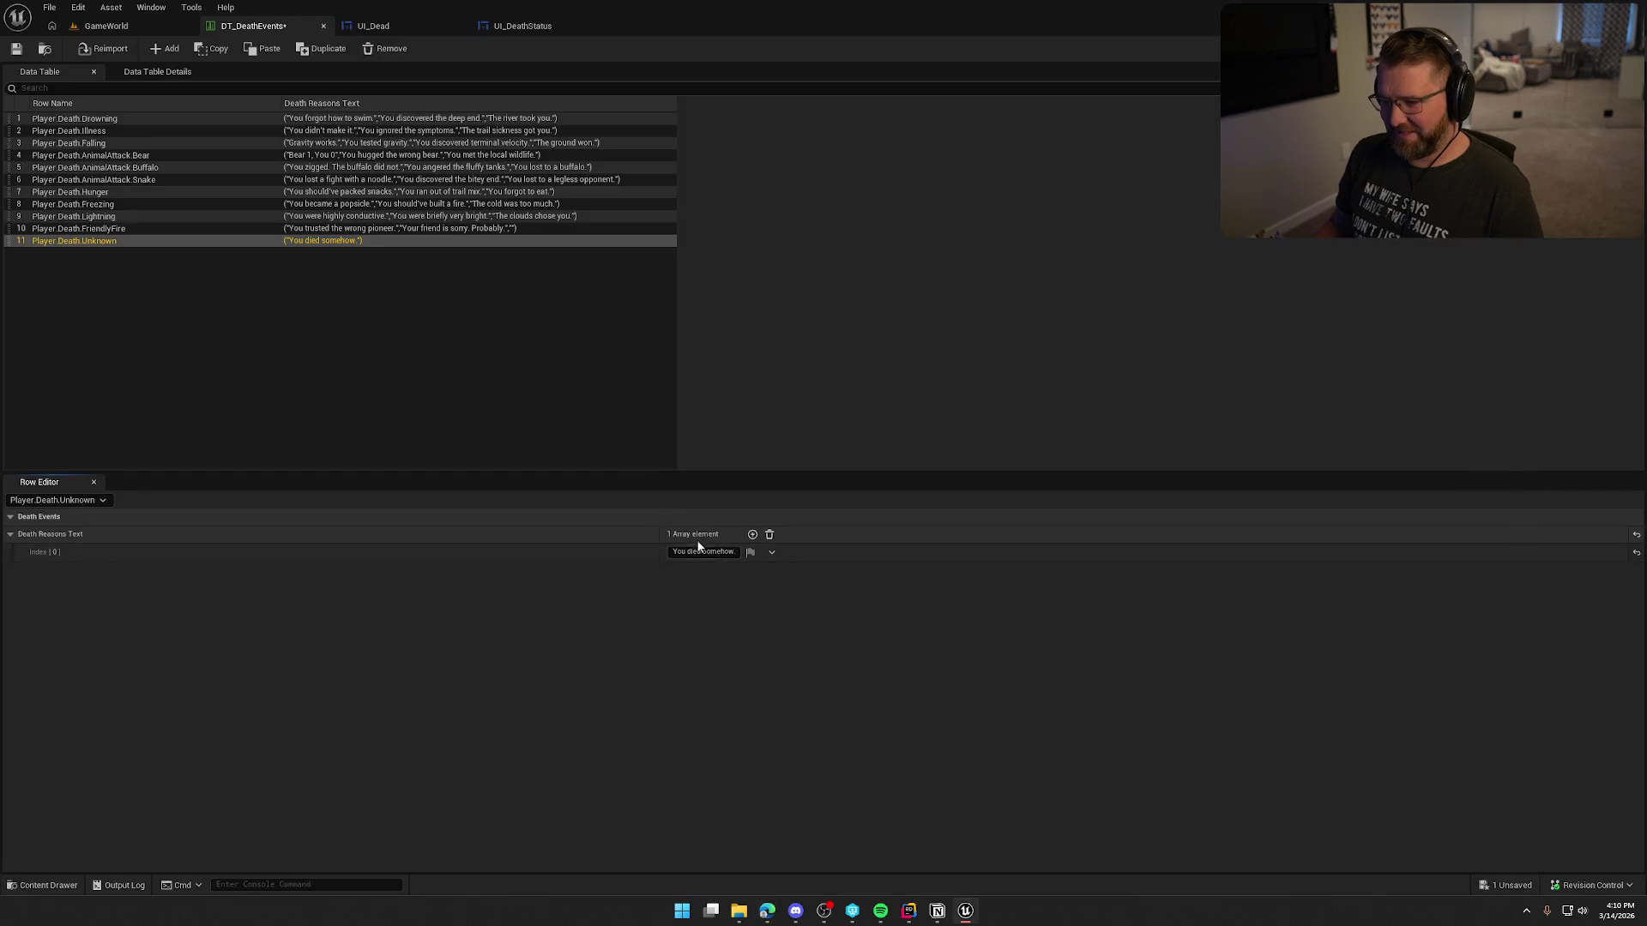
{"action": "left_click", "coordinate": [752, 535]}
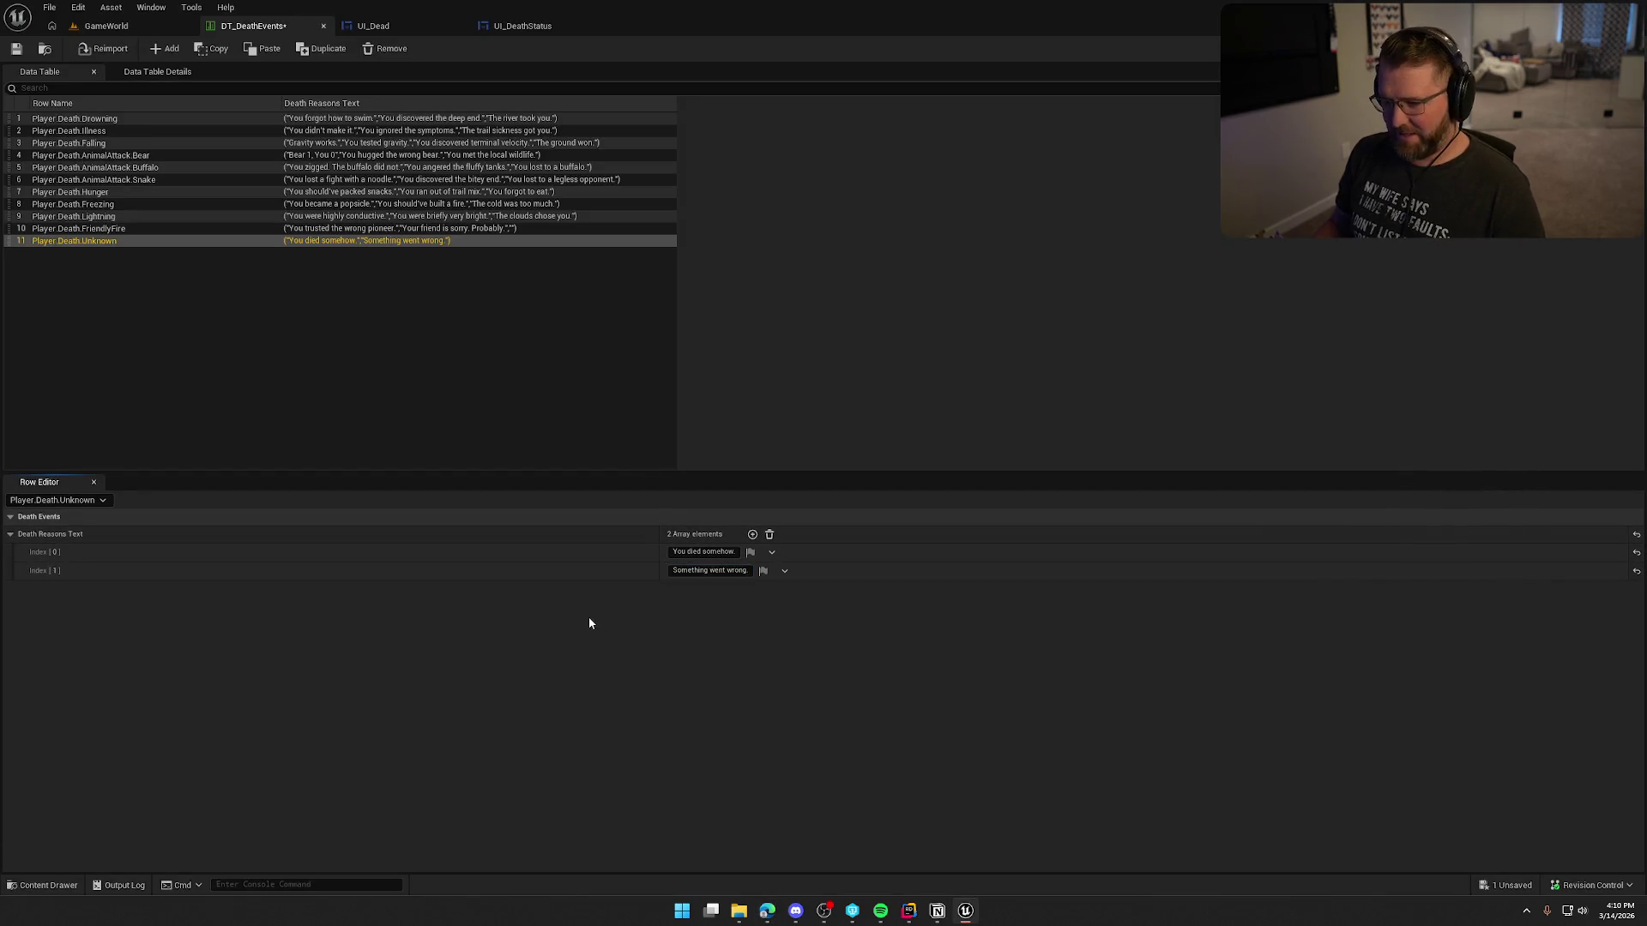
Step: Copy the line 'Nobody saw what happened.' from the ChatGPT reply
{"action": "key", "text": "alt+Tab"}
{"action": "left_click", "coordinate": [527, 495]}
{"action": "scroll", "coordinate": [536, 476], "scroll_direction": "down", "scroll_amount": 2}
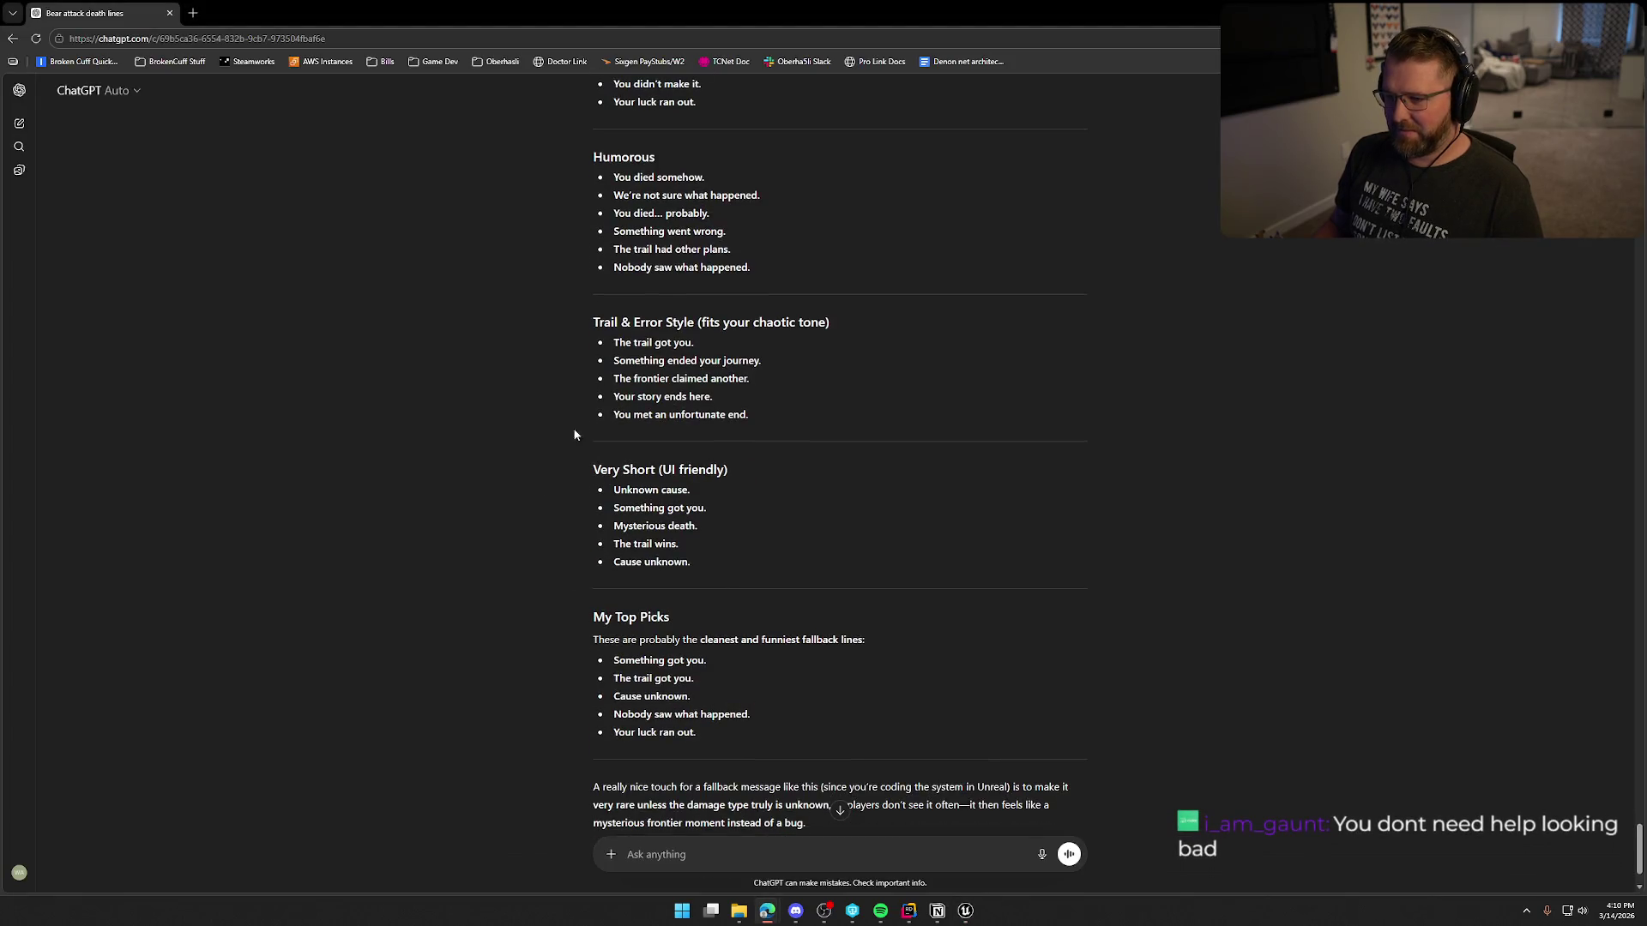
{"action": "triple_click", "coordinate": [619, 268]}
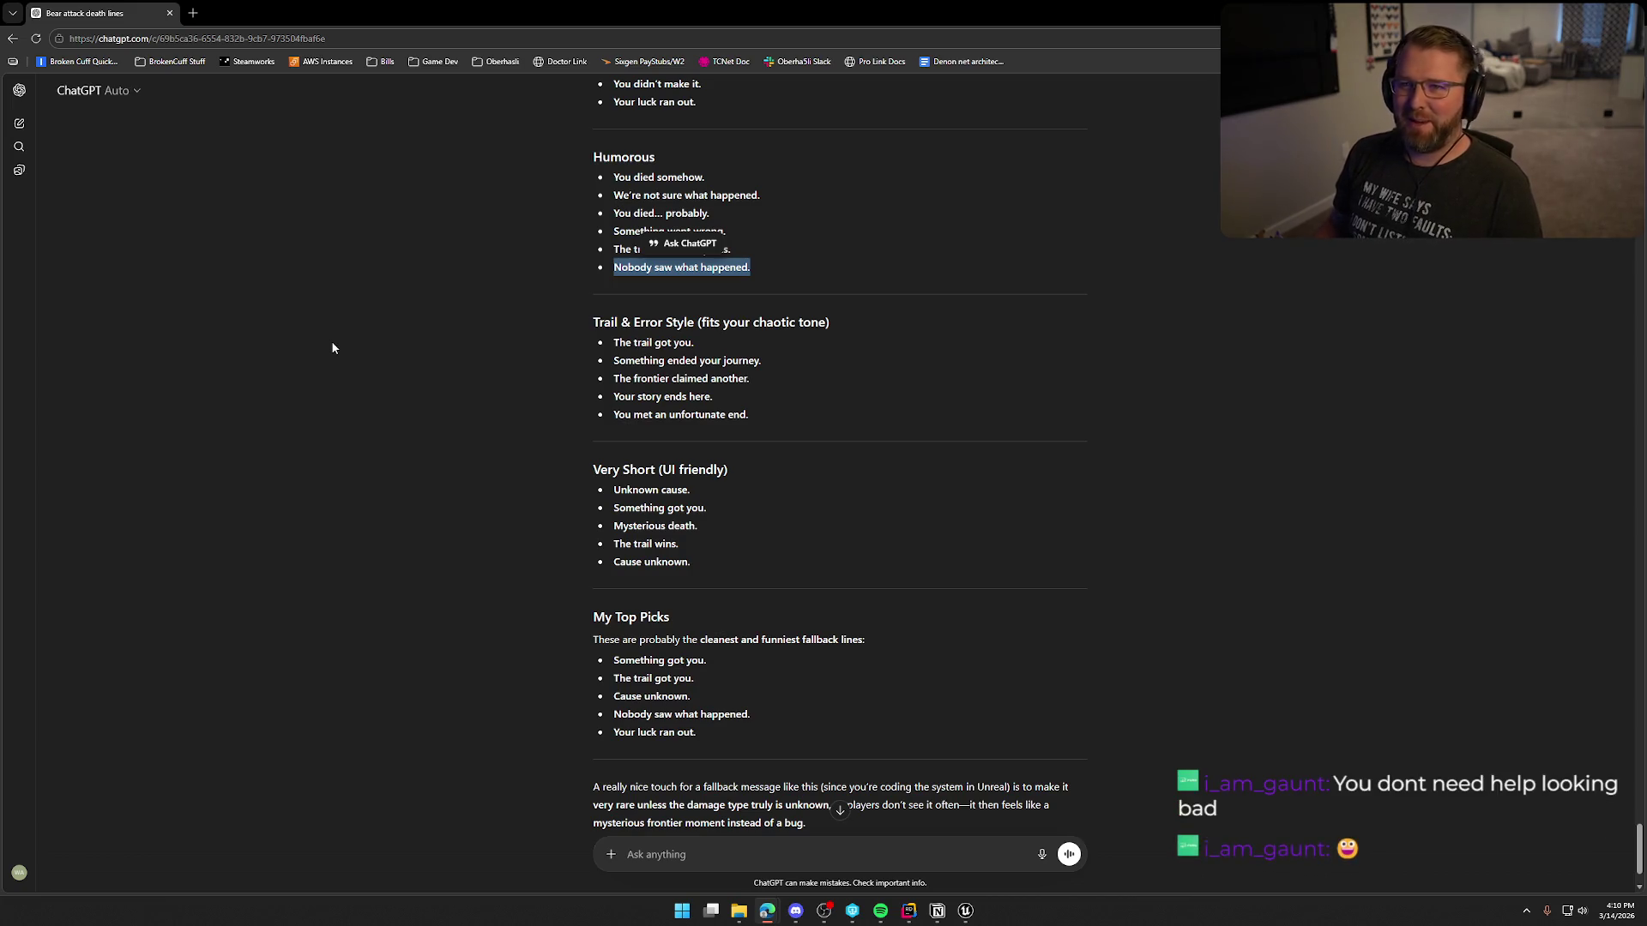
{"action": "left_click", "coordinate": [459, 308]}
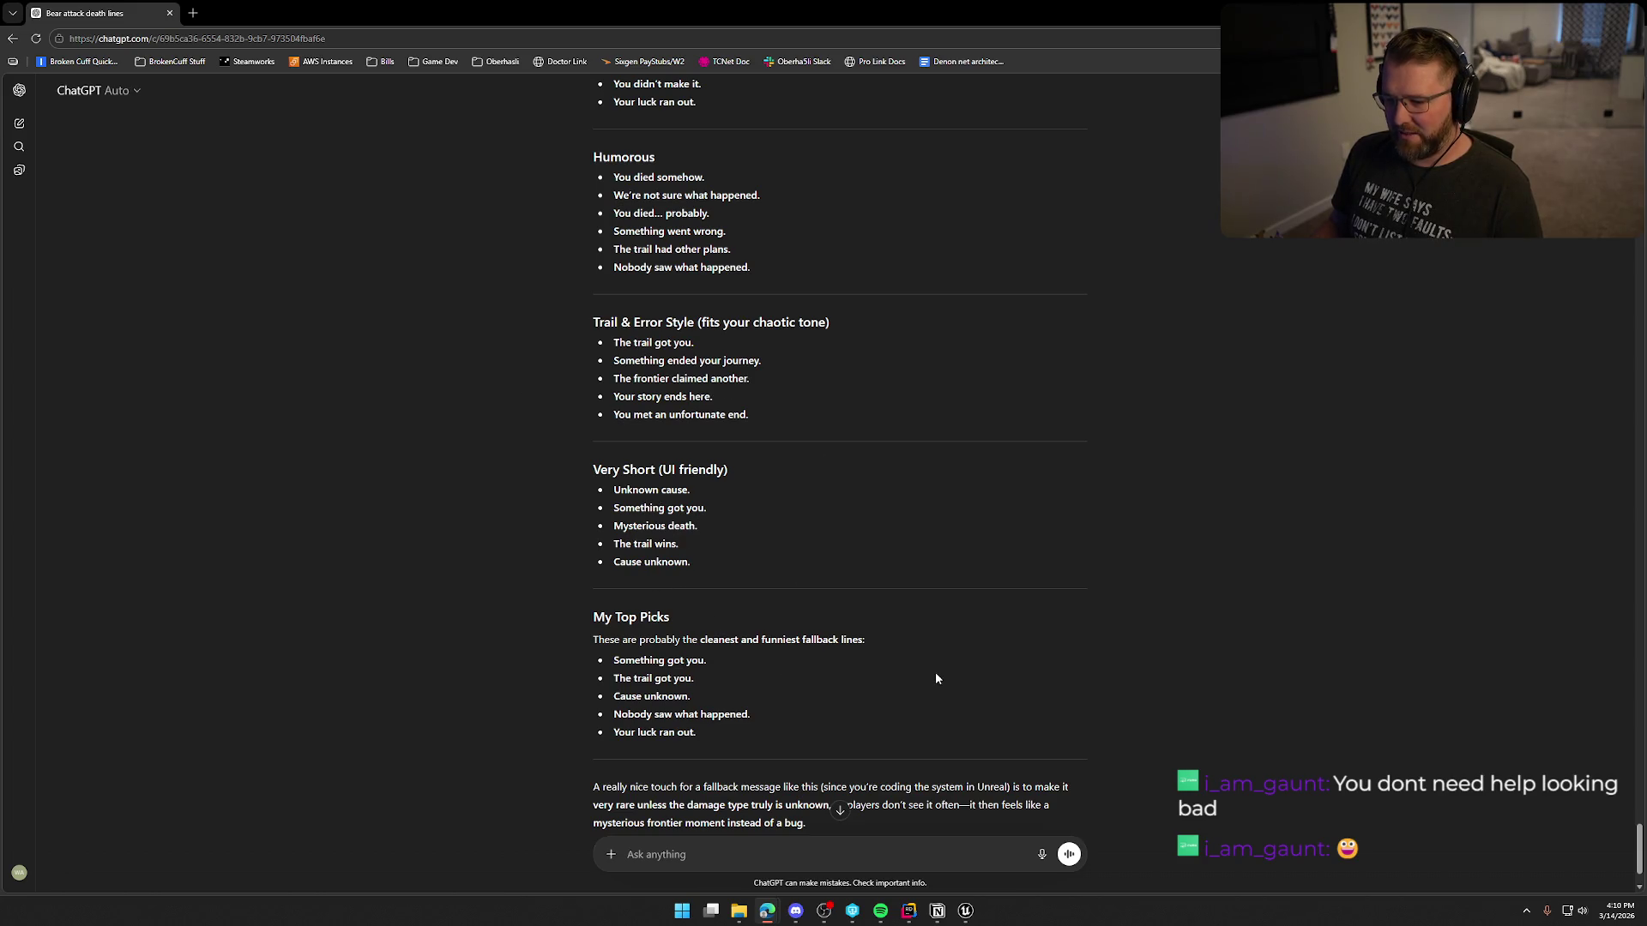
{"action": "scroll", "coordinate": [936, 673], "scroll_direction": "up", "scroll_amount": 2}
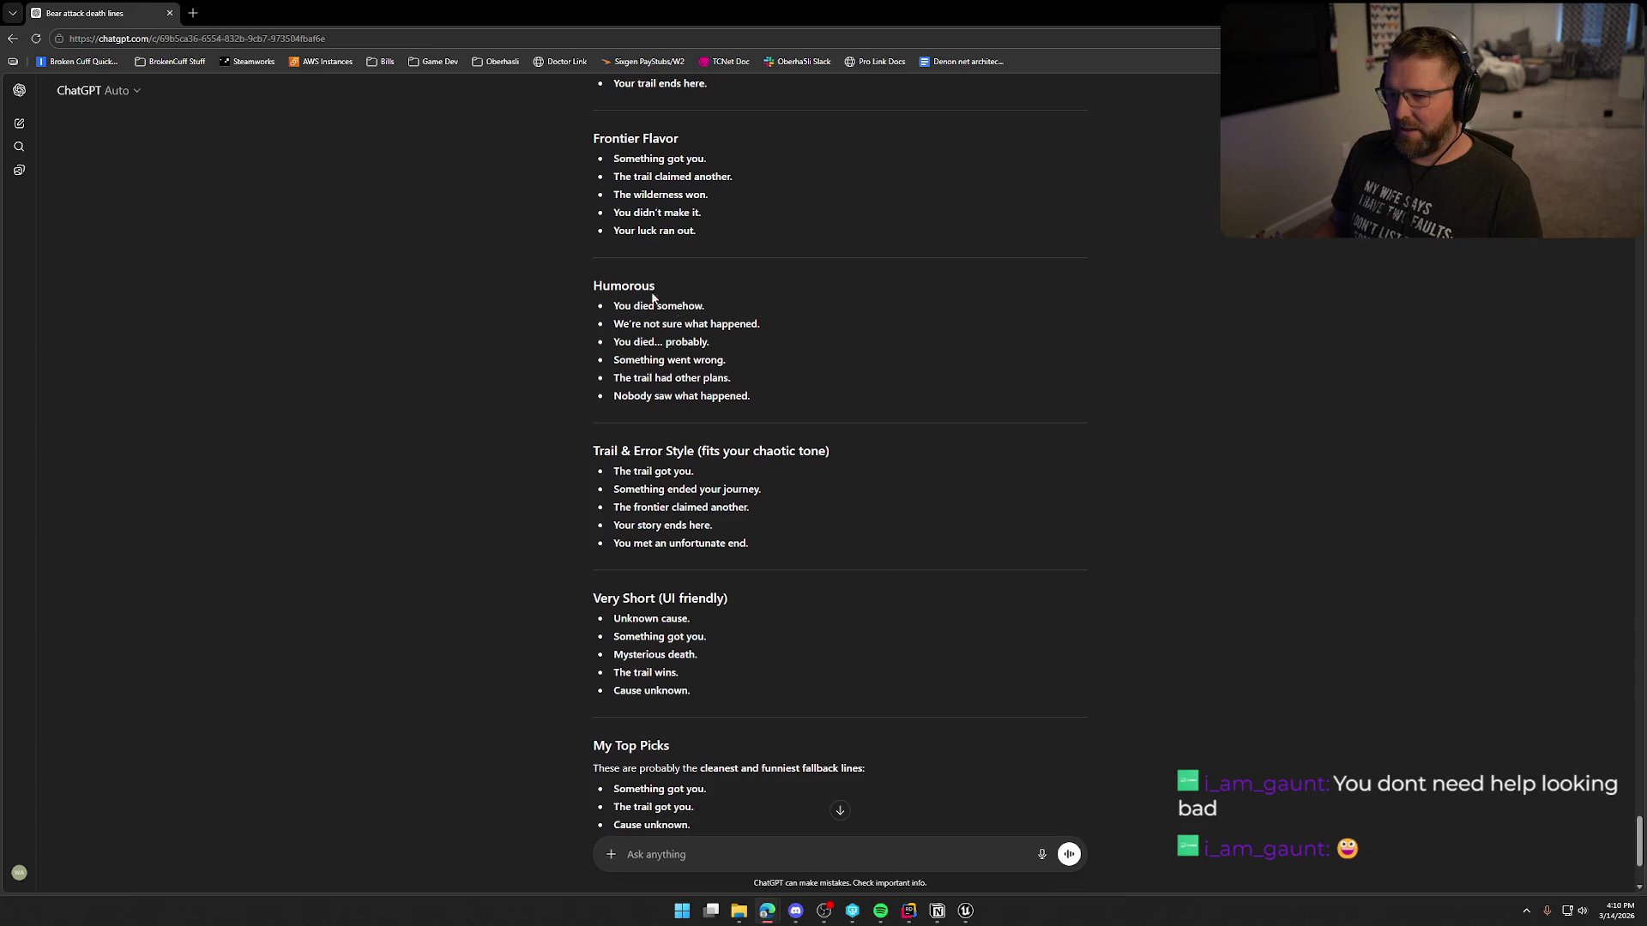
{"action": "scroll", "coordinate": [710, 458], "scroll_direction": "up", "scroll_amount": 1}
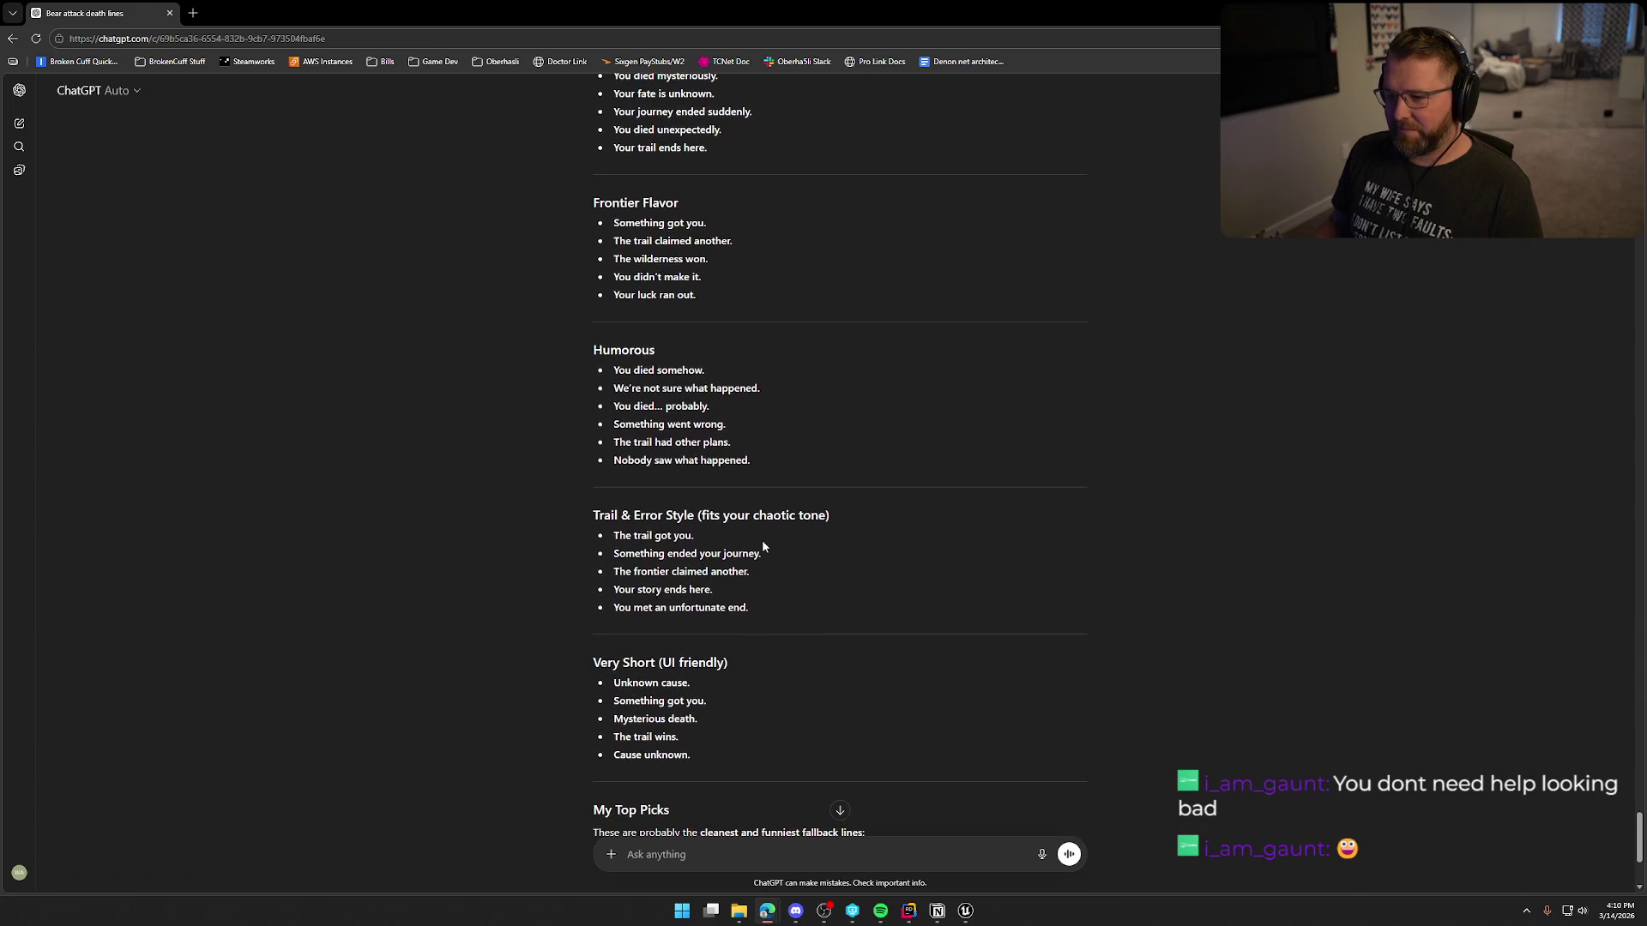
{"action": "mouse_move", "coordinate": [610, 406]}
{"action": "left_mouse_down"}
{"action": "mouse_move", "coordinate": [643, 411]}
{"action": "mouse_move", "coordinate": [434, 436]}
{"action": "left_mouse_up"}
{"action": "left_click", "coordinate": [602, 460]}
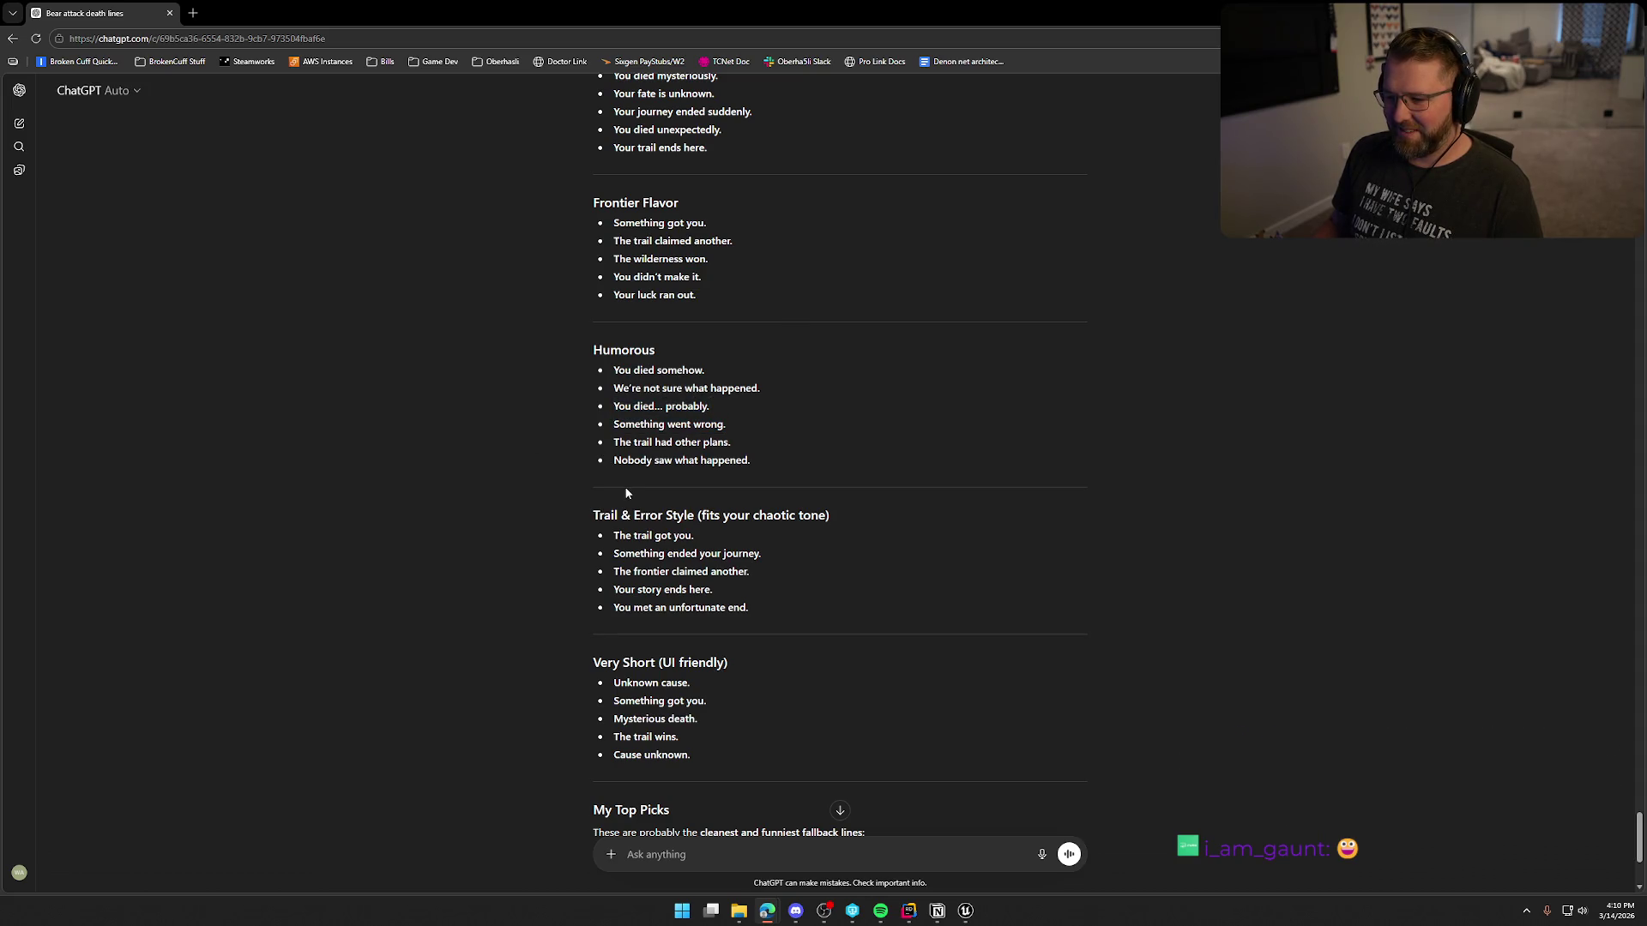
{"action": "left_click_drag", "start_coordinate": [614, 468], "coordinate": [974, 474]}
{"action": "key", "text": "ctrl+c"}
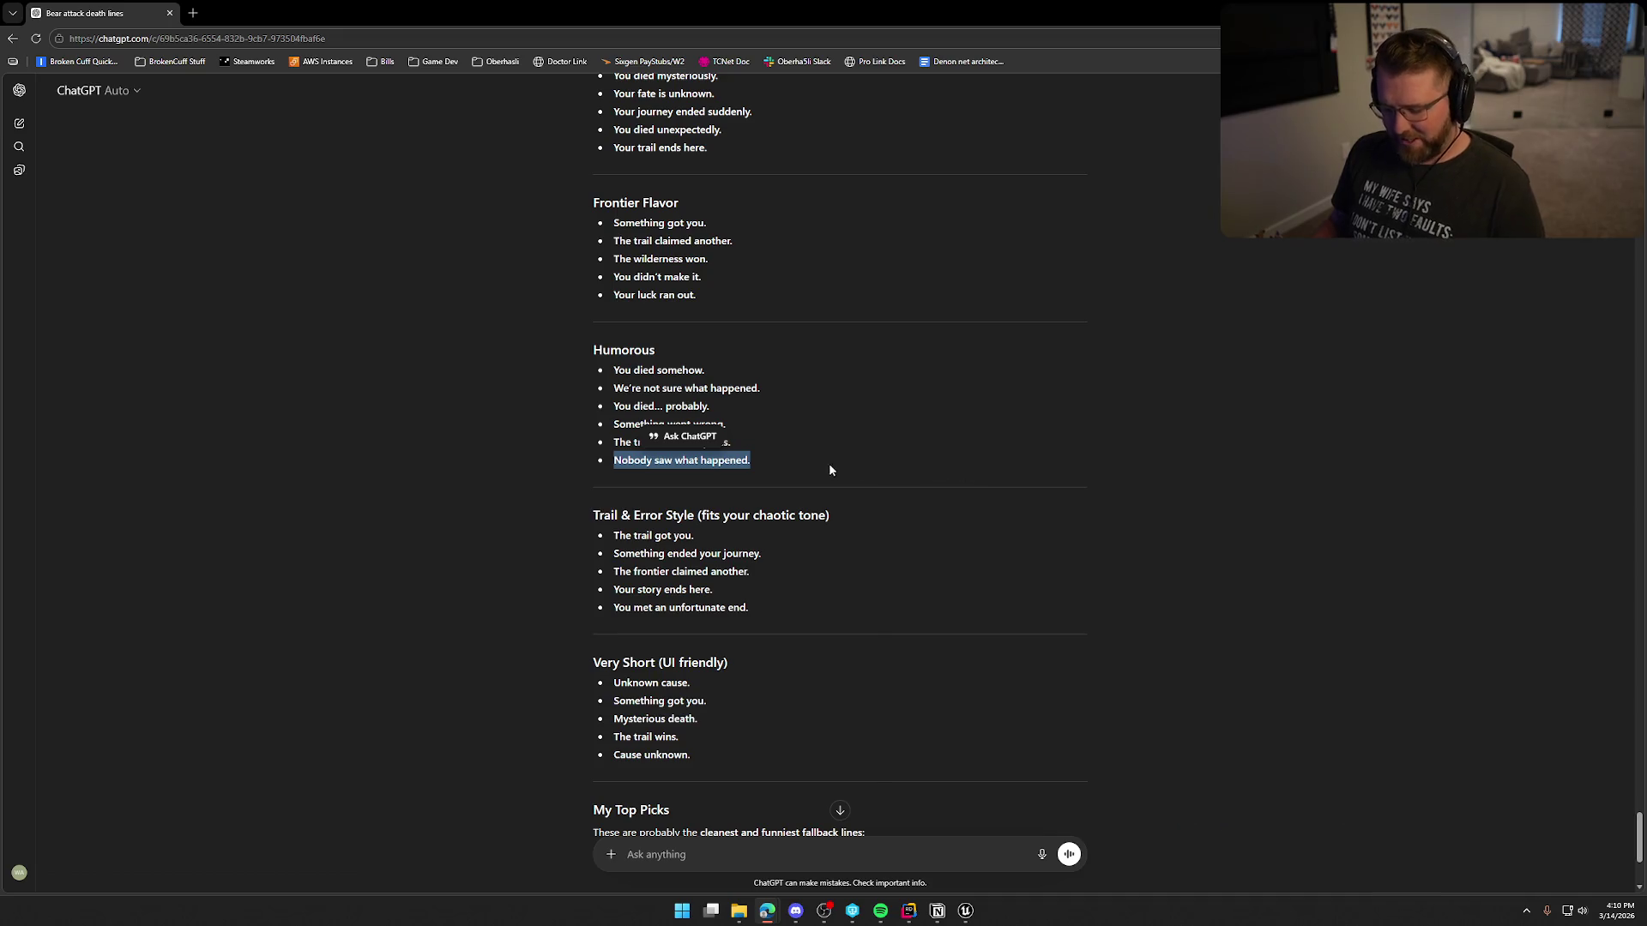
Step: Paste 'Nobody saw what happened.' as the third Player.Death.Unknown death line
{"action": "key", "text": "alt+Tab"}
{"action": "left_click", "coordinate": [752, 534]}
{"action": "left_click", "coordinate": [717, 589]}
{"action": "key", "text": "ctrl+v"}
{"action": "left_click", "coordinate": [530, 386]}
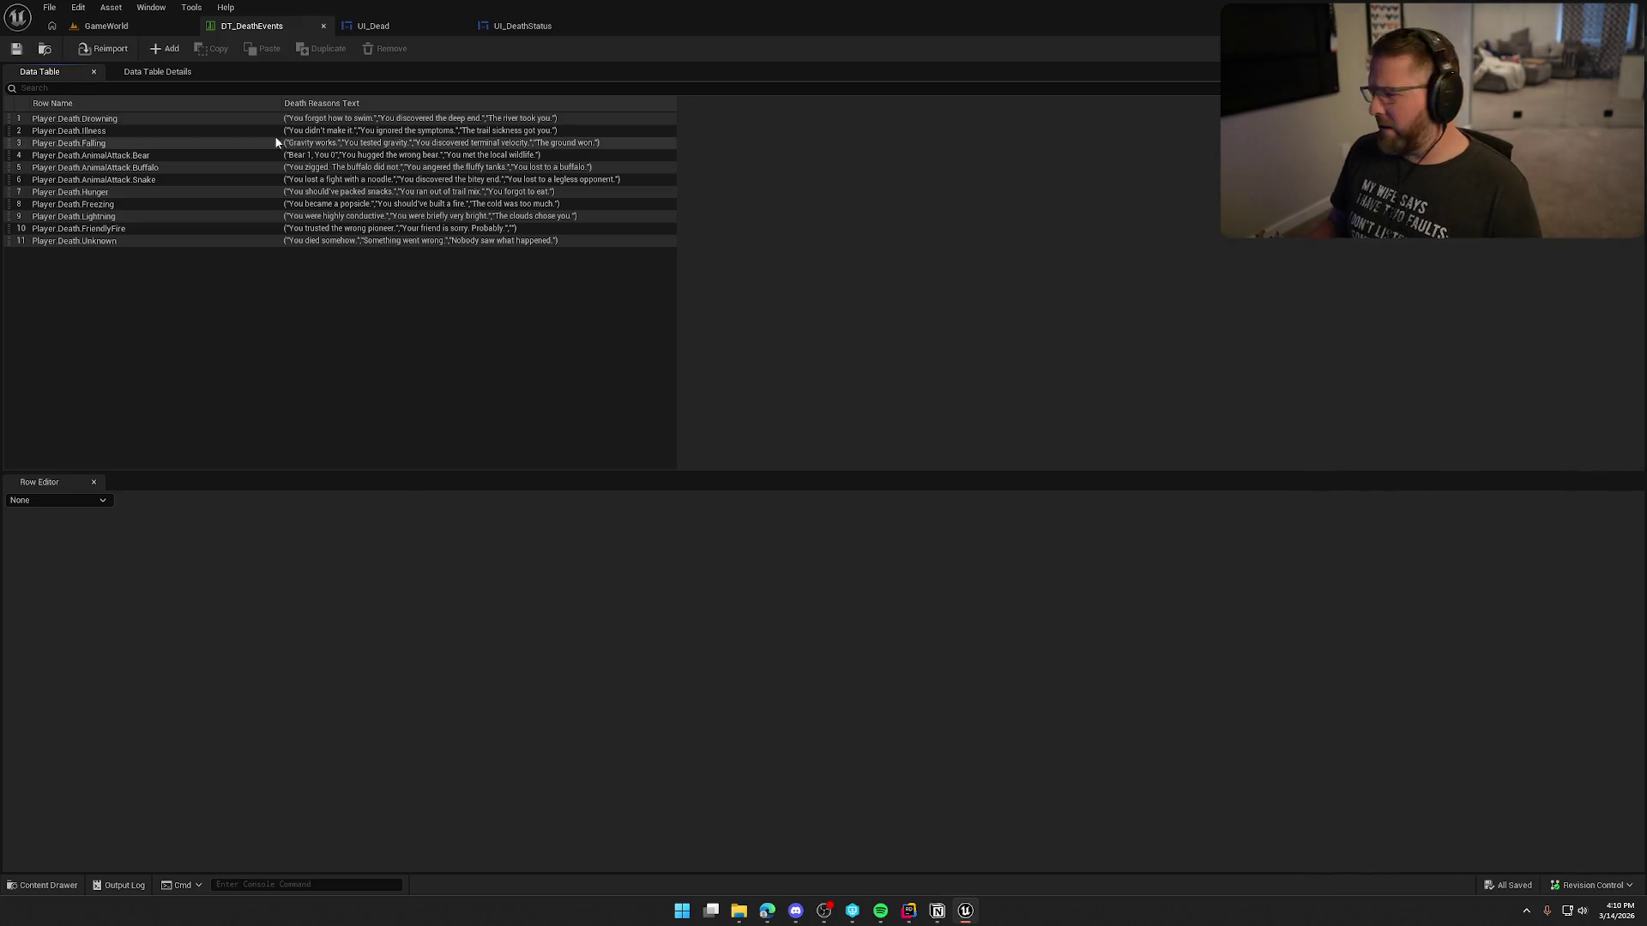
Step: In UI_Dead, add a Random Array Item from Death Reasons Text and wire it into SetText's In Text
{"action": "left_click", "coordinate": [408, 31]}
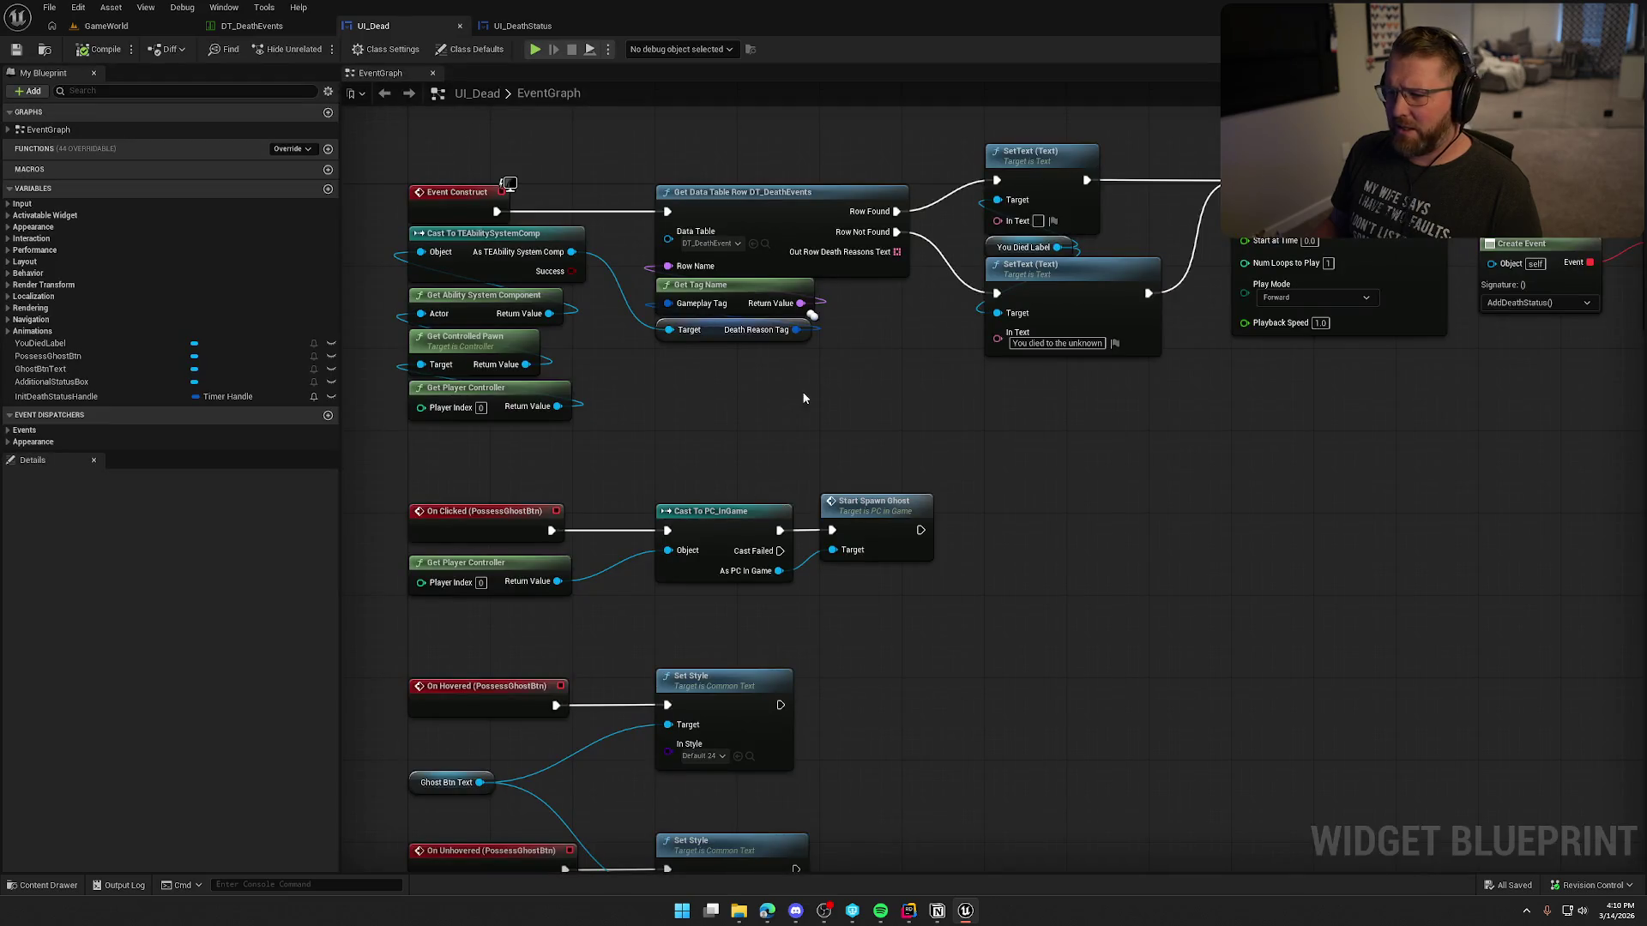
{"action": "left_click_drag", "start_coordinate": [807, 254], "coordinate": [756, 375]}
{"action": "type", "text": "r"}
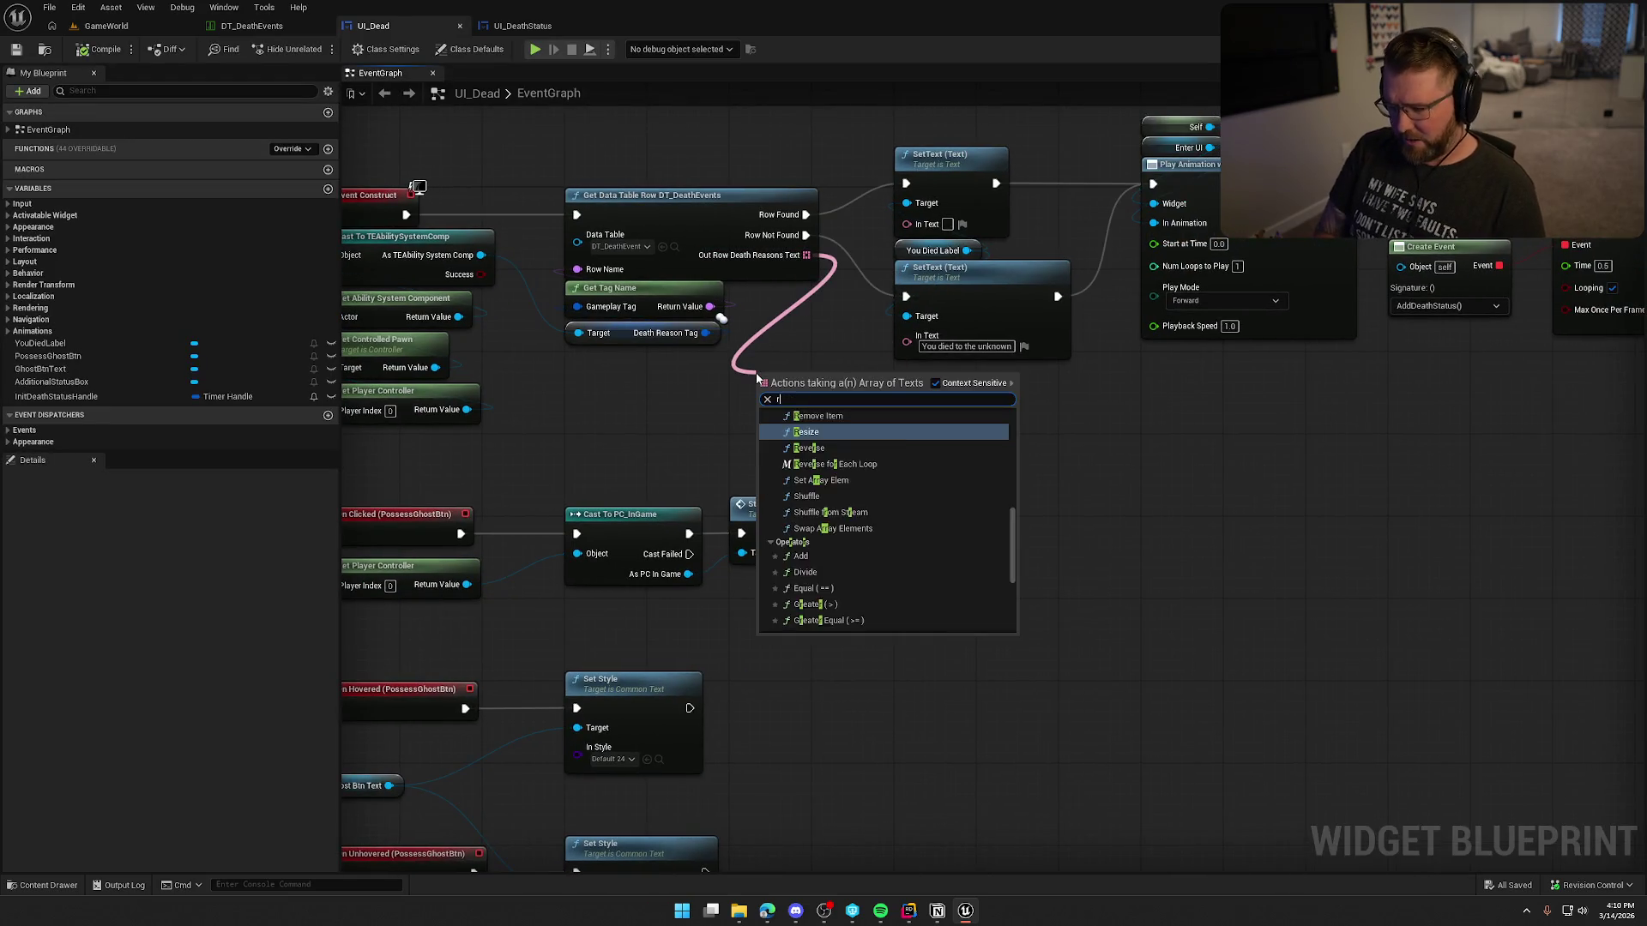
{"action": "type", "text": "and"}
{"action": "key", "text": "Return"}
{"action": "left_click_drag", "start_coordinate": [878, 388], "coordinate": [911, 225]}
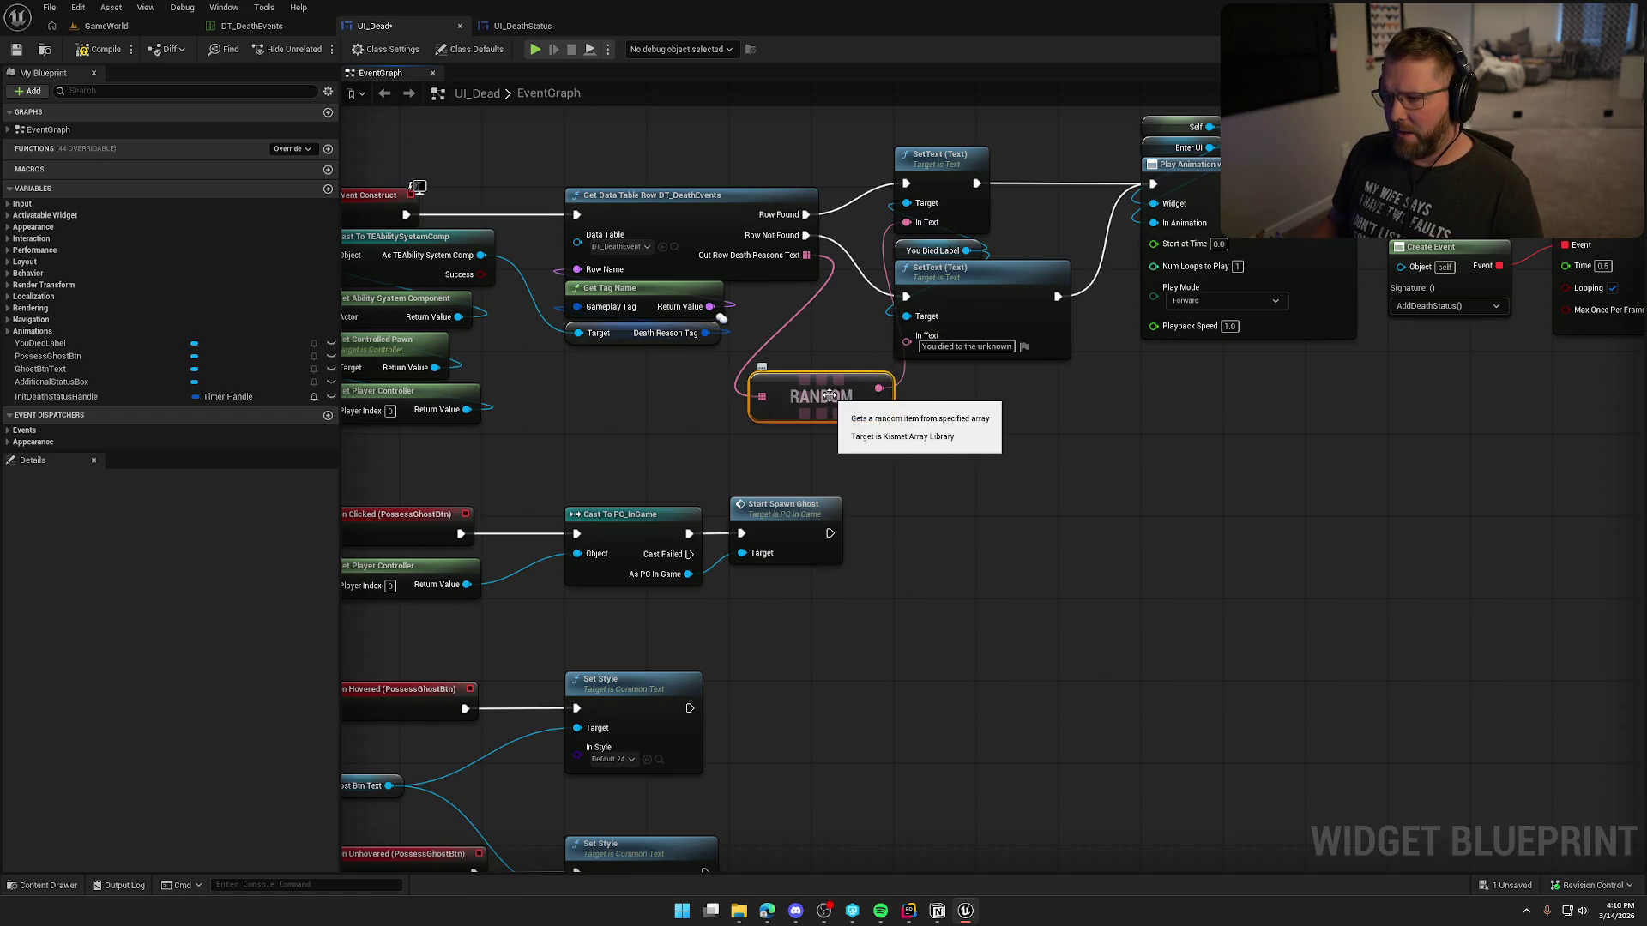
Step: Rearrange the SetText chain around the RANDOM node, then compile and save UI_Dead
{"action": "left_click_drag", "start_coordinate": [1021, 414], "coordinate": [919, 631]}
{"action": "mouse_move", "coordinate": [865, 321]}
{"action": "left_mouse_down"}
{"action": "mouse_move", "coordinate": [670, 292]}
{"action": "mouse_move", "coordinate": [746, 348]}
{"action": "mouse_move", "coordinate": [651, 340]}
{"action": "left_mouse_up"}
{"action": "left_click_drag", "start_coordinate": [643, 270], "coordinate": [1573, 581]}
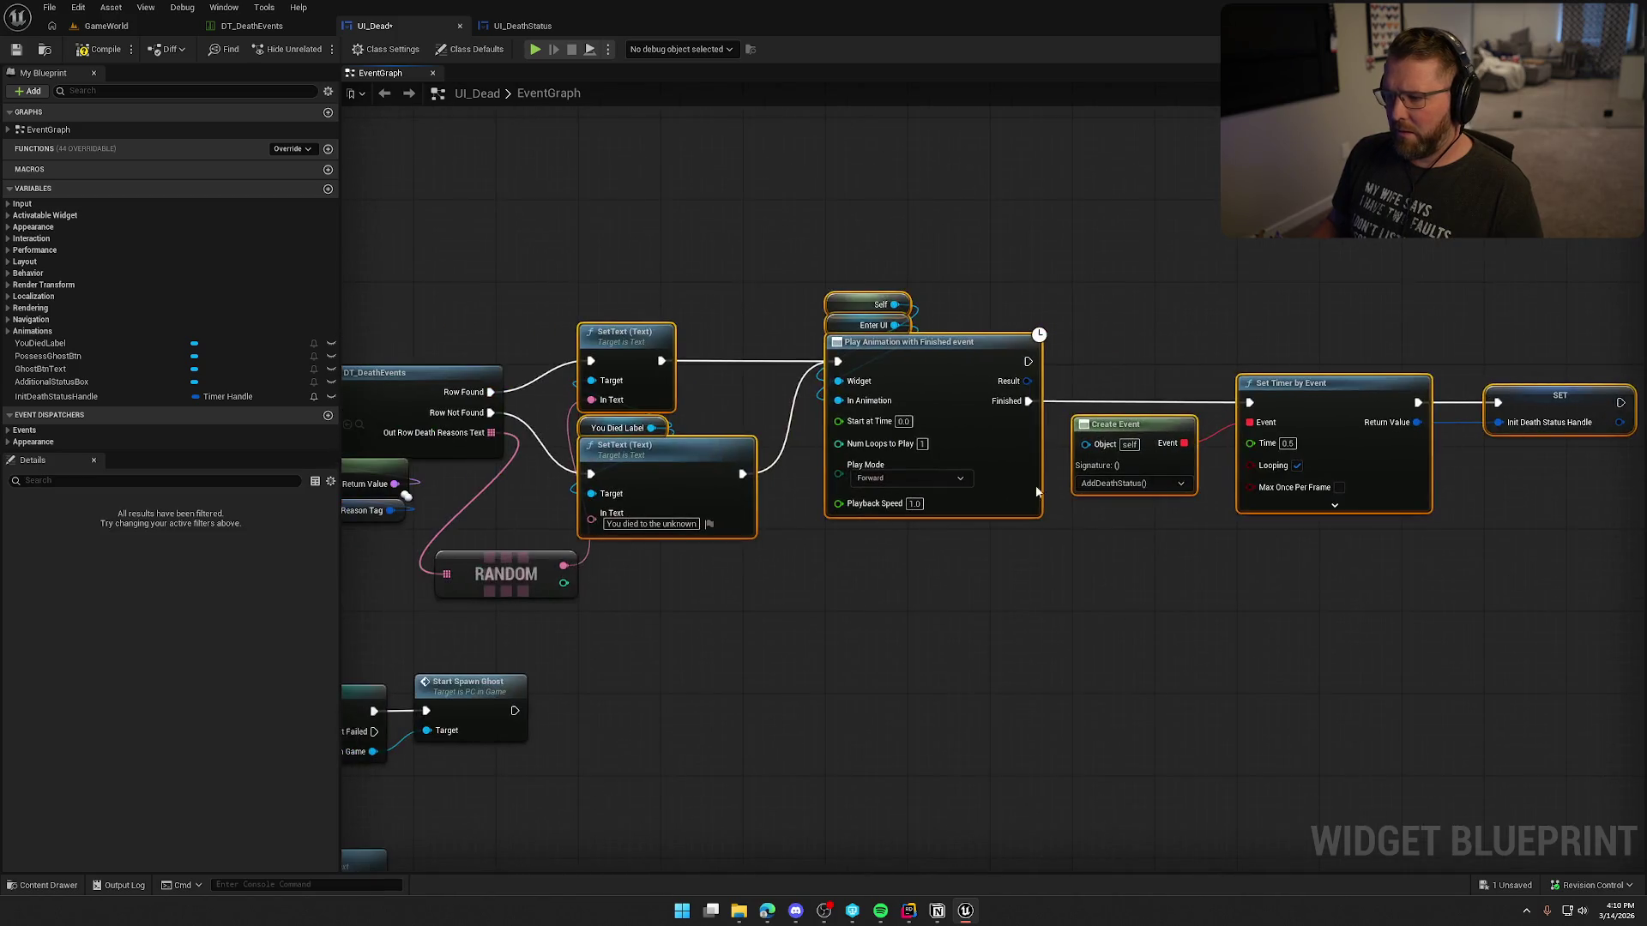
{"action": "left_click_drag", "start_coordinate": [626, 348], "coordinate": [791, 346]}
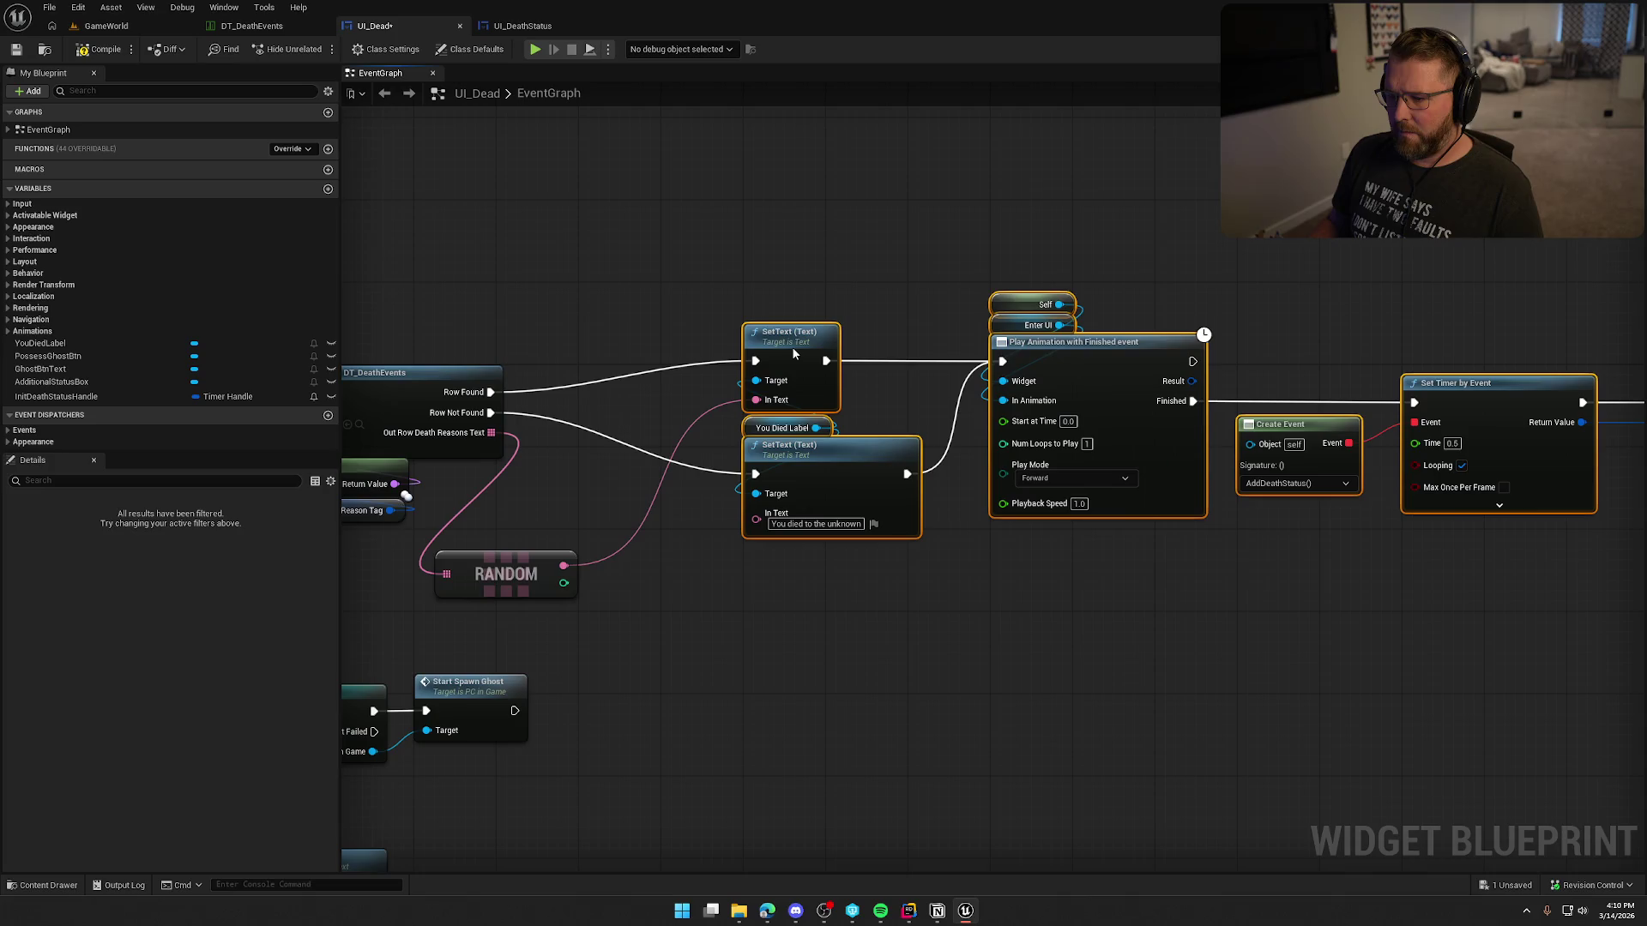
{"action": "left_click", "coordinate": [614, 606]}
{"action": "mouse_move", "coordinate": [506, 574]}
{"action": "left_mouse_down"}
{"action": "mouse_move", "coordinate": [661, 404]}
{"action": "mouse_move", "coordinate": [650, 389]}
{"action": "mouse_move", "coordinate": [650, 409]}
{"action": "left_mouse_up"}
{"action": "left_click", "coordinate": [623, 542]}
{"action": "mouse_move", "coordinate": [625, 554]}
{"action": "left_mouse_down"}
{"action": "mouse_move", "coordinate": [902, 463]}
{"action": "mouse_move", "coordinate": [987, 459]}
{"action": "mouse_move", "coordinate": [974, 464]}
{"action": "left_mouse_up"}
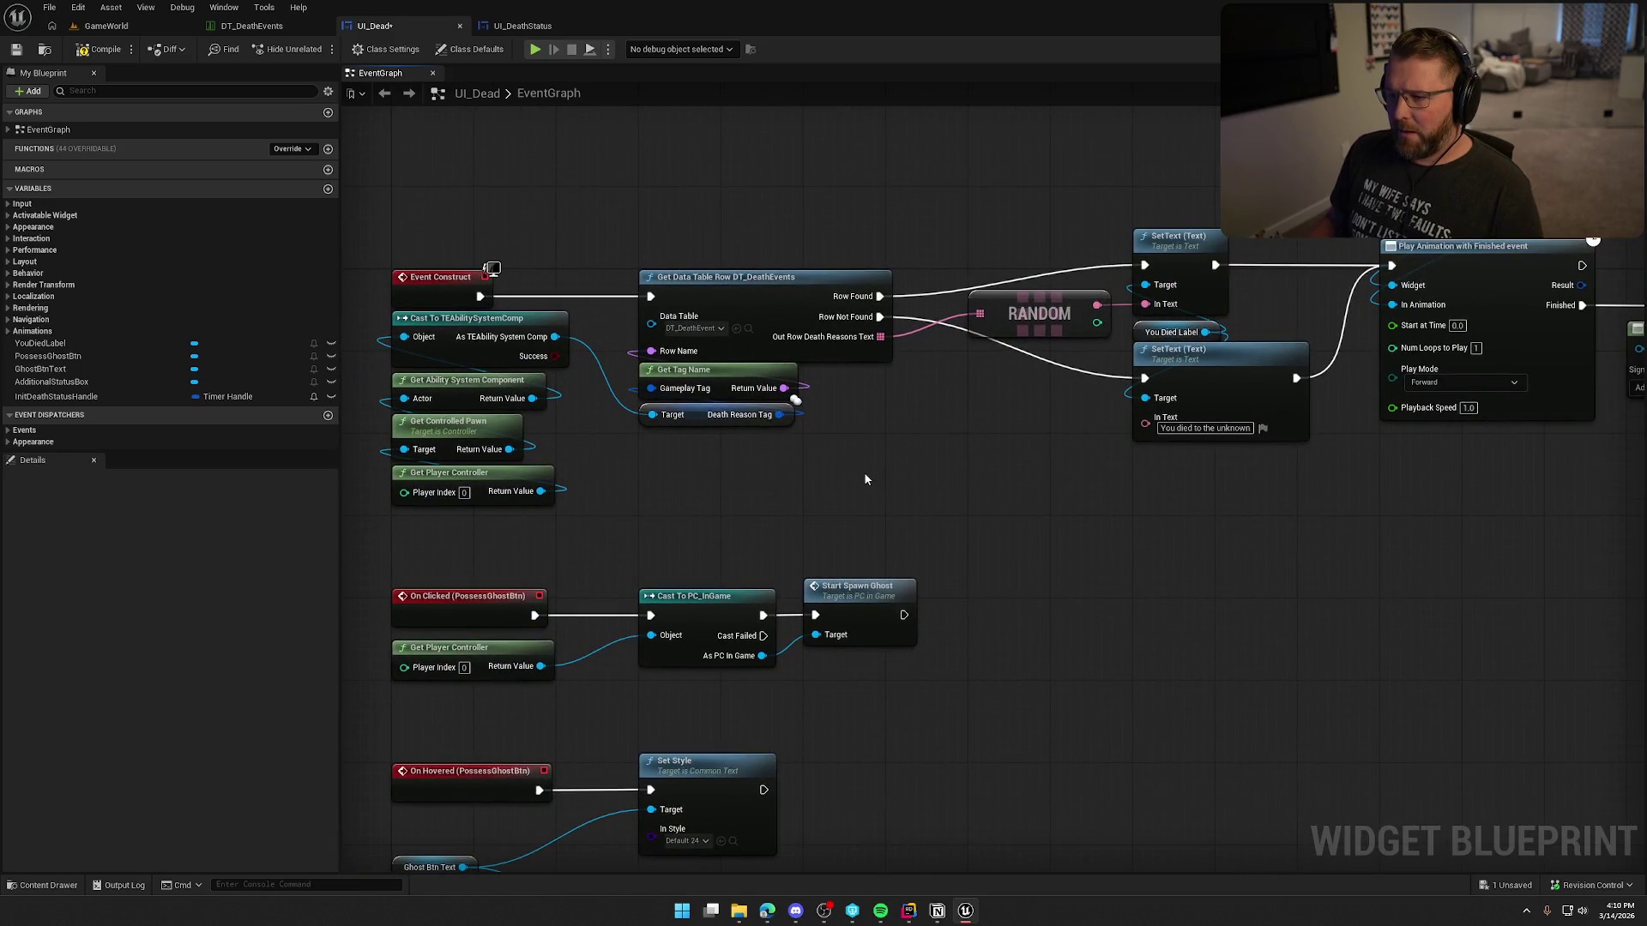
{"action": "scroll", "coordinate": [862, 472], "scroll_direction": "down", "scroll_amount": 2}
{"action": "left_click_drag", "start_coordinate": [786, 452], "coordinate": [718, 447]}
{"action": "left_click", "coordinate": [96, 51]}
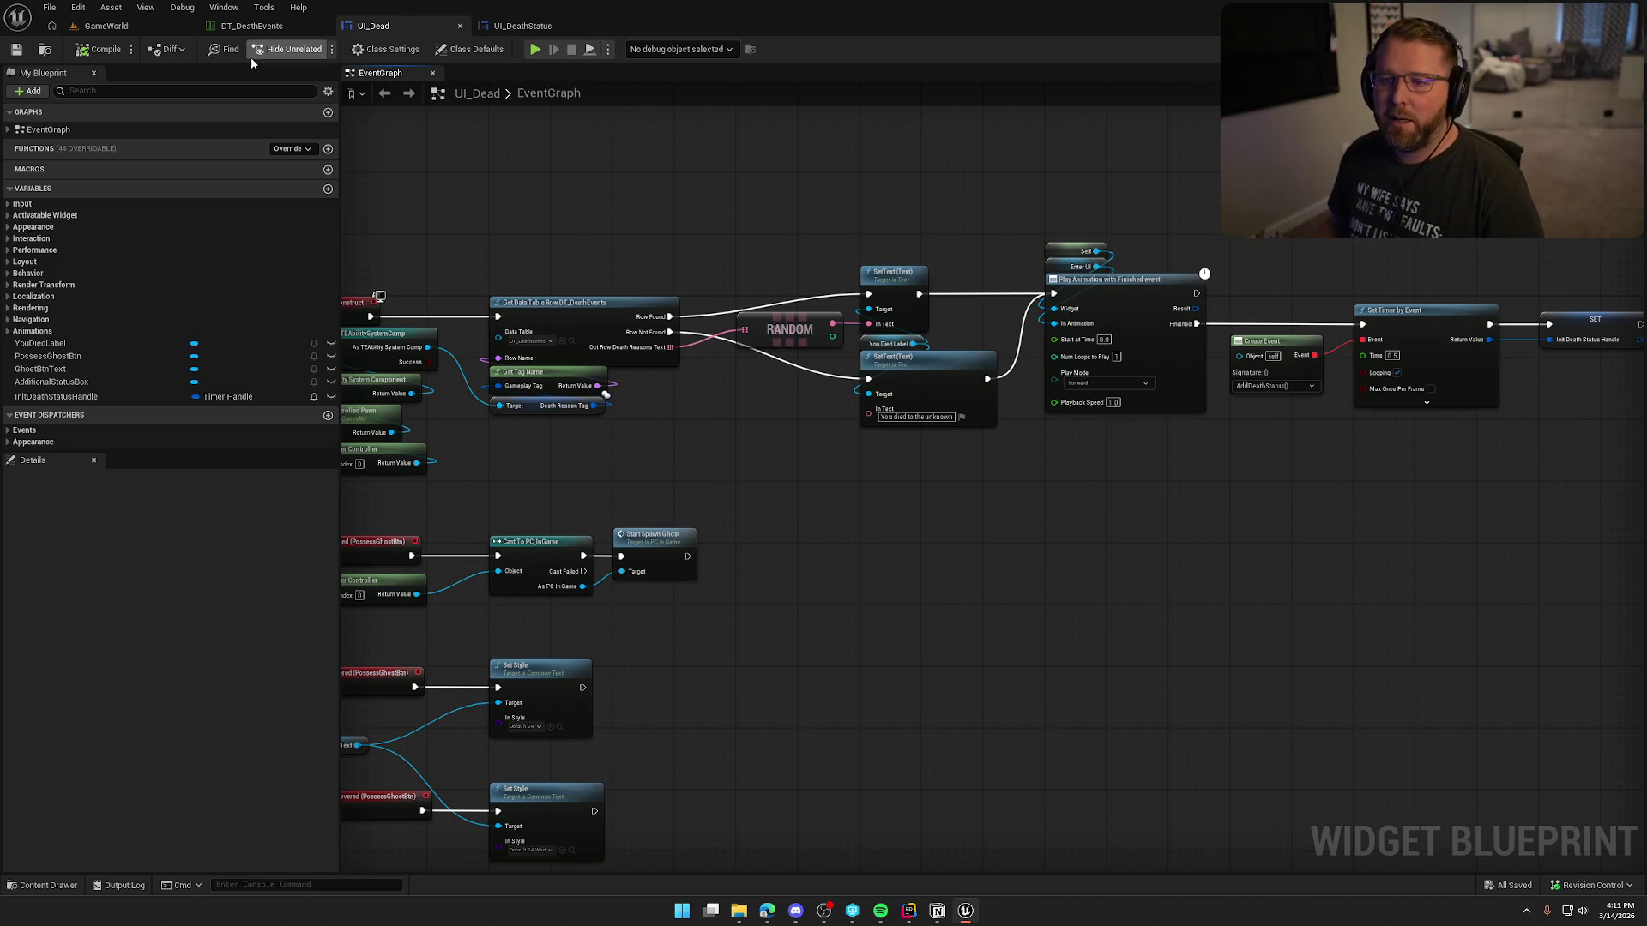
{"action": "left_click", "coordinate": [133, 29]}
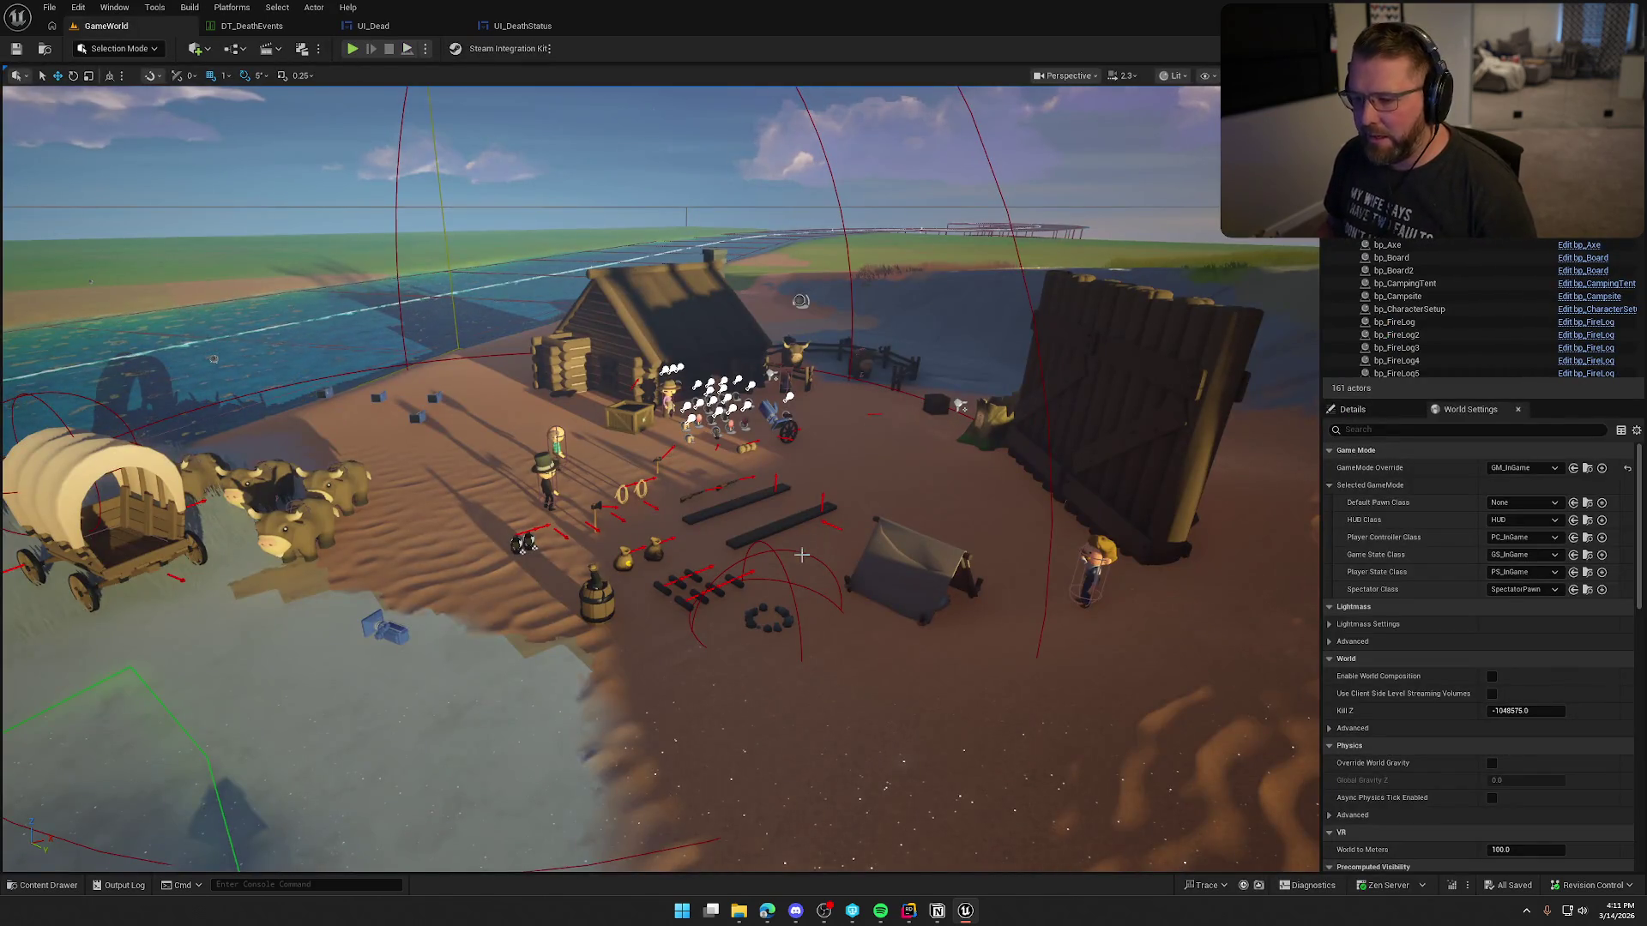
Step: Open bp_Player from the Logic/Player folder in the Content Drawer
{"action": "key", "text": "ctrl+space"}
{"action": "scroll", "coordinate": [108, 803], "scroll_direction": "down", "scroll_amount": 3}
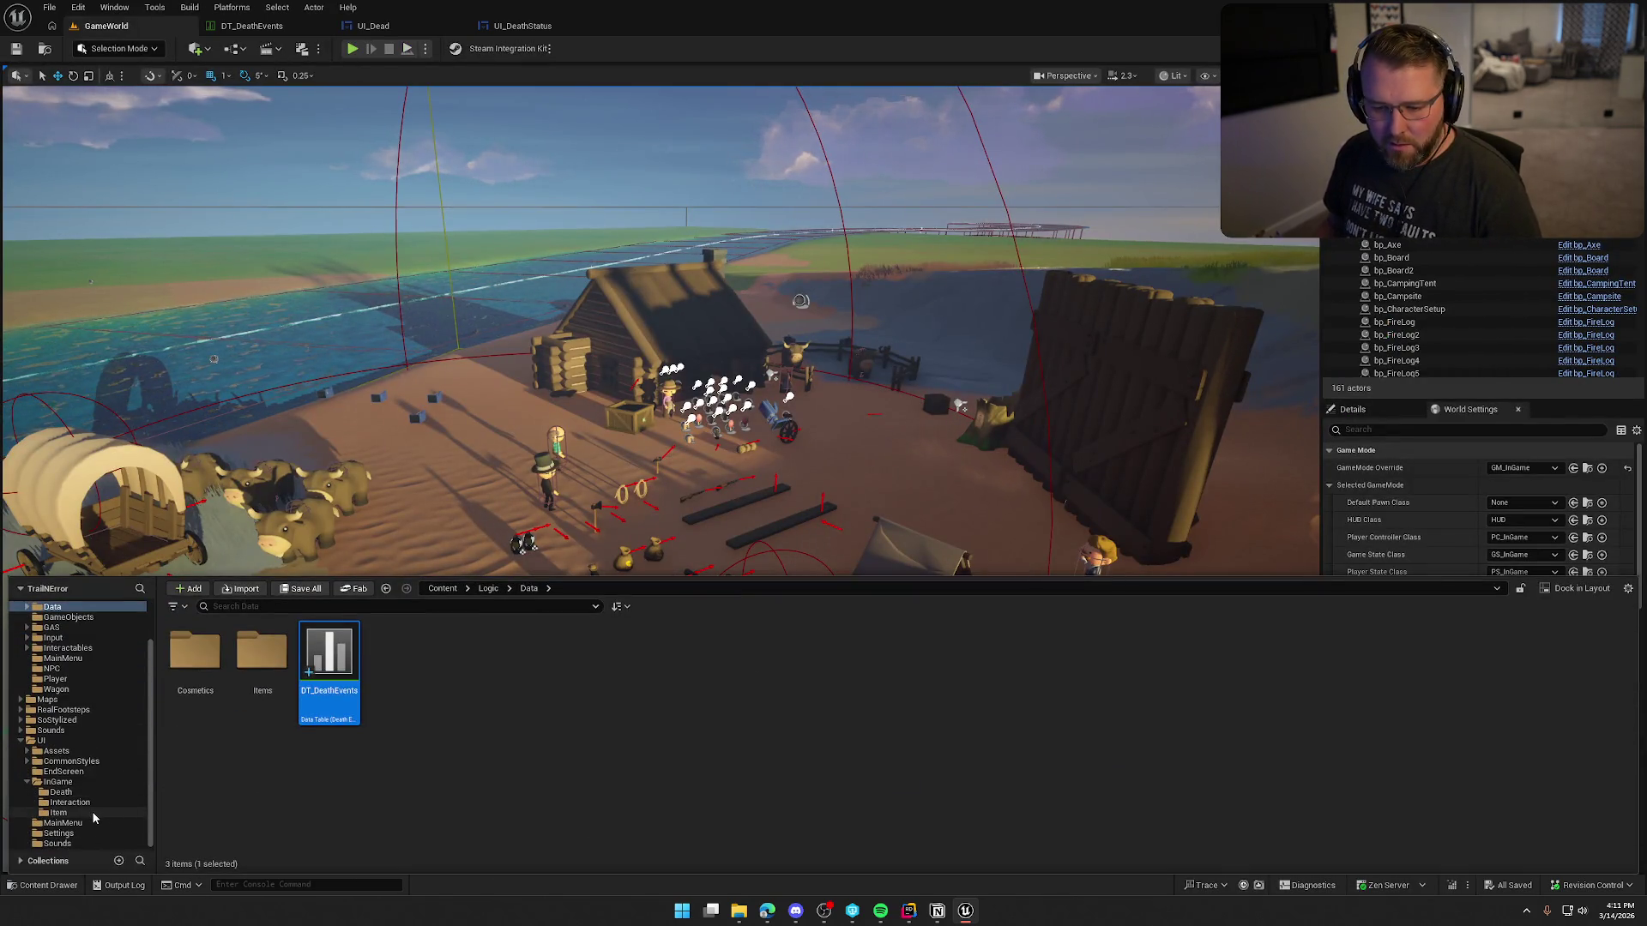
{"action": "left_click", "coordinate": [58, 680]}
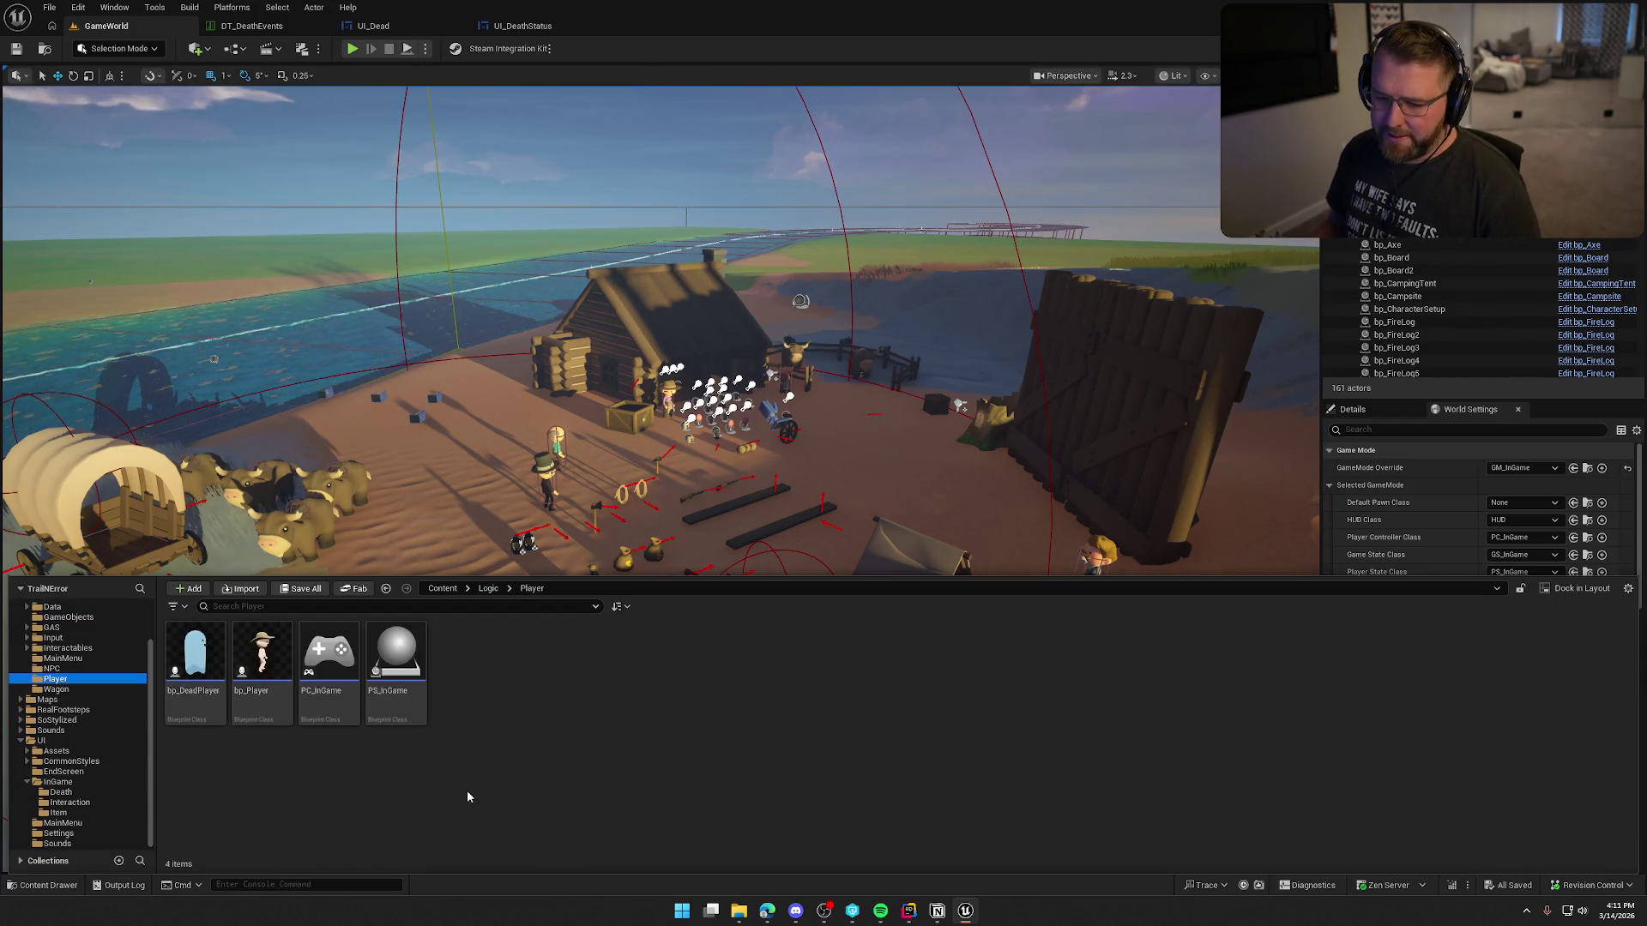
{"action": "double_click", "coordinate": [262, 659]}
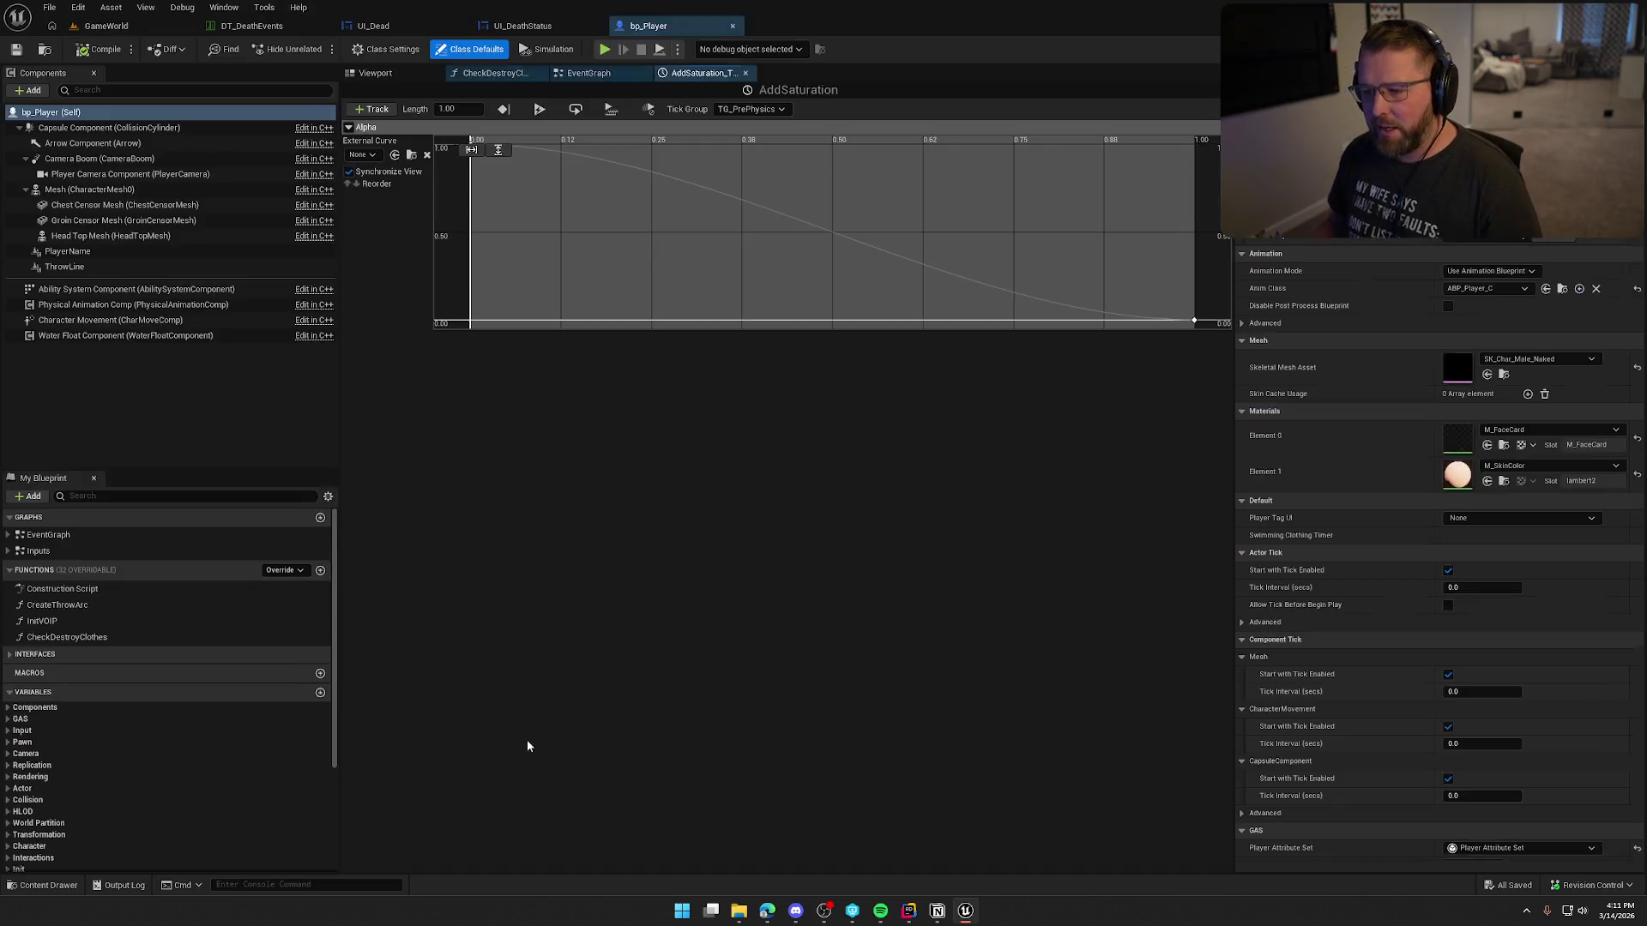
Step: Close the AddSaturation timeline and jump to Event ApplyDamage under Interfaces > Damage
{"action": "middle_click", "coordinate": [712, 75]}
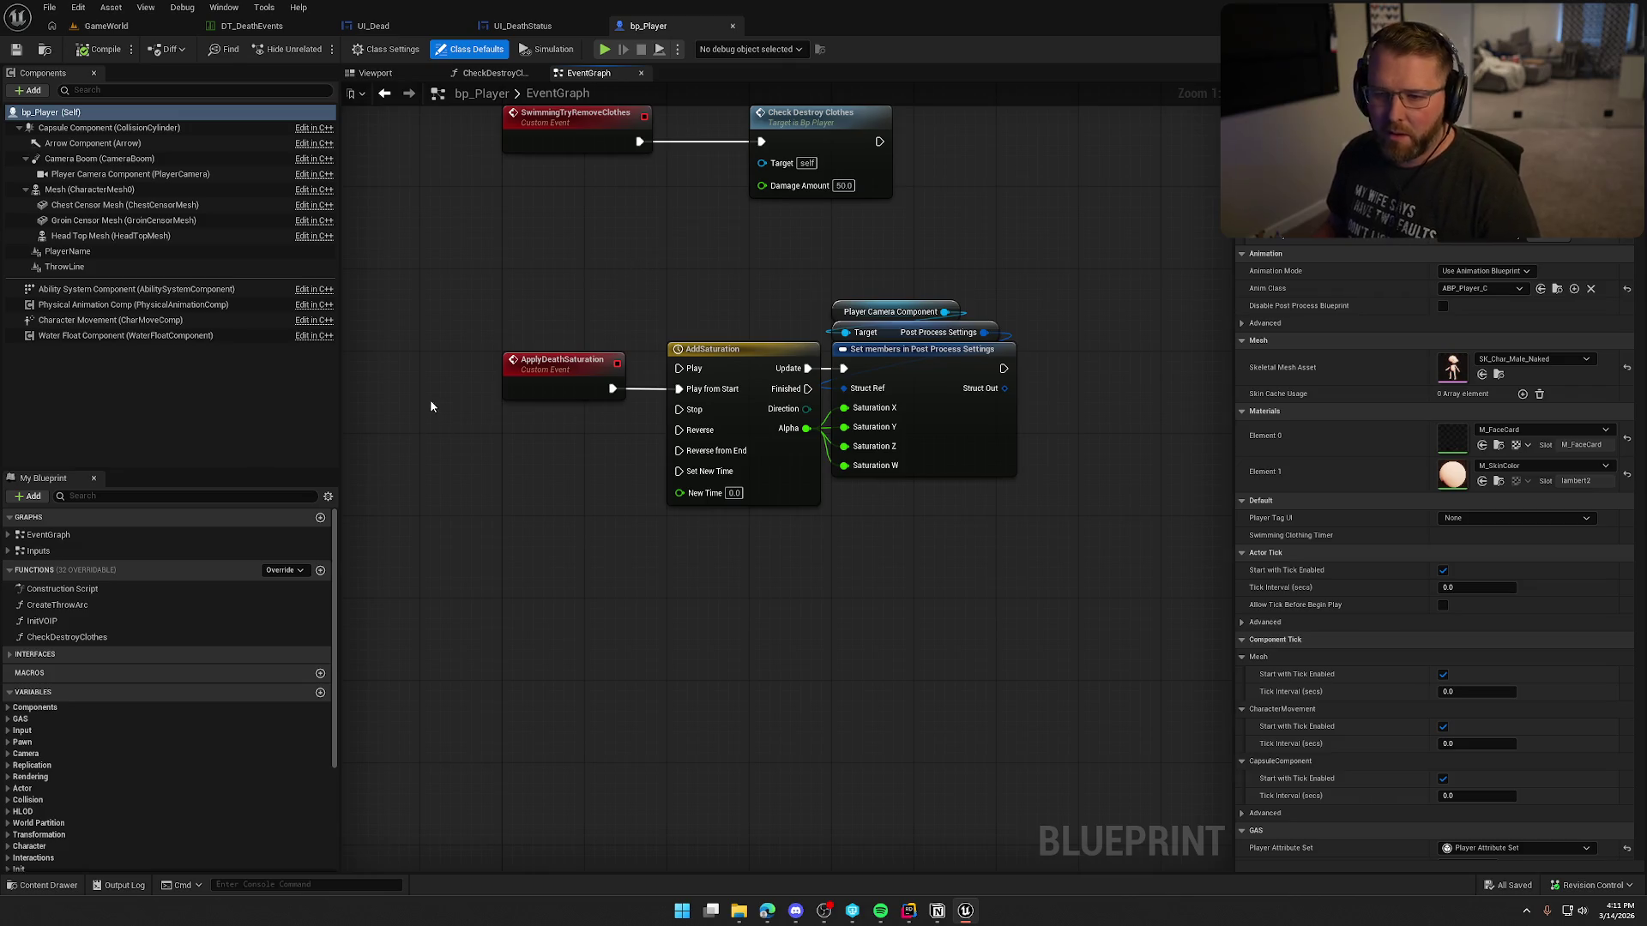
{"action": "left_click", "coordinate": [11, 656]}
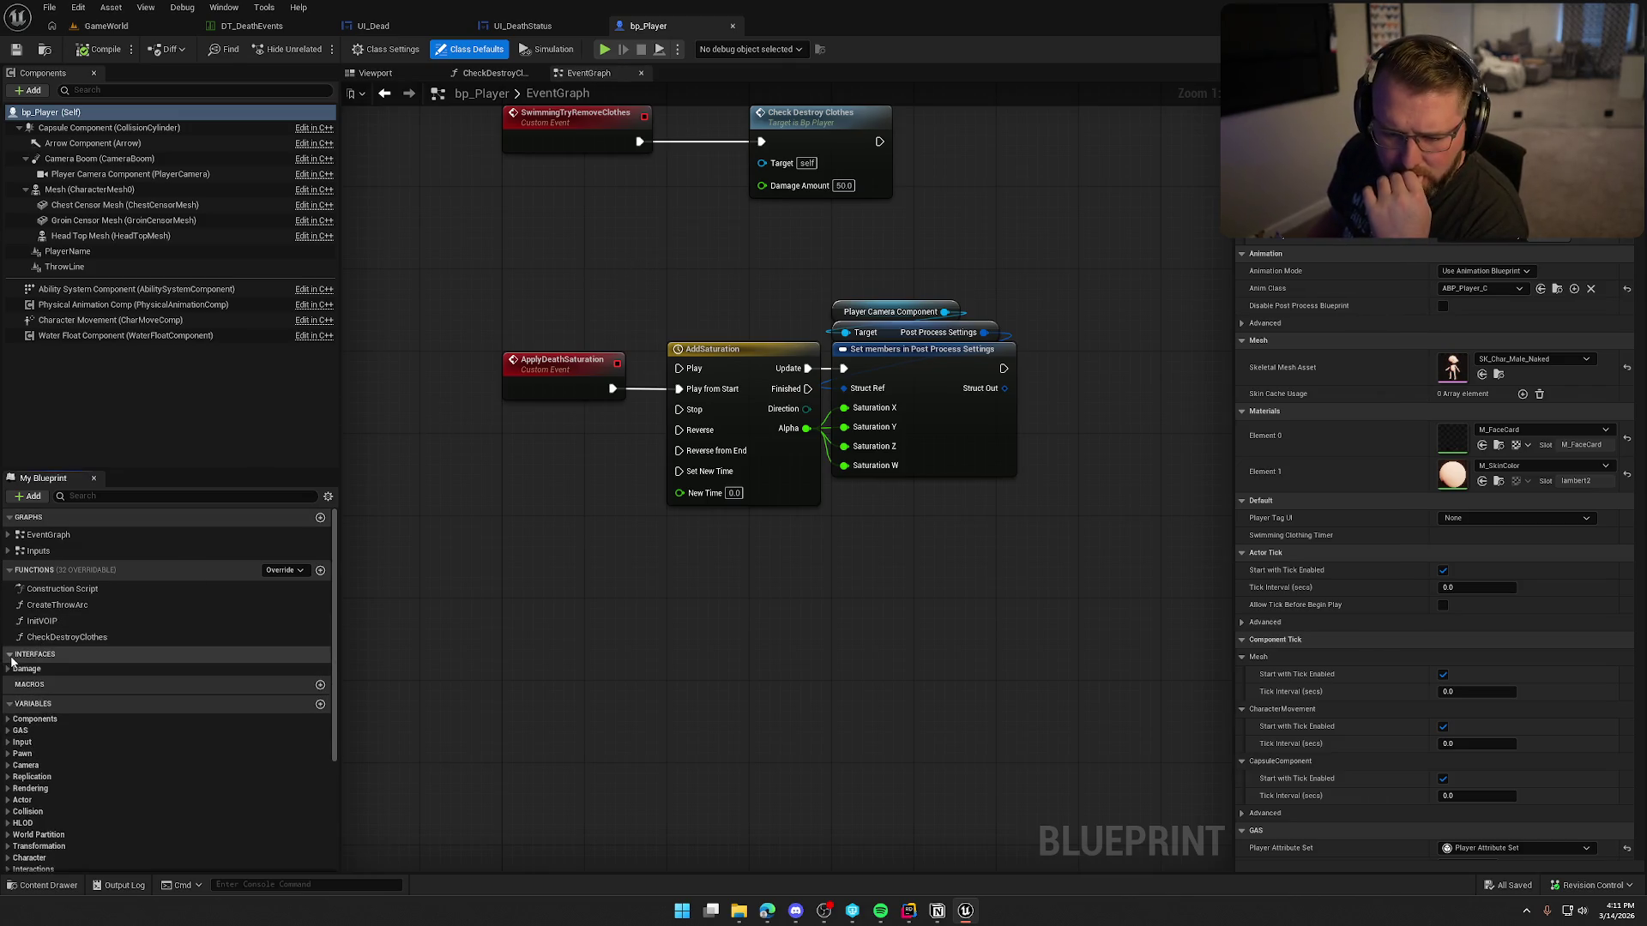
{"action": "left_click", "coordinate": [9, 670]}
{"action": "double_click", "coordinate": [53, 683]}
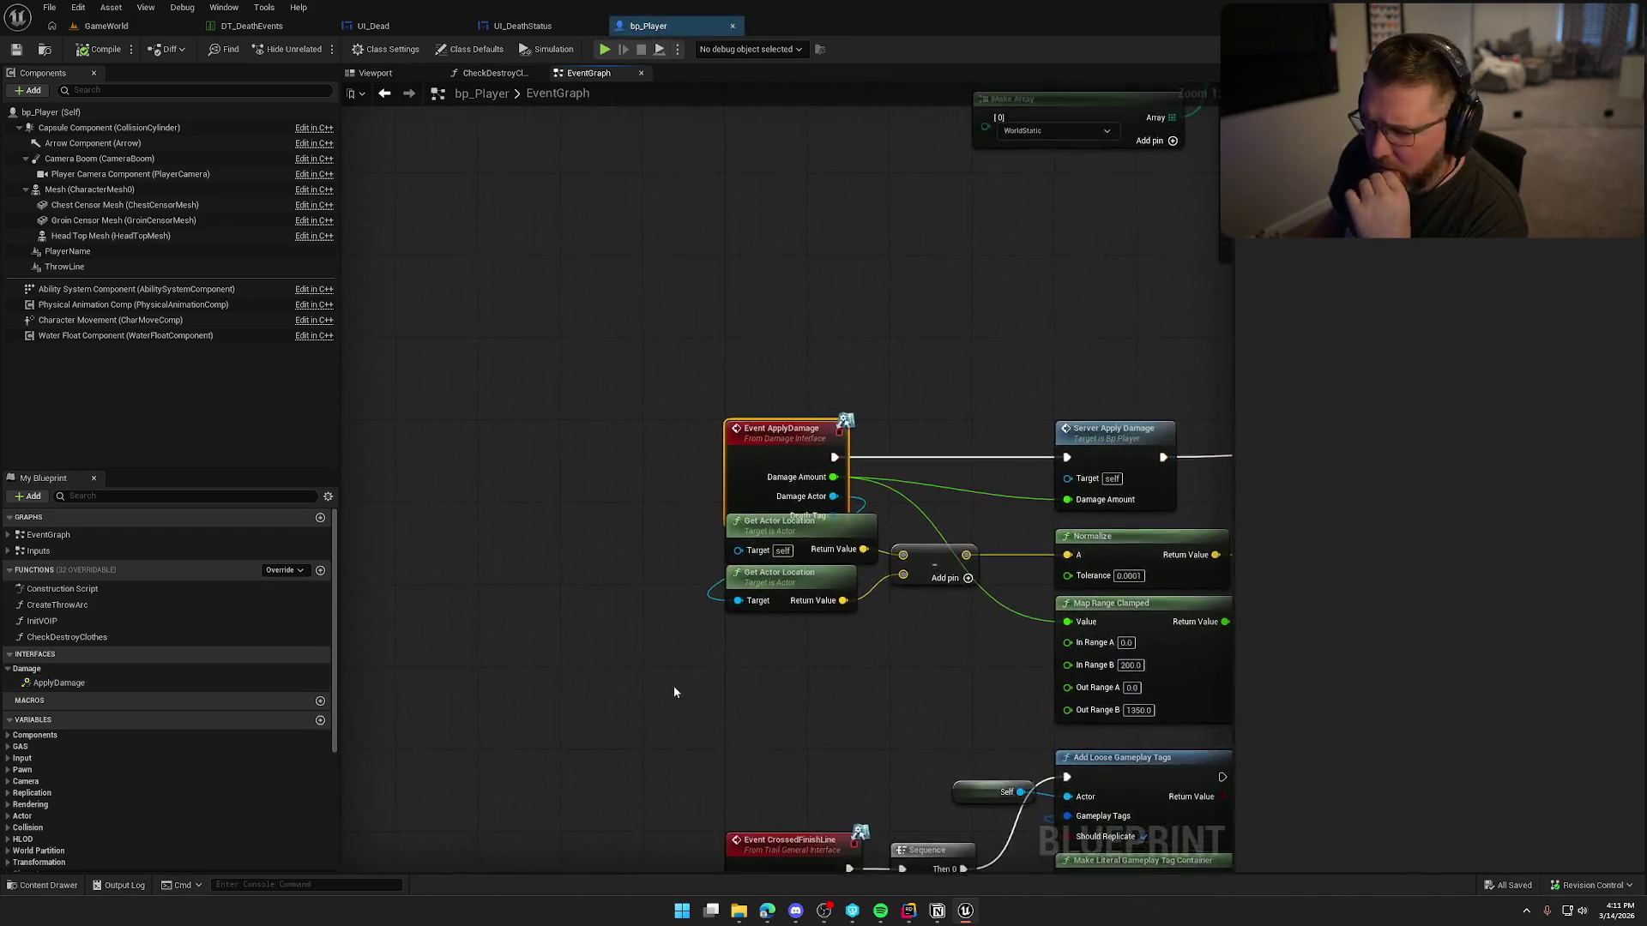
{"action": "mouse_move", "coordinate": [706, 517]}
{"action": "left_mouse_down"}
{"action": "mouse_move", "coordinate": [539, 394]}
{"action": "mouse_move", "coordinate": [539, 415]}
{"action": "left_mouse_up"}
{"action": "left_click", "coordinate": [616, 557]}
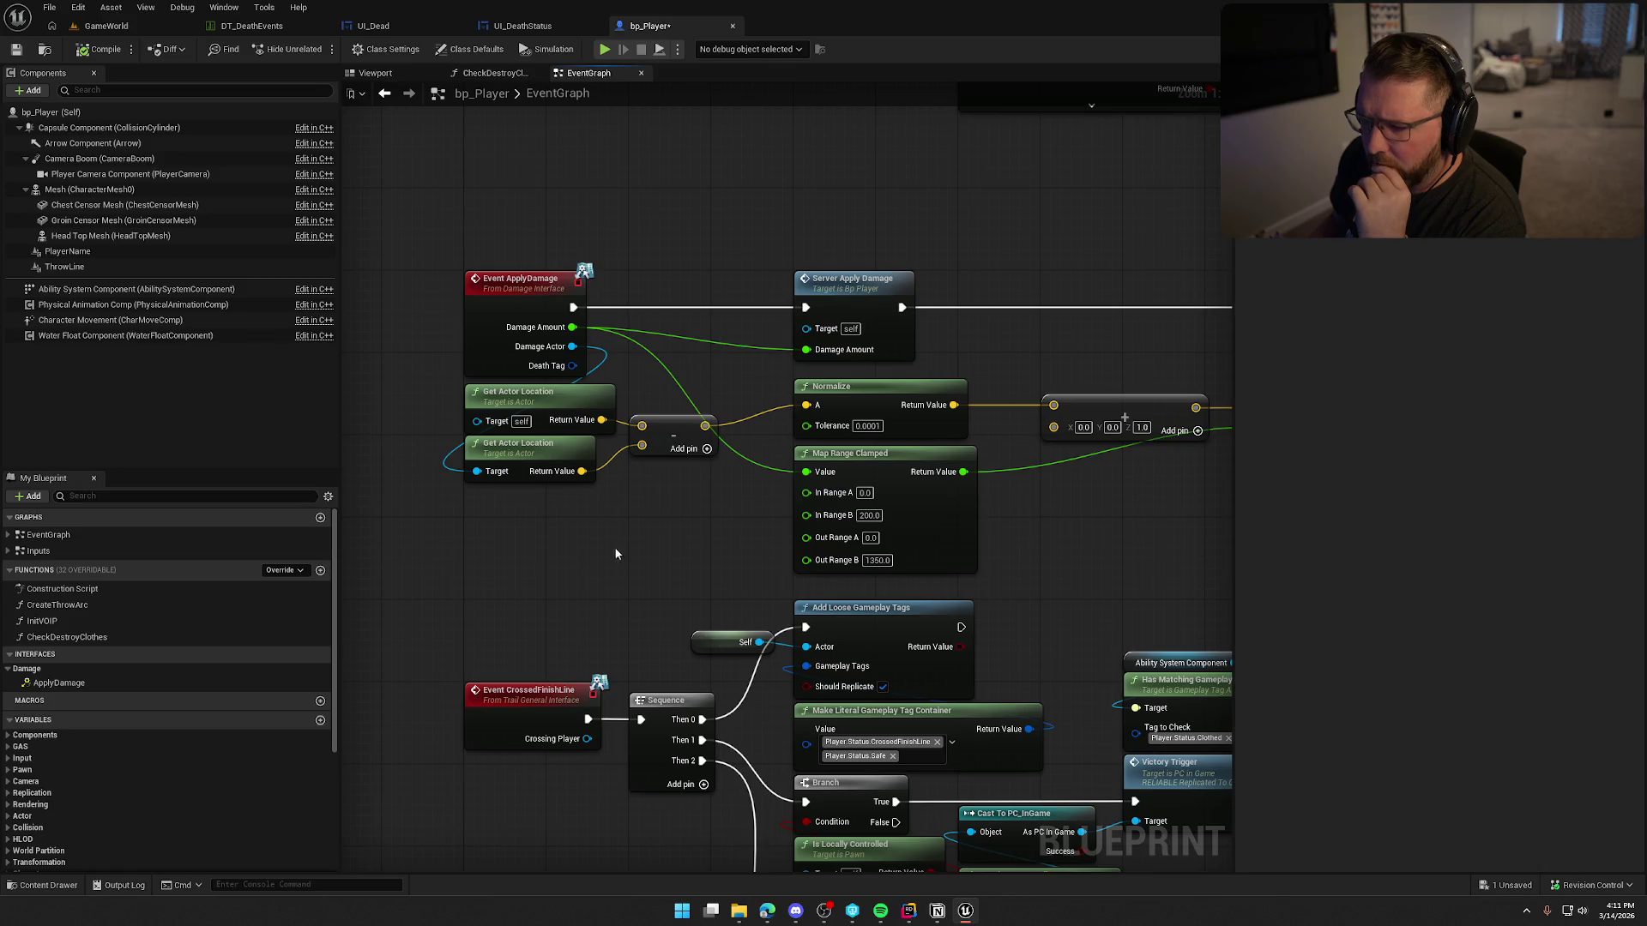
{"action": "left_click_drag", "start_coordinate": [717, 392], "coordinate": [342, 347]}
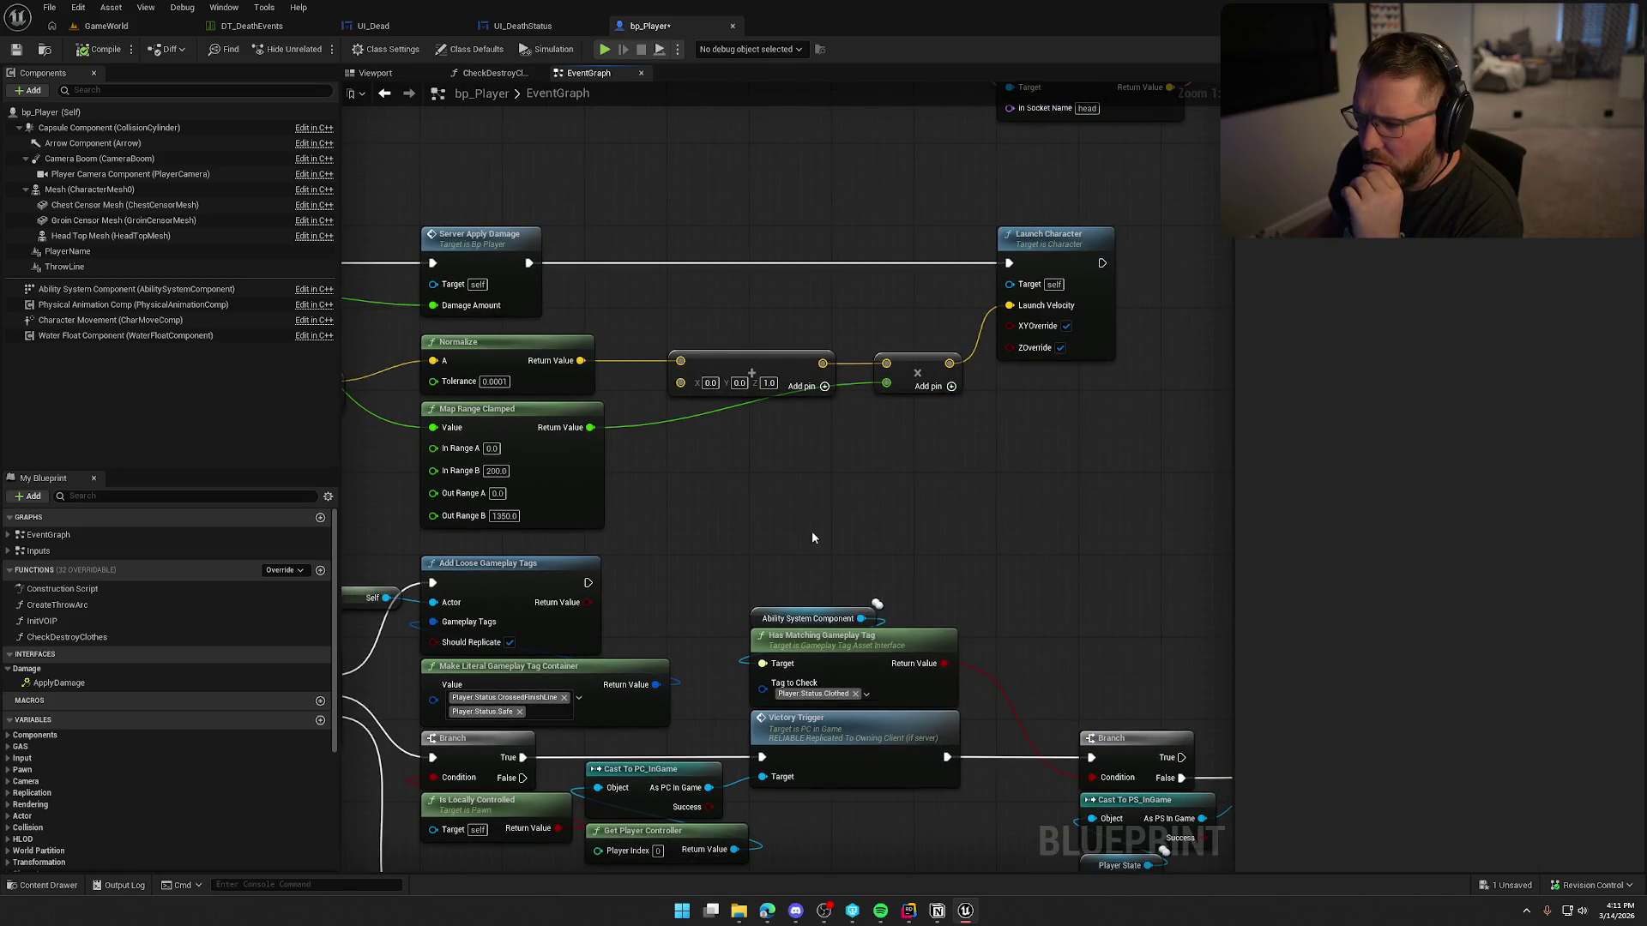
{"action": "left_click_drag", "start_coordinate": [813, 538], "coordinate": [1018, 484]}
{"action": "scroll", "coordinate": [1017, 483], "scroll_direction": "down", "scroll_amount": 1}
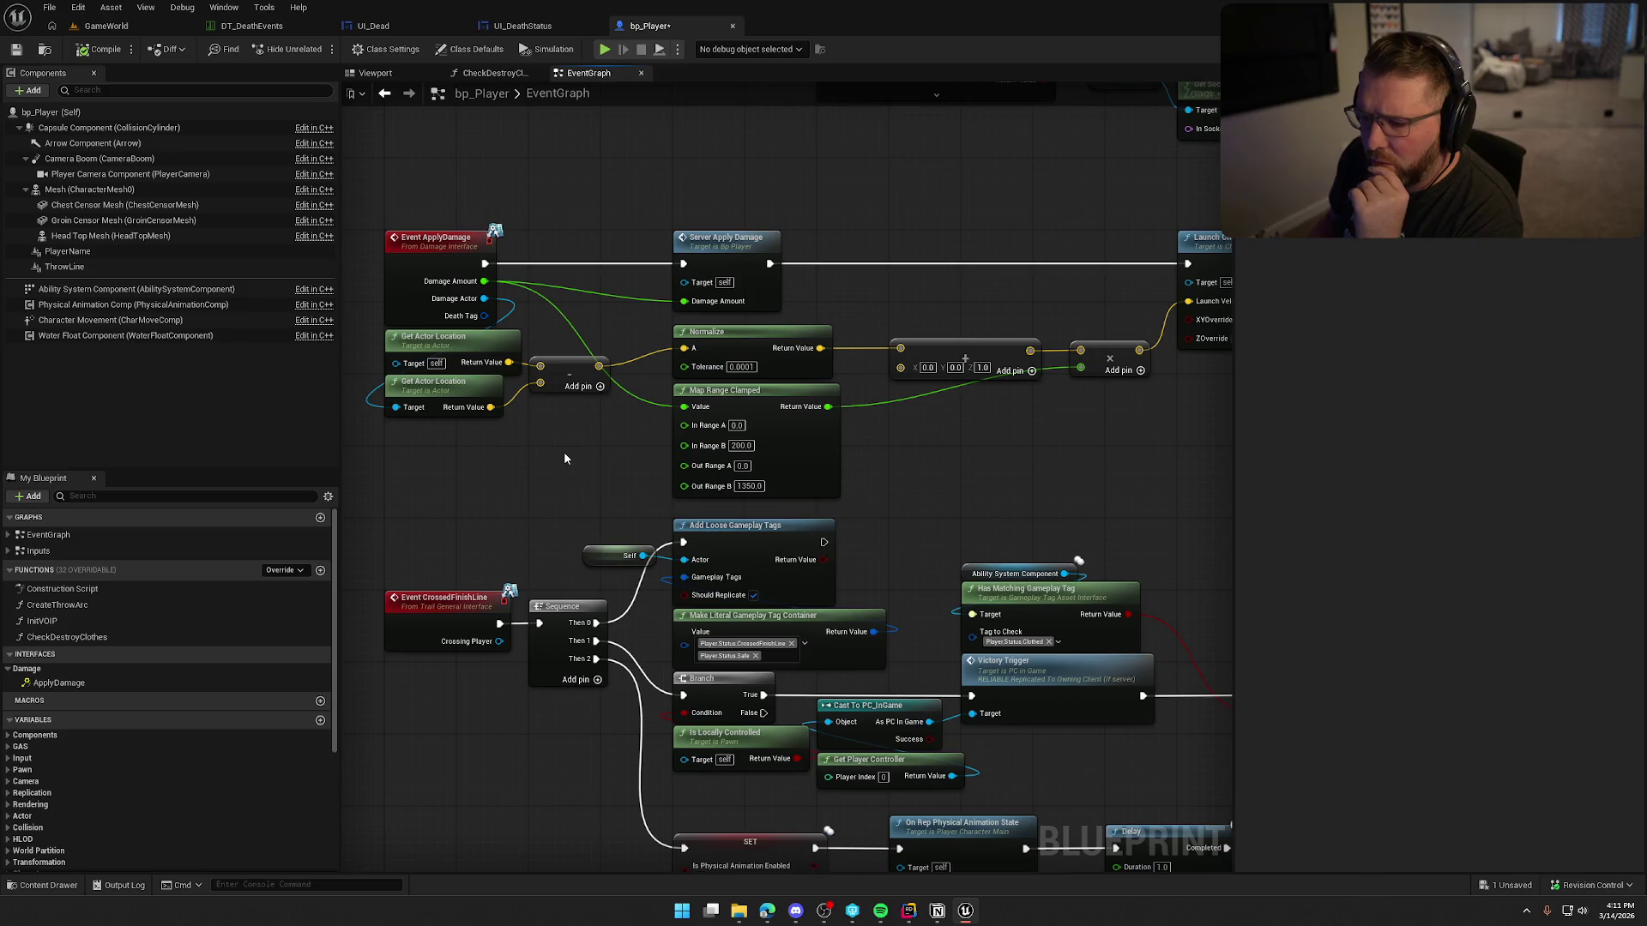
Step: Add a SET DeathReasonTag on the Ability System Component, fed by Death Tag and ApplyDamage's exec
{"action": "mouse_move", "coordinate": [94, 289]}
{"action": "left_mouse_down"}
{"action": "mouse_move", "coordinate": [540, 178]}
{"action": "mouse_move", "coordinate": [680, 168]}
{"action": "left_mouse_up"}
{"action": "type", "text": "set"}
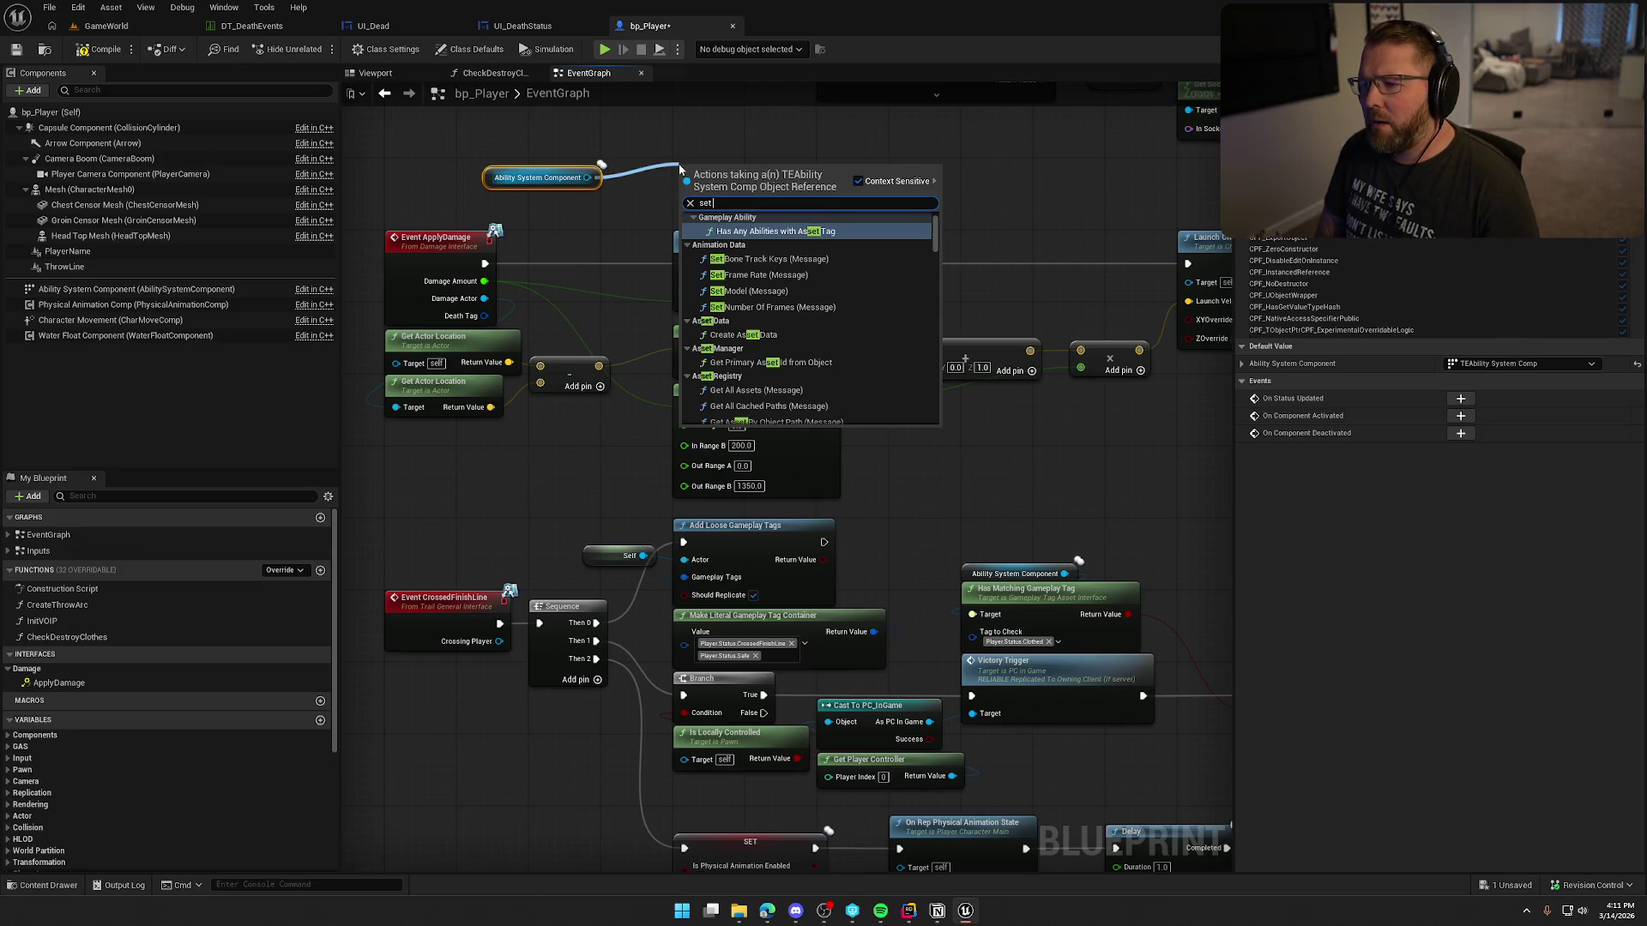
{"action": "type", "text": " death"}
{"action": "key", "text": "Return"}
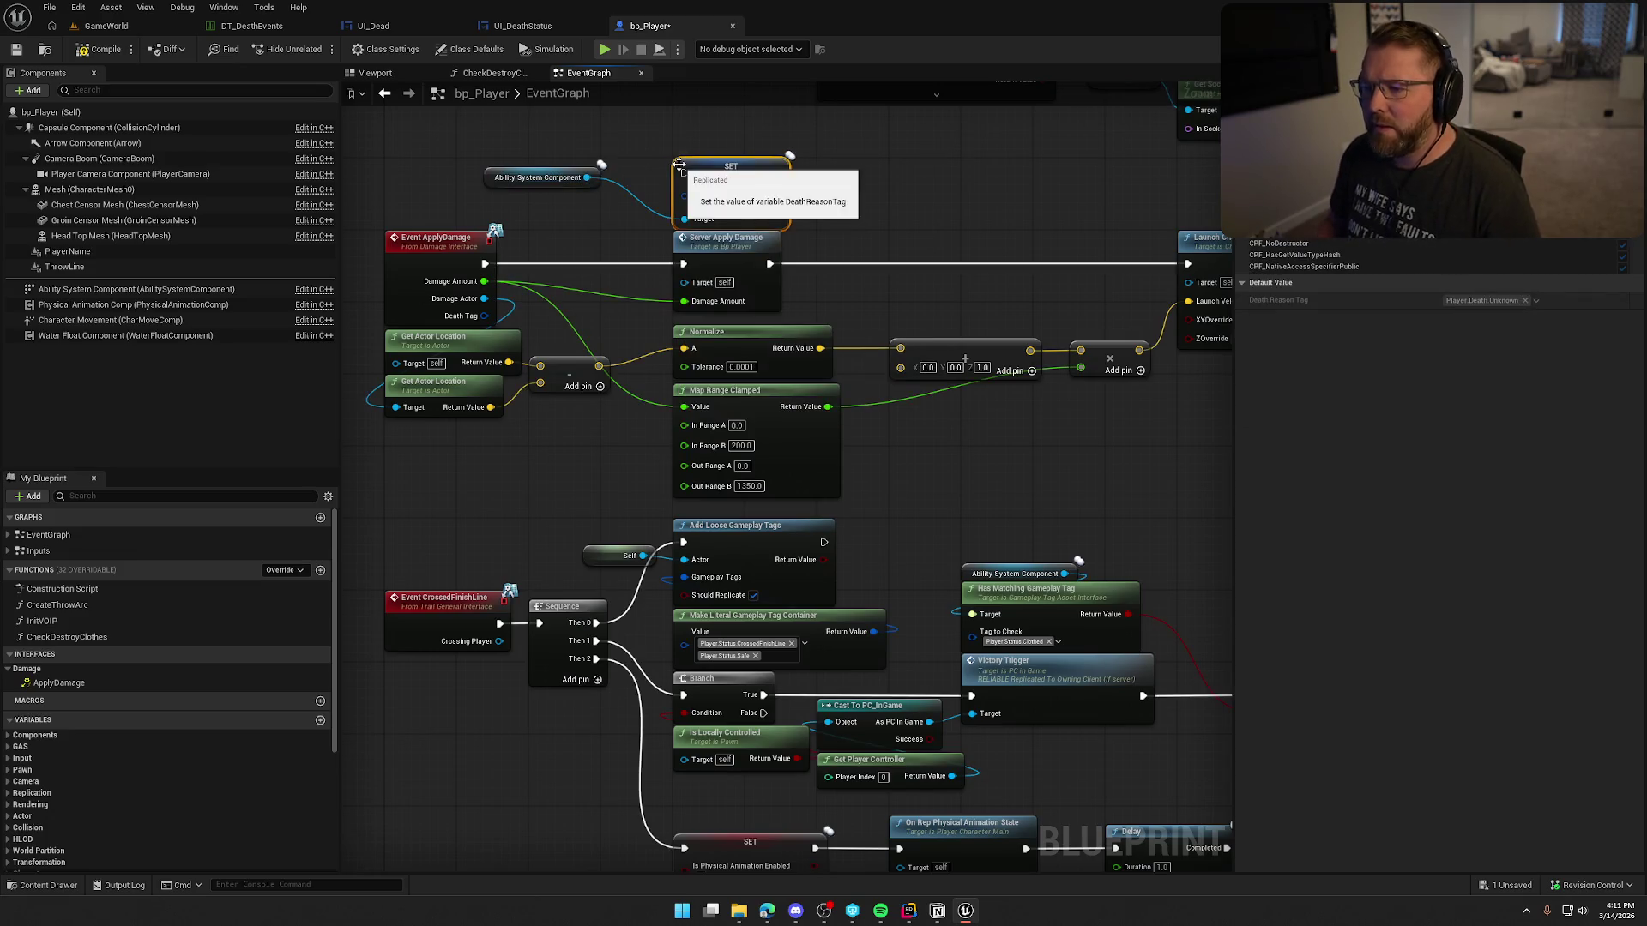
{"action": "mouse_move", "coordinate": [485, 316]}
{"action": "left_mouse_down"}
{"action": "mouse_move", "coordinate": [688, 183]}
{"action": "mouse_move", "coordinate": [485, 263]}
{"action": "left_mouse_up"}
{"action": "left_click_drag", "start_coordinate": [722, 246], "coordinate": [866, 245]}
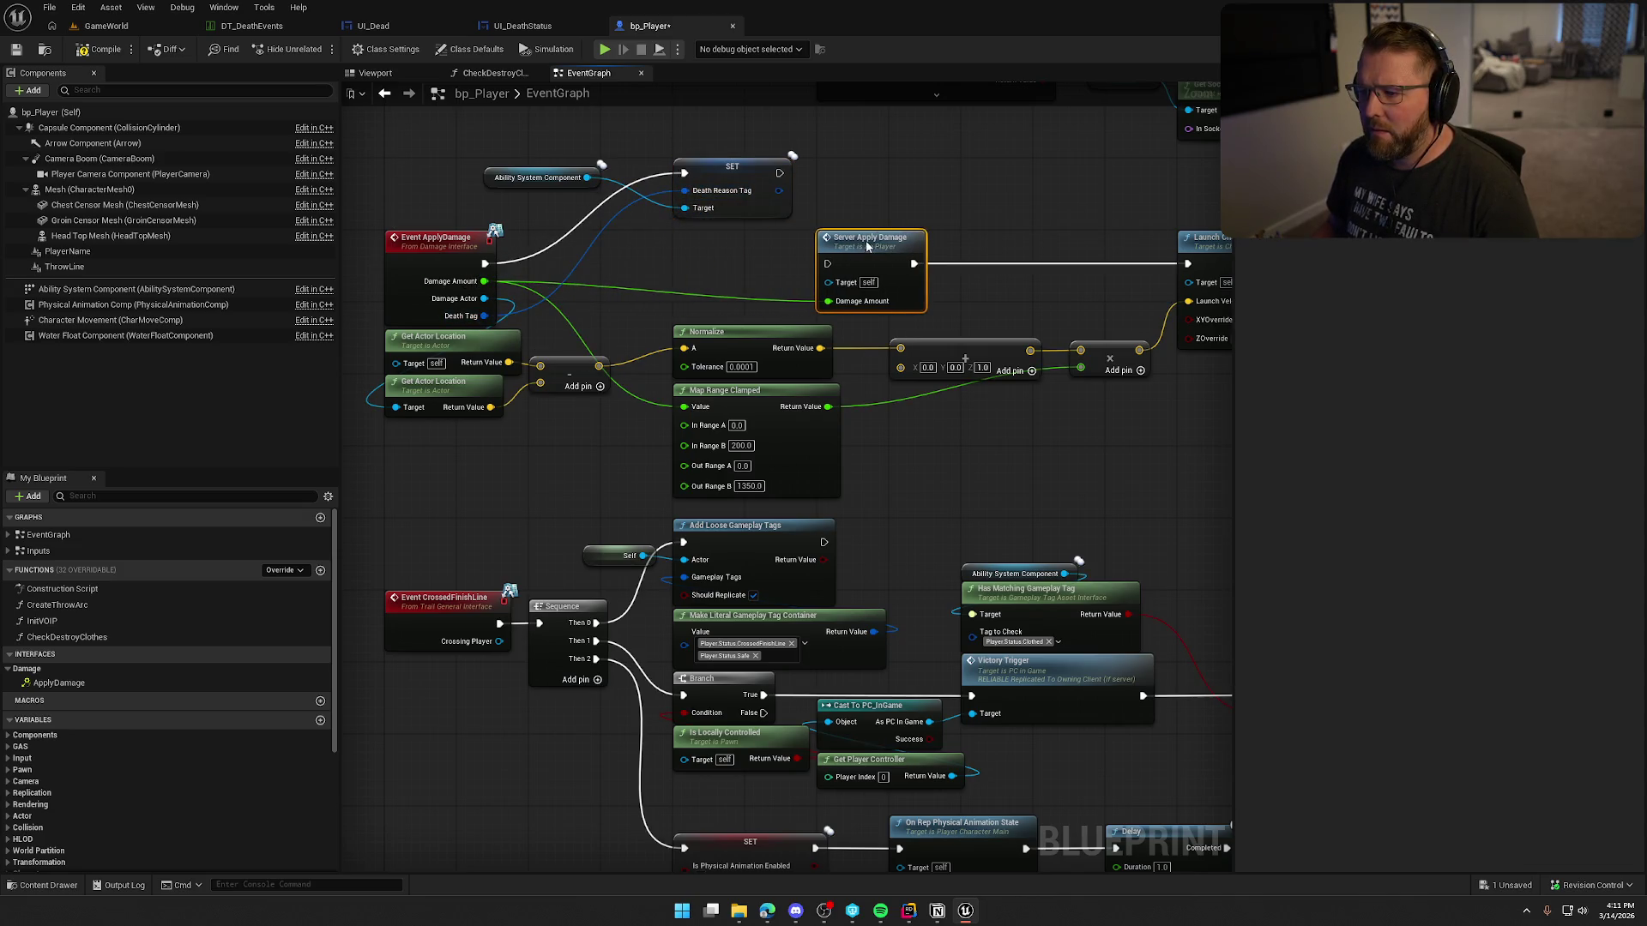
{"action": "left_click_drag", "start_coordinate": [725, 167], "coordinate": [725, 258]}
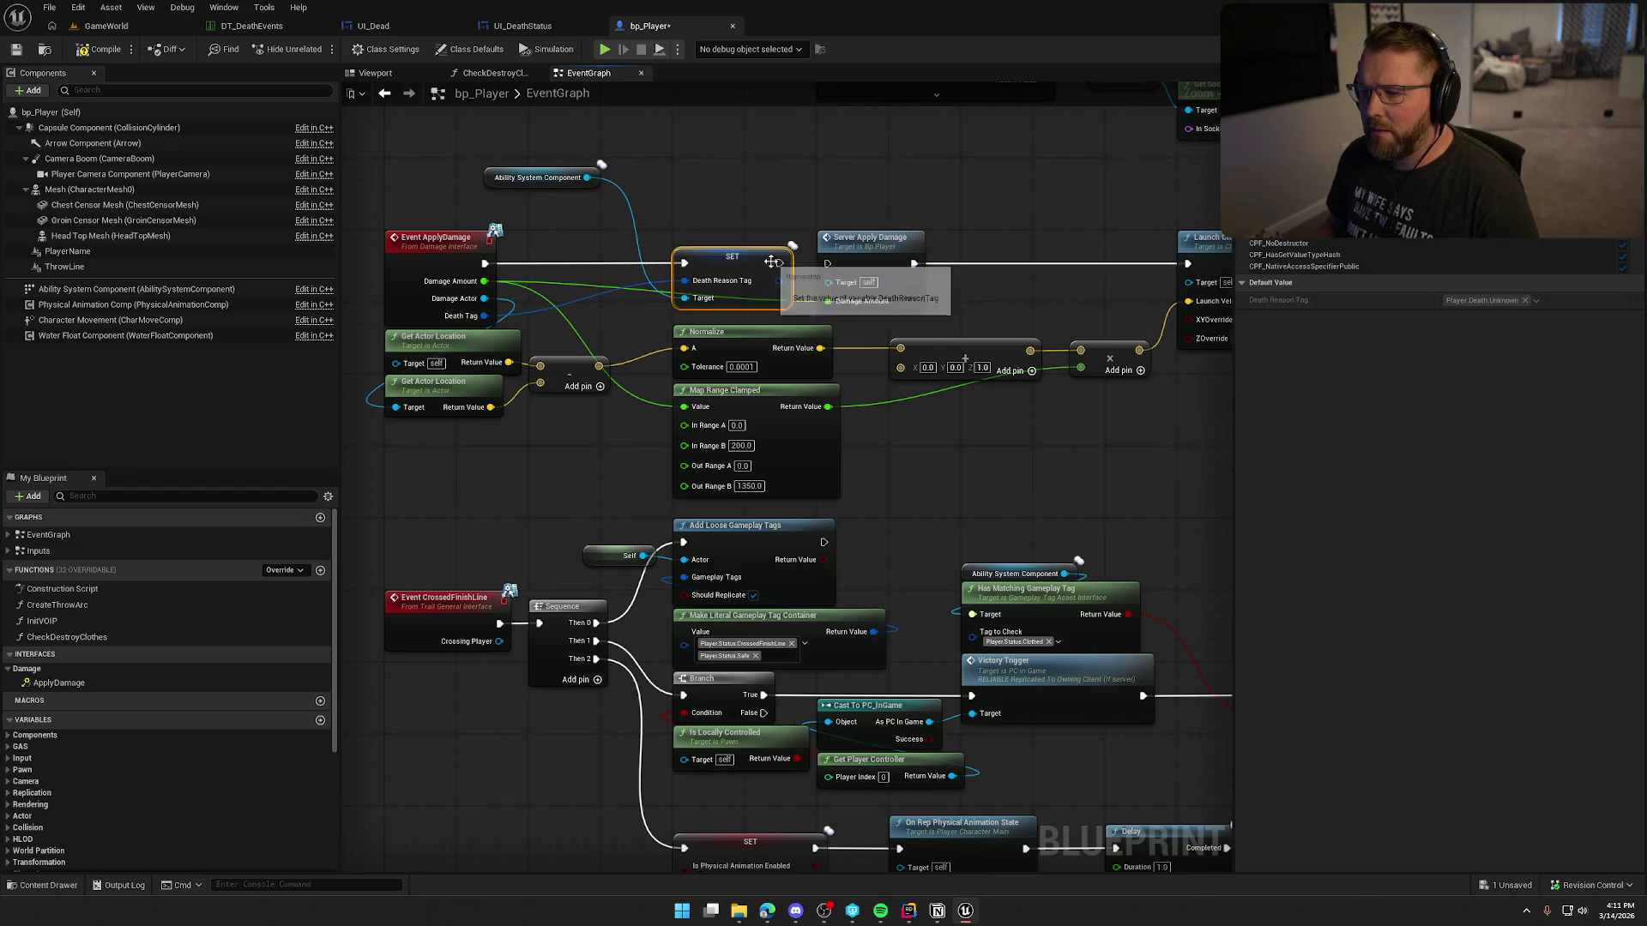
{"action": "mouse_move", "coordinate": [521, 181]}
{"action": "left_mouse_down"}
{"action": "mouse_move", "coordinate": [688, 204]}
{"action": "mouse_move", "coordinate": [708, 240]}
{"action": "left_mouse_up"}
{"action": "left_click", "coordinate": [601, 239]}
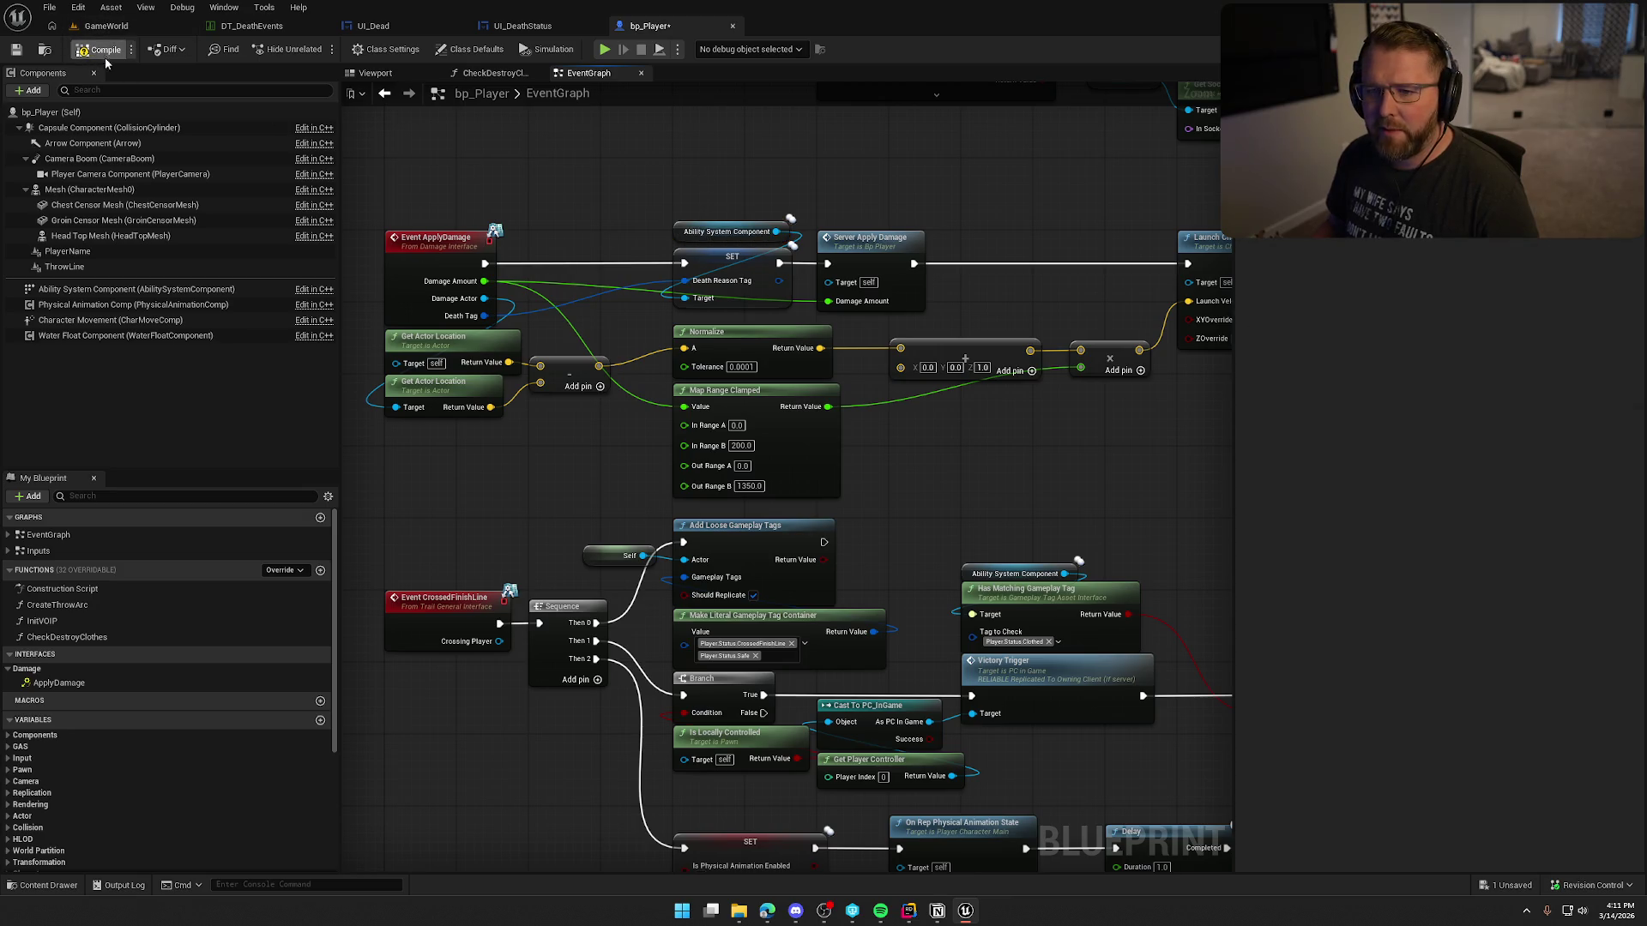
Step: Save bp_Player and check the Event ApplyDamage node's context actions
{"action": "key", "text": "ctrl+s"}
{"action": "left_click", "coordinate": [841, 602]}
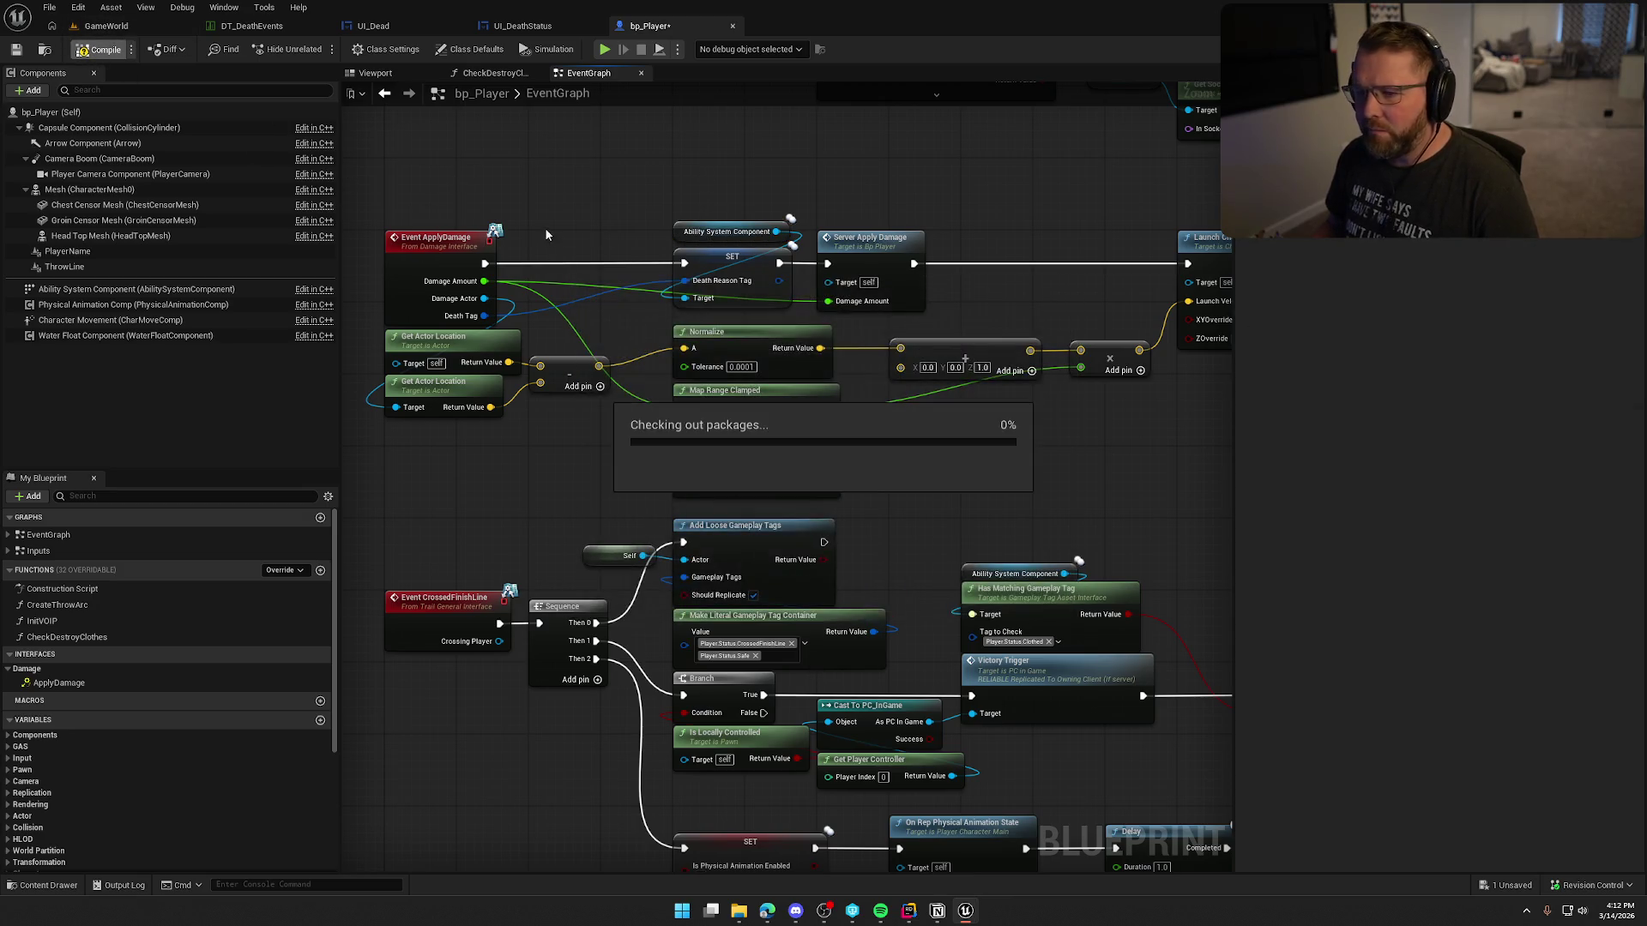
{"action": "right_click", "coordinate": [521, 280]}
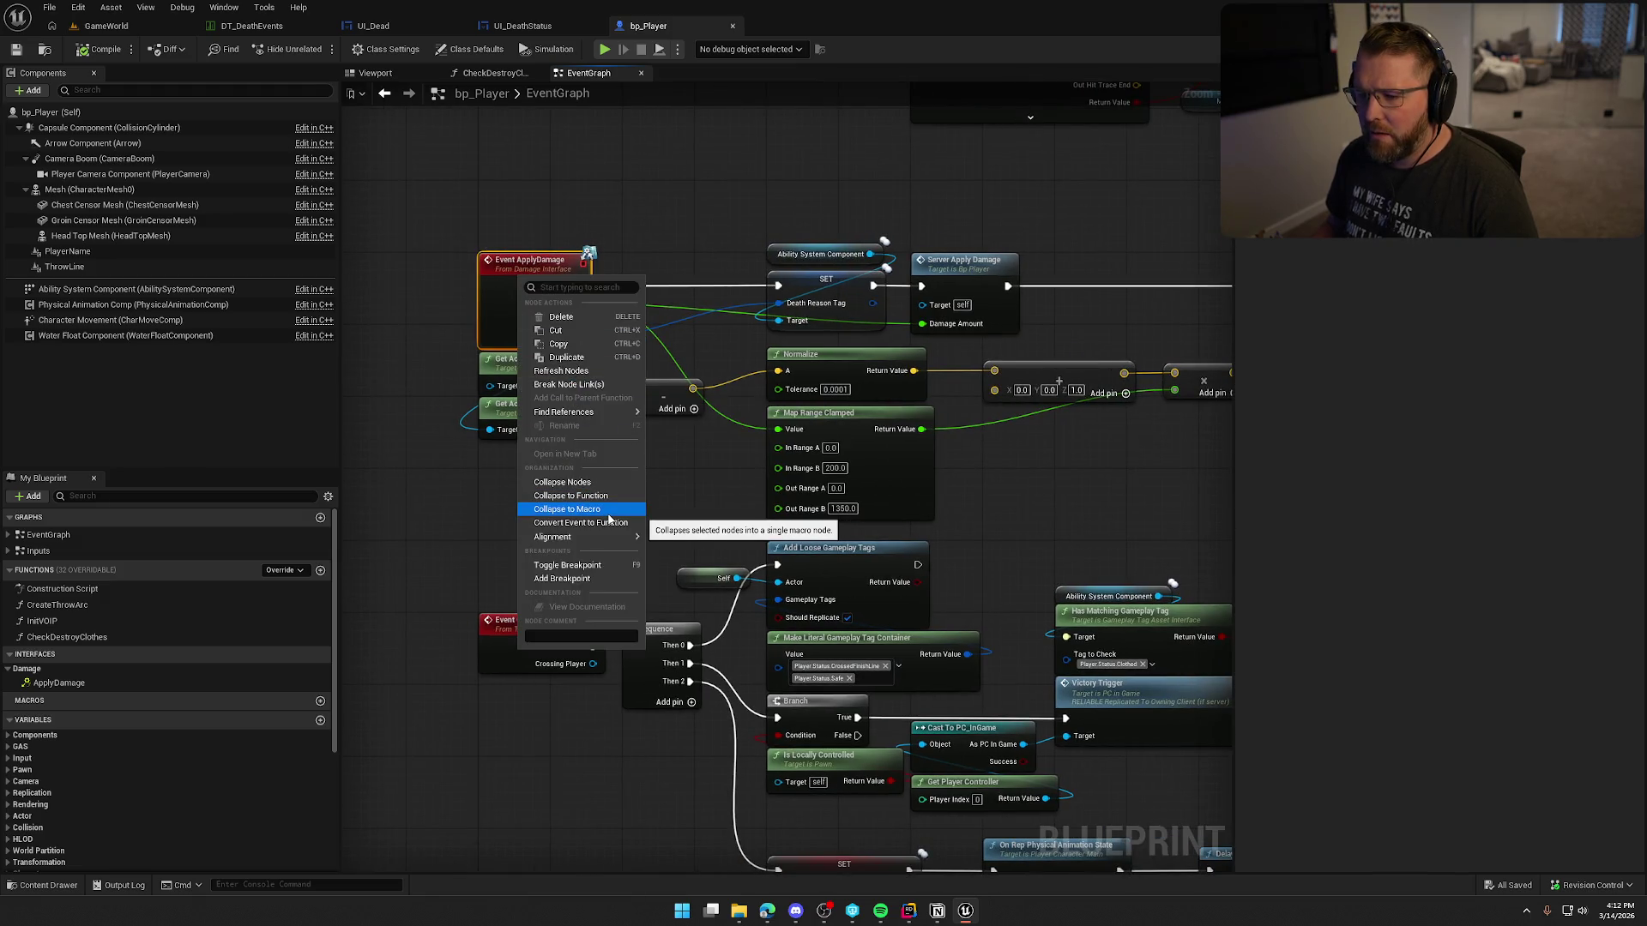
{"action": "mouse_move", "coordinate": [607, 413]}
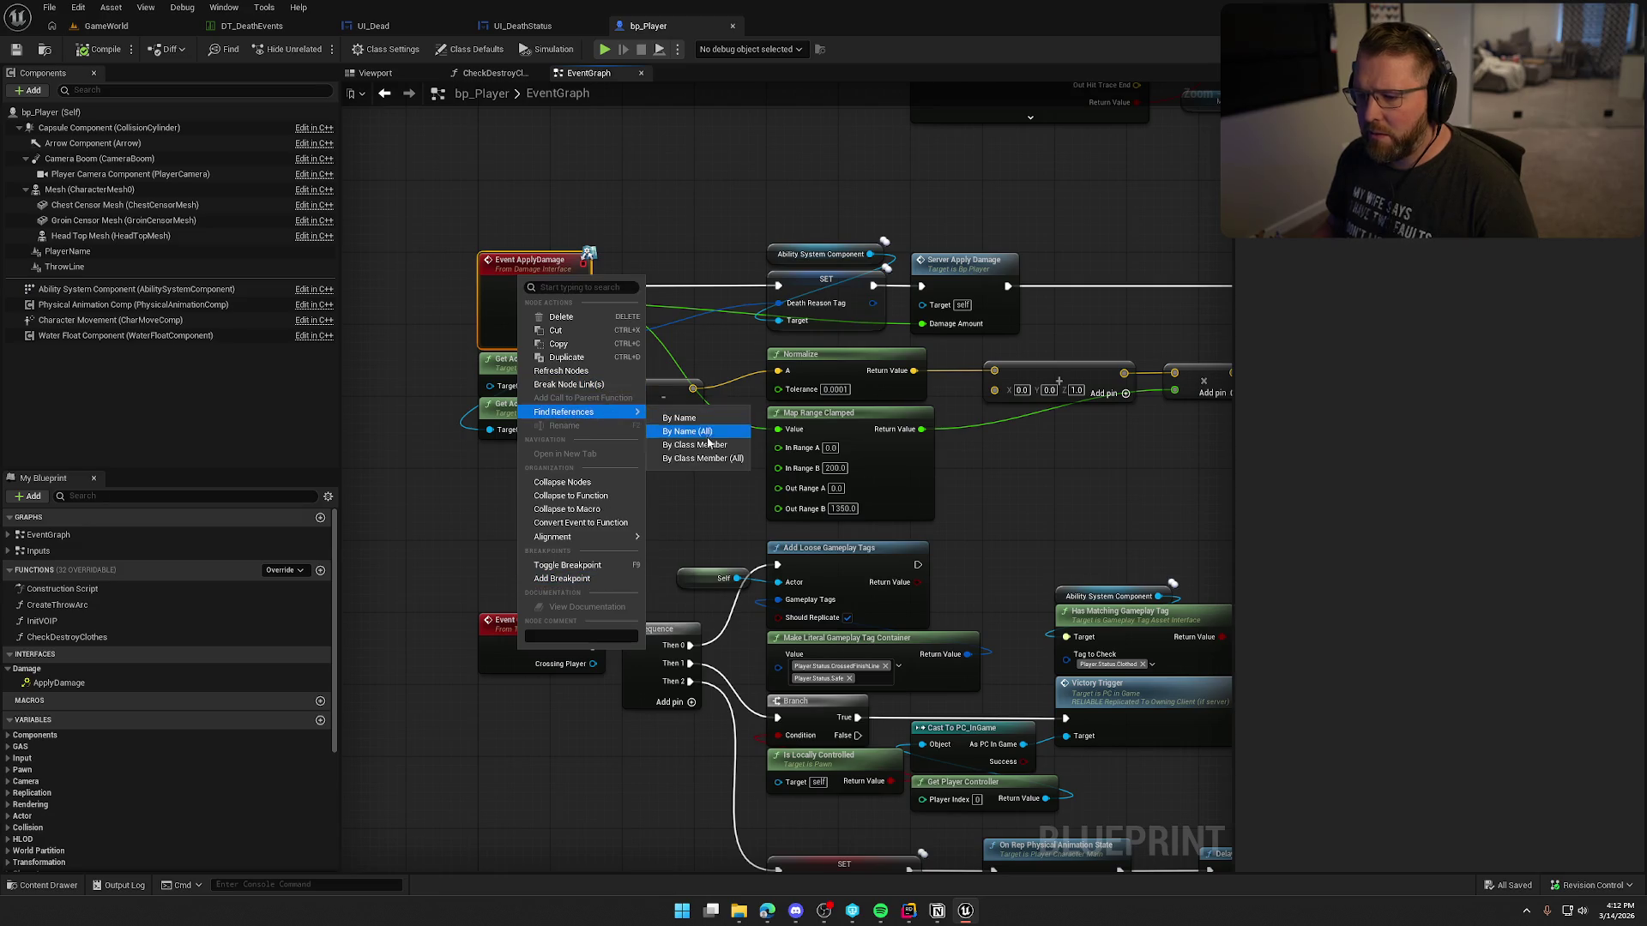
{"action": "left_click", "coordinate": [709, 445]}
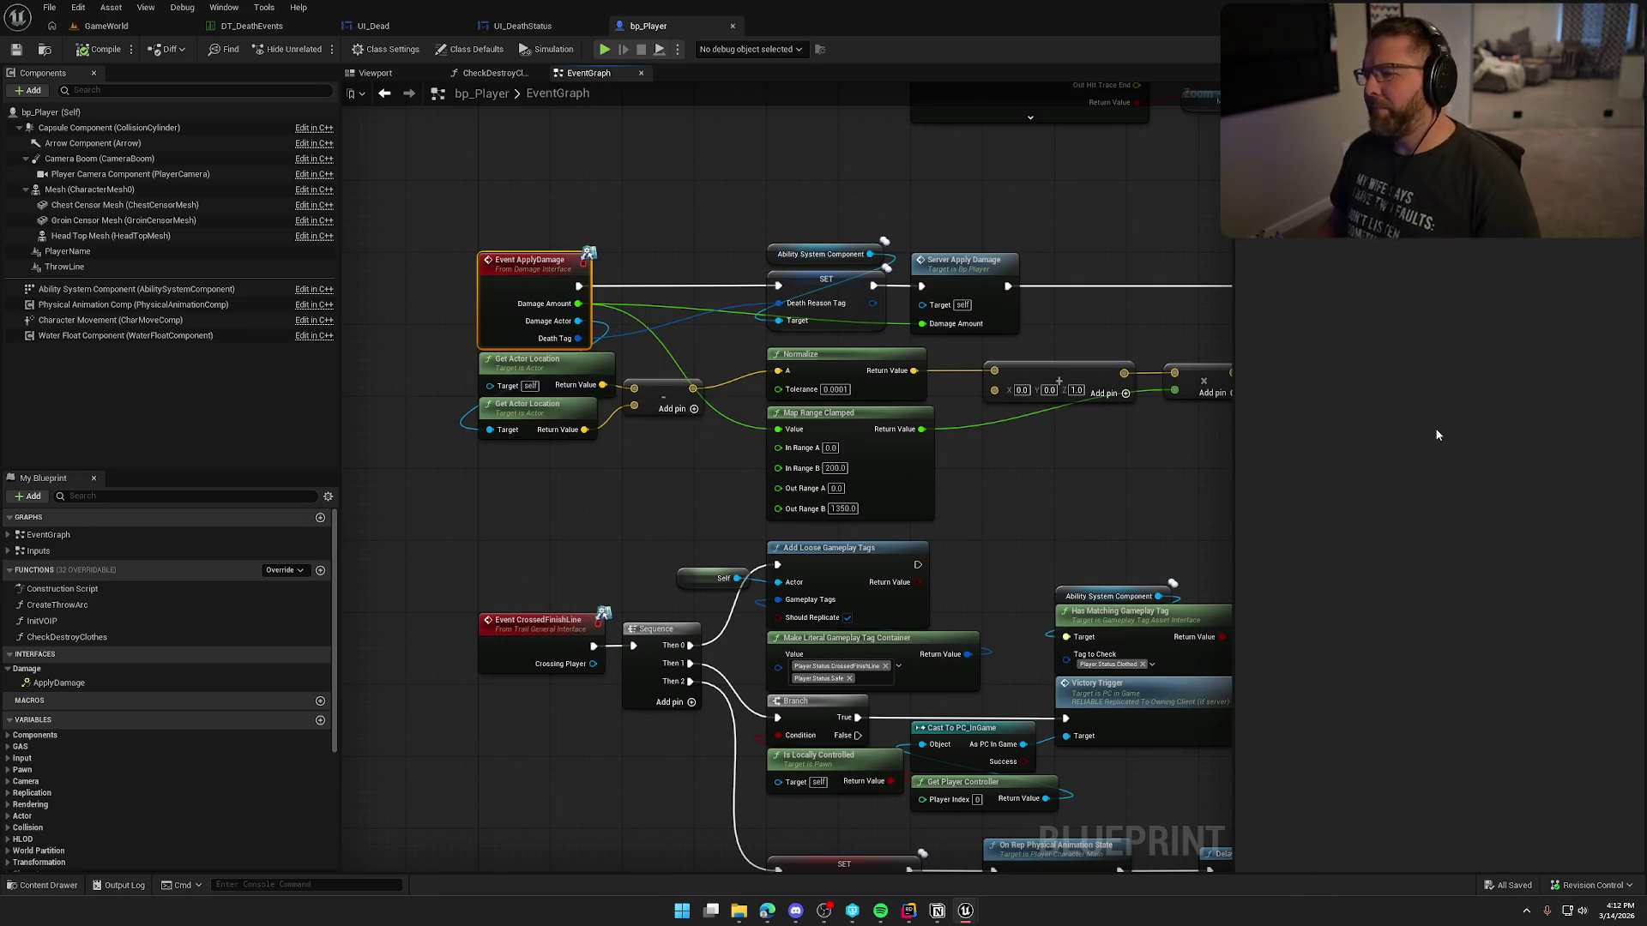
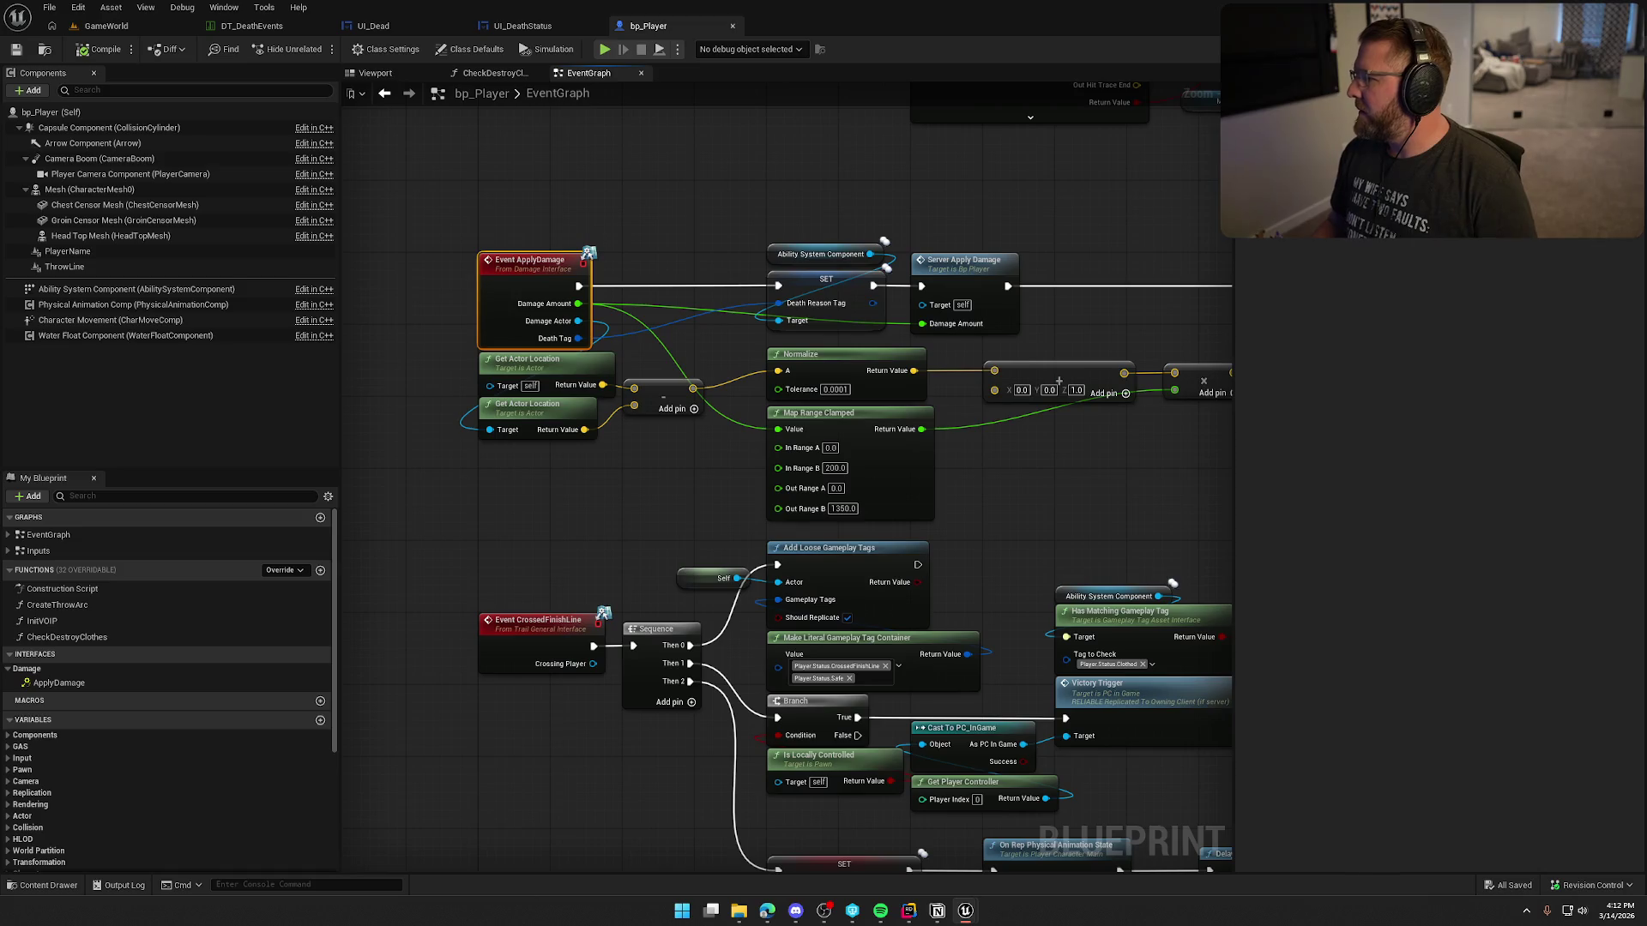
Step: Clear space beside Event ApplyDamage in bp_AVSWagon and place a temporary Apply Damage node
{"action": "left_click_drag", "start_coordinate": [857, 428], "coordinate": [1101, 600]}
{"action": "scroll", "coordinate": [721, 424], "scroll_direction": "up", "scroll_amount": 1}
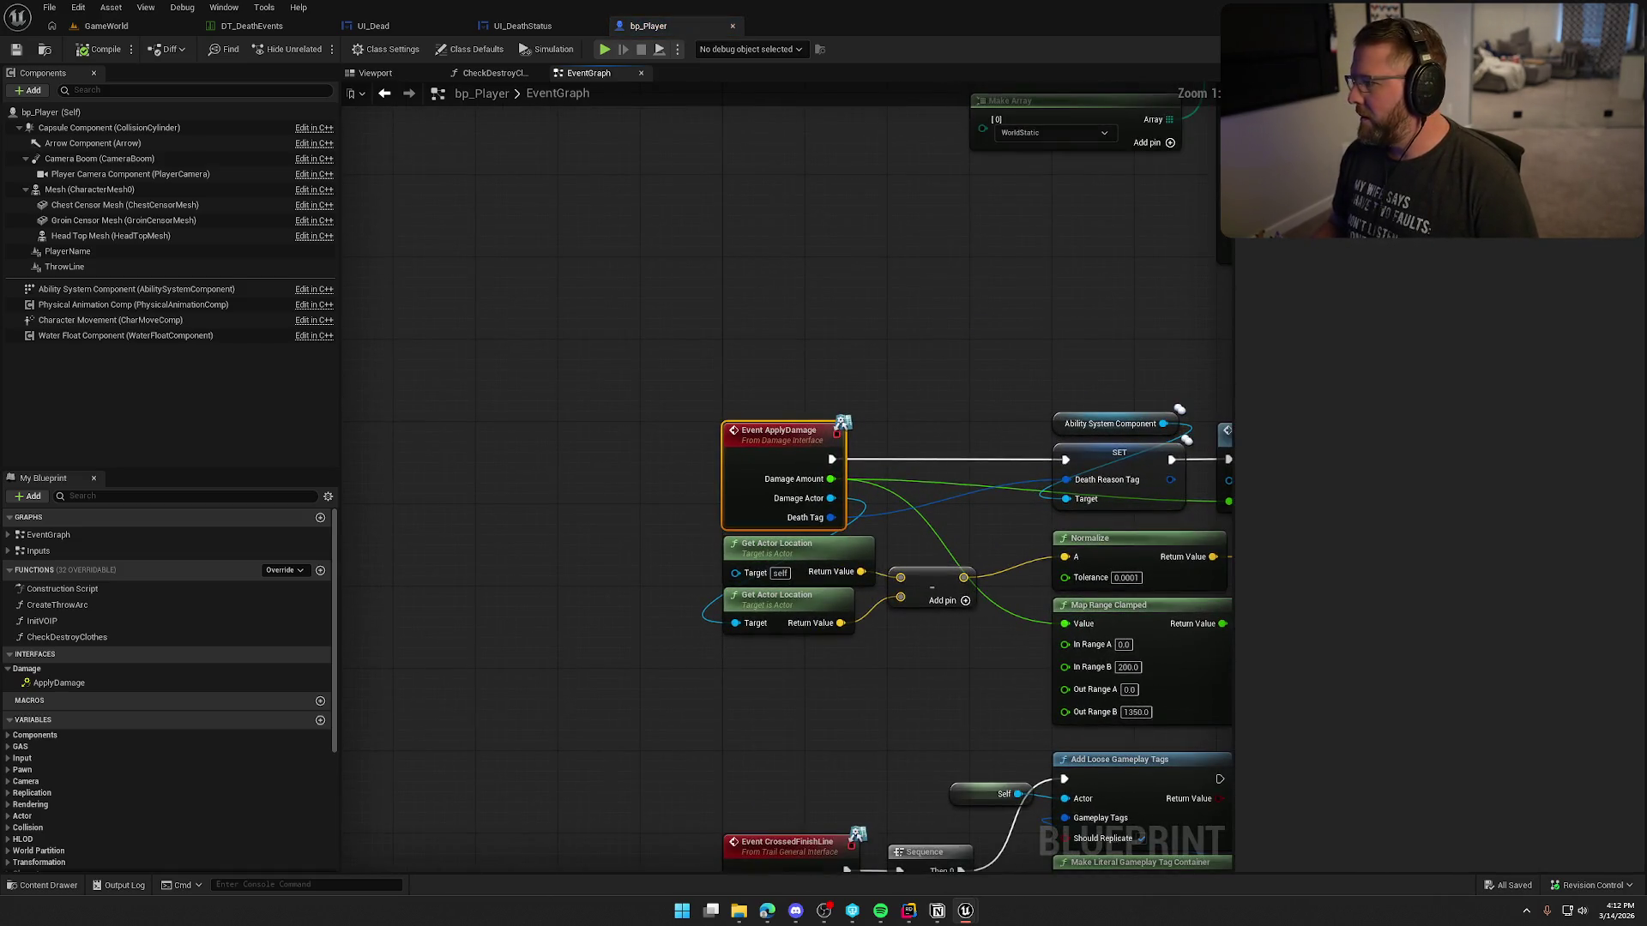
{"action": "left_click_drag", "start_coordinate": [659, 394], "coordinate": [658, 414]}
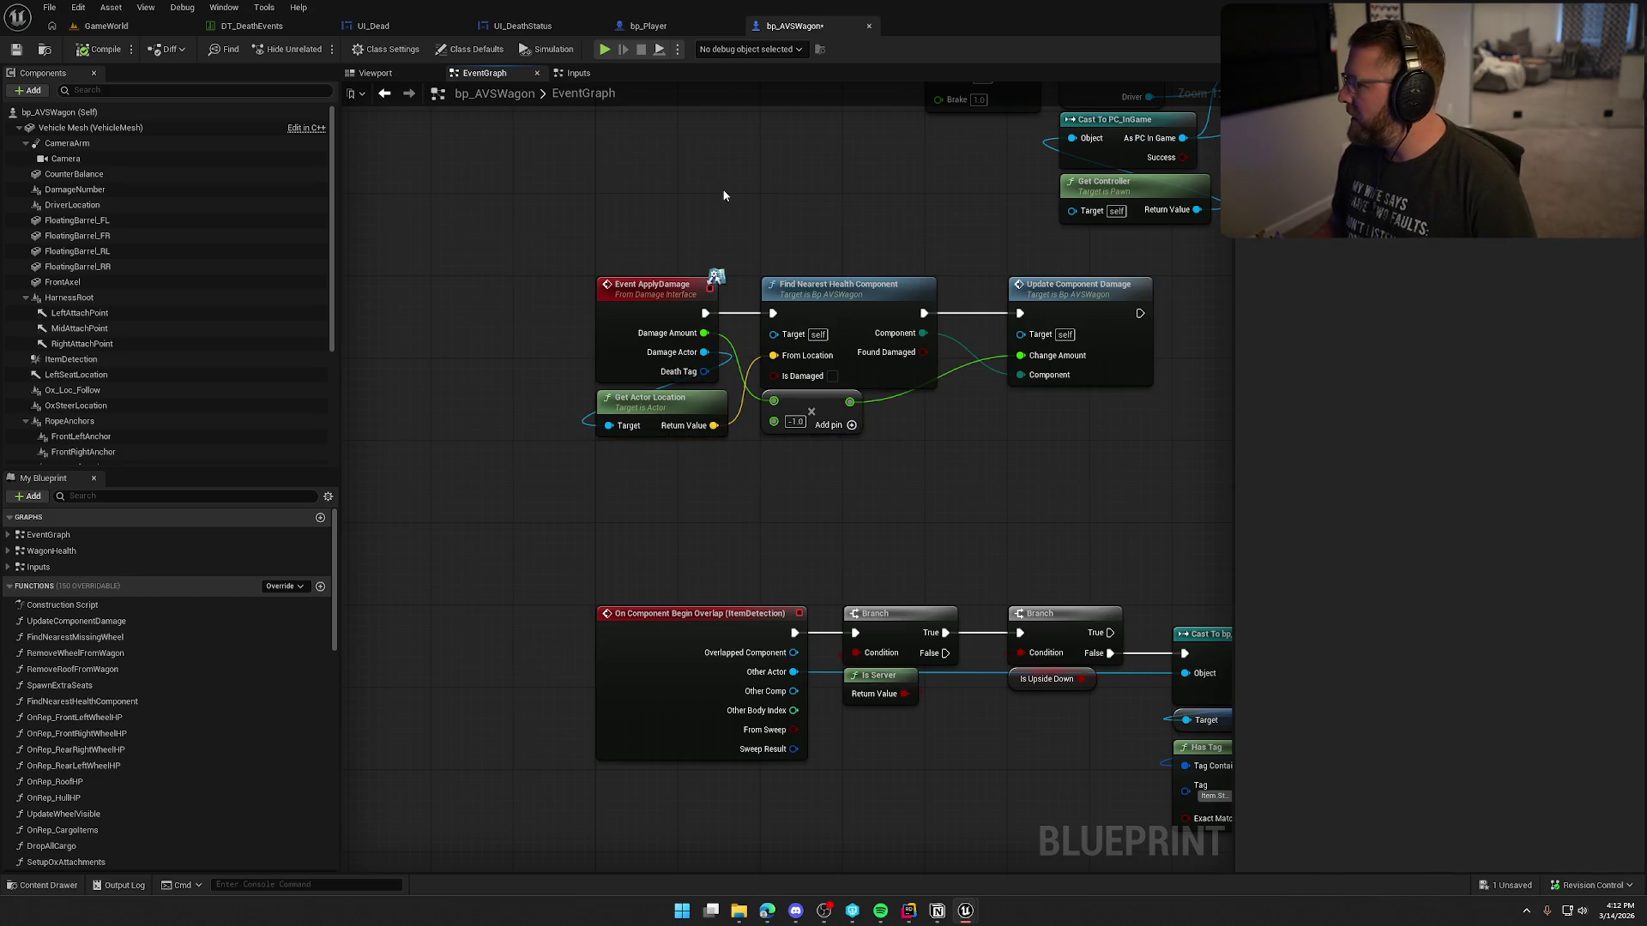
{"action": "mouse_move", "coordinate": [717, 191]}
{"action": "left_mouse_down"}
{"action": "mouse_move", "coordinate": [809, 232]}
{"action": "mouse_move", "coordinate": [533, 283]}
{"action": "left_mouse_up"}
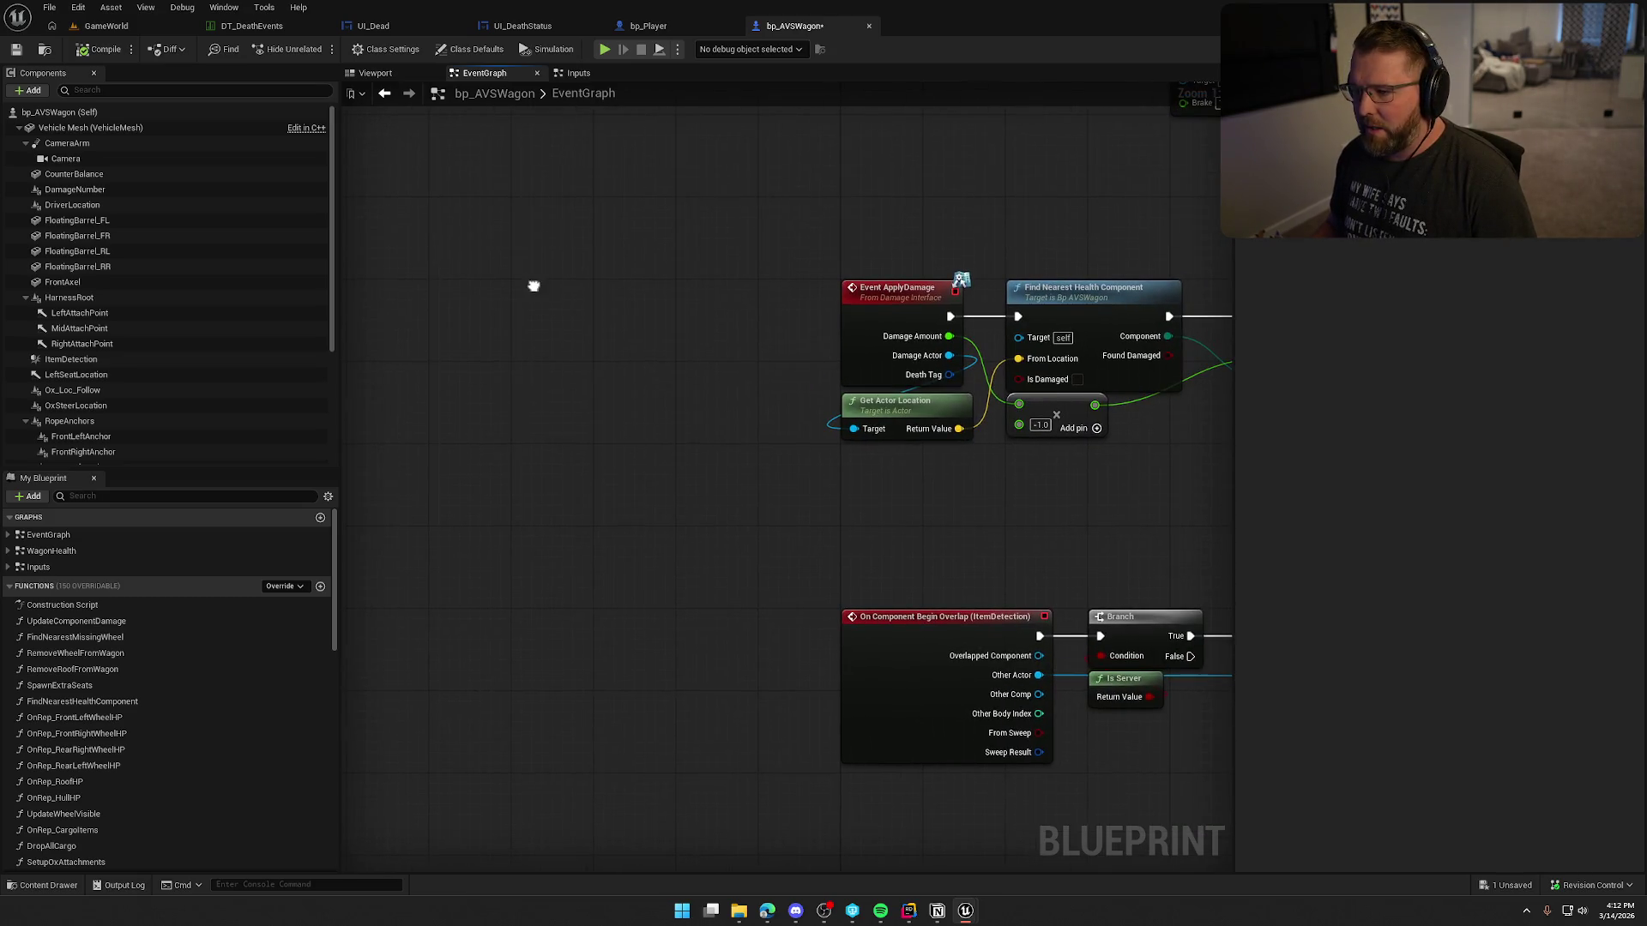
{"action": "right_click", "coordinate": [533, 291]}
{"action": "type", "text": "apply daman"}
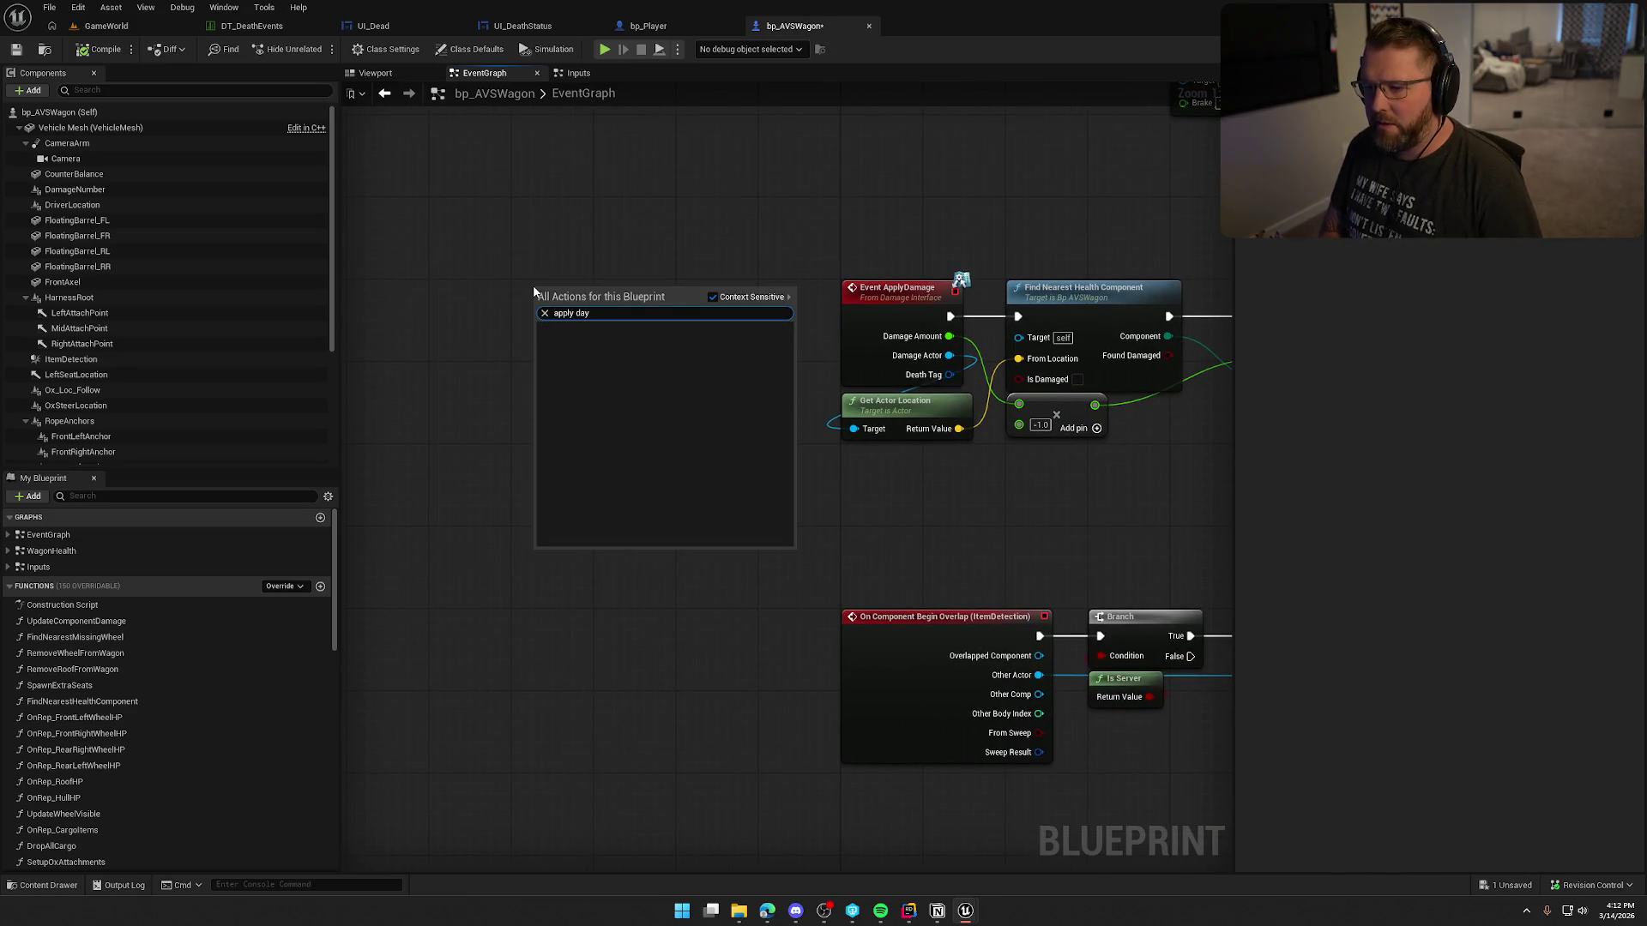
{"action": "key", "text": "BackSpace"}
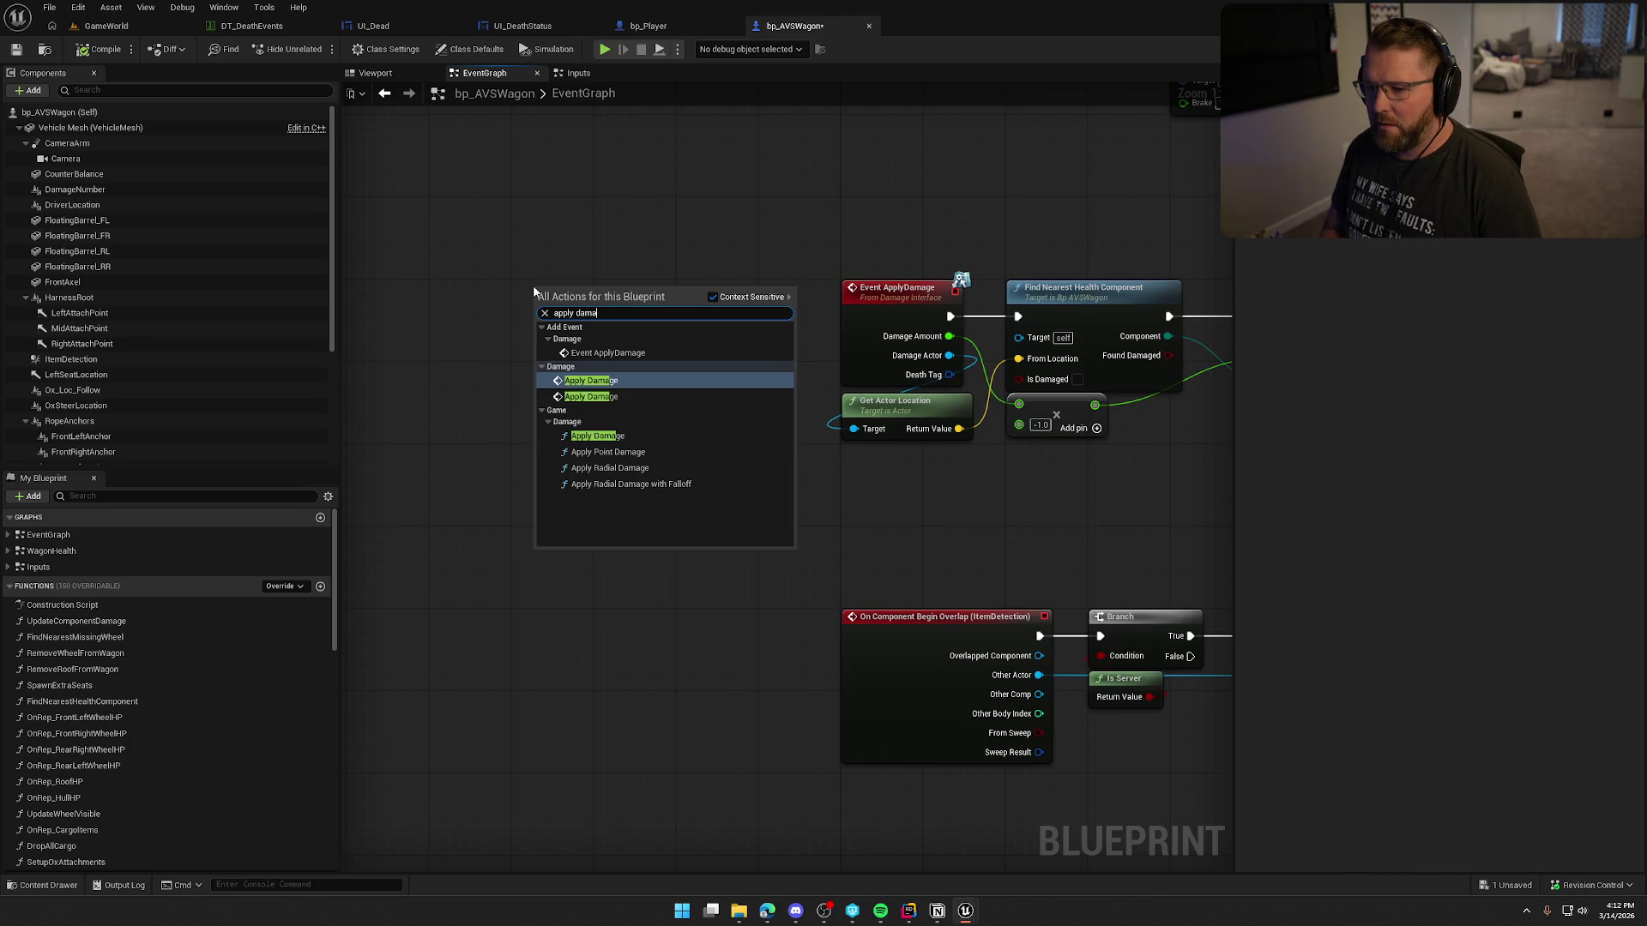
{"action": "key", "text": "Return"}
Step: Find Apply Damage references across all Blueprints, delete the temporary node, and return to bp_Player
{"action": "right_click", "coordinate": [606, 307]}
{"action": "mouse_move", "coordinate": [690, 442]}
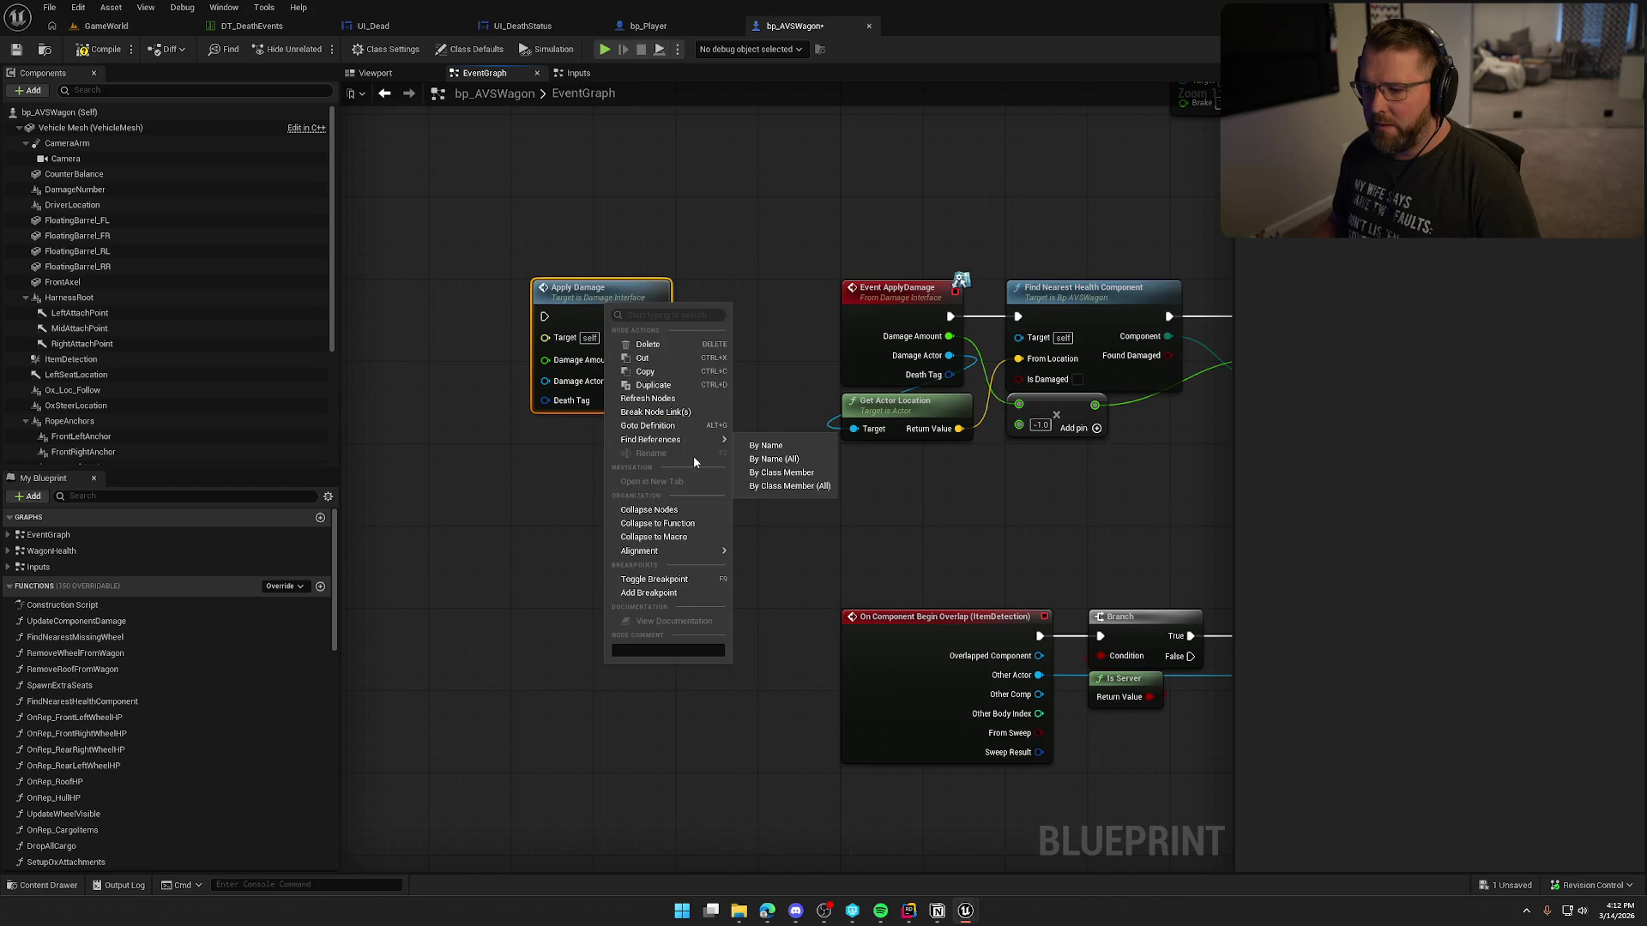
{"action": "left_click", "coordinate": [793, 486]}
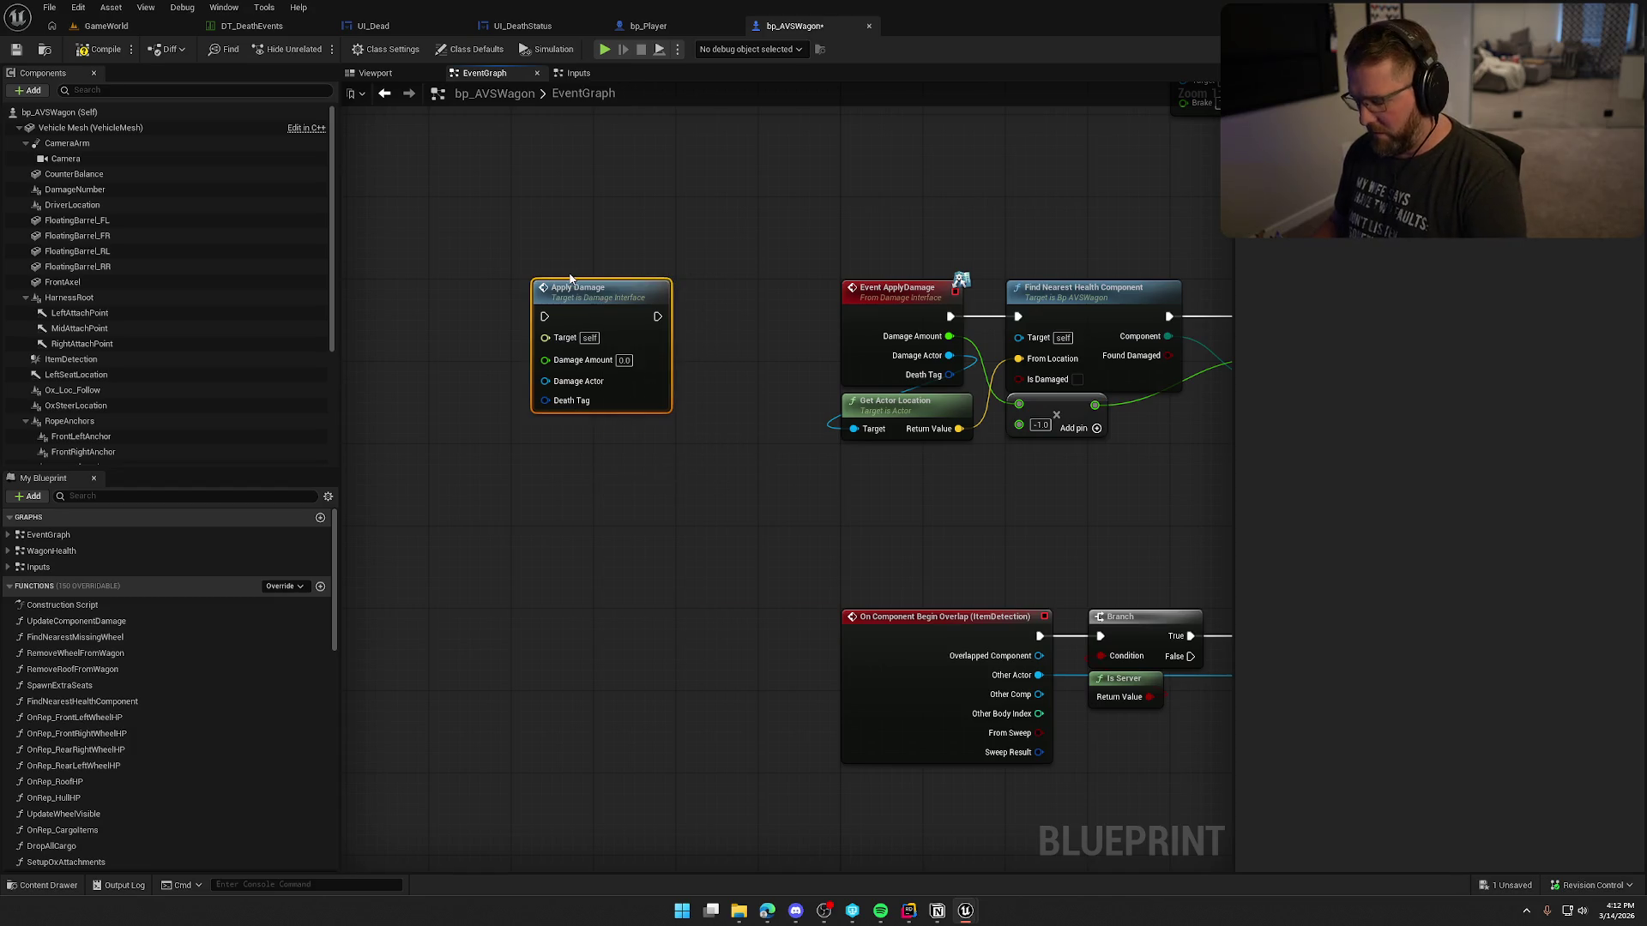
{"action": "key", "text": "Delete"}
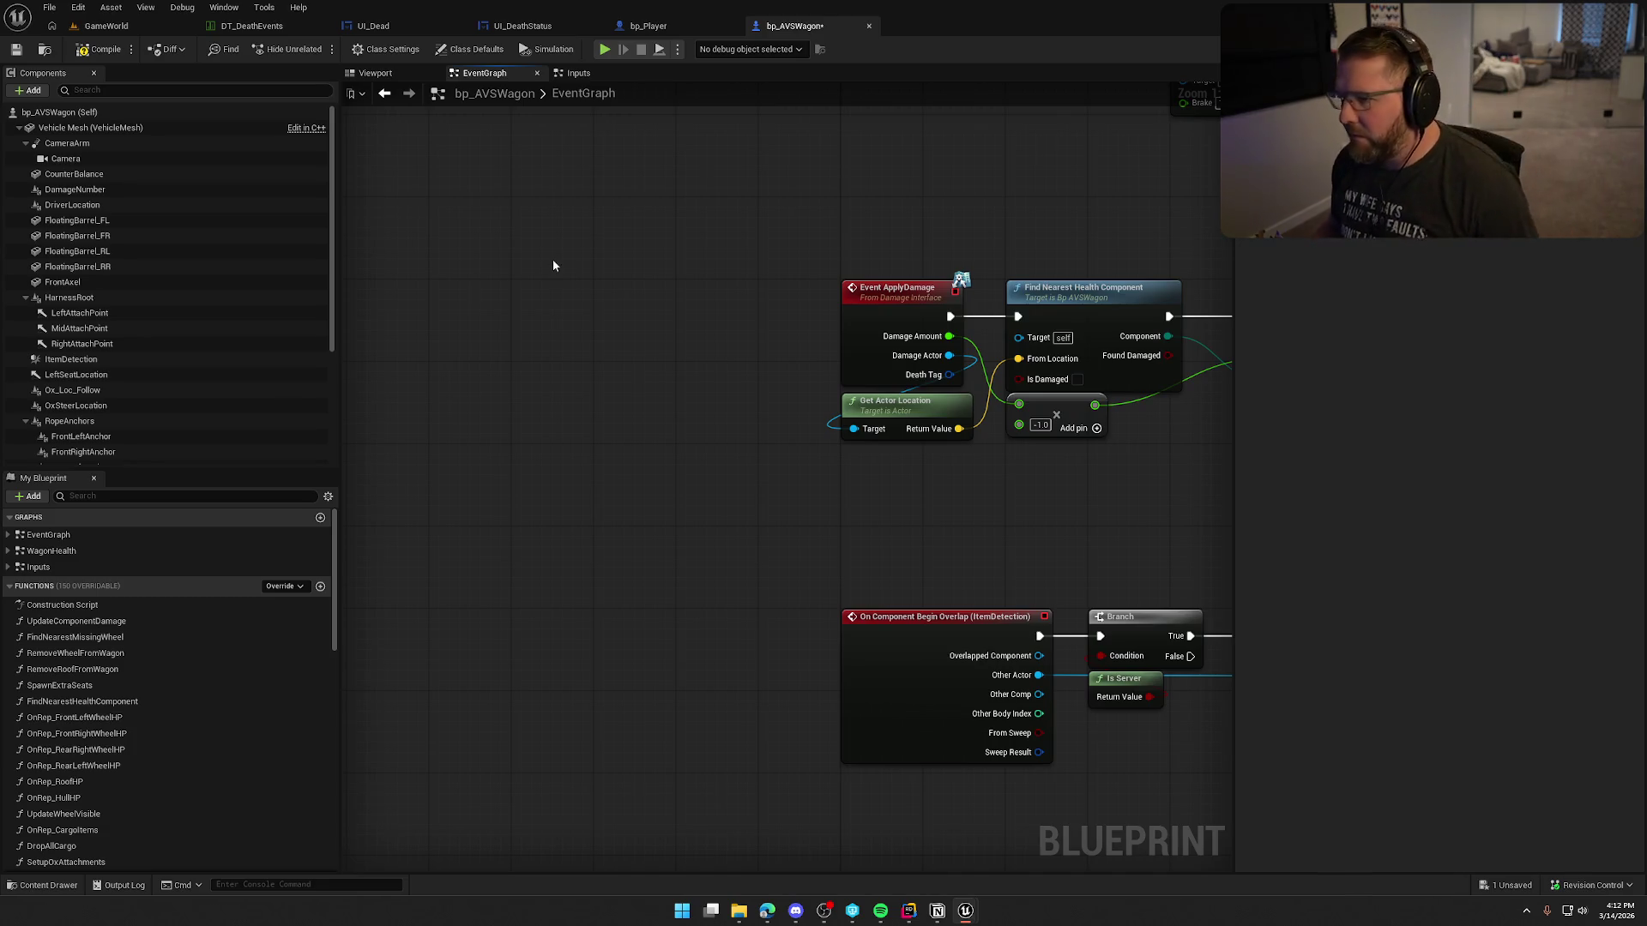
{"action": "left_click", "coordinate": [648, 26]}
{"action": "scroll", "coordinate": [830, 297], "scroll_direction": "up", "scroll_amount": 3}
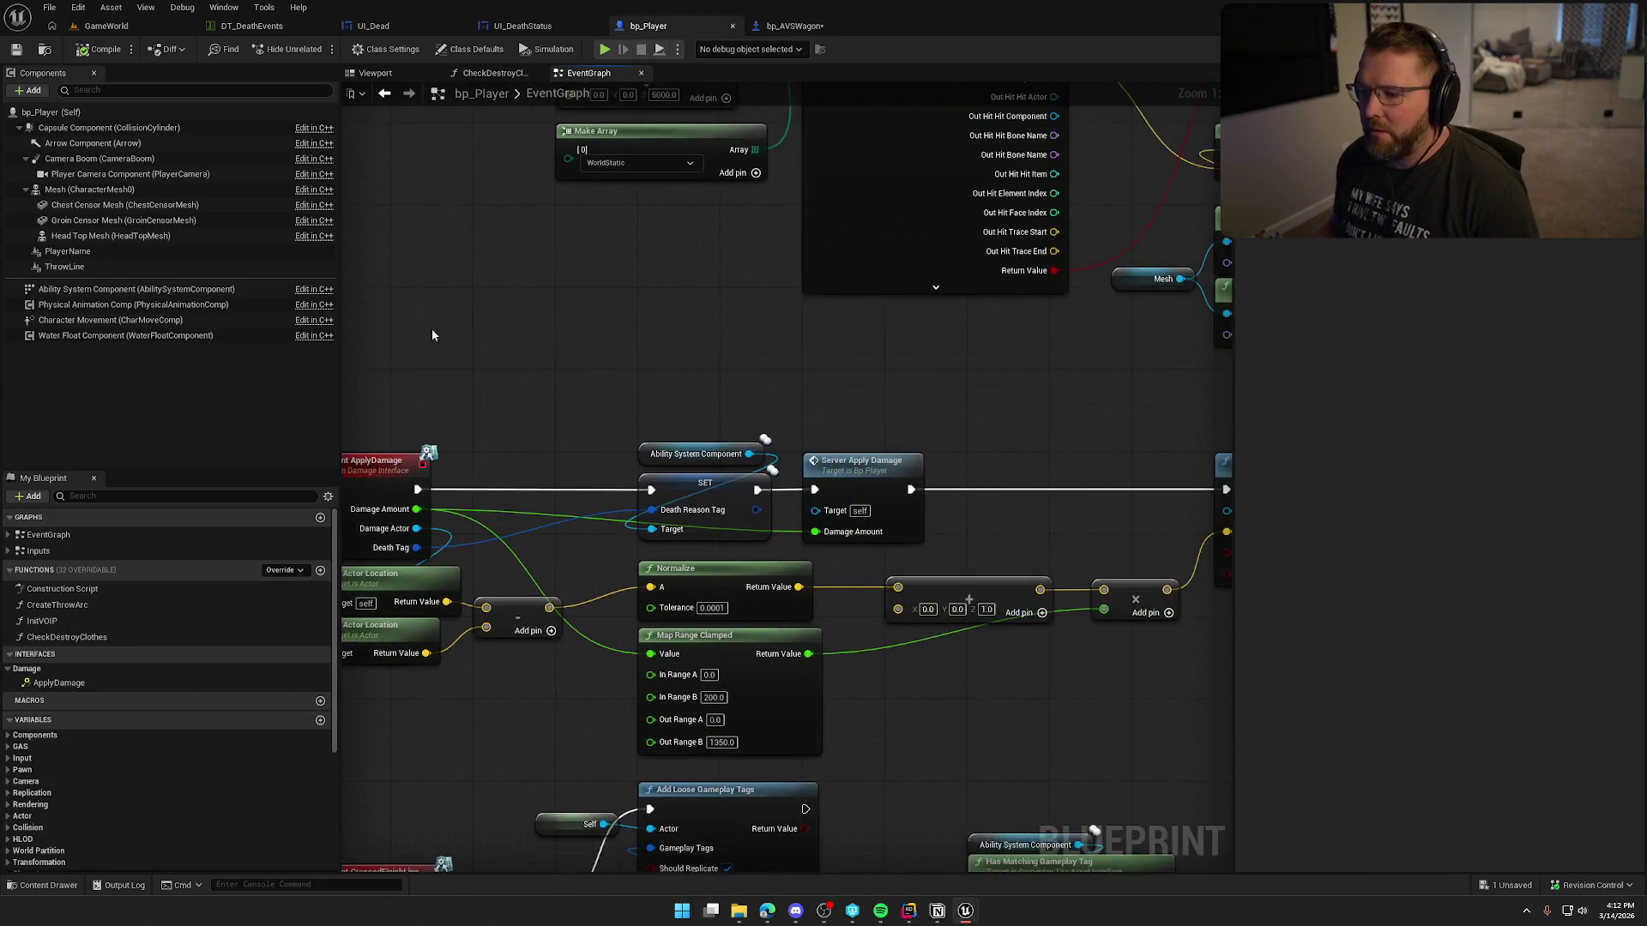
{"action": "left_click_drag", "start_coordinate": [502, 447], "coordinate": [588, 533]}
{"action": "scroll", "coordinate": [589, 533], "scroll_direction": "down", "scroll_amount": 6}
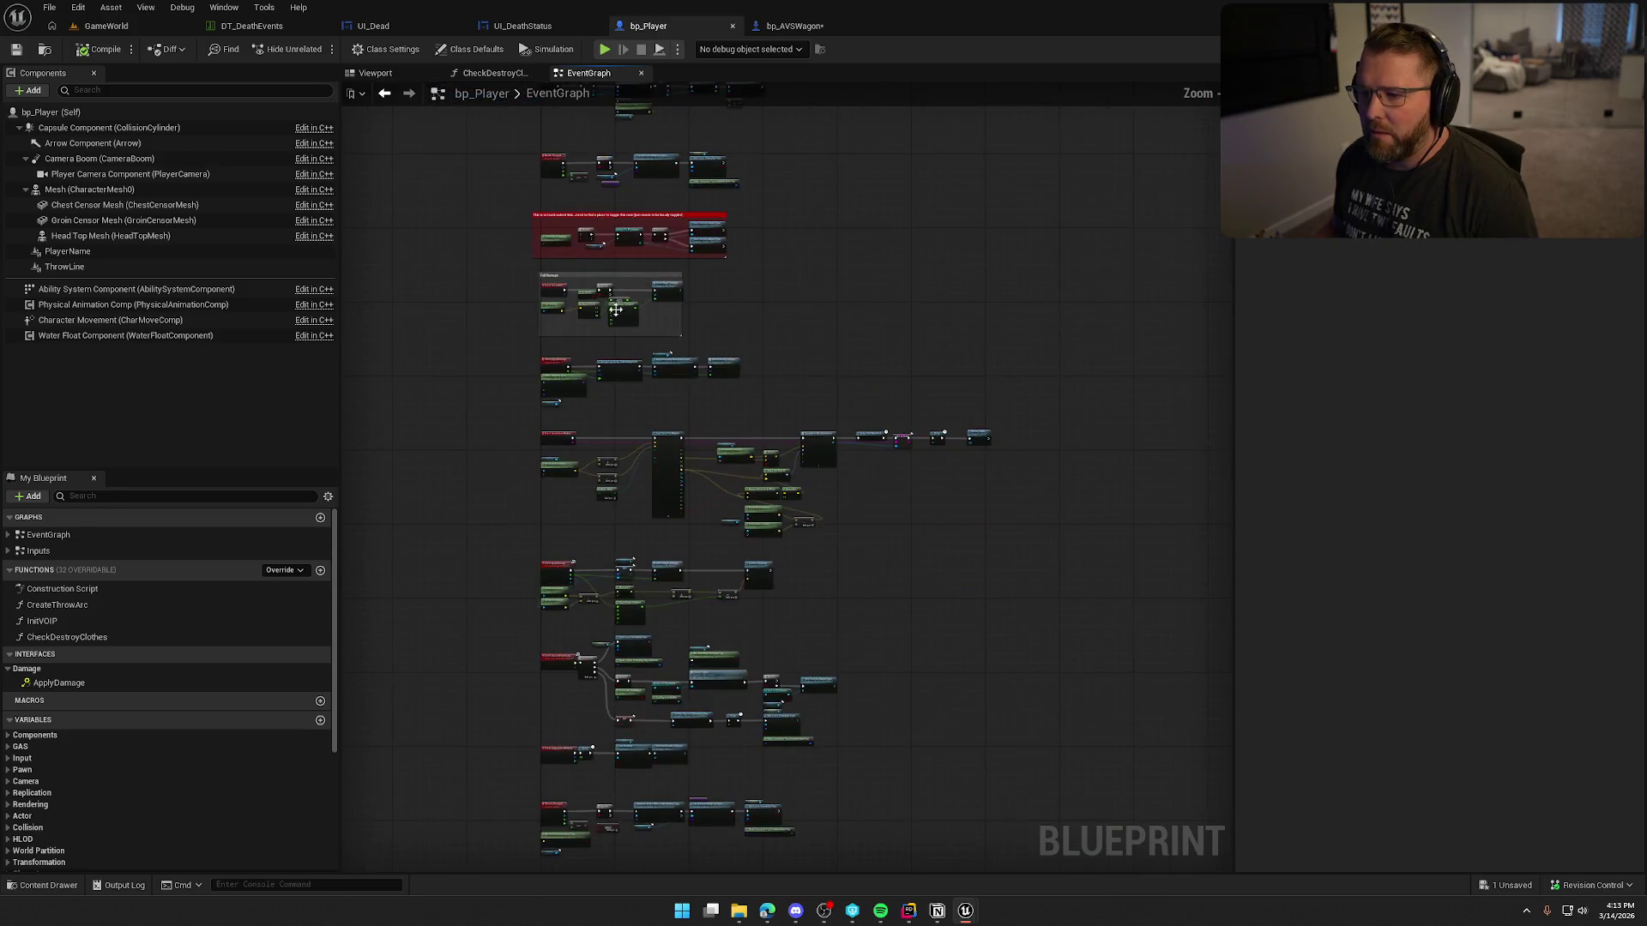
{"action": "scroll", "coordinate": [505, 335], "scroll_direction": "up", "scroll_amount": 4}
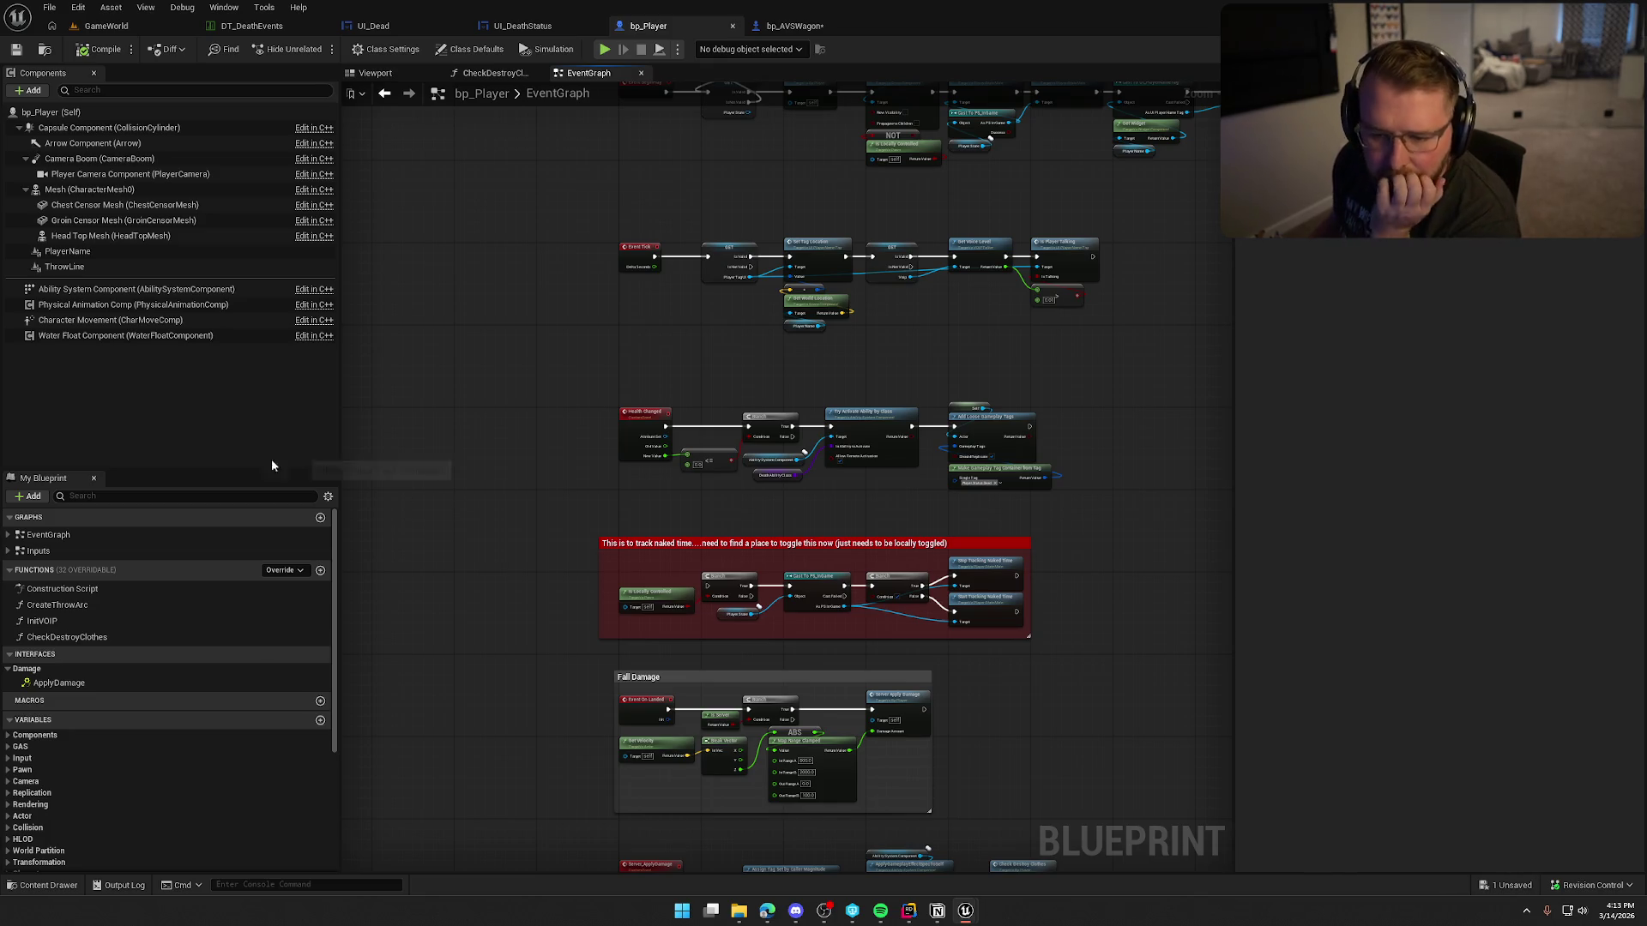
{"action": "left_click", "coordinate": [9, 534]}
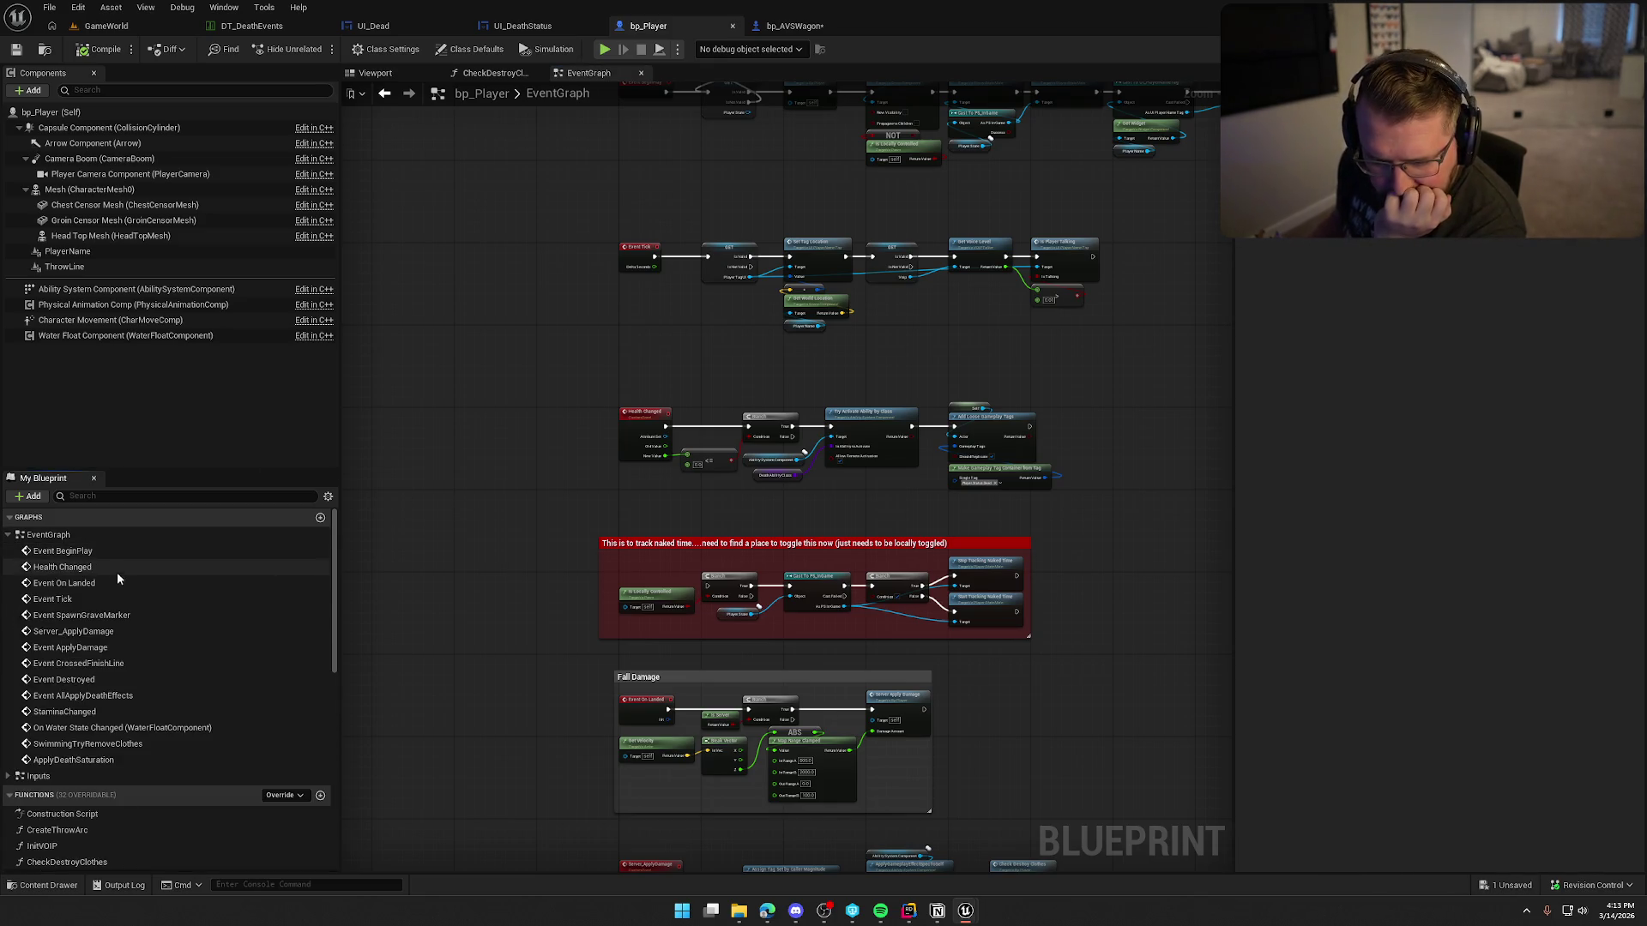
{"action": "double_click", "coordinate": [117, 583]}
{"action": "scroll", "coordinate": [710, 683], "scroll_direction": "up", "scroll_amount": 3}
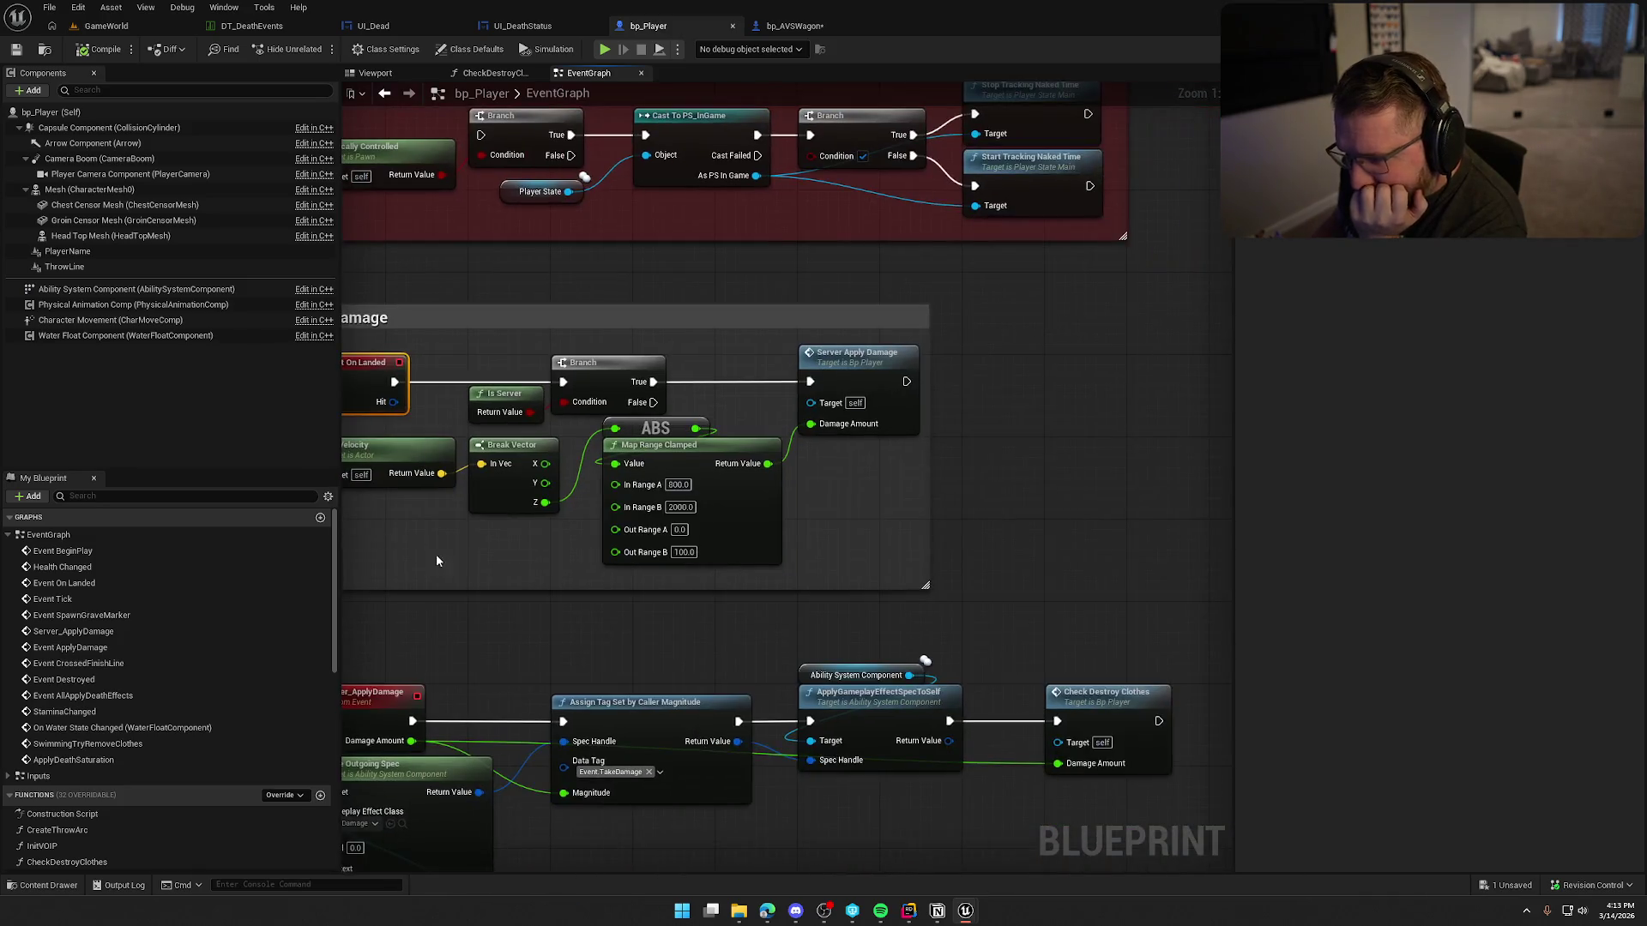
{"action": "double_click", "coordinate": [959, 363]}
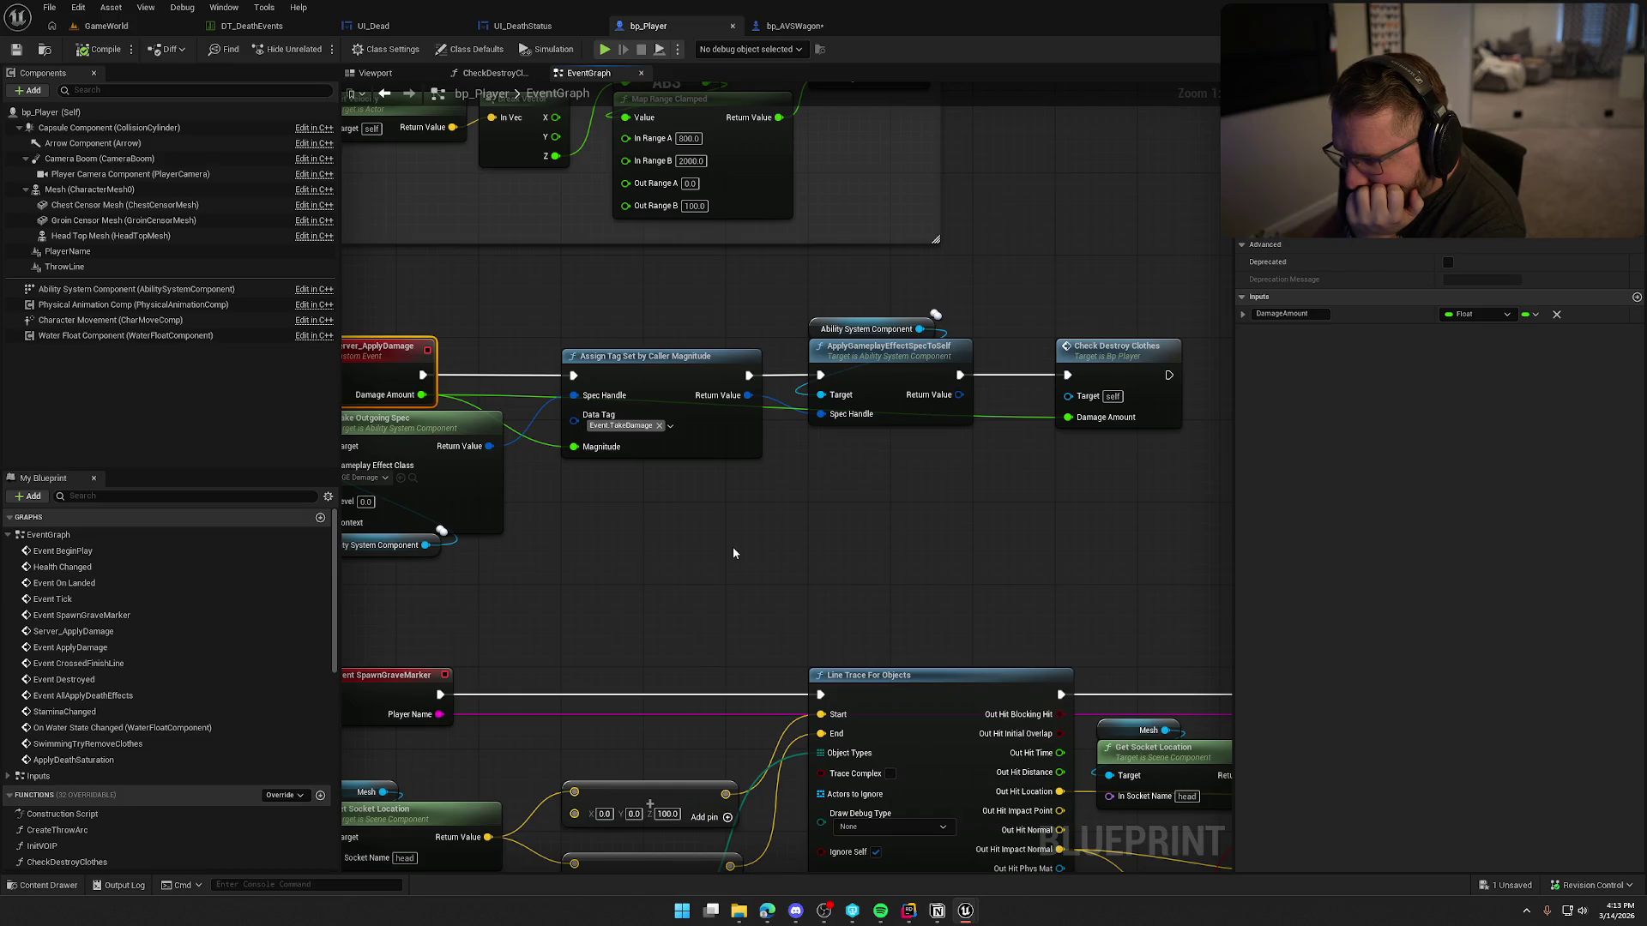
{"action": "scroll", "coordinate": [722, 543], "scroll_direction": "down", "scroll_amount": 1}
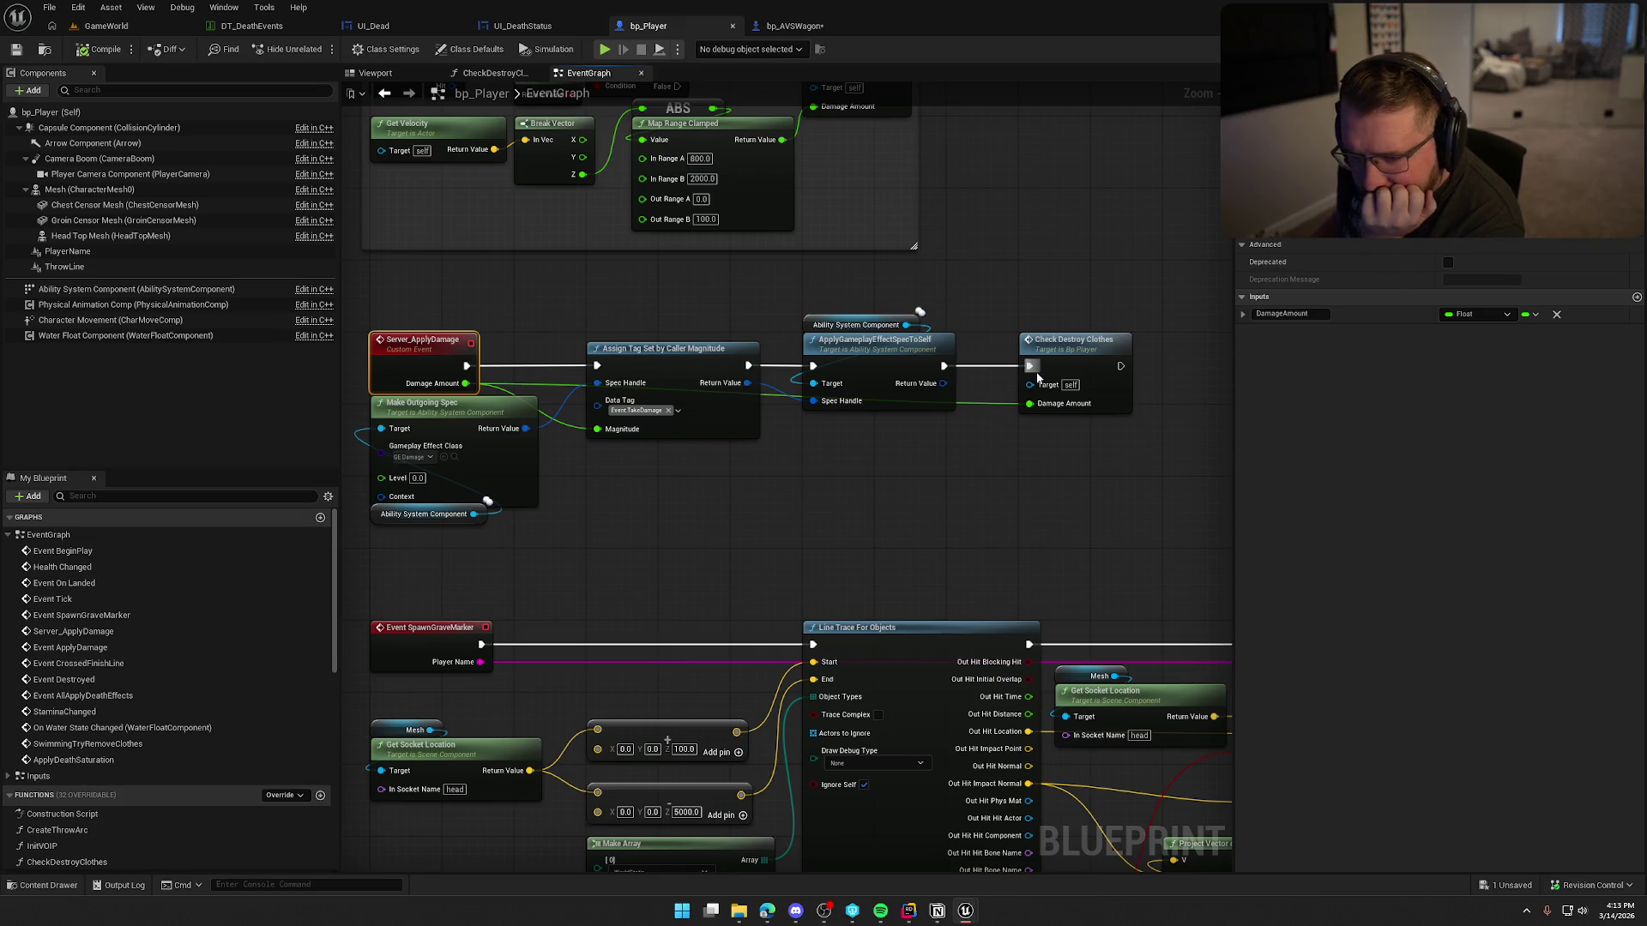
{"action": "left_click", "coordinate": [383, 547]}
{"action": "left_click_drag", "start_coordinate": [387, 521], "coordinate": [387, 530]}
{"action": "left_click", "coordinate": [682, 512]}
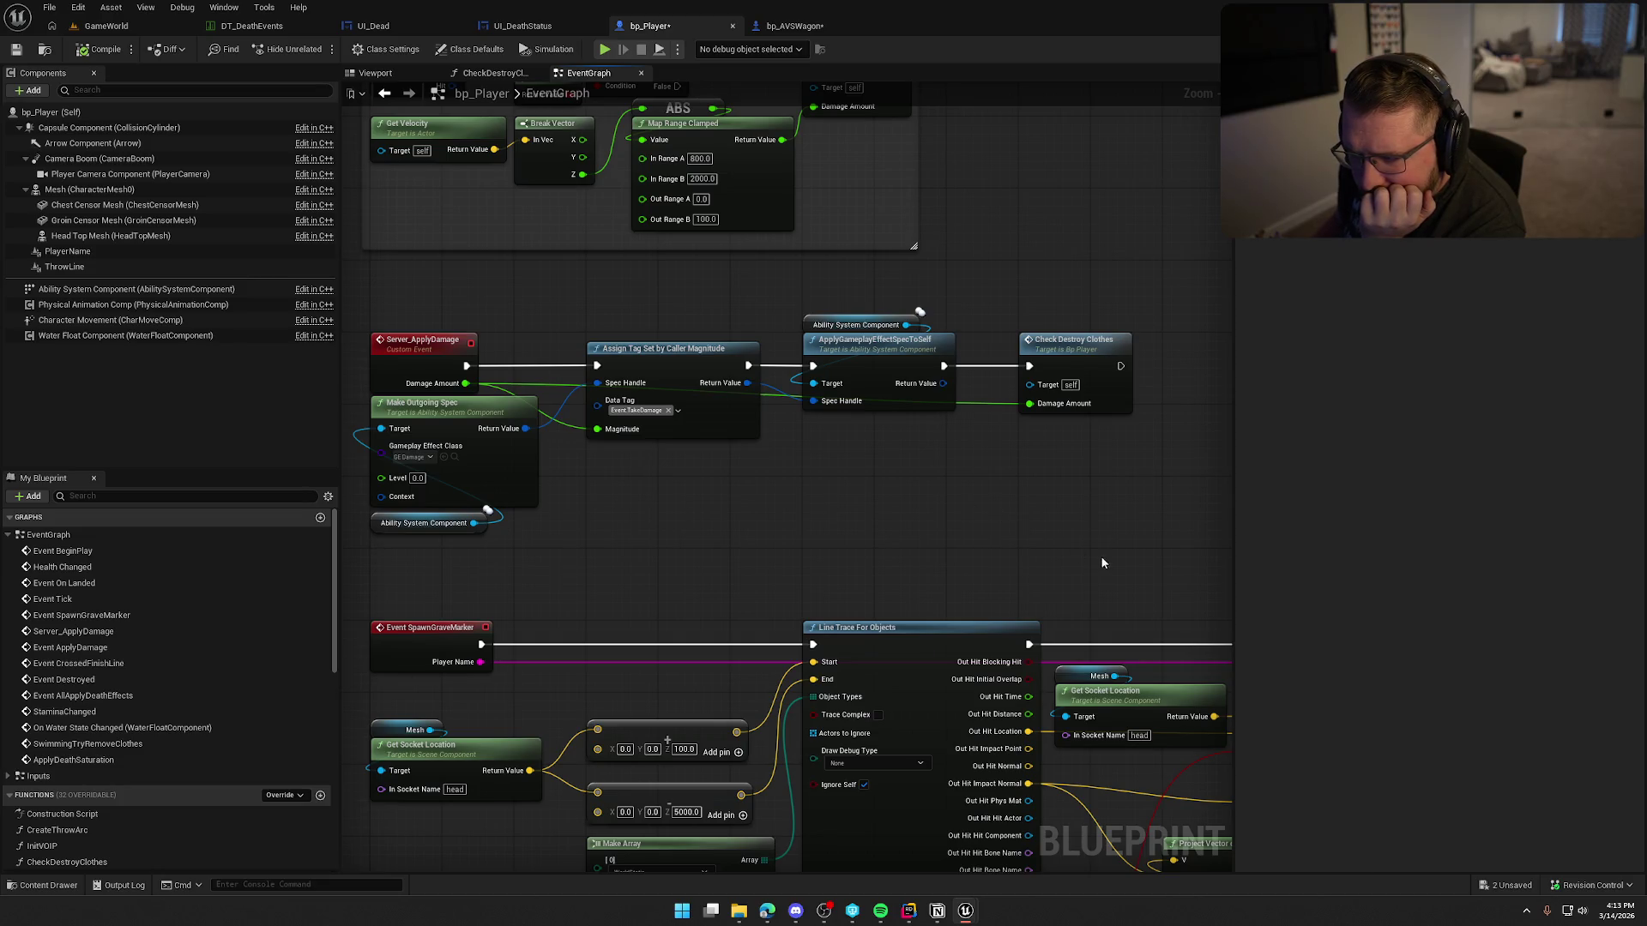
{"action": "left_click_drag", "start_coordinate": [1103, 562], "coordinate": [369, 326]}
{"action": "left_click_drag", "start_coordinate": [724, 508], "coordinate": [816, 672]}
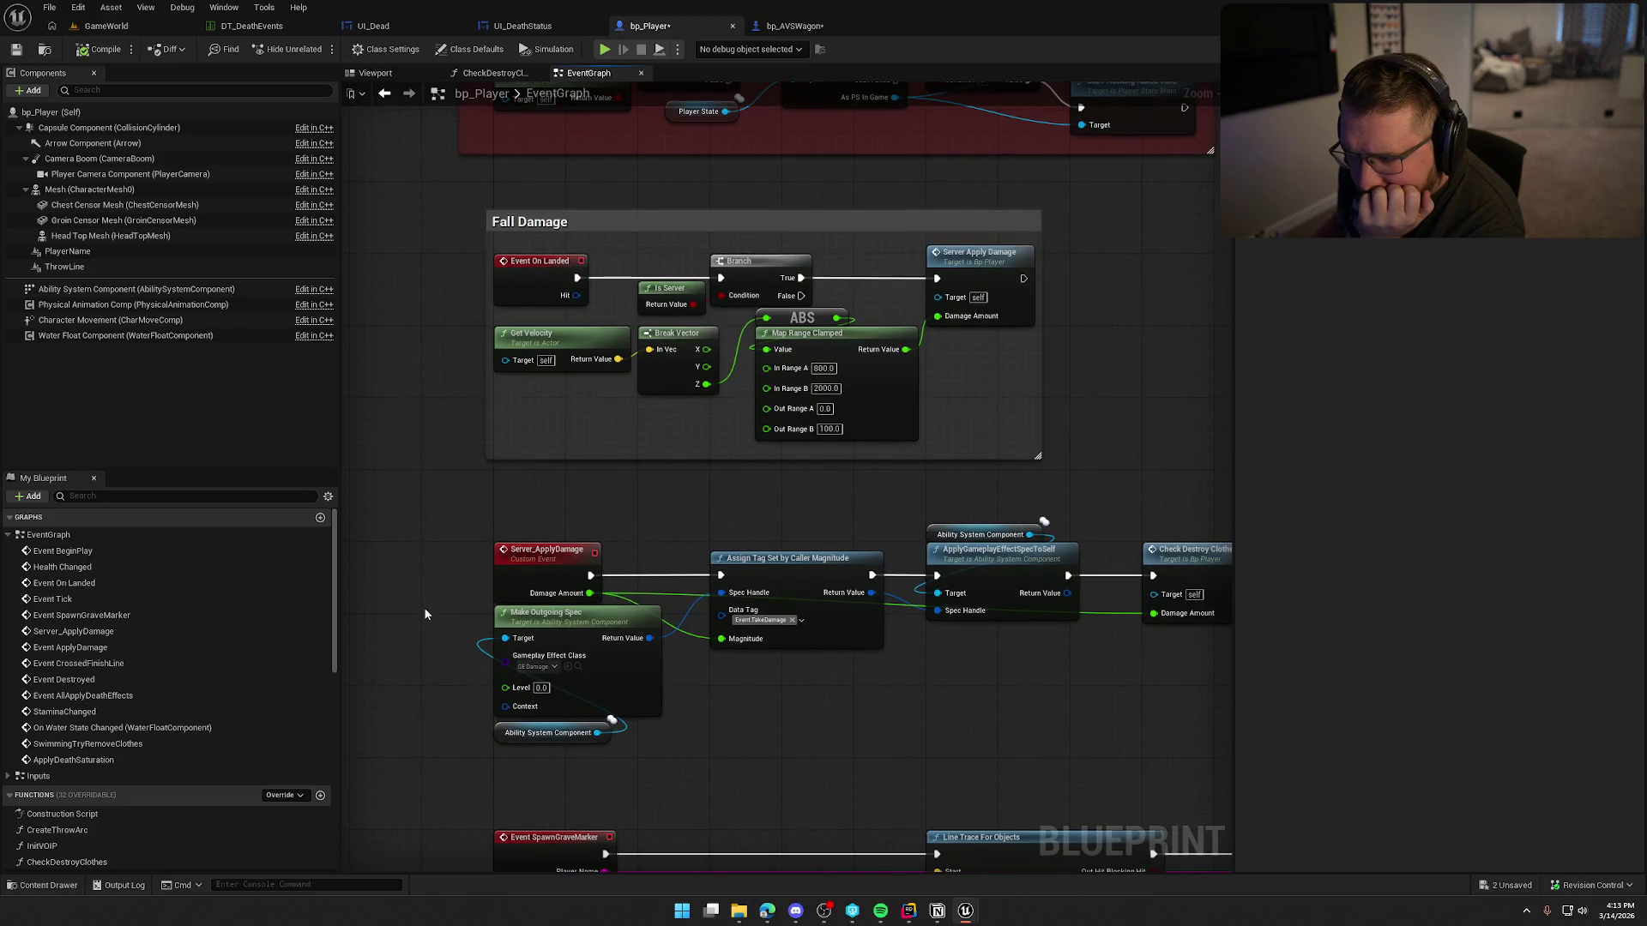
{"action": "left_click_drag", "start_coordinate": [428, 600], "coordinate": [436, 168]}
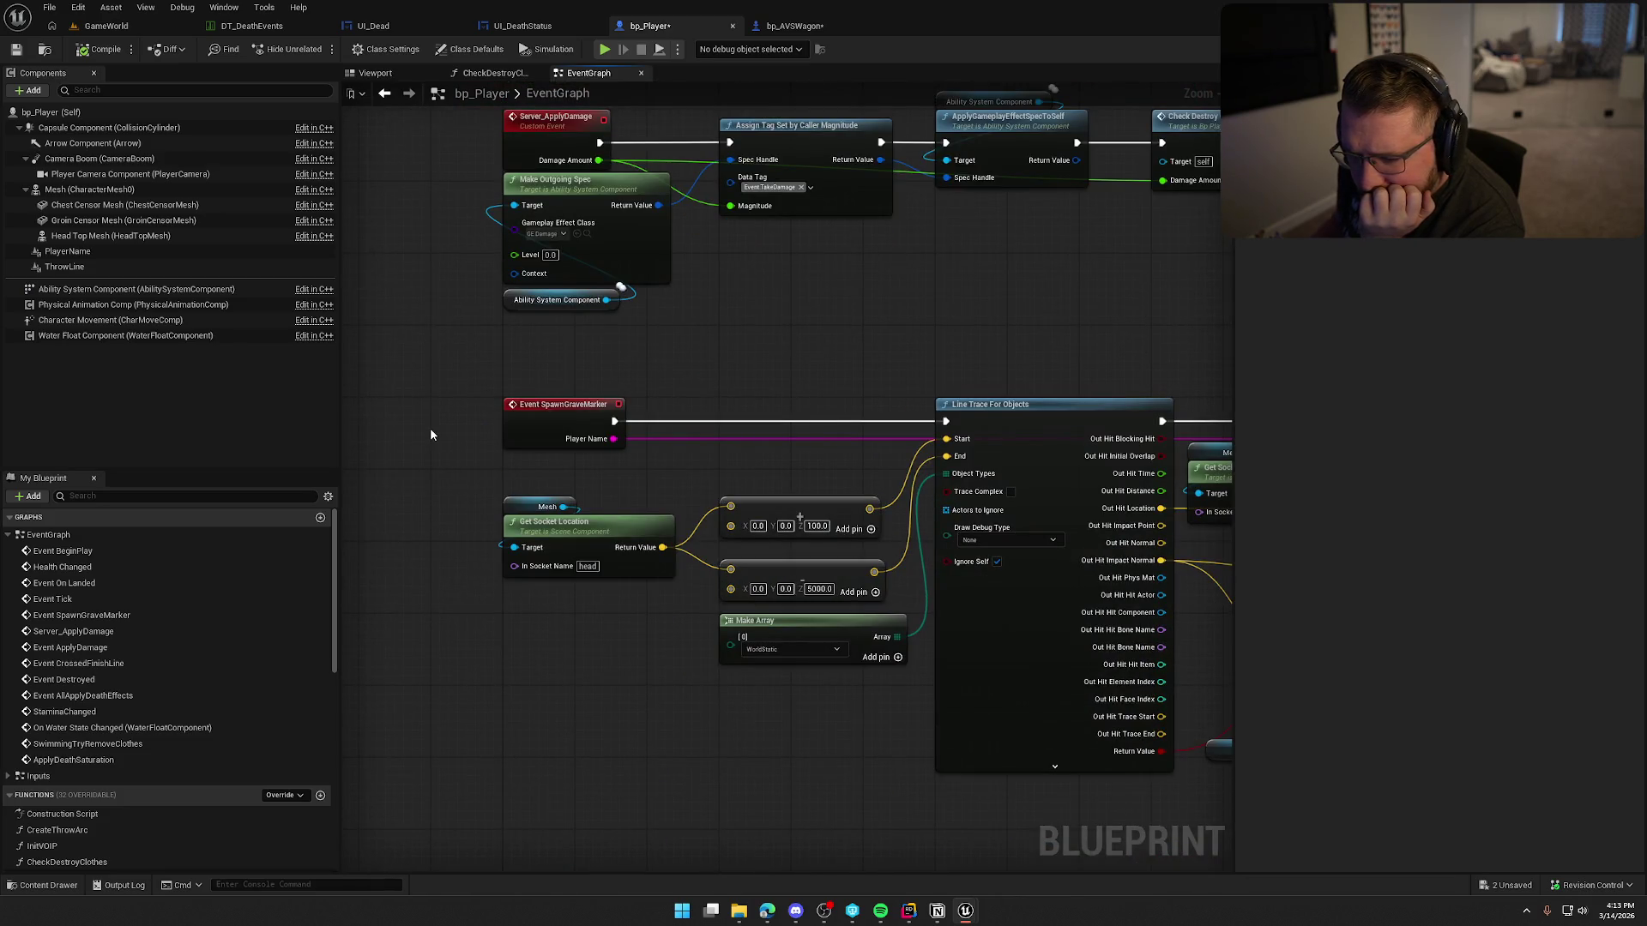
{"action": "scroll", "coordinate": [126, 801], "scroll_direction": "down", "scroll_amount": 4}
{"action": "double_click", "coordinate": [53, 763]}
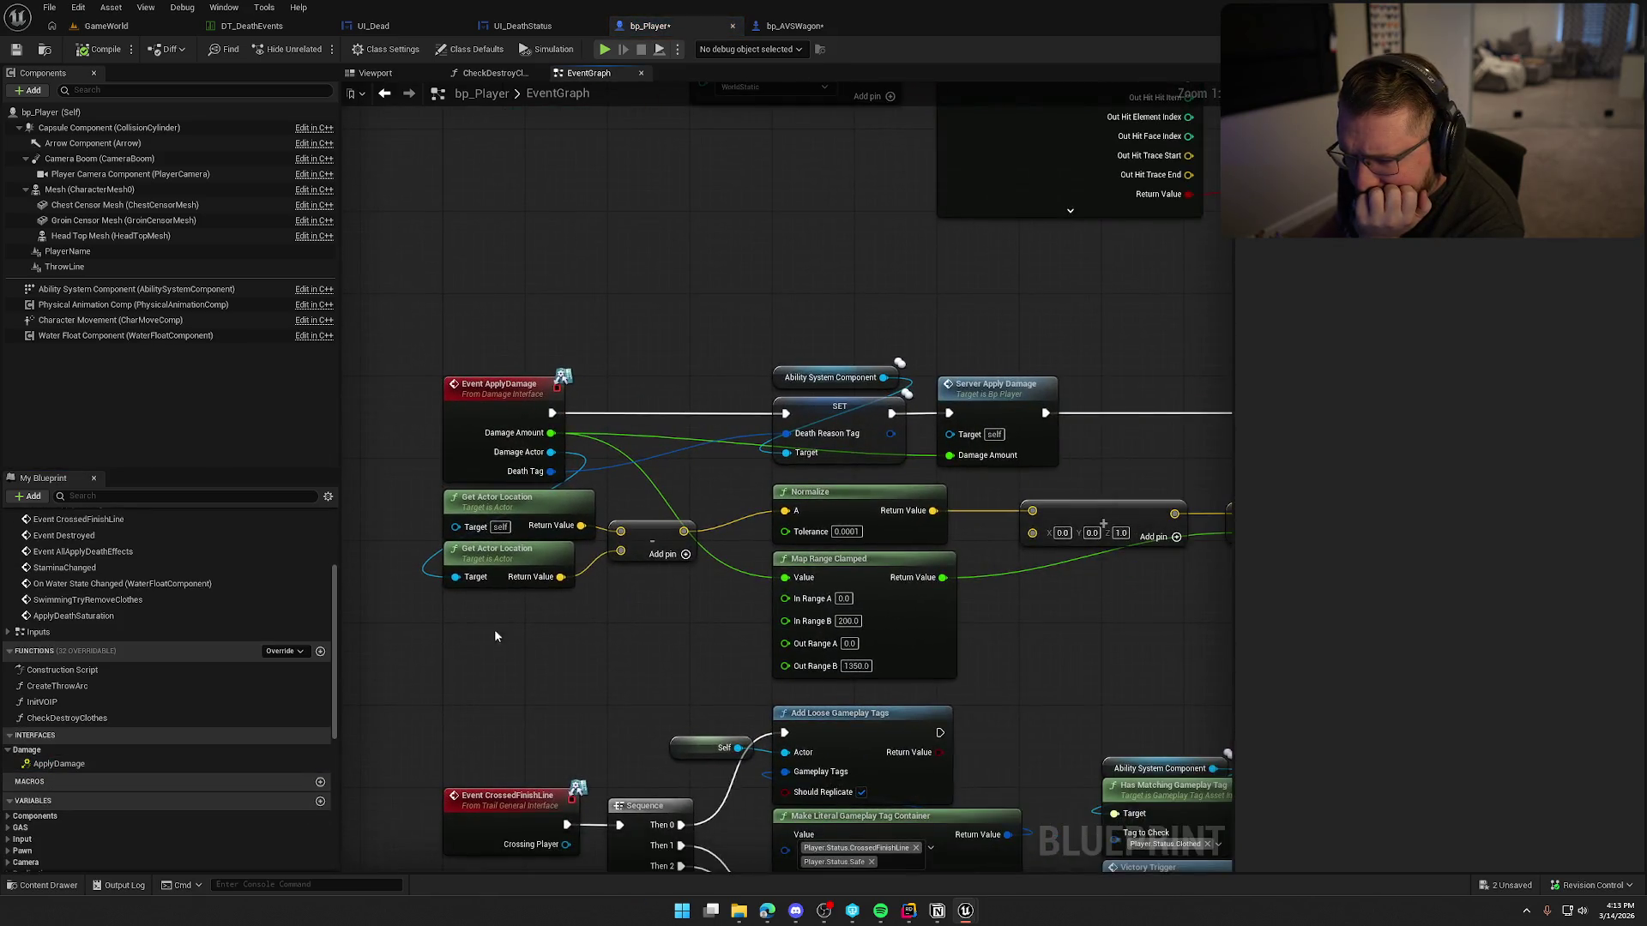
{"action": "scroll", "coordinate": [494, 635], "scroll_direction": "down", "scroll_amount": 2}
{"action": "mouse_move", "coordinate": [703, 584]}
{"action": "left_mouse_down"}
{"action": "mouse_move", "coordinate": [844, 532]}
{"action": "mouse_move", "coordinate": [815, 521]}
{"action": "left_mouse_up"}
{"action": "mouse_move", "coordinate": [1118, 521]}
{"action": "left_mouse_down"}
{"action": "mouse_move", "coordinate": [369, 324]}
{"action": "mouse_move", "coordinate": [509, 339]}
{"action": "left_mouse_up"}
{"action": "mouse_move", "coordinate": [519, 271]}
{"action": "left_mouse_down"}
{"action": "mouse_move", "coordinate": [691, 281]}
{"action": "mouse_move", "coordinate": [731, 348]}
{"action": "left_mouse_up"}
Step: Add a Damage Interface Apply Damage node in bp_Player, deleting the mistakenly placed Apply Damage node
{"action": "right_click", "coordinate": [731, 348]}
{"action": "type", "text": "apply d"}
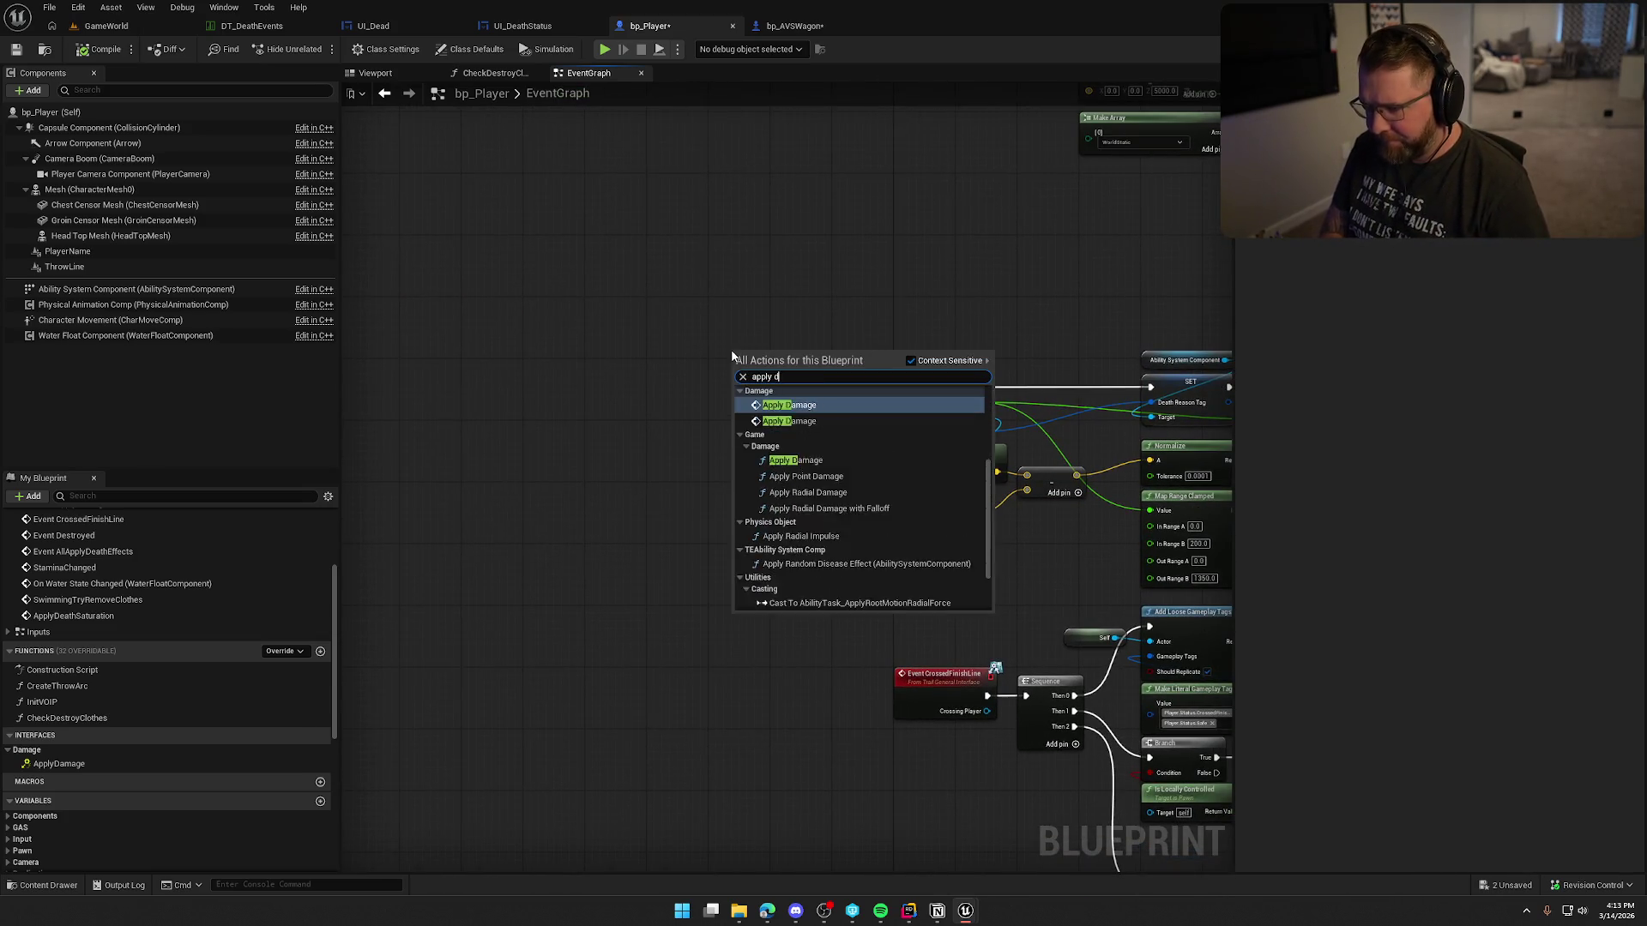
{"action": "type", "text": "a"}
{"action": "key", "text": "Down"}
{"action": "key", "text": "Return"}
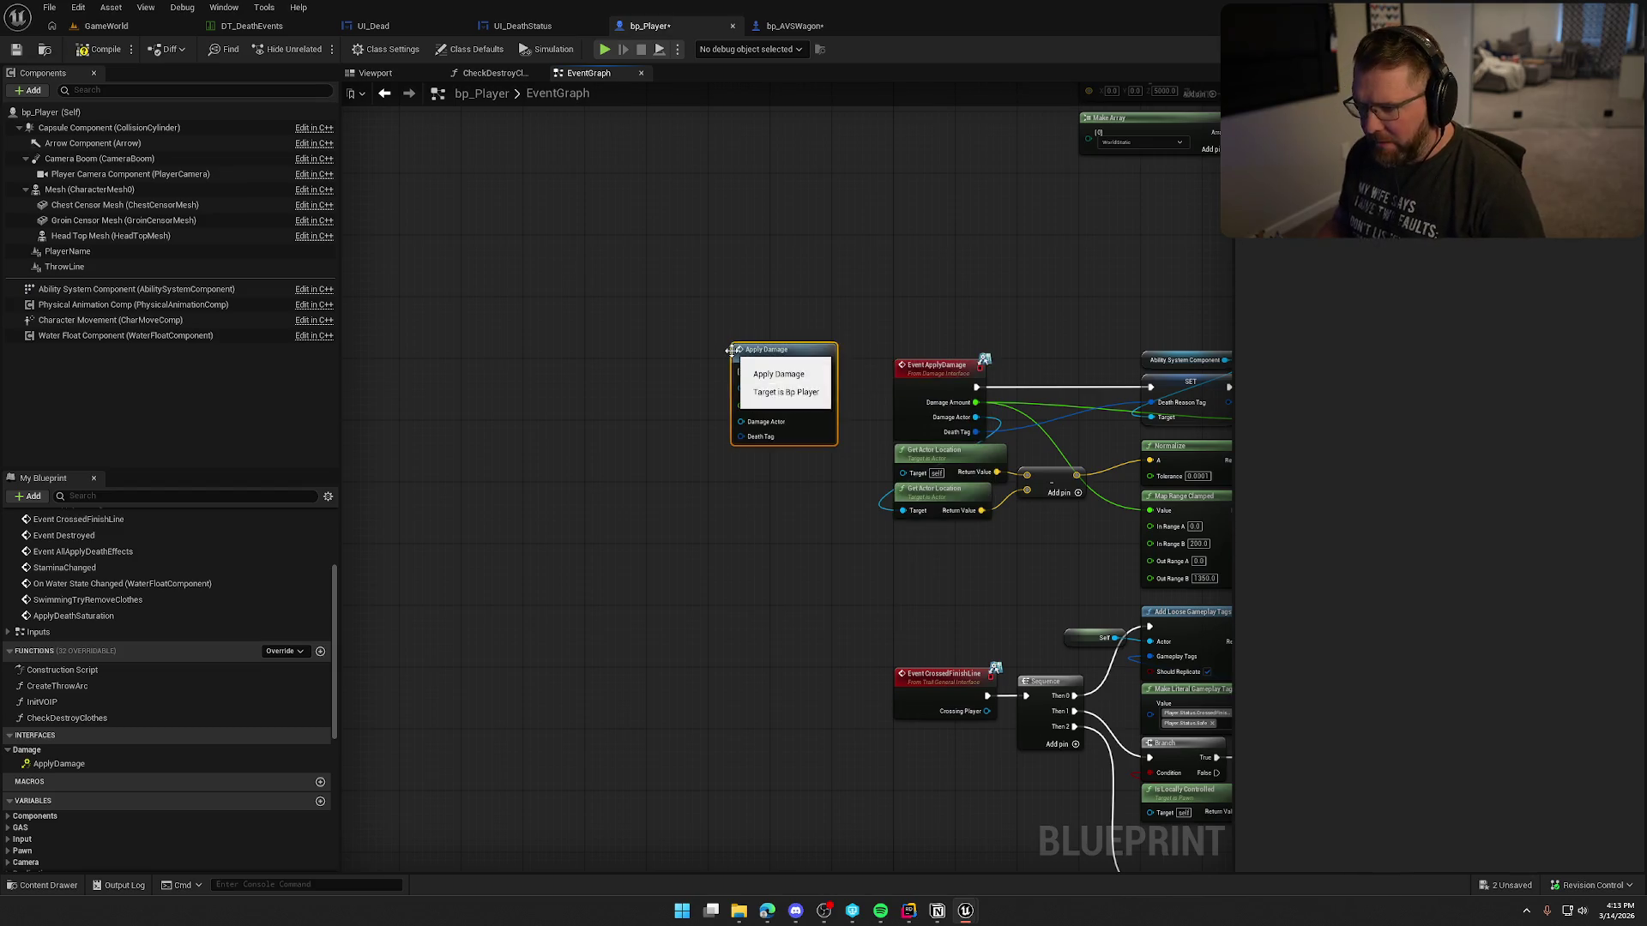
{"action": "scroll", "coordinate": [818, 494], "scroll_direction": "up", "scroll_amount": 2}
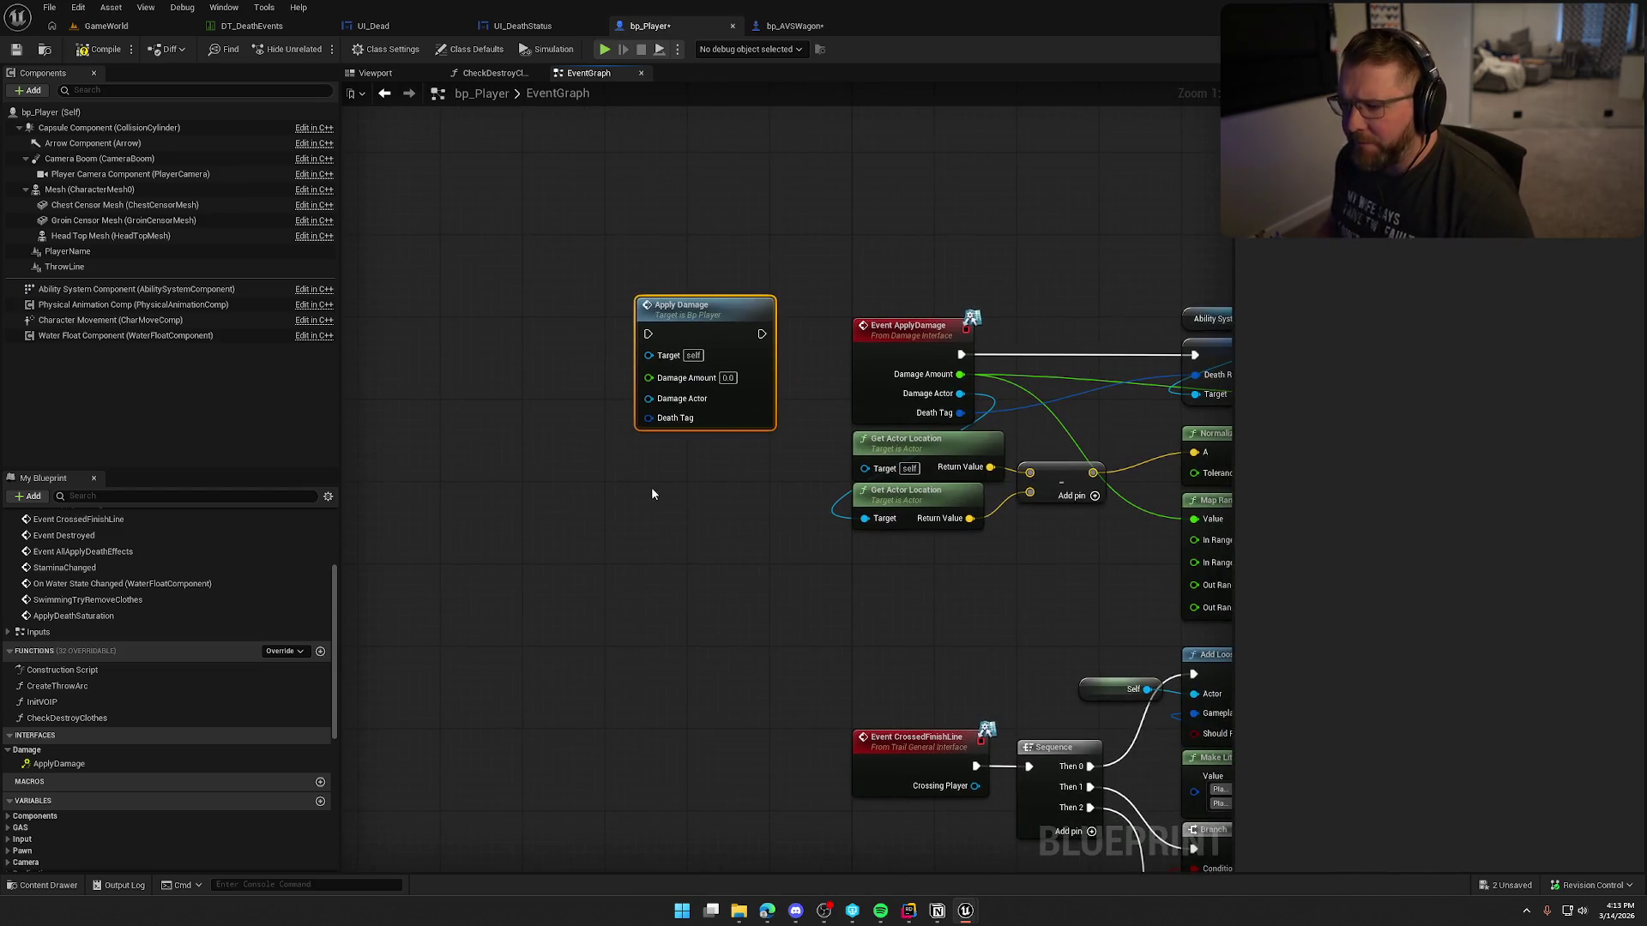
{"action": "right_click", "coordinate": [650, 482]}
{"action": "type", "text": "apply dama"}
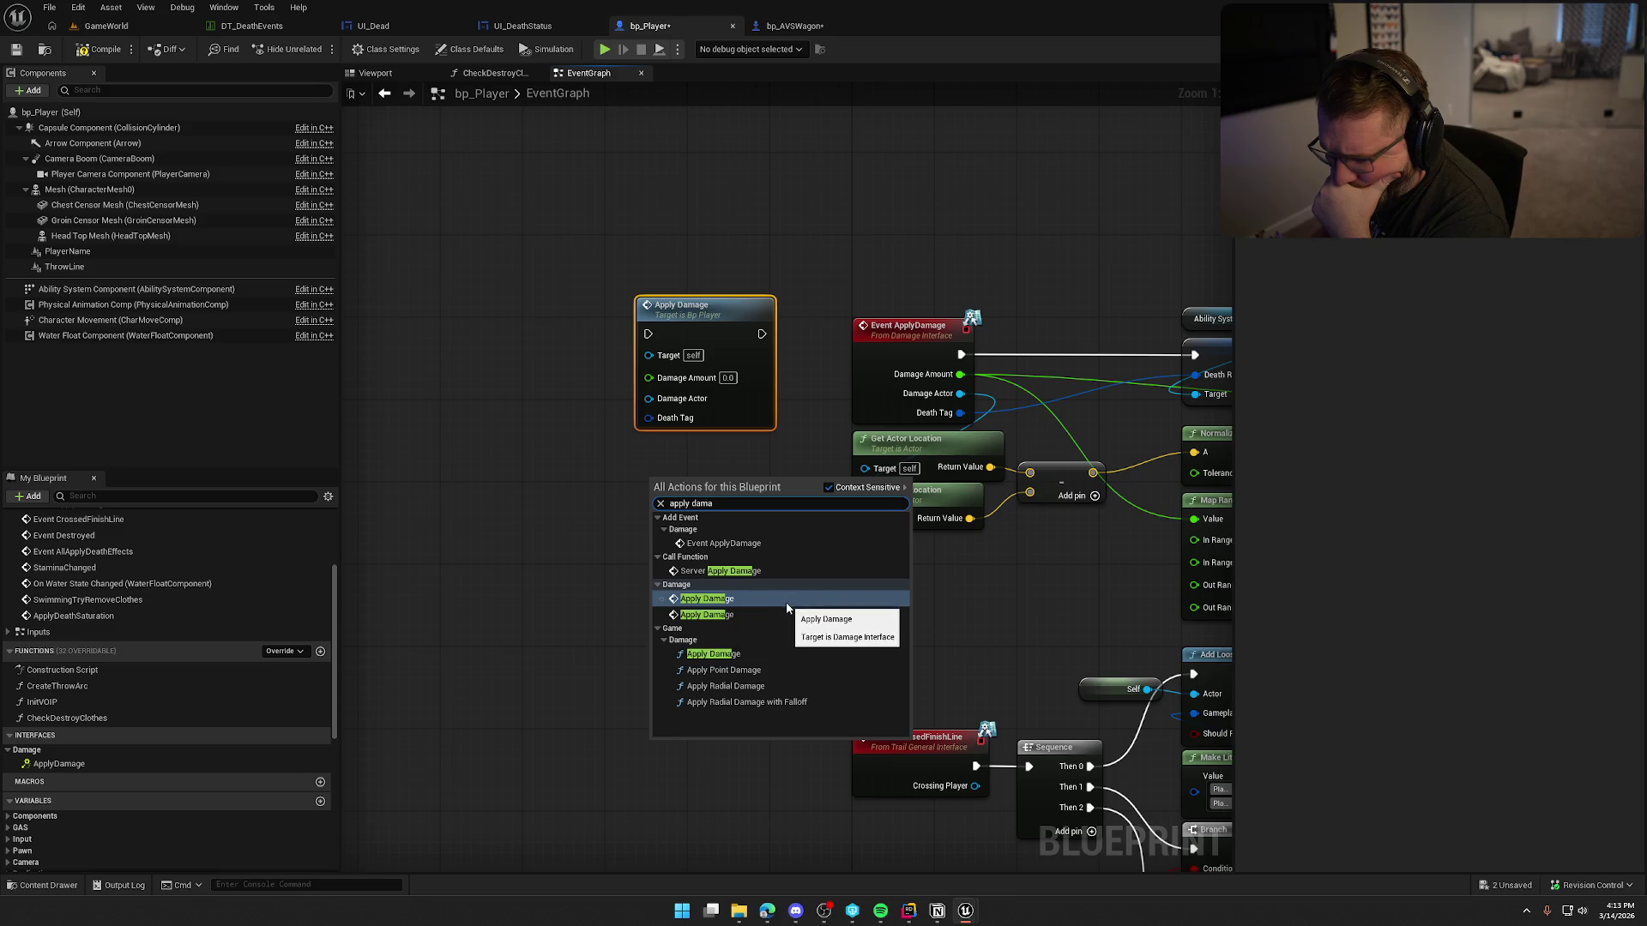
{"action": "left_click", "coordinate": [737, 599]}
{"action": "left_click_drag", "start_coordinate": [725, 509], "coordinate": [716, 296]}
{"action": "left_click", "coordinate": [771, 404]}
{"action": "key", "text": "Delete"}
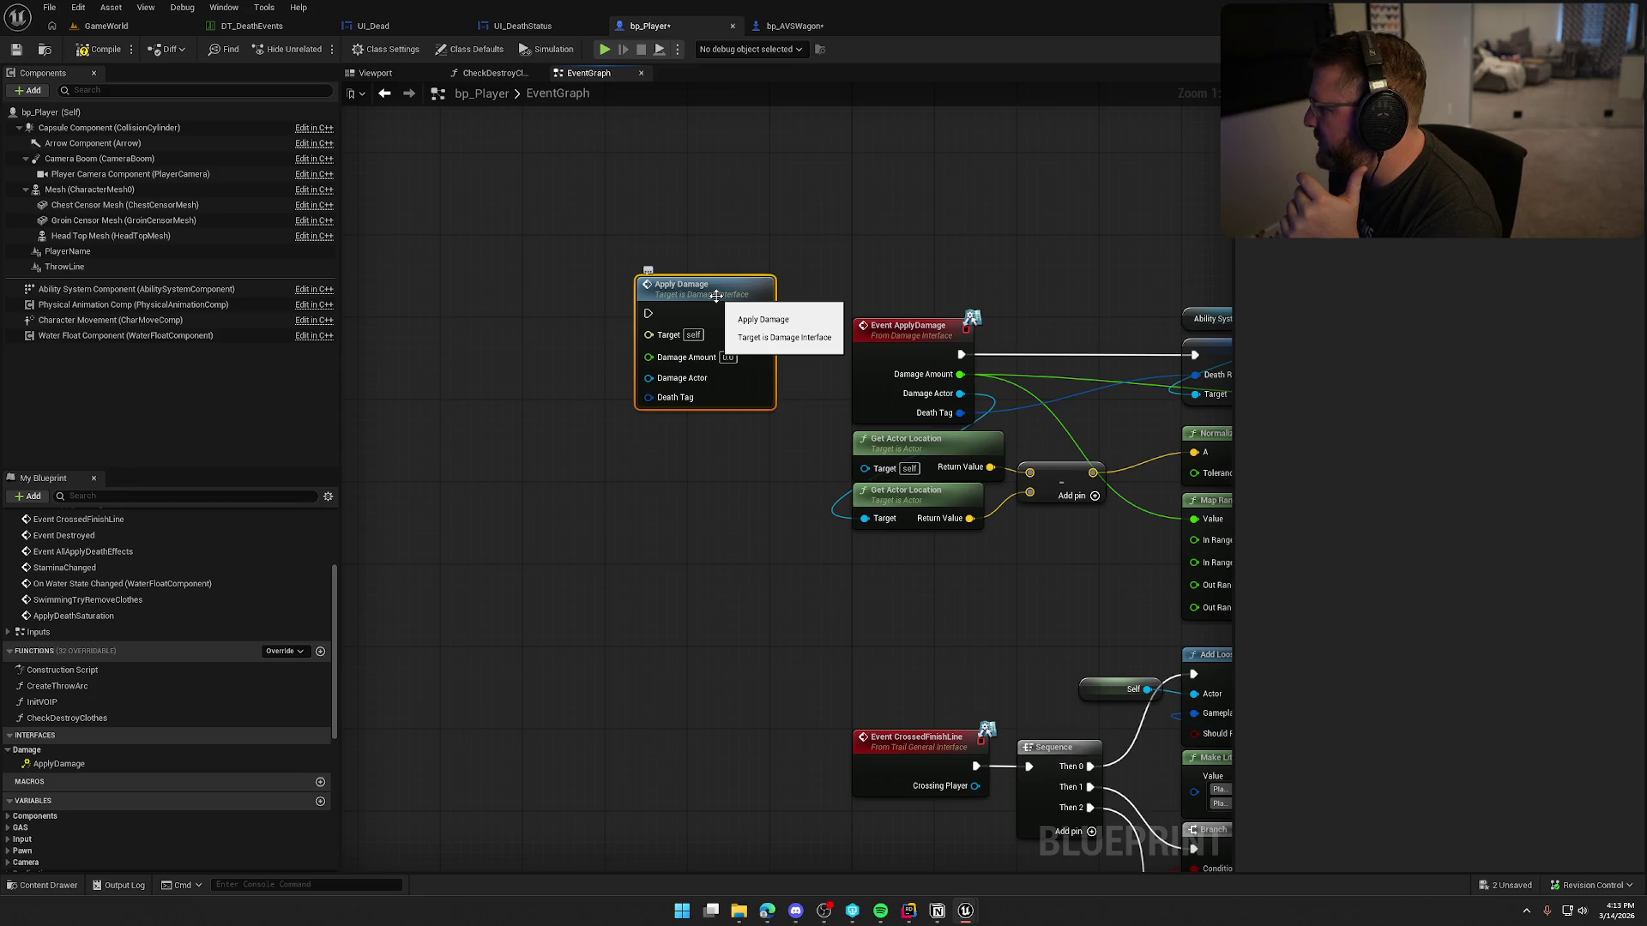
Step: Find Apply Damage references in all Blueprints, delete the temporary node, and save bp_Player
{"action": "right_click", "coordinate": [715, 295]}
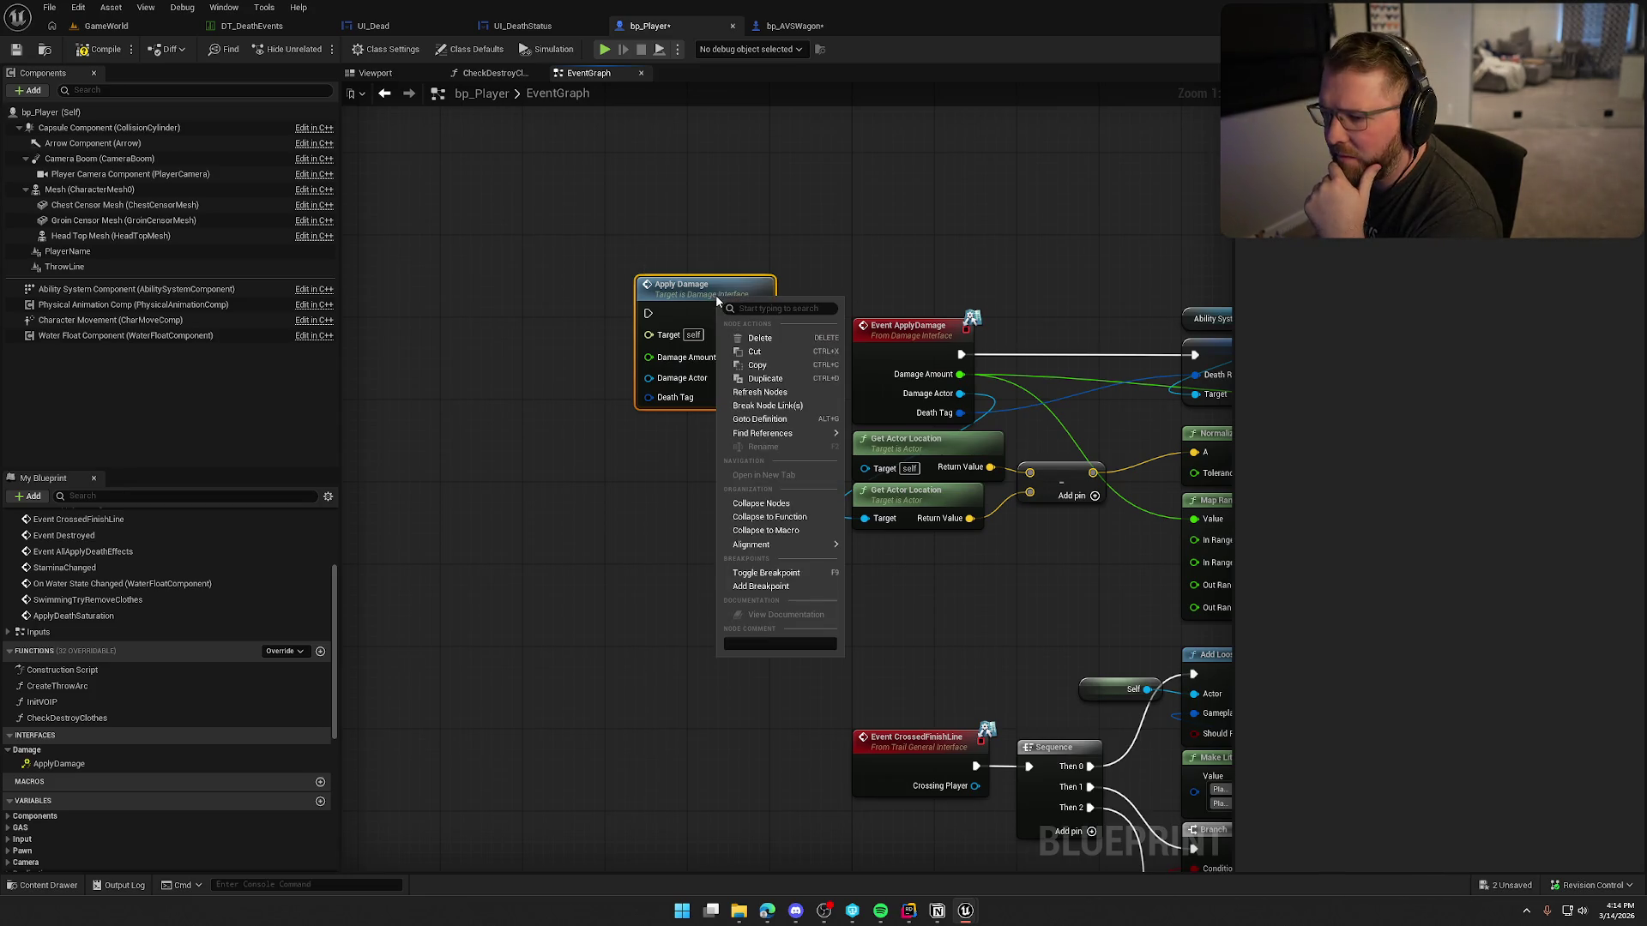
{"action": "mouse_move", "coordinate": [772, 431]}
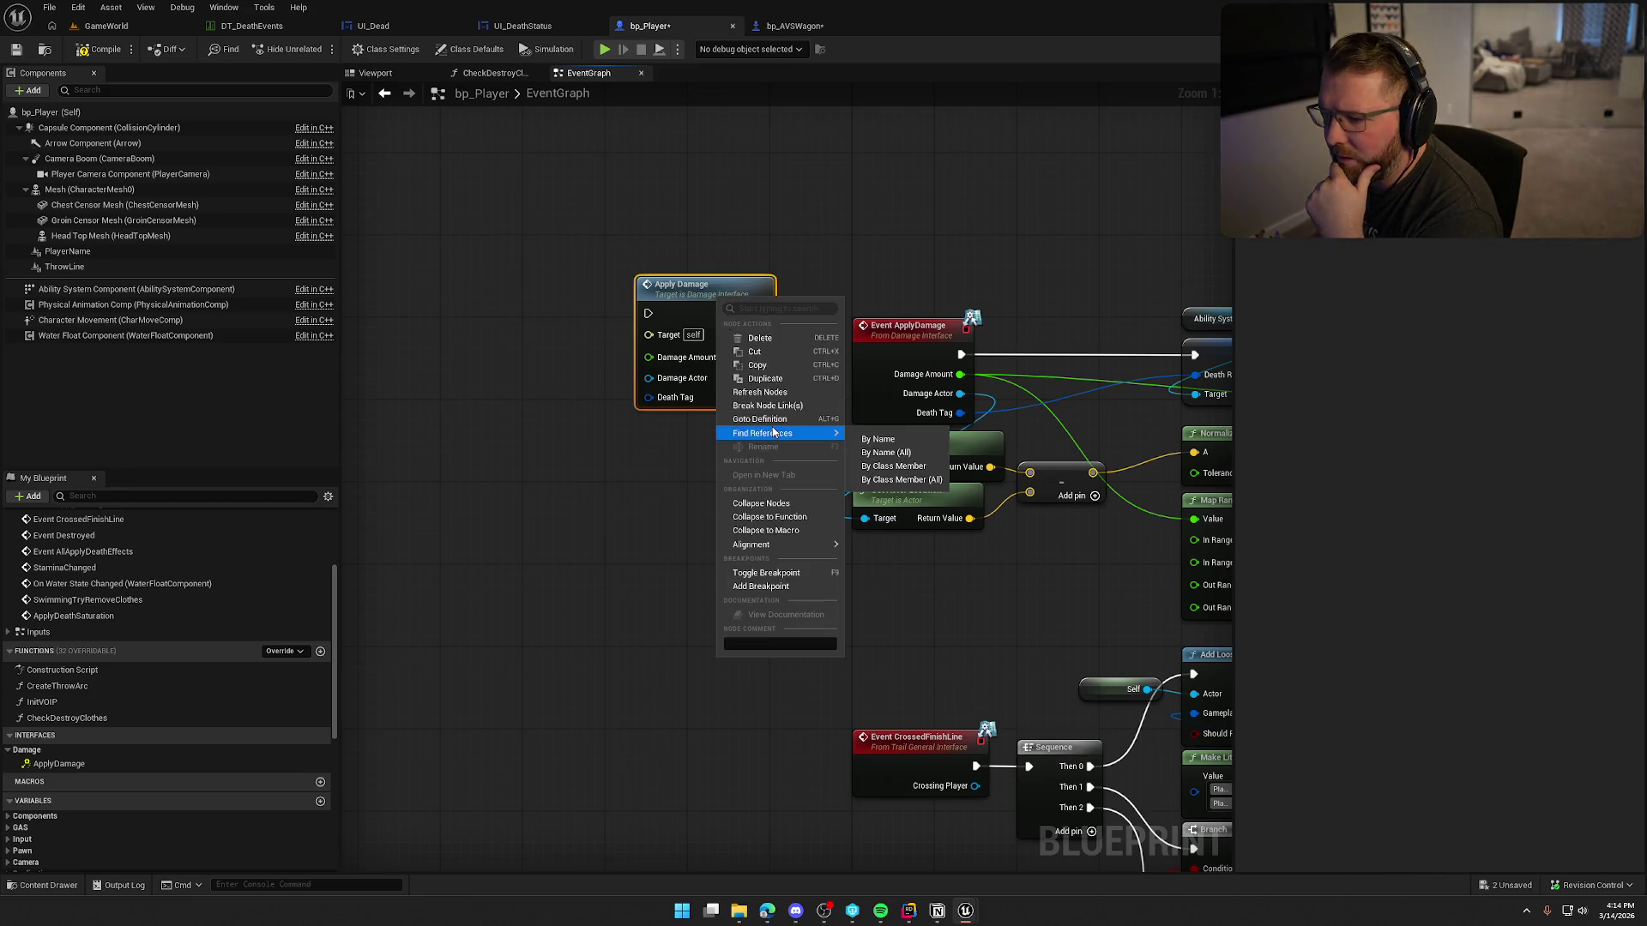
{"action": "left_click", "coordinate": [923, 480]}
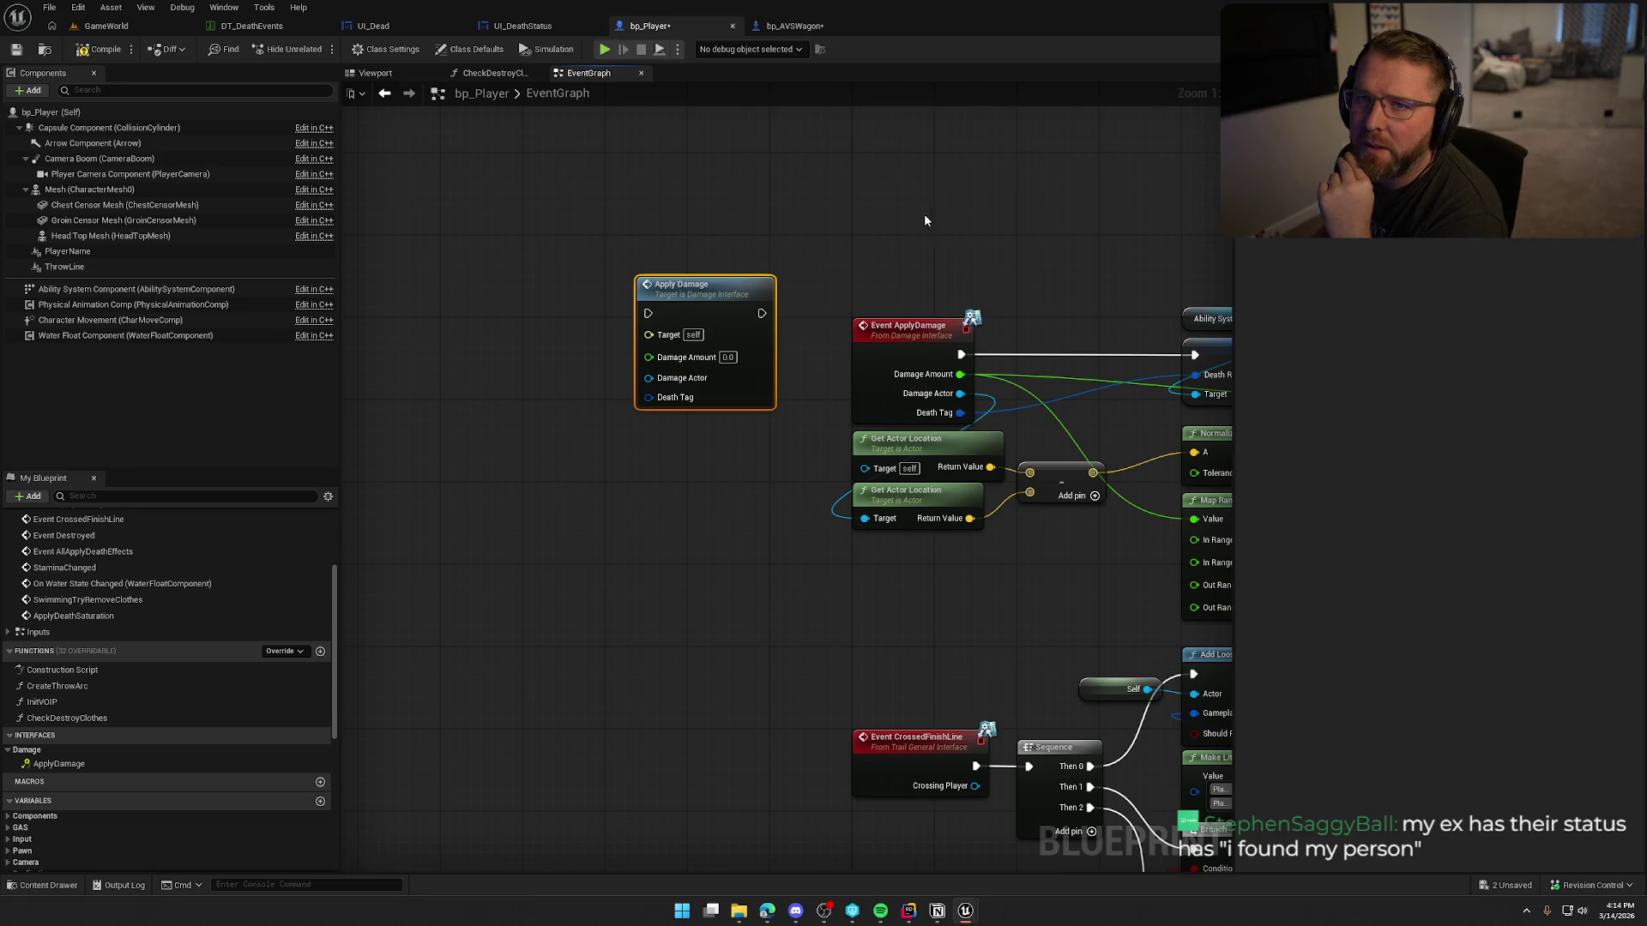
{"action": "left_click_drag", "start_coordinate": [783, 428], "coordinate": [586, 234]}
{"action": "key", "text": "Delete"}
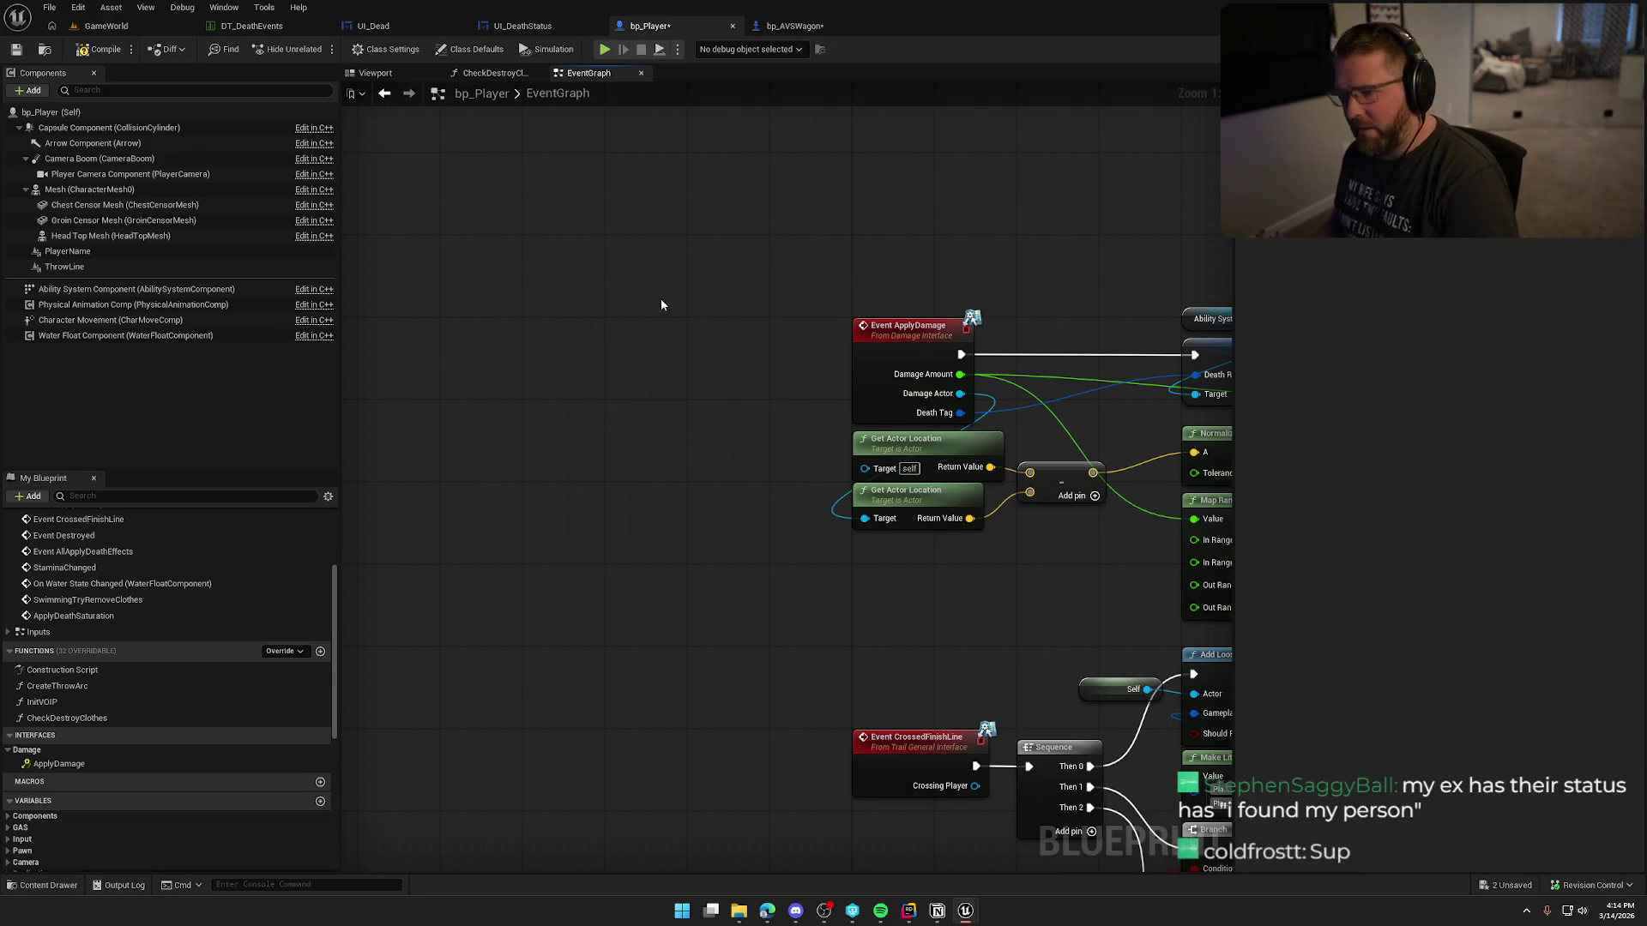
{"action": "key", "text": "ctrl+s"}
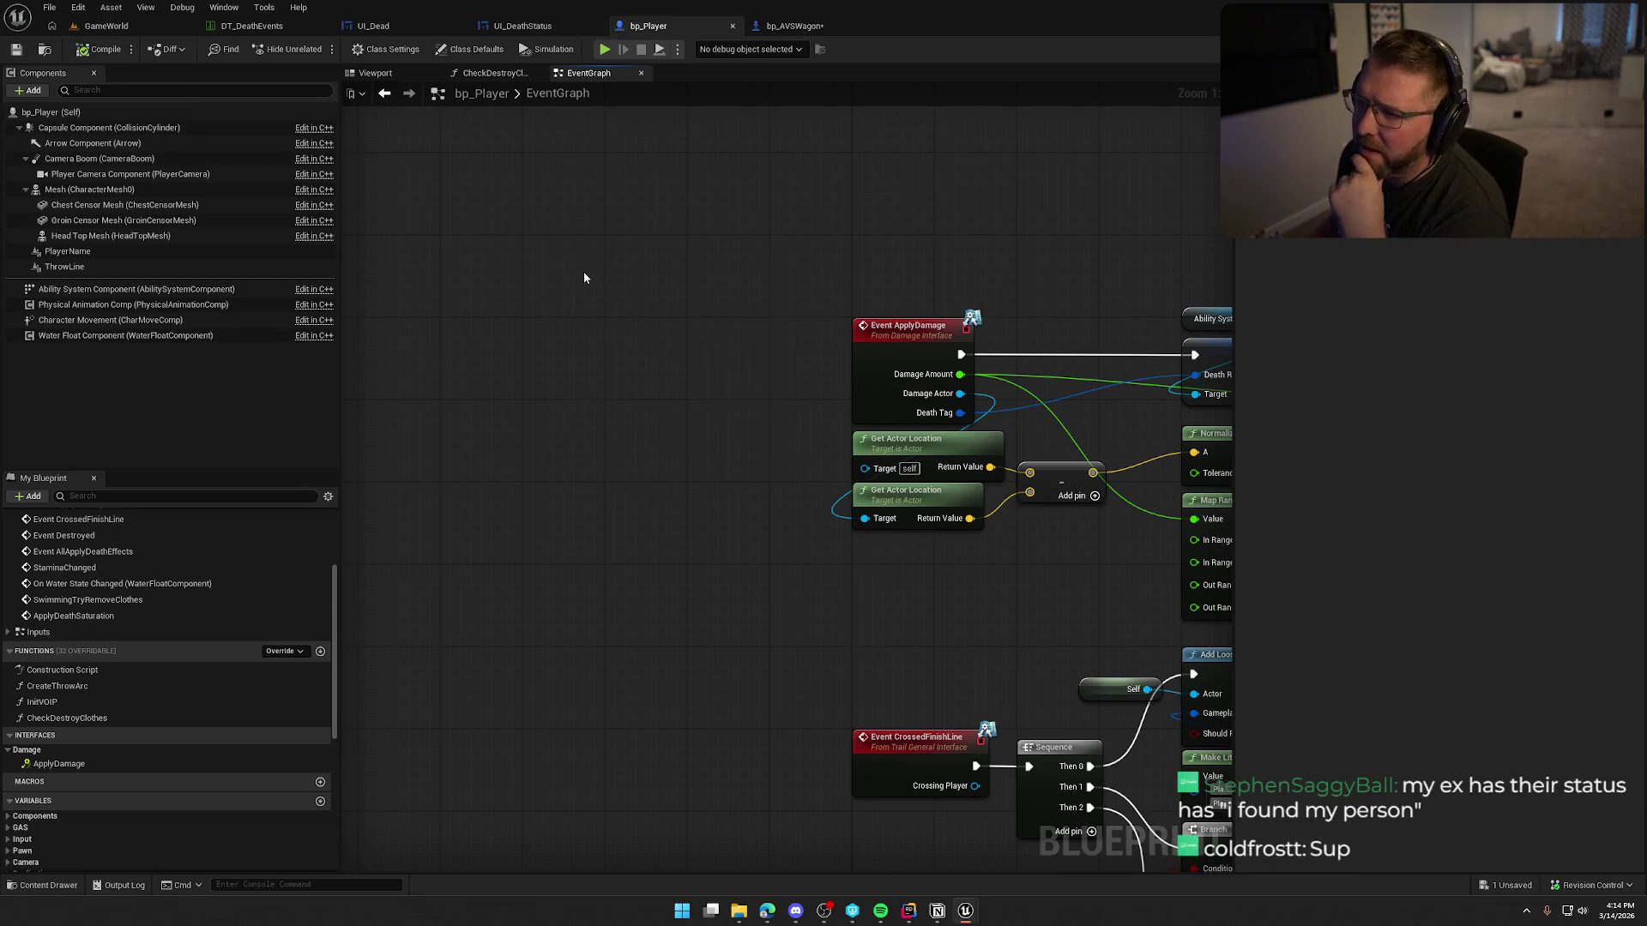
{"action": "left_click", "coordinate": [794, 26]}
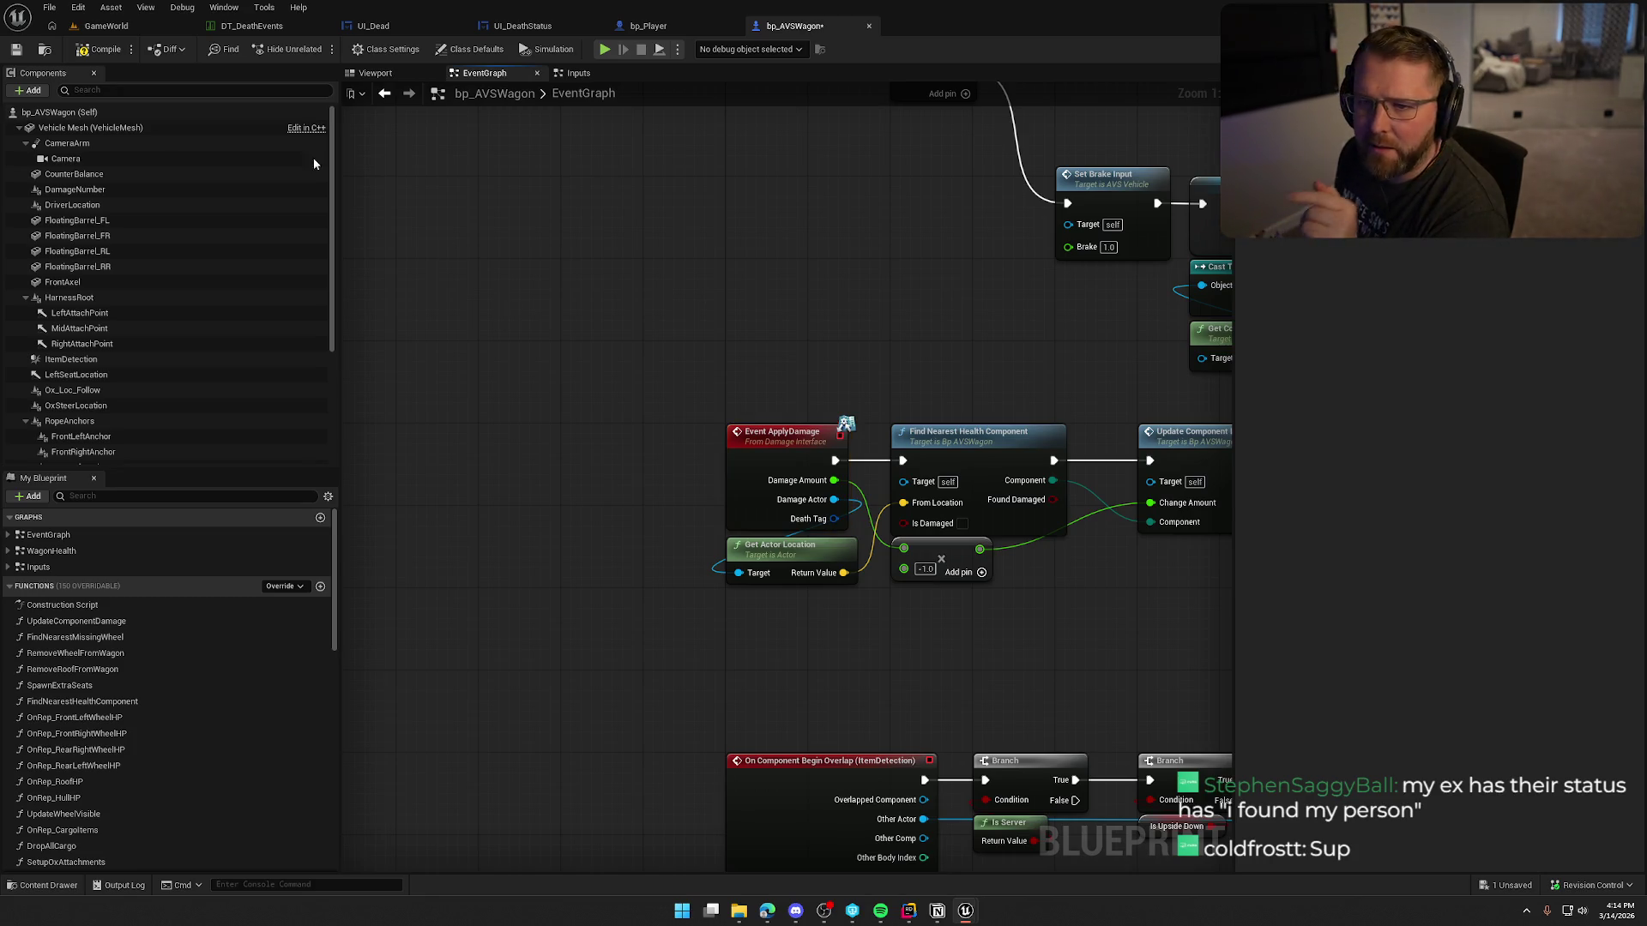
Step: Compile and save bp_AVSWagon, then search 'strike' in the content browser and open BP_LightningStrike
{"action": "left_click", "coordinate": [103, 49]}
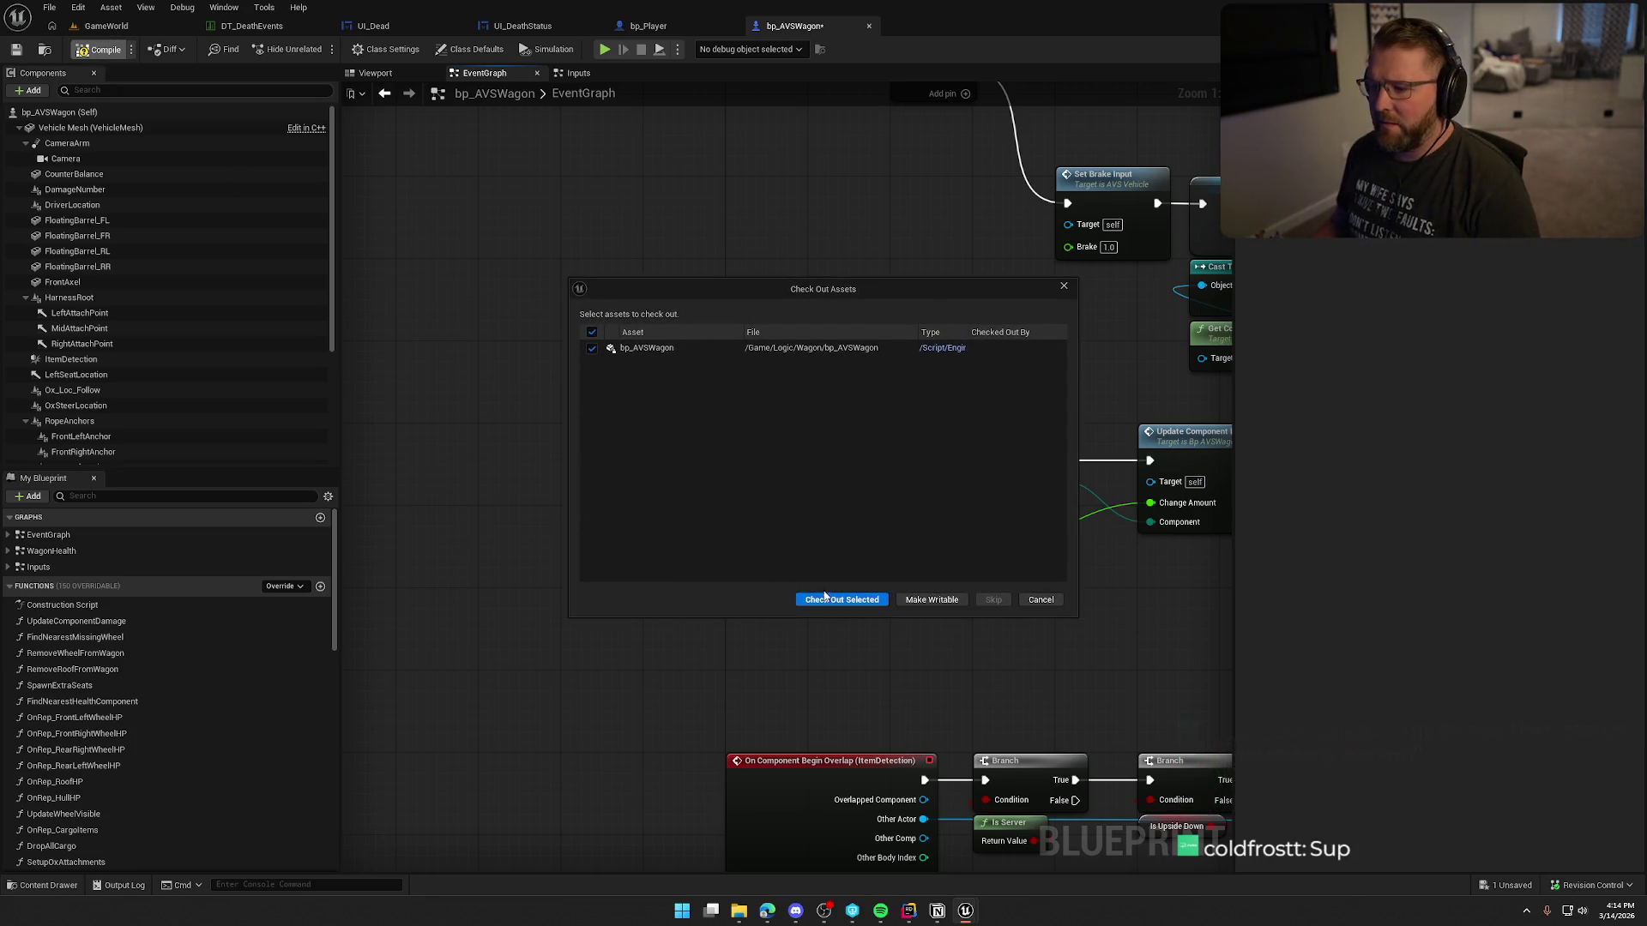
{"action": "key", "text": "Return"}
{"action": "left_click", "coordinate": [133, 29]}
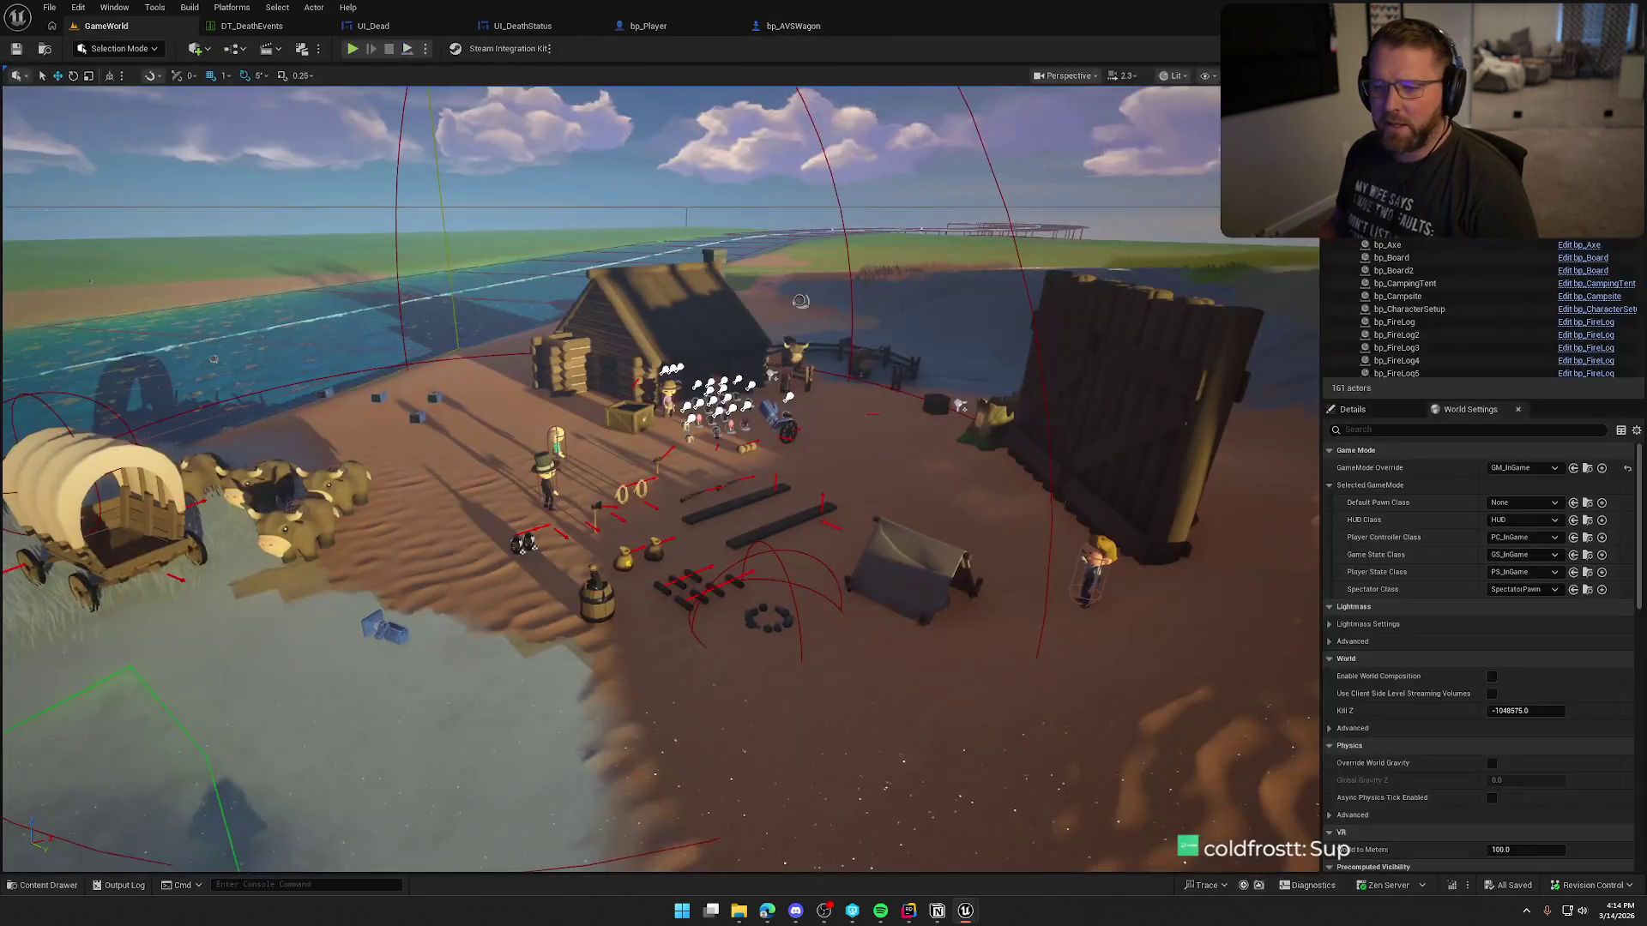
{"action": "key", "text": "ctrl+space"}
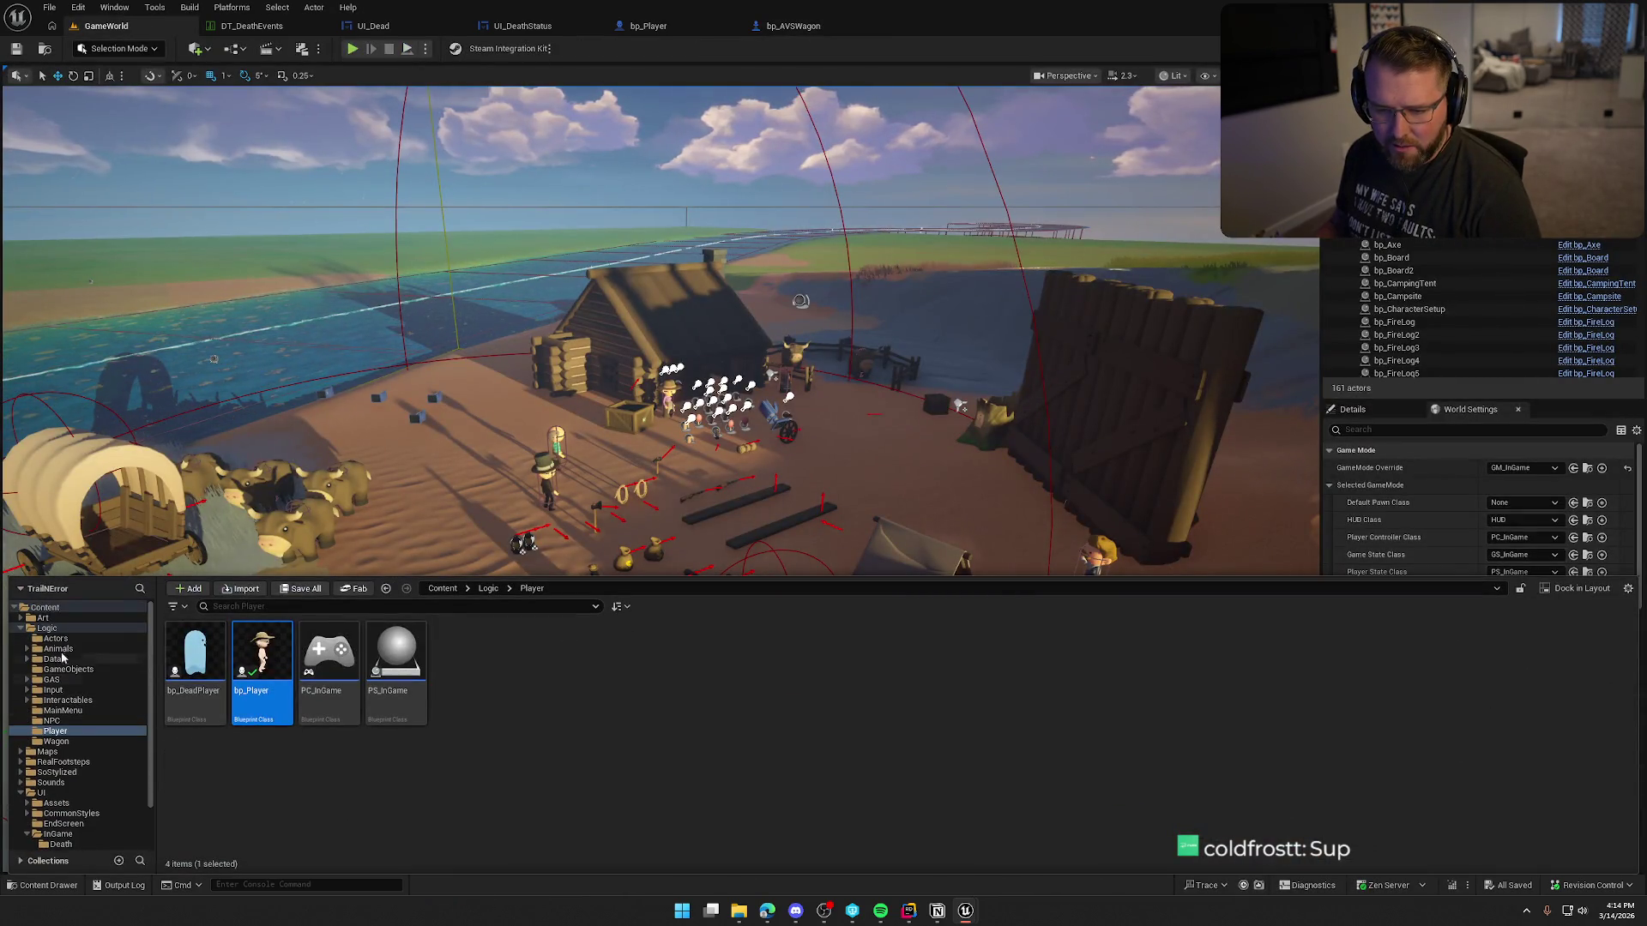
{"action": "left_click", "coordinate": [21, 793]}
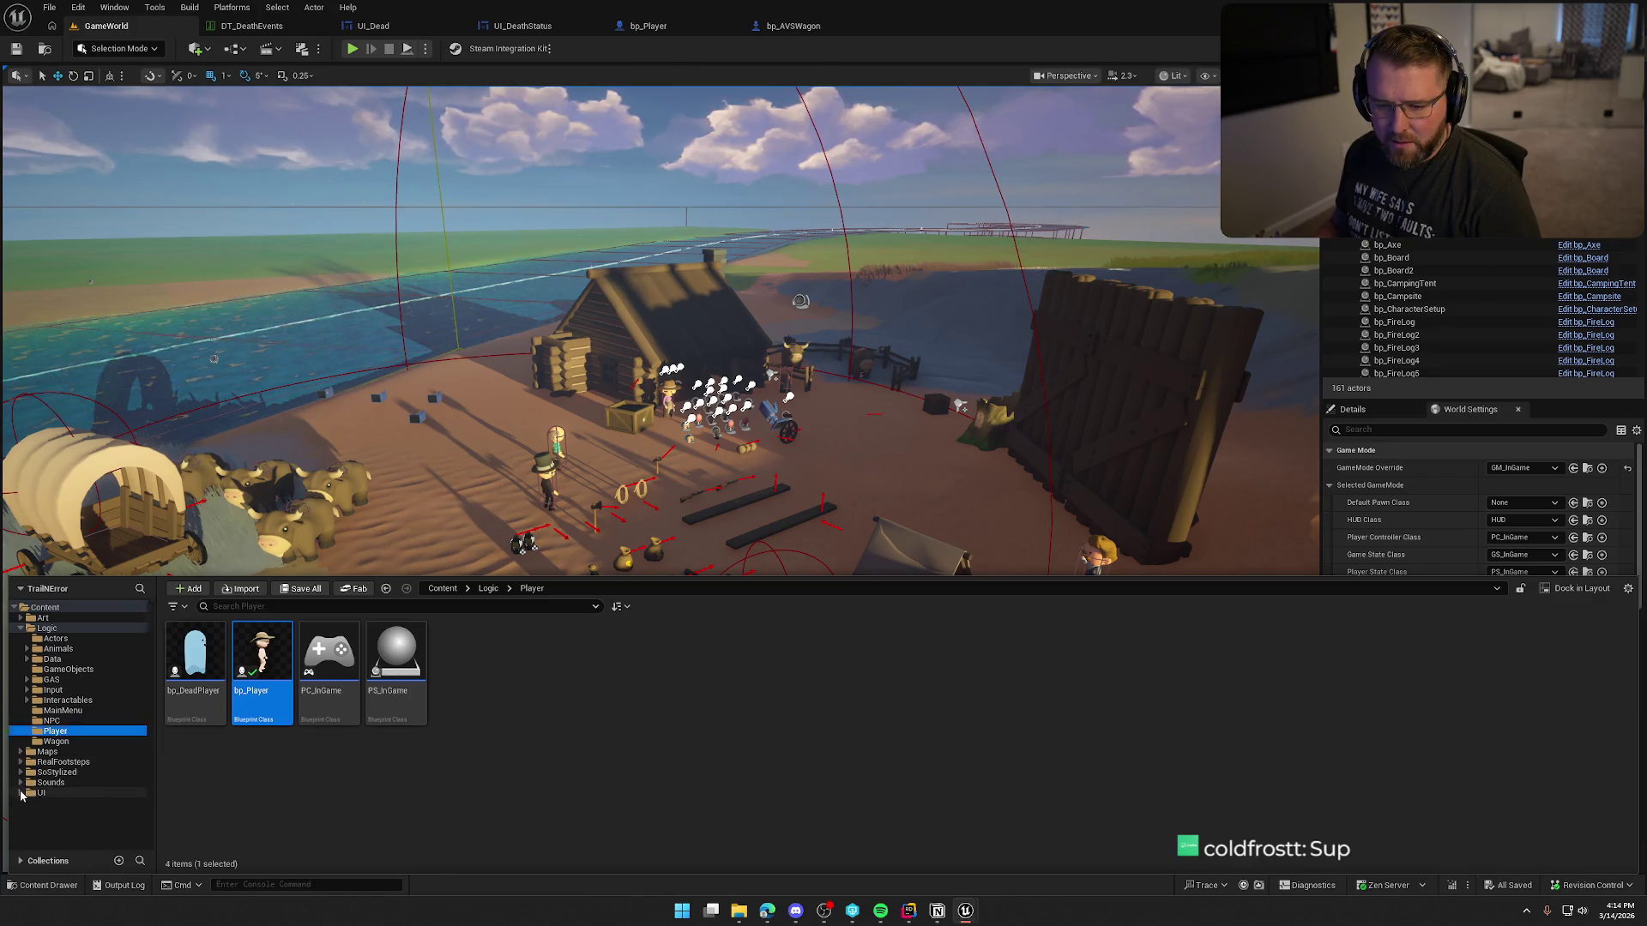
{"action": "left_click", "coordinate": [69, 773]}
{"action": "left_click", "coordinate": [286, 607]}
{"action": "type", "text": "strike"}
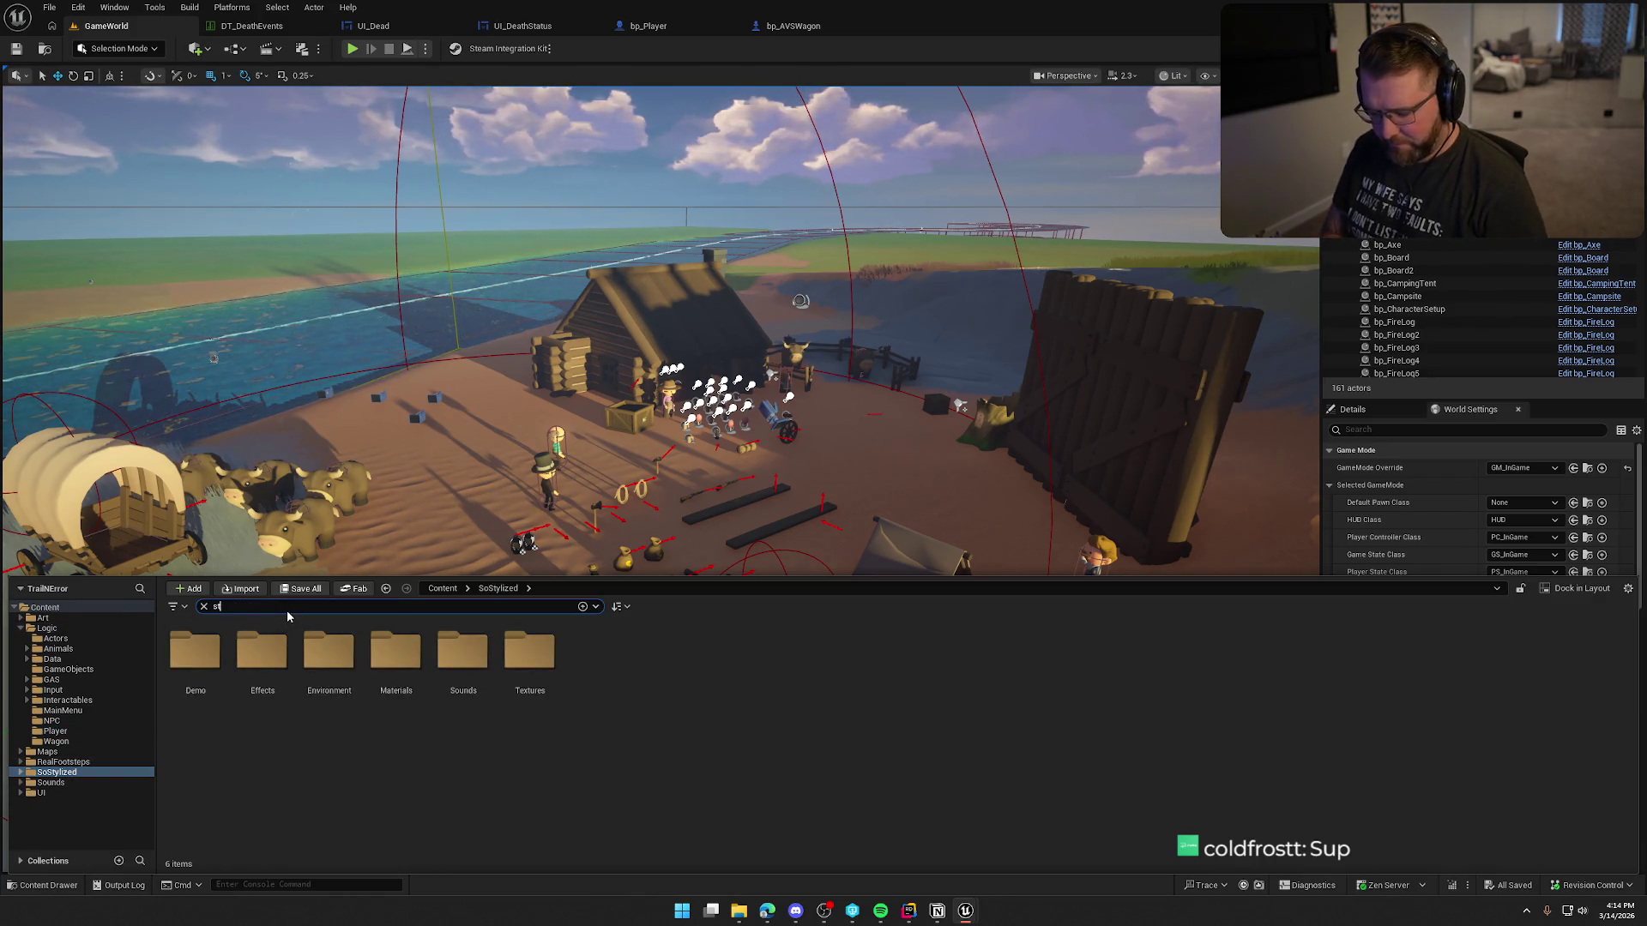
{"action": "left_click", "coordinate": [192, 662]}
{"action": "double_click", "coordinate": [192, 662]}
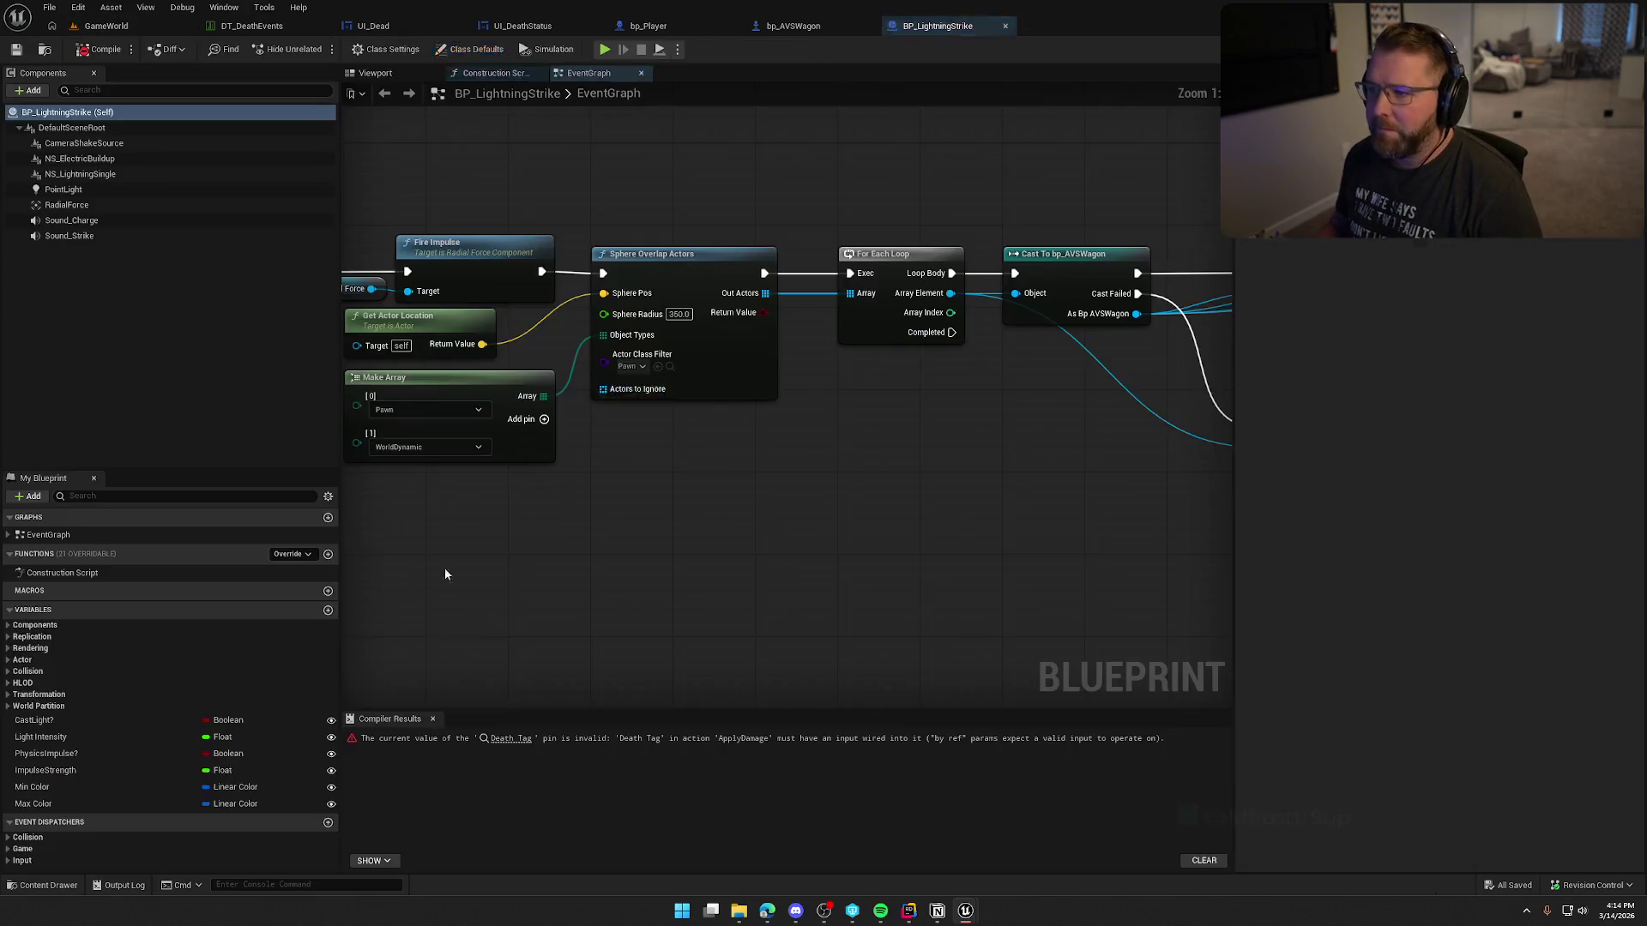
Step: Refresh BP_LightningStrike's erroring Apply Damage node and connect a Make Literal Gameplay Tag to Death Tag
{"action": "left_click", "coordinate": [510, 738]}
{"action": "left_click_drag", "start_coordinate": [839, 441], "coordinate": [910, 430]}
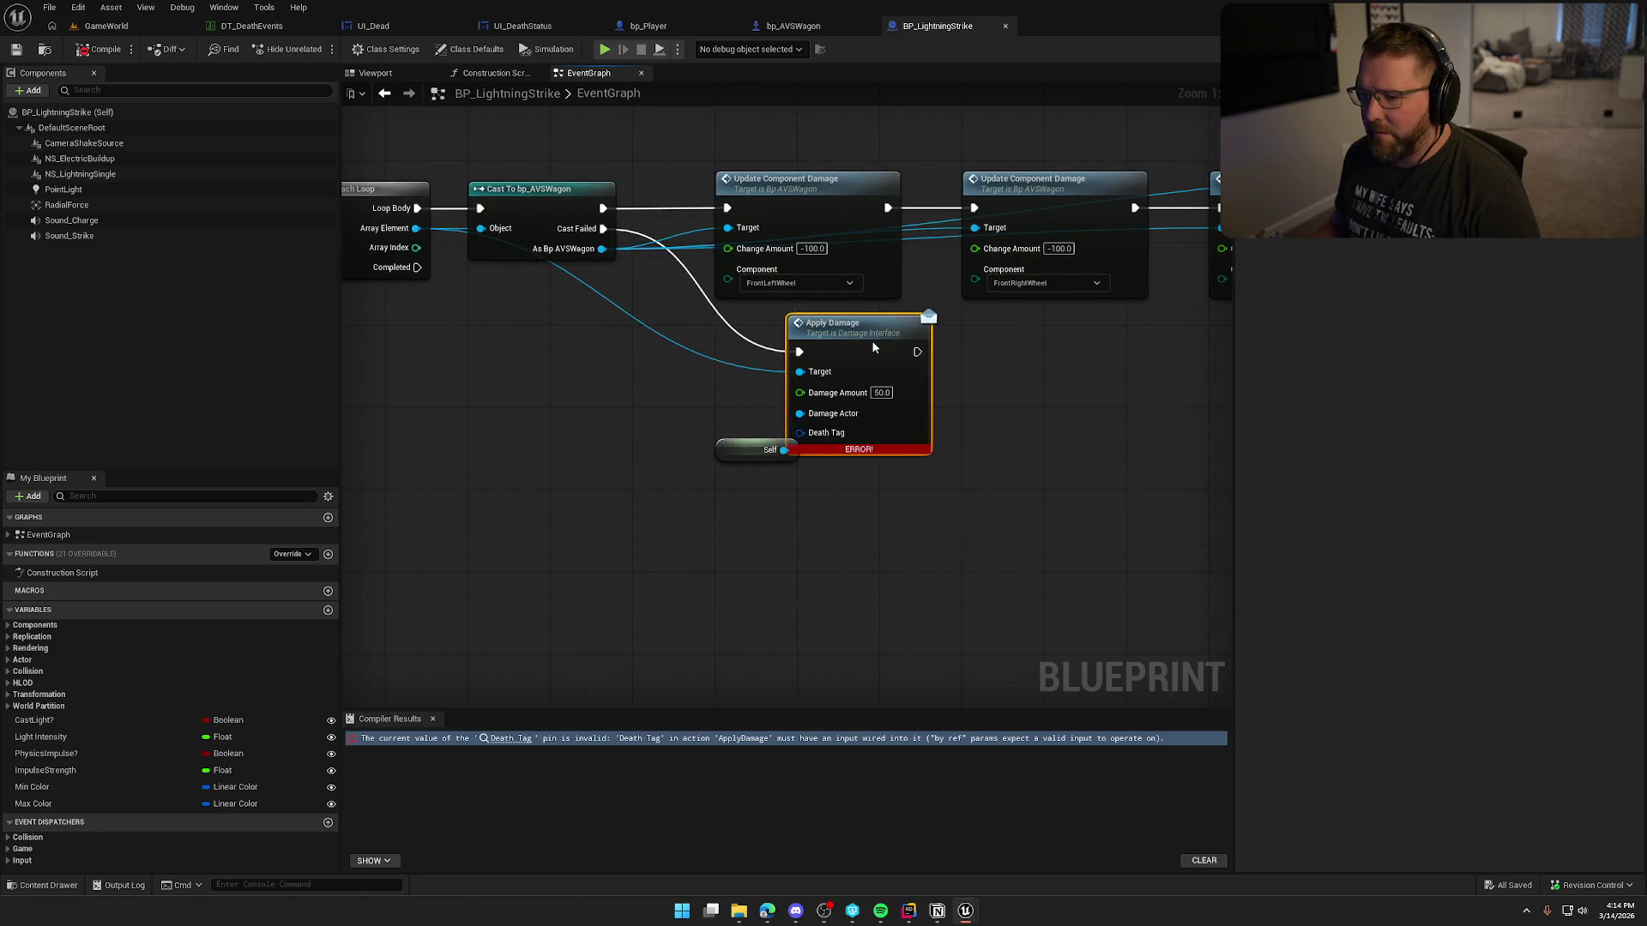
{"action": "left_click_drag", "start_coordinate": [740, 451], "coordinate": [811, 483]}
{"action": "right_click", "coordinate": [867, 344]}
{"action": "left_click", "coordinate": [935, 435]}
{"action": "mouse_move", "coordinate": [847, 346]}
{"action": "left_mouse_down"}
{"action": "mouse_move", "coordinate": [794, 369]}
{"action": "mouse_move", "coordinate": [776, 353]}
{"action": "left_mouse_up"}
{"action": "left_click_drag", "start_coordinate": [817, 480], "coordinate": [573, 439]}
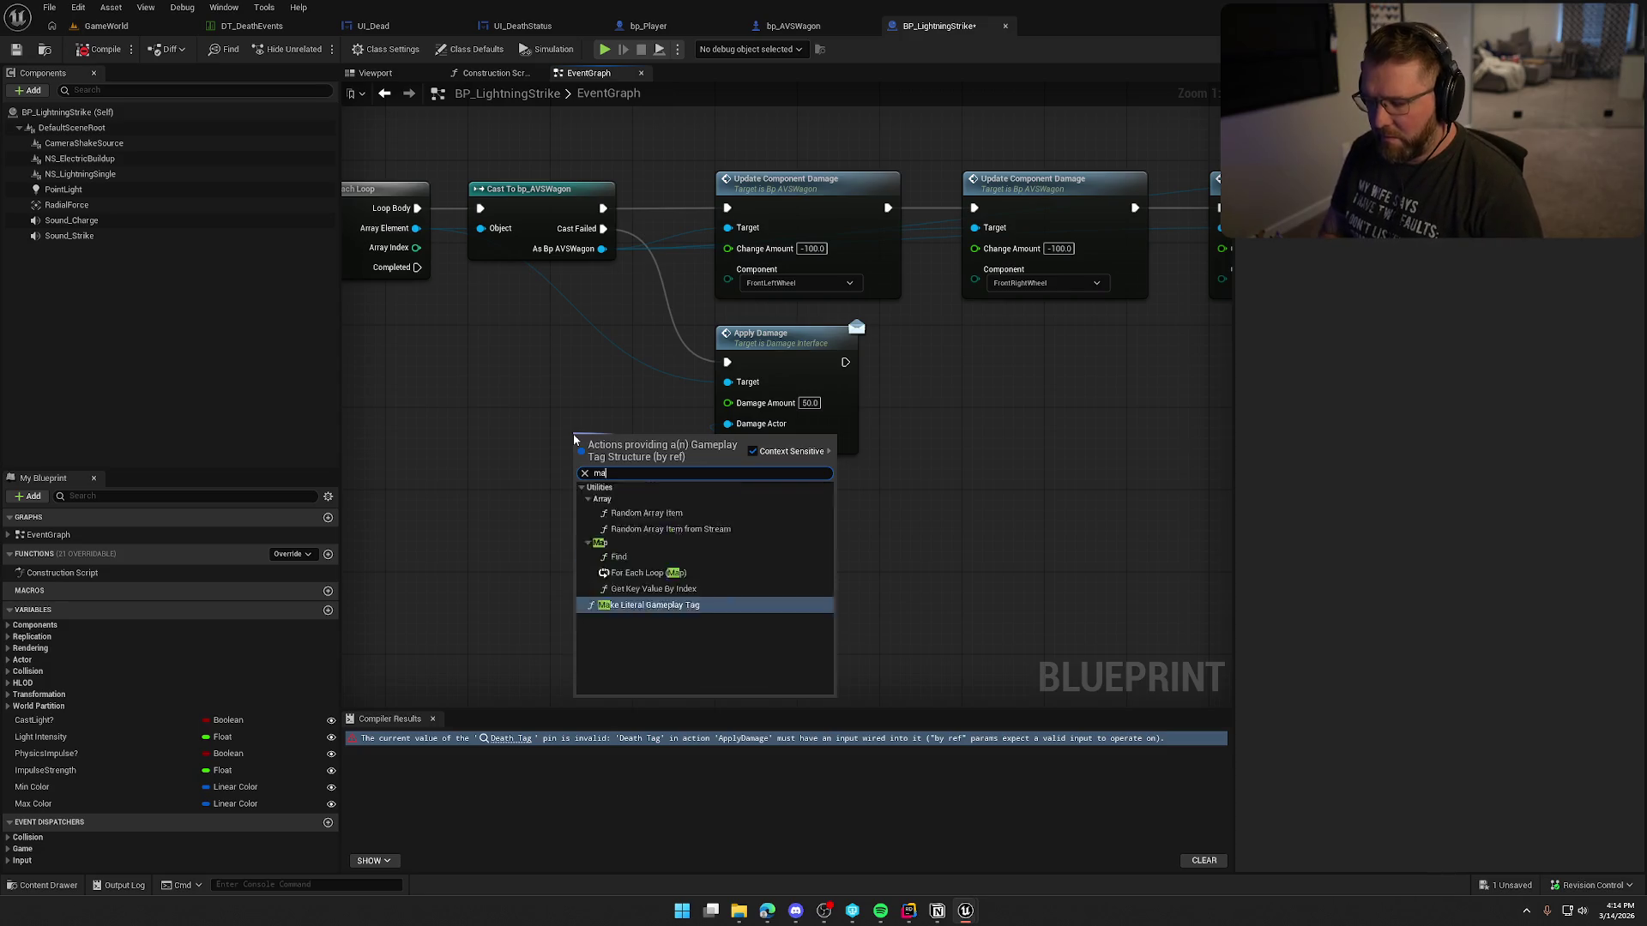
{"action": "left_click", "coordinate": [648, 605]}
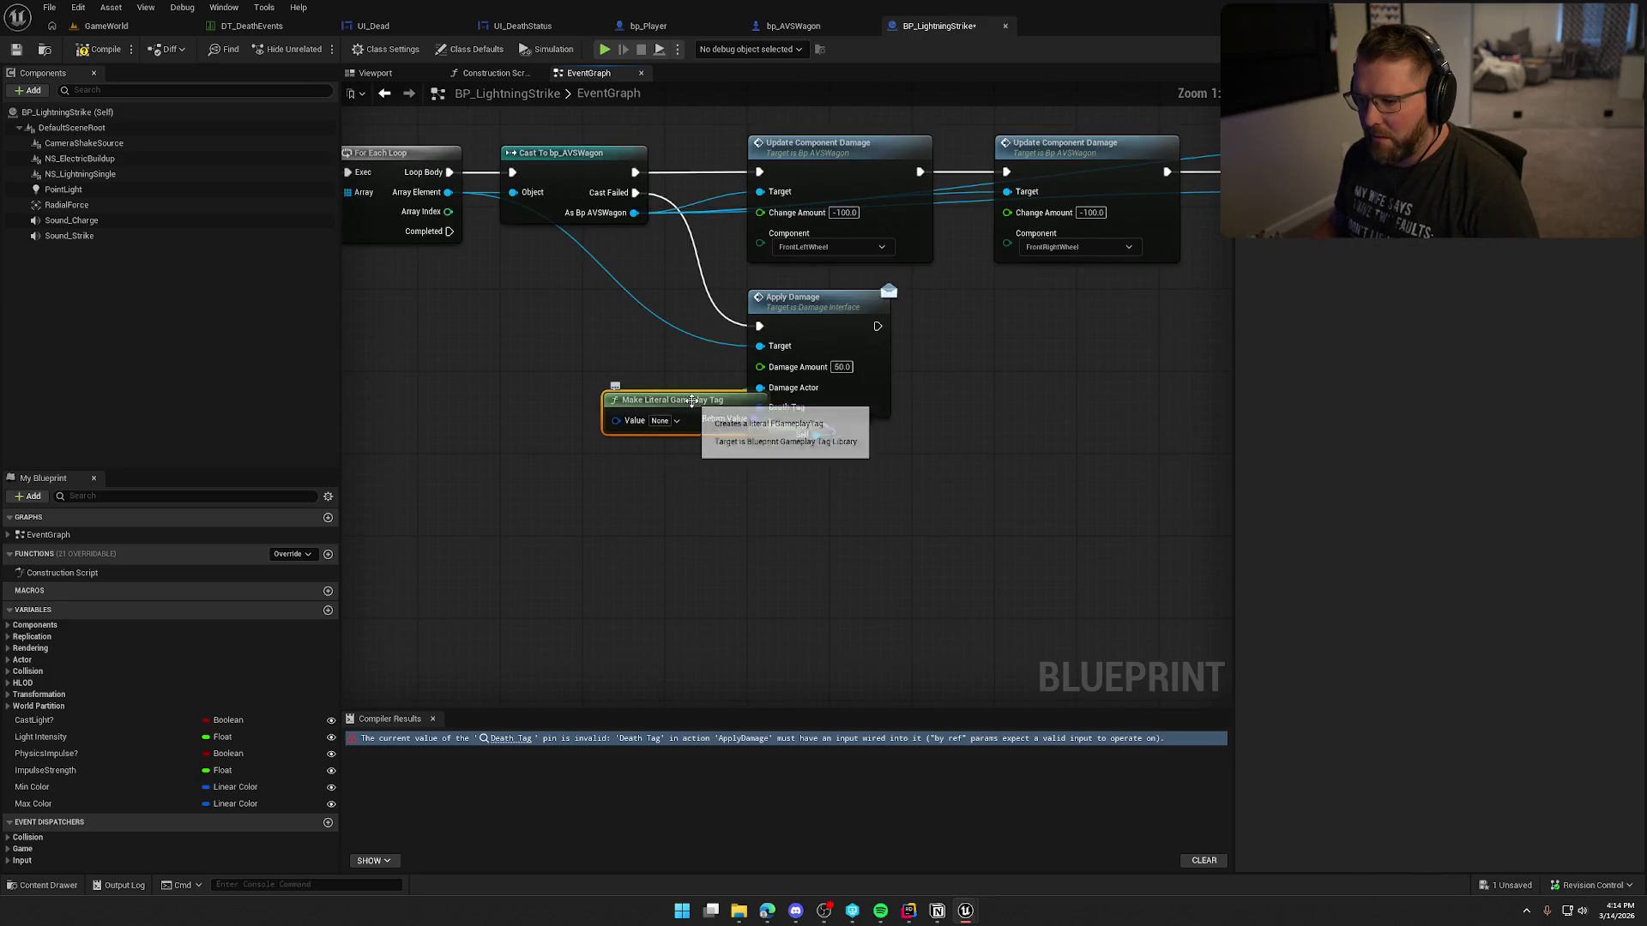
{"action": "left_click", "coordinate": [686, 470]}
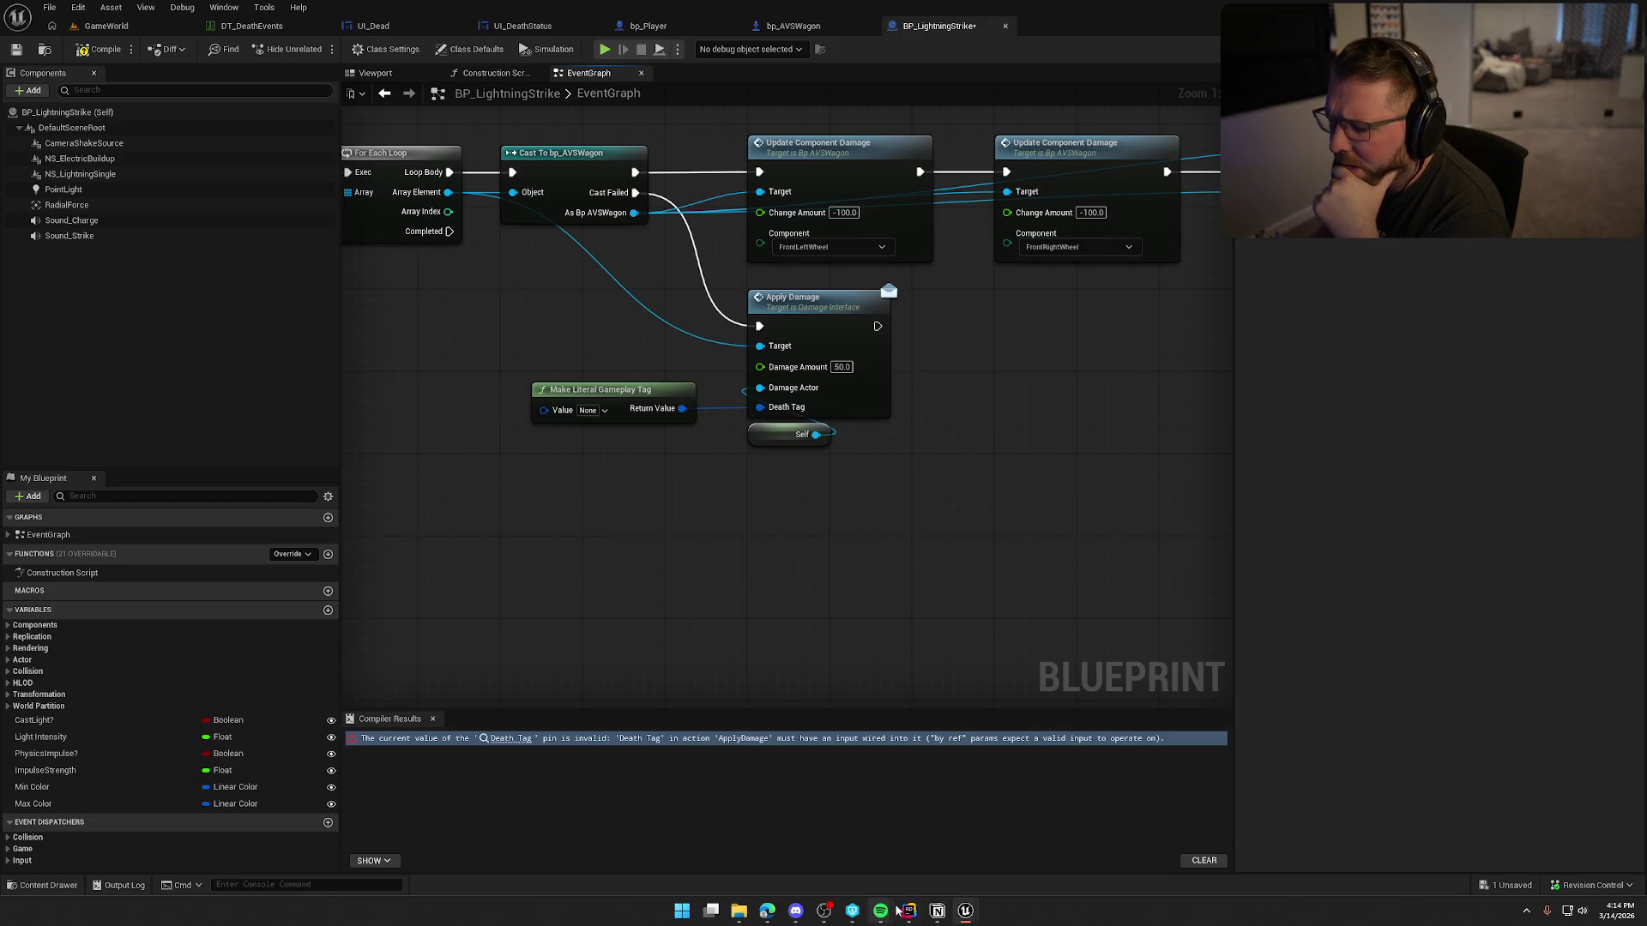
{"action": "key", "text": "alt+Tab"}
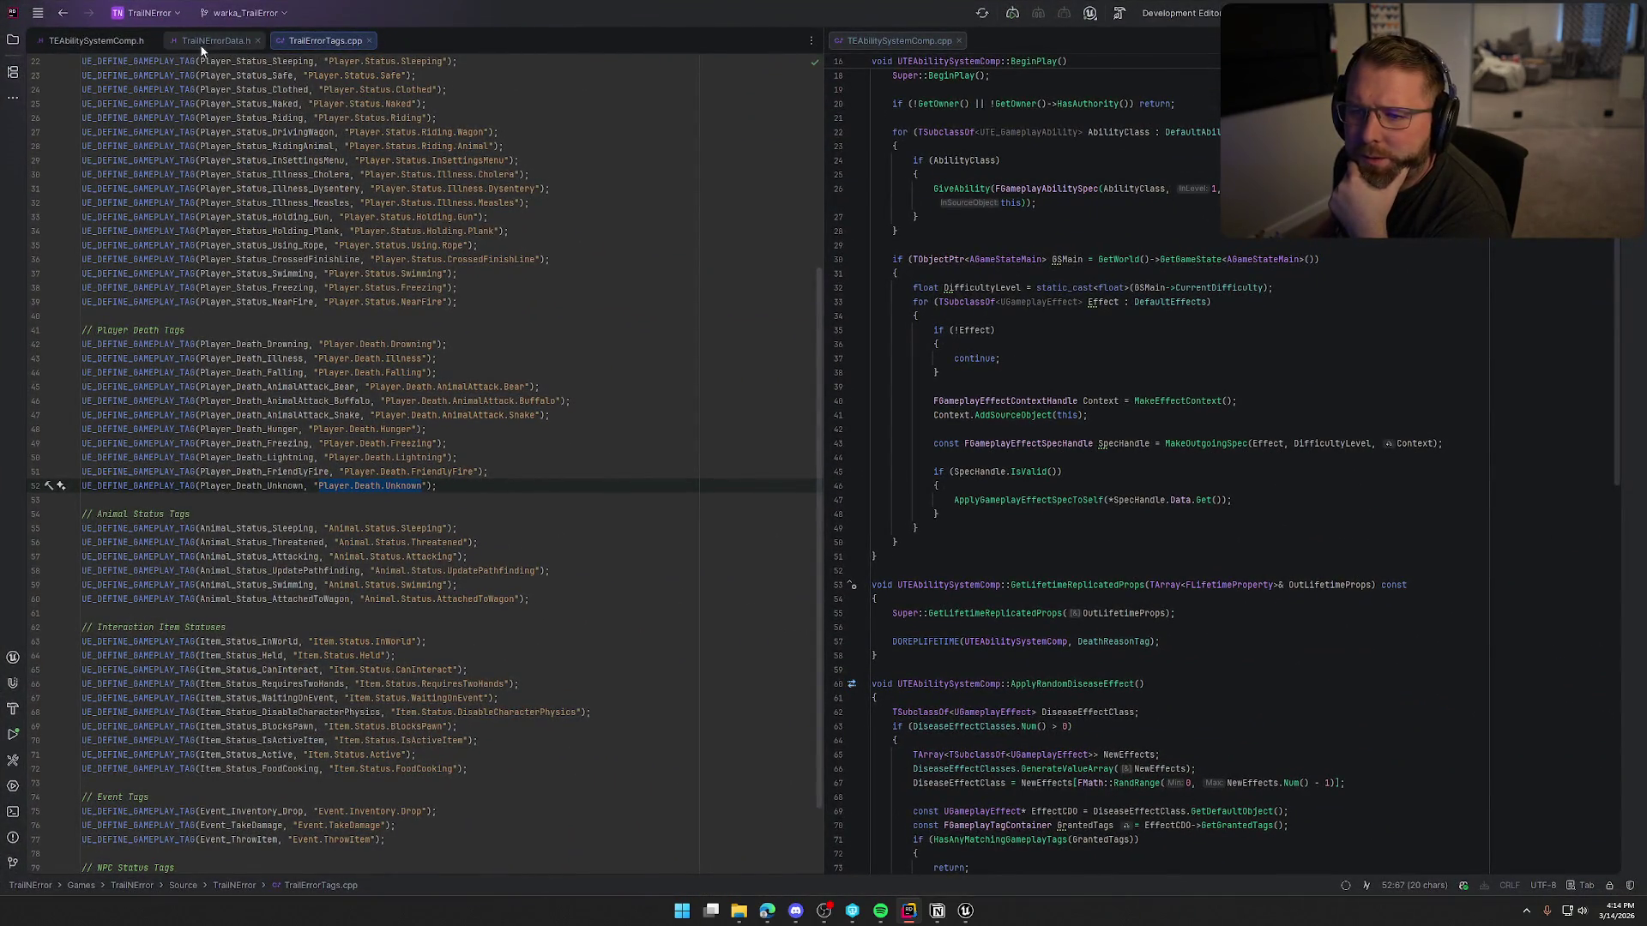
Step: In Rider, open Interfaces/DamageInterface.h and inspect the ApplyDamage DeathTag FGameplayTag parameter
{"action": "left_click", "coordinate": [208, 43]}
{"action": "left_click", "coordinate": [13, 39]}
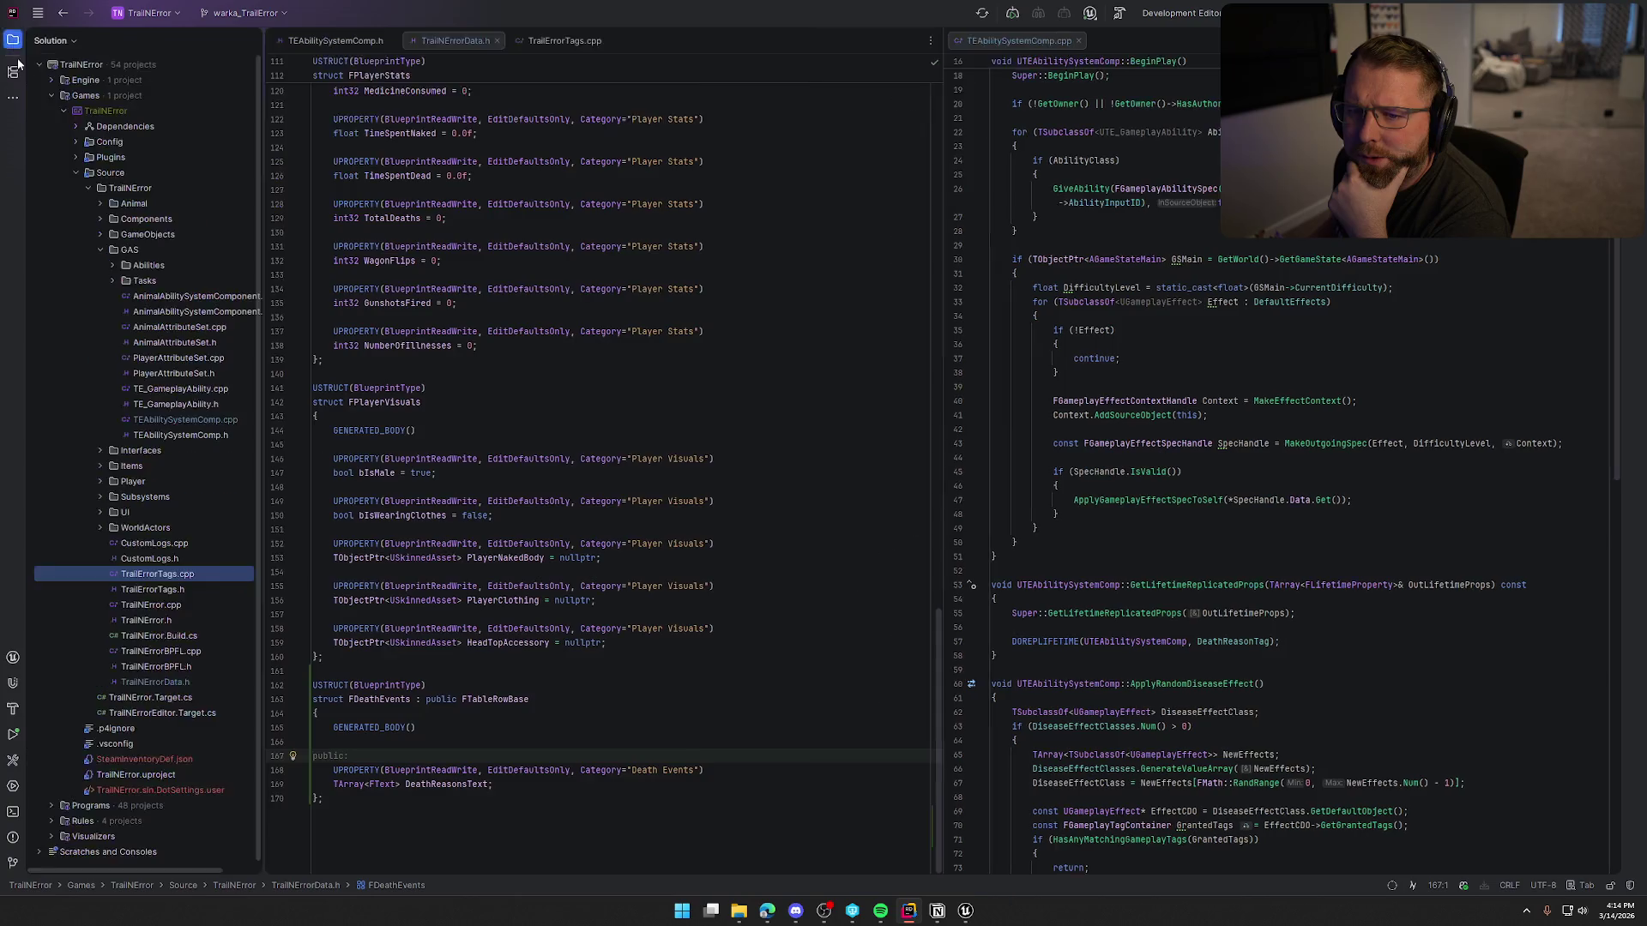
{"action": "left_click", "coordinate": [100, 449]}
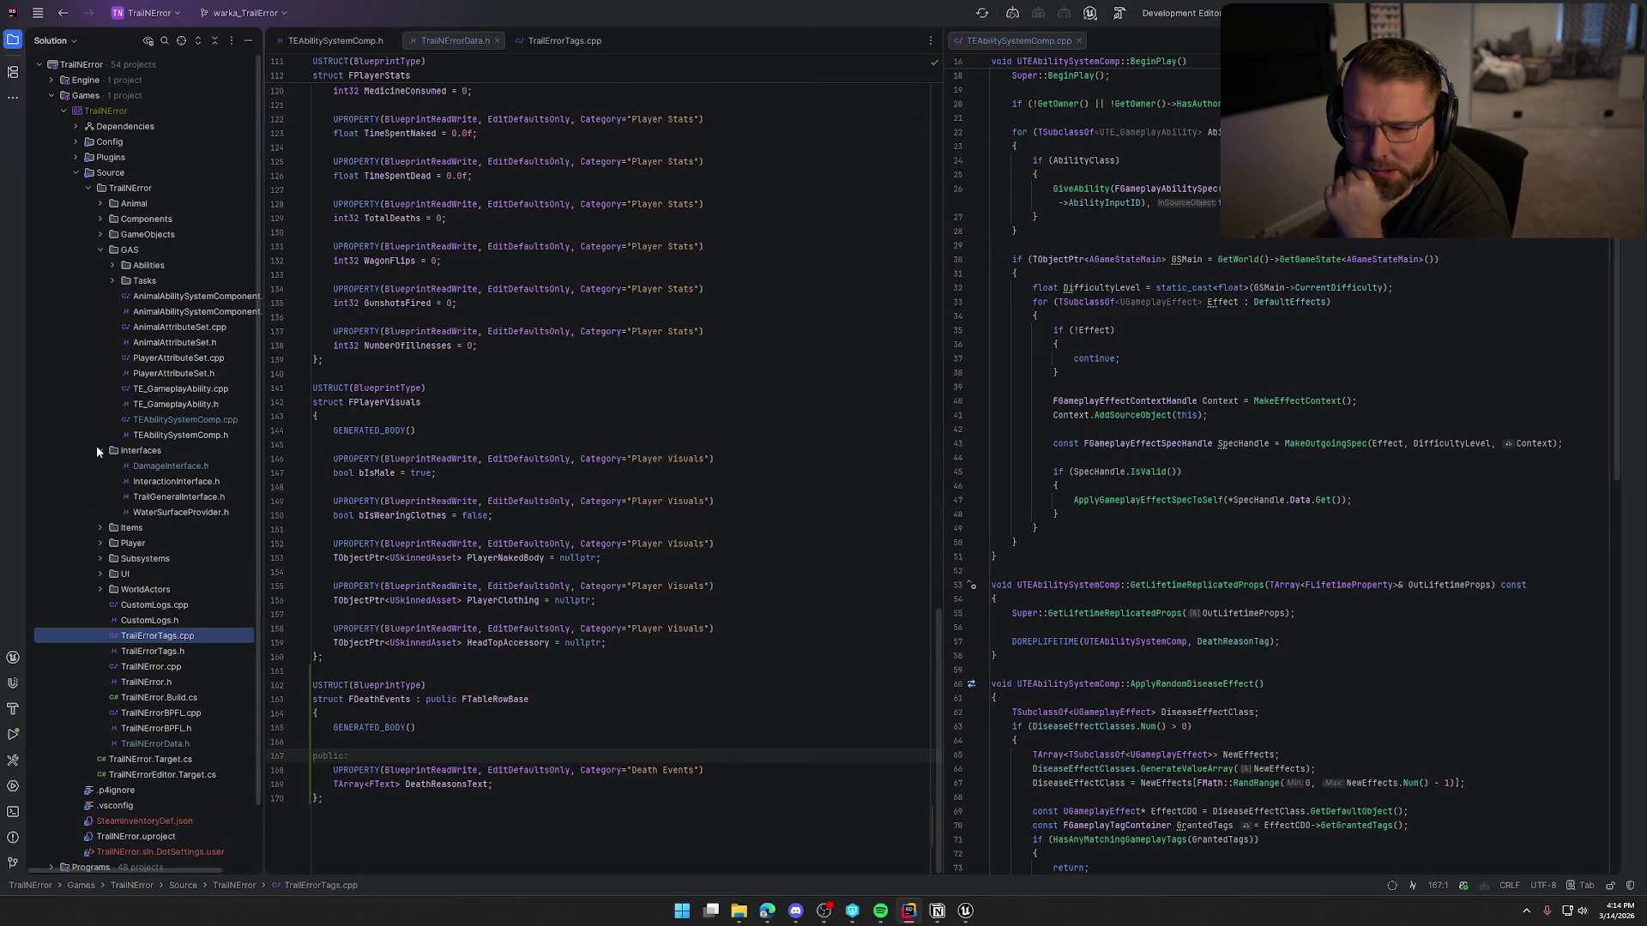
{"action": "double_click", "coordinate": [170, 466]}
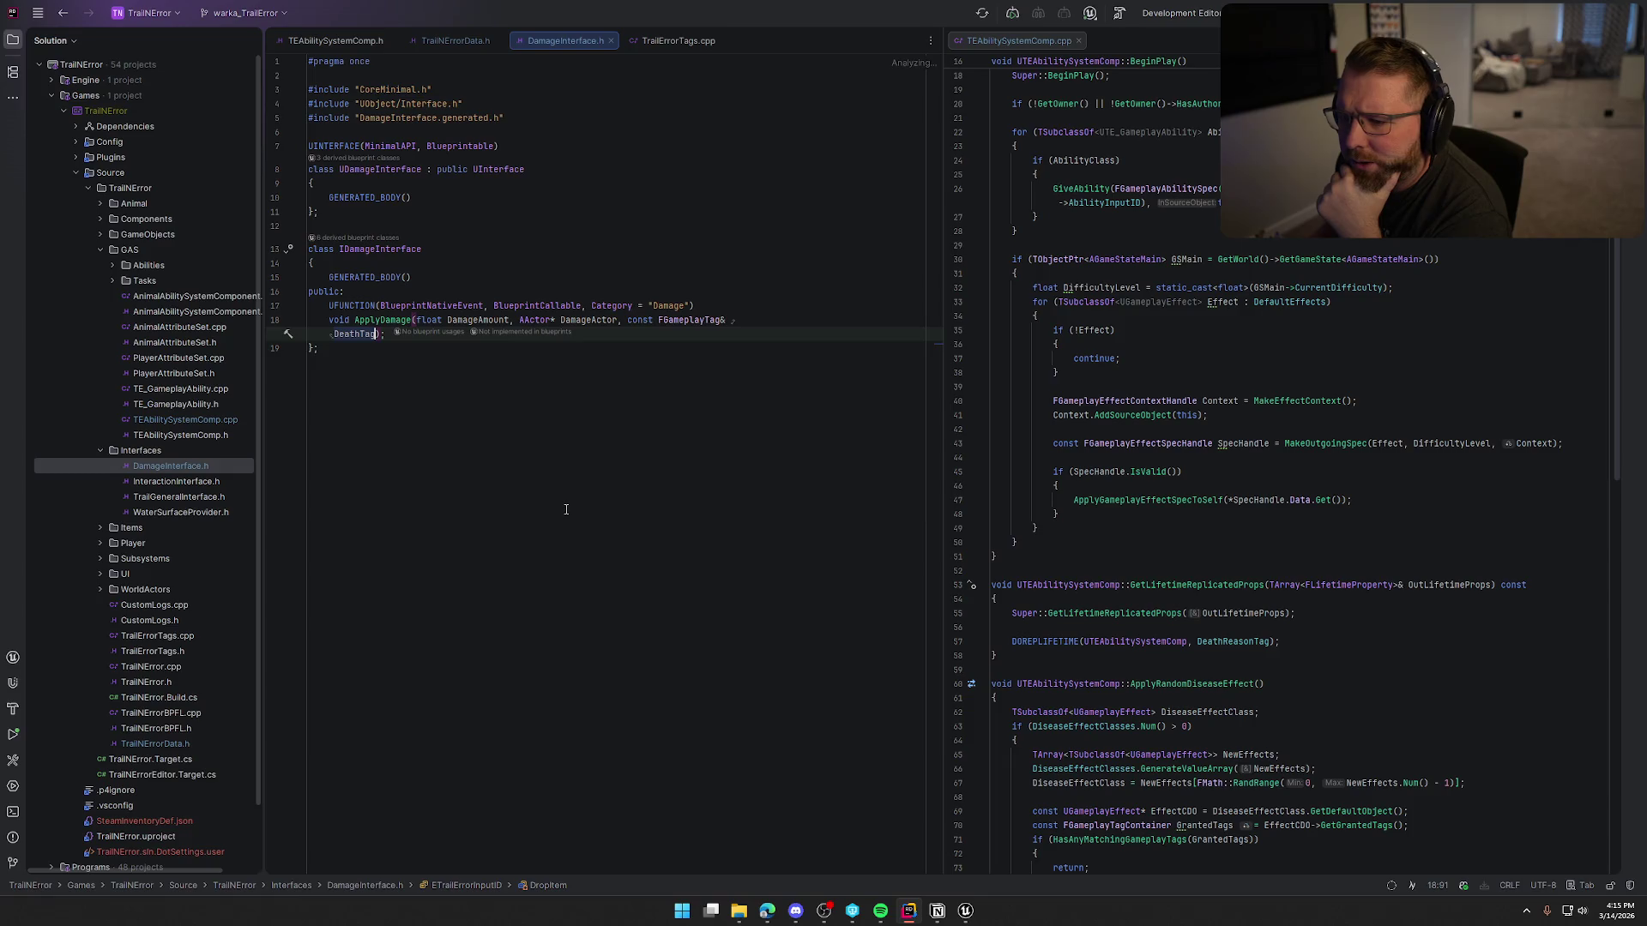
{"action": "left_click", "coordinate": [731, 322]}
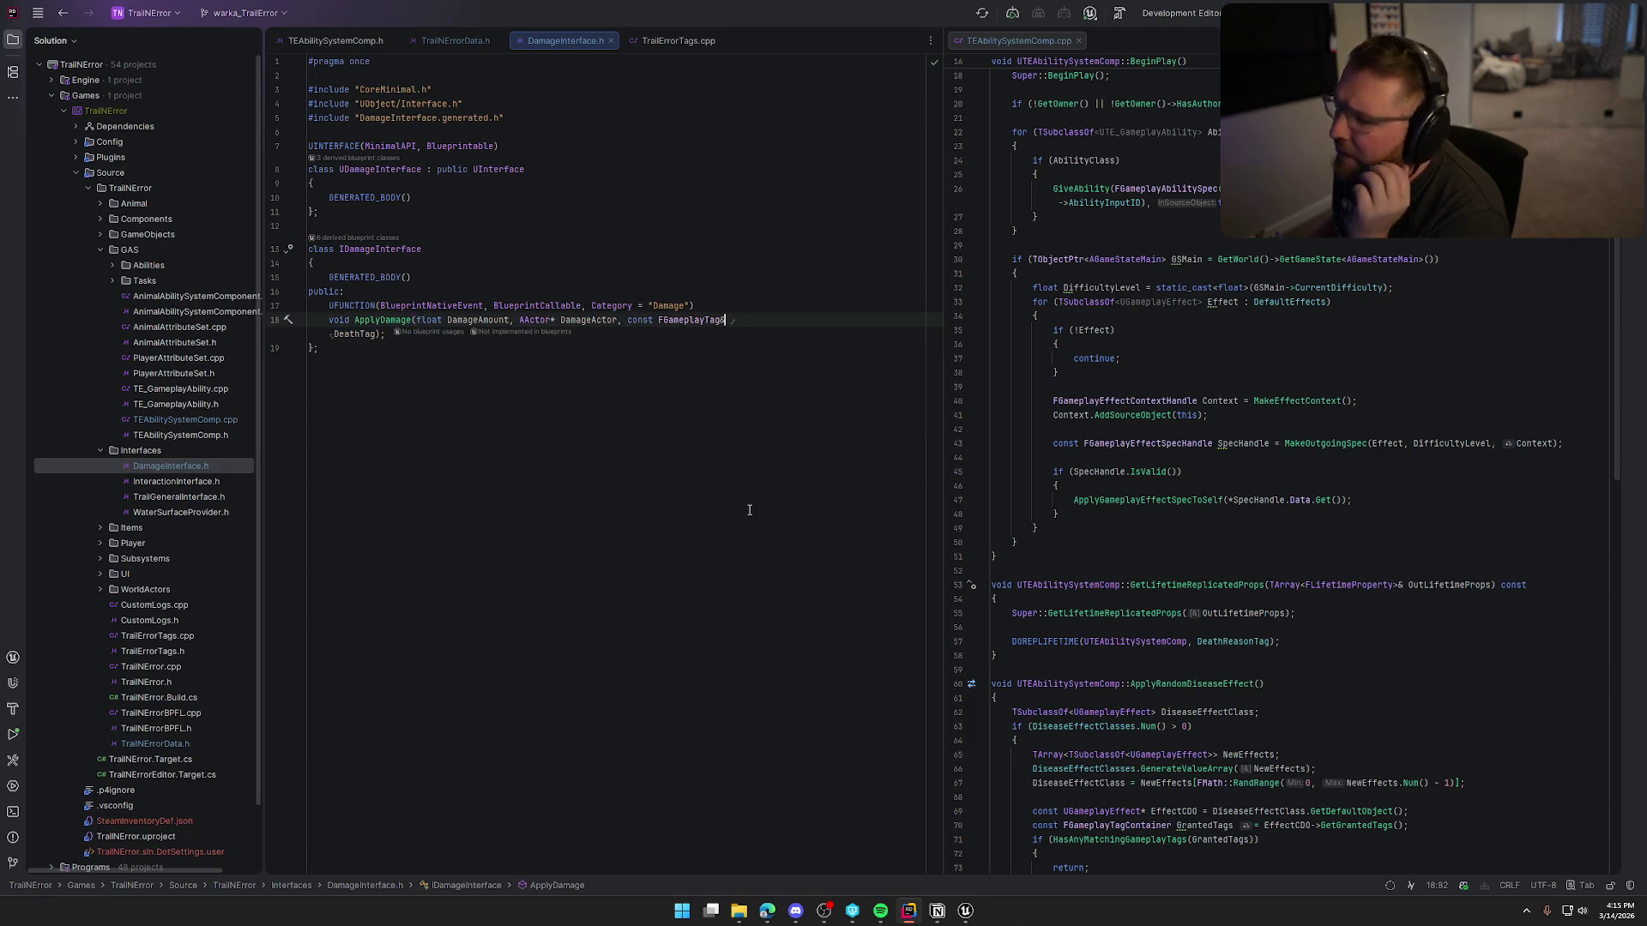
{"action": "key", "text": "Left"}
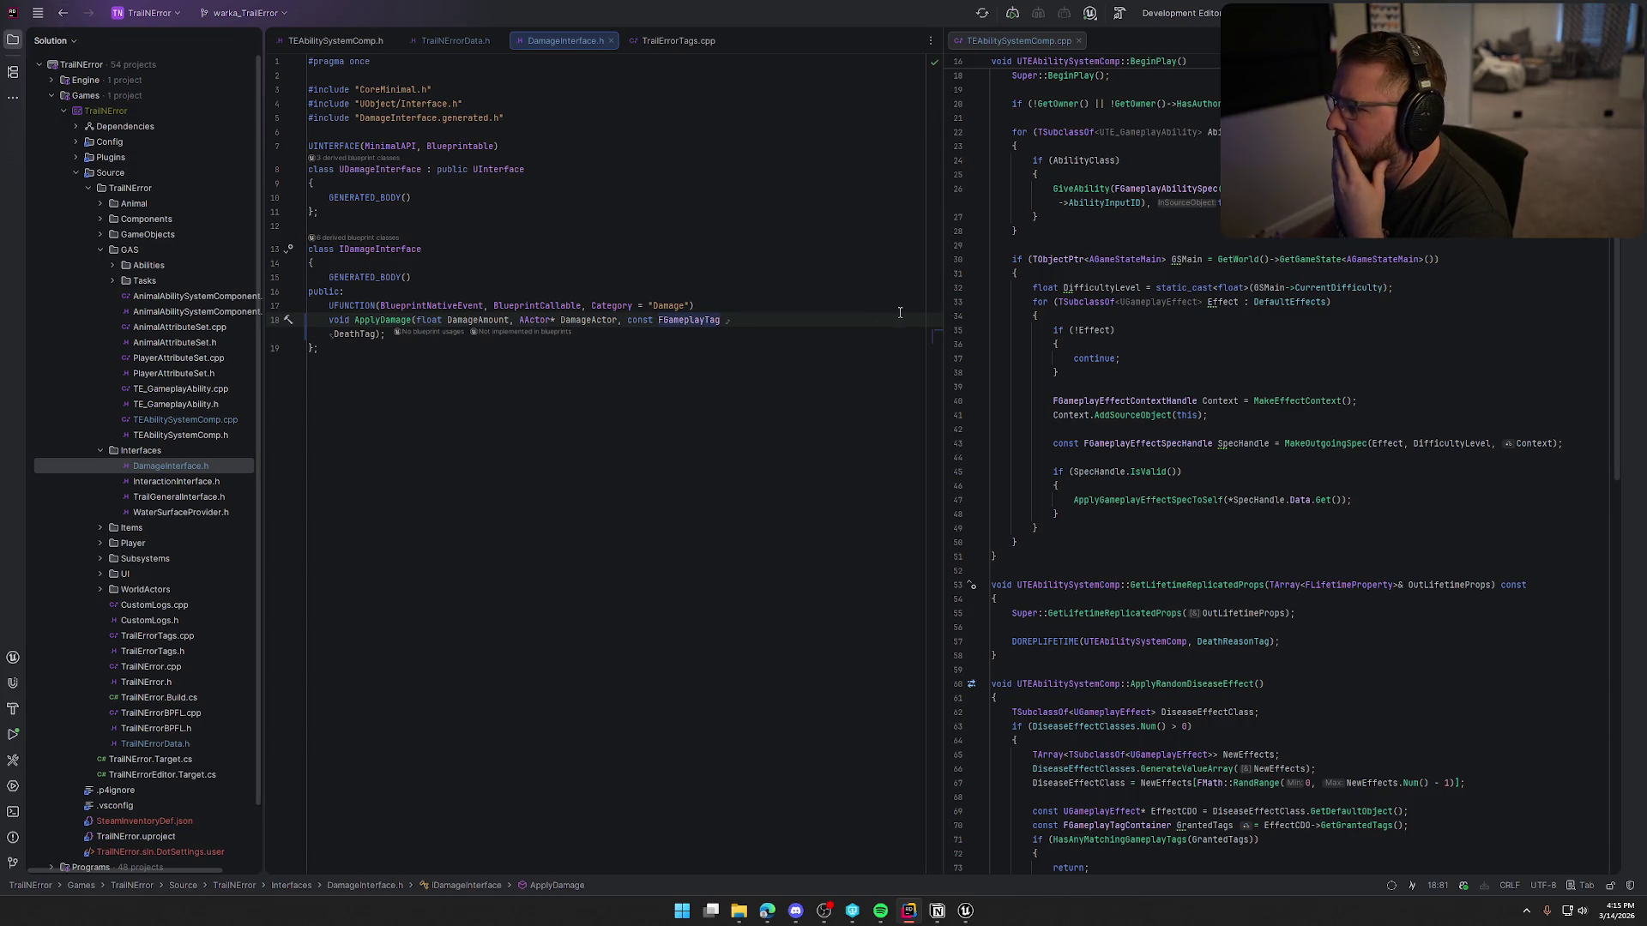
{"action": "left_click", "coordinate": [965, 911]}
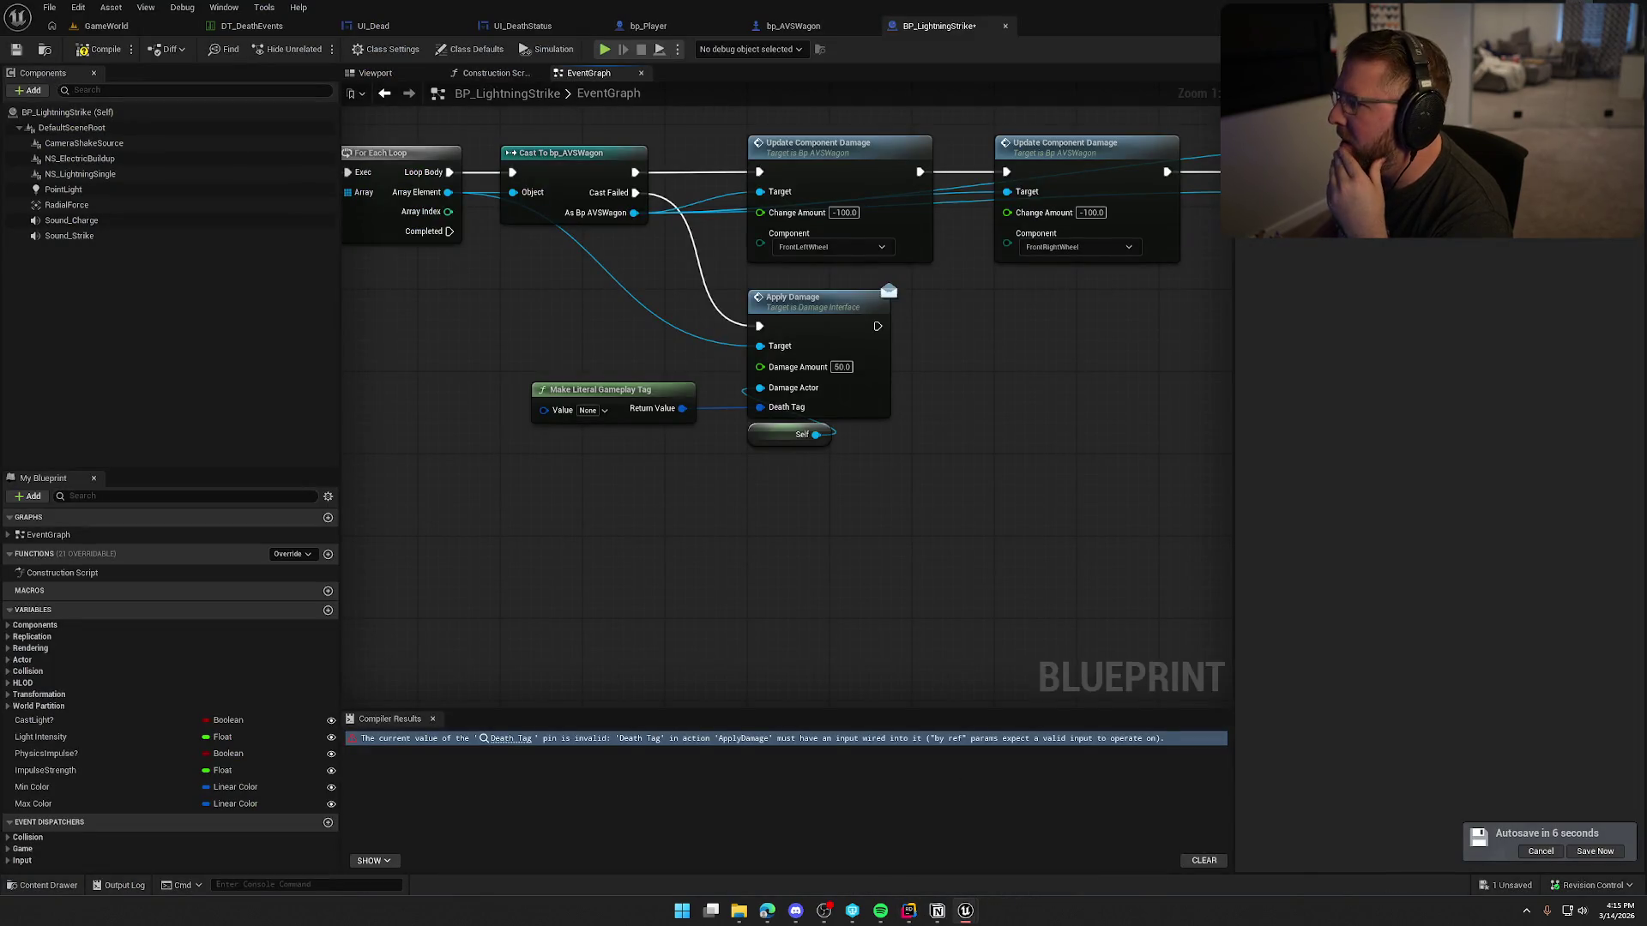
{"action": "key", "text": "ctrl+shift+s"}
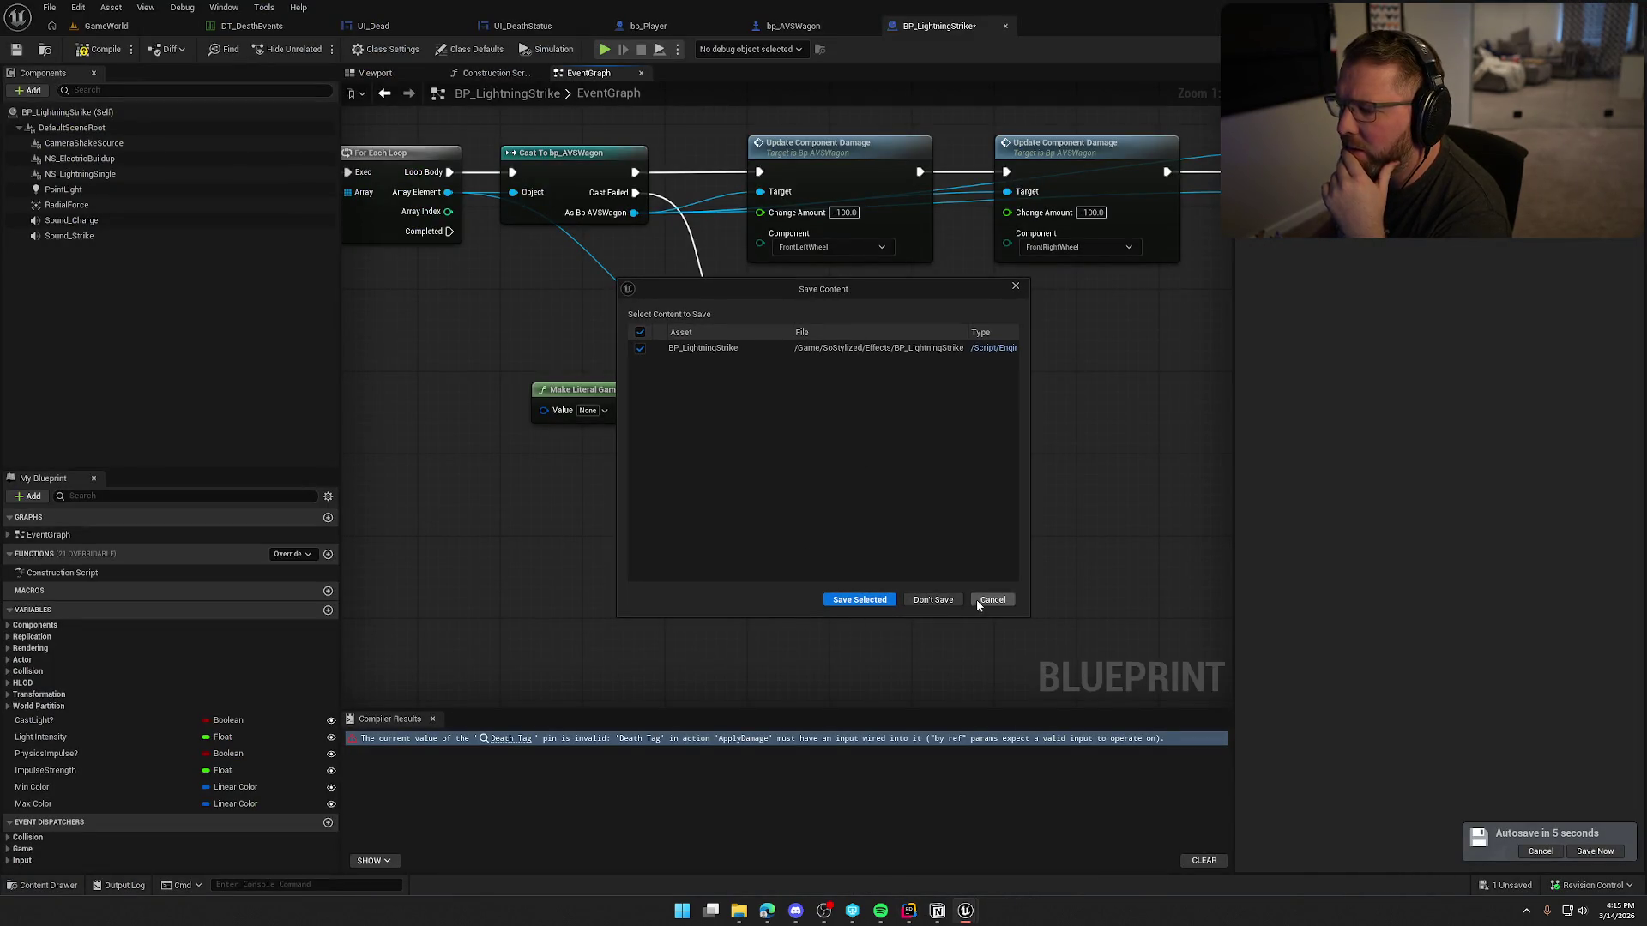
Step: Delete the Make Literal Gameplay Tag node, save BP_LightningStrike, and remove the & from DeathTag in DamageInterface.h
{"action": "left_click", "coordinate": [978, 599]}
{"action": "left_click_drag", "start_coordinate": [538, 349], "coordinate": [660, 487]}
{"action": "key", "text": "Delete"}
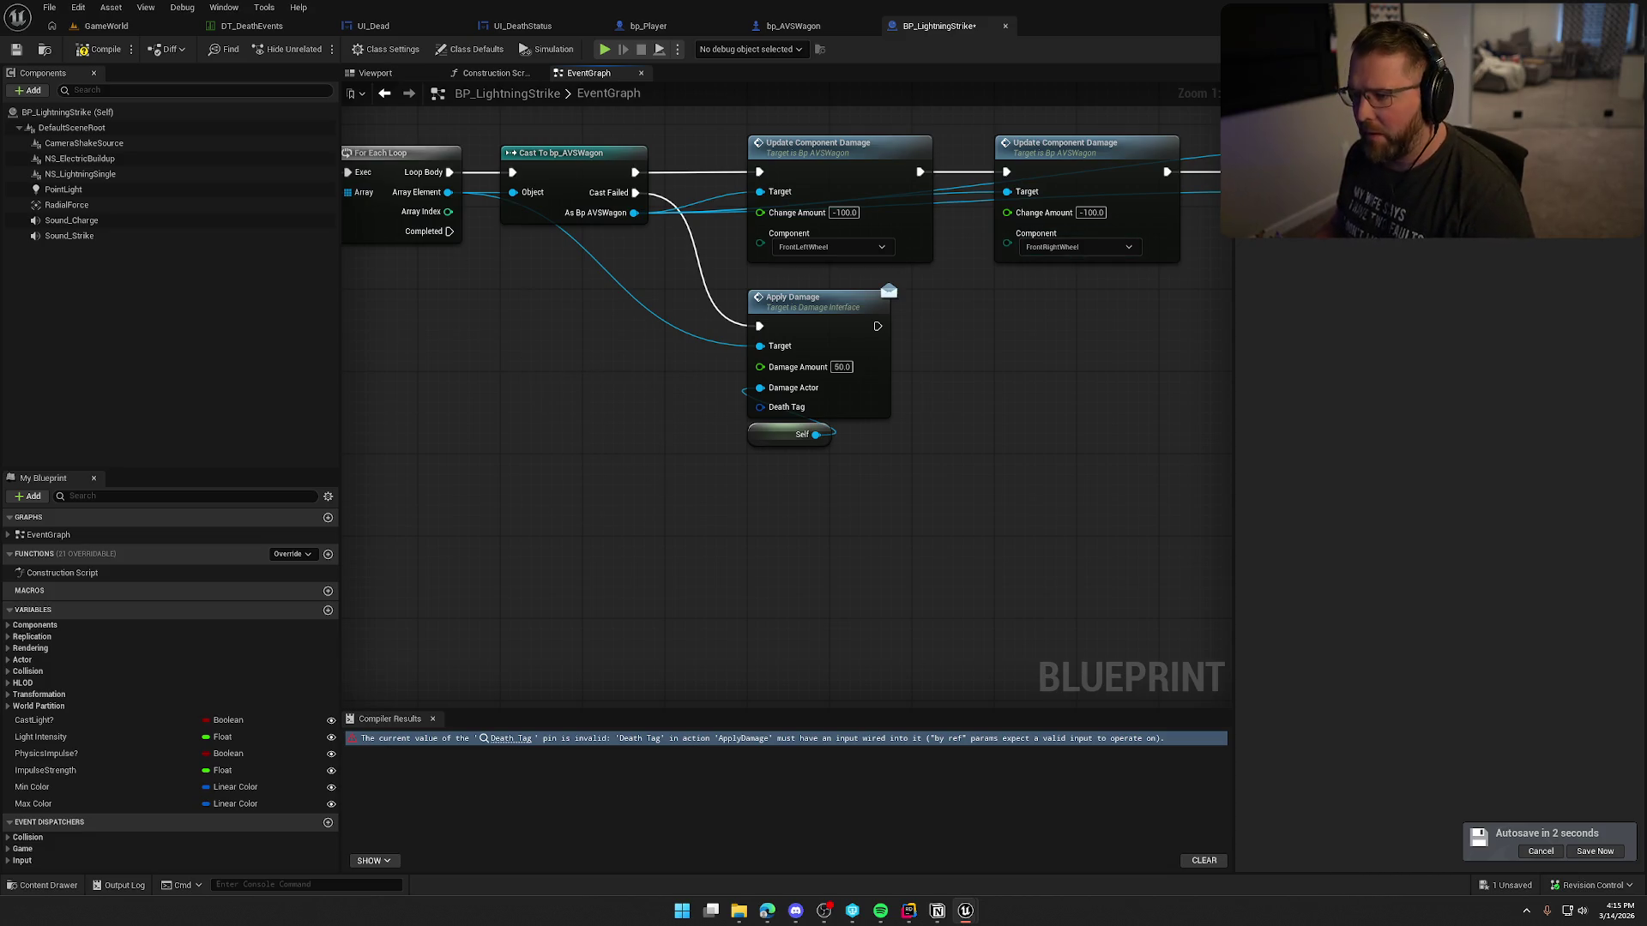
{"action": "key", "text": "ctrl+shift+s"}
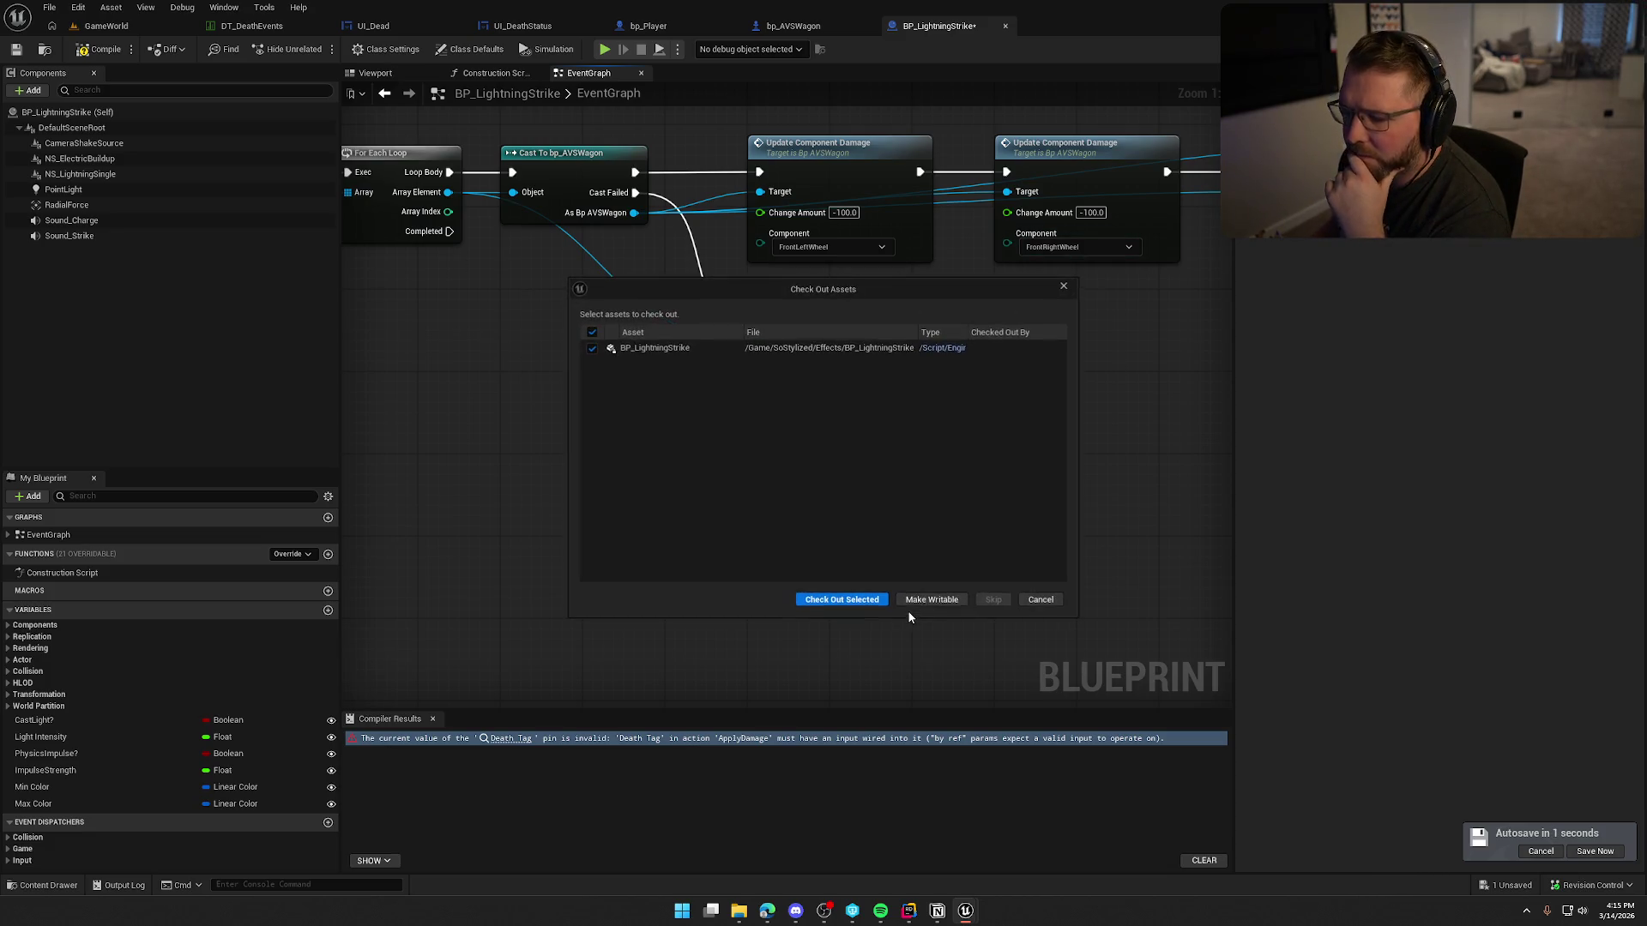
{"action": "left_click", "coordinate": [867, 599]}
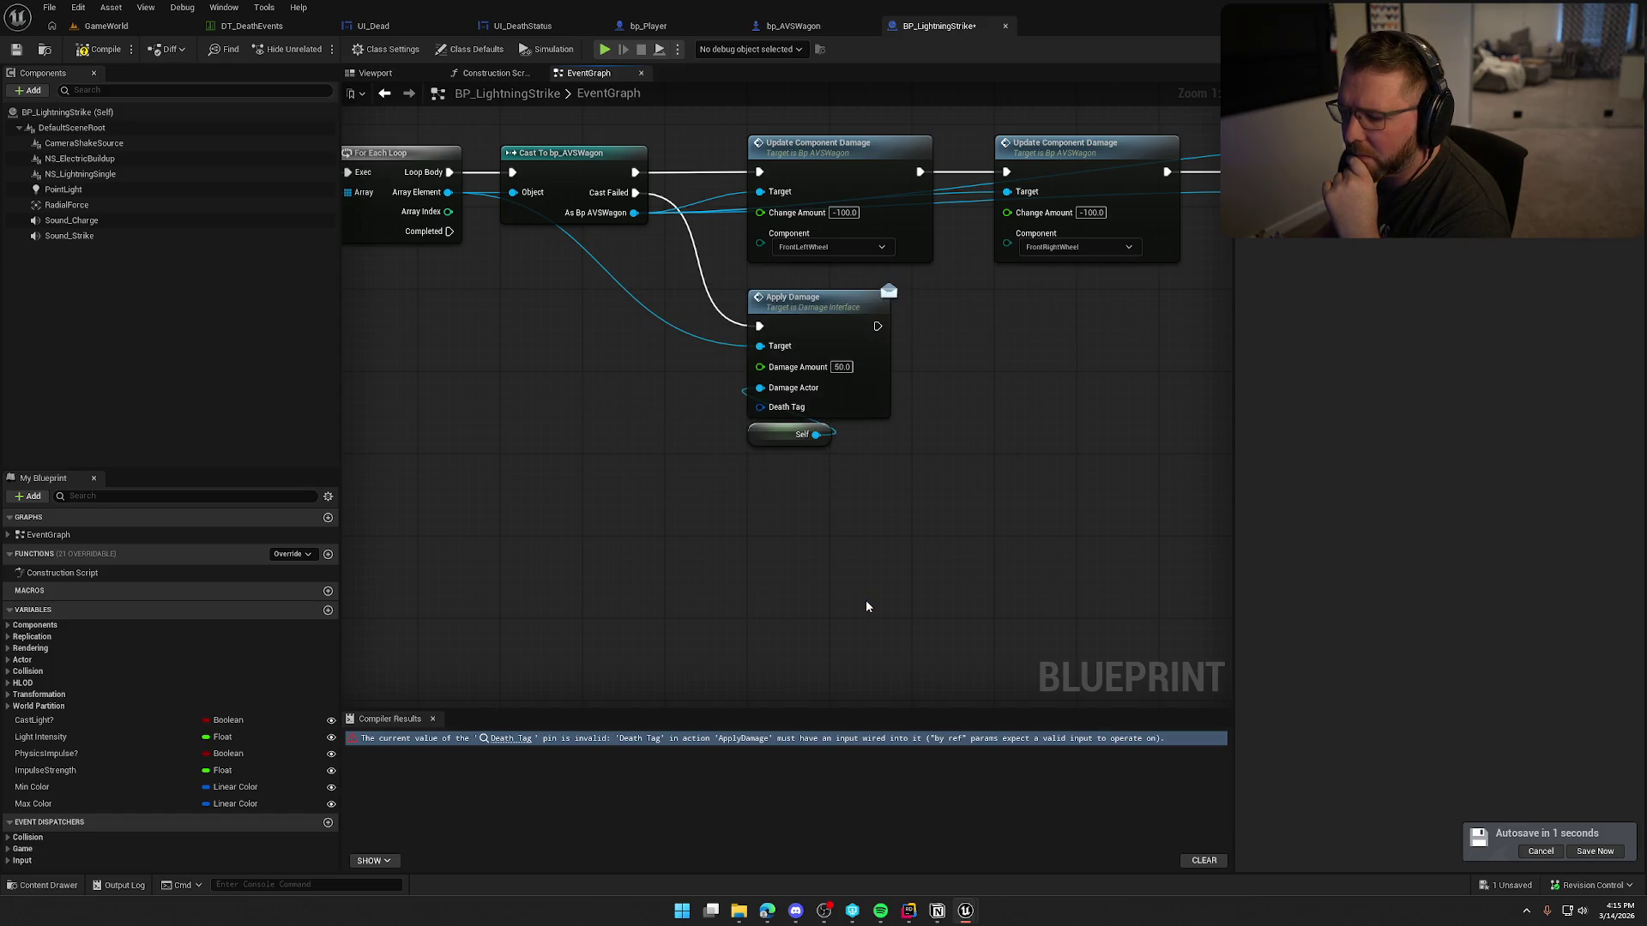
{"action": "key", "text": "alt+Tab"}
{"action": "key", "text": "BackSpace"}
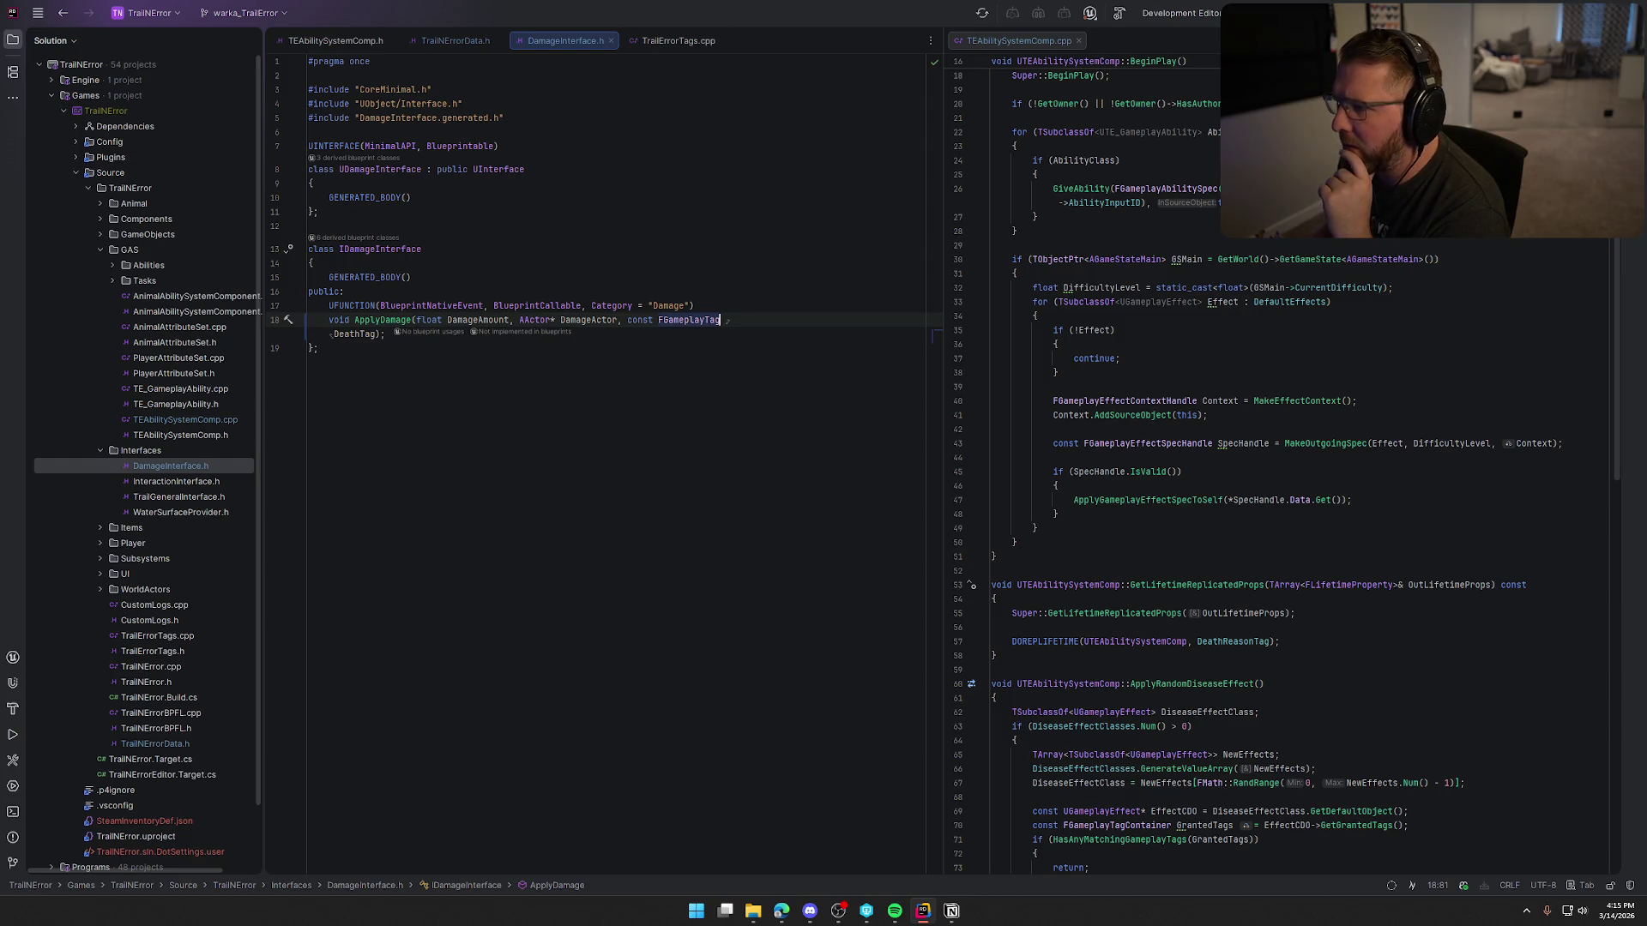
Step: Make ApplyDamage_Implementation take DeathTag by value in both Animal.h and Animal.cpp
{"action": "left_click", "coordinate": [13, 40]}
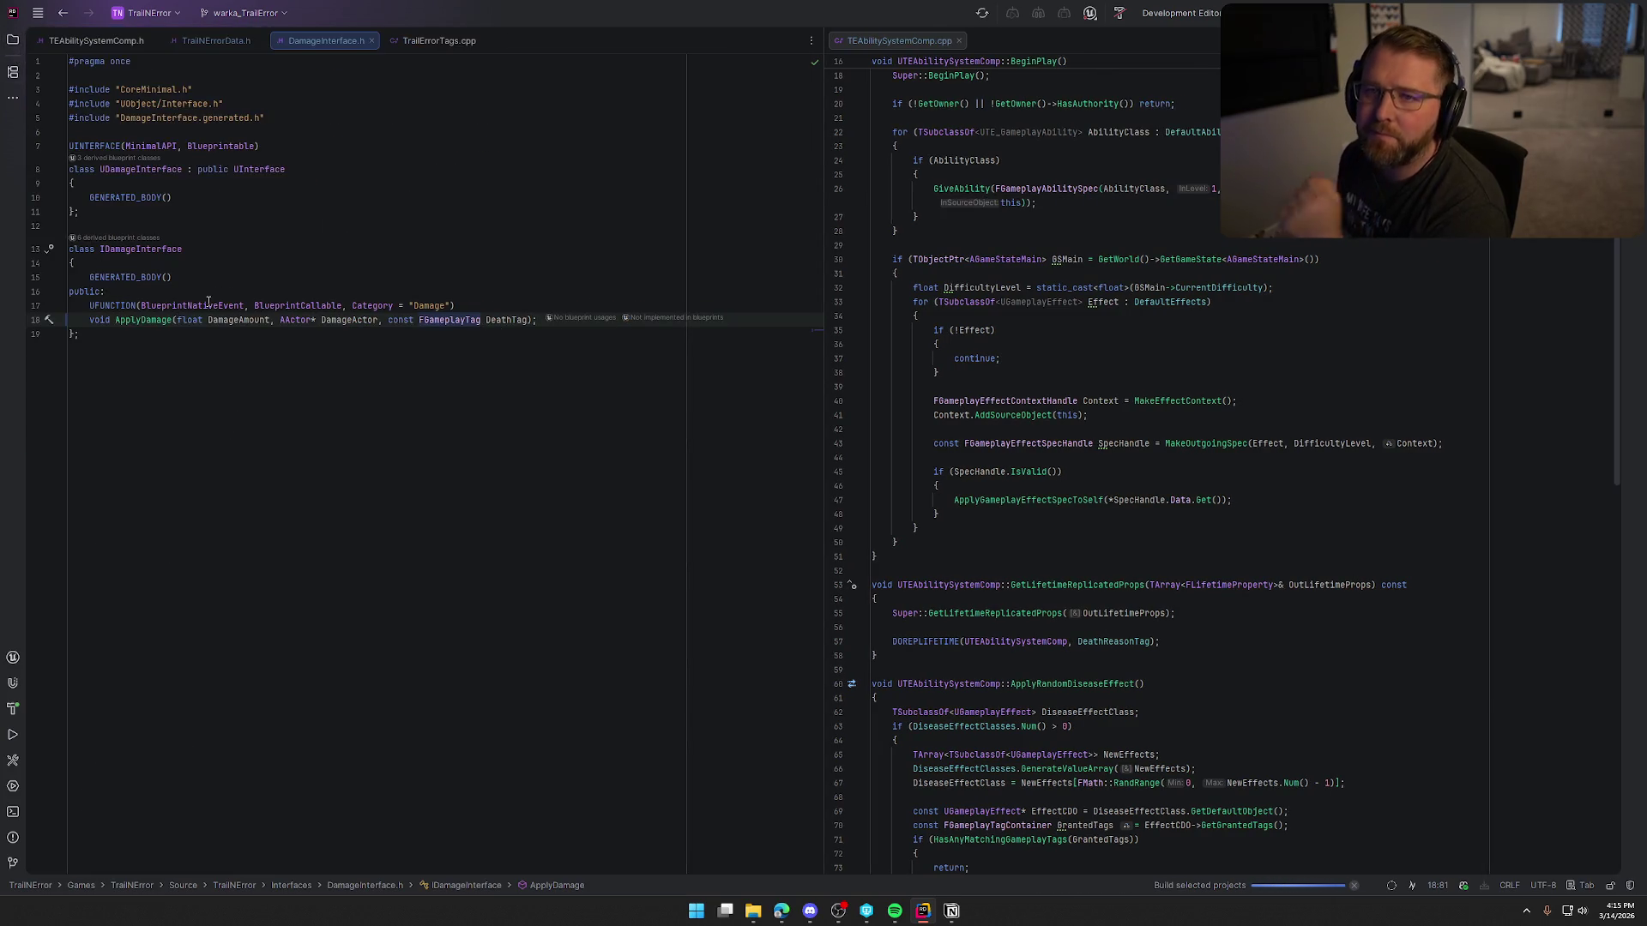
{"action": "mouse_move", "coordinate": [209, 302]}
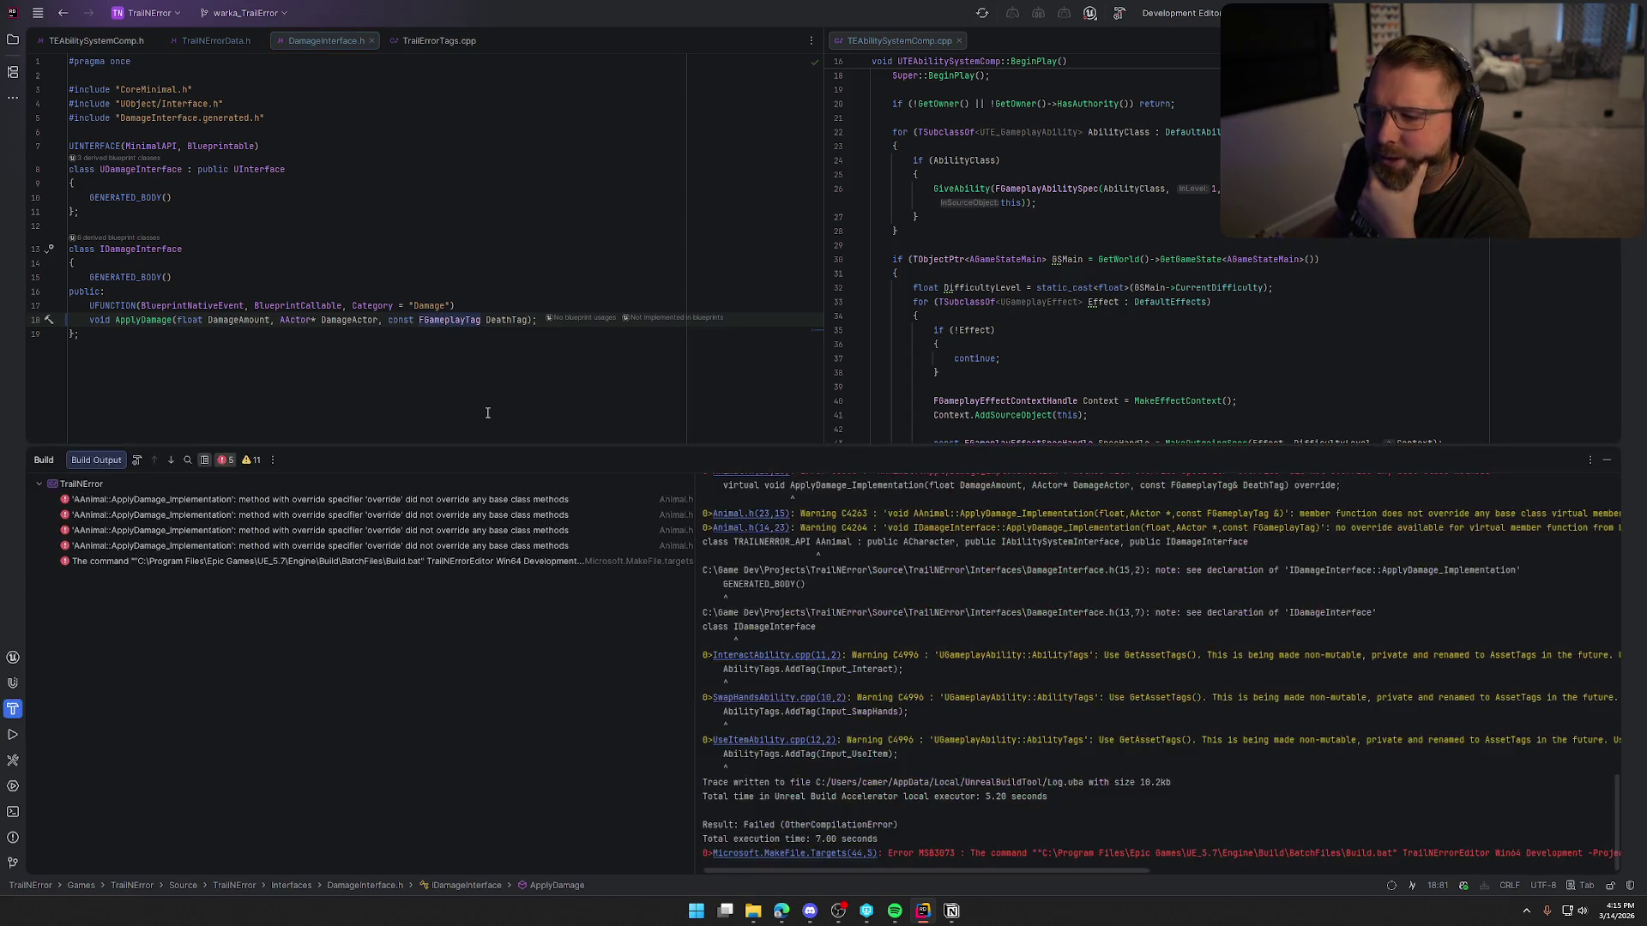
{"action": "double_click", "coordinate": [307, 500]}
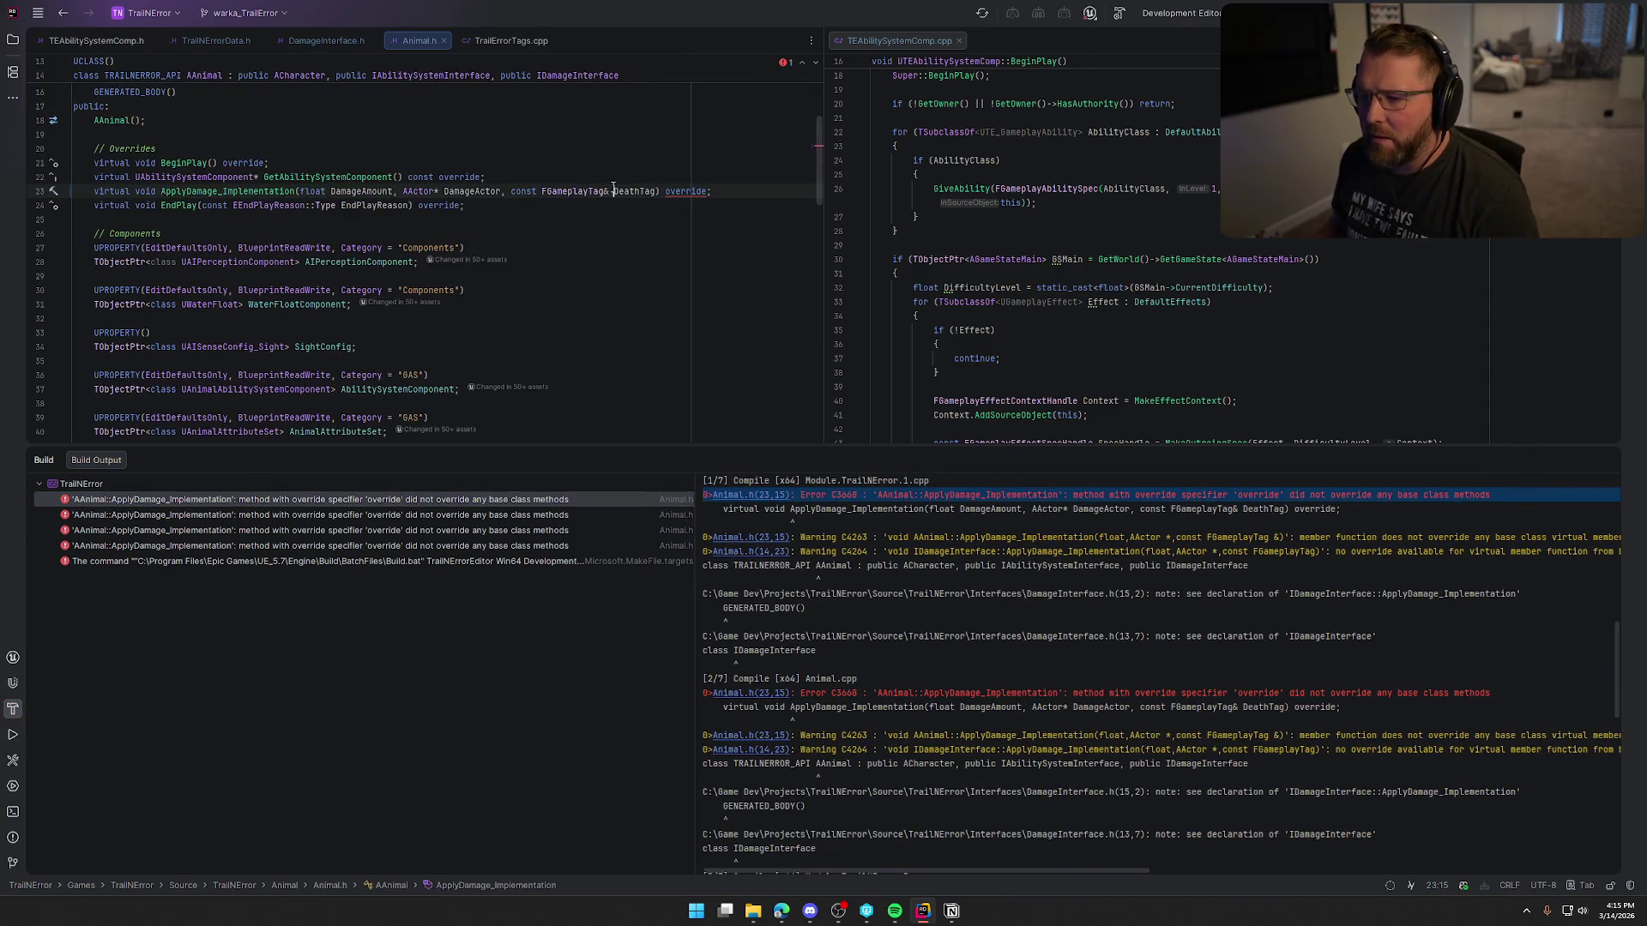
{"action": "left_click", "coordinate": [612, 191]}
{"action": "key", "text": "BackSpace"}
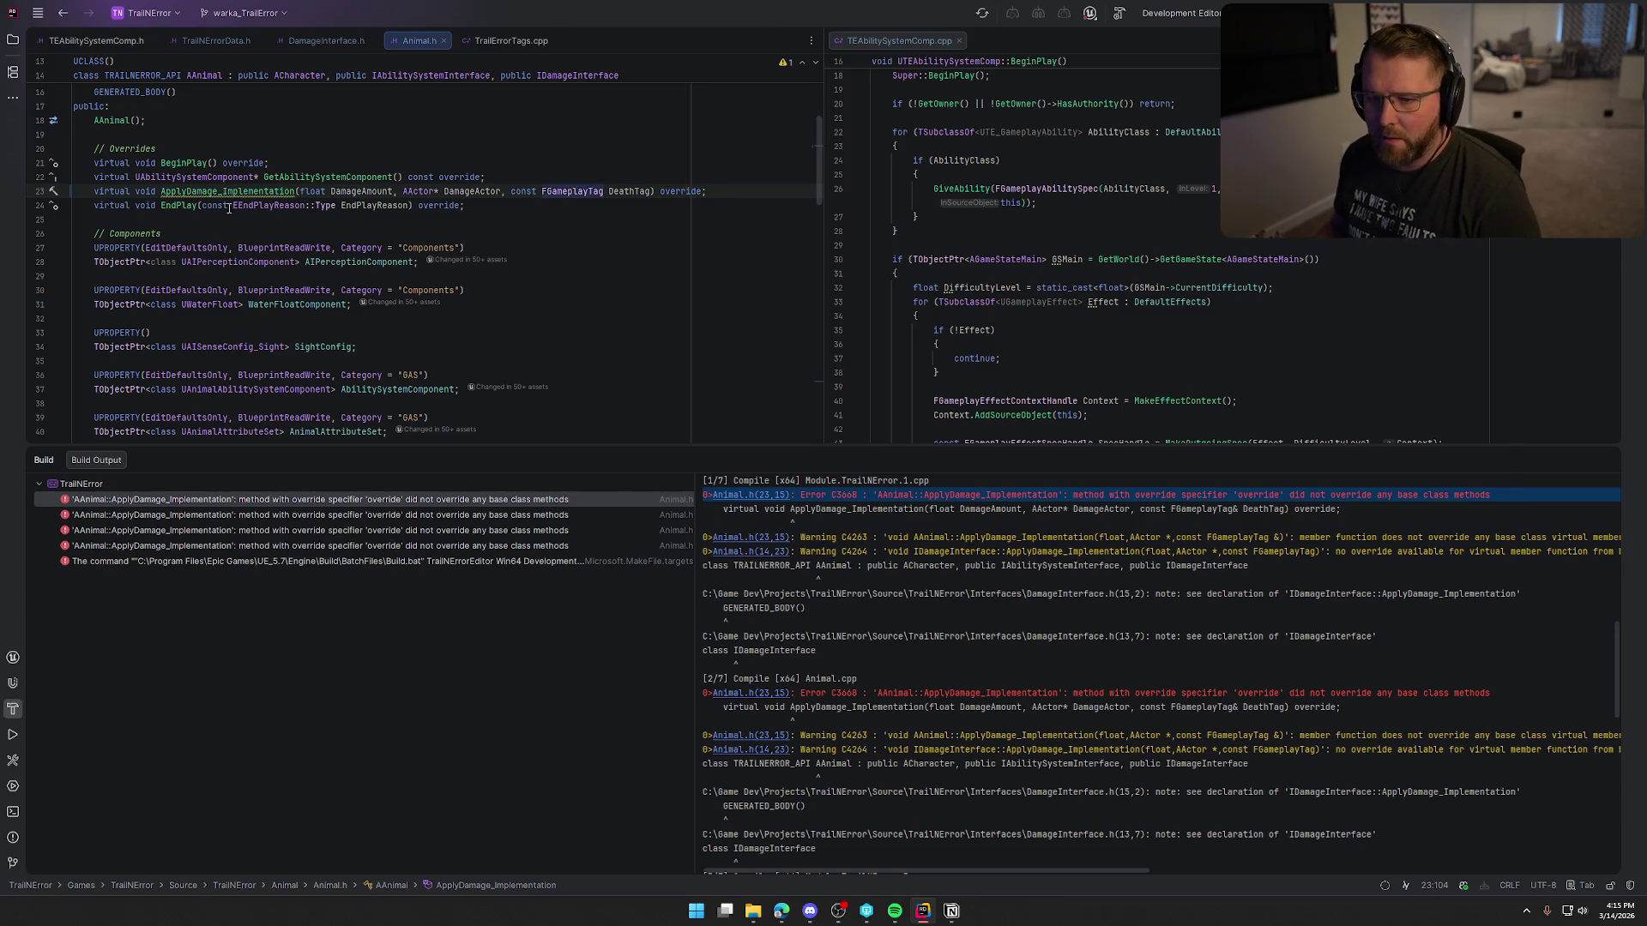
{"action": "left_click", "coordinate": [299, 177]}
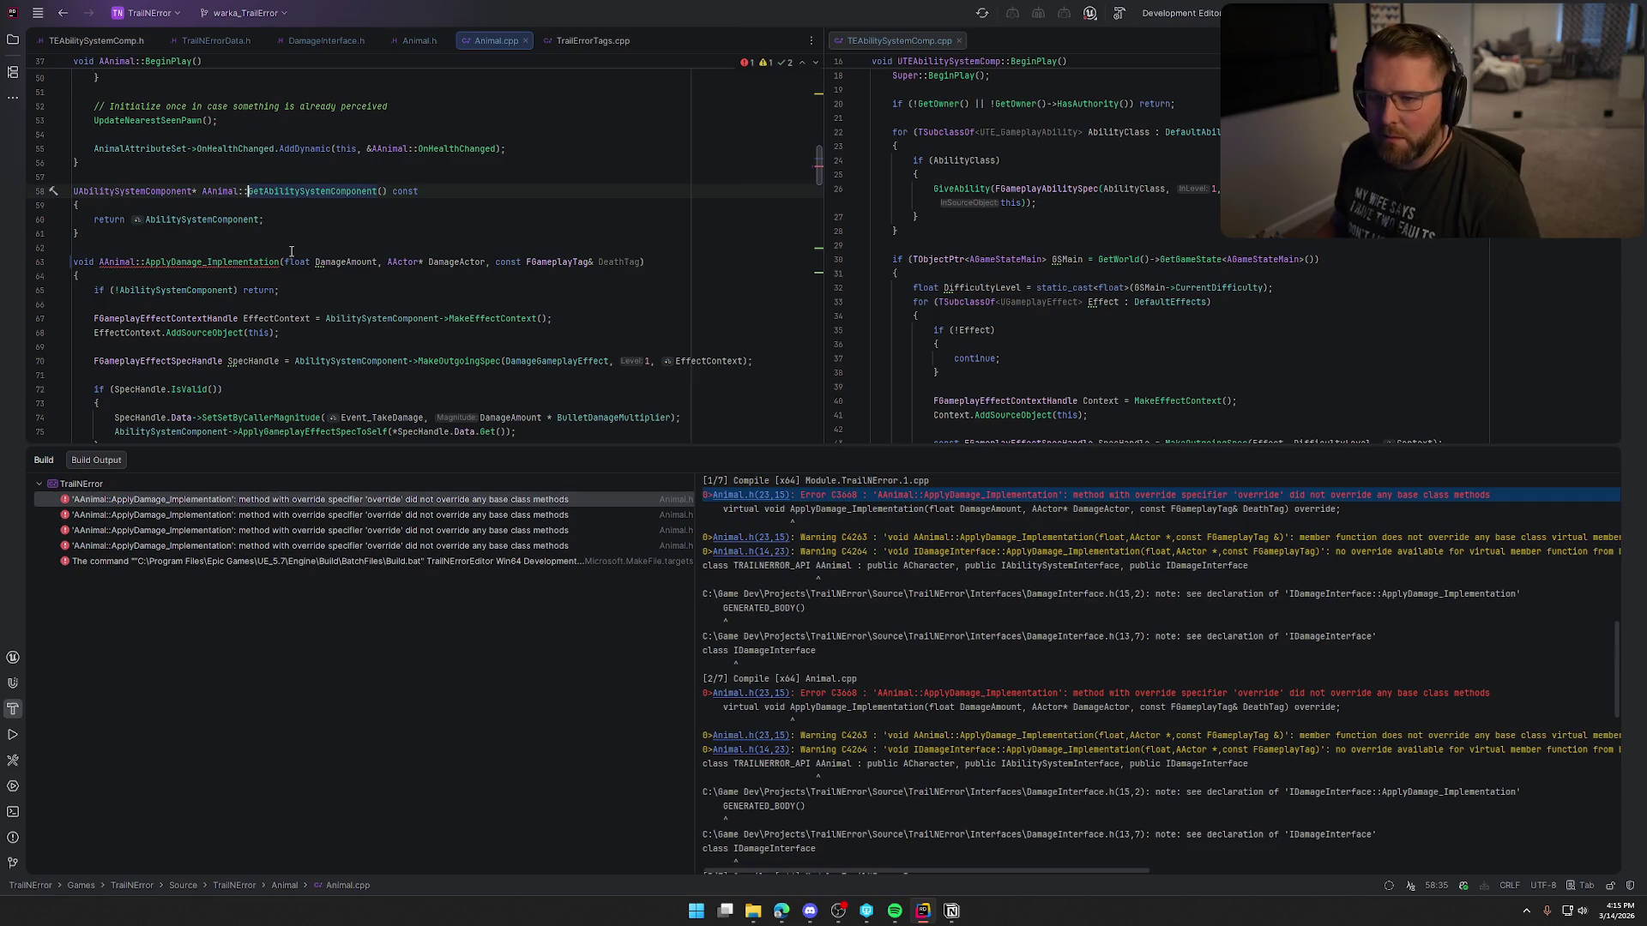
{"action": "left_click", "coordinate": [597, 255]}
{"action": "key", "text": "BackSpace"}
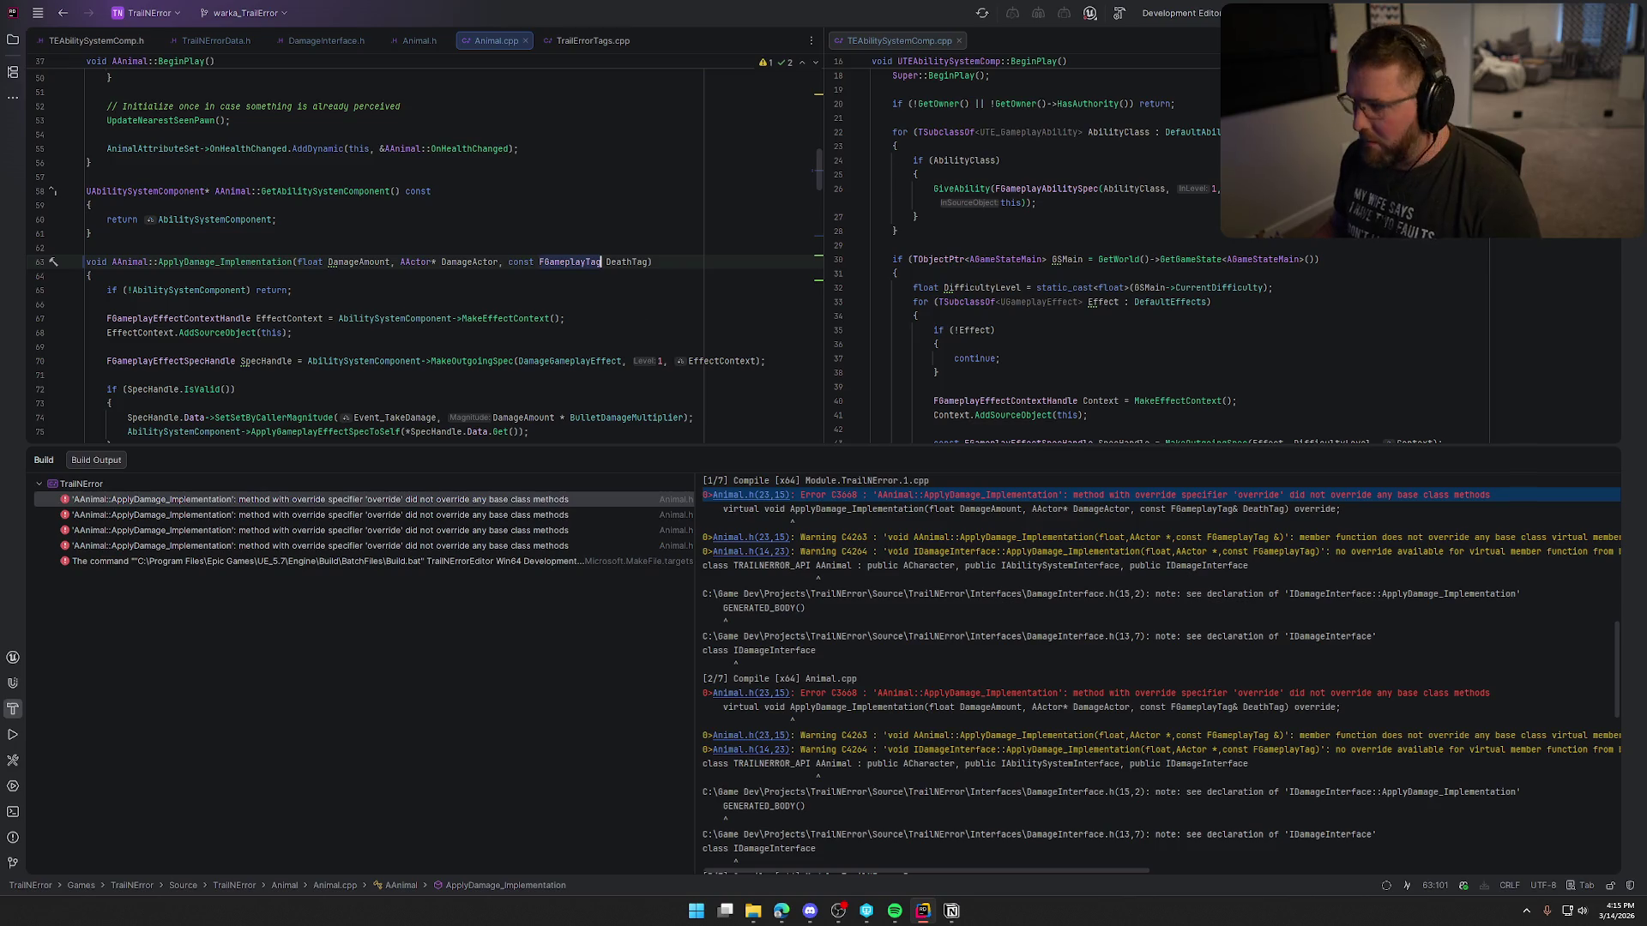
Step: Rebuild the project, close the open source files, and hide the Unreal editor log
{"action": "key", "text": "ctrl+shift+b"}
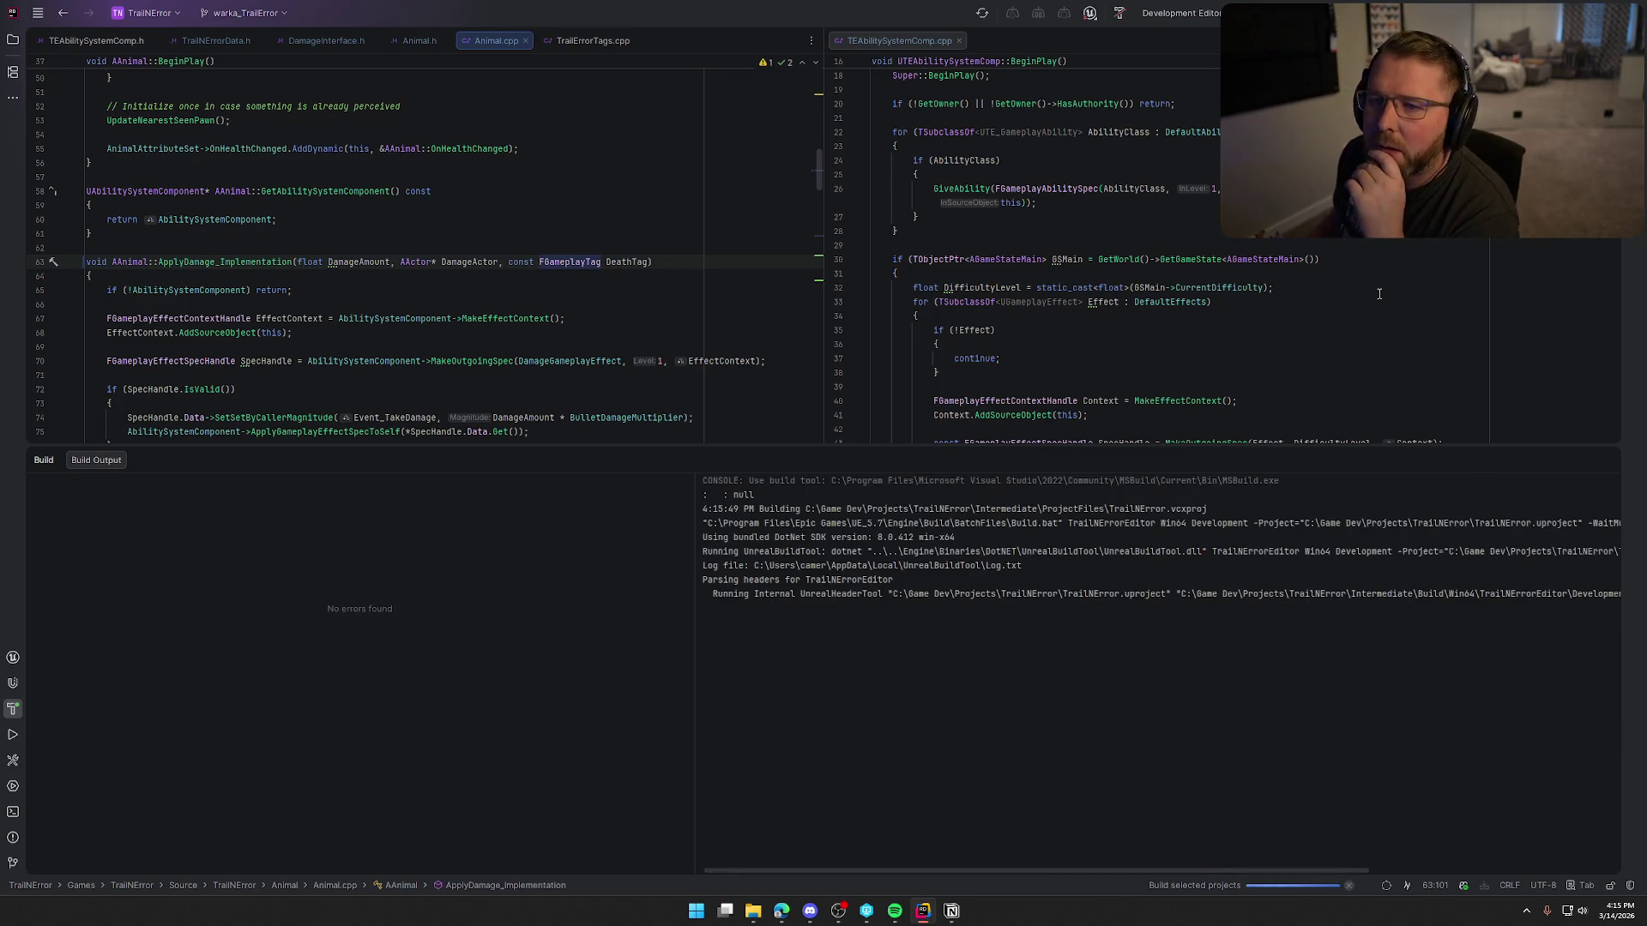
{"action": "middle_click", "coordinate": [111, 41]}
{"action": "middle_click", "coordinate": [112, 41]}
{"action": "middle_click", "coordinate": [112, 41]}
{"action": "middle_click", "coordinate": [112, 41]}
{"action": "middle_click", "coordinate": [106, 39]}
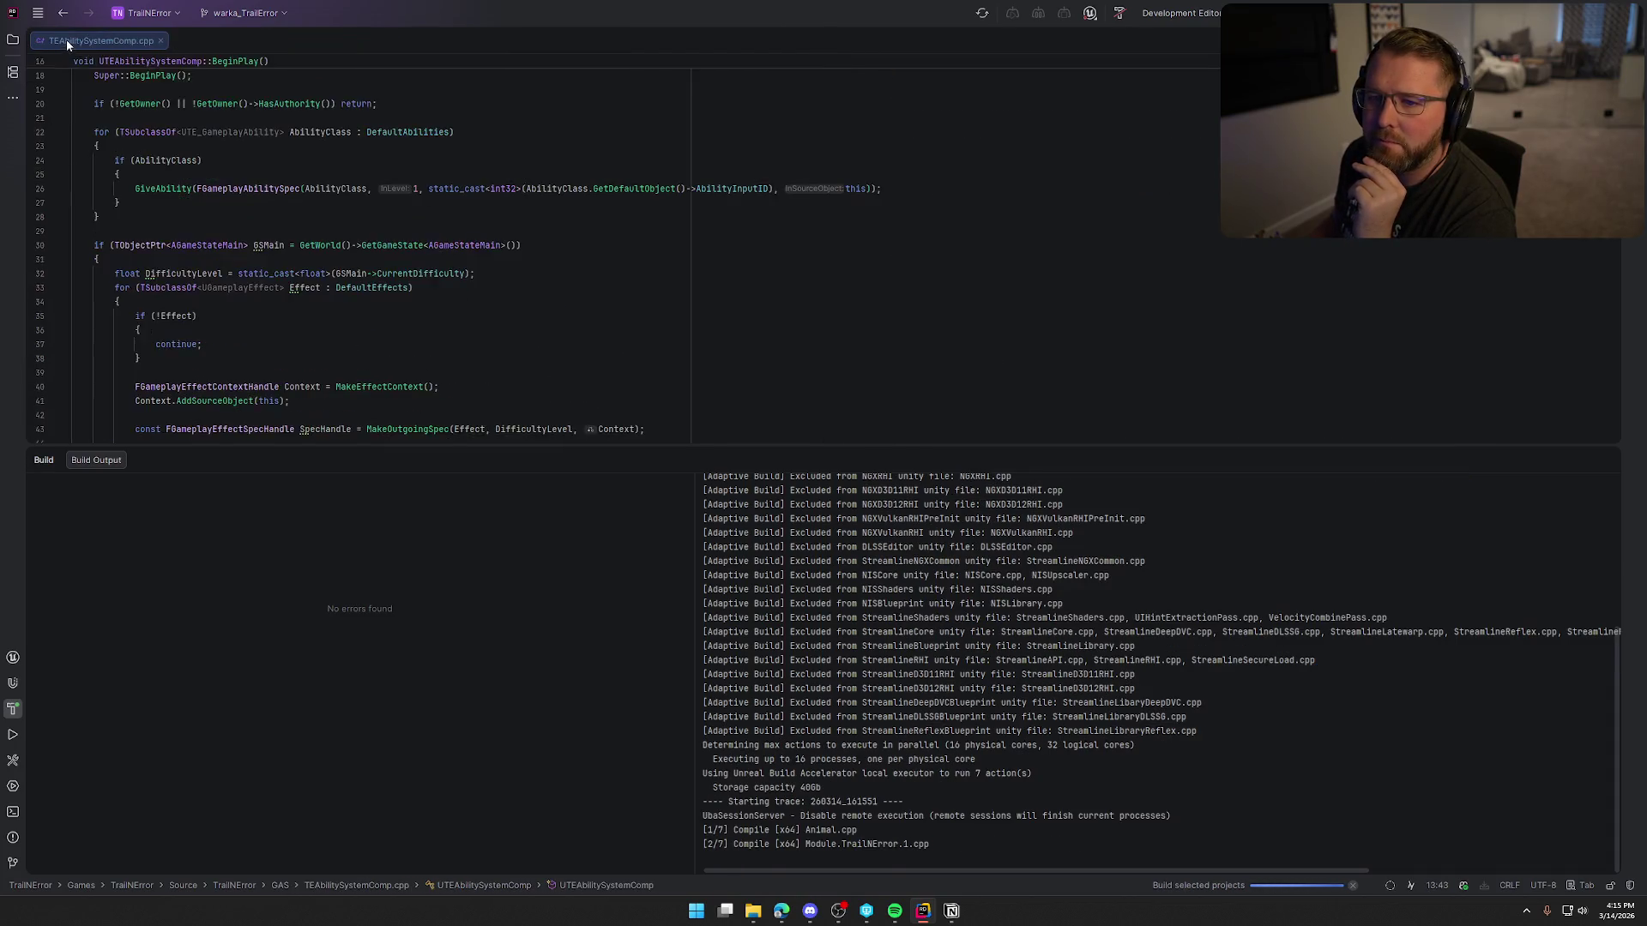
{"action": "middle_click", "coordinate": [69, 43]}
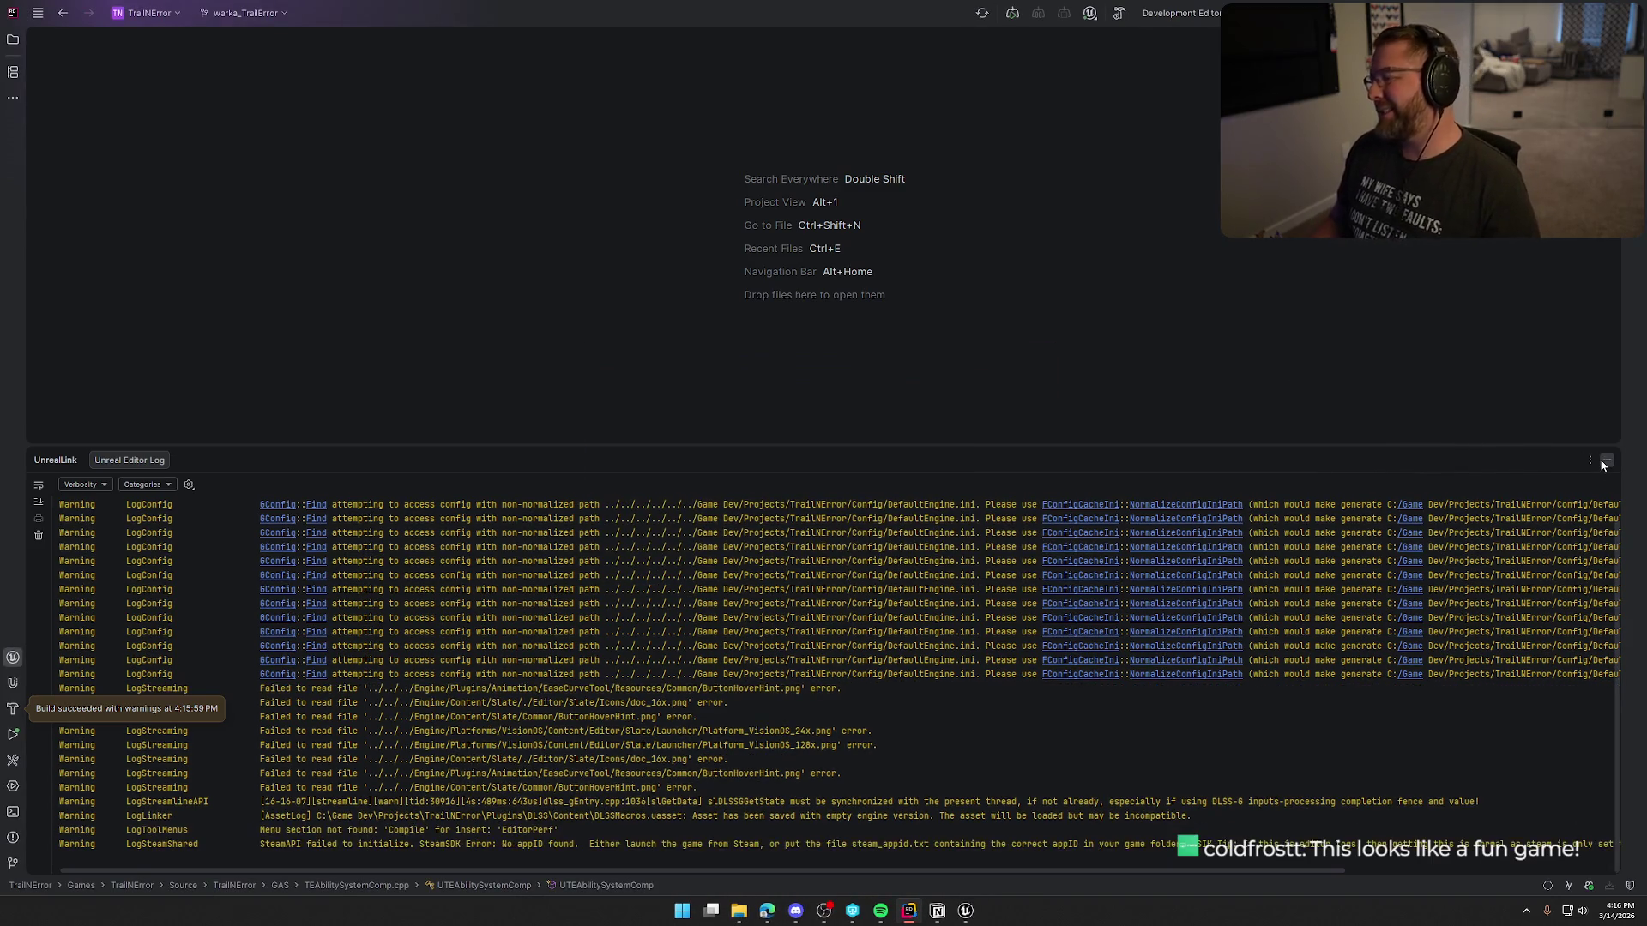
{"action": "left_click", "coordinate": [1605, 460]}
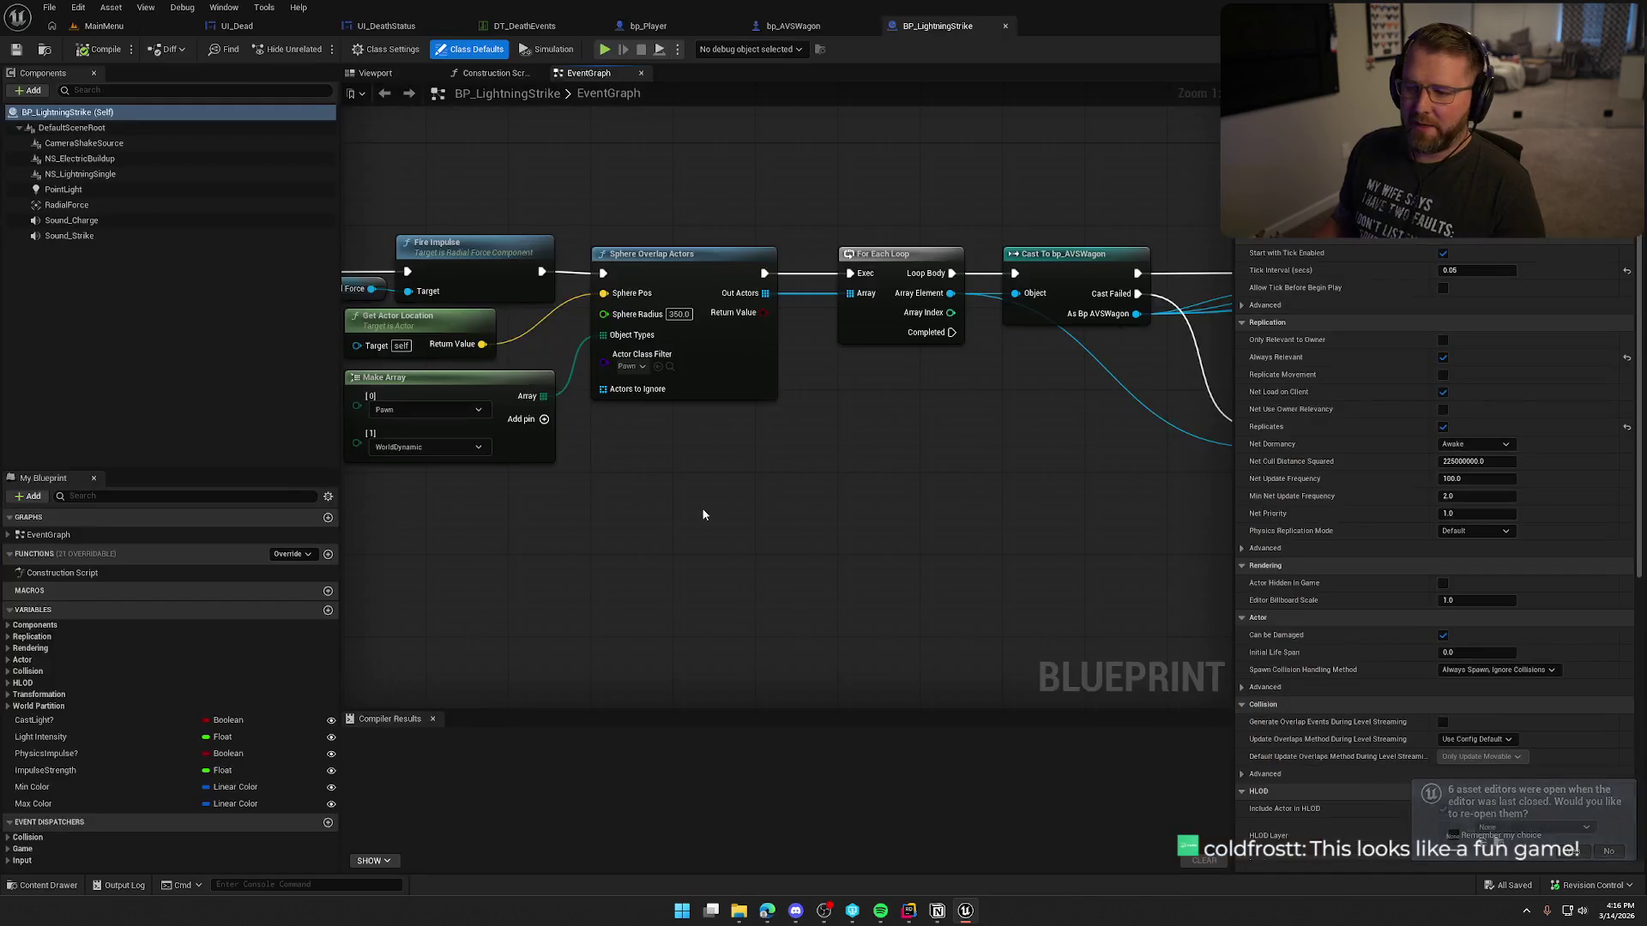
Step: Set Apply Damage's Death Tag to Player.Death.Lightning, then compile and save BP_LightningStrike
{"action": "left_click", "coordinate": [432, 719]}
{"action": "left_click_drag", "start_coordinate": [798, 593], "coordinate": [632, 595]}
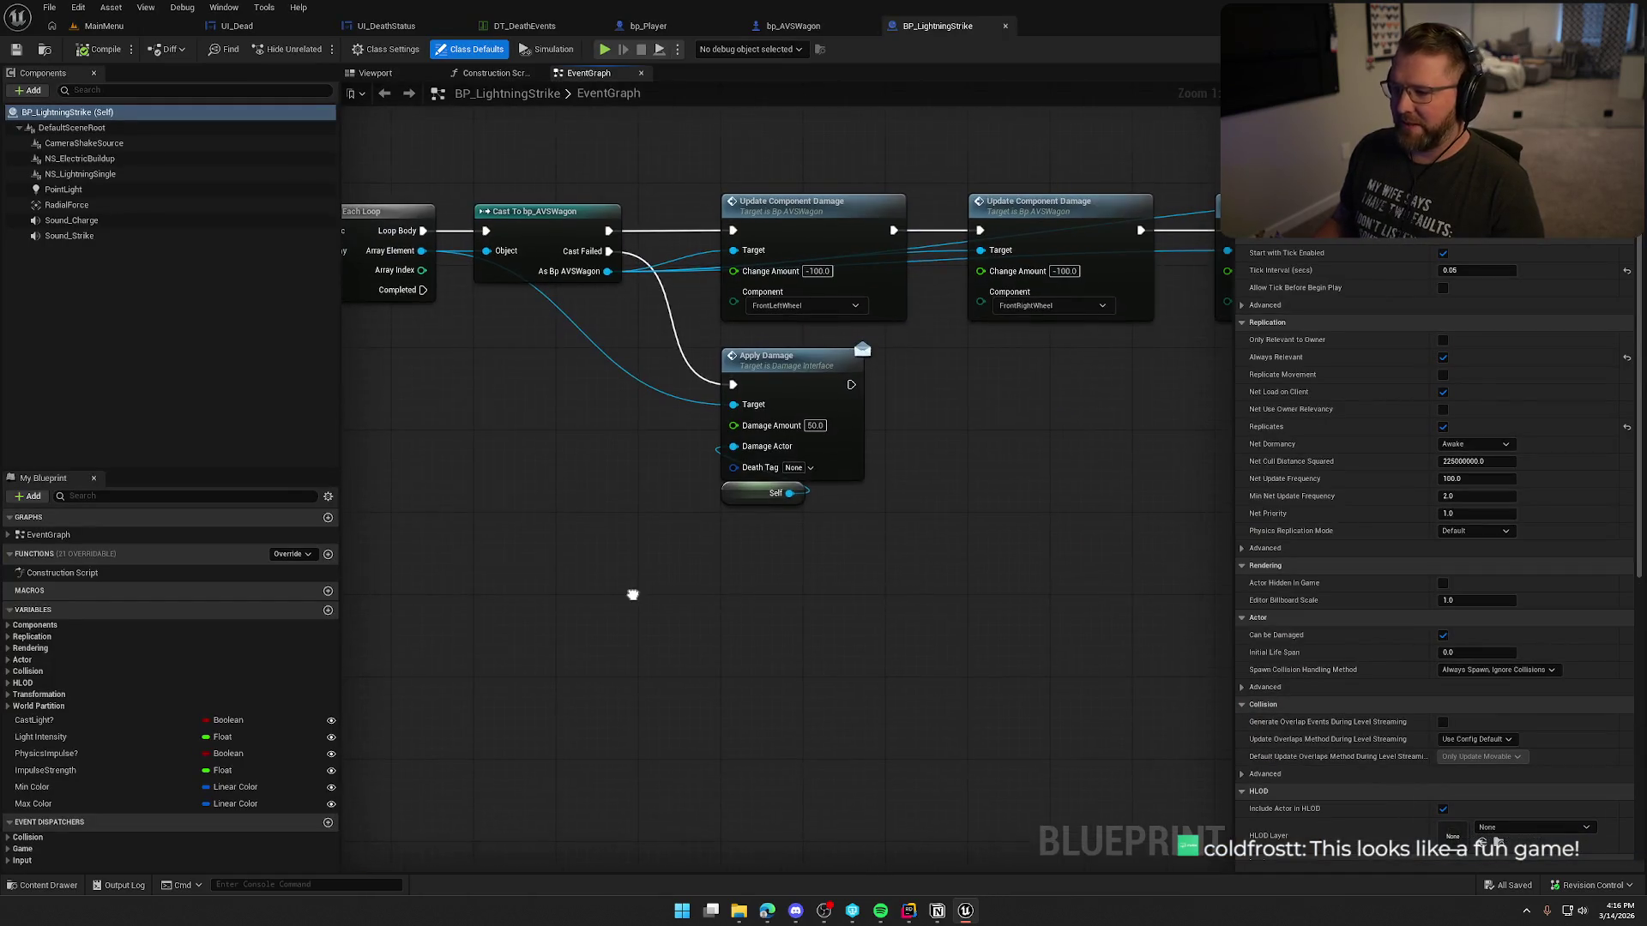
{"action": "left_click", "coordinate": [854, 442]}
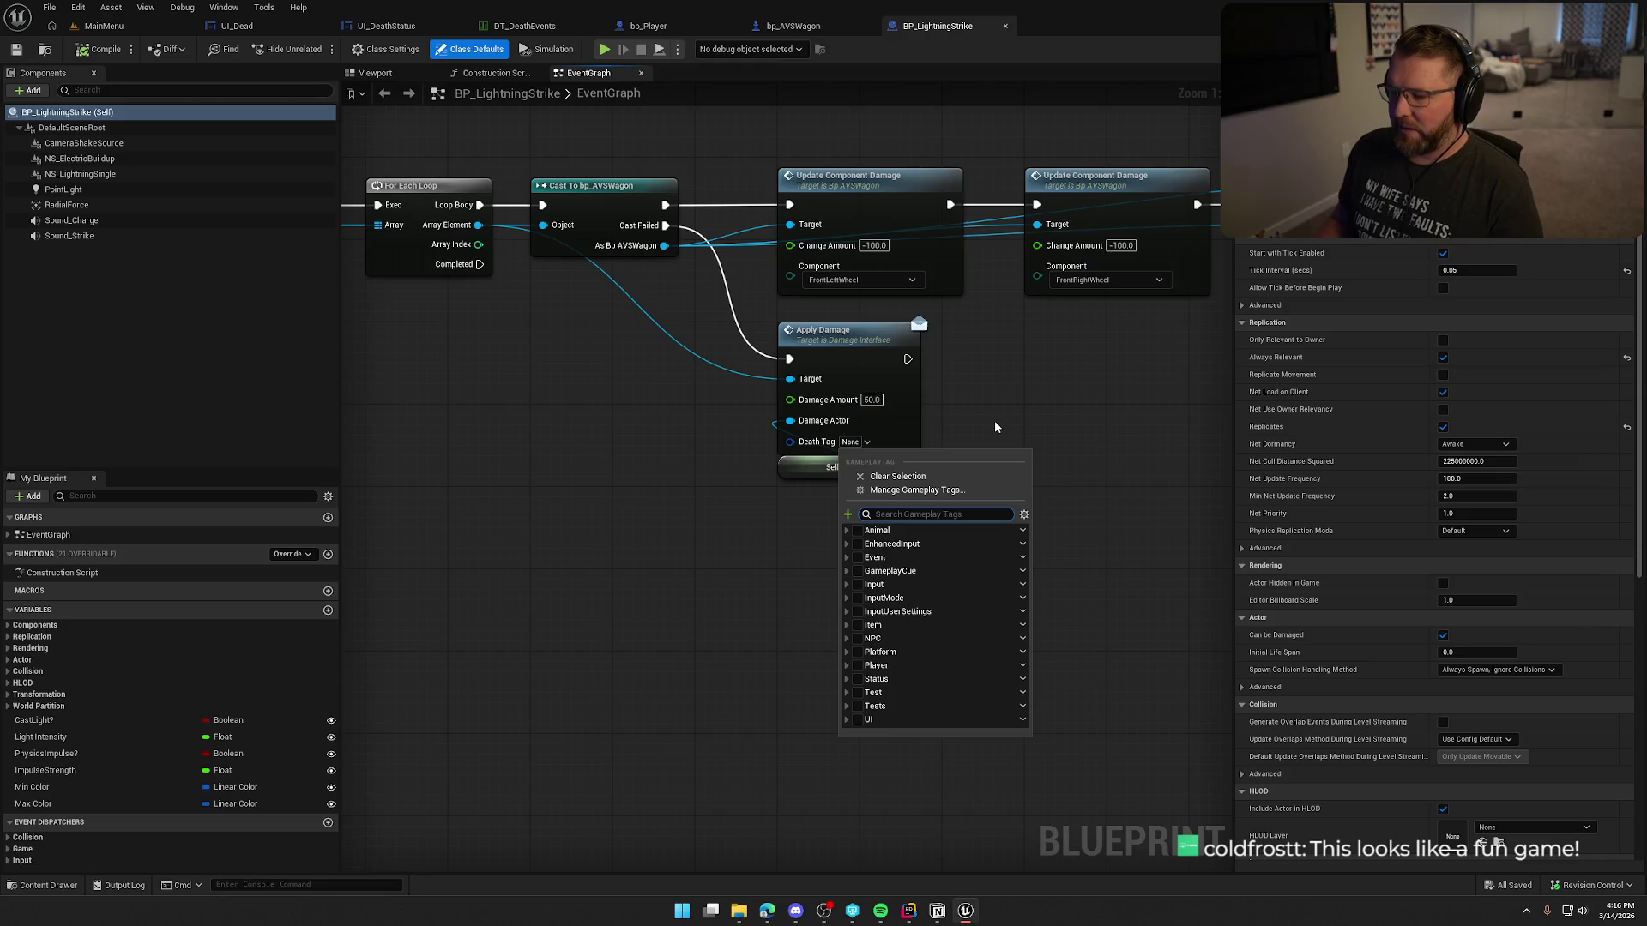
{"action": "type", "text": "death"}
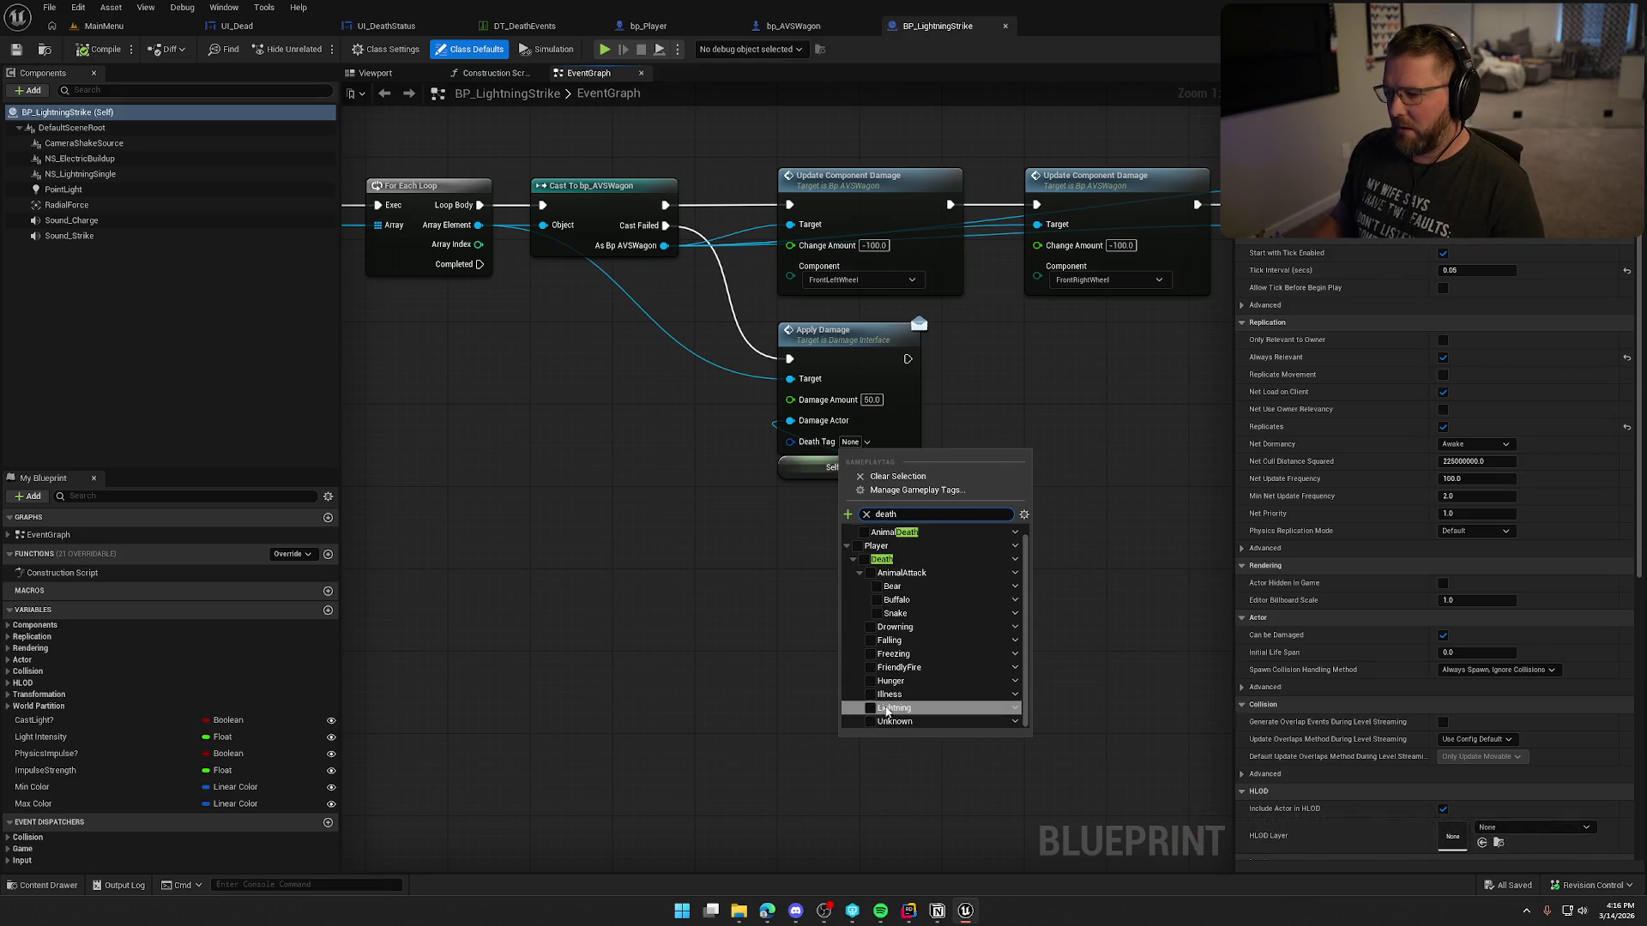
{"action": "left_click", "coordinate": [892, 720]}
{"action": "left_click_drag", "start_coordinate": [799, 472], "coordinate": [798, 483]}
{"action": "left_click", "coordinate": [666, 480]}
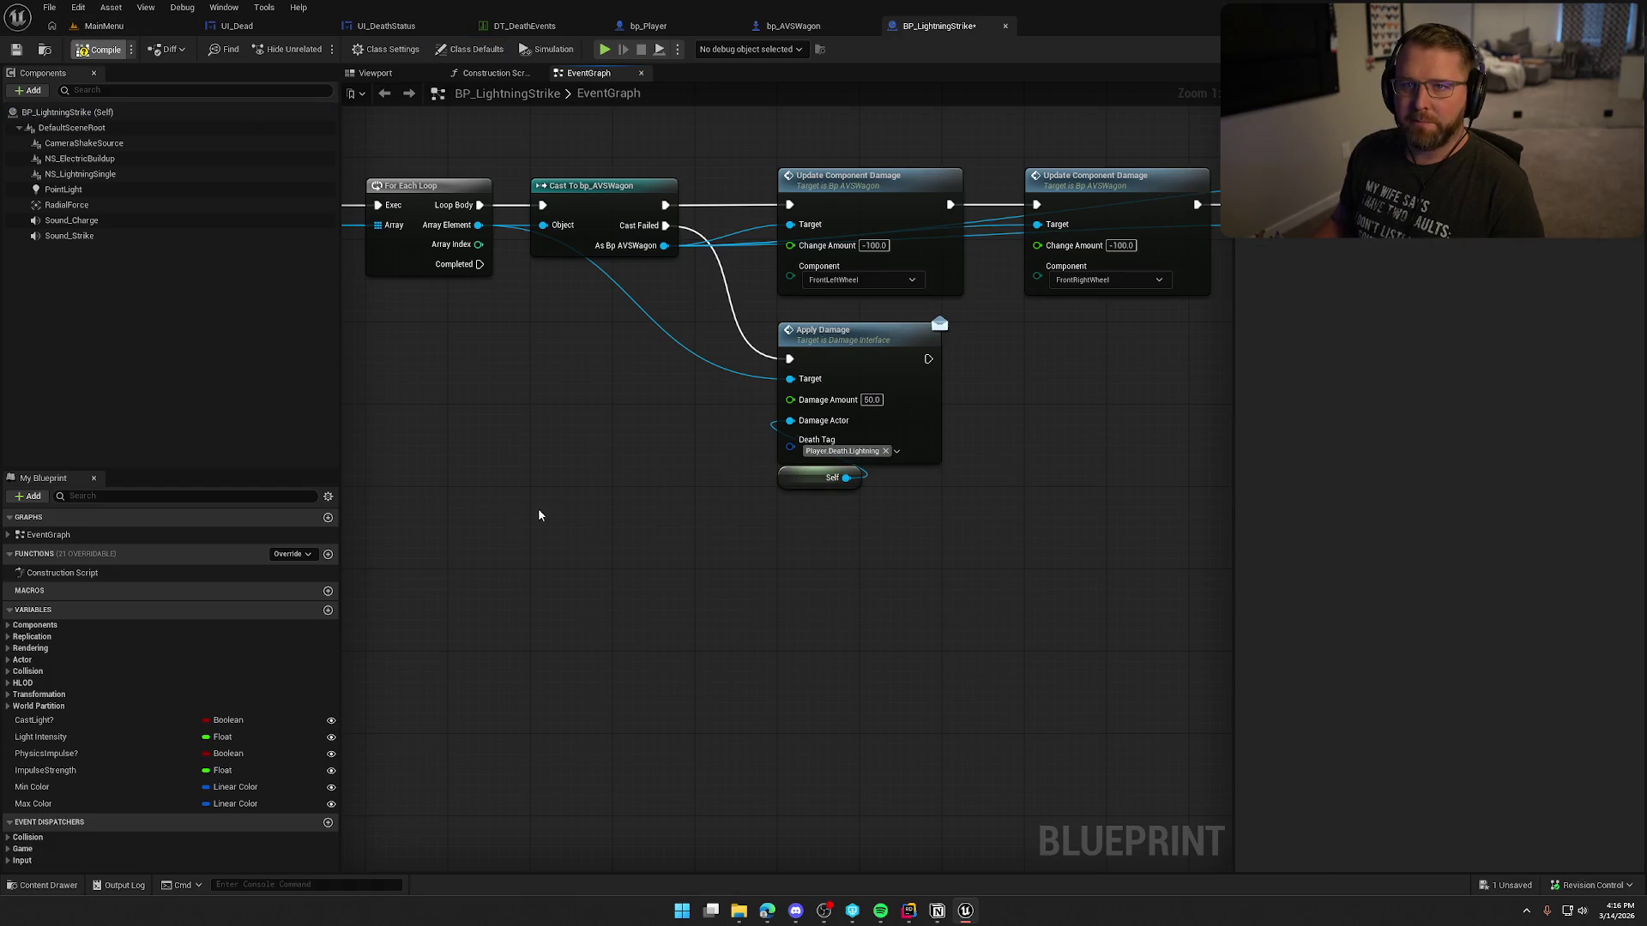
{"action": "key", "text": "ctrl+s"}
Step: Search all Blueprints for Event ApplyDamage handlers with Find in Blueprints
{"action": "left_click", "coordinate": [856, 349]}
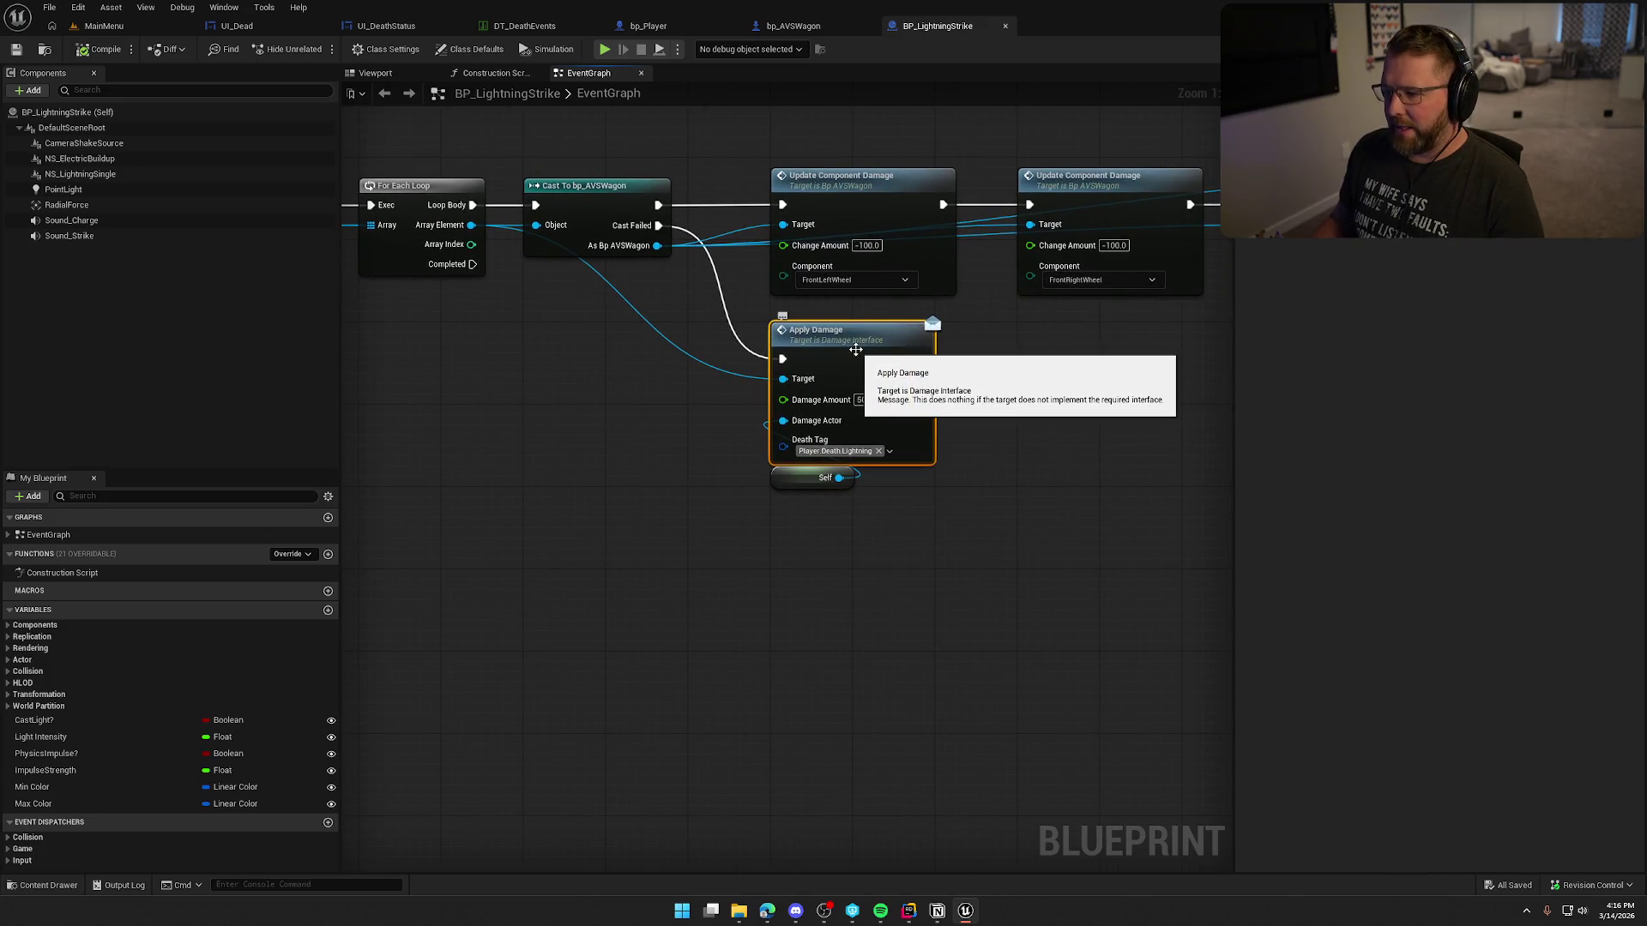
{"action": "right_click", "coordinate": [856, 348]}
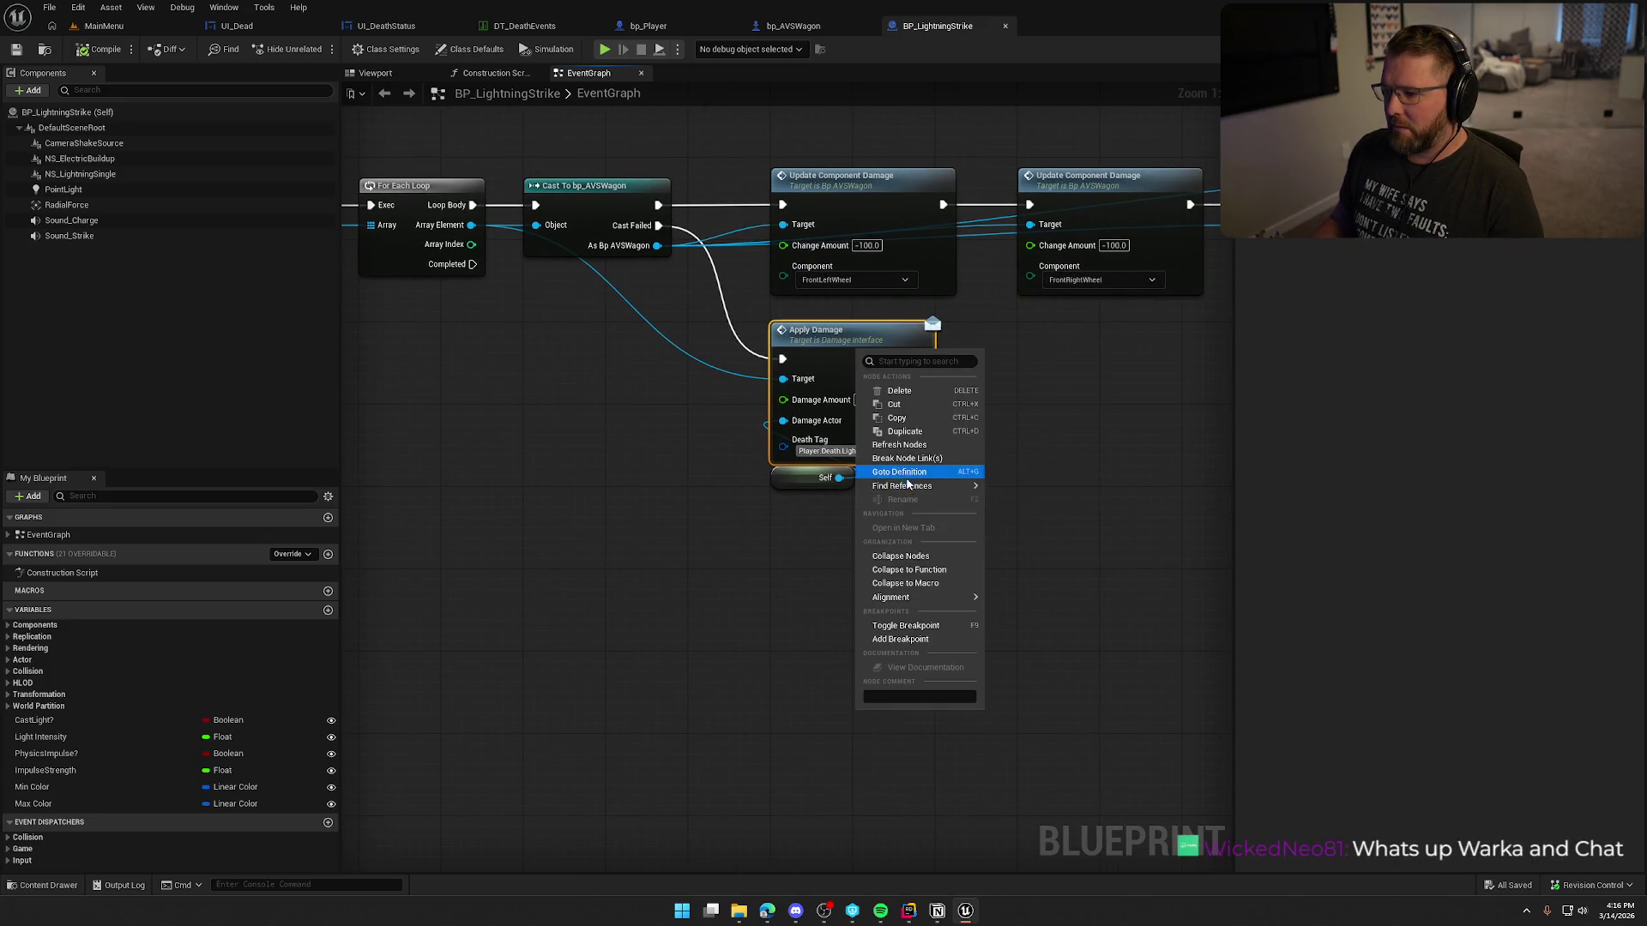
{"action": "mouse_move", "coordinate": [926, 485]}
{"action": "left_click", "coordinate": [1104, 542]}
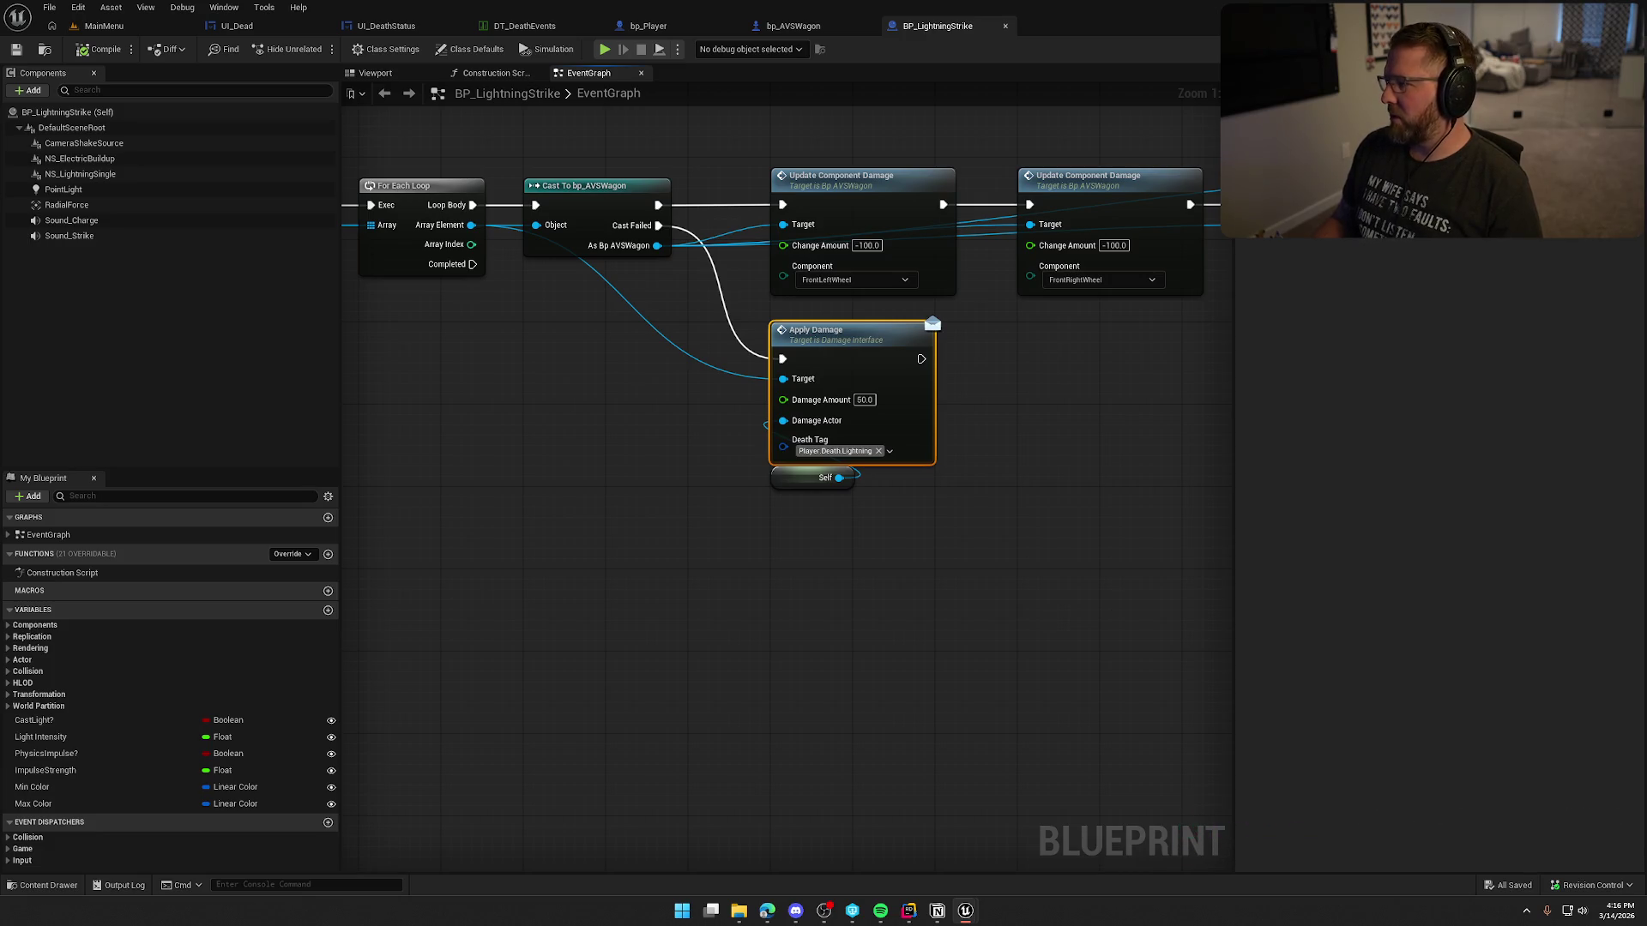
{"action": "key", "text": "alt+shift+f"}
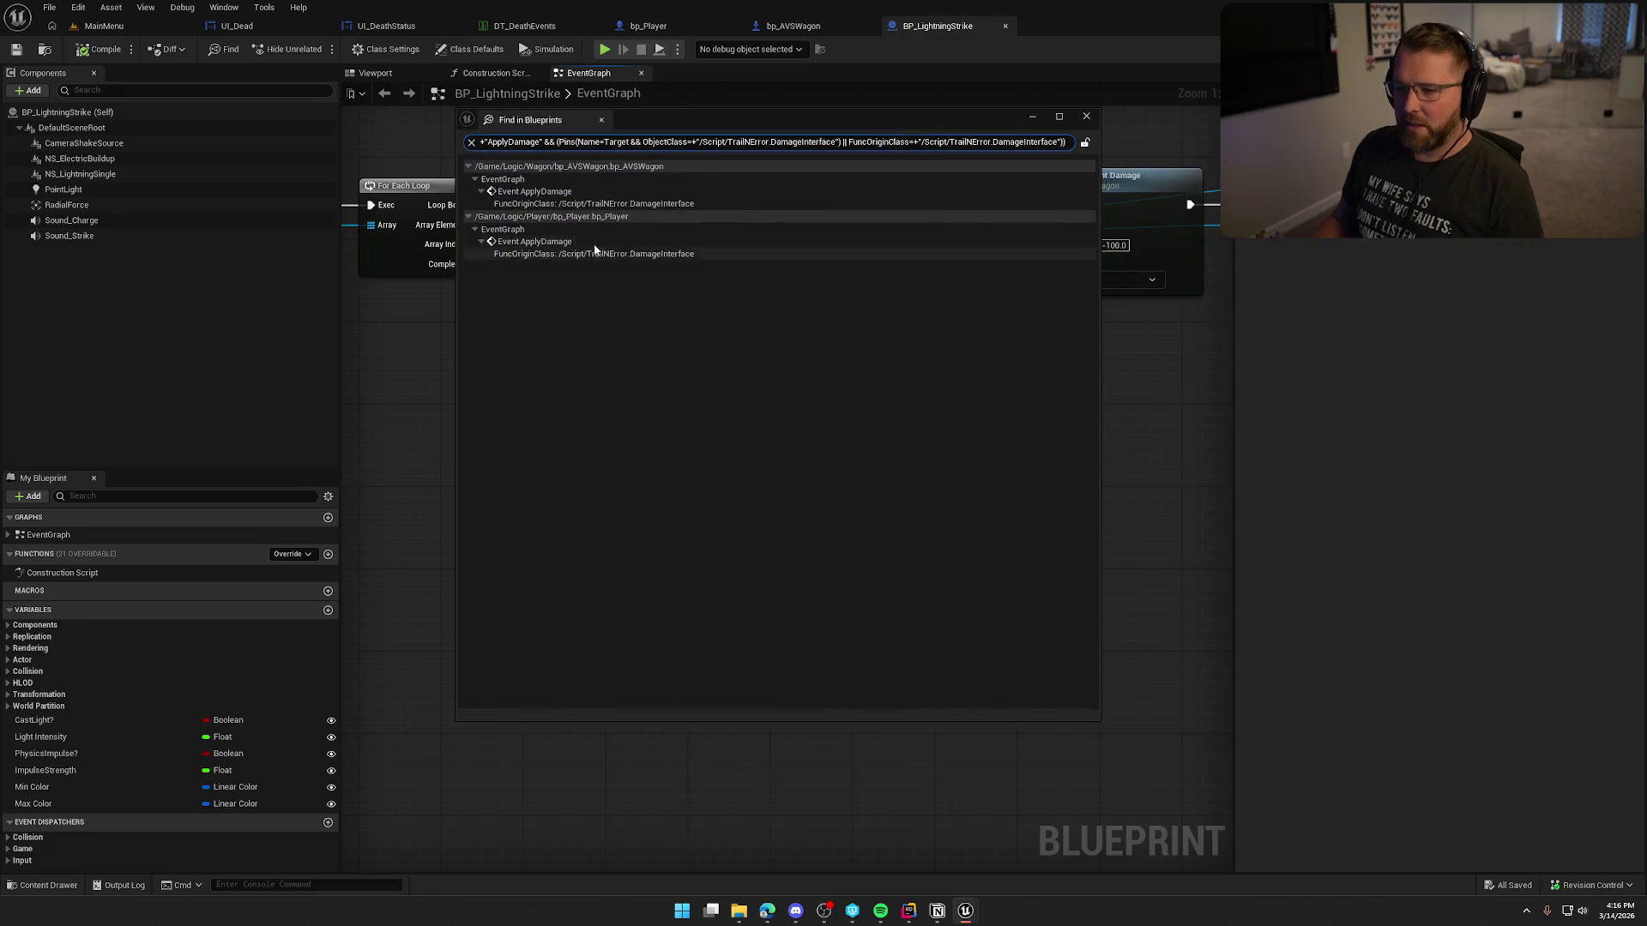
Step: Open bp_Player's Event ApplyDamage from the search results, close Compiler Results, and switch to Rider
{"action": "left_click", "coordinate": [698, 105]}
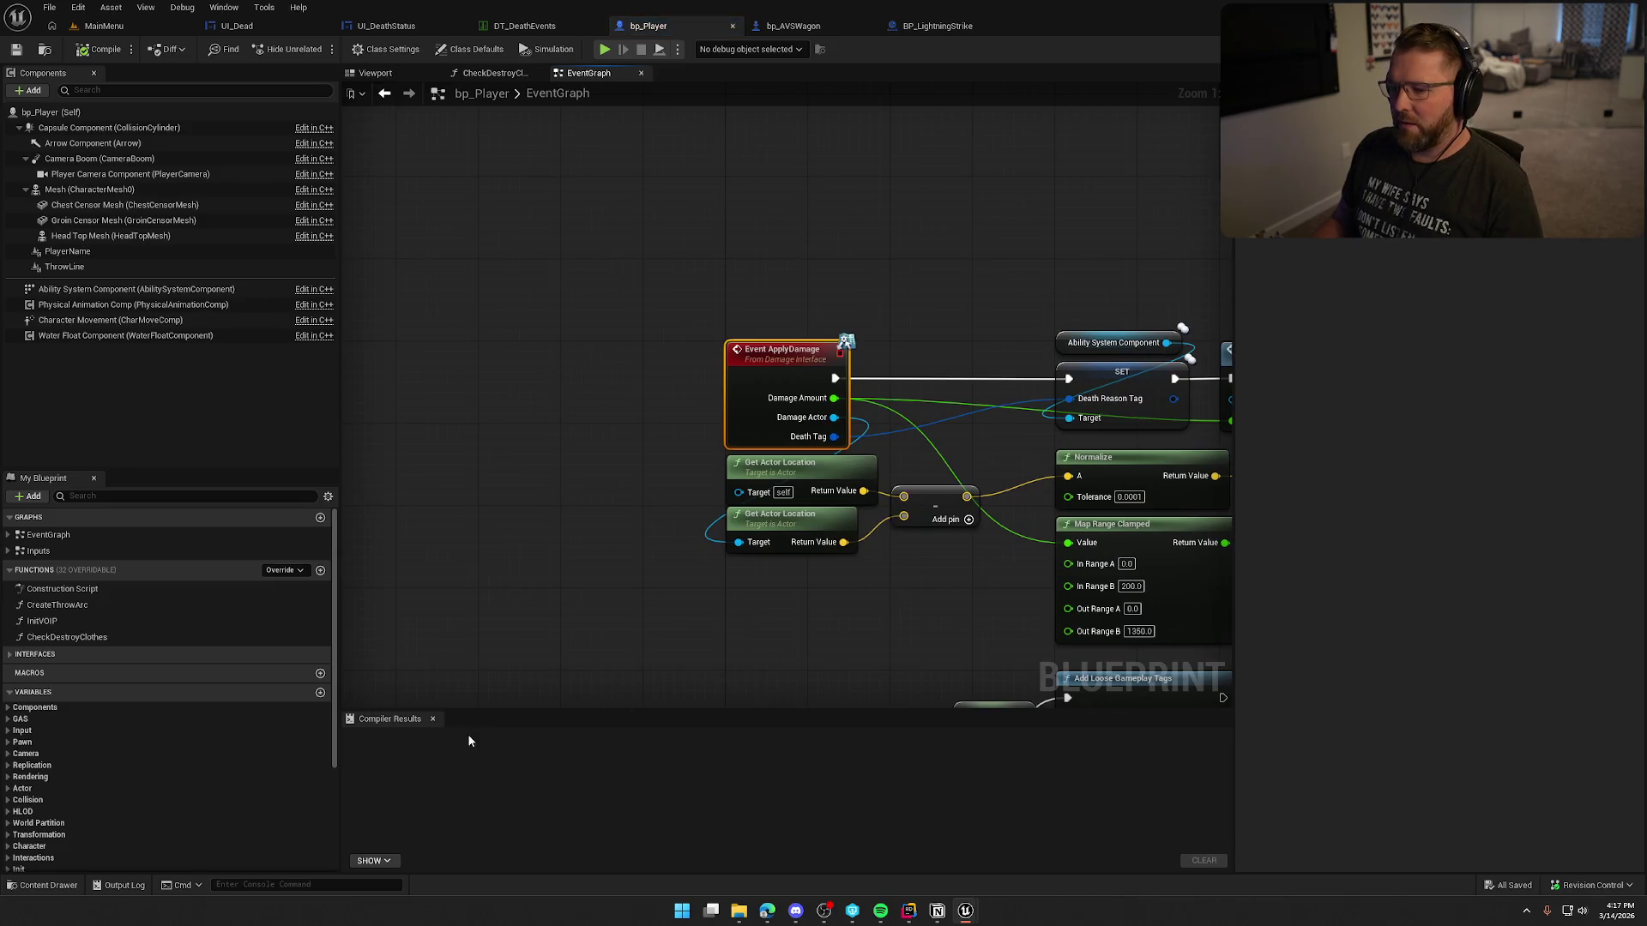
{"action": "left_click", "coordinate": [432, 719]}
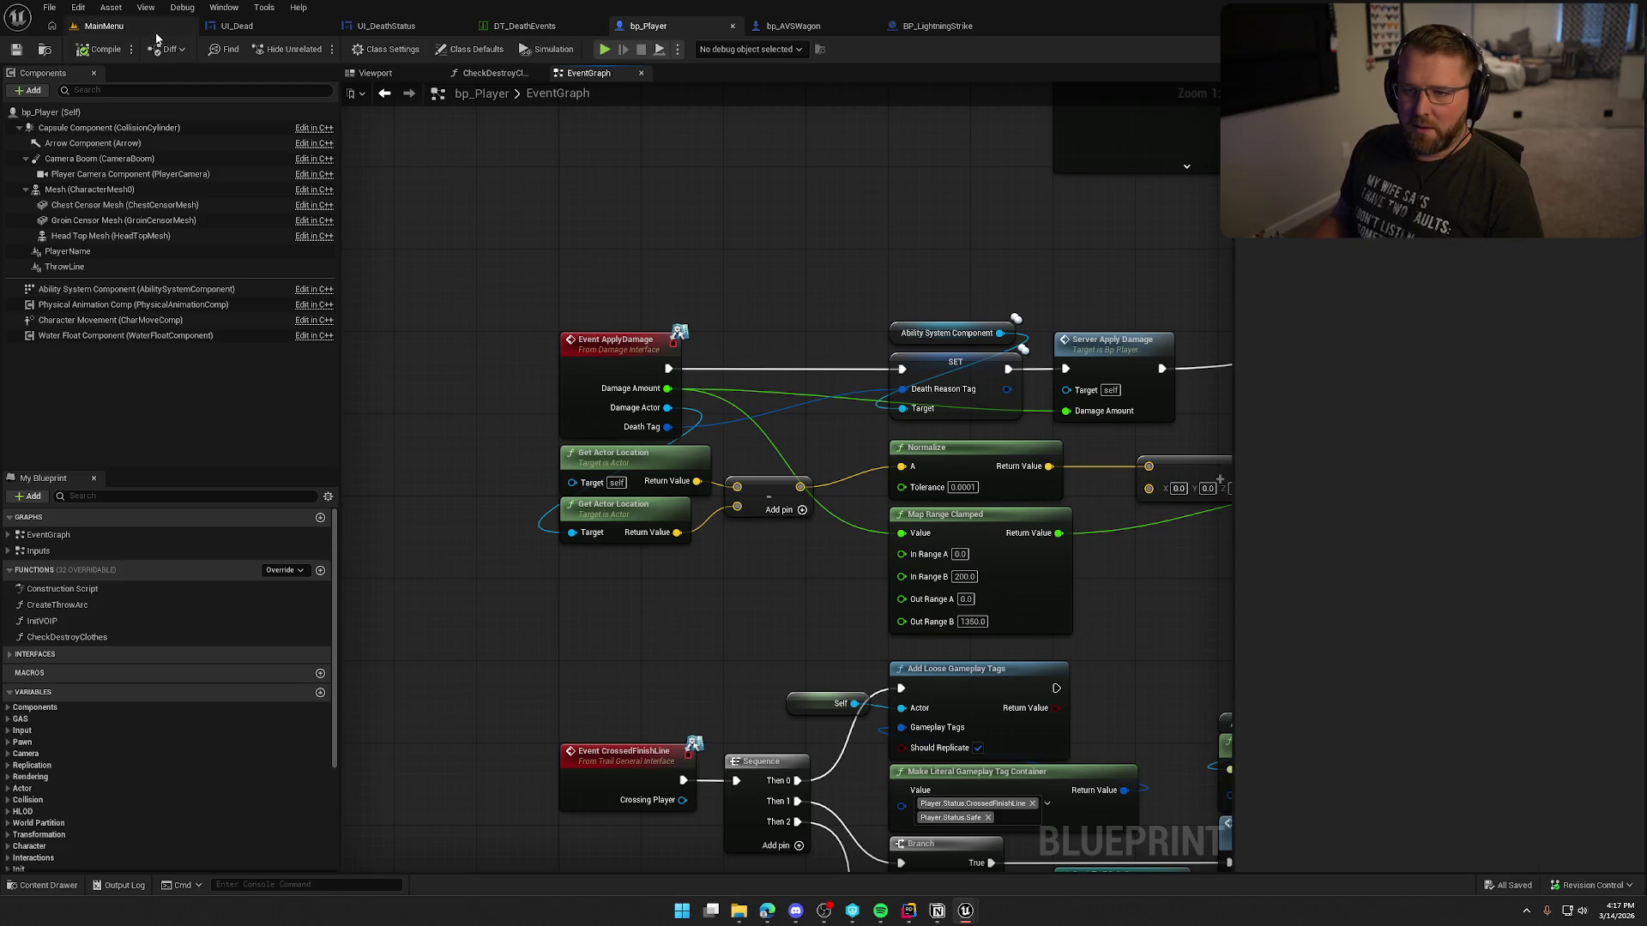
{"action": "left_click", "coordinate": [909, 911]}
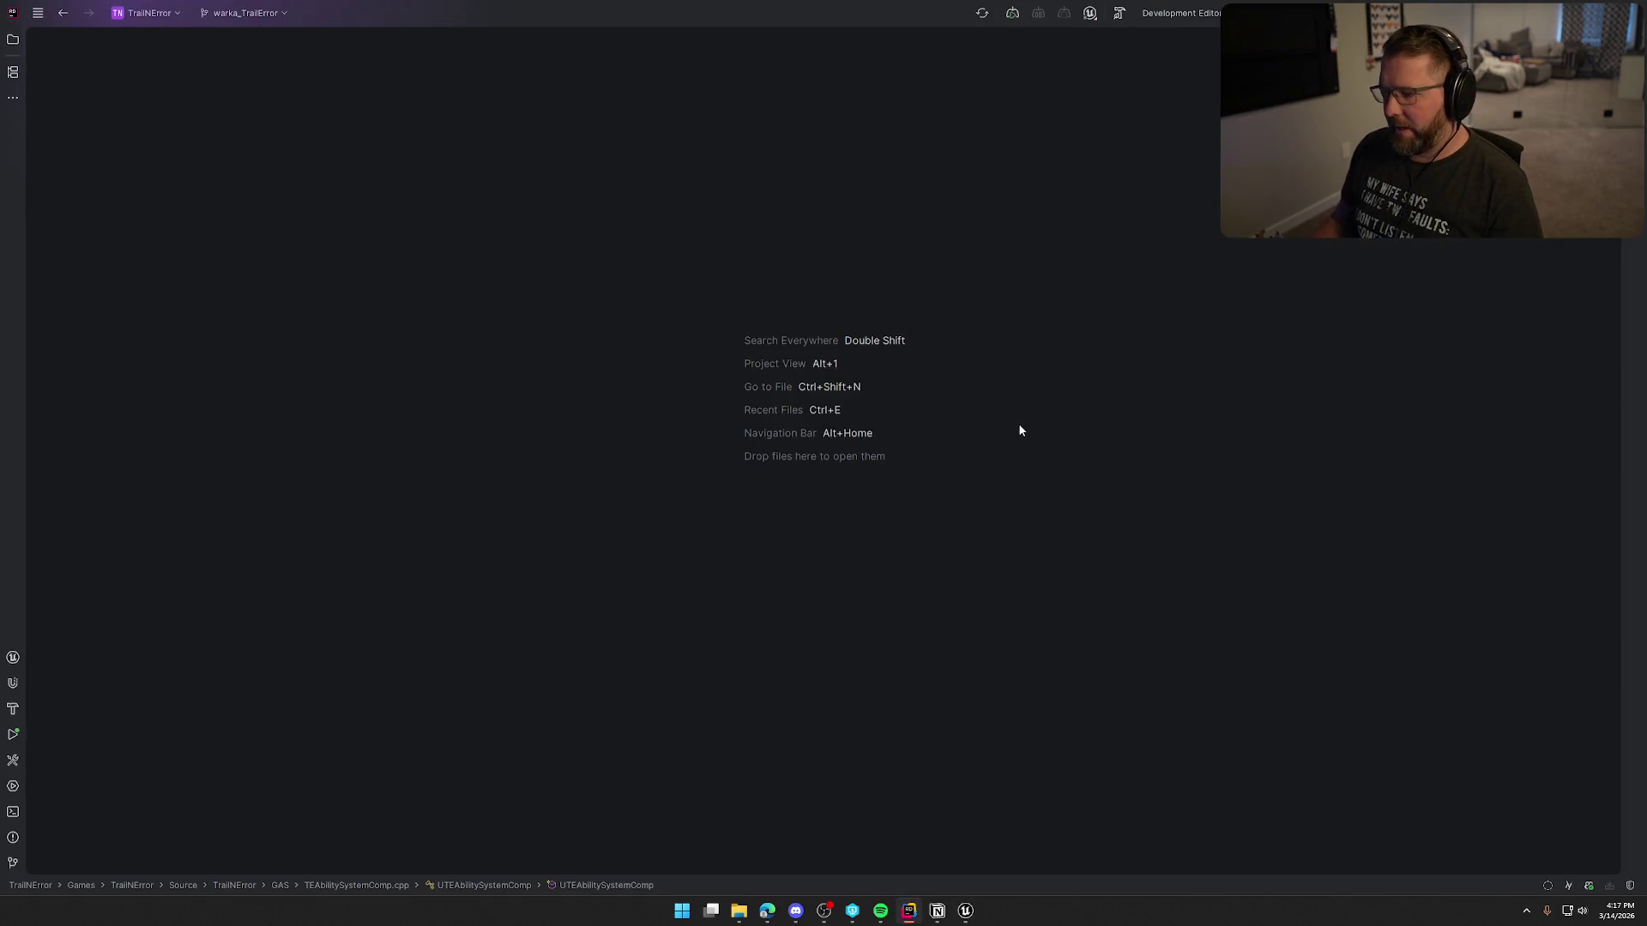
Step: Open Animal.h and Animal.cpp in a split view at ApplyDamage_Implementation, then return to bp_Player
{"action": "left_click", "coordinate": [13, 39]}
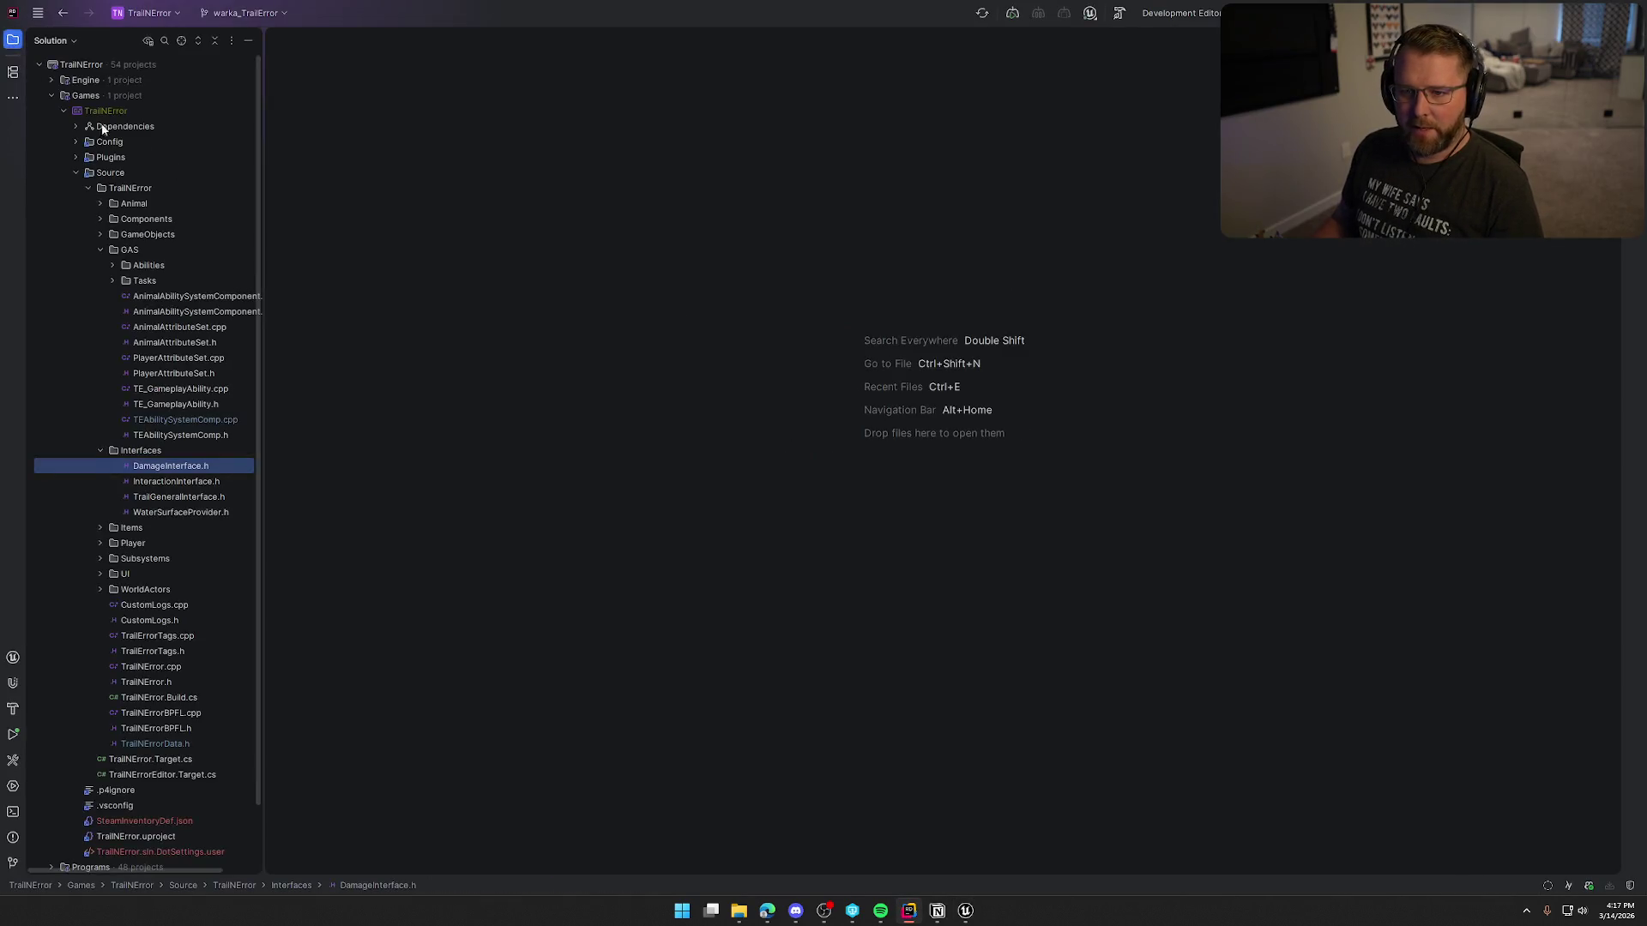
{"action": "left_click", "coordinate": [99, 204]}
{"action": "double_click", "coordinate": [144, 234]}
{"action": "double_click", "coordinate": [147, 219]}
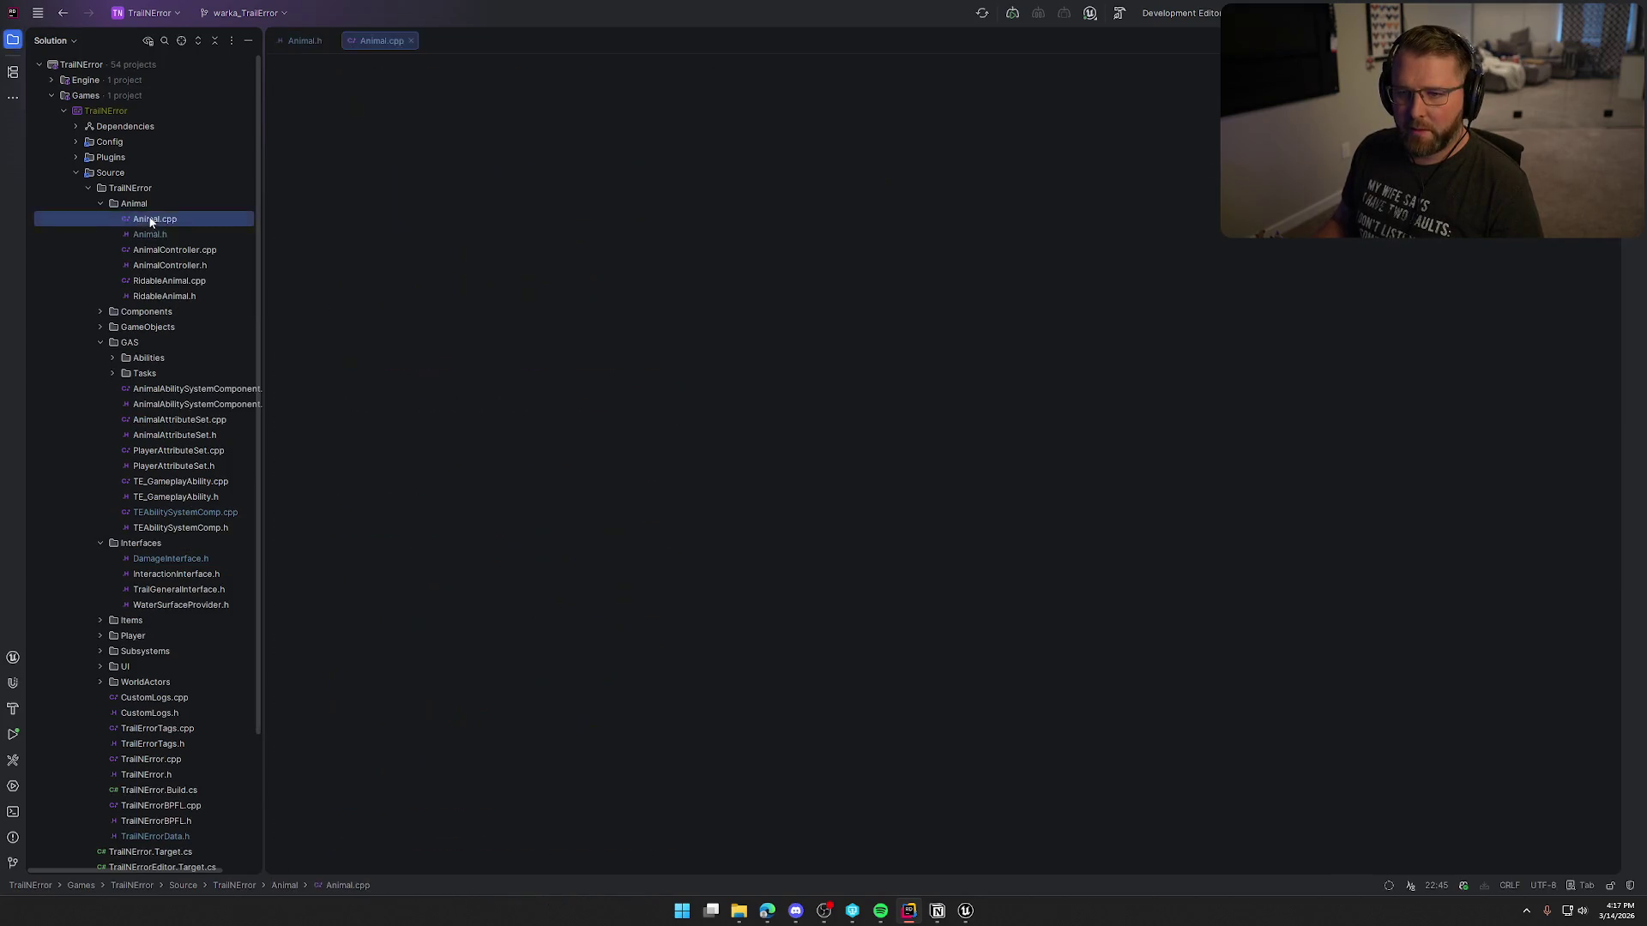
{"action": "key", "text": "Escape"}
{"action": "mouse_move", "coordinate": [172, 43]}
{"action": "left_mouse_down"}
{"action": "mouse_move", "coordinate": [1000, 301]}
{"action": "mouse_move", "coordinate": [1029, 343]}
{"action": "left_mouse_up"}
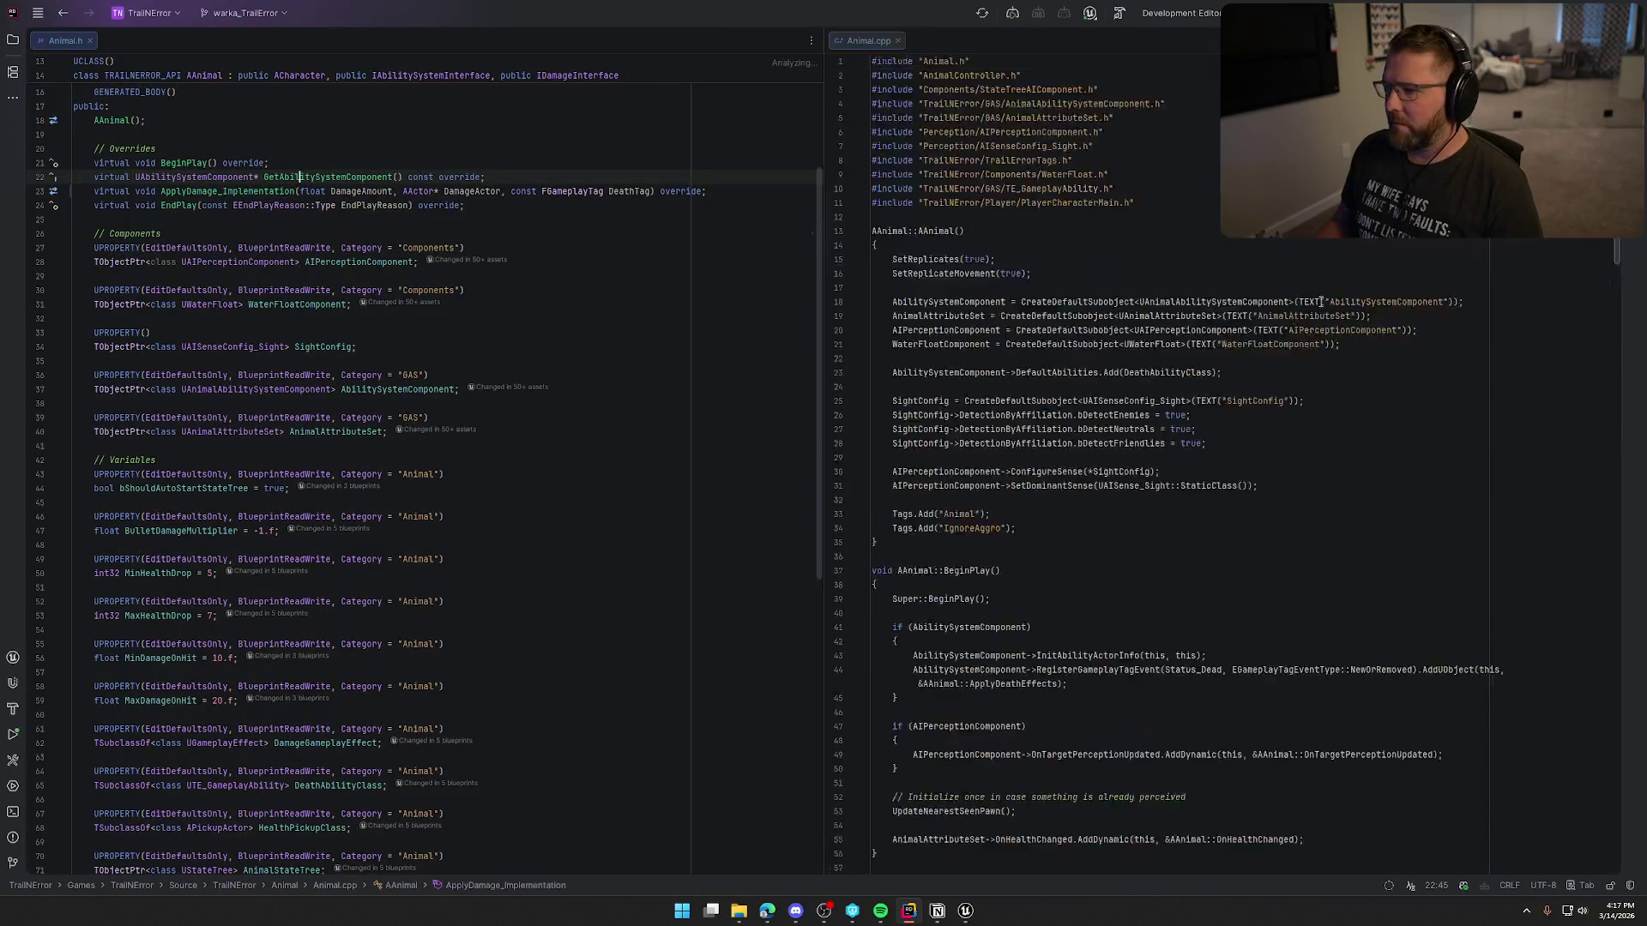
{"action": "left_click", "coordinate": [227, 191], "text": "ctrl"}
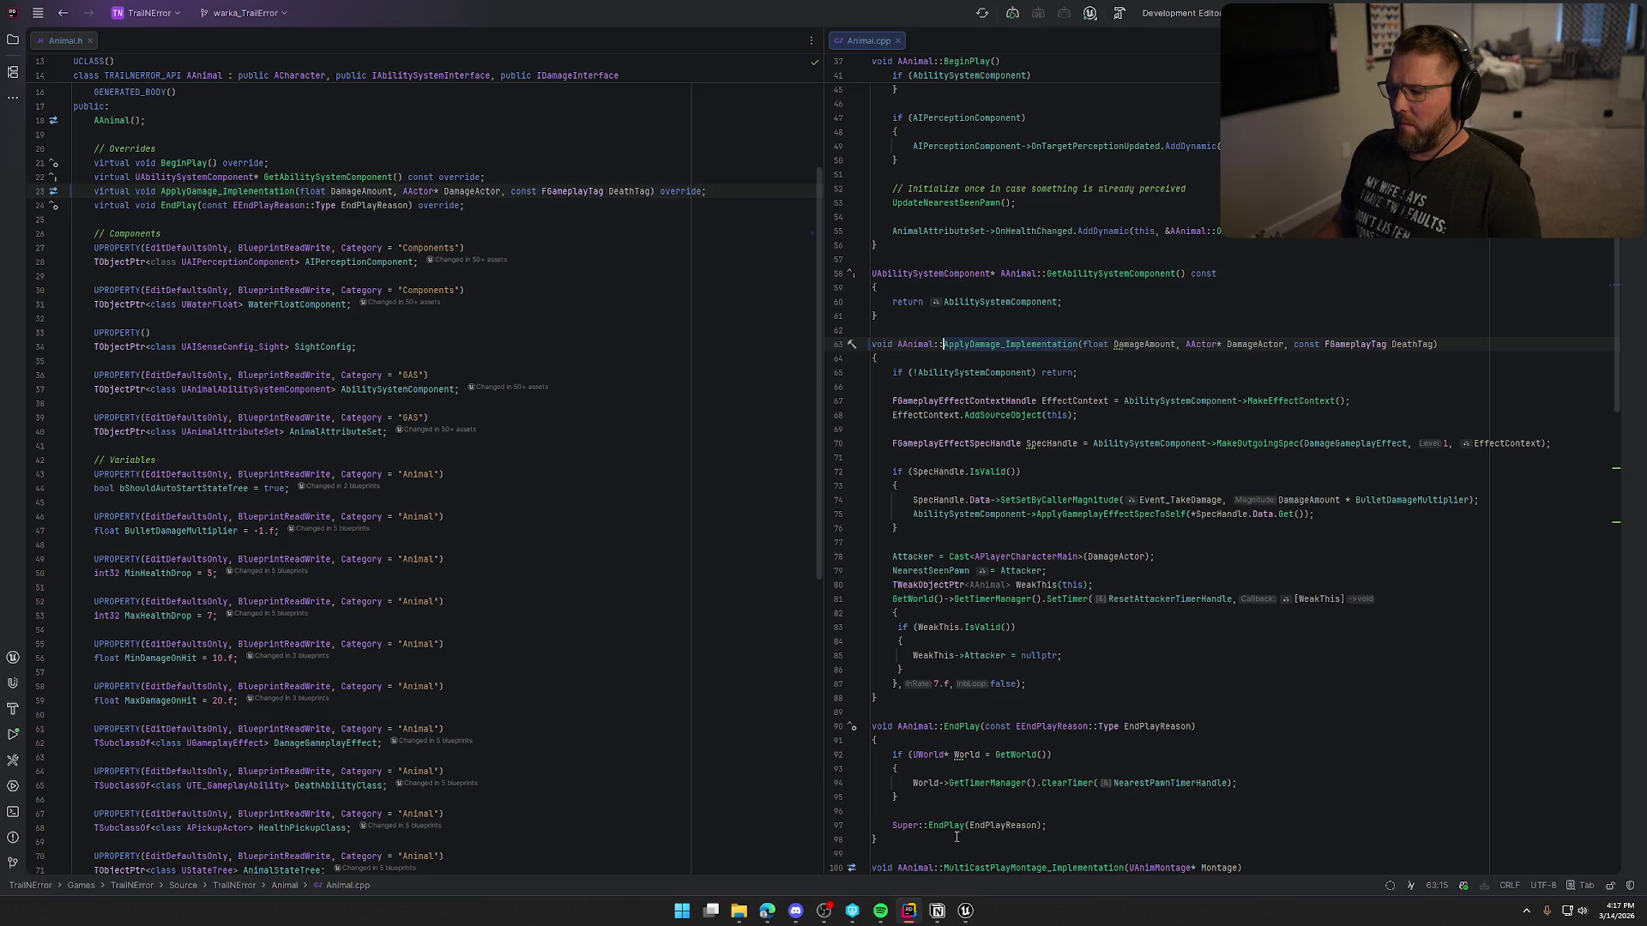
{"action": "mouse_move", "coordinate": [966, 913]}
{"action": "left_click", "coordinate": [953, 882]}
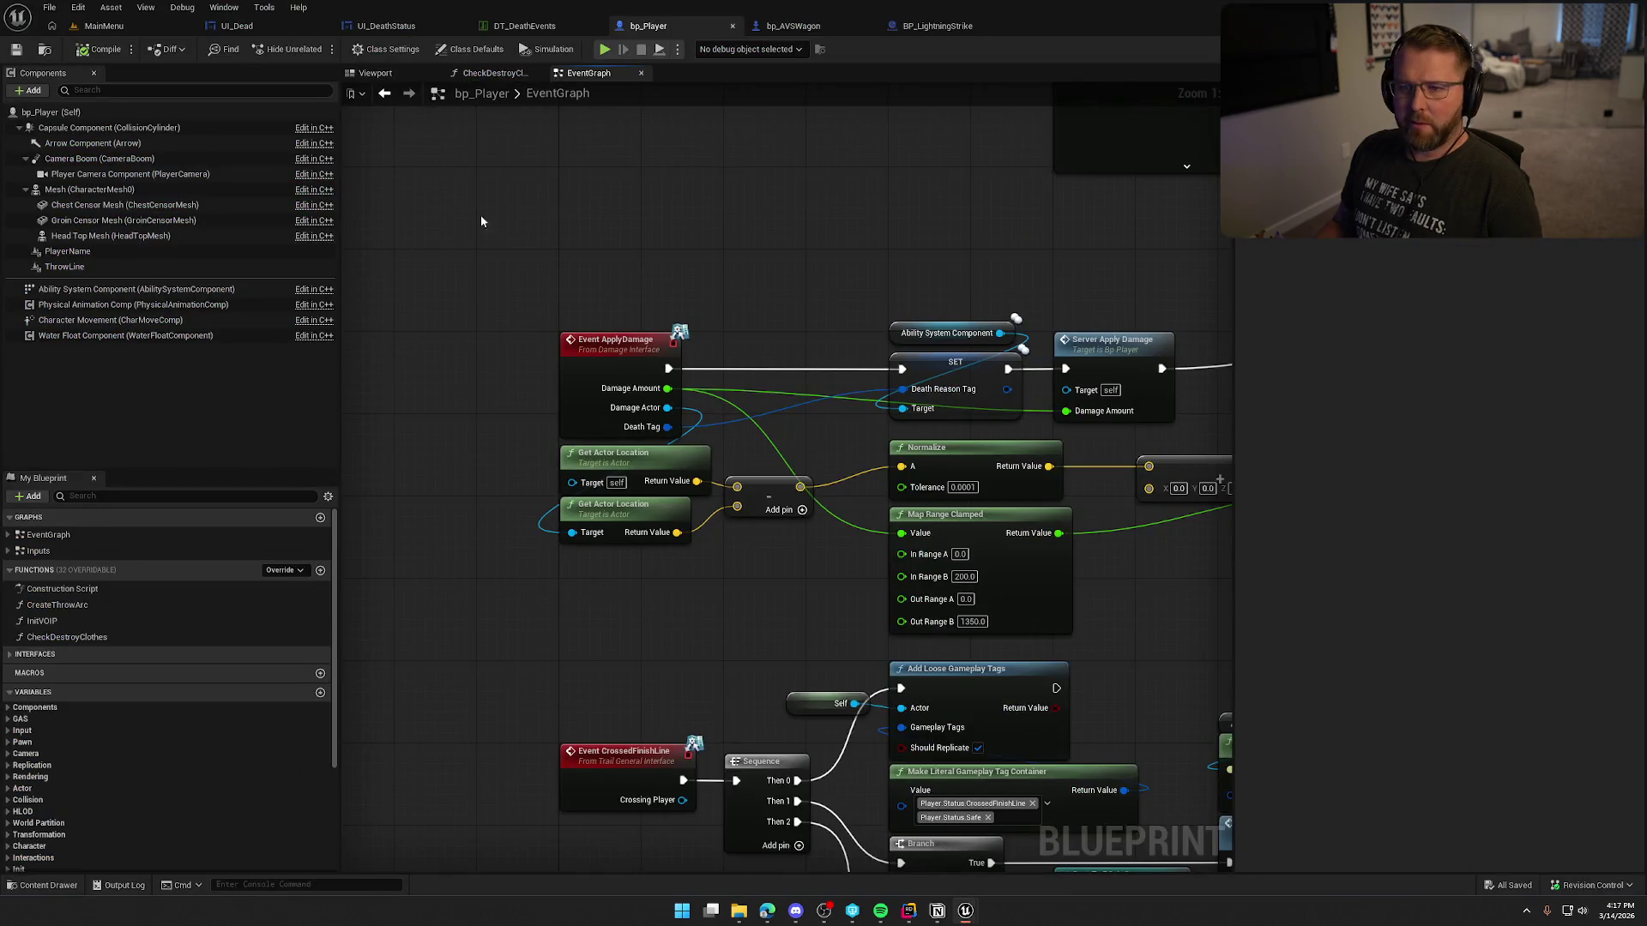
Step: Open bp_AI_Bear from Logic > Animals in the full editor and select its Animal State Tree variable
{"action": "left_click", "coordinate": [47, 628]}
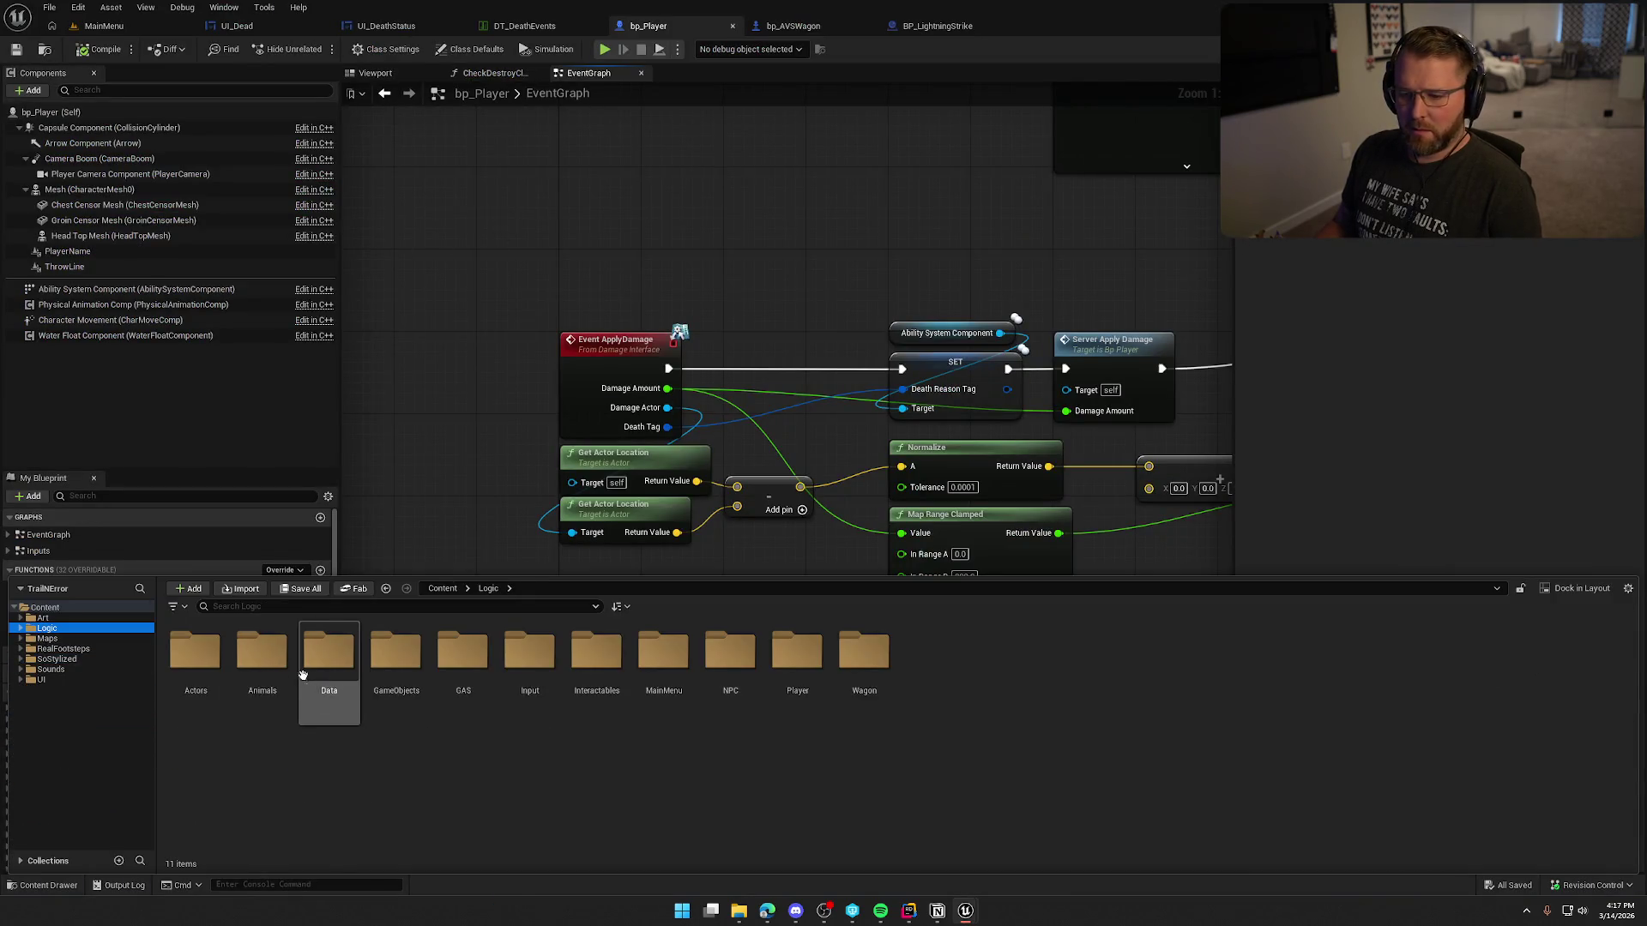
{"action": "double_click", "coordinate": [240, 660]}
{"action": "double_click", "coordinate": [261, 662]}
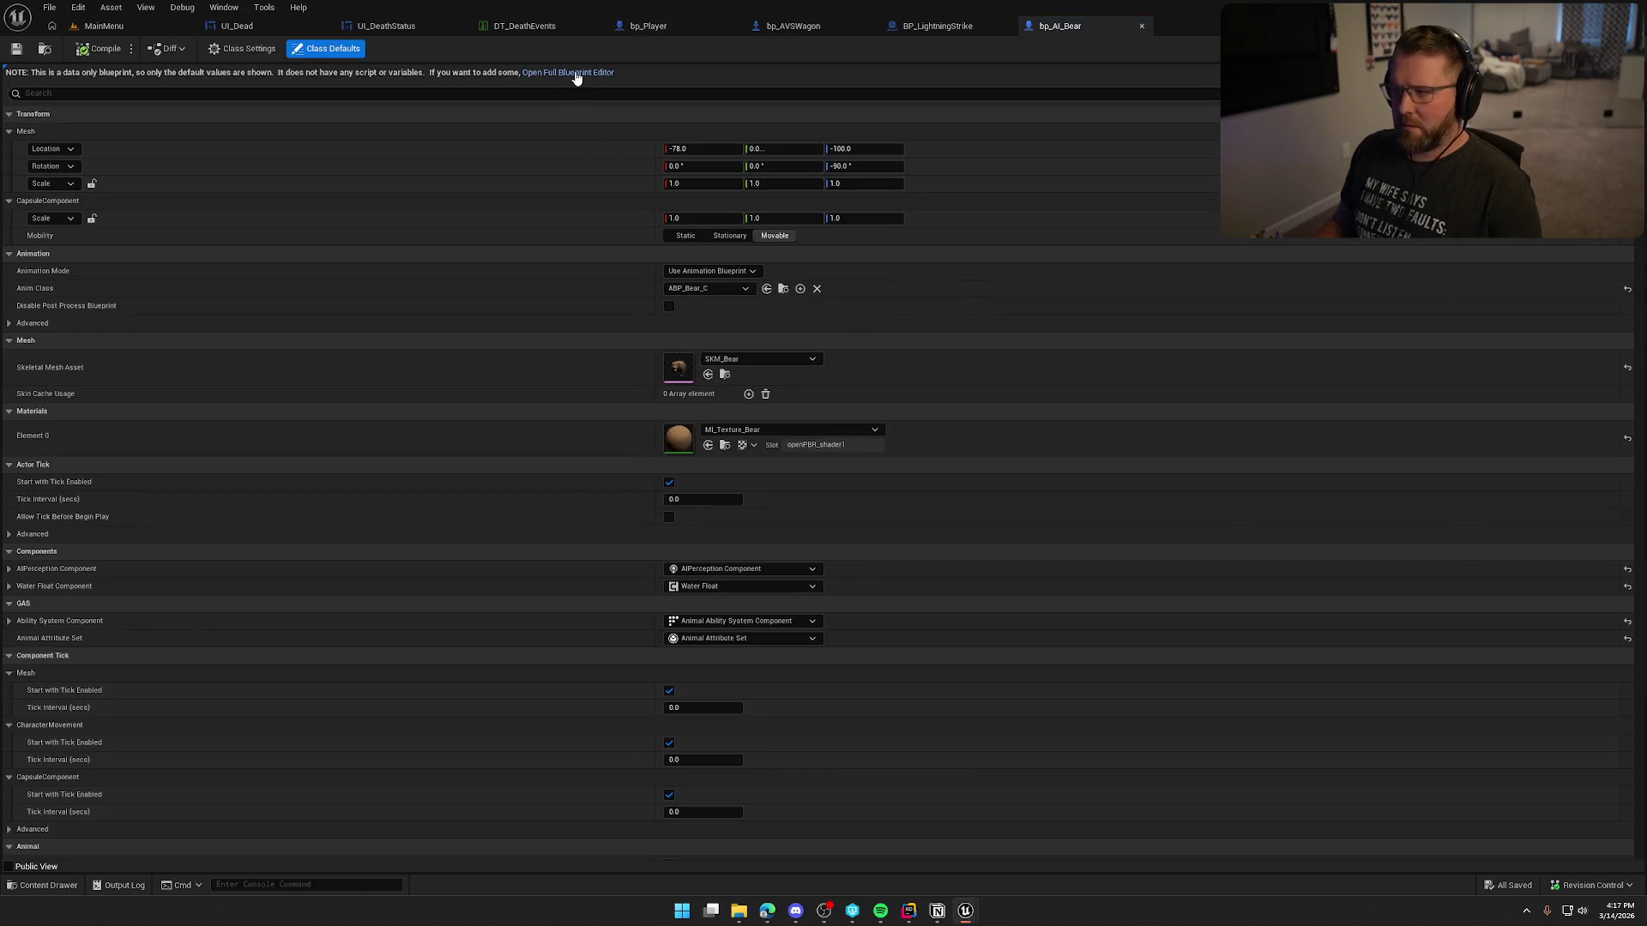
{"action": "left_click", "coordinate": [568, 74]}
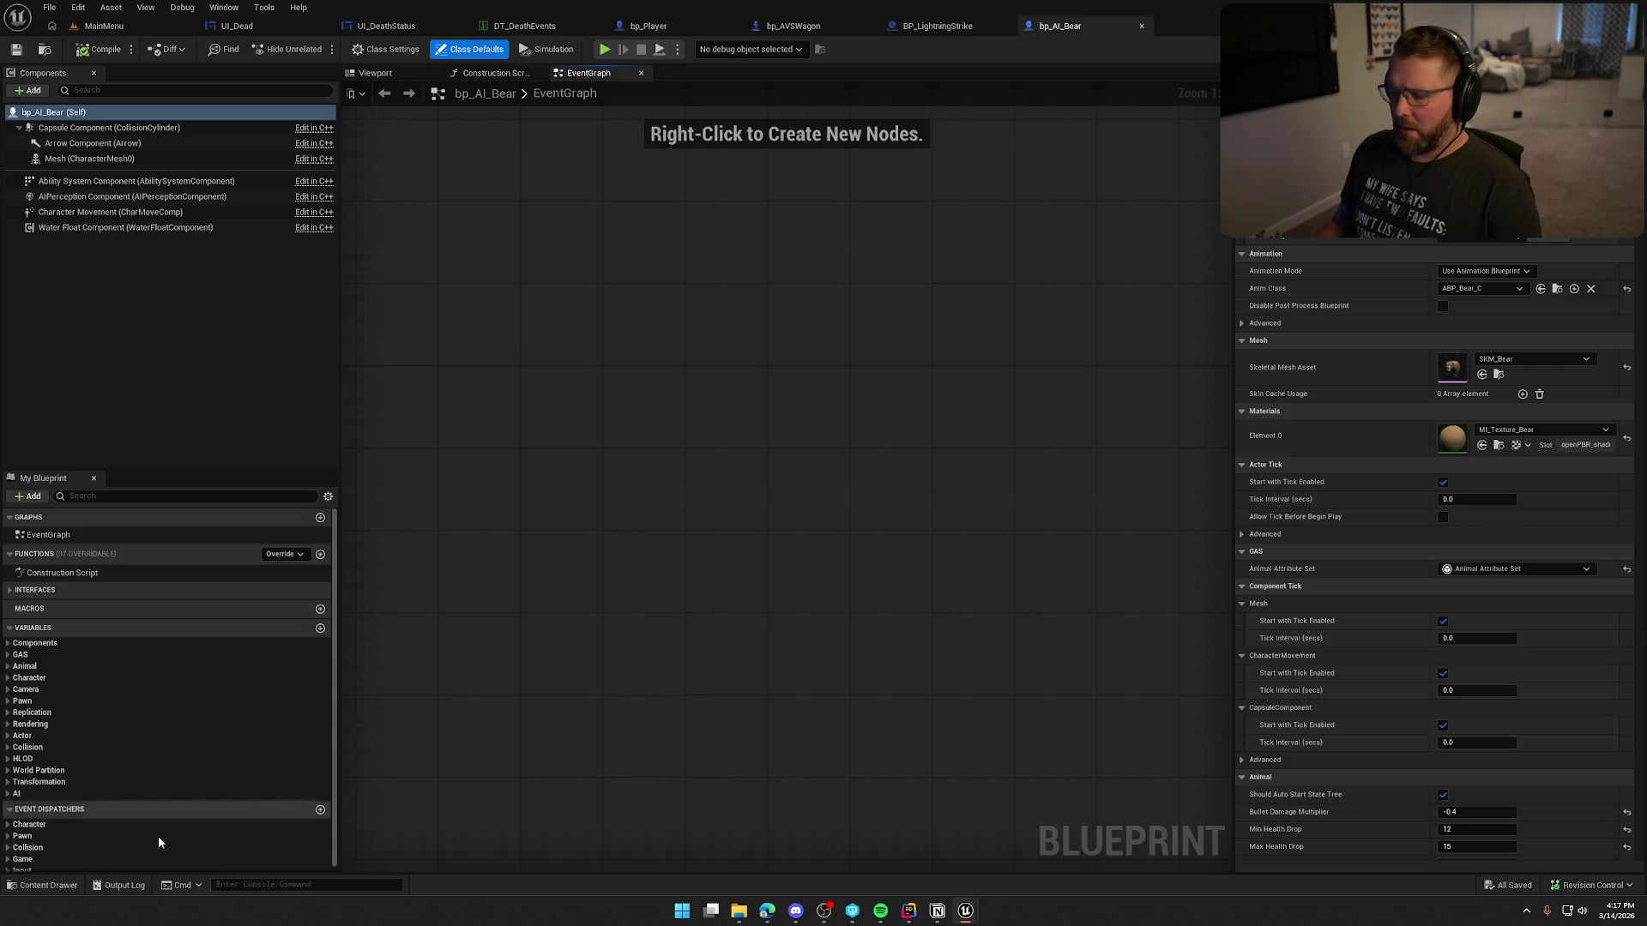
{"action": "left_click", "coordinate": [23, 668]}
{"action": "left_click", "coordinate": [102, 794]}
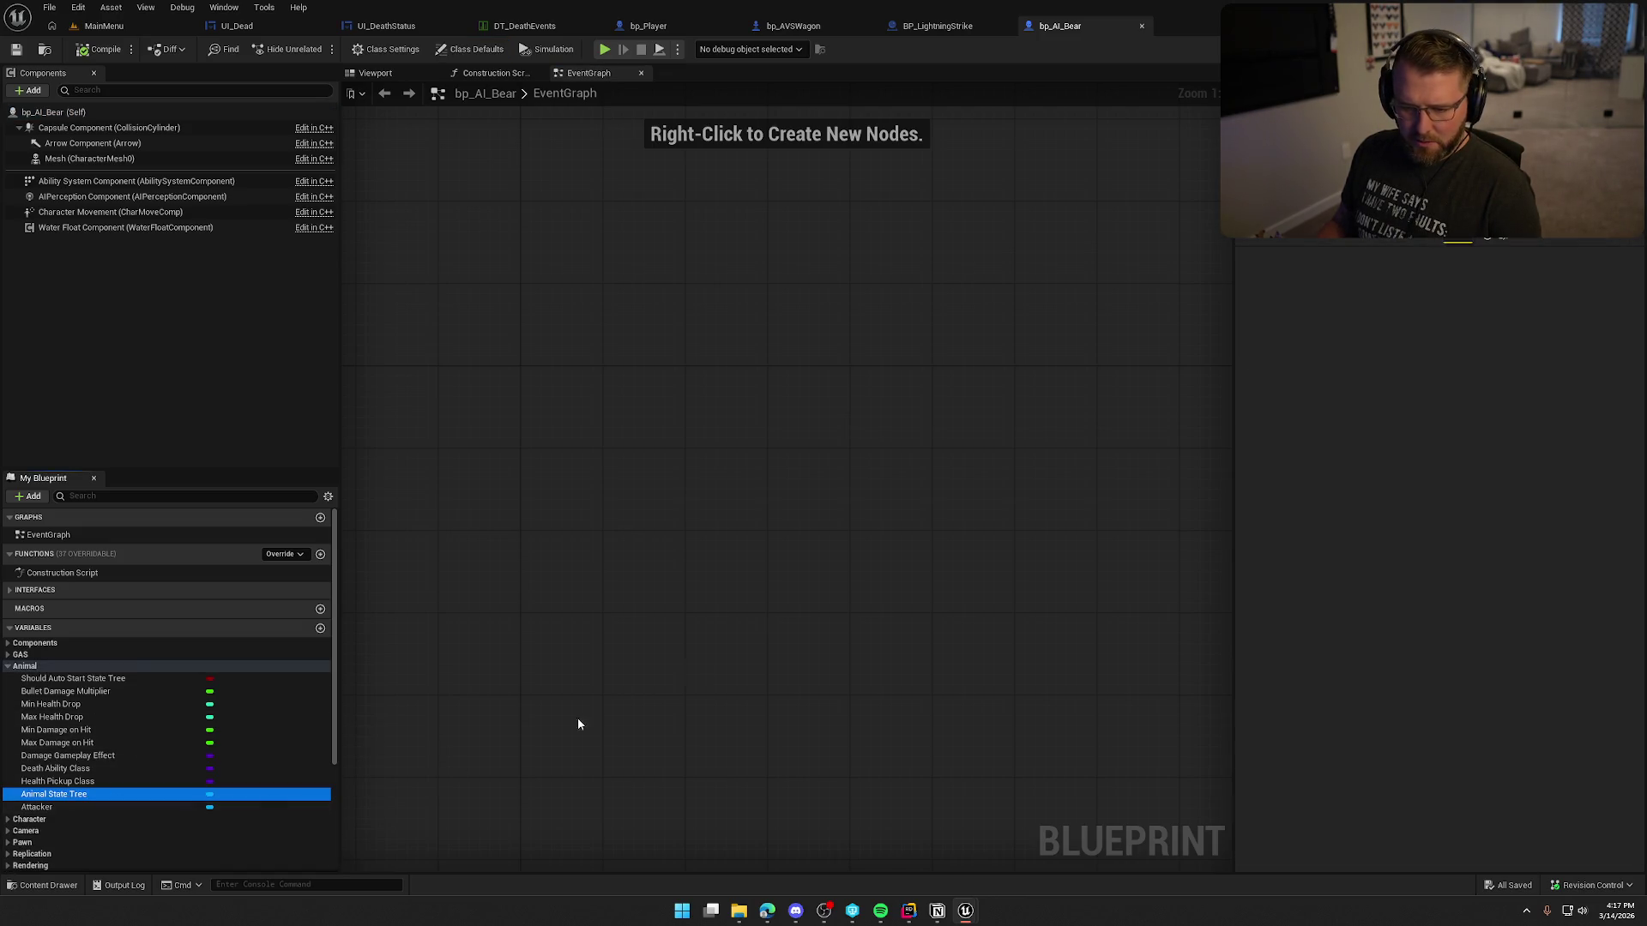
Step: Open ST_Bear, inspect the Attack state, and open its STT_AttackTarget task blueprint
{"action": "double_click", "coordinate": [1464, 242]}
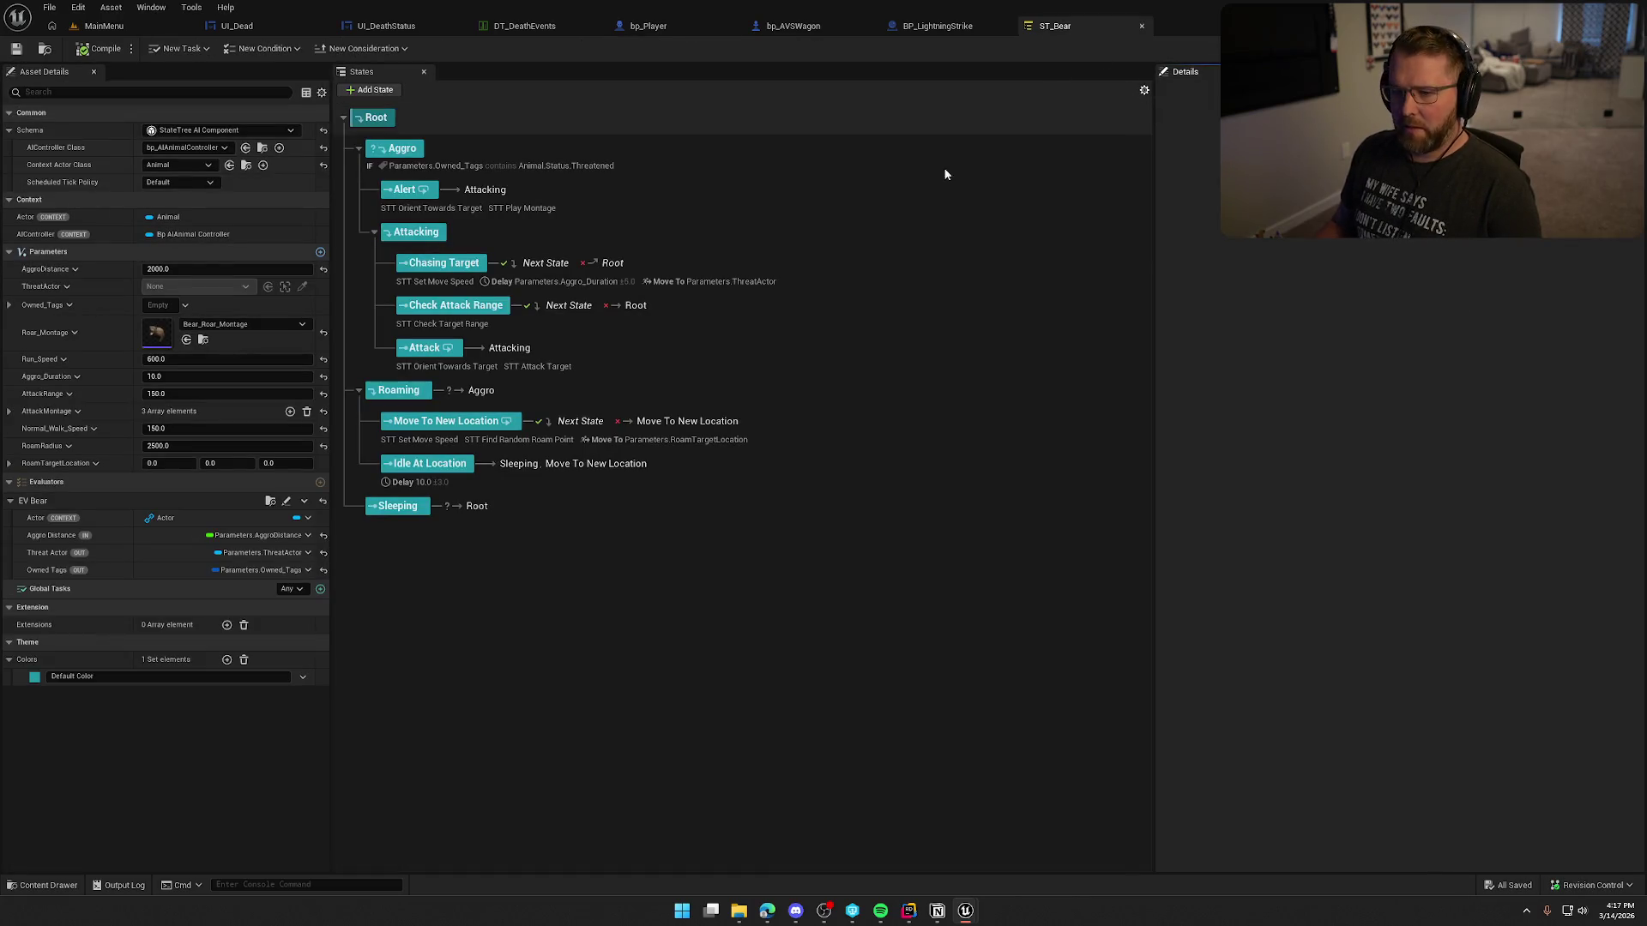
{"action": "left_click", "coordinate": [620, 348]}
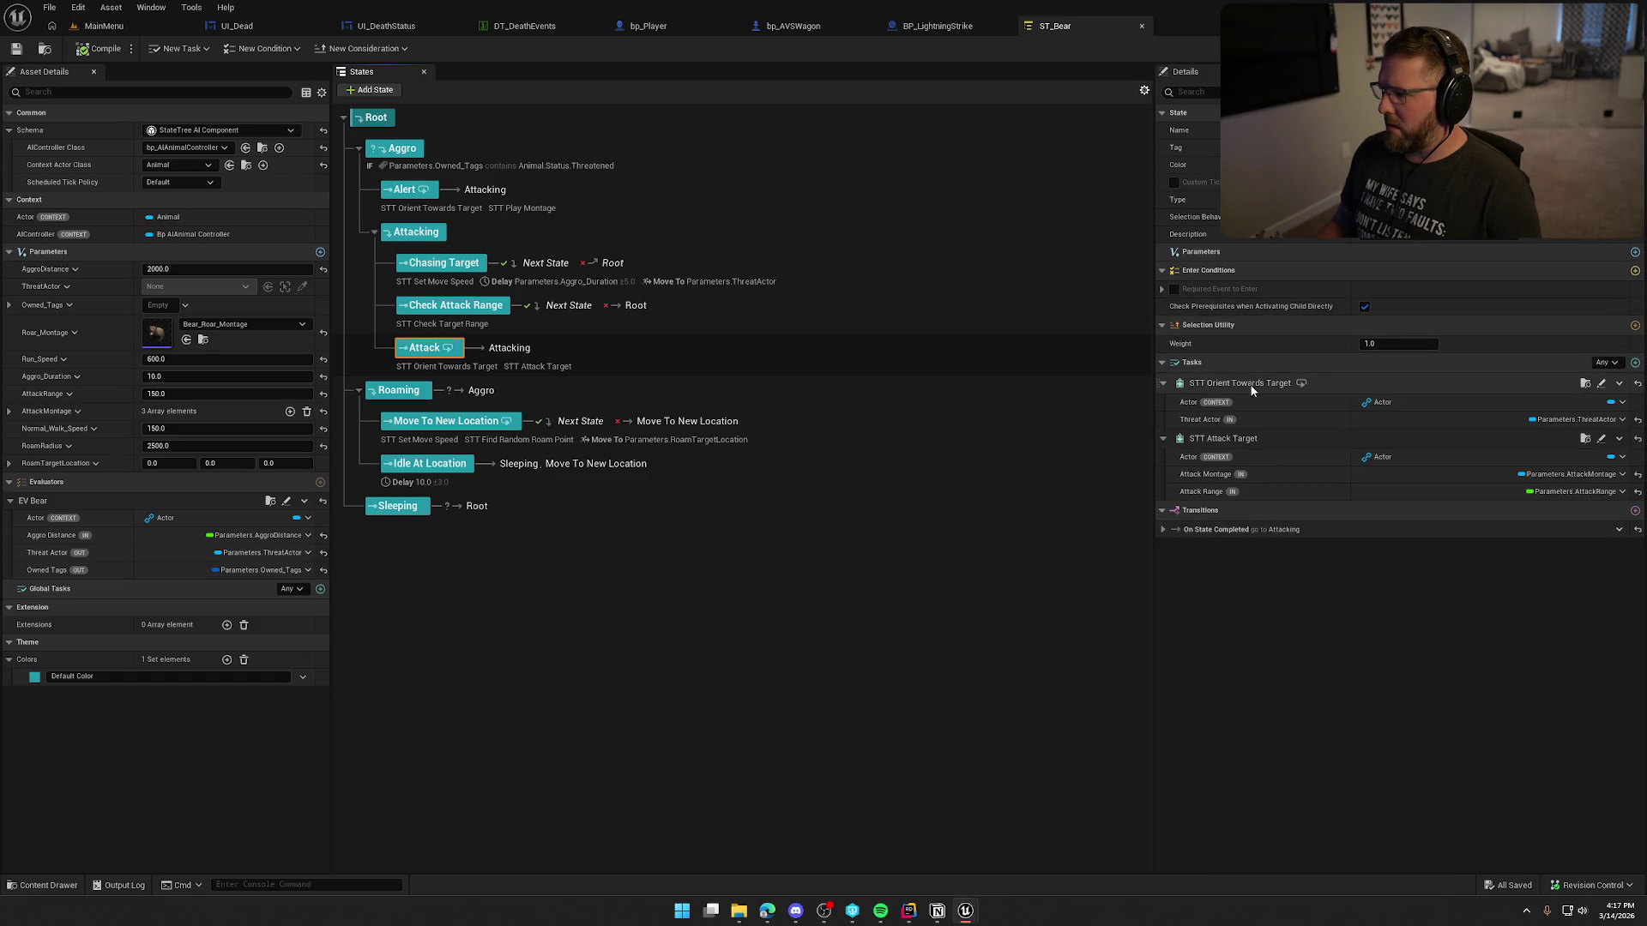
{"action": "left_click", "coordinate": [1602, 439]}
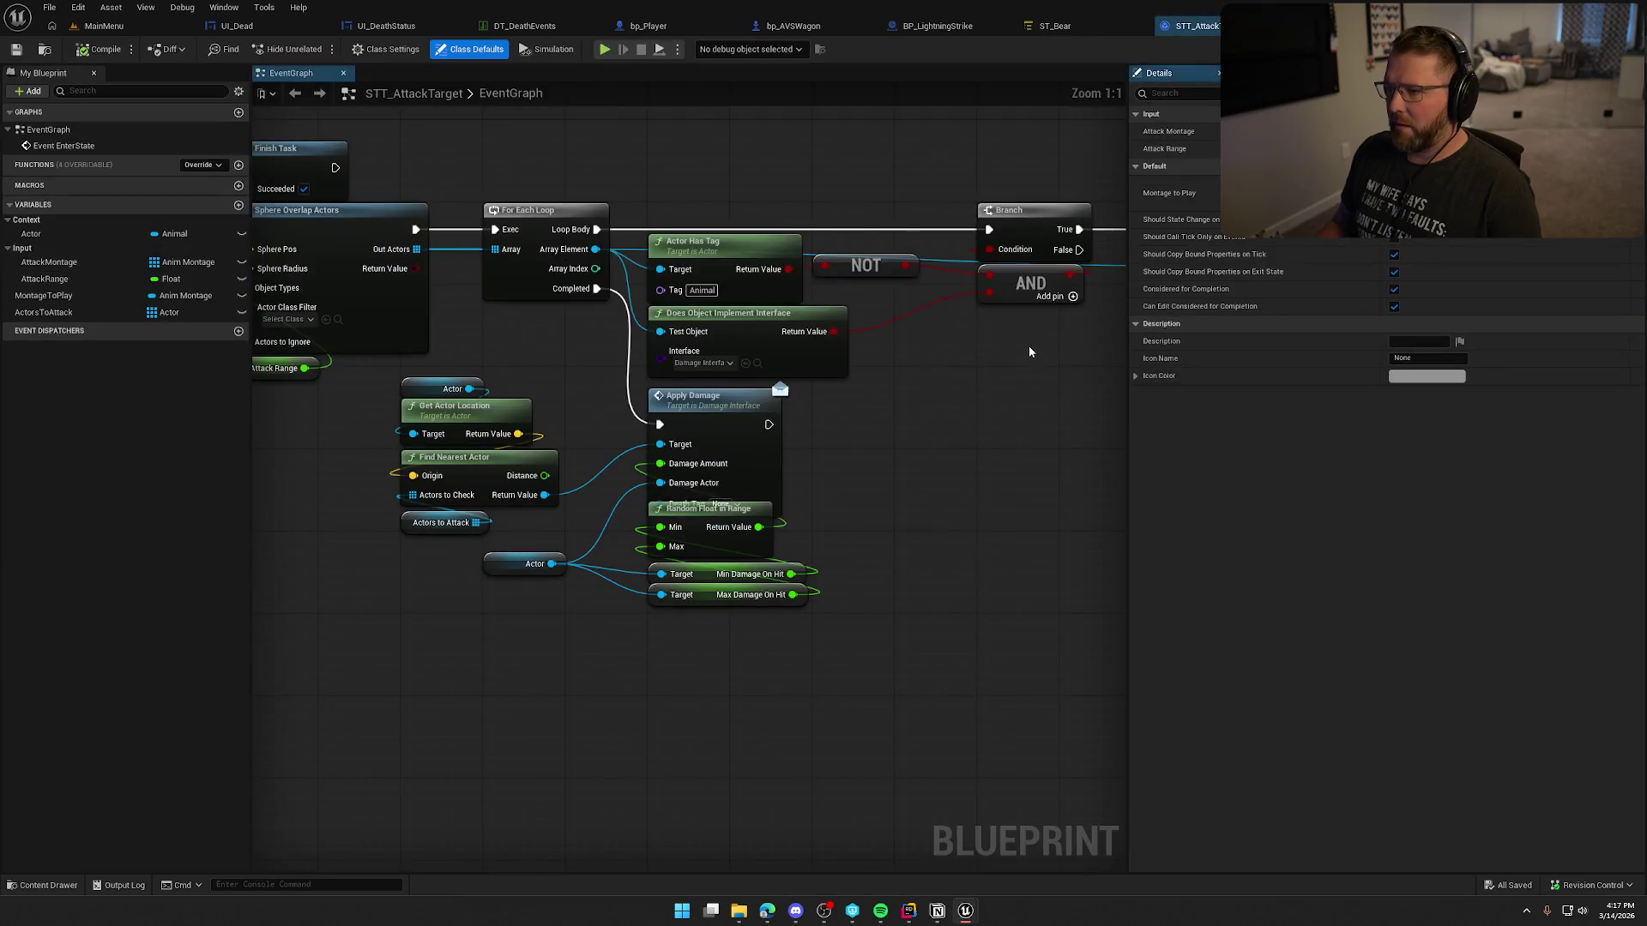
Step: Make room beside Apply Damage and check which assets reference STT_AttackTarget
{"action": "mouse_move", "coordinate": [887, 514]}
{"action": "left_mouse_down"}
{"action": "mouse_move", "coordinate": [754, 382]}
{"action": "mouse_move", "coordinate": [831, 408]}
{"action": "left_mouse_up"}
{"action": "left_click", "coordinate": [1048, 445]}
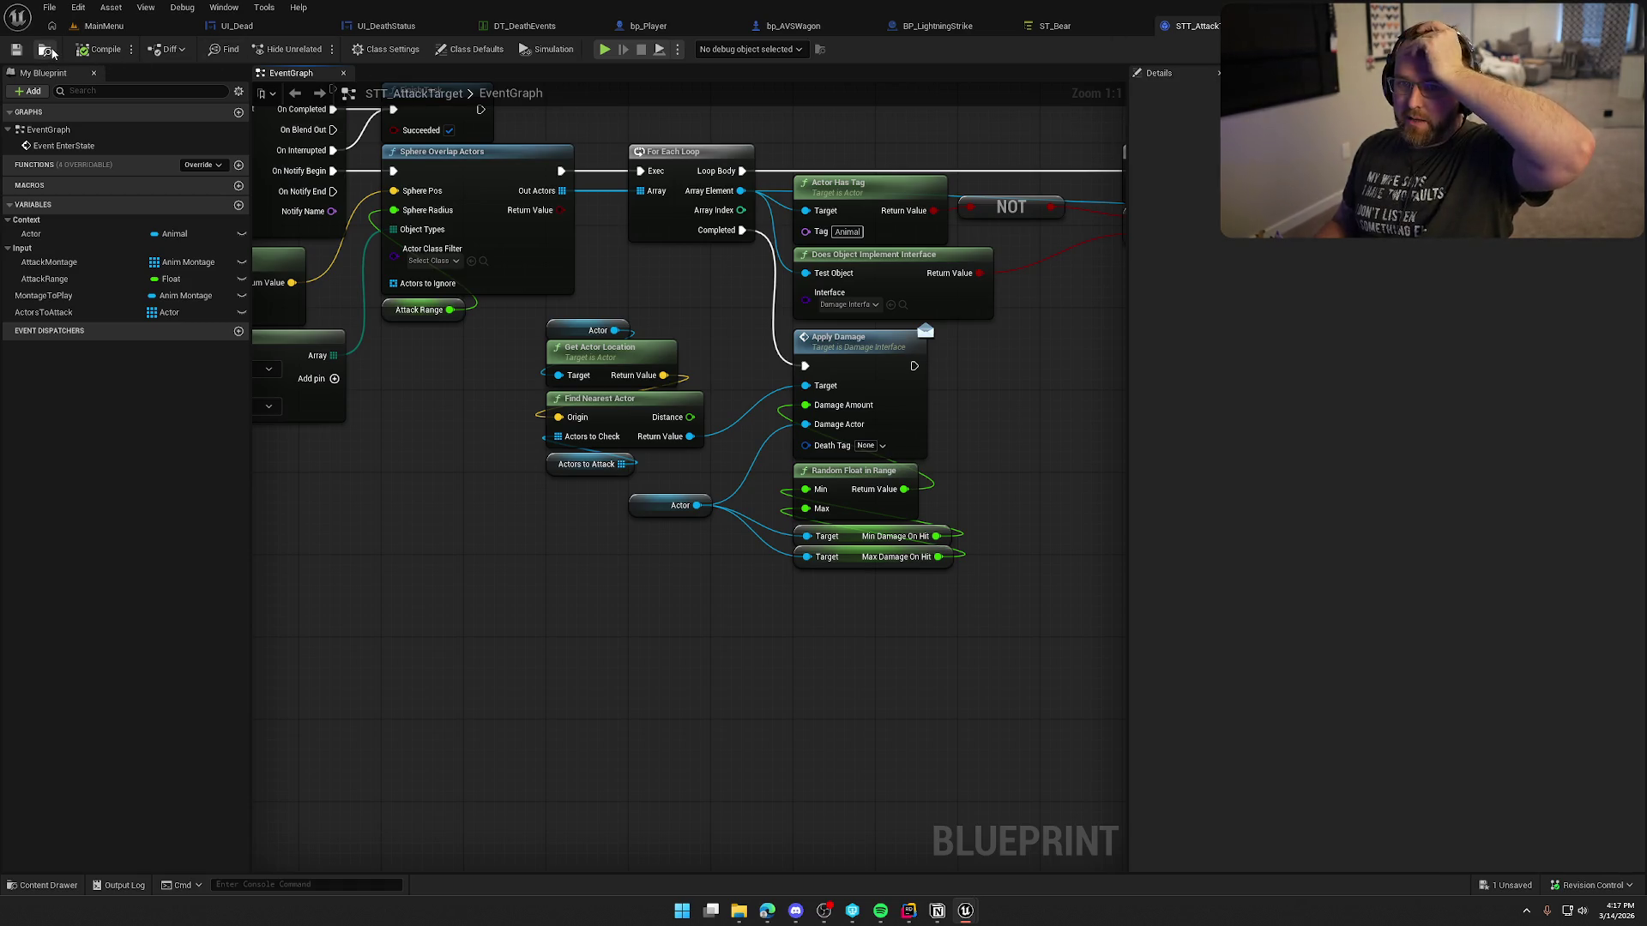
{"action": "key", "text": "ctrl+space"}
{"action": "right_click", "coordinate": [196, 637]}
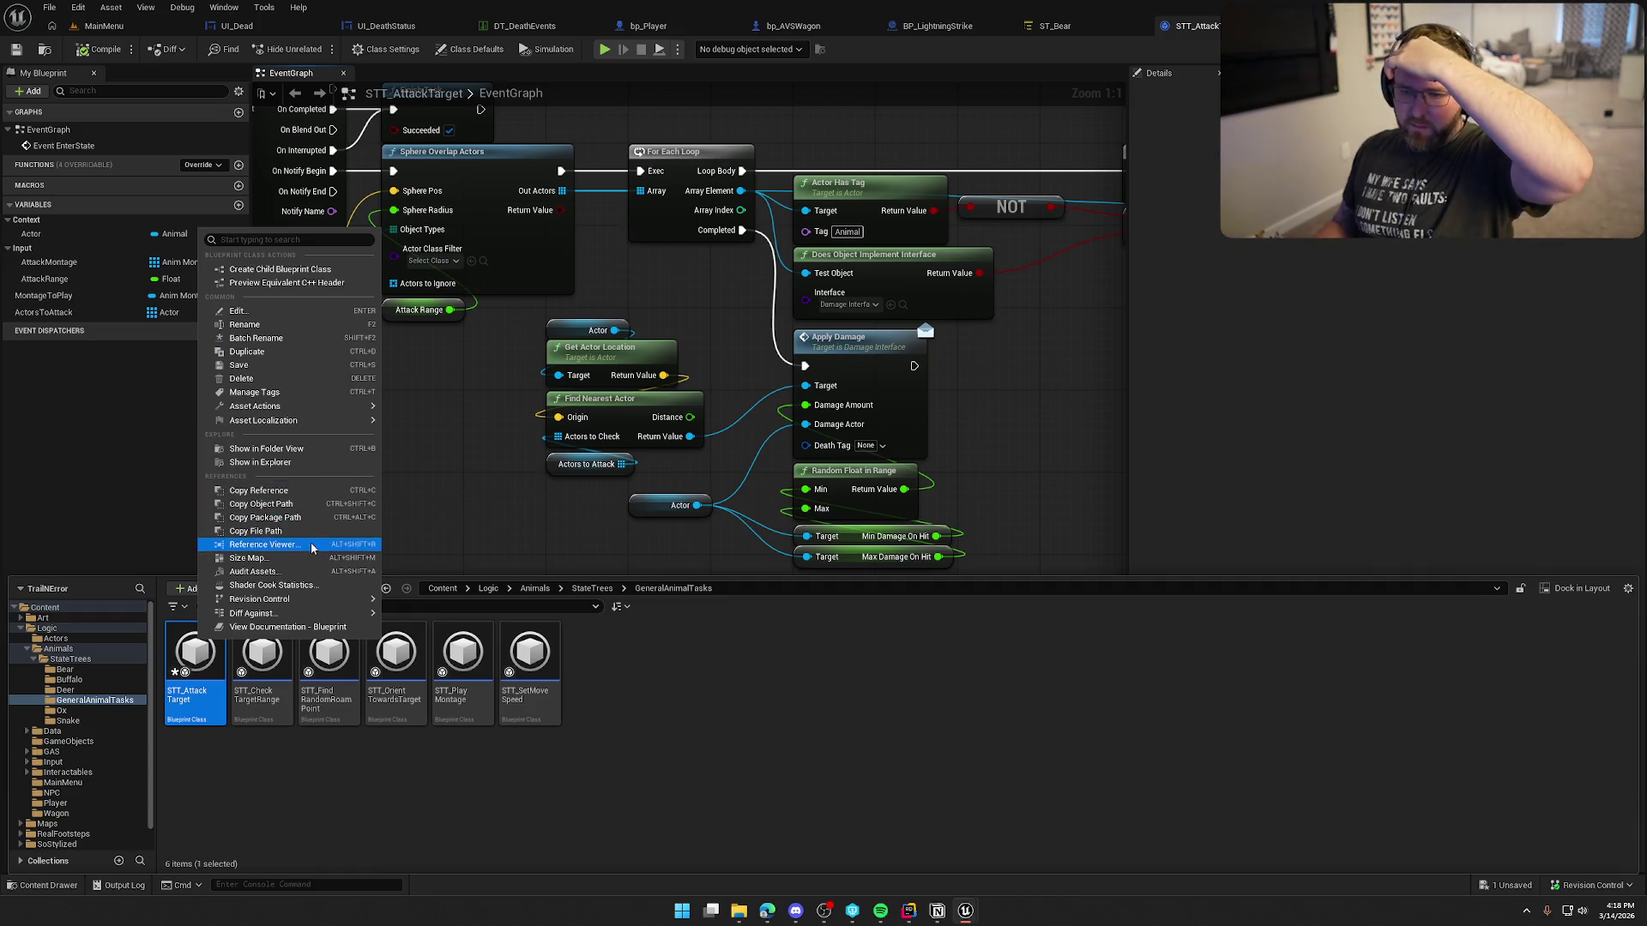
{"action": "left_click", "coordinate": [283, 544]}
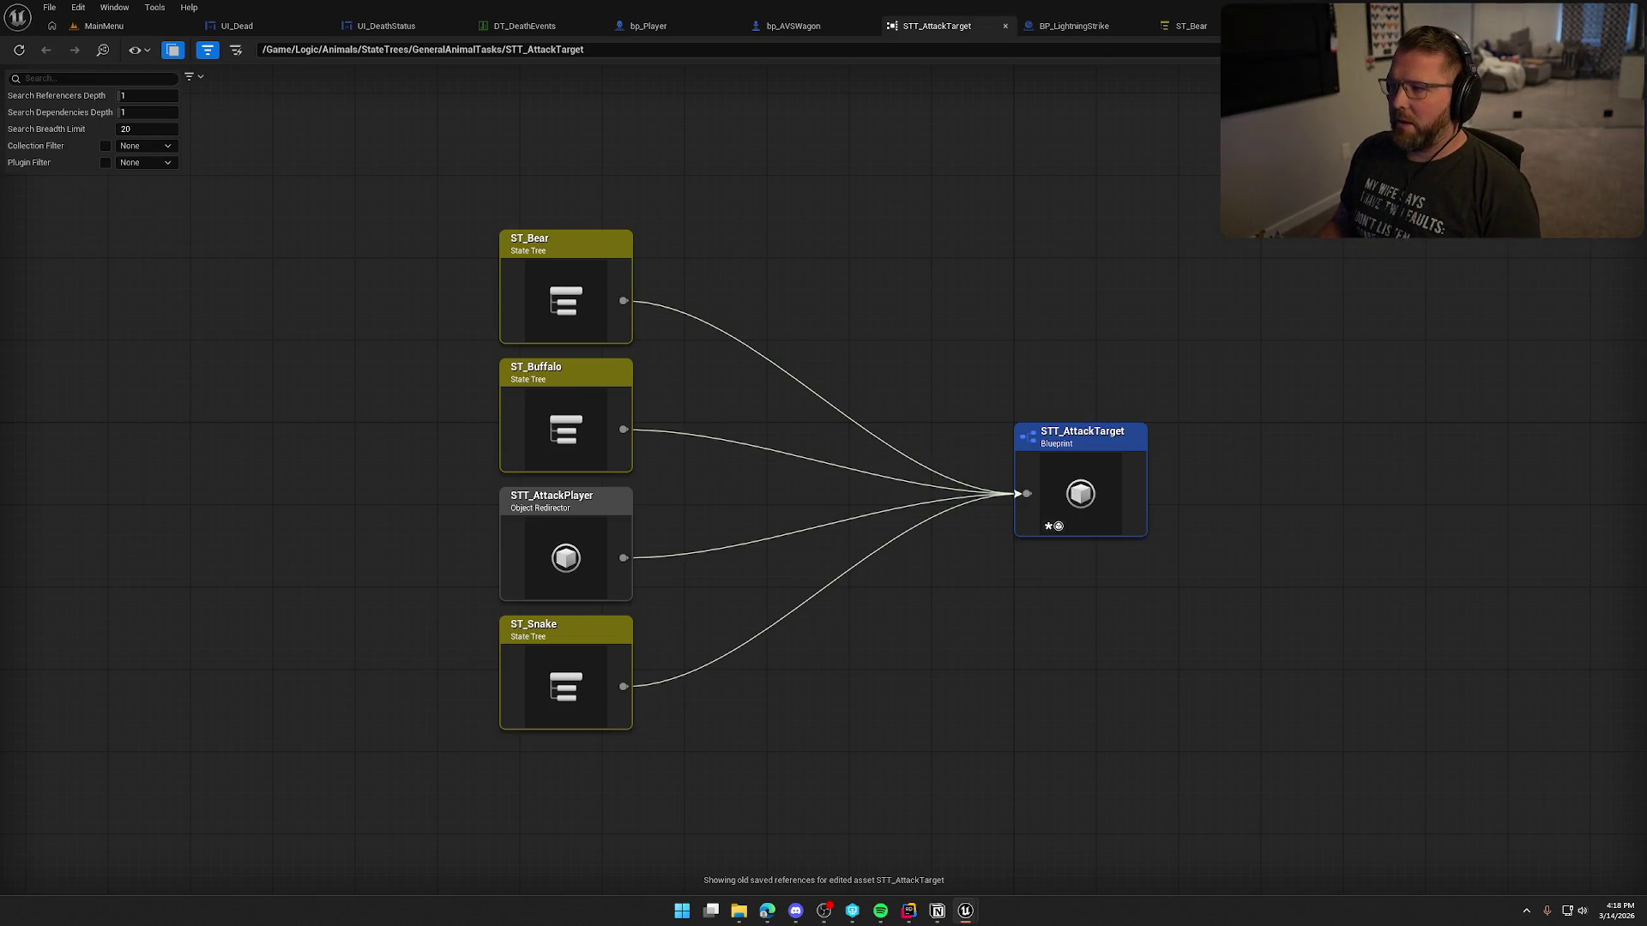
{"action": "left_click", "coordinate": [1192, 26]}
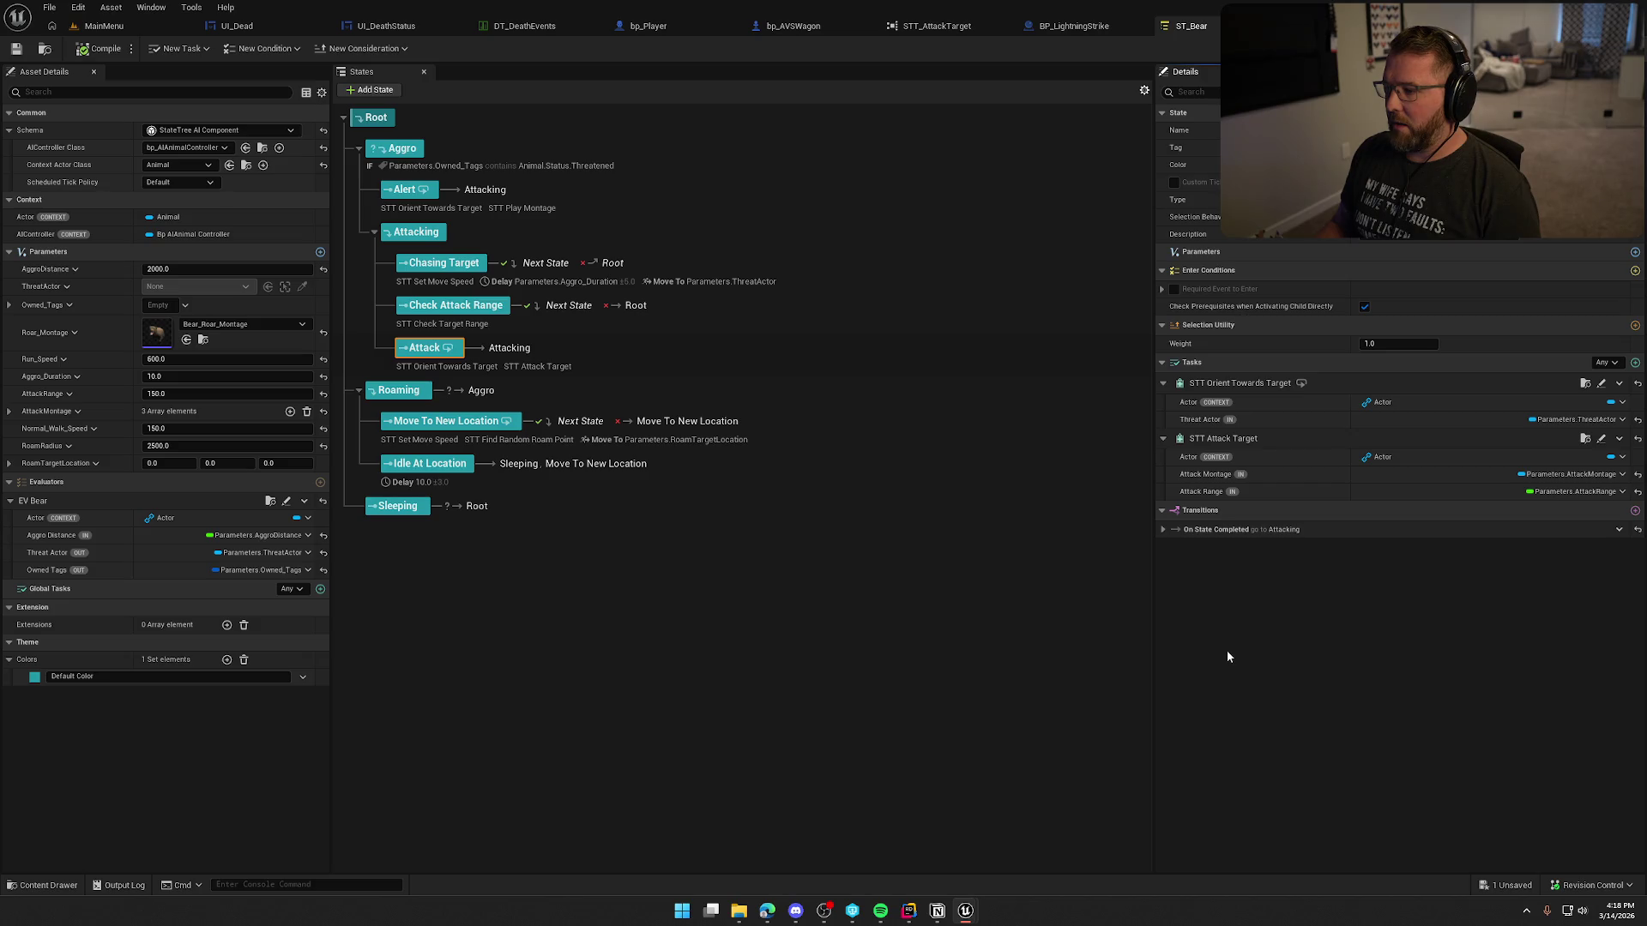
Step: Promote Apply Damage's Death Tag input to a Death Tag task variable and compile
{"action": "key", "text": "ctrl+Tab"}
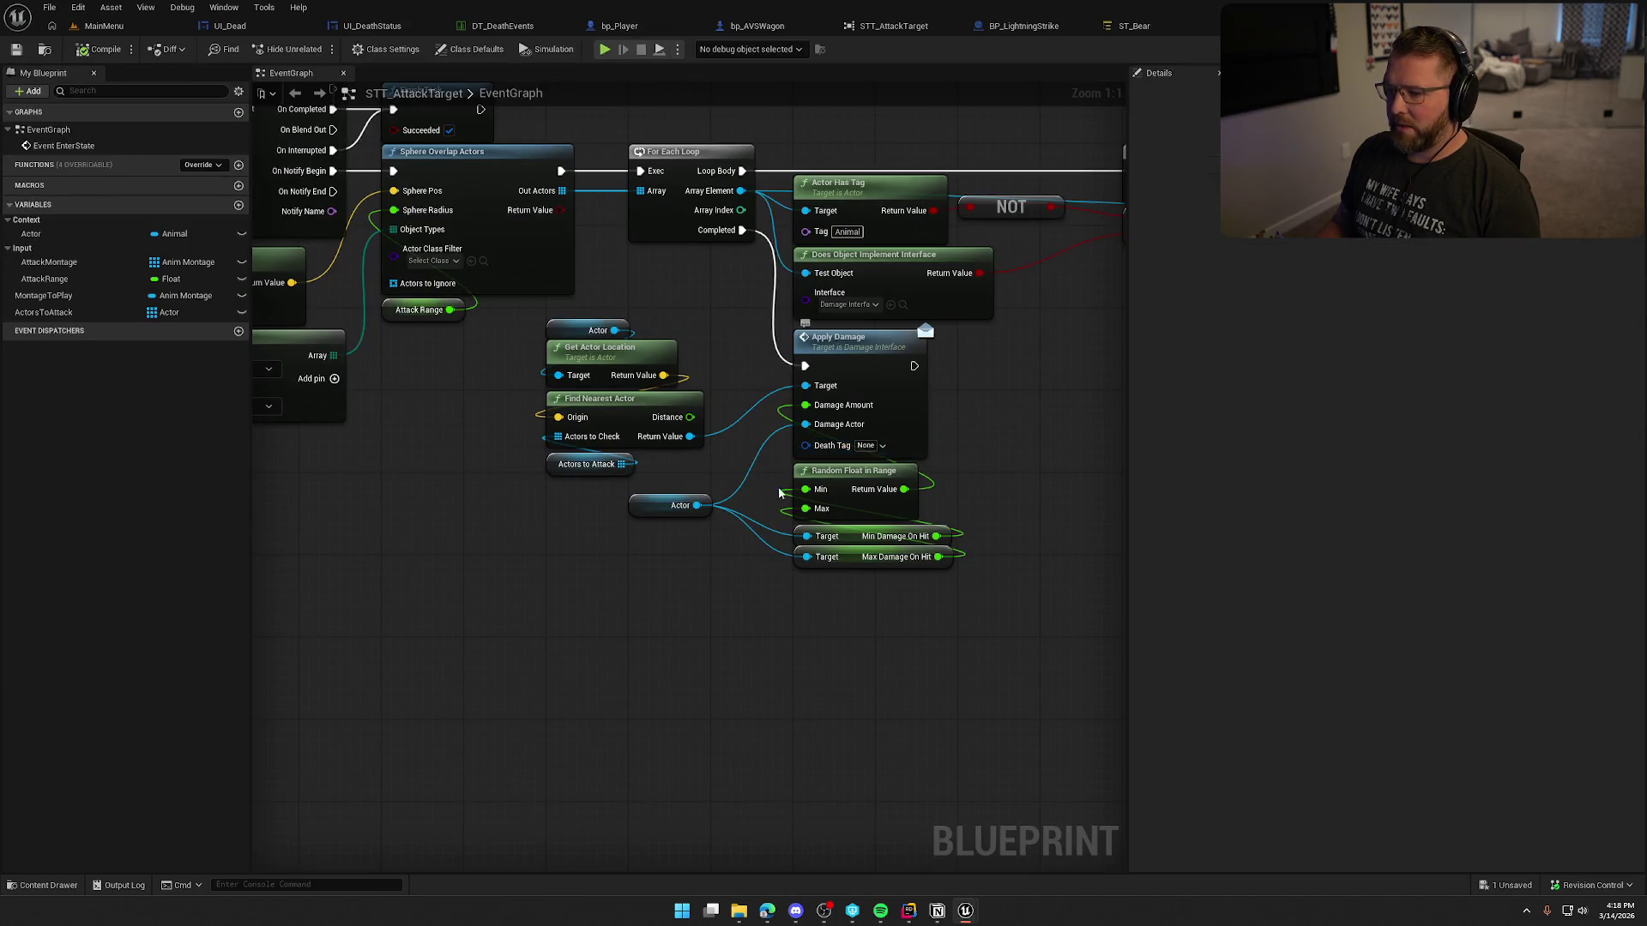
{"action": "left_click_drag", "start_coordinate": [717, 426], "coordinate": [717, 477]}
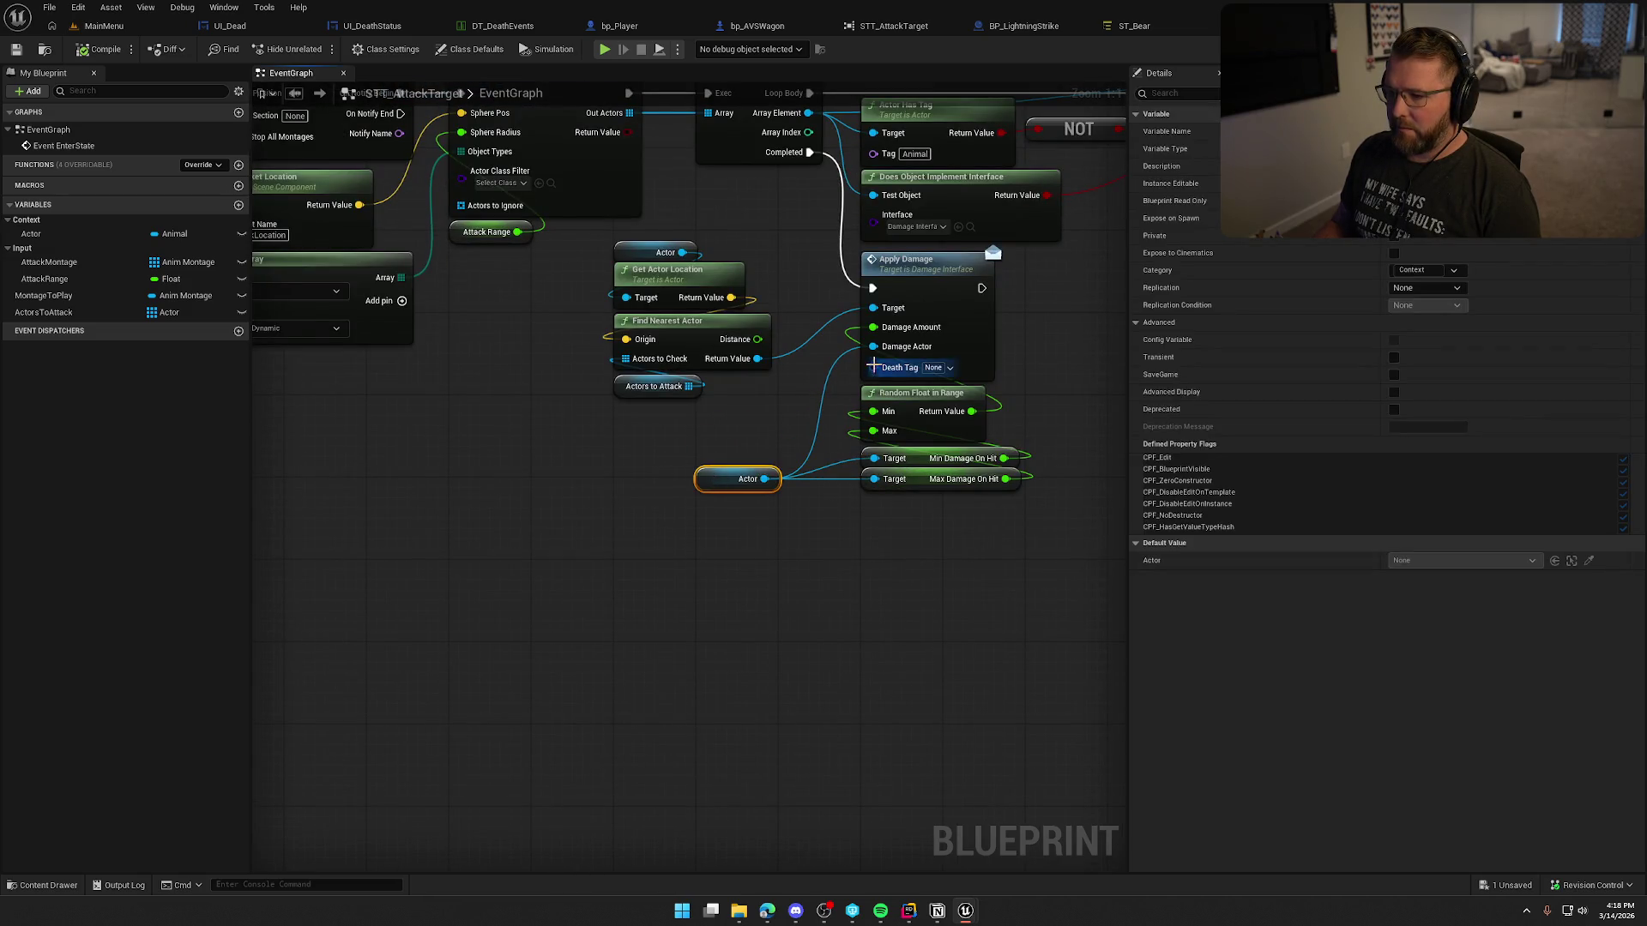
{"action": "left_click_drag", "start_coordinate": [873, 367], "coordinate": [755, 431]}
{"action": "left_click", "coordinate": [793, 485]}
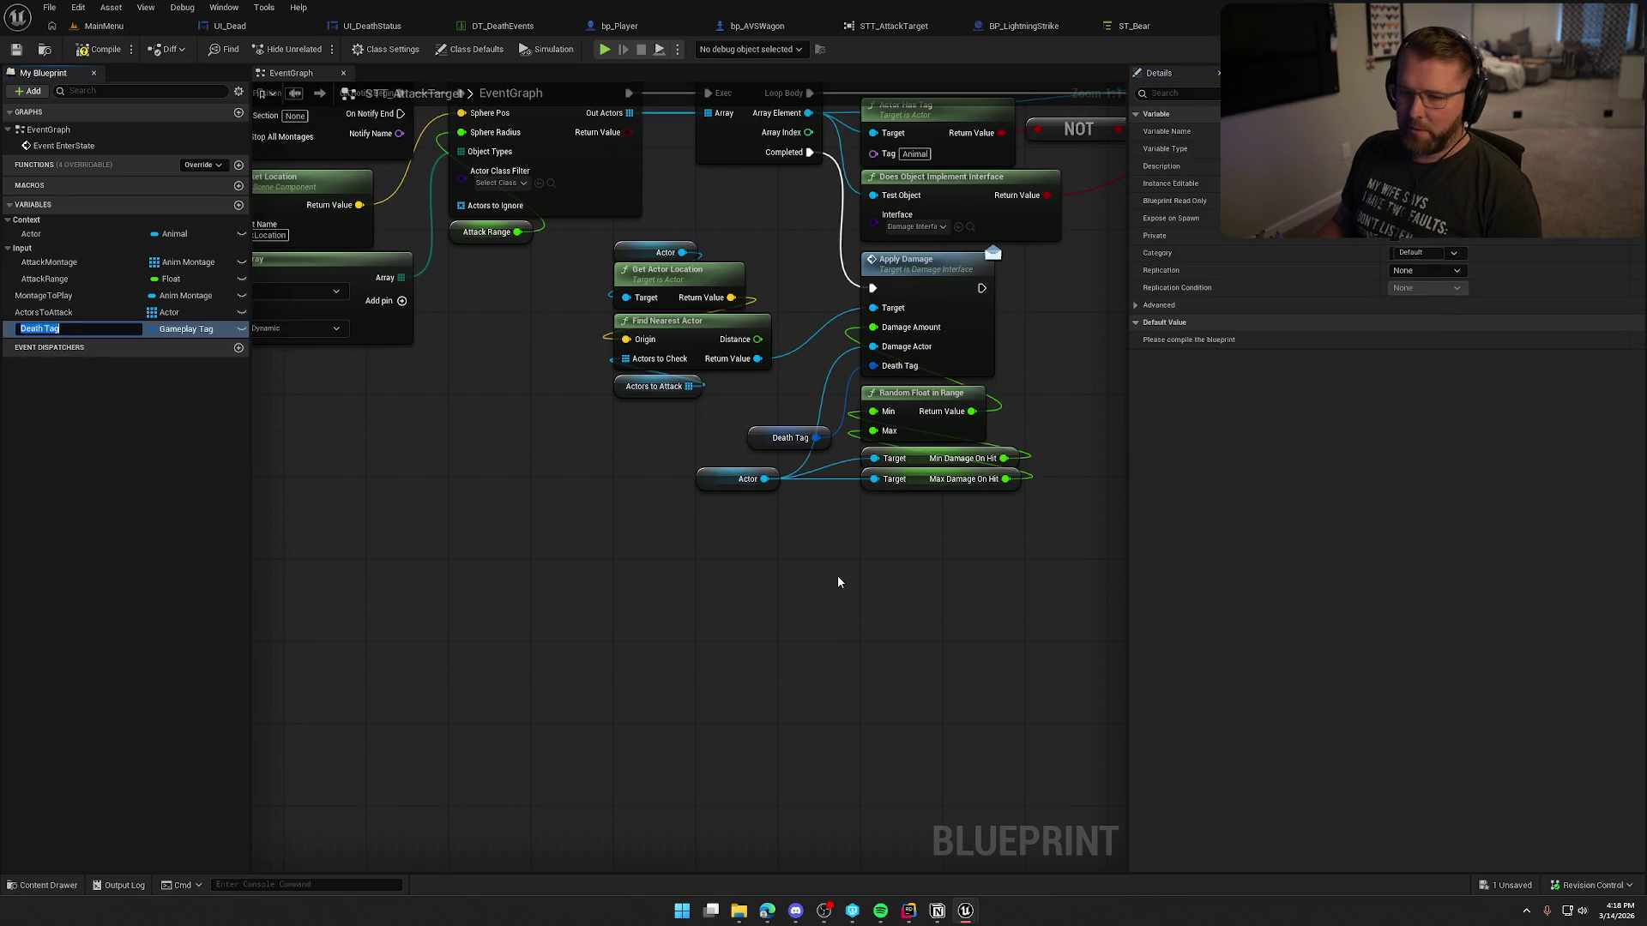
{"action": "key", "text": "Return"}
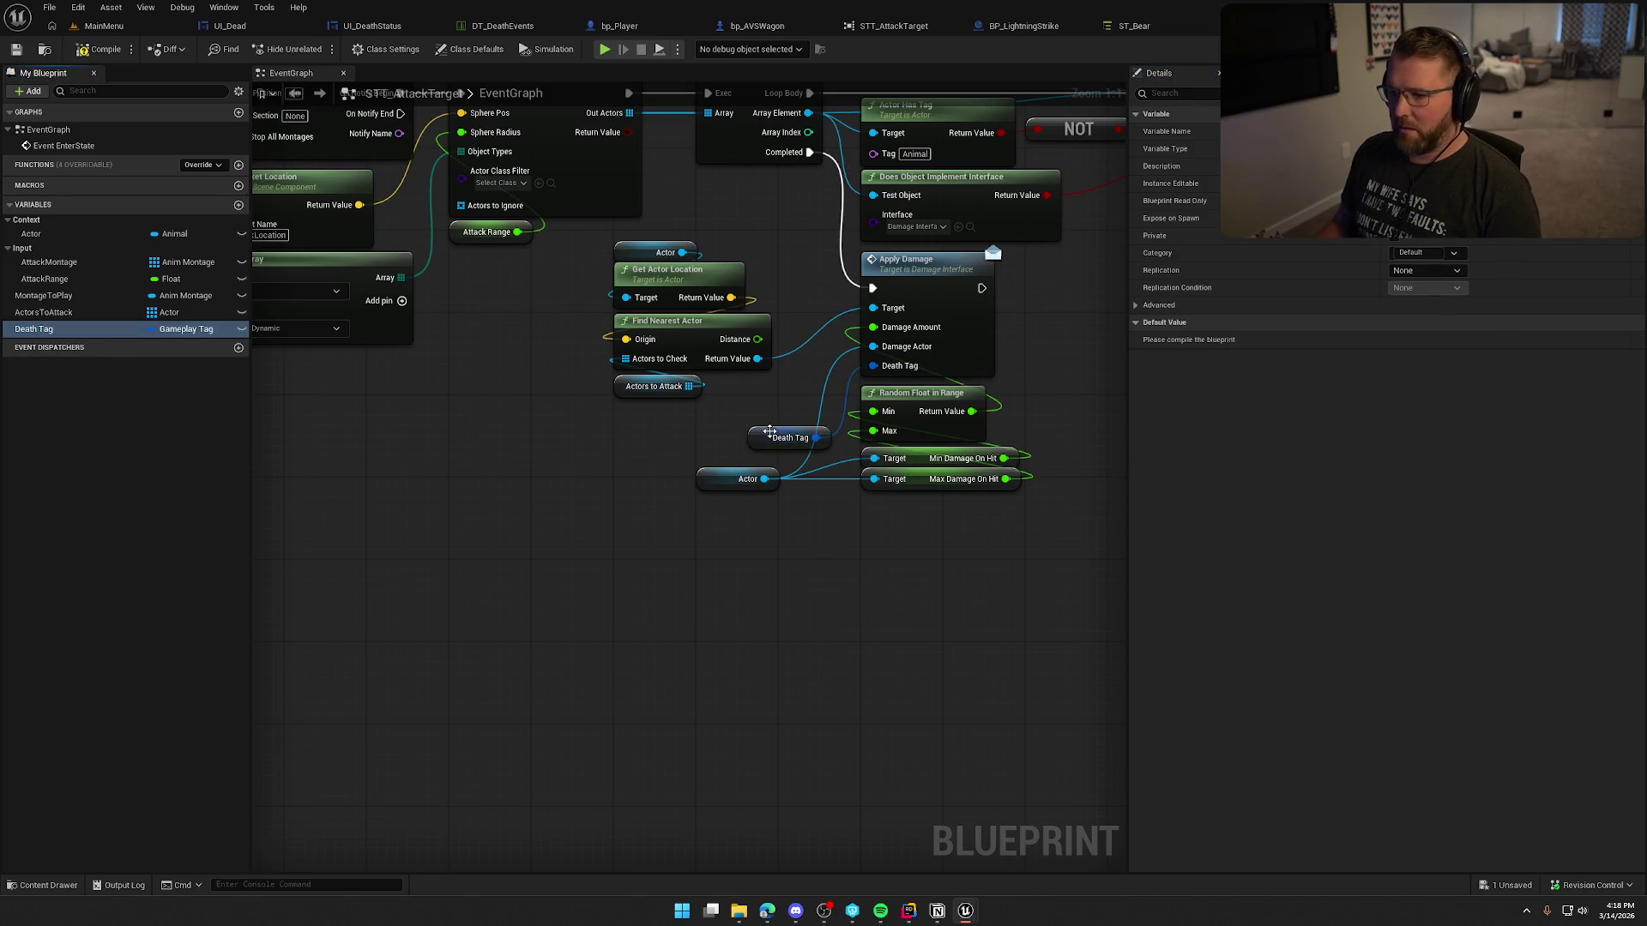
{"action": "left_click_drag", "start_coordinate": [770, 438], "coordinate": [716, 427]}
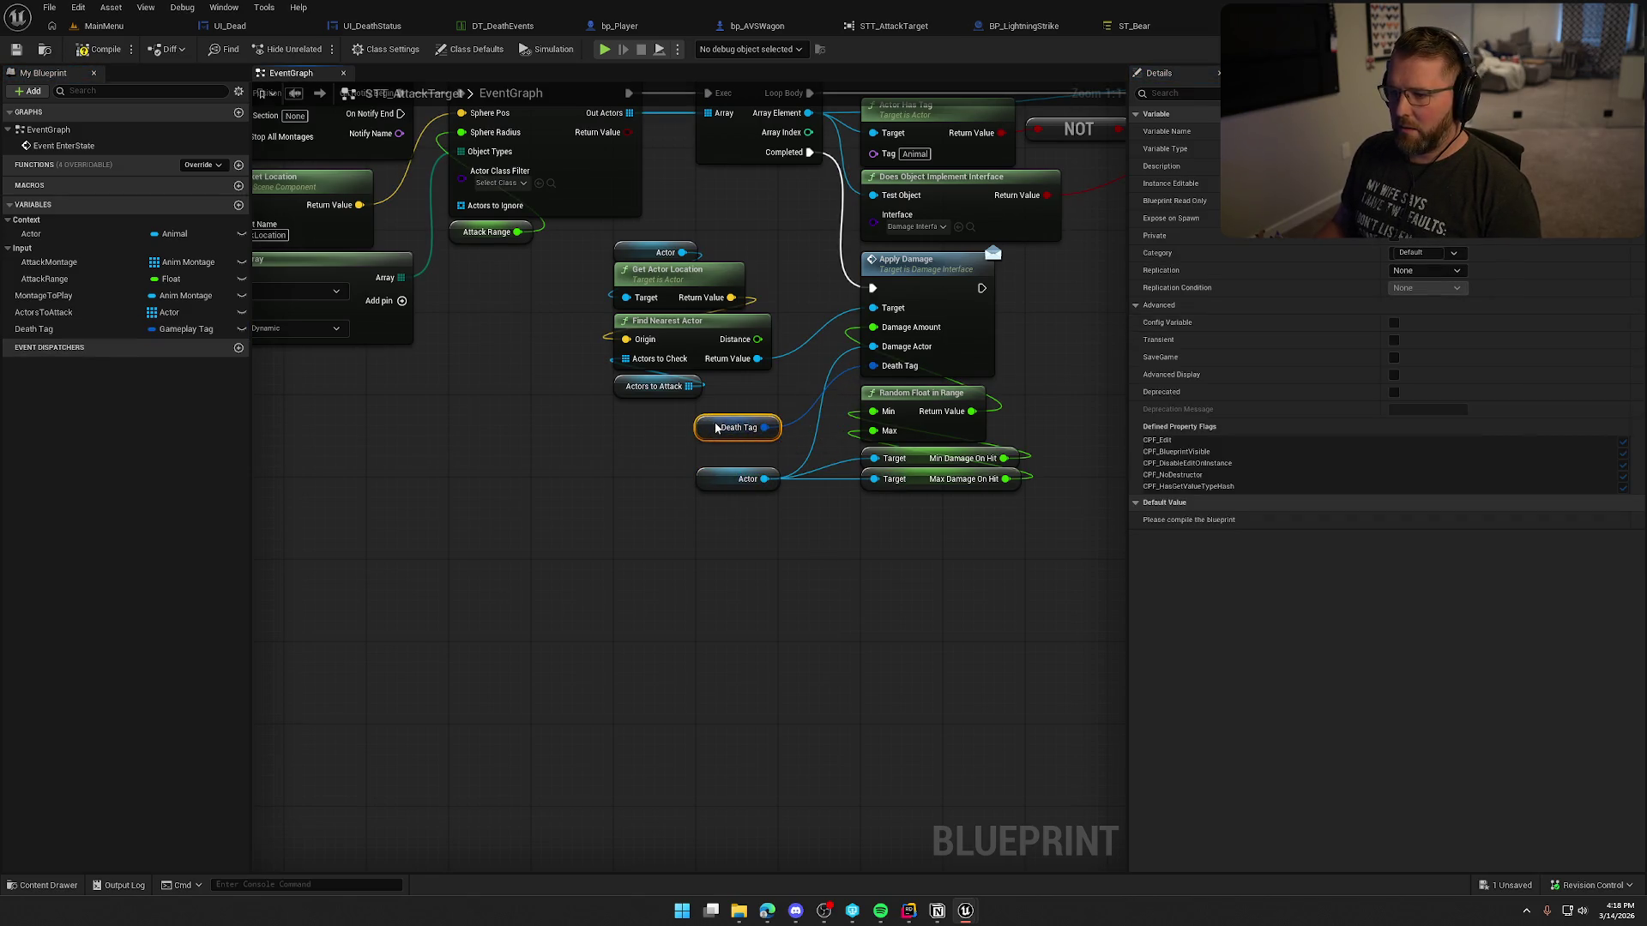
{"action": "left_click", "coordinate": [82, 53]}
{"action": "left_click", "coordinate": [836, 600]}
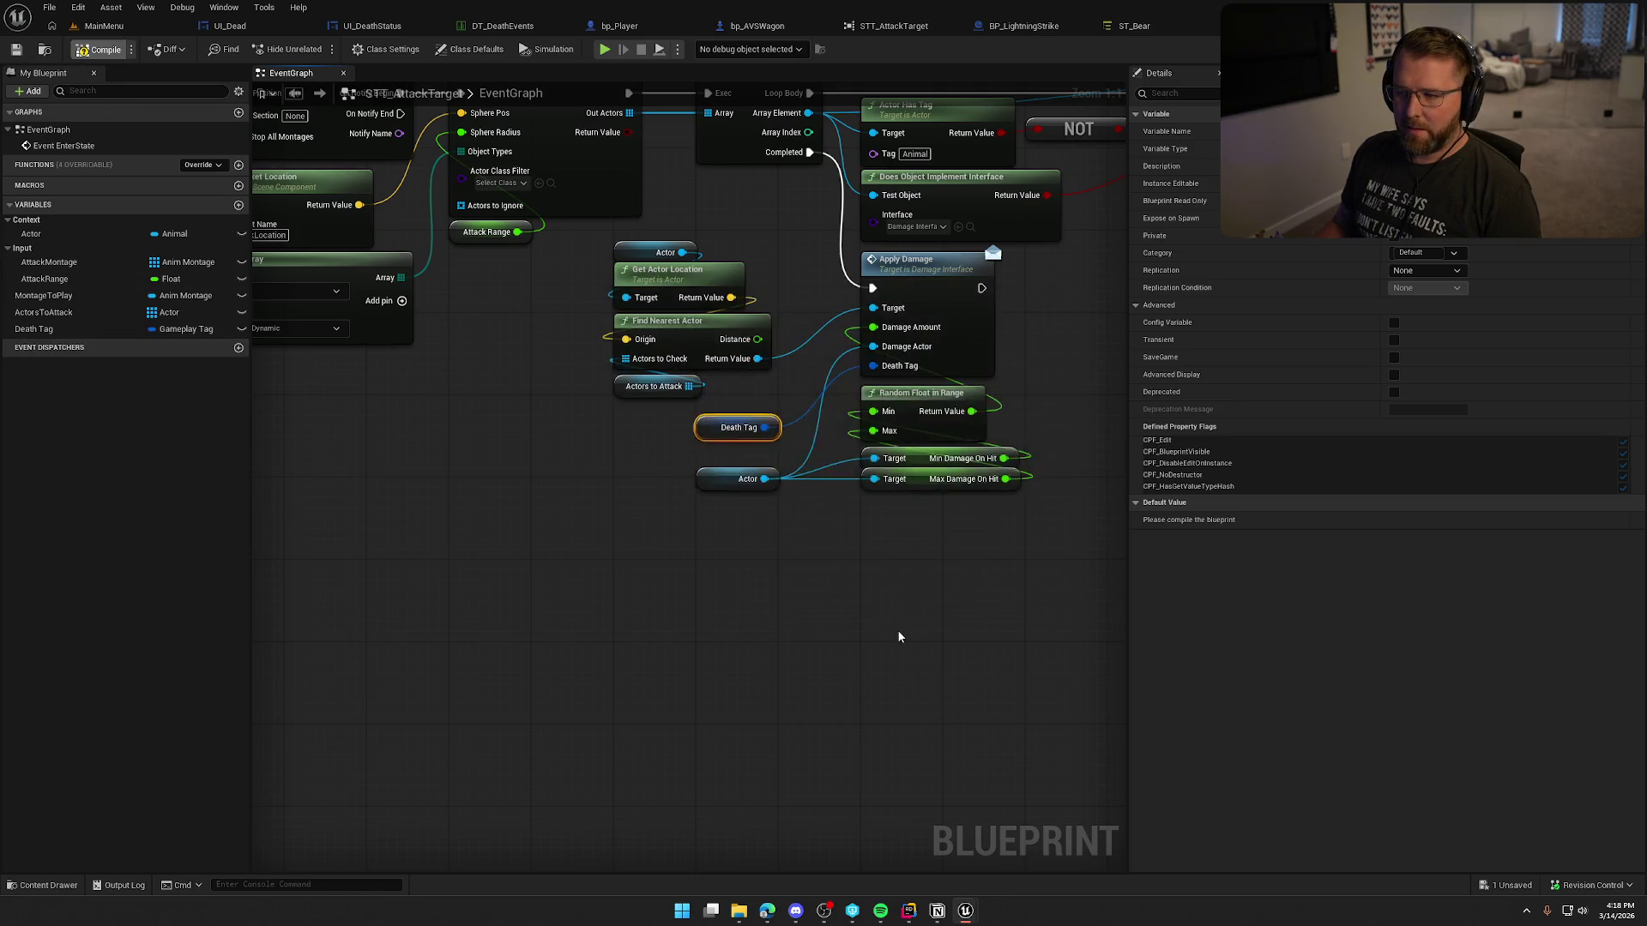
Step: Move the Death Tag variable into the Input category and compile the task
{"action": "left_click", "coordinate": [44, 331]}
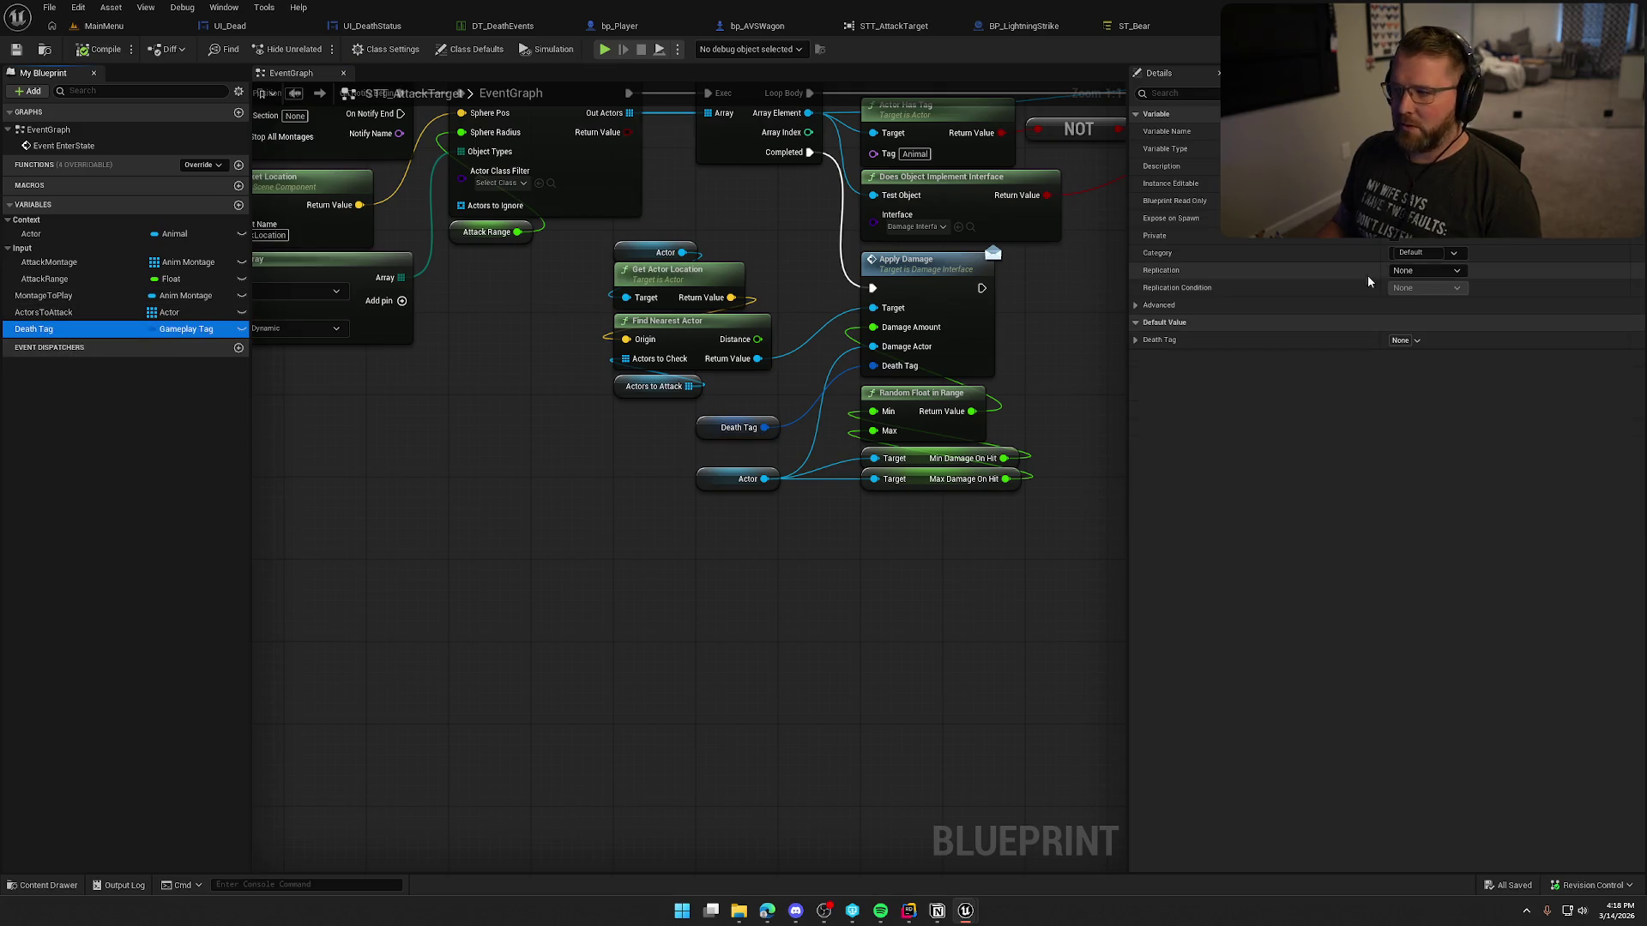
{"action": "left_click", "coordinate": [1454, 253]}
{"action": "left_click", "coordinate": [1398, 284]}
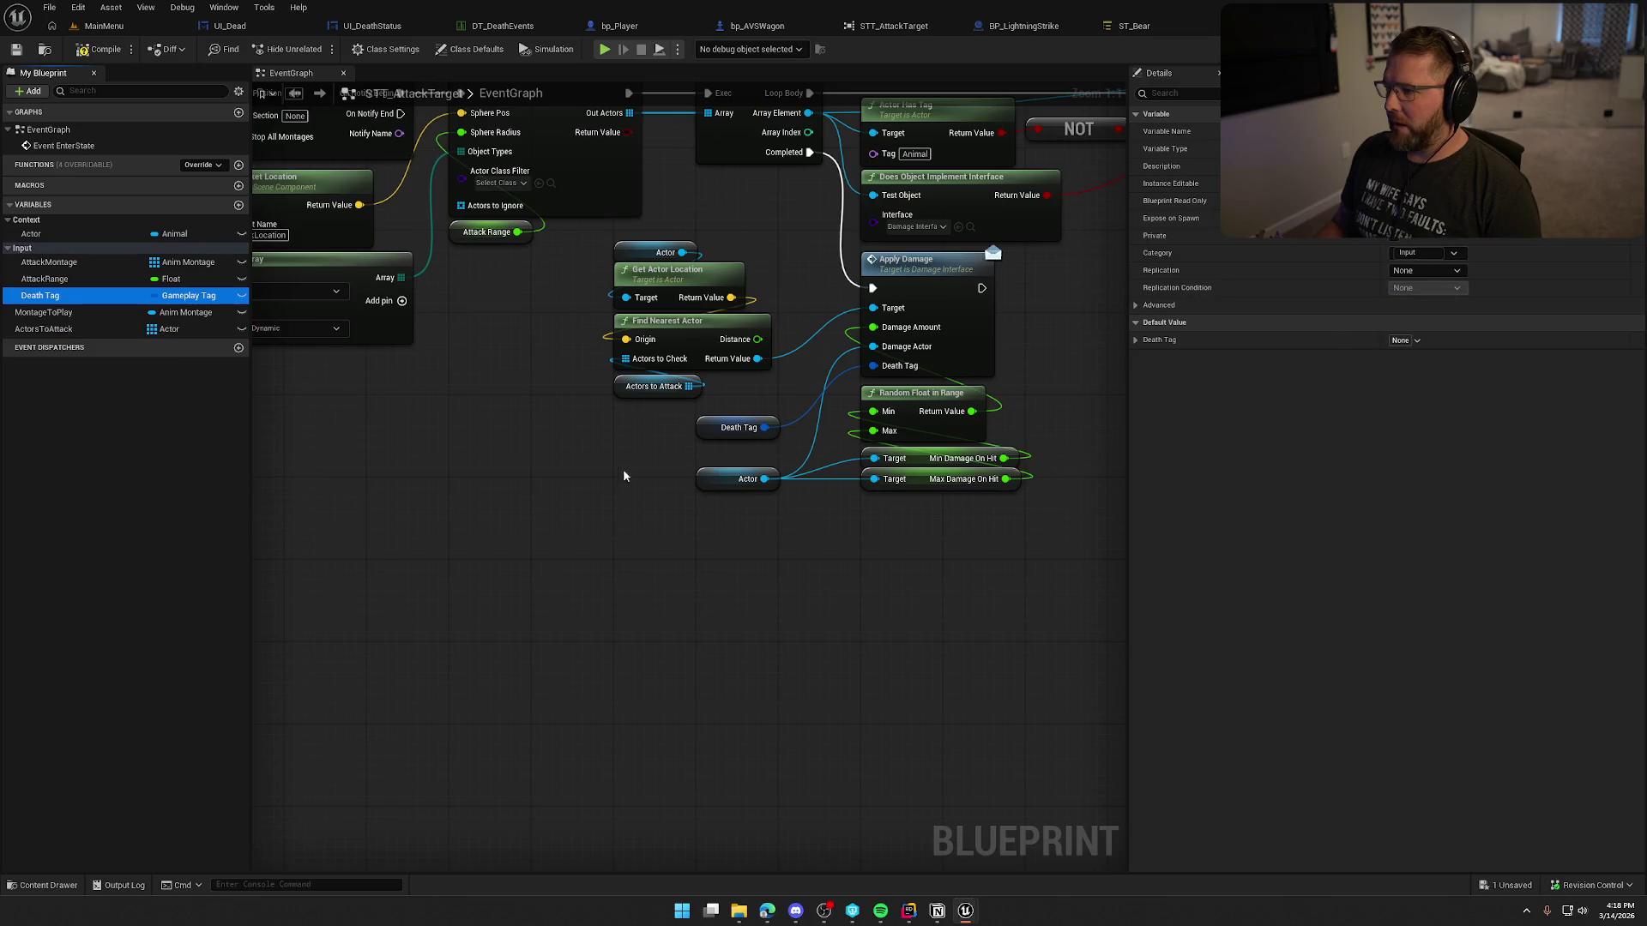
{"action": "left_click", "coordinate": [99, 49]}
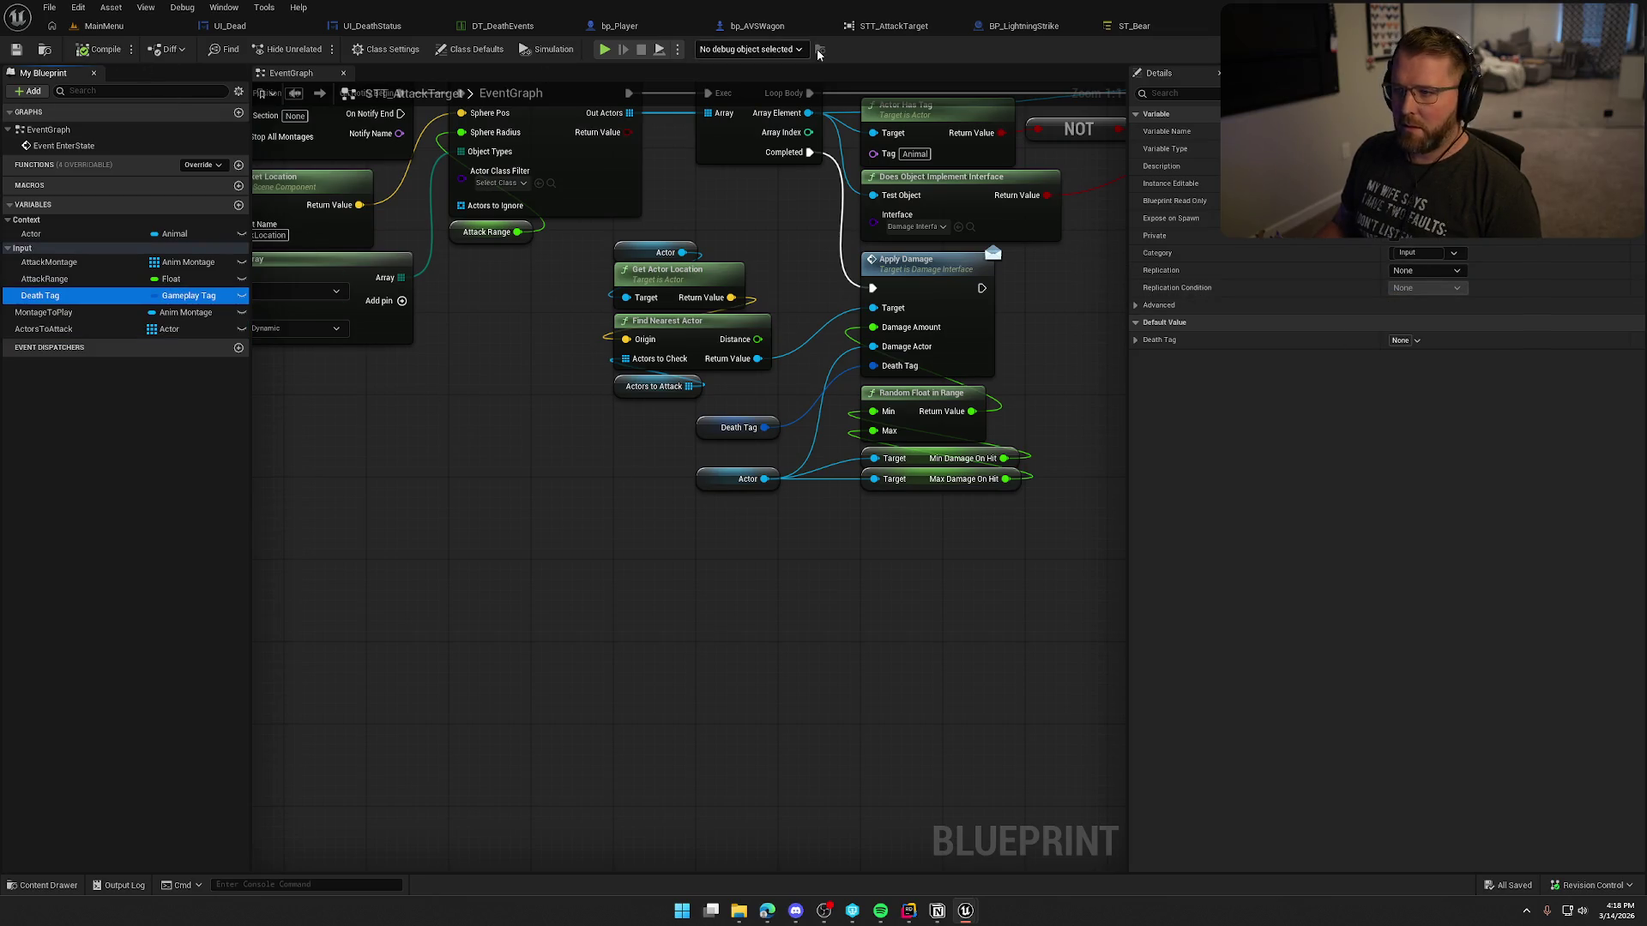
{"action": "left_click", "coordinate": [1163, 28]}
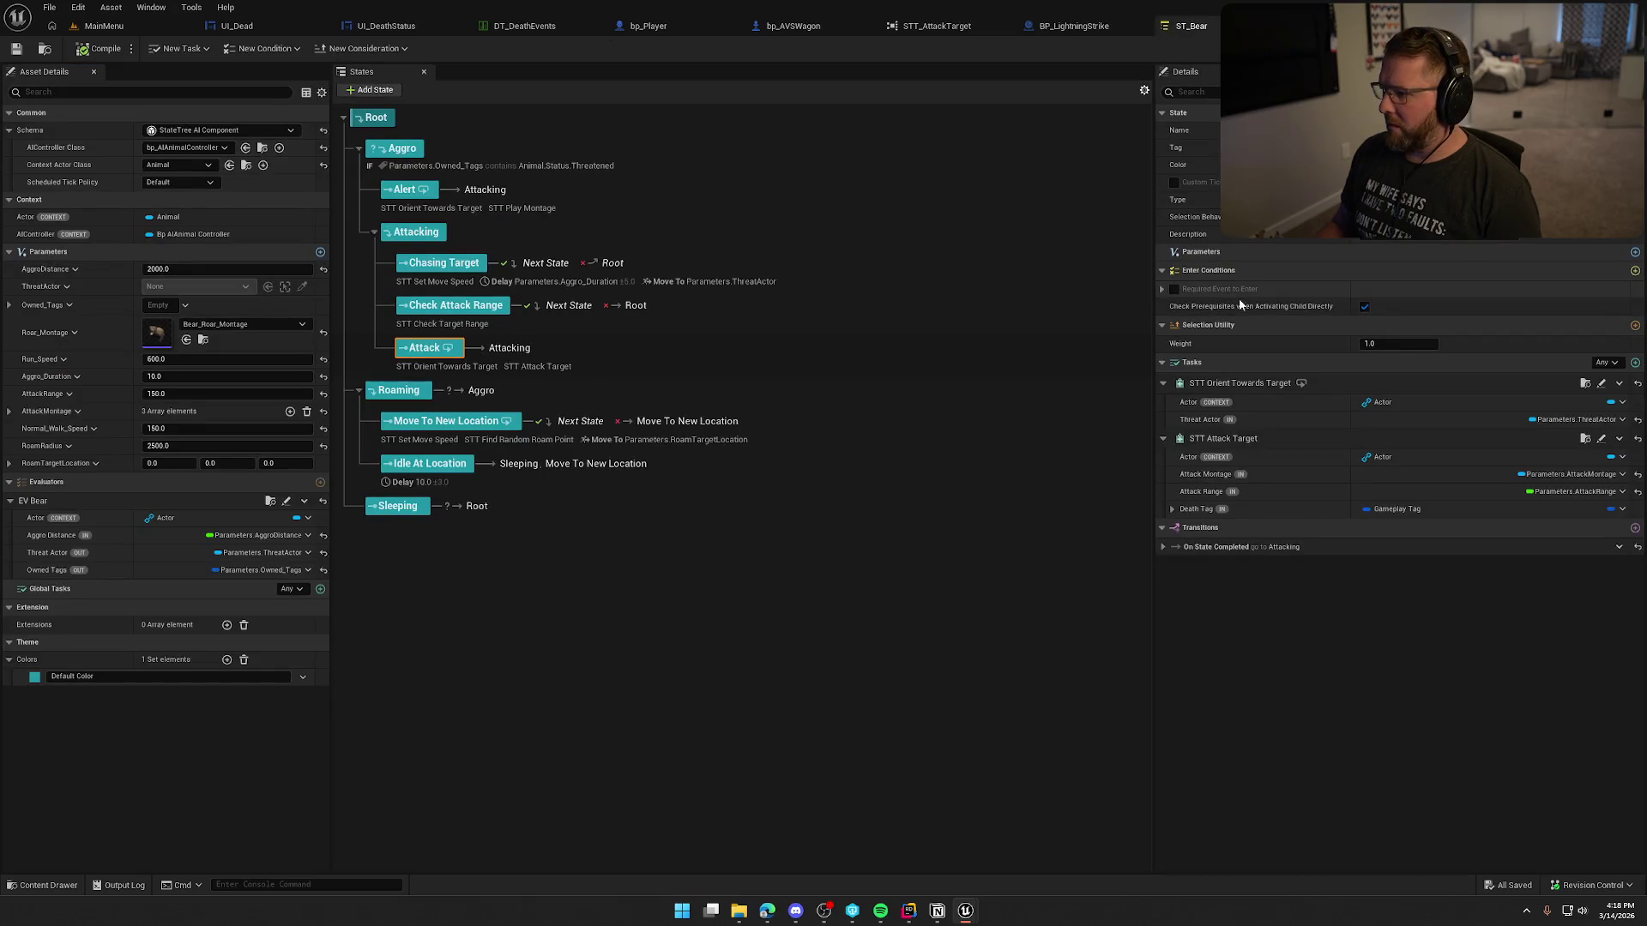
Step: Set the Bear death tag as the tag root for ST_Bear's Attack Death Tag and compile
{"action": "left_click", "coordinate": [1171, 509]}
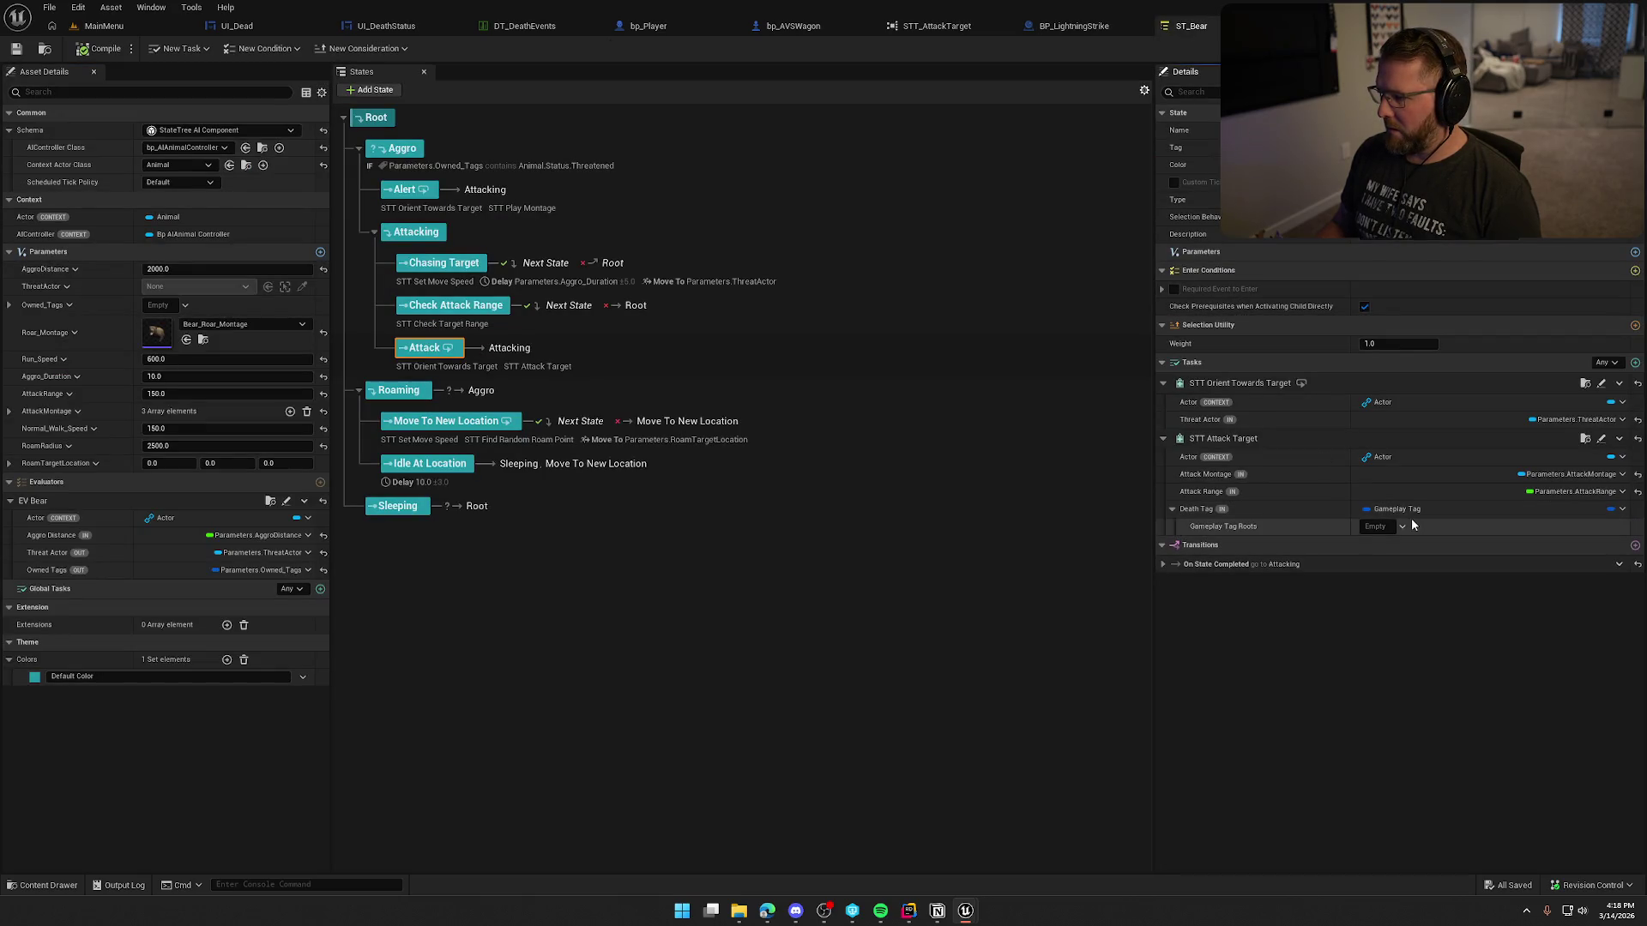
{"action": "left_click", "coordinate": [1377, 527]}
{"action": "type", "text": "dea"}
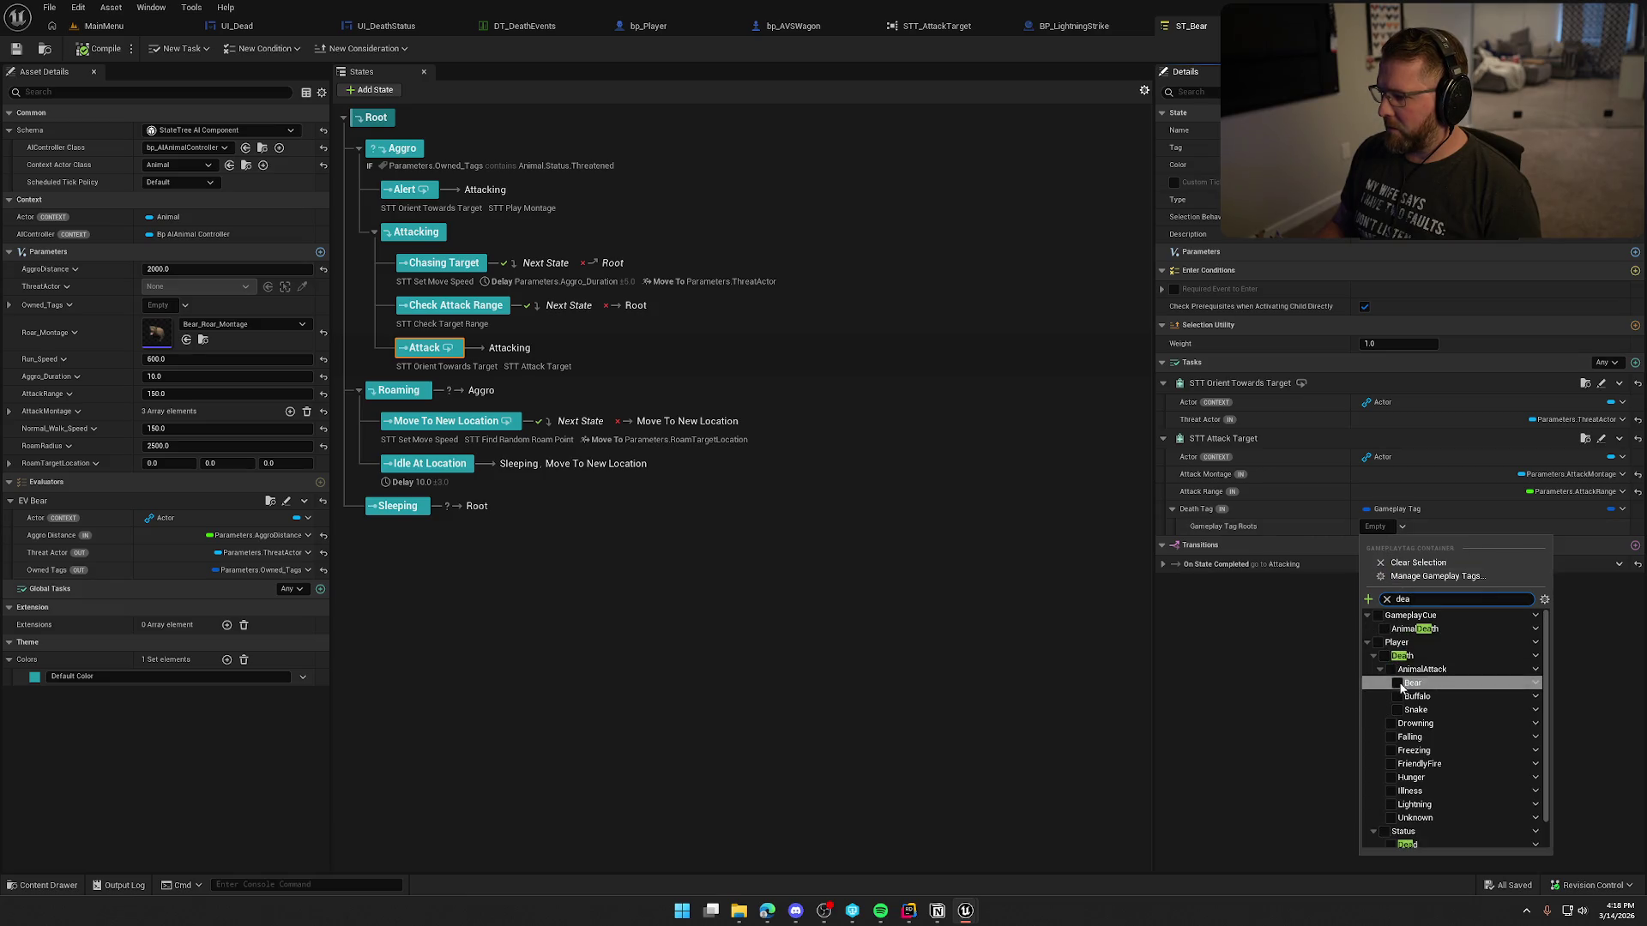
{"action": "left_click", "coordinate": [1398, 683]}
{"action": "left_click", "coordinate": [1325, 669]}
{"action": "left_click", "coordinate": [75, 53]}
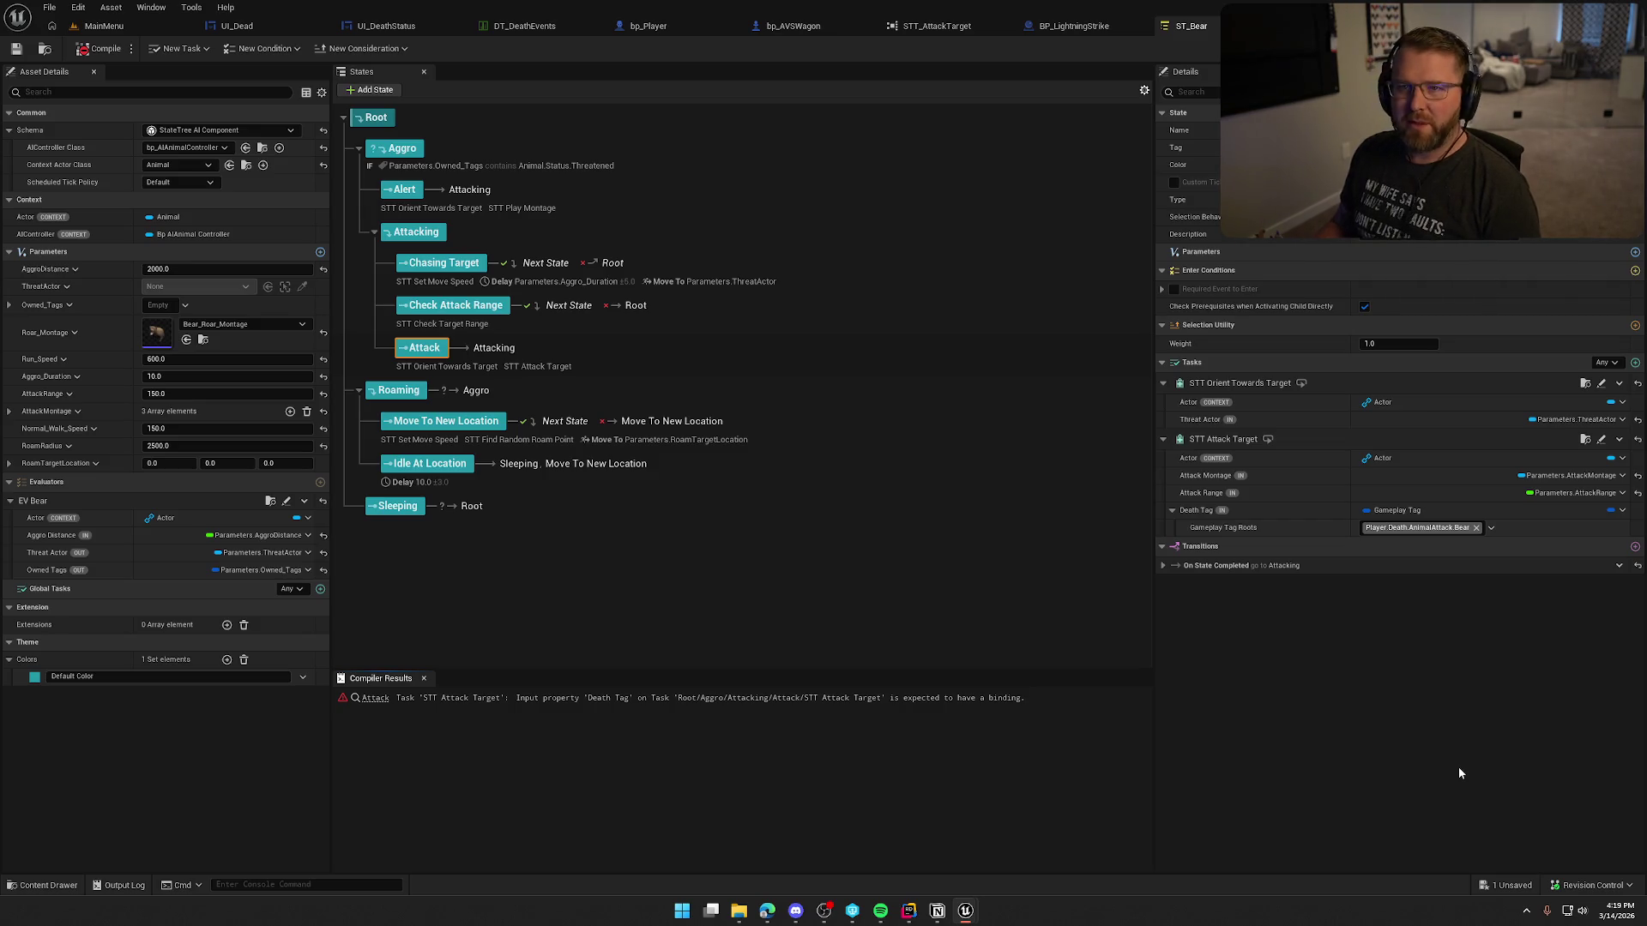
Step: Return STT_AttackTarget's Death Tag variable to the Default category and compile
{"action": "left_click", "coordinate": [936, 26]}
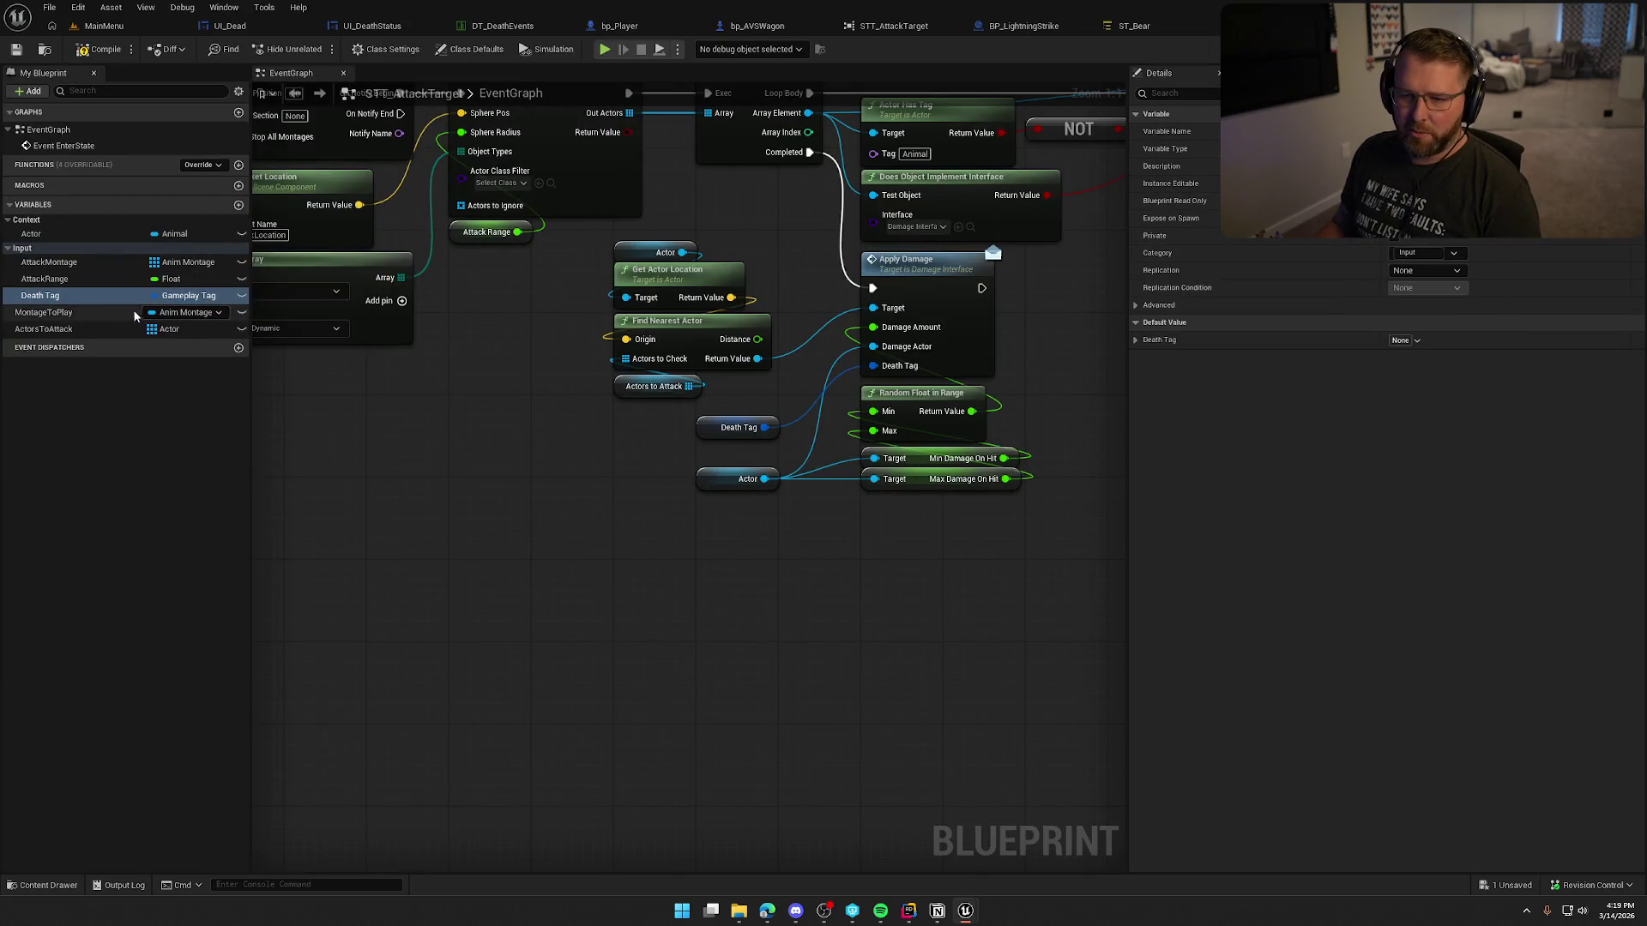
{"action": "left_click", "coordinate": [1454, 253]}
{"action": "left_click", "coordinate": [1402, 264]}
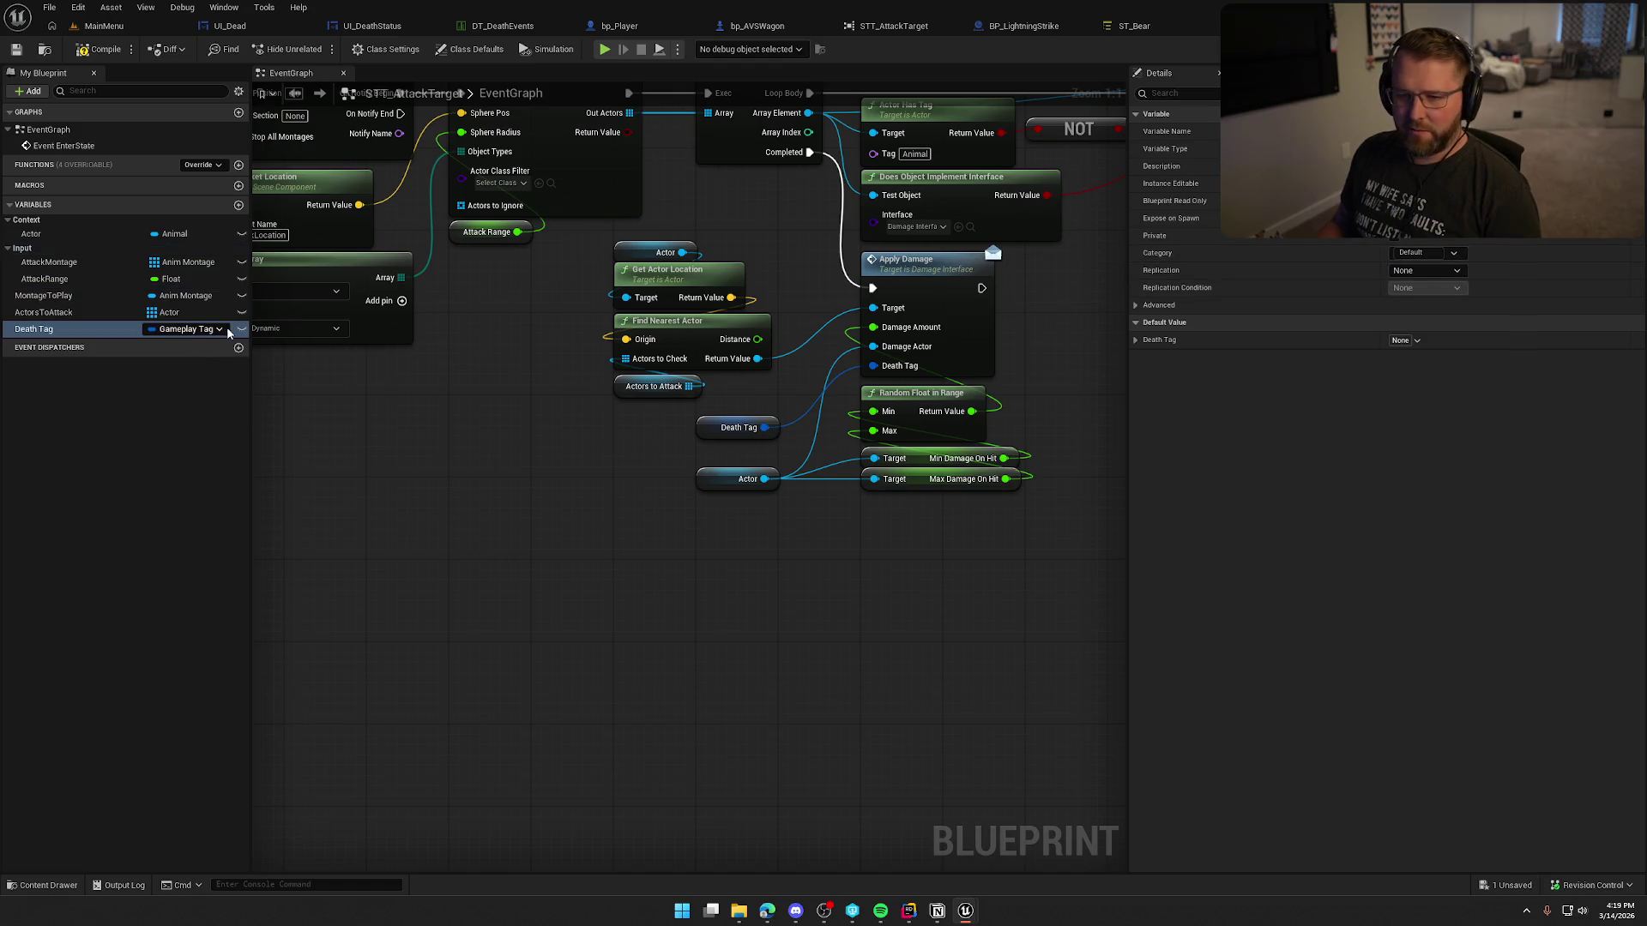
{"action": "left_click", "coordinate": [99, 49]}
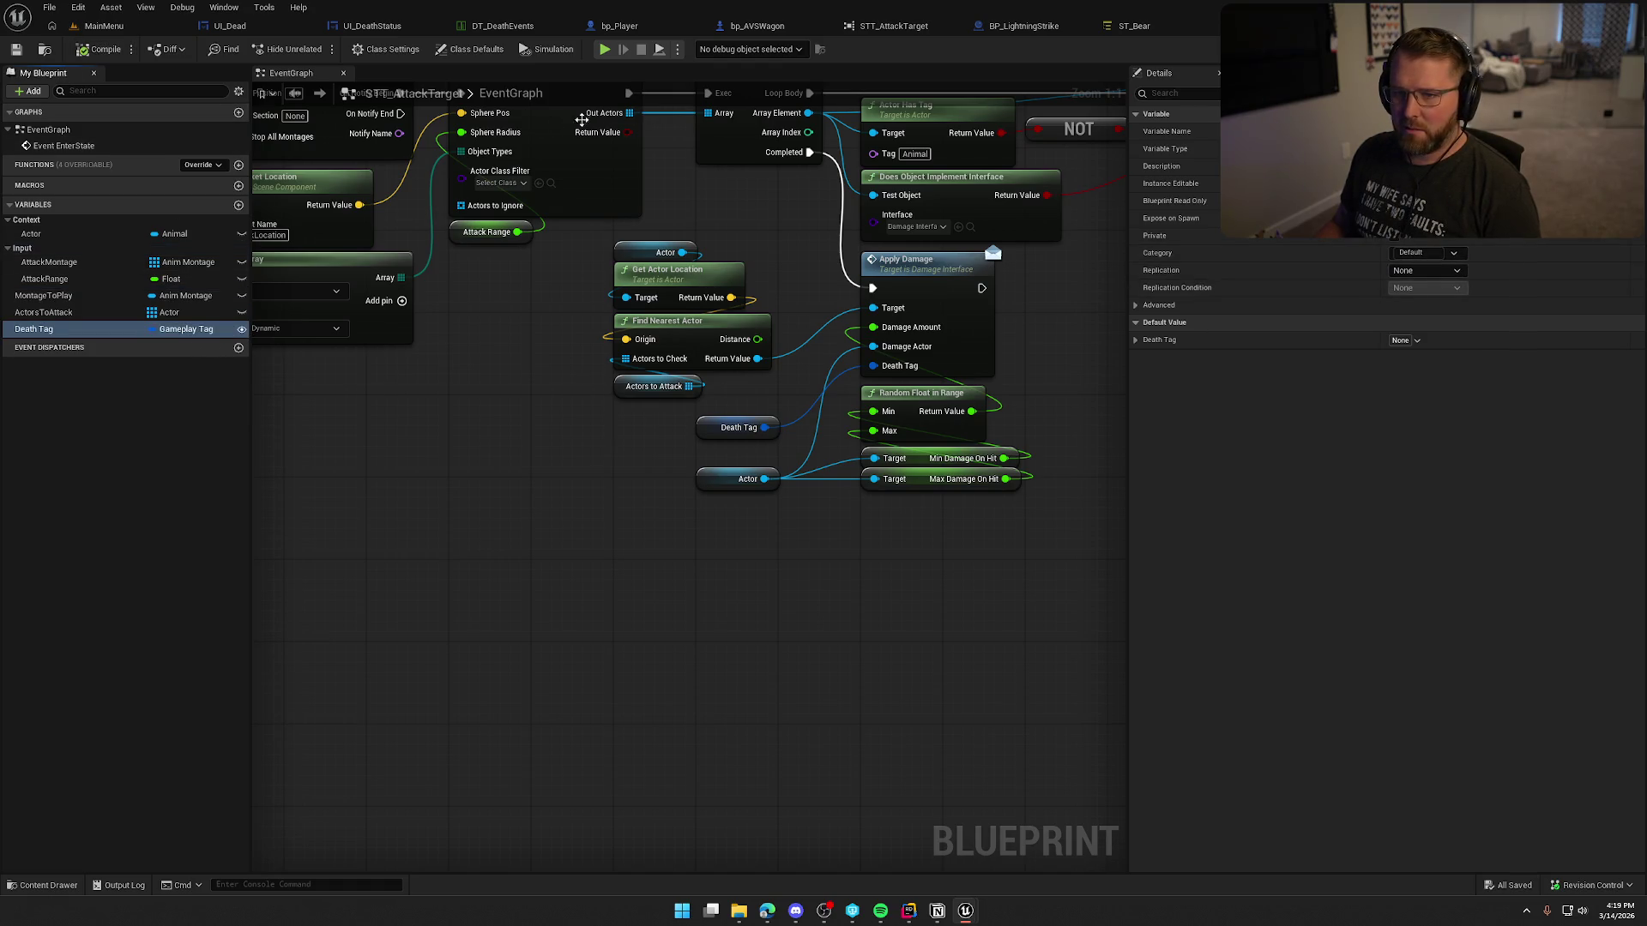
{"action": "left_click", "coordinate": [1130, 25]}
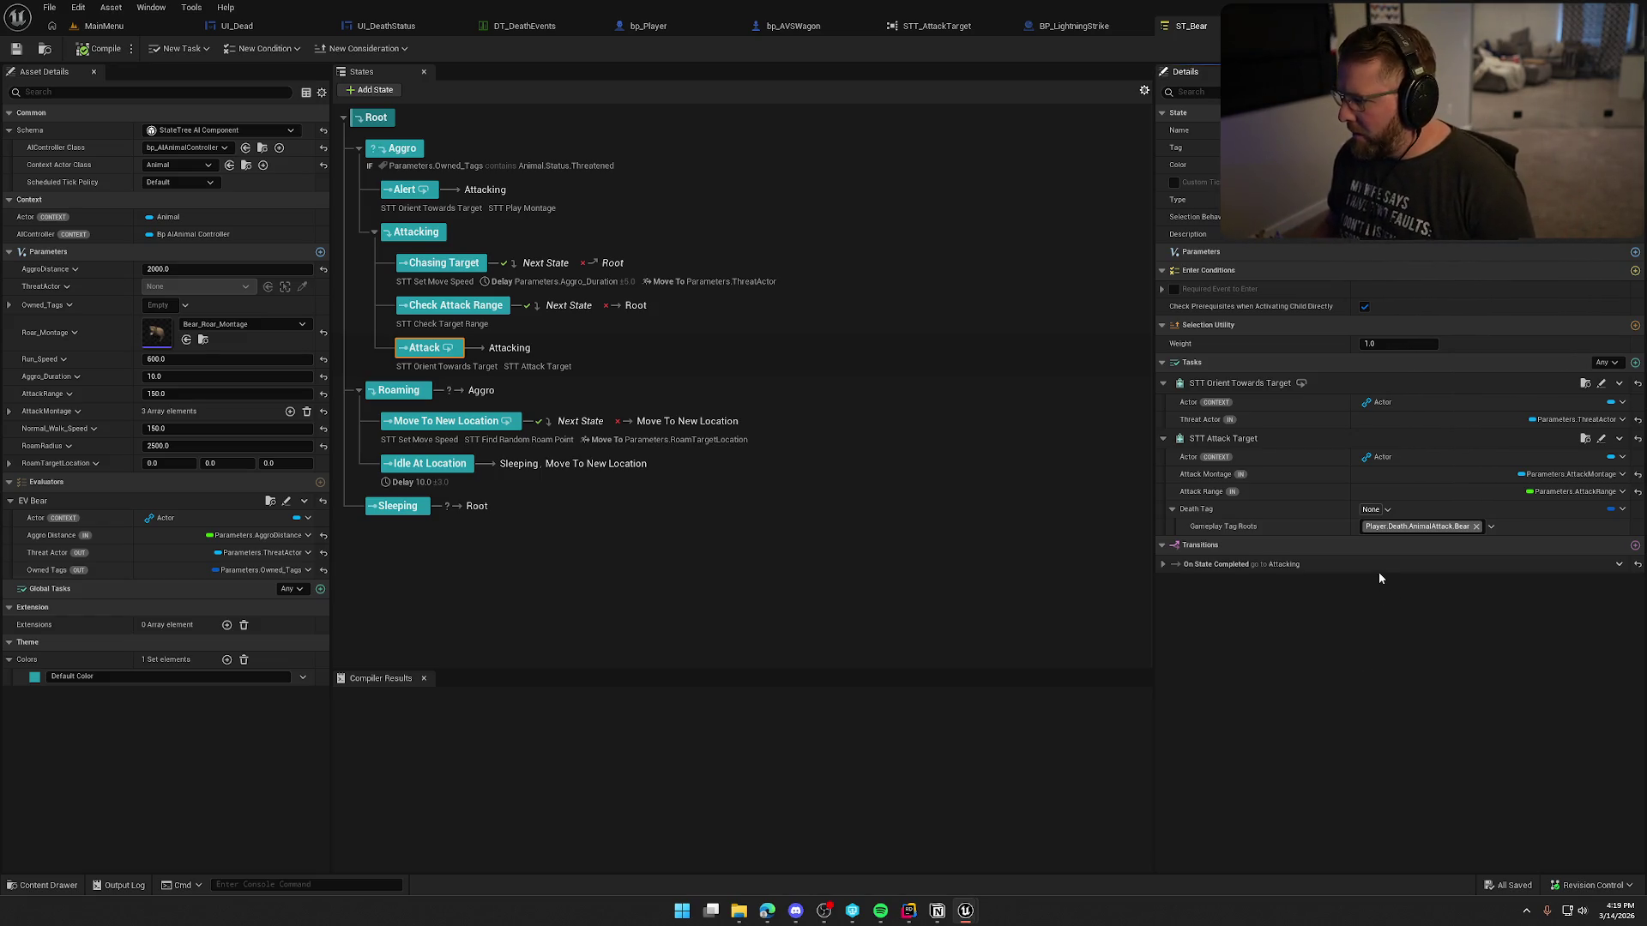
Step: Set the bear Attack's Death Tag to Player.Death.AnimalAttack.Bear, save ST_Bear, and open ST_Buffalo
{"action": "left_click", "coordinate": [1382, 512]}
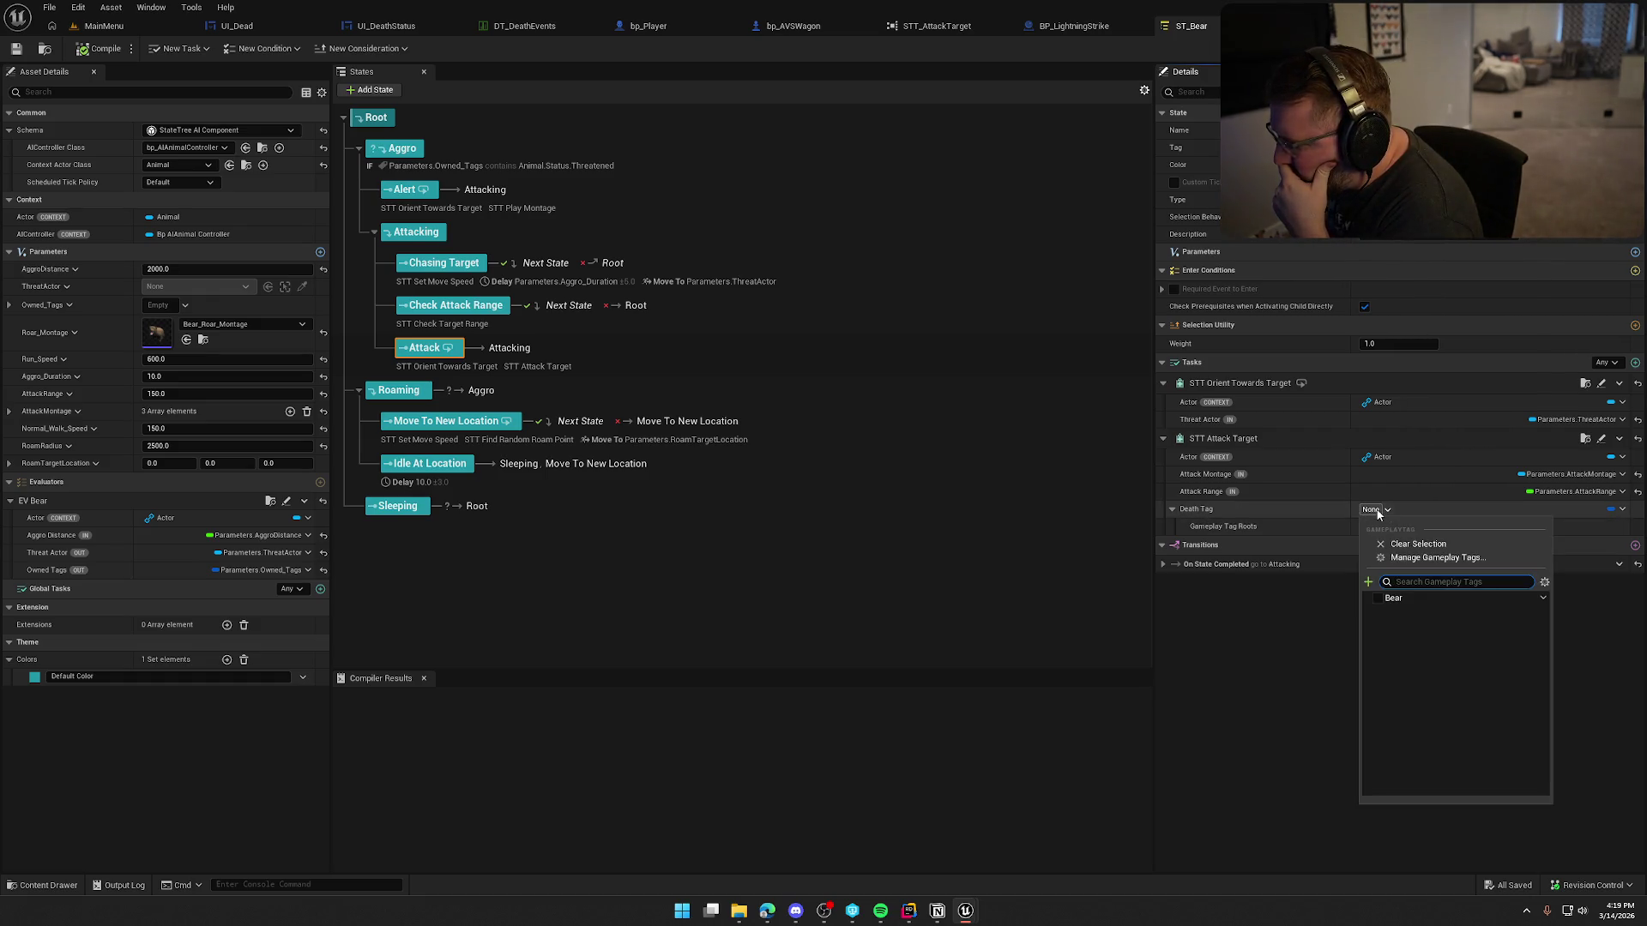
{"action": "left_click", "coordinate": [1377, 597]}
{"action": "left_click", "coordinate": [1279, 621]}
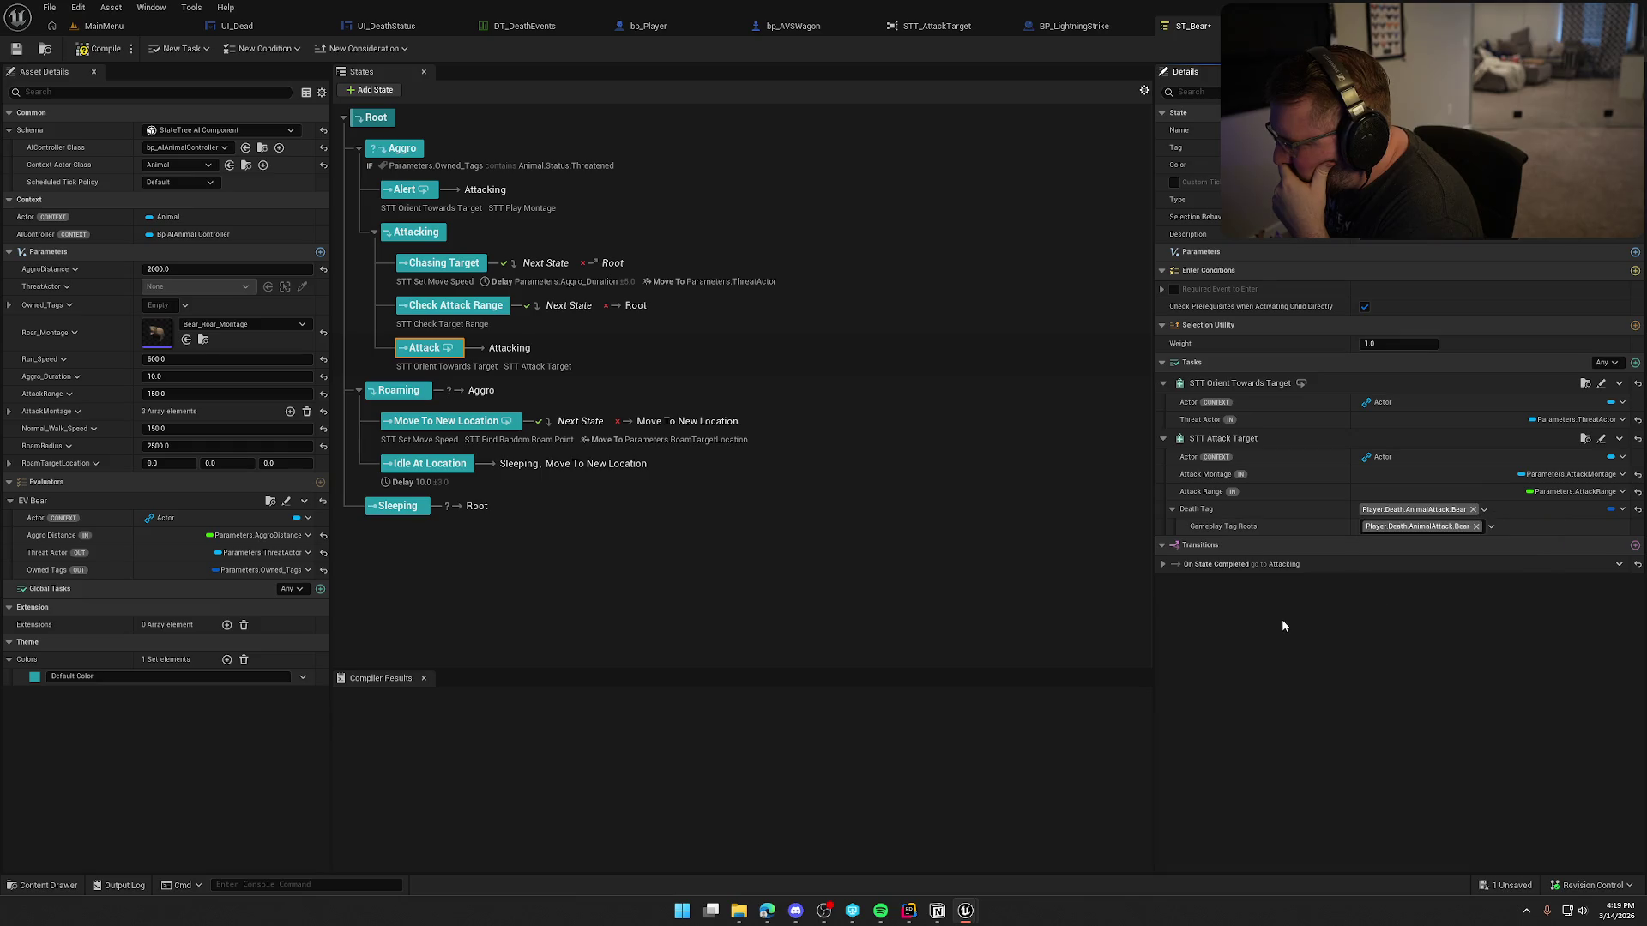
{"action": "left_click", "coordinate": [1622, 509]}
{"action": "left_click", "coordinate": [1347, 635]}
{"action": "left_click", "coordinate": [1171, 509]}
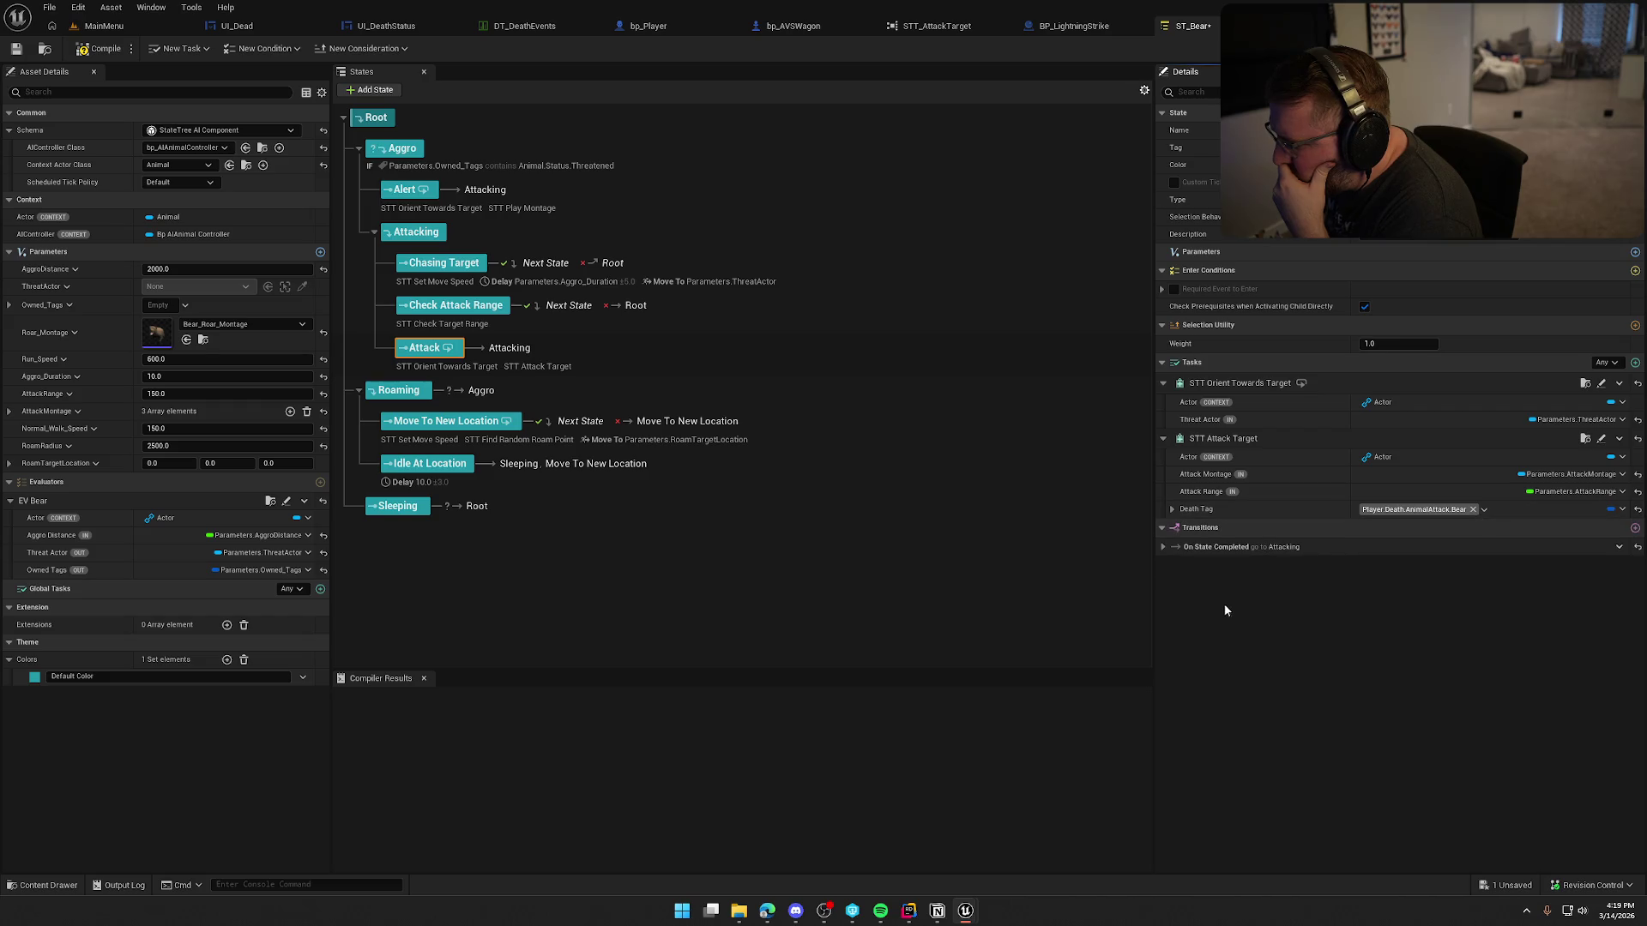
{"action": "left_click", "coordinate": [101, 48]}
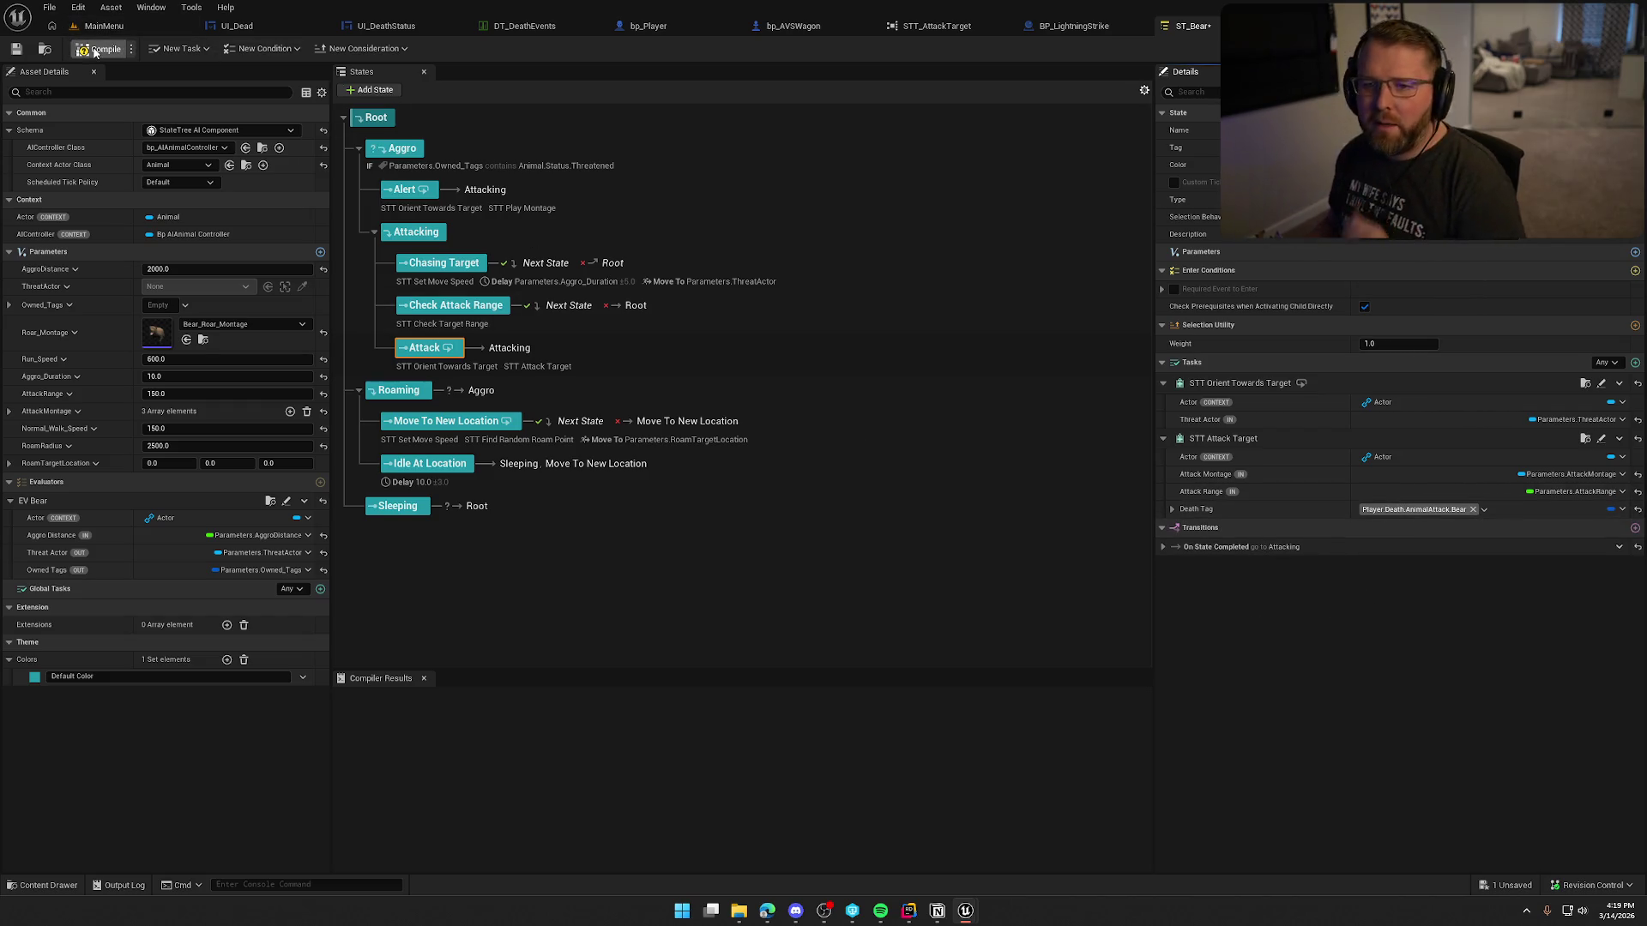
{"action": "left_click", "coordinate": [802, 599]}
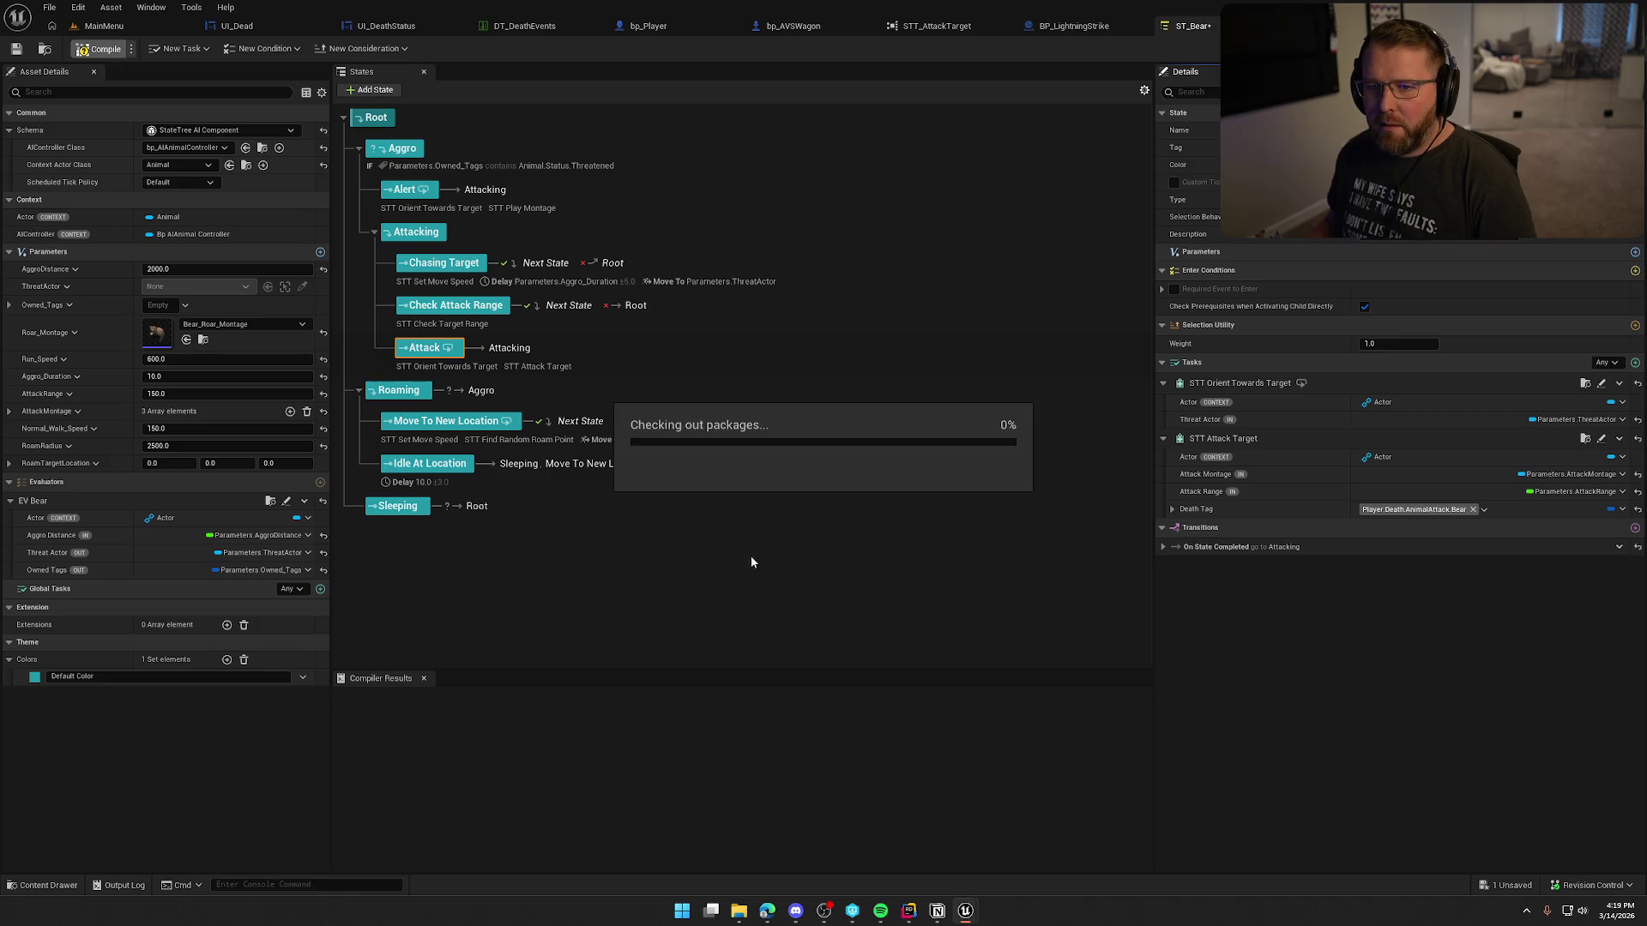
{"action": "left_click", "coordinate": [45, 48]}
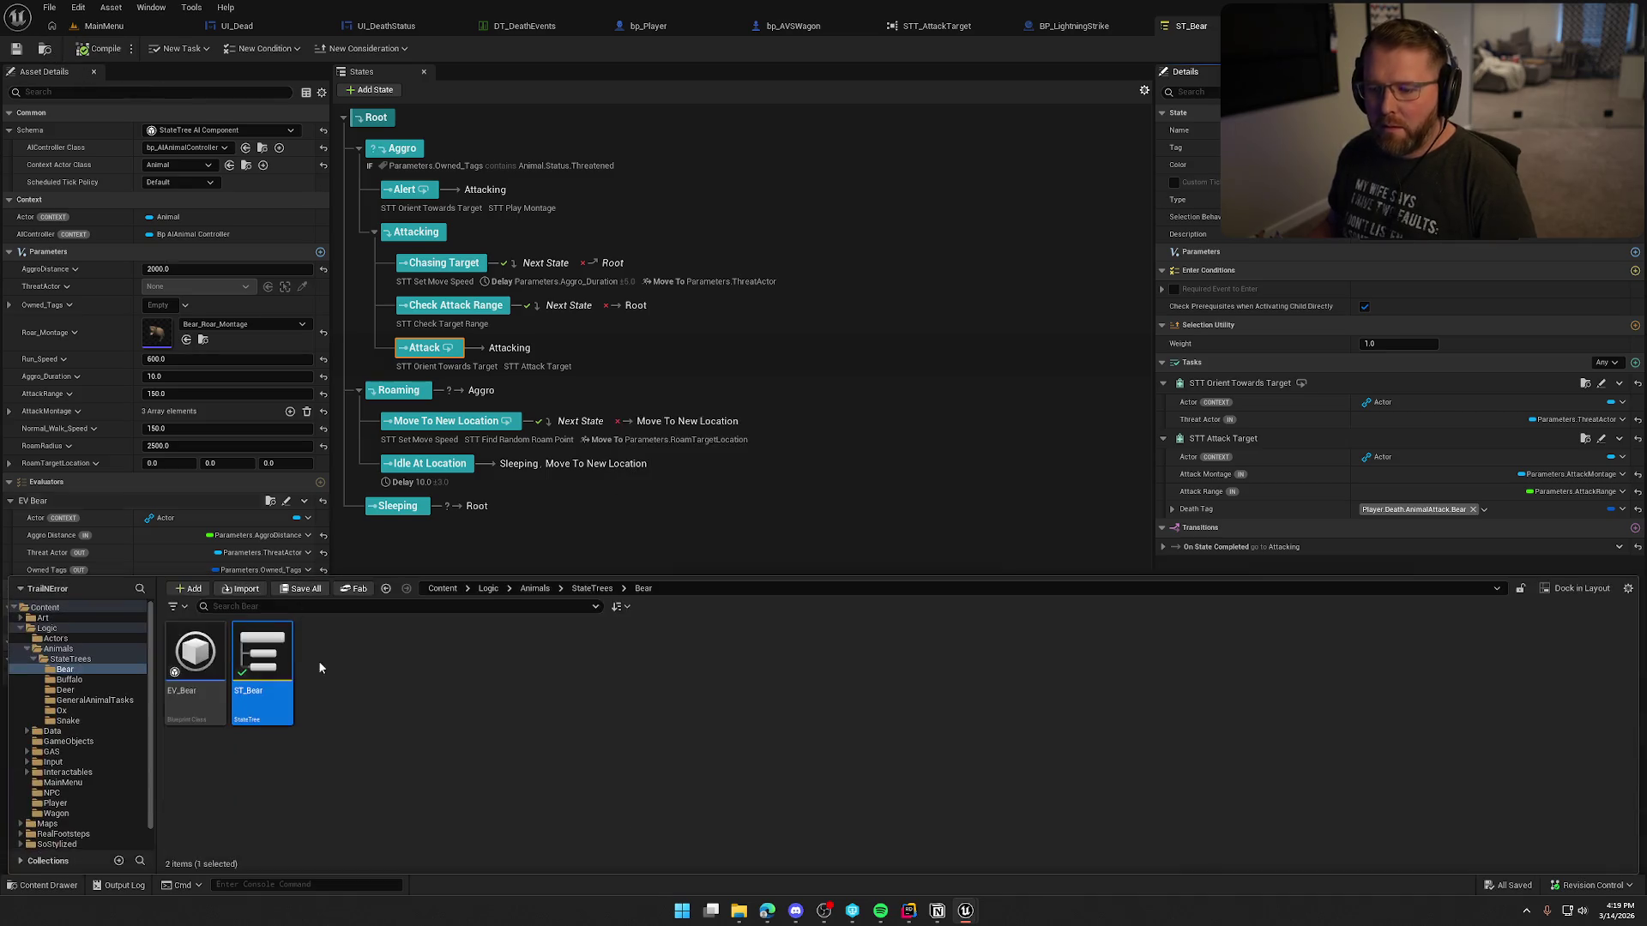
{"action": "left_click", "coordinate": [68, 680]}
{"action": "left_click", "coordinate": [262, 669]}
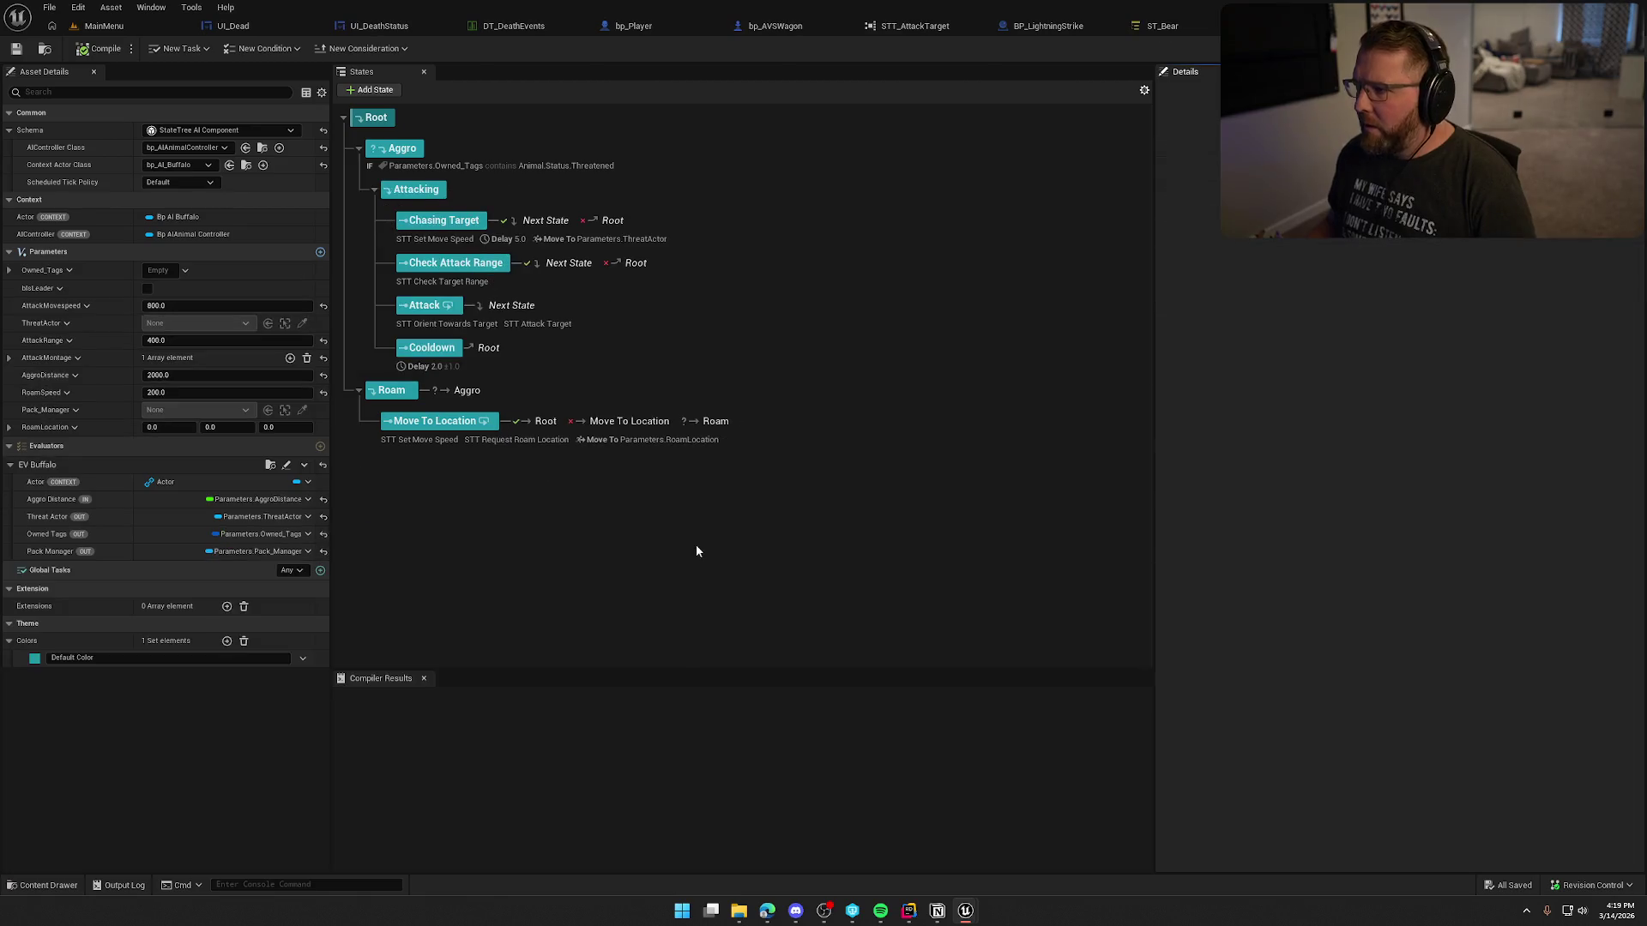
Step: Remove the Bear tag root from the buffalo Attack task, leaving Death Tag unset
{"action": "left_click", "coordinate": [425, 678]}
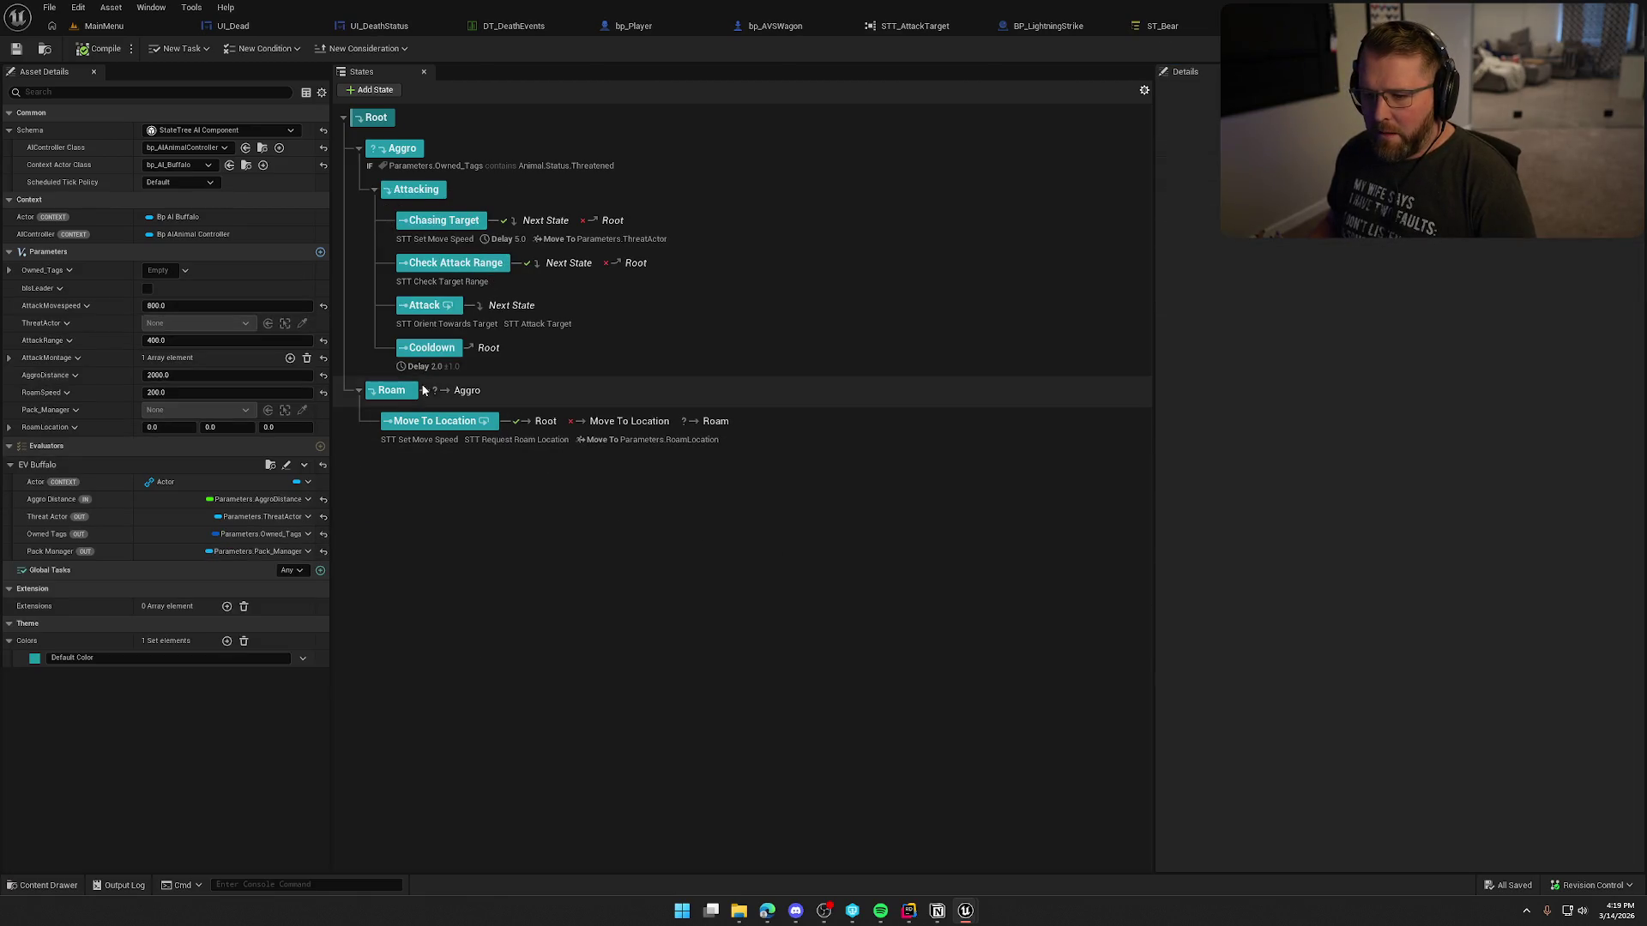
{"action": "left_click", "coordinate": [429, 309]}
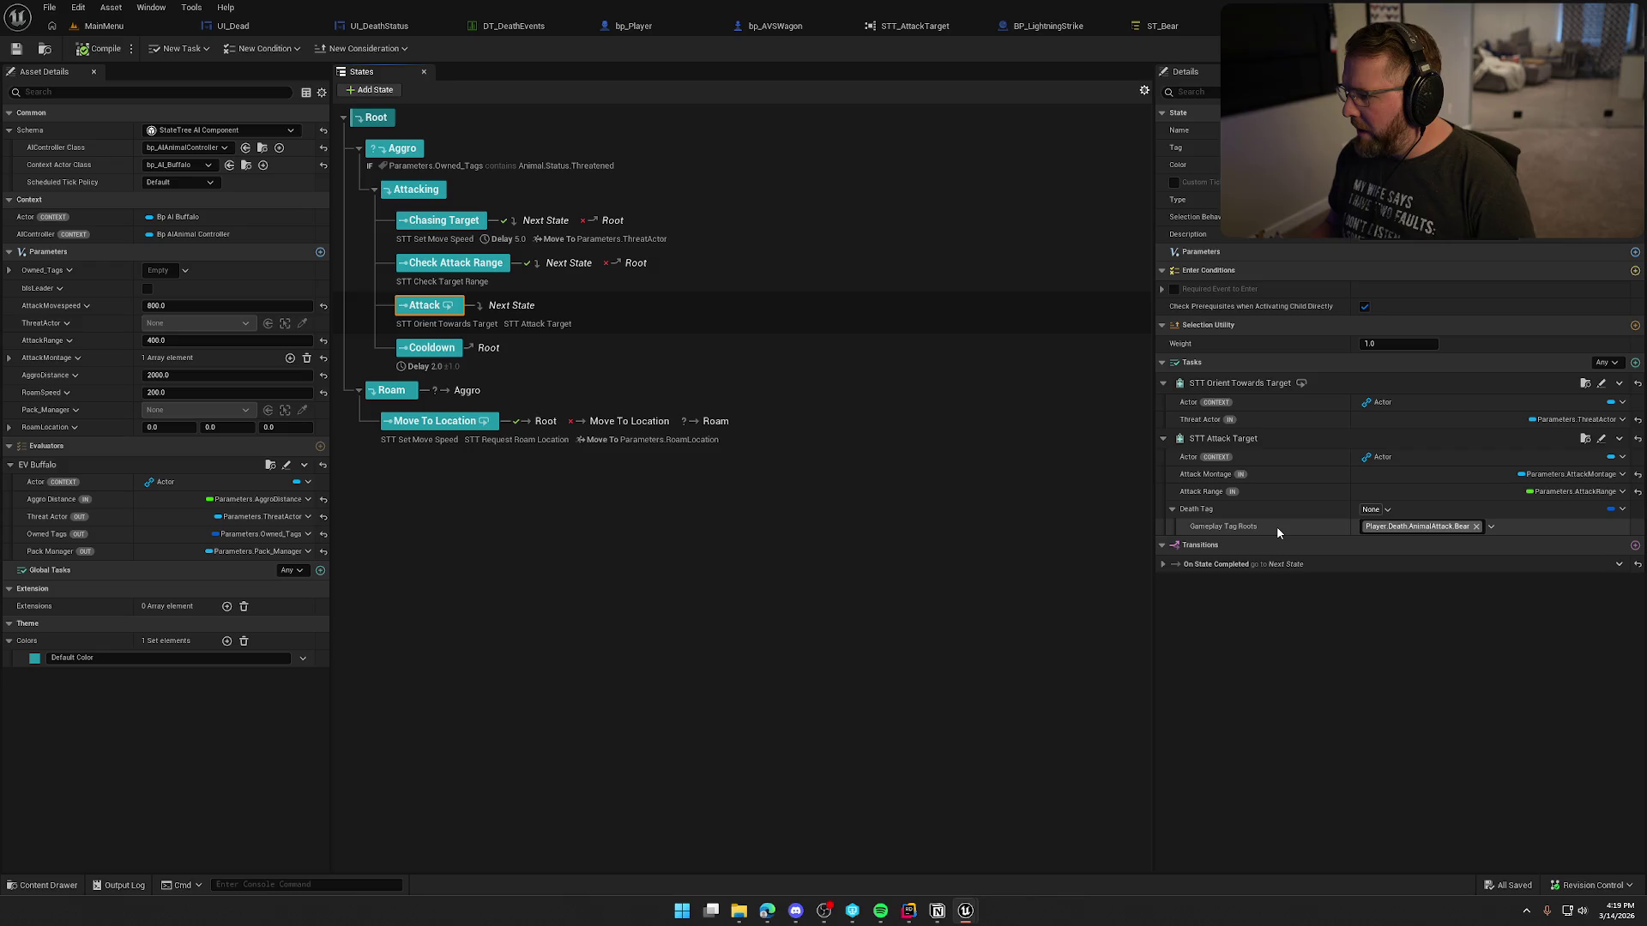
{"action": "left_click", "coordinate": [1476, 526]}
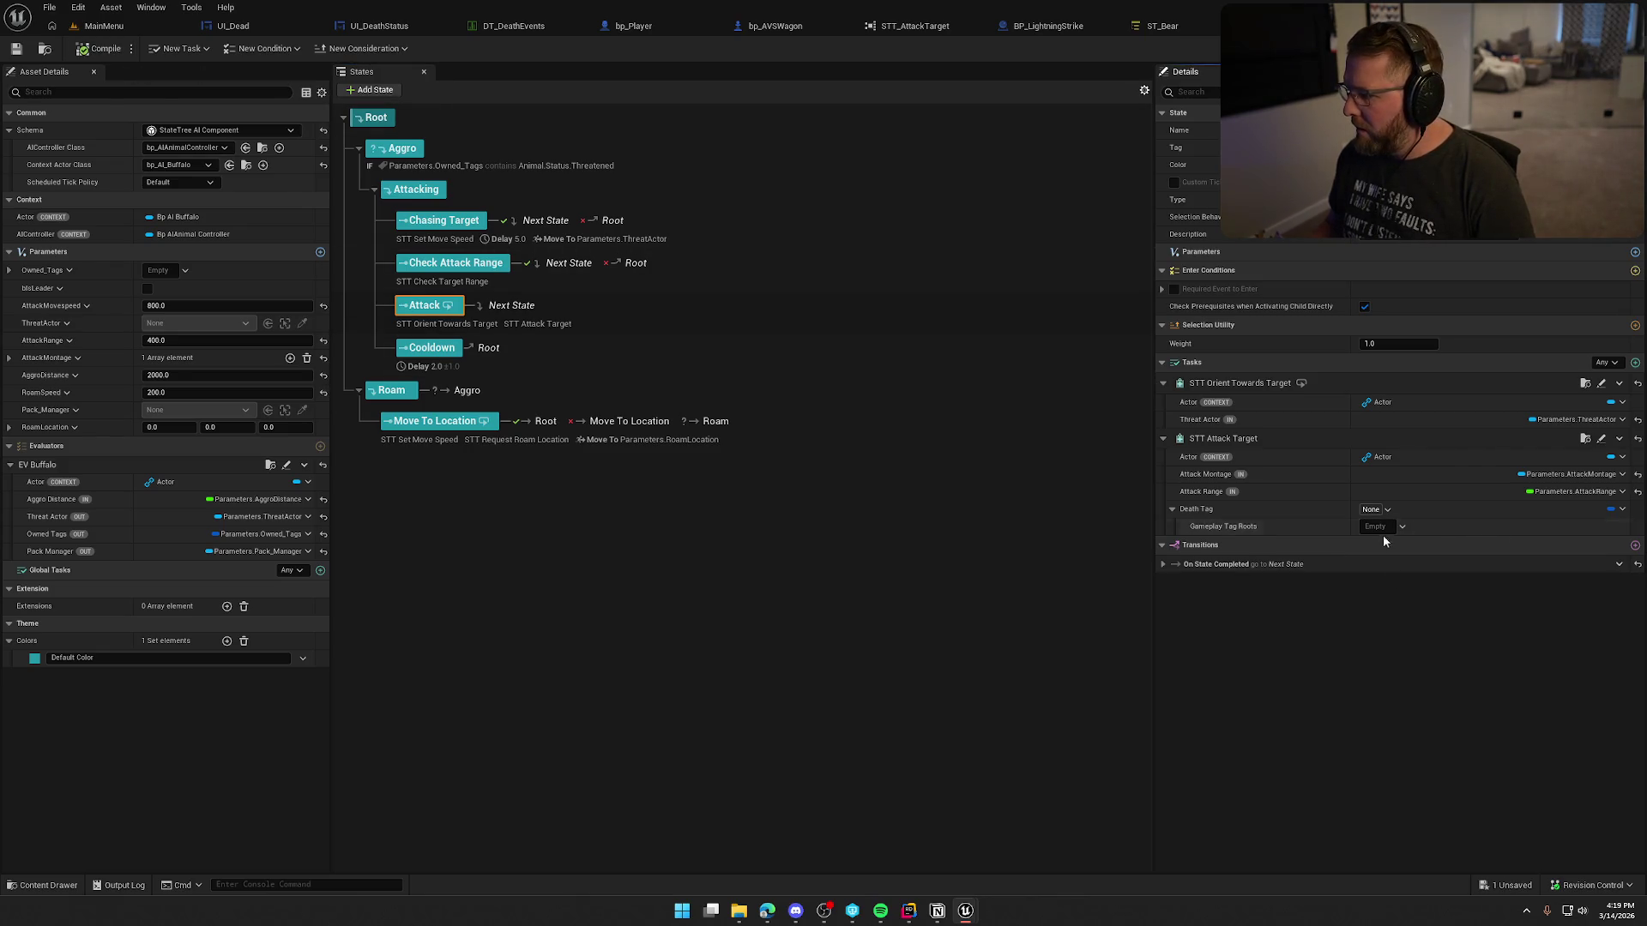
{"action": "left_click", "coordinate": [1370, 510]}
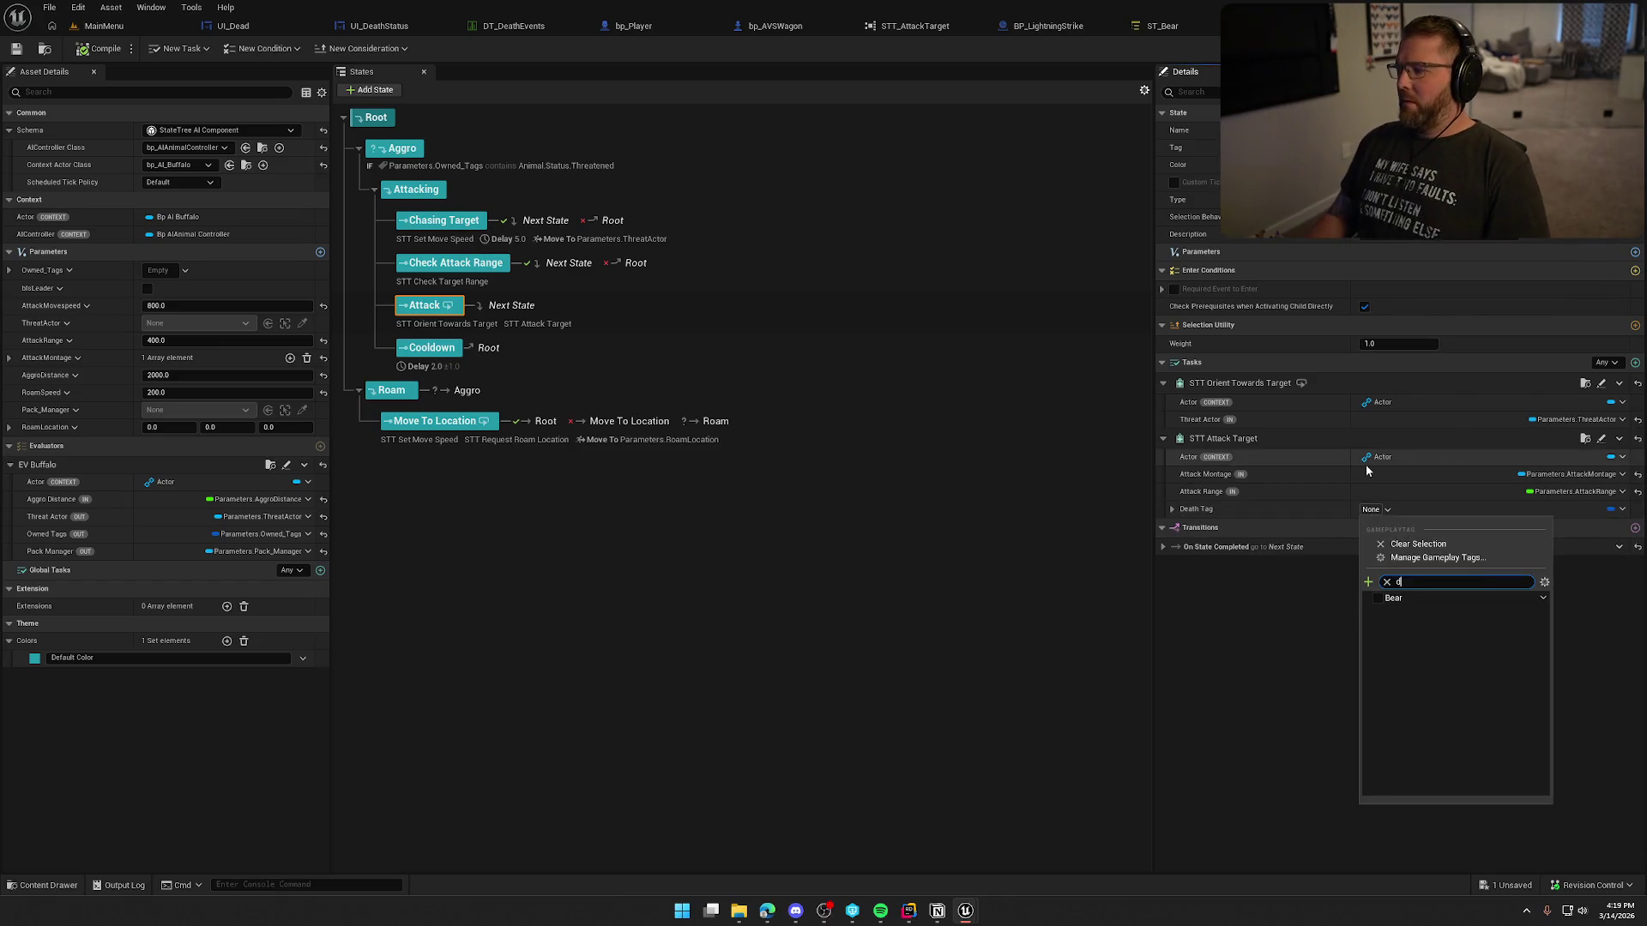
{"action": "type", "text": "dea"}
{"action": "left_click", "coordinate": [1244, 693]}
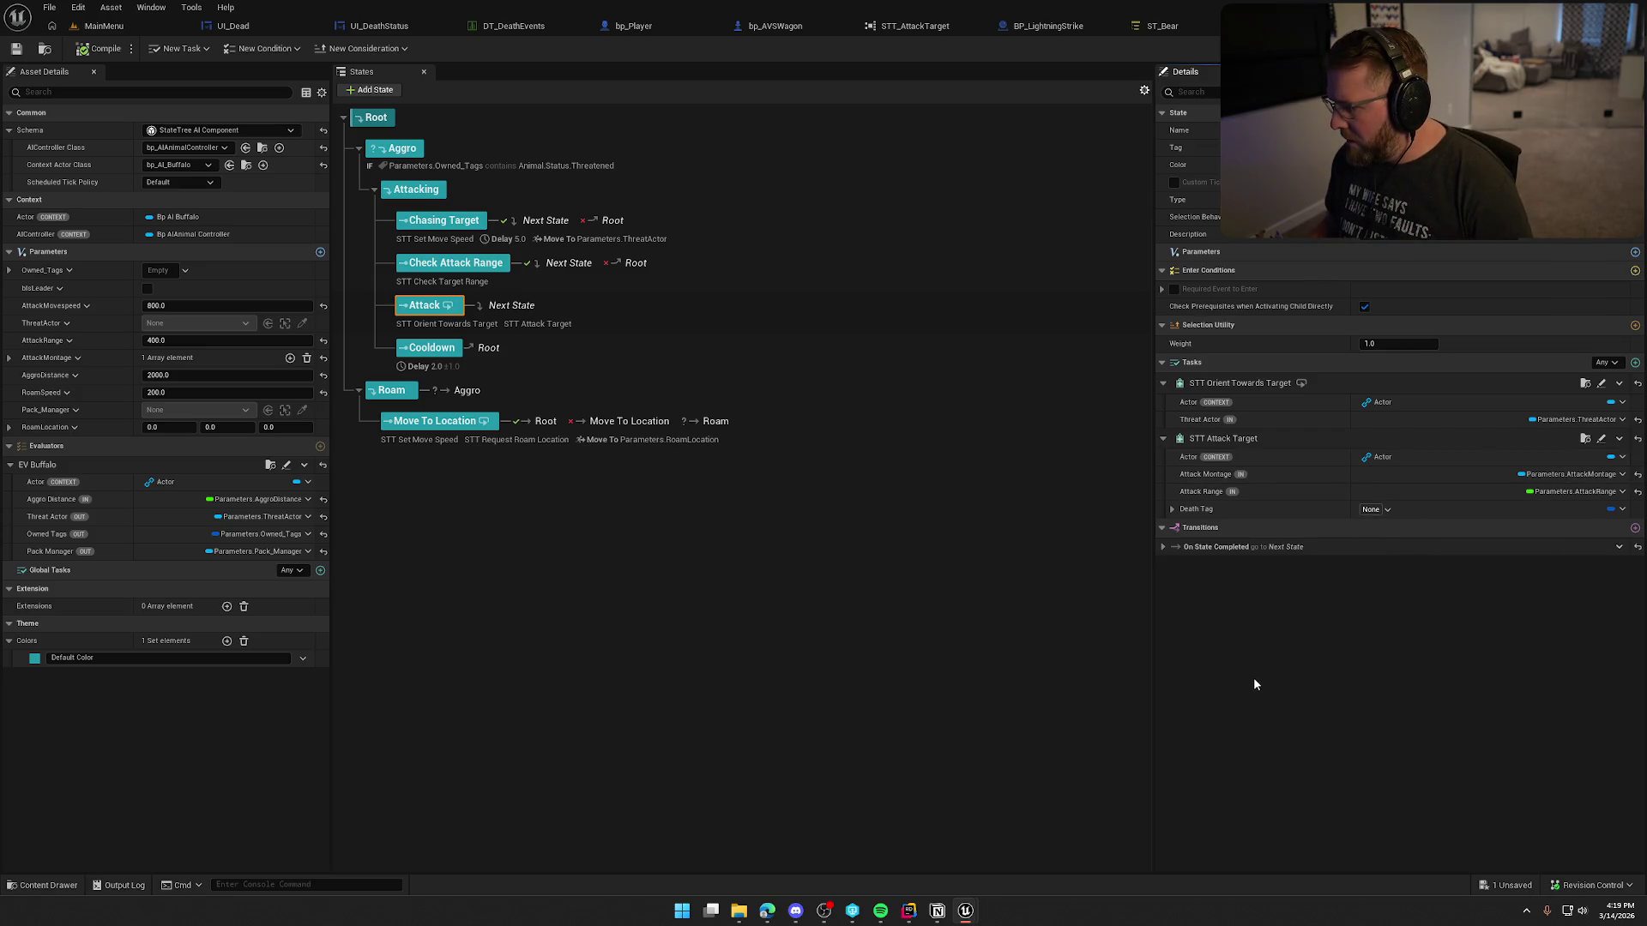
Step: Recompile STT_AttackTarget and confirm its Death Tag default stays empty
{"action": "left_click", "coordinate": [1601, 438]}
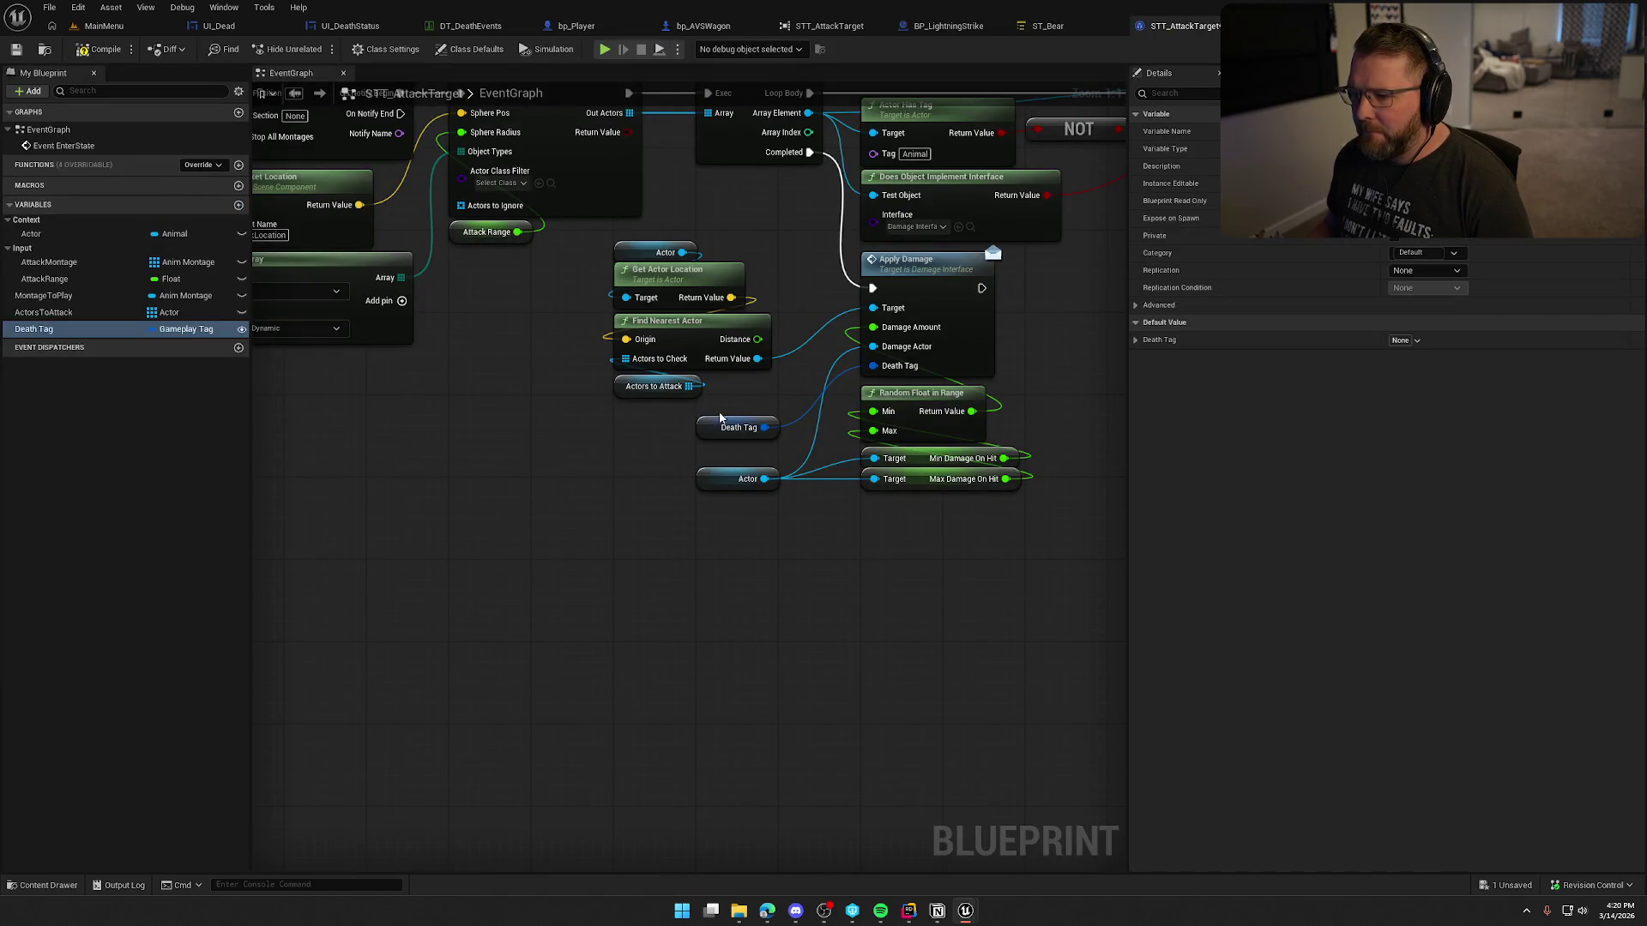
{"action": "left_click", "coordinate": [725, 427]}
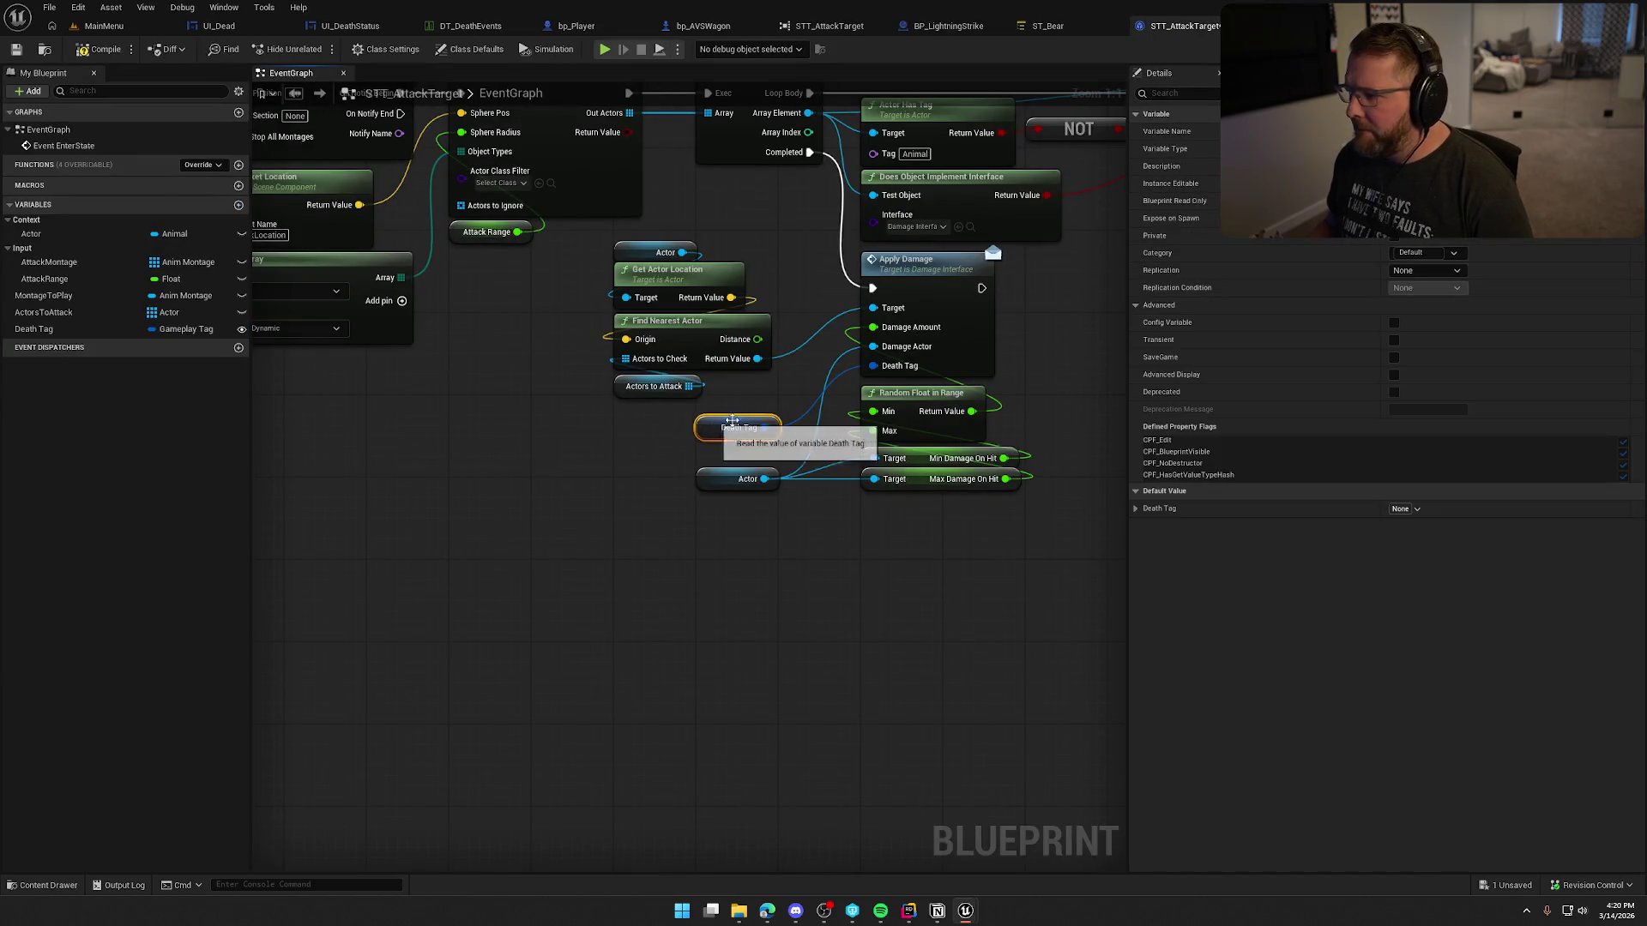
{"action": "left_click", "coordinate": [107, 57]}
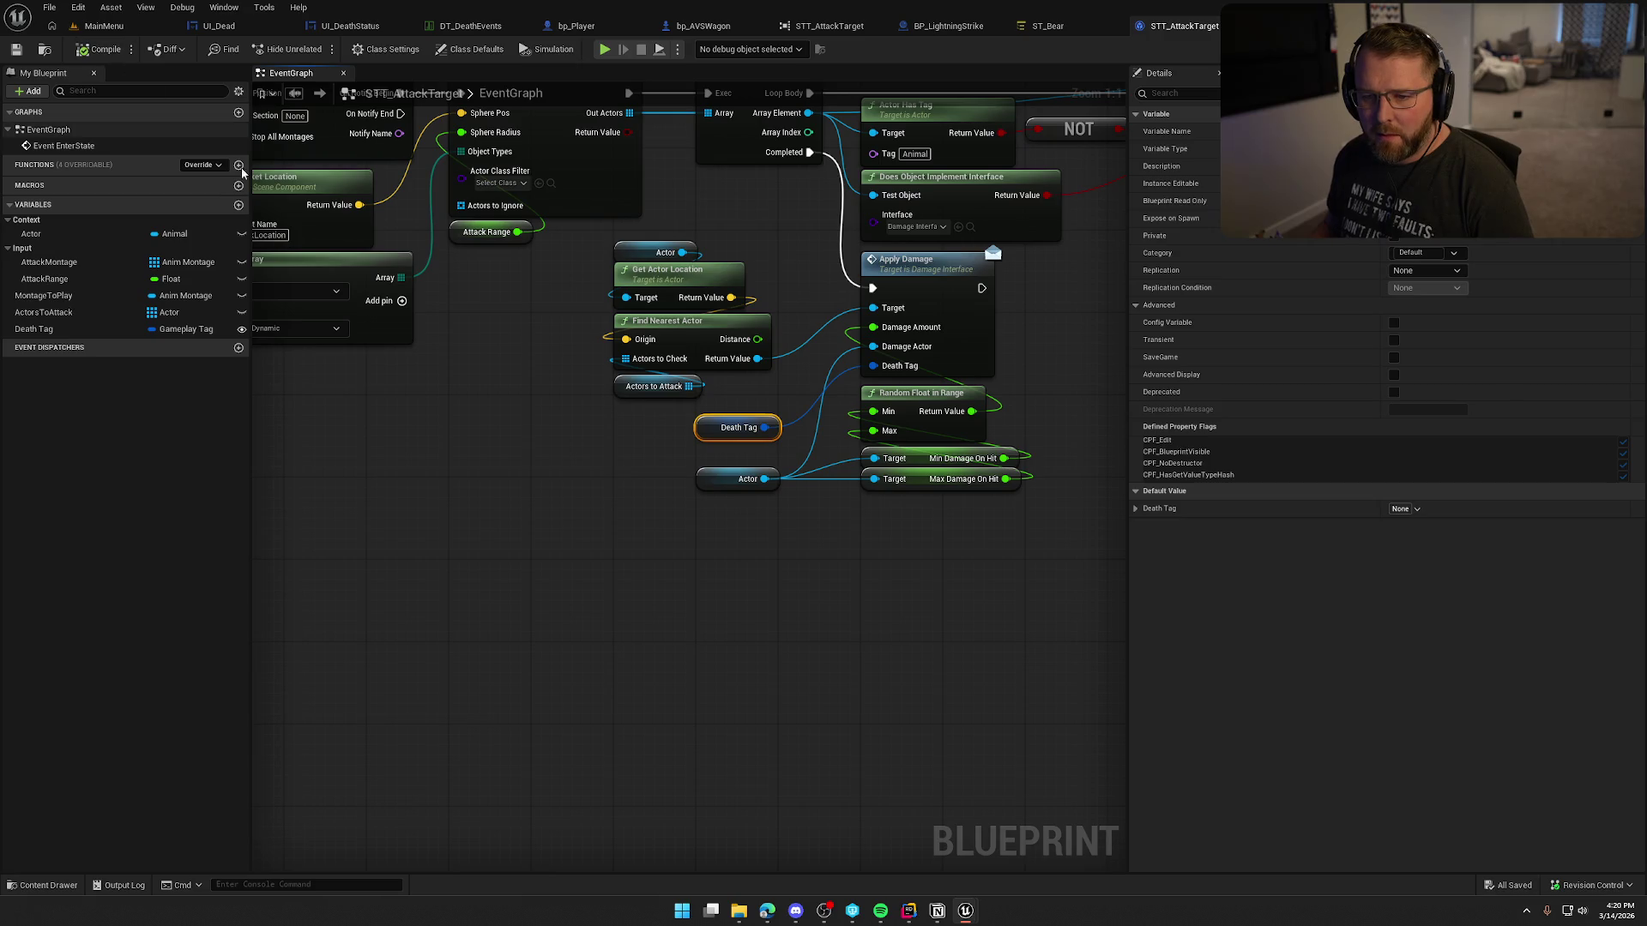
{"action": "left_click", "coordinate": [1399, 510]}
{"action": "left_click", "coordinate": [1274, 585]}
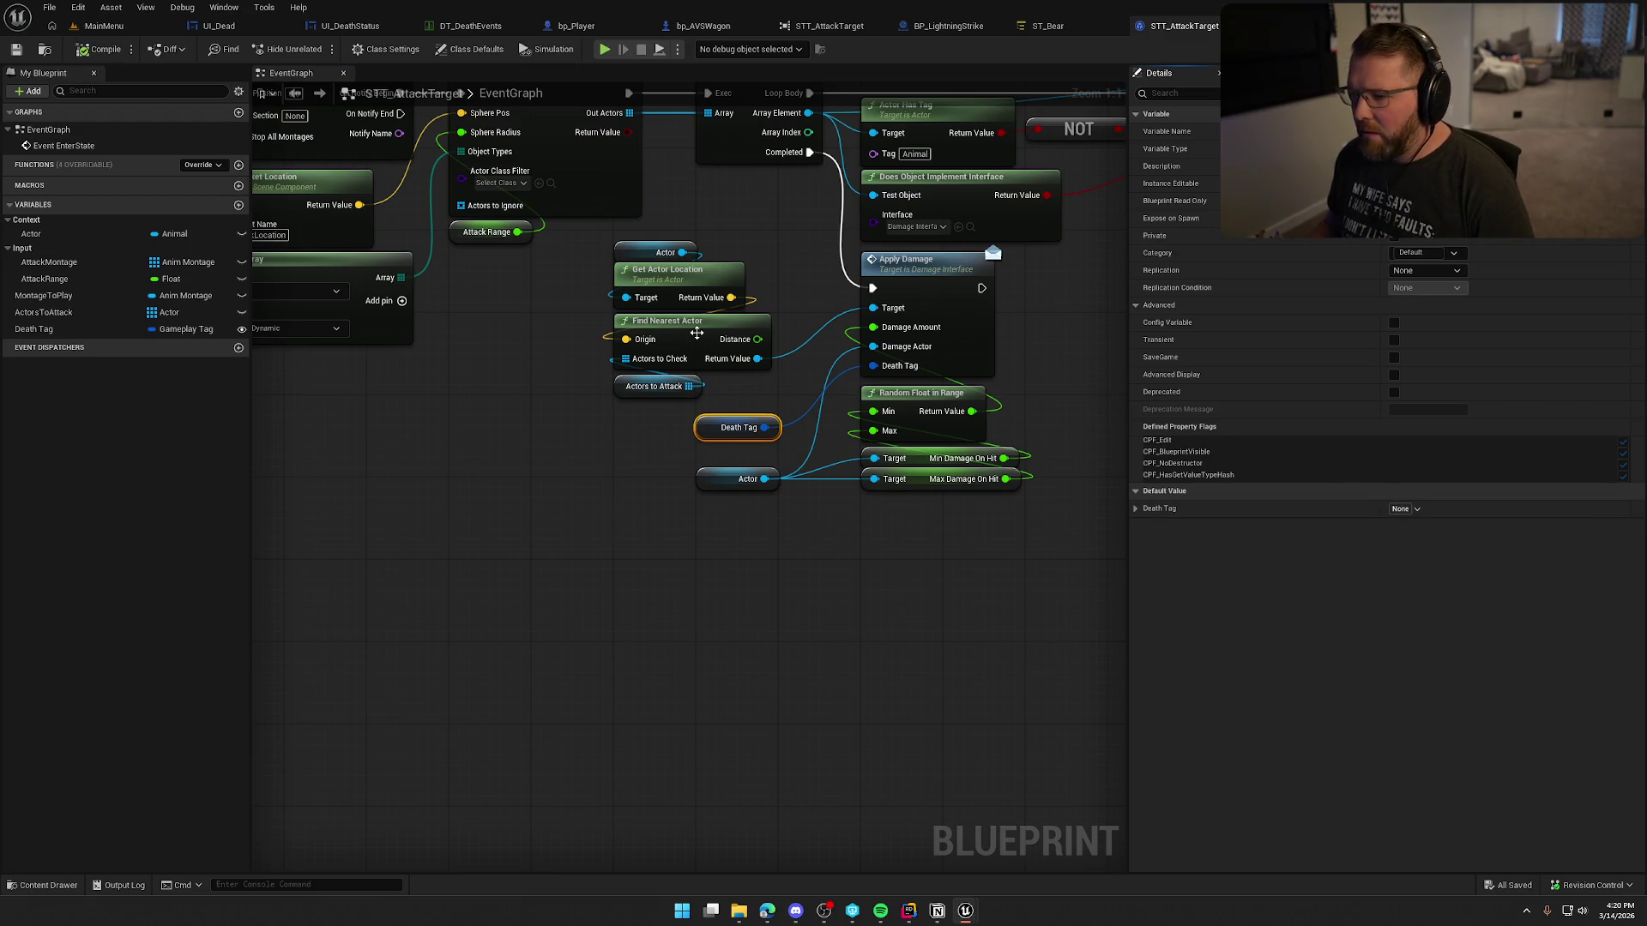
{"action": "left_click", "coordinate": [1038, 26]}
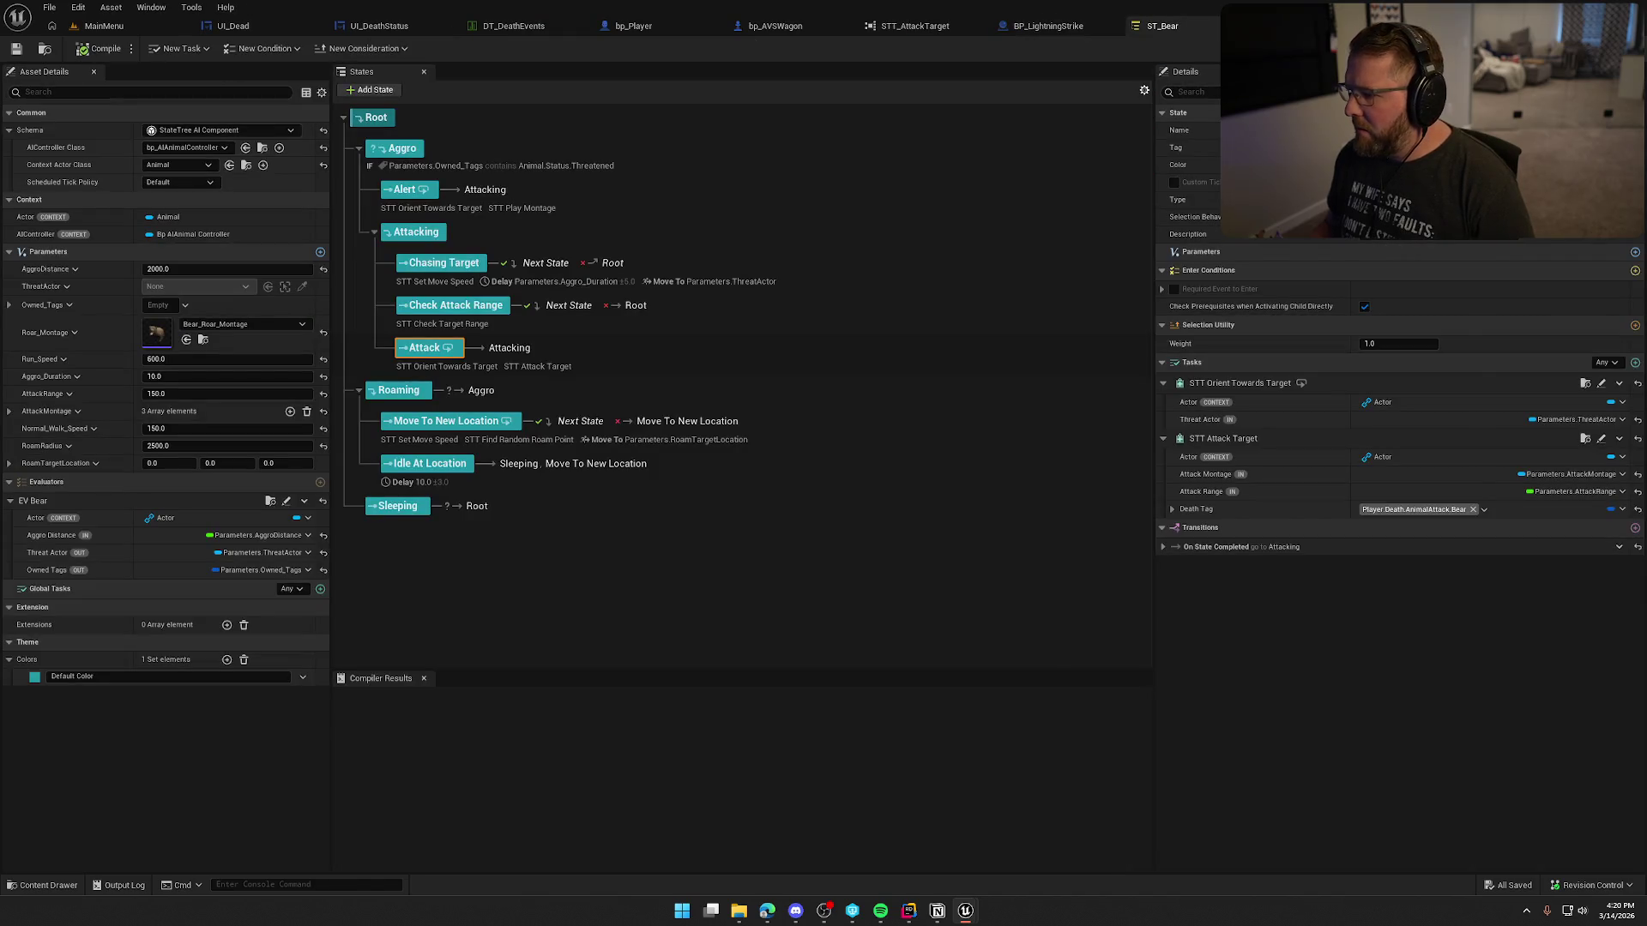
{"action": "left_click", "coordinate": [1278, 26]}
Step: Give the buffalo and snake Attack tasks their Buffalo and Snake death tags, compiling both
{"action": "left_click", "coordinate": [1371, 510]}
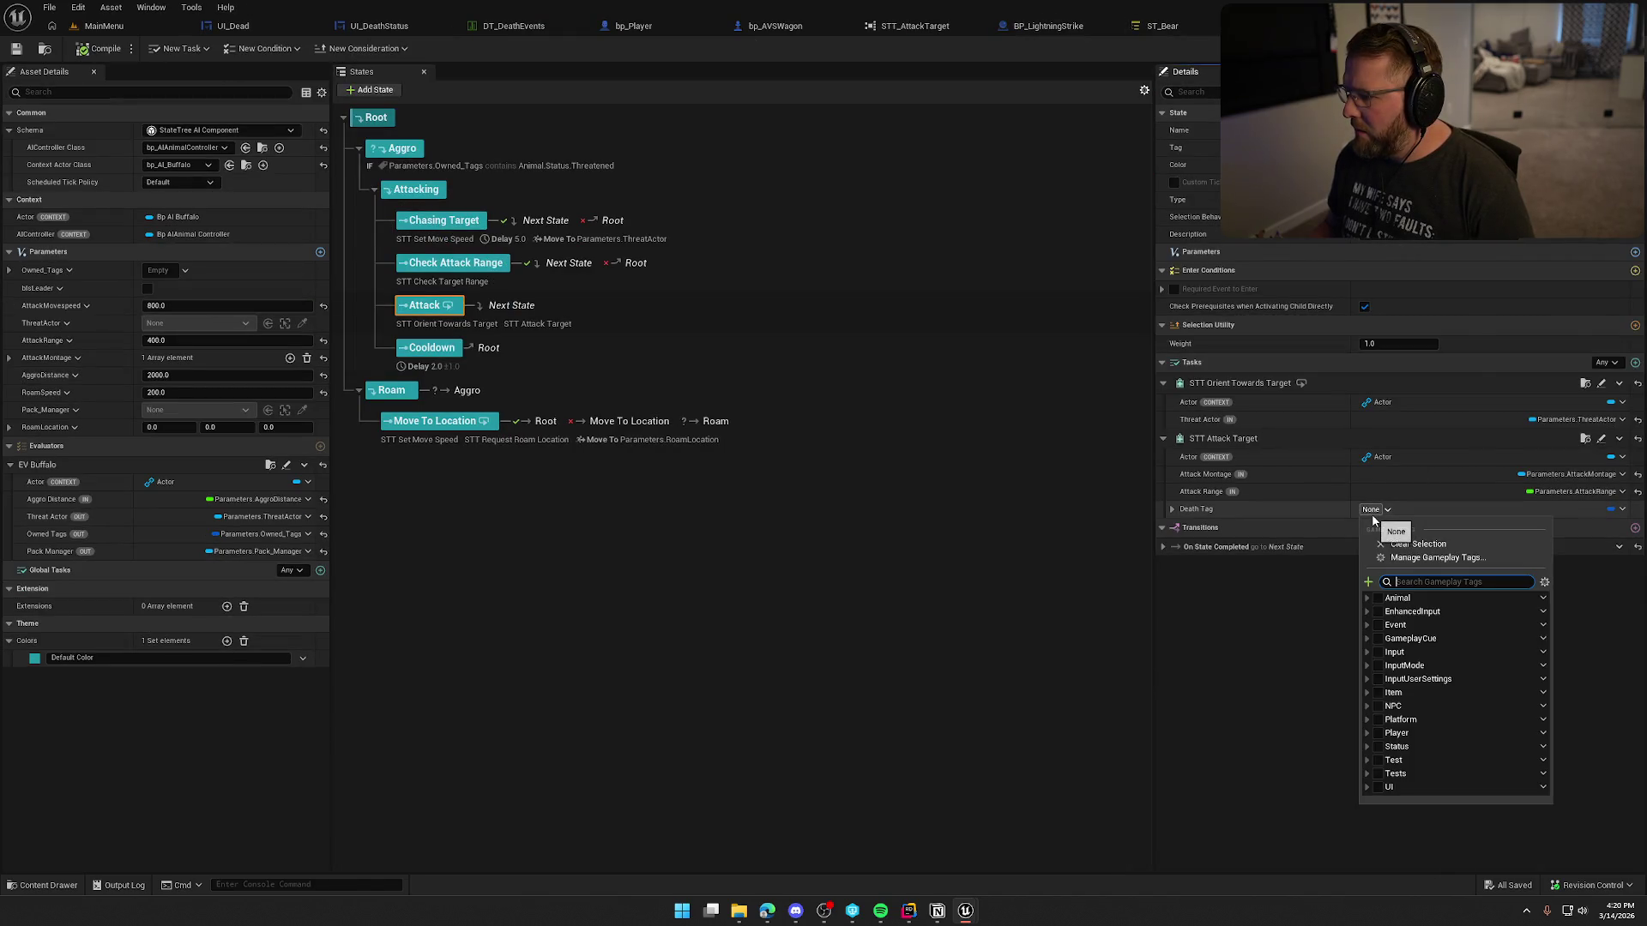
{"action": "type", "text": "dea"}
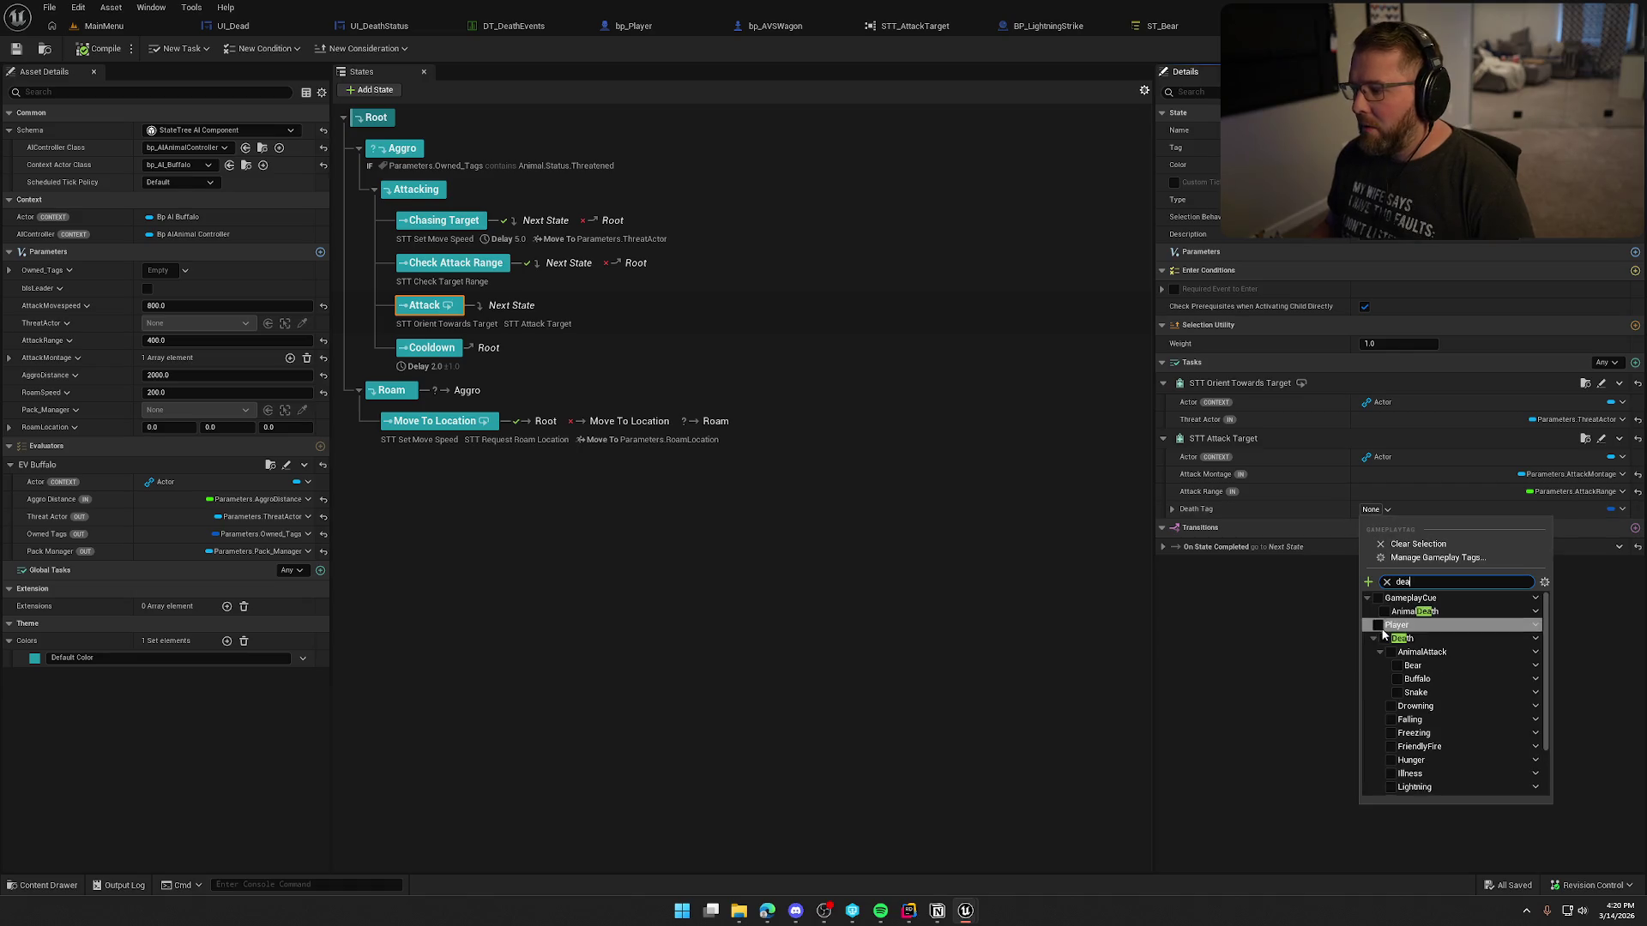
{"action": "left_click", "coordinate": [1397, 683]}
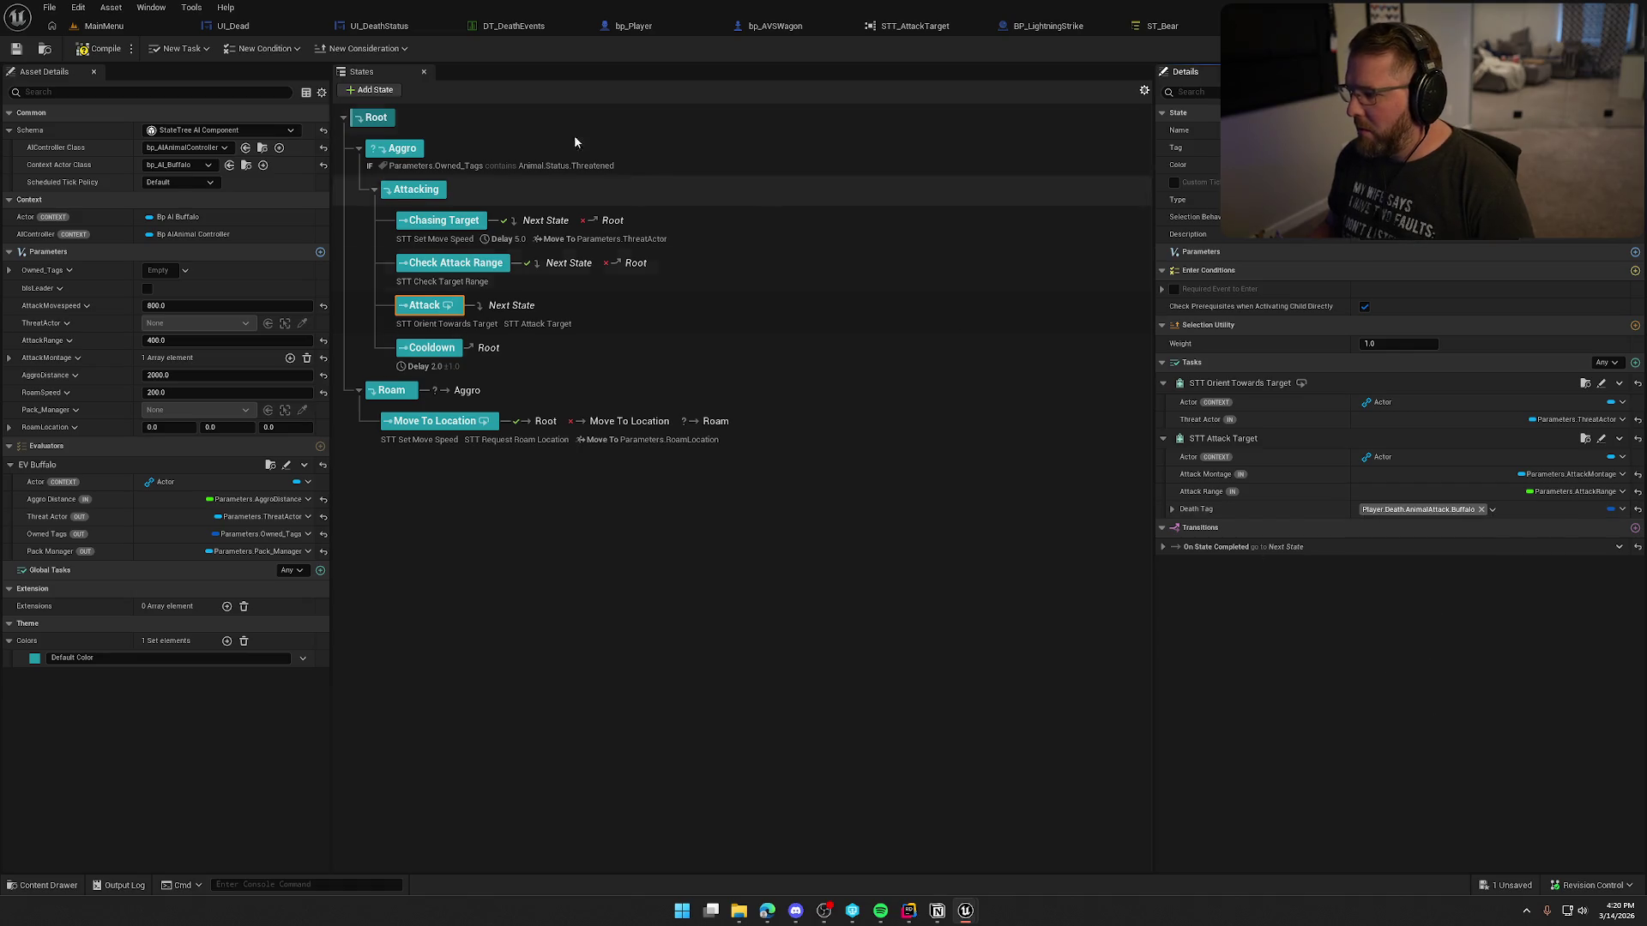
{"action": "left_click", "coordinate": [86, 53]}
{"action": "left_click", "coordinate": [862, 595]}
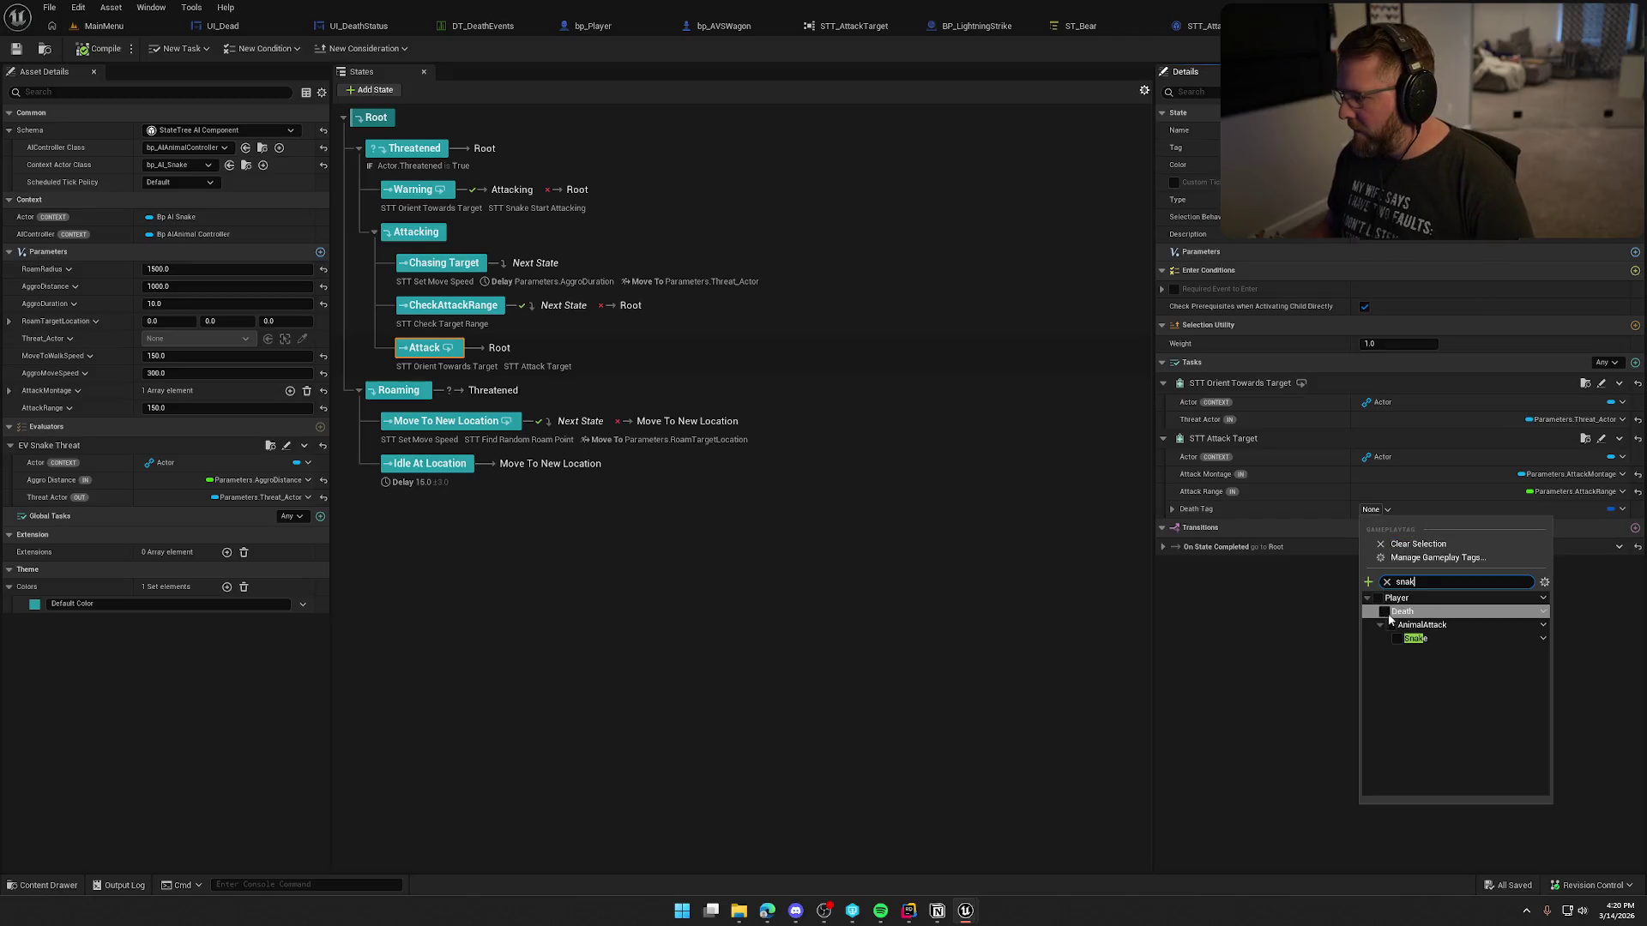
{"action": "left_click", "coordinate": [1396, 639]}
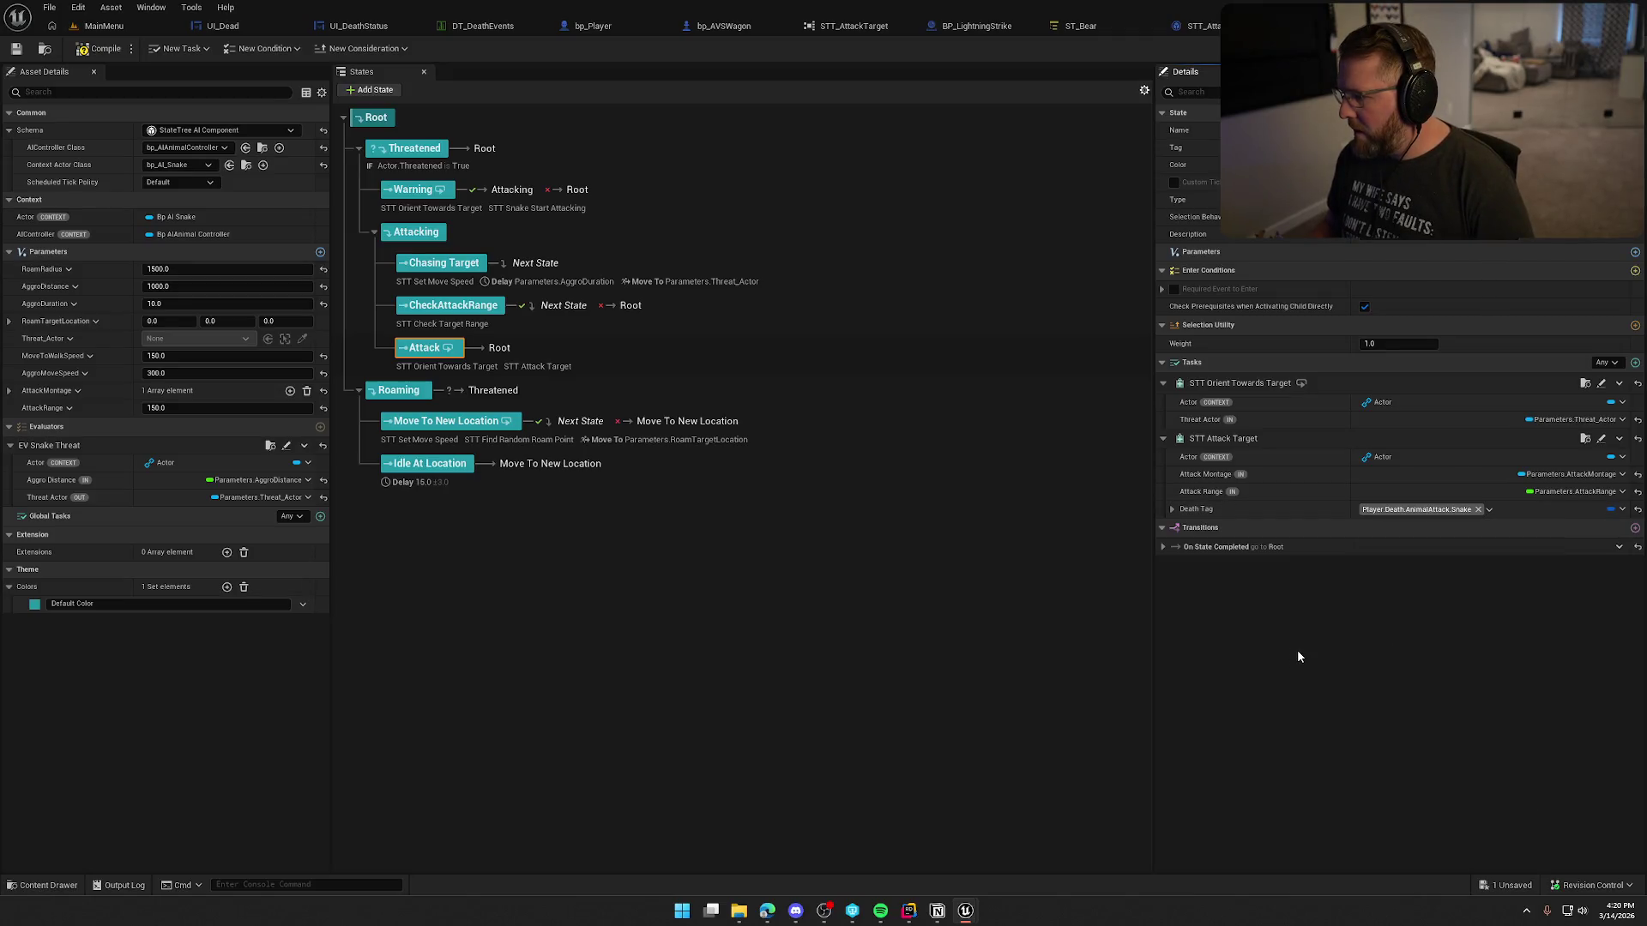
{"action": "left_click", "coordinate": [99, 53]}
{"action": "left_click", "coordinate": [818, 598]}
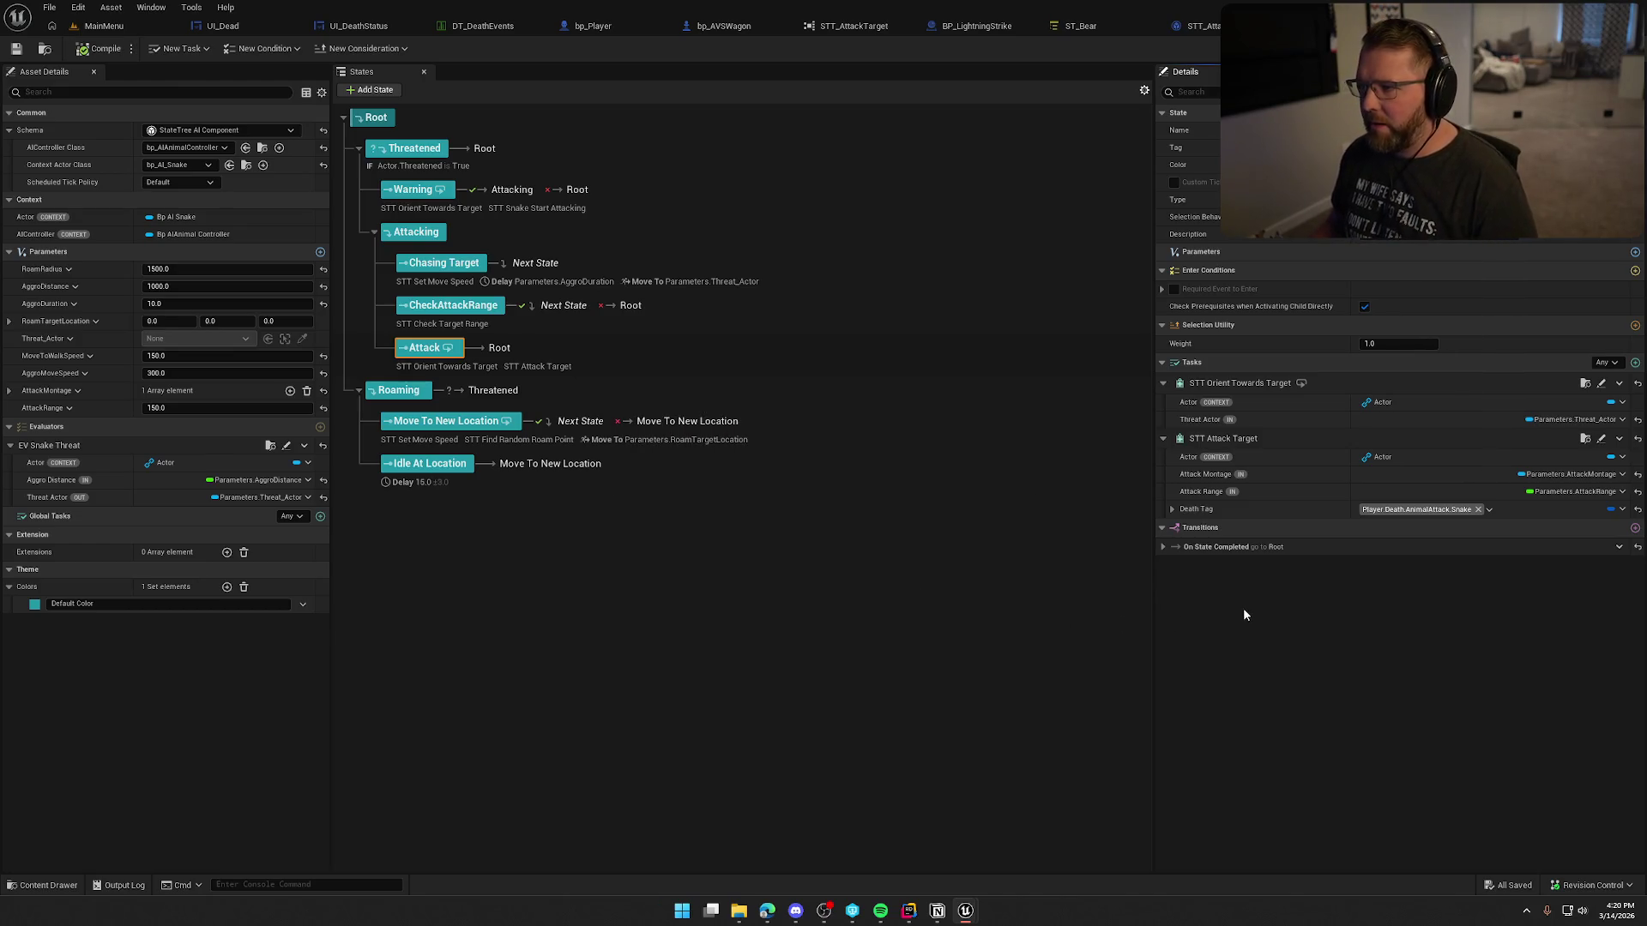
{"action": "left_click", "coordinate": [1201, 26]}
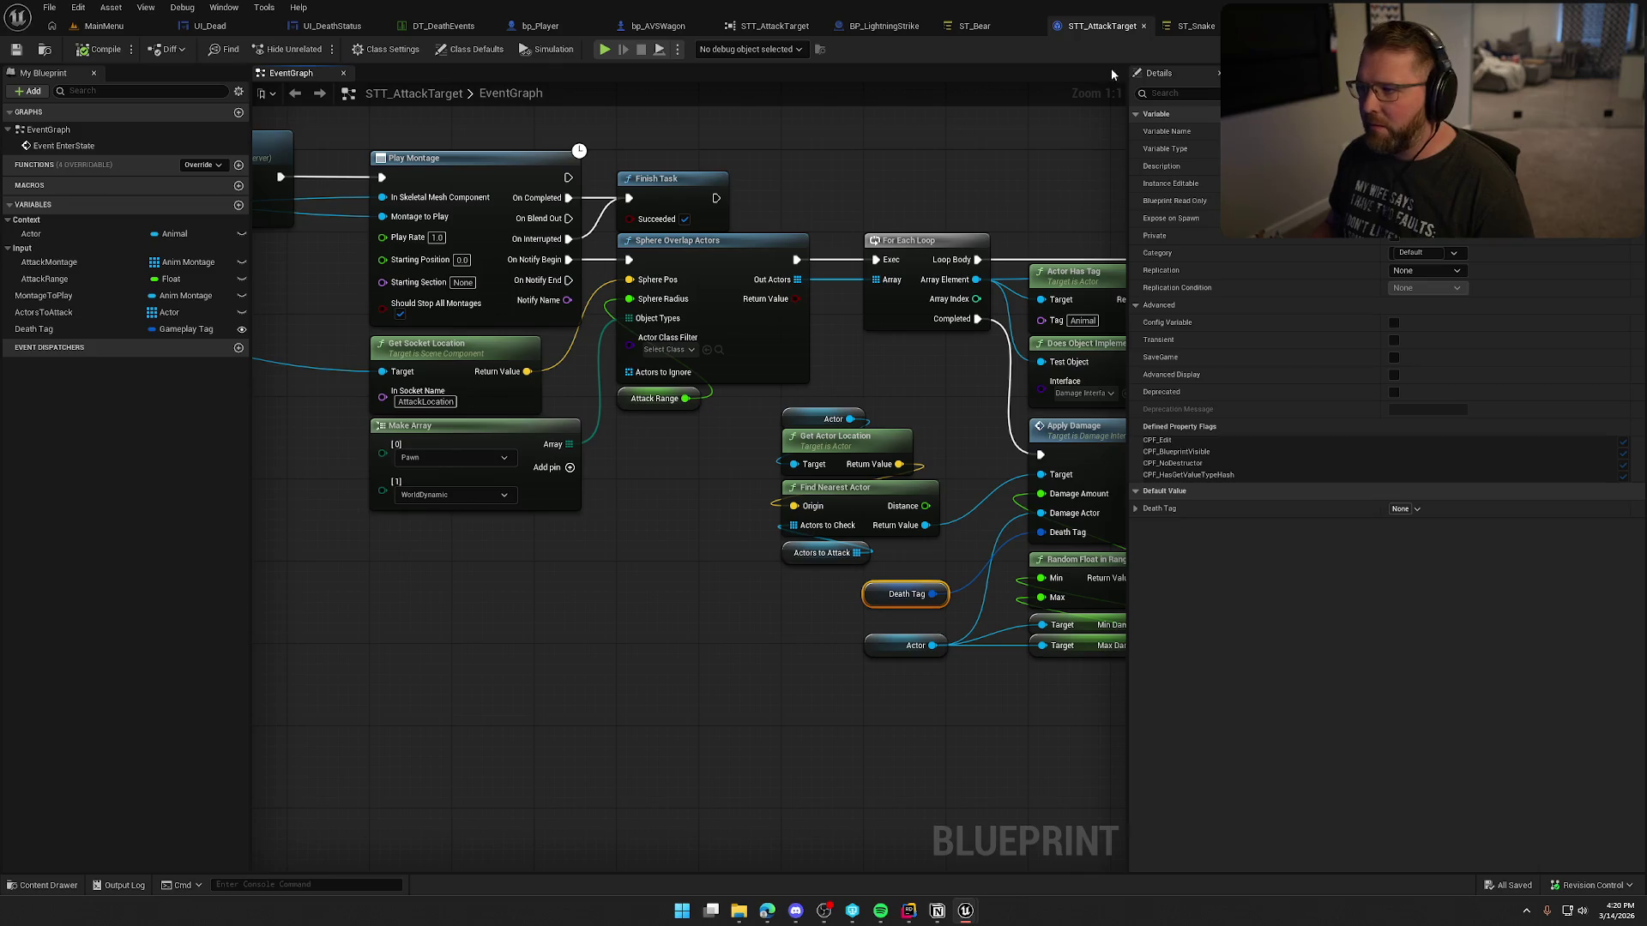
Step: Close the ST_Bear, STT_AttackTarget, ST_Snake, BP_LightningStrike, reference viewer and bp_AVSWagon tabs
{"action": "left_click", "coordinate": [1015, 31]}
{"action": "left_click", "coordinate": [1116, 26]}
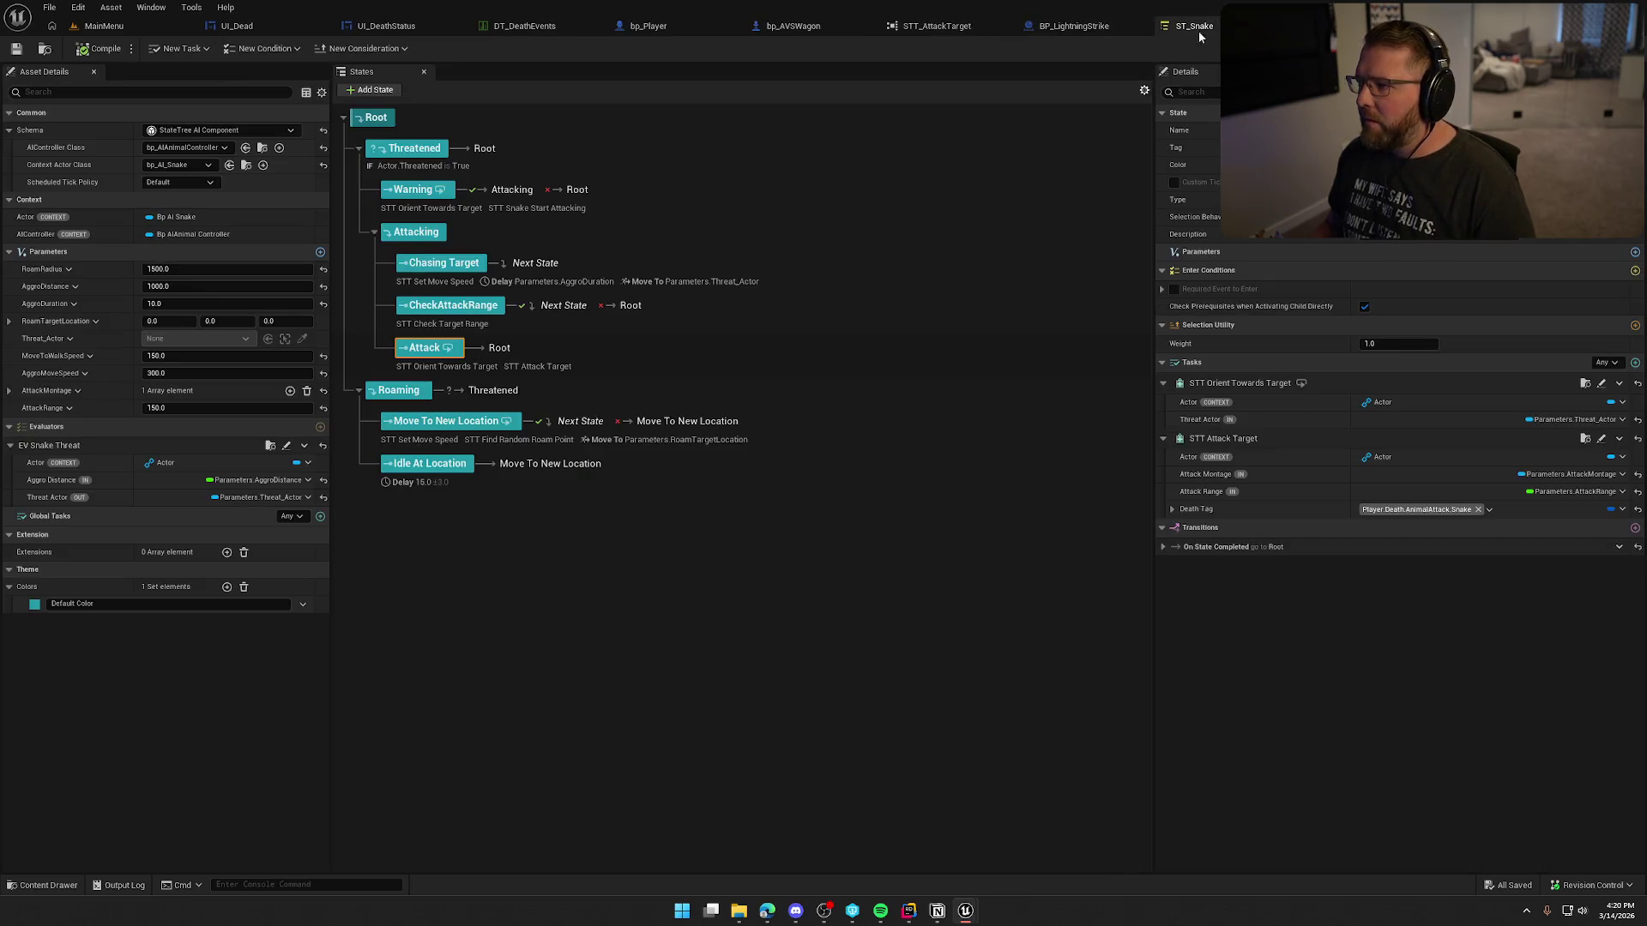
{"action": "left_click", "coordinate": [1197, 31]}
{"action": "left_click", "coordinate": [1142, 26]}
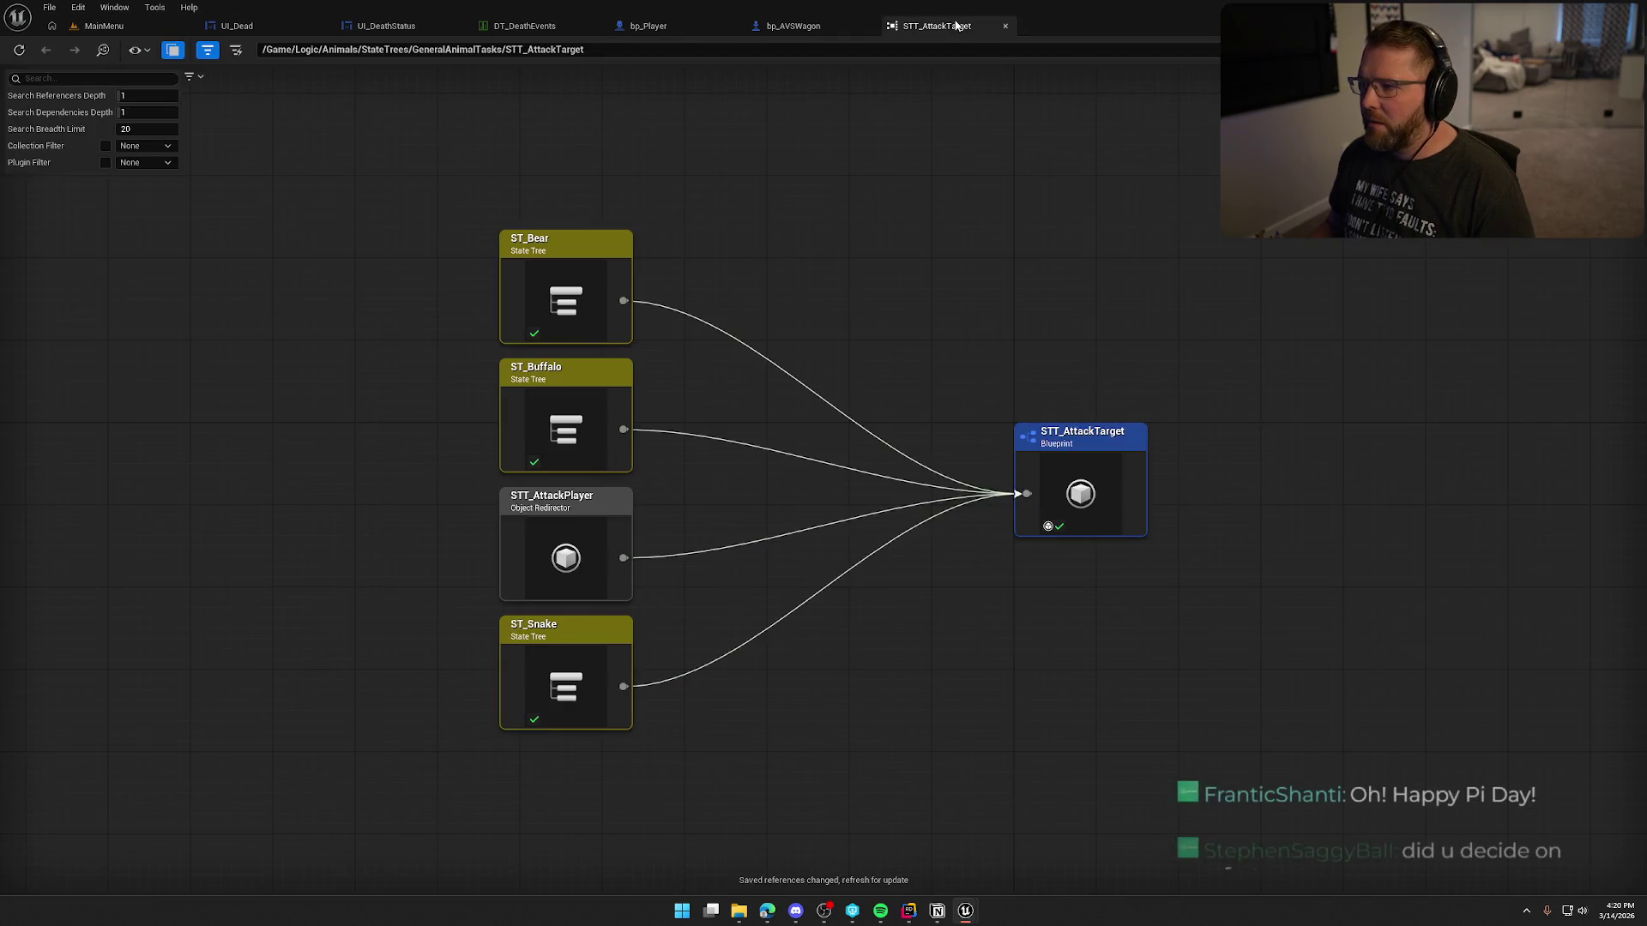
{"action": "left_click", "coordinate": [995, 26]}
{"action": "middle_click", "coordinate": [738, 27]}
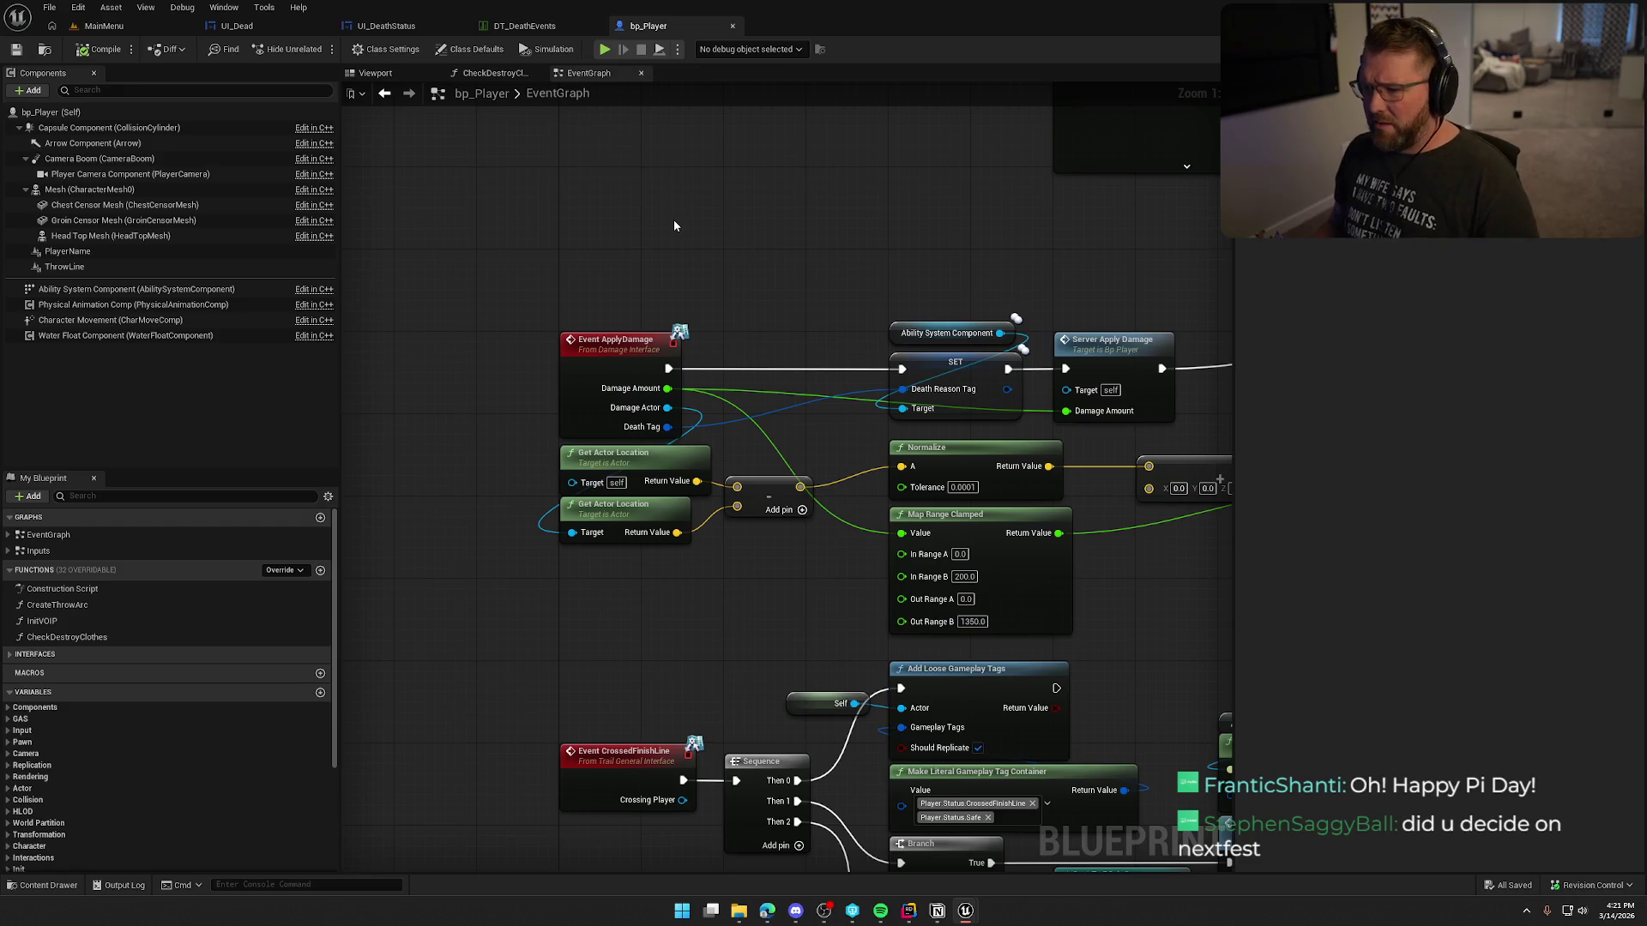
Step: Review DT_DeathEvents, UI_DeathStatus and UI_Dead, then go back to the MainMenu level
{"action": "mouse_move", "coordinate": [720, 261]}
{"action": "left_mouse_down"}
{"action": "mouse_move", "coordinate": [834, 201]}
{"action": "mouse_move", "coordinate": [895, 236]}
{"action": "mouse_move", "coordinate": [873, 334]}
{"action": "left_mouse_up"}
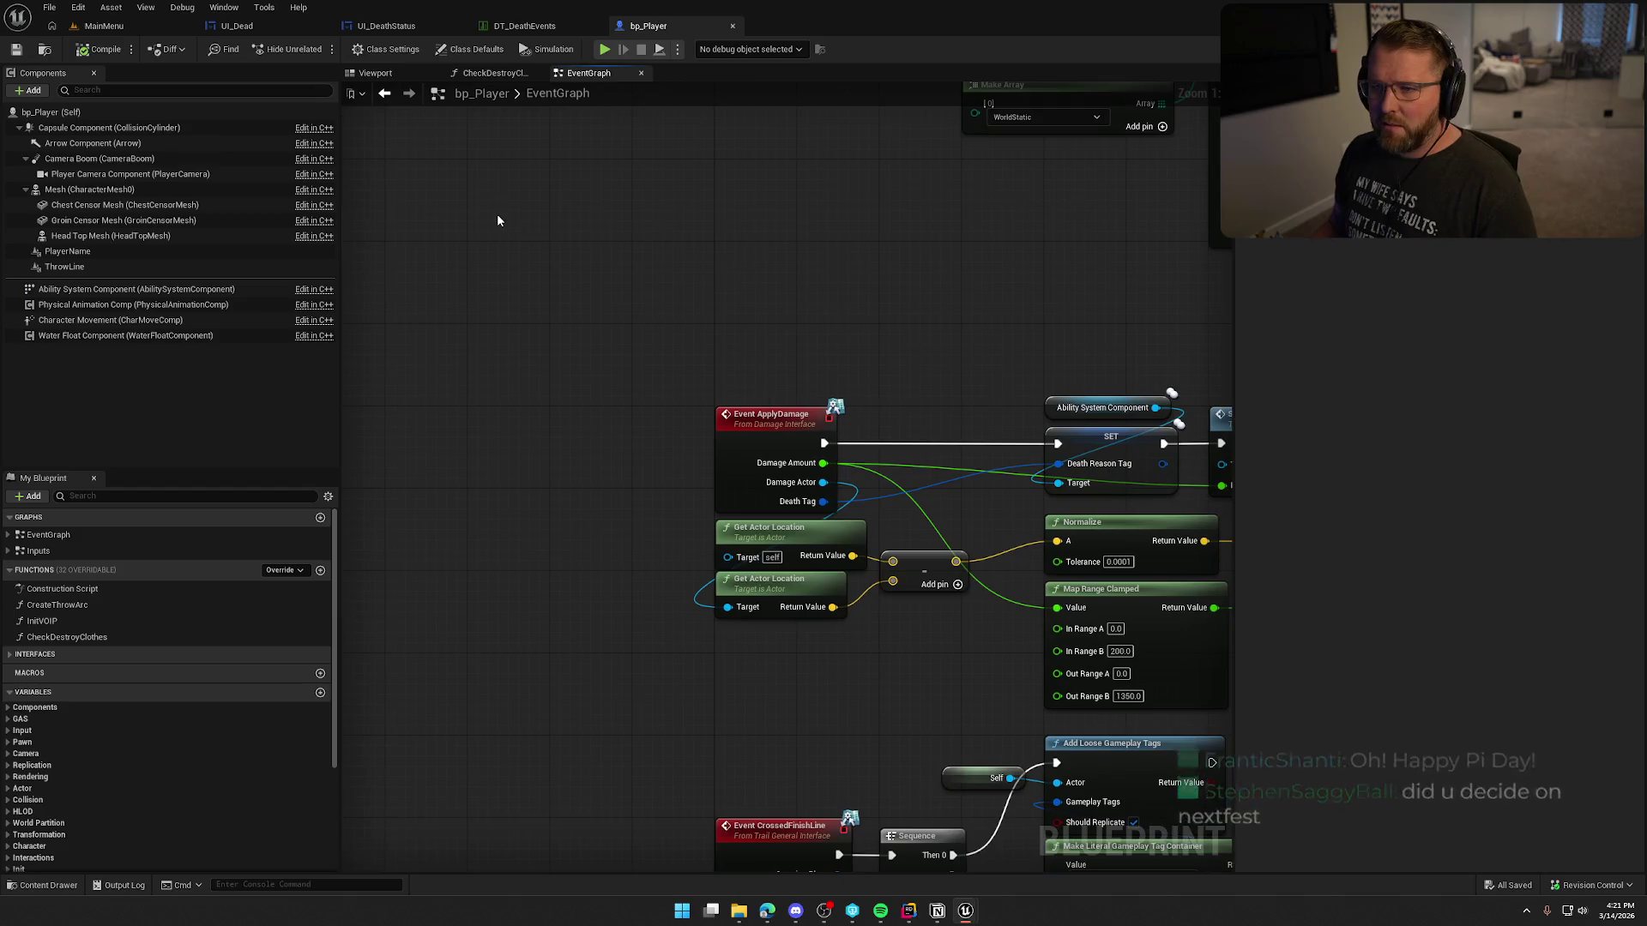
{"action": "left_click", "coordinate": [515, 26]}
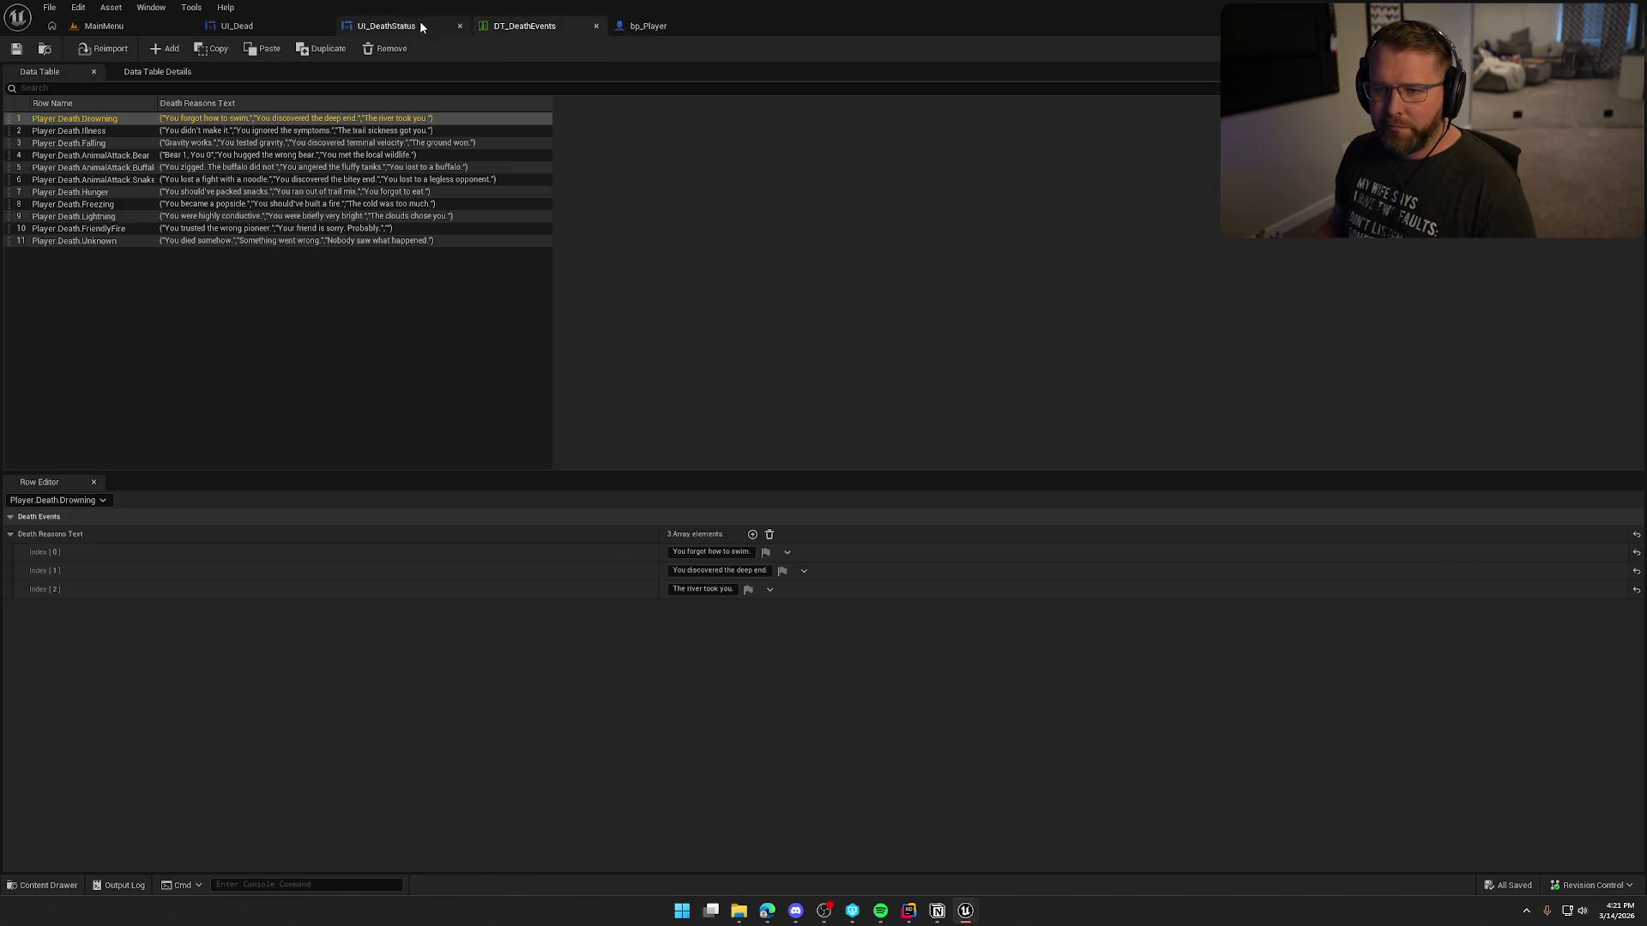
{"action": "left_click", "coordinate": [405, 25]}
{"action": "left_click", "coordinate": [235, 26]}
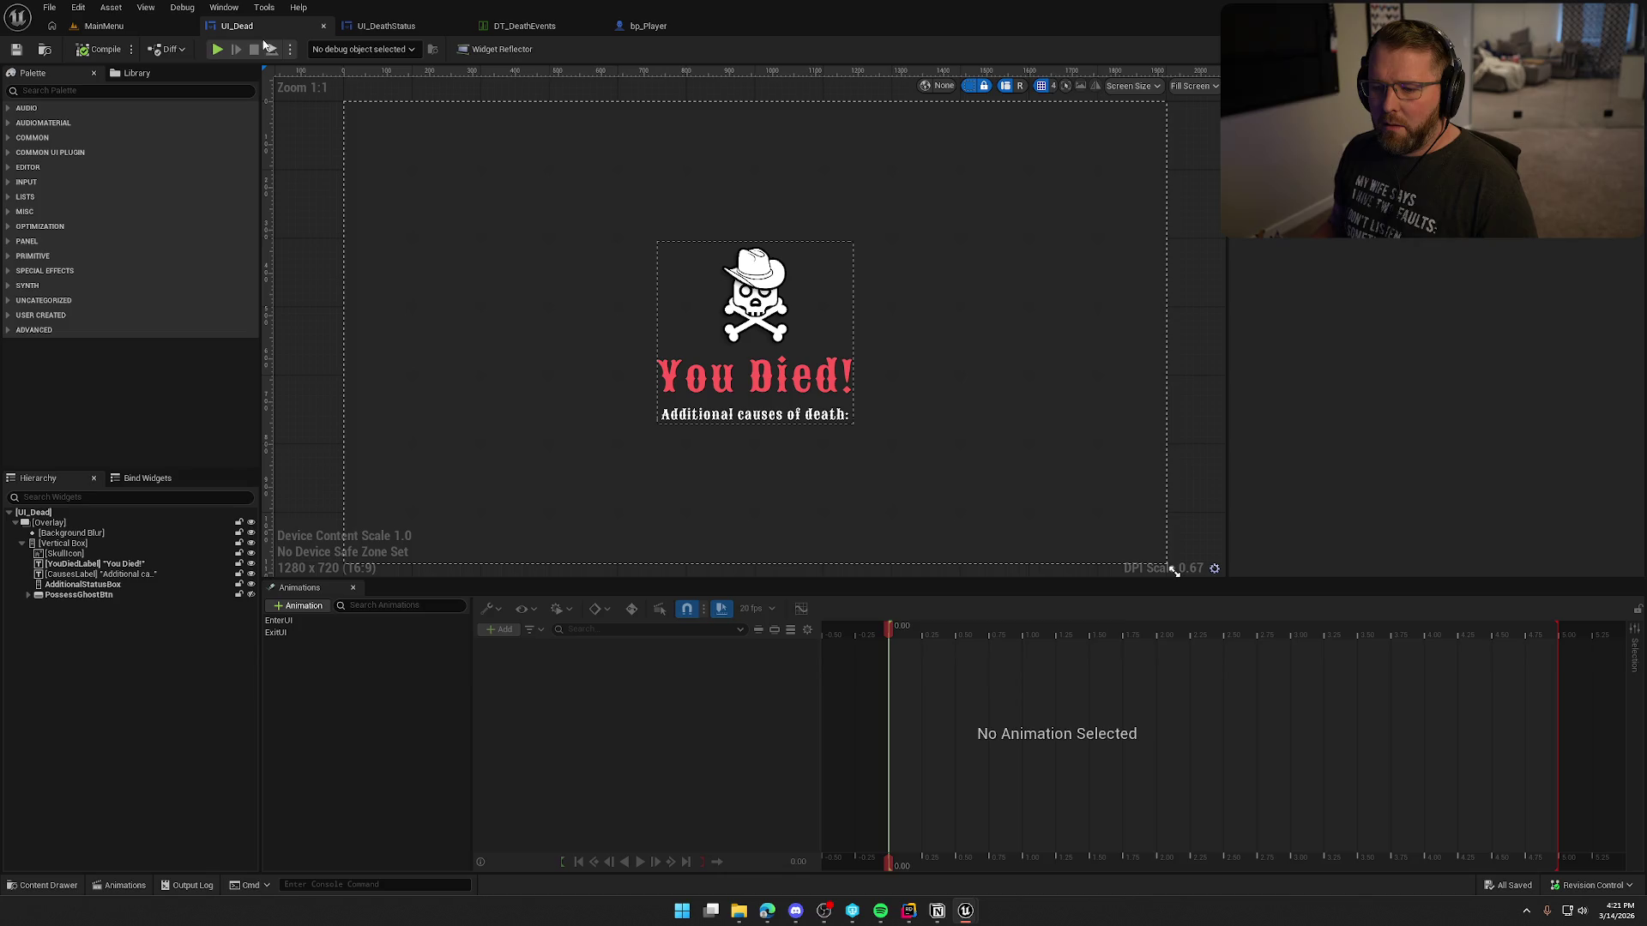
{"action": "left_click", "coordinate": [137, 24]}
{"action": "left_click", "coordinate": [73, 887]}
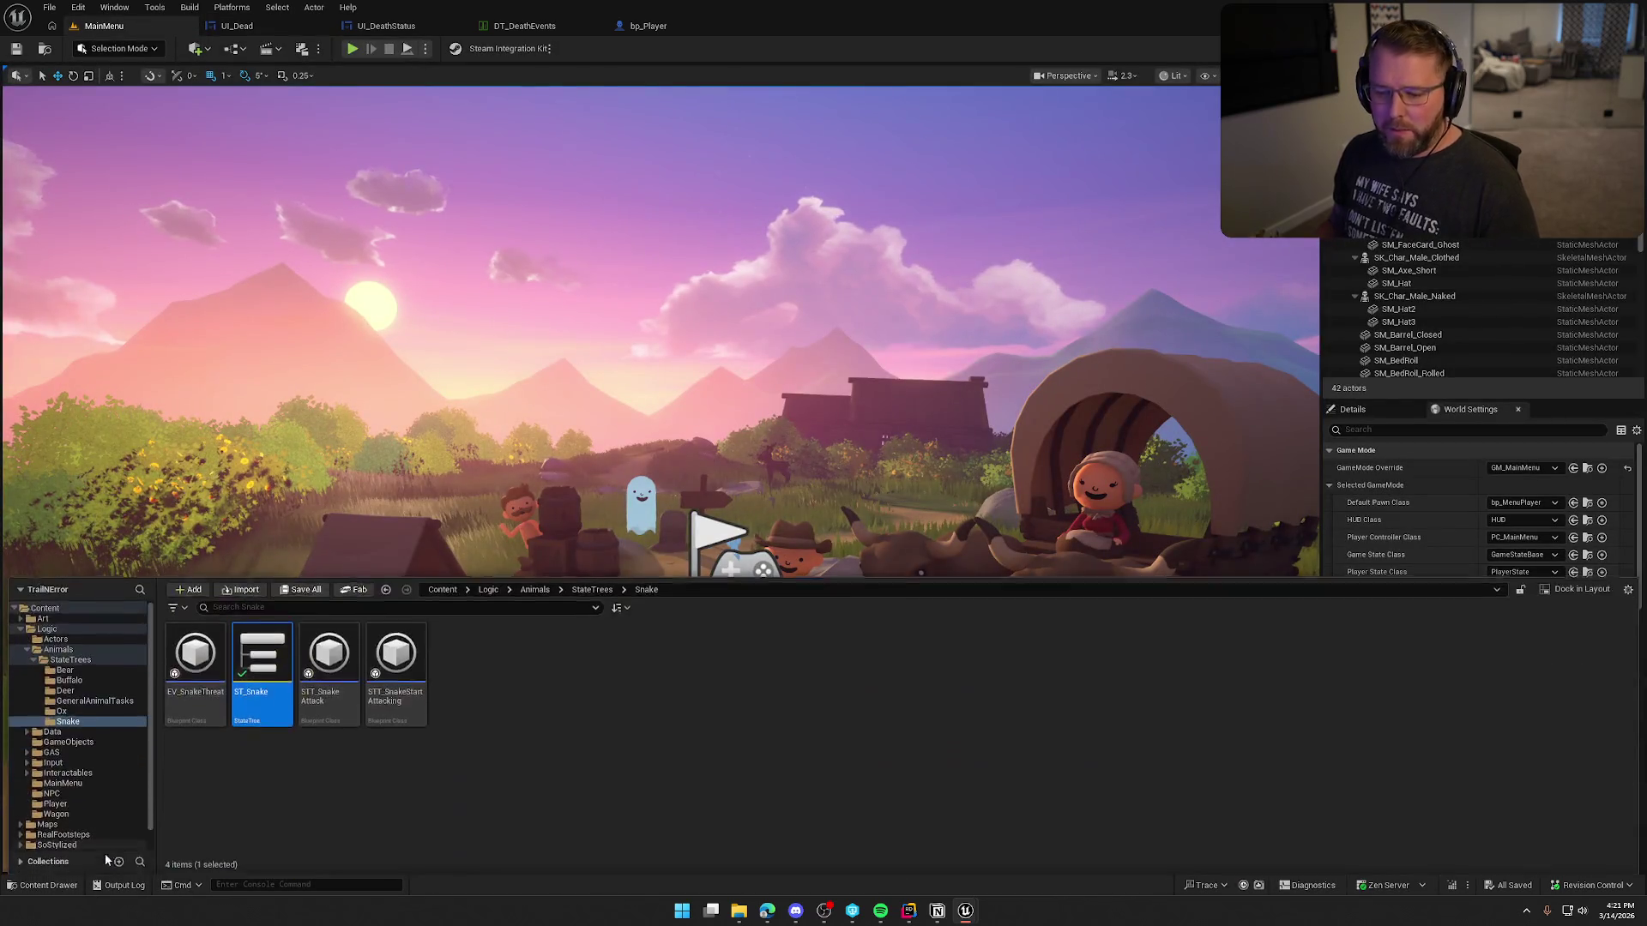
Step: Load GameWorld from Maps, preview its camp in game view, then return to bp_Player
{"action": "left_click", "coordinate": [47, 824]}
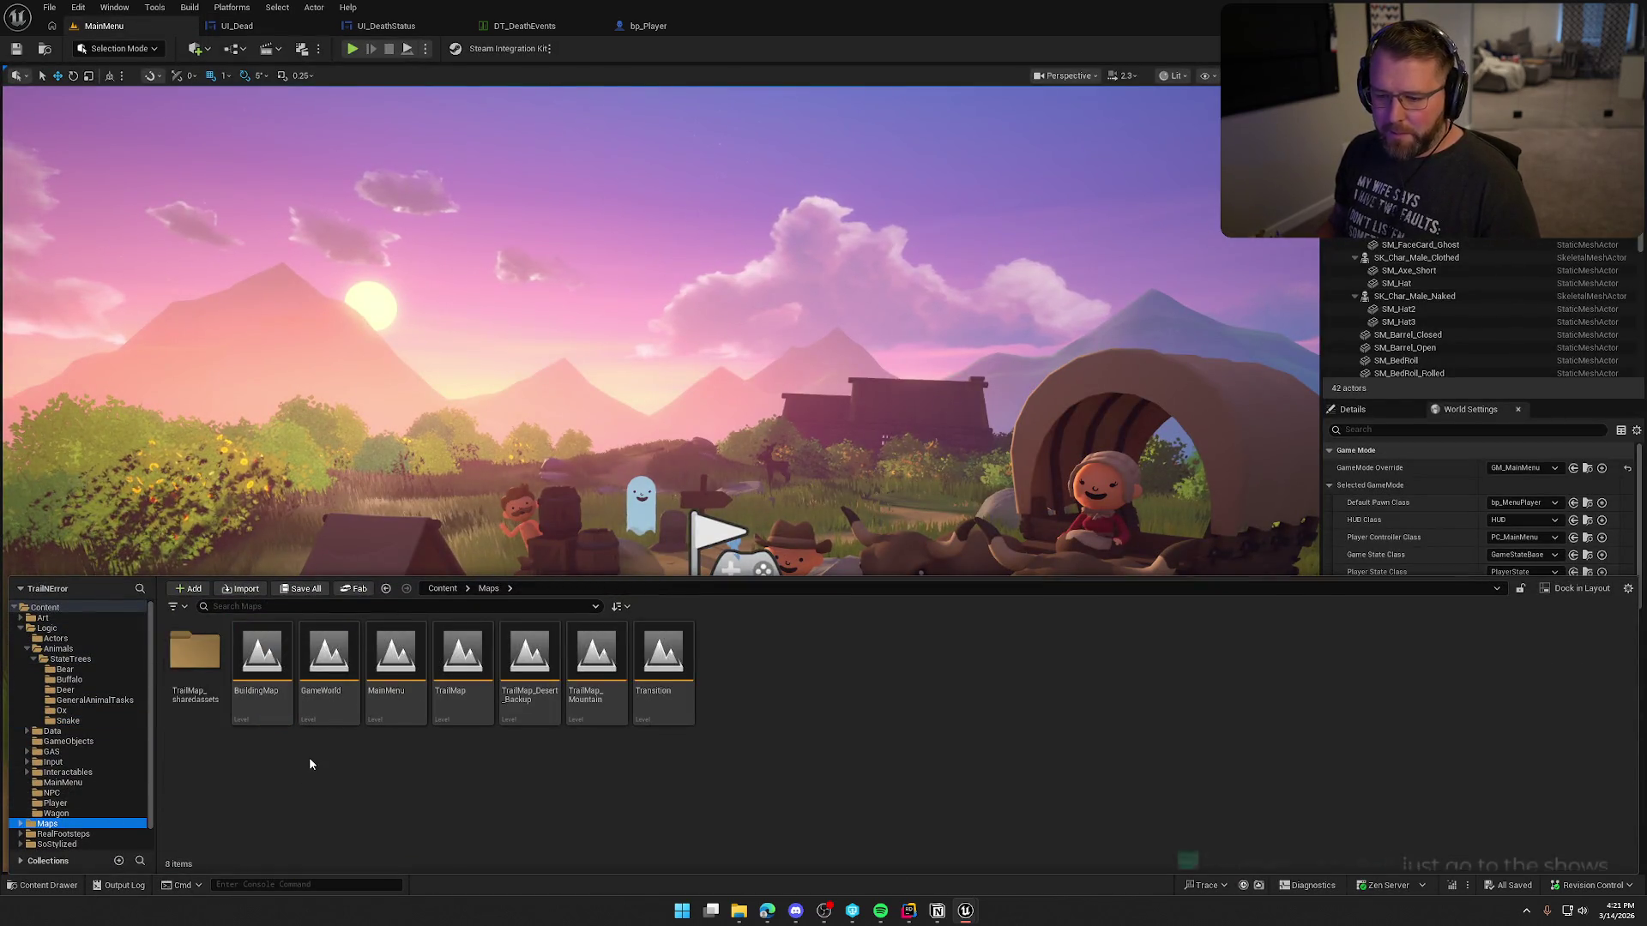
{"action": "double_click", "coordinate": [333, 666]}
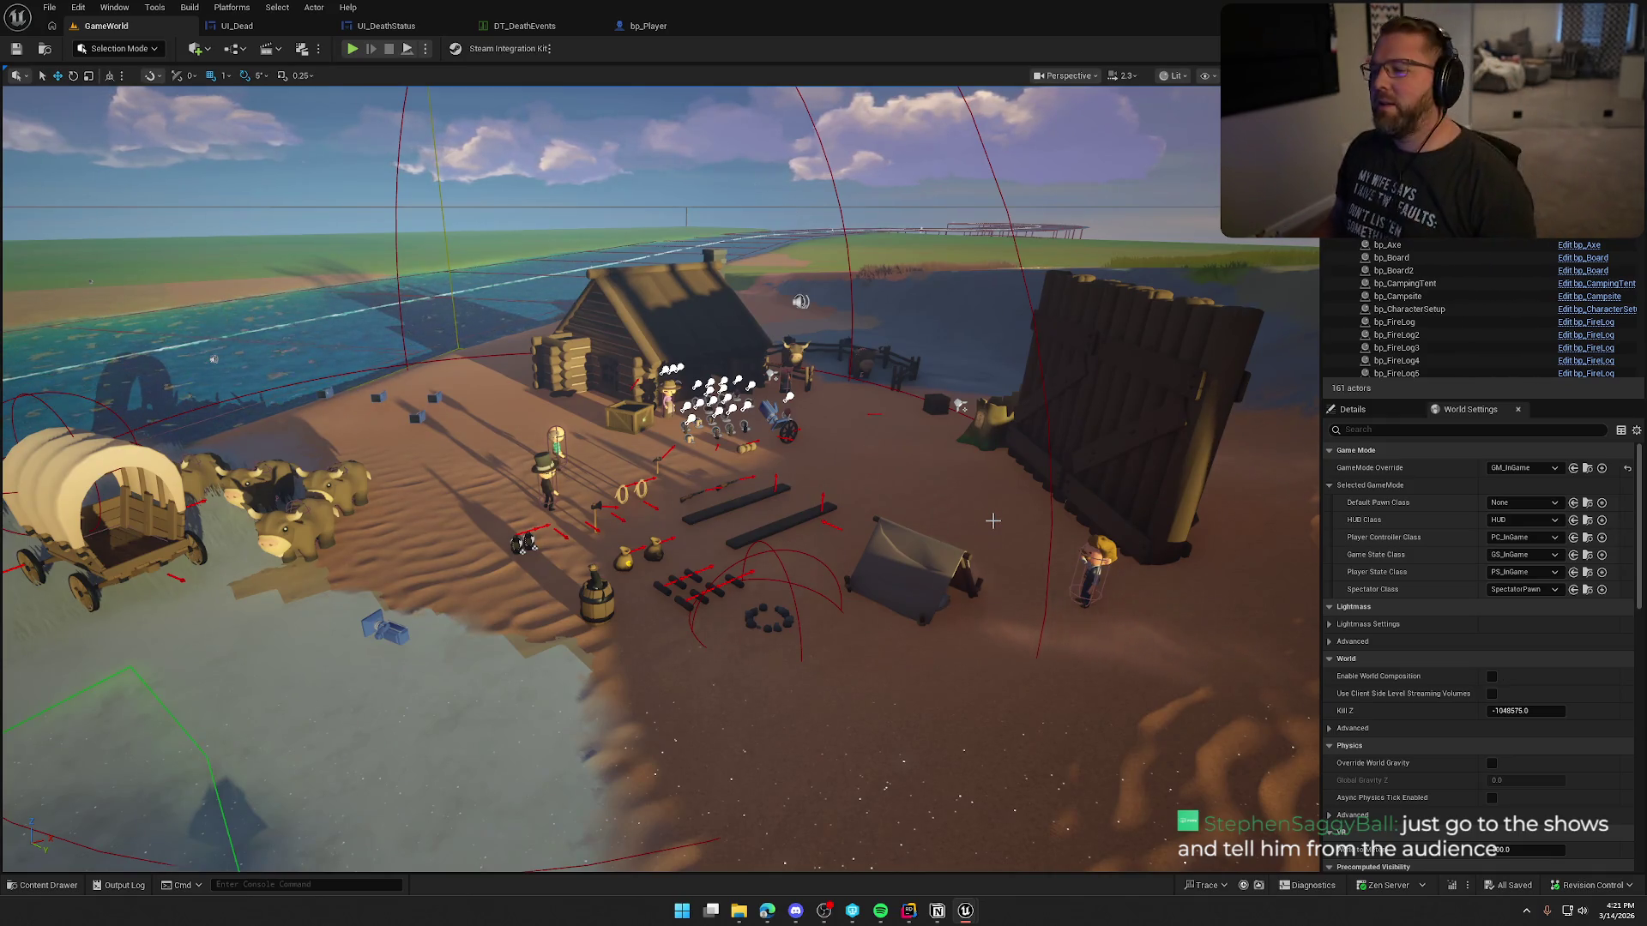
{"action": "key", "text": "g"}
{"action": "scroll", "coordinate": [982, 520], "scroll_direction": "up", "scroll_amount": 3}
{"action": "scroll", "coordinate": [974, 512], "scroll_direction": "up", "scroll_amount": 5}
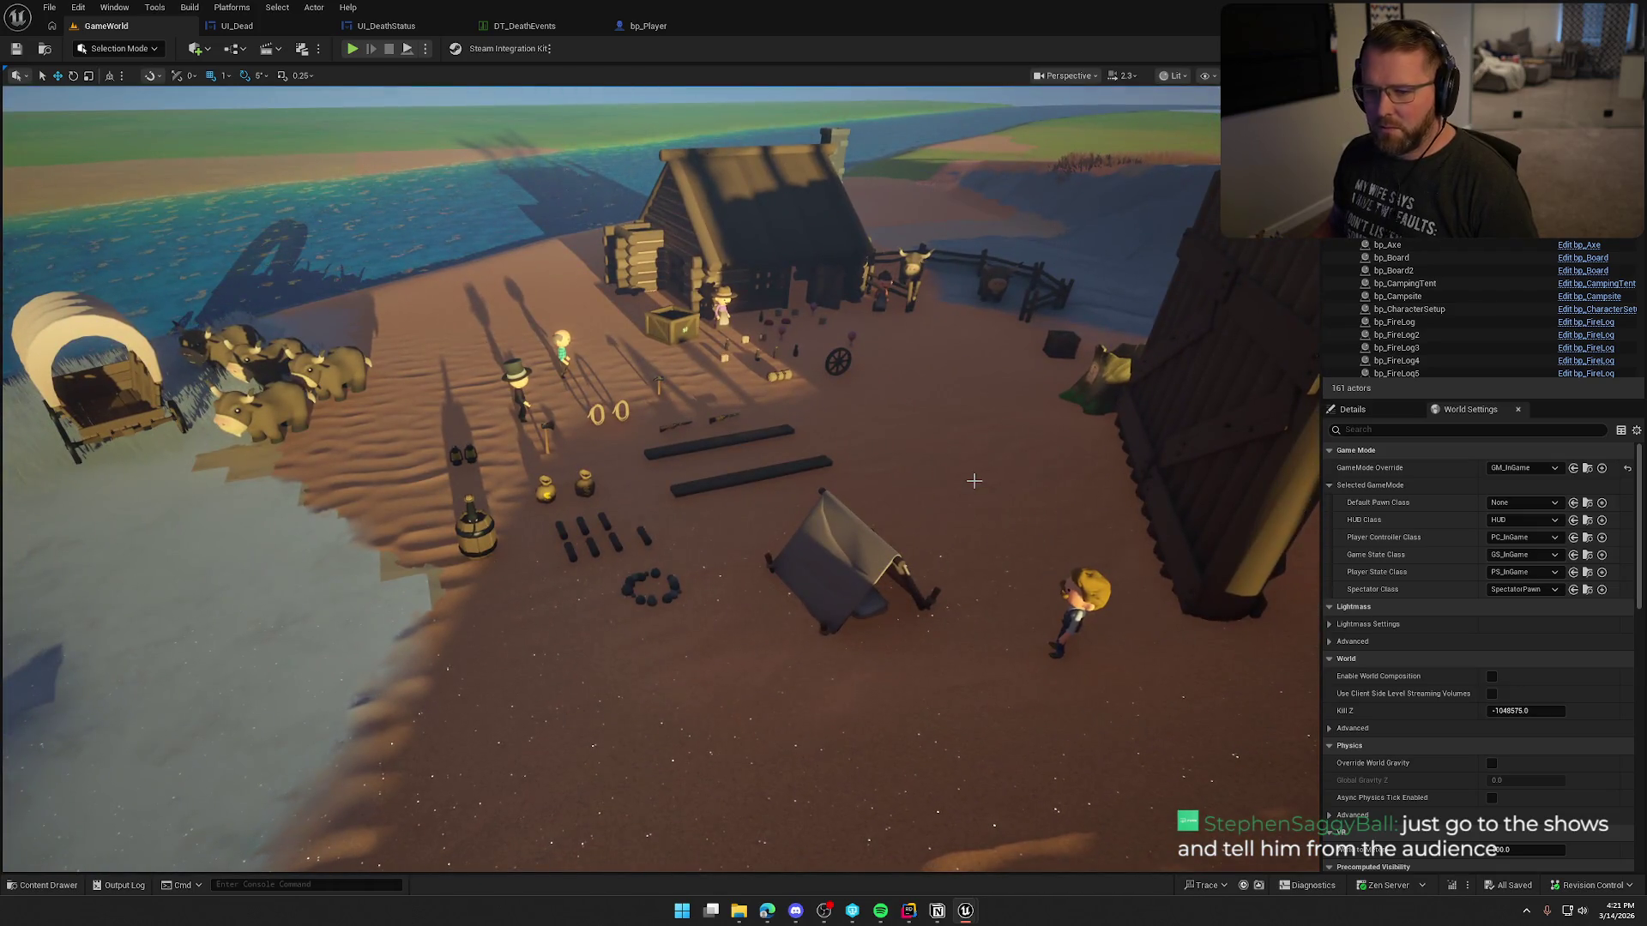
{"action": "left_click", "coordinate": [658, 26]}
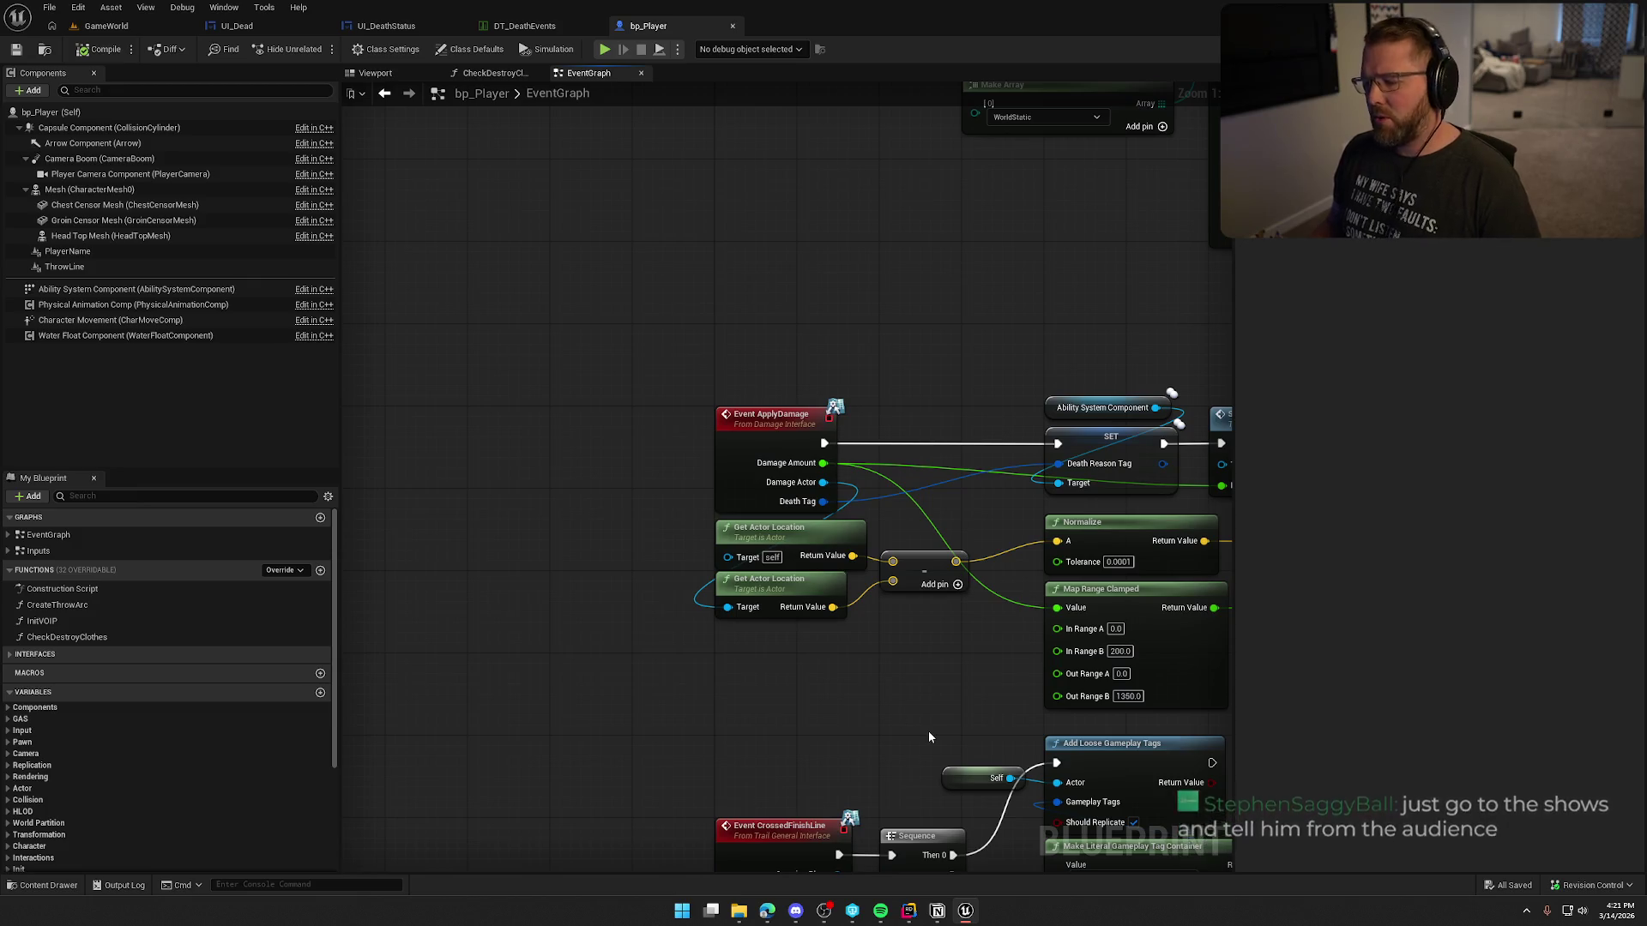
{"action": "left_click", "coordinate": [908, 913]}
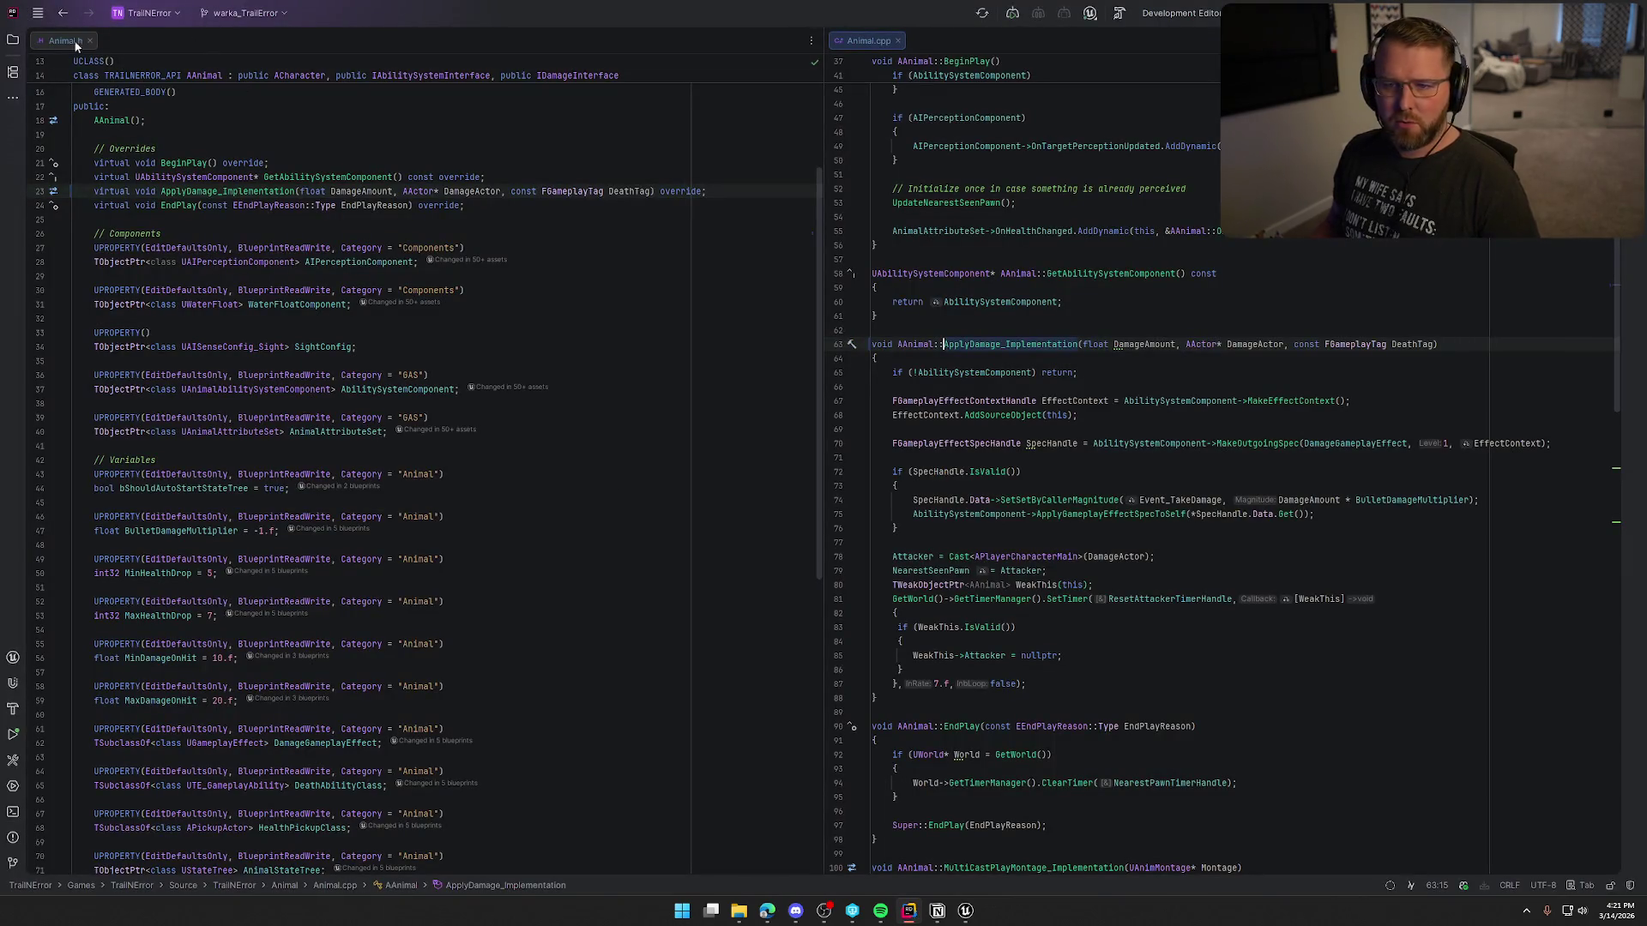
Step: Close open code files and open TrailErrorTags.h and TrailErrorTags.cpp from the solution tree
{"action": "key", "text": "ctrl+shift+F4"}
{"action": "key", "text": "alt+1"}
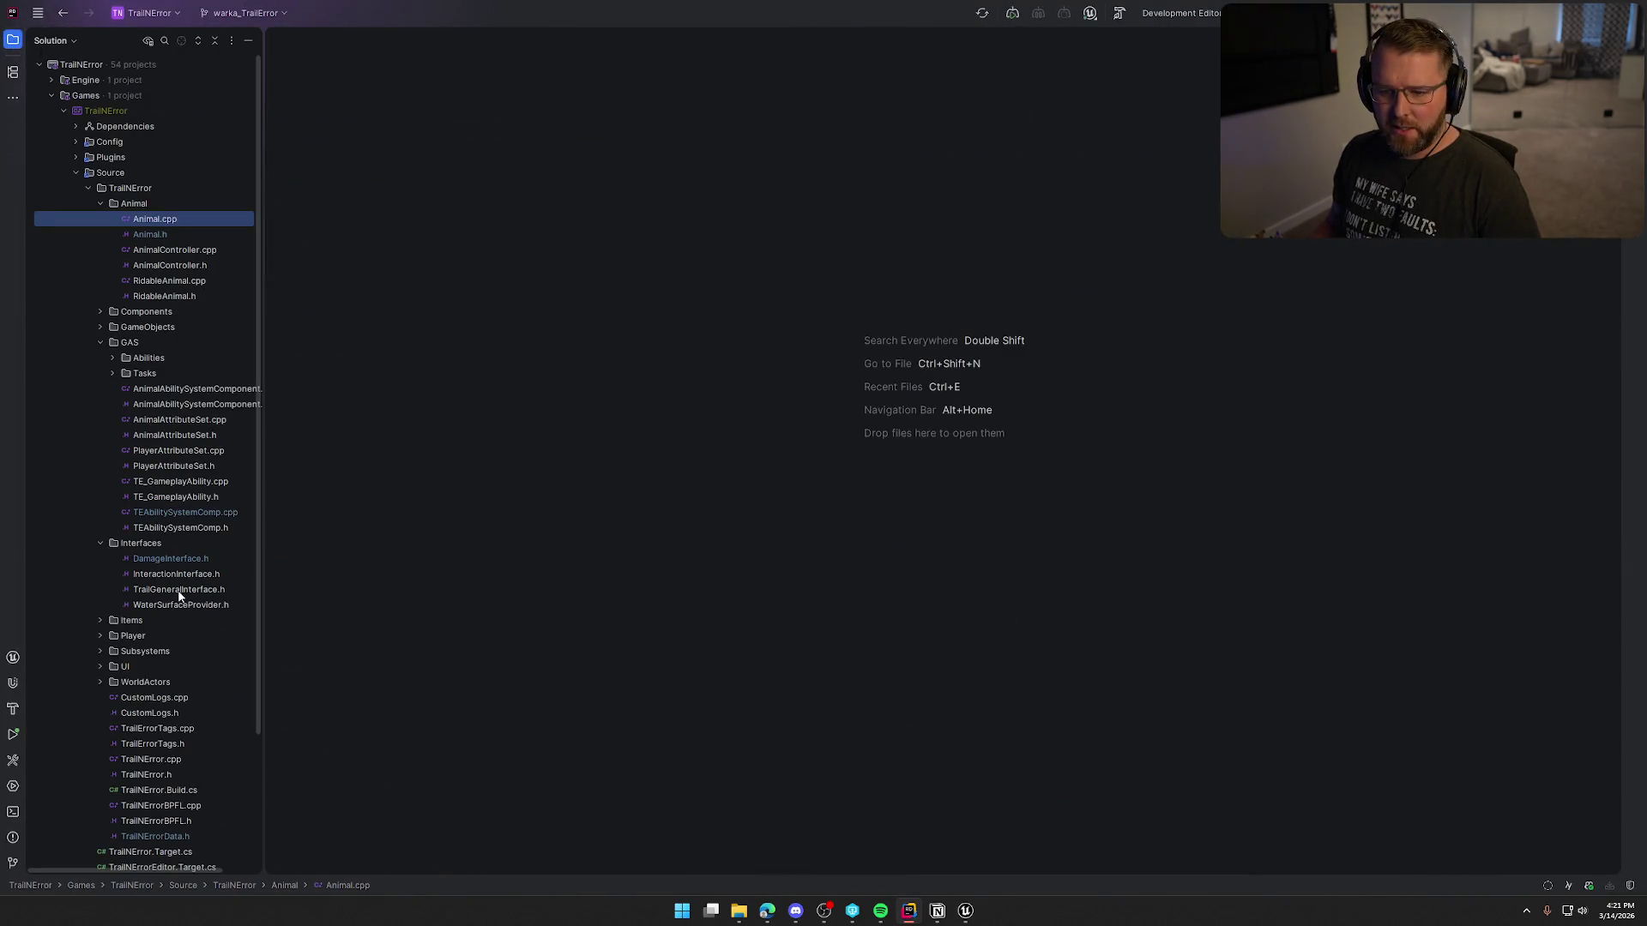
{"action": "left_click", "coordinate": [100, 204]}
{"action": "left_click", "coordinate": [101, 249]}
{"action": "left_click", "coordinate": [100, 265]}
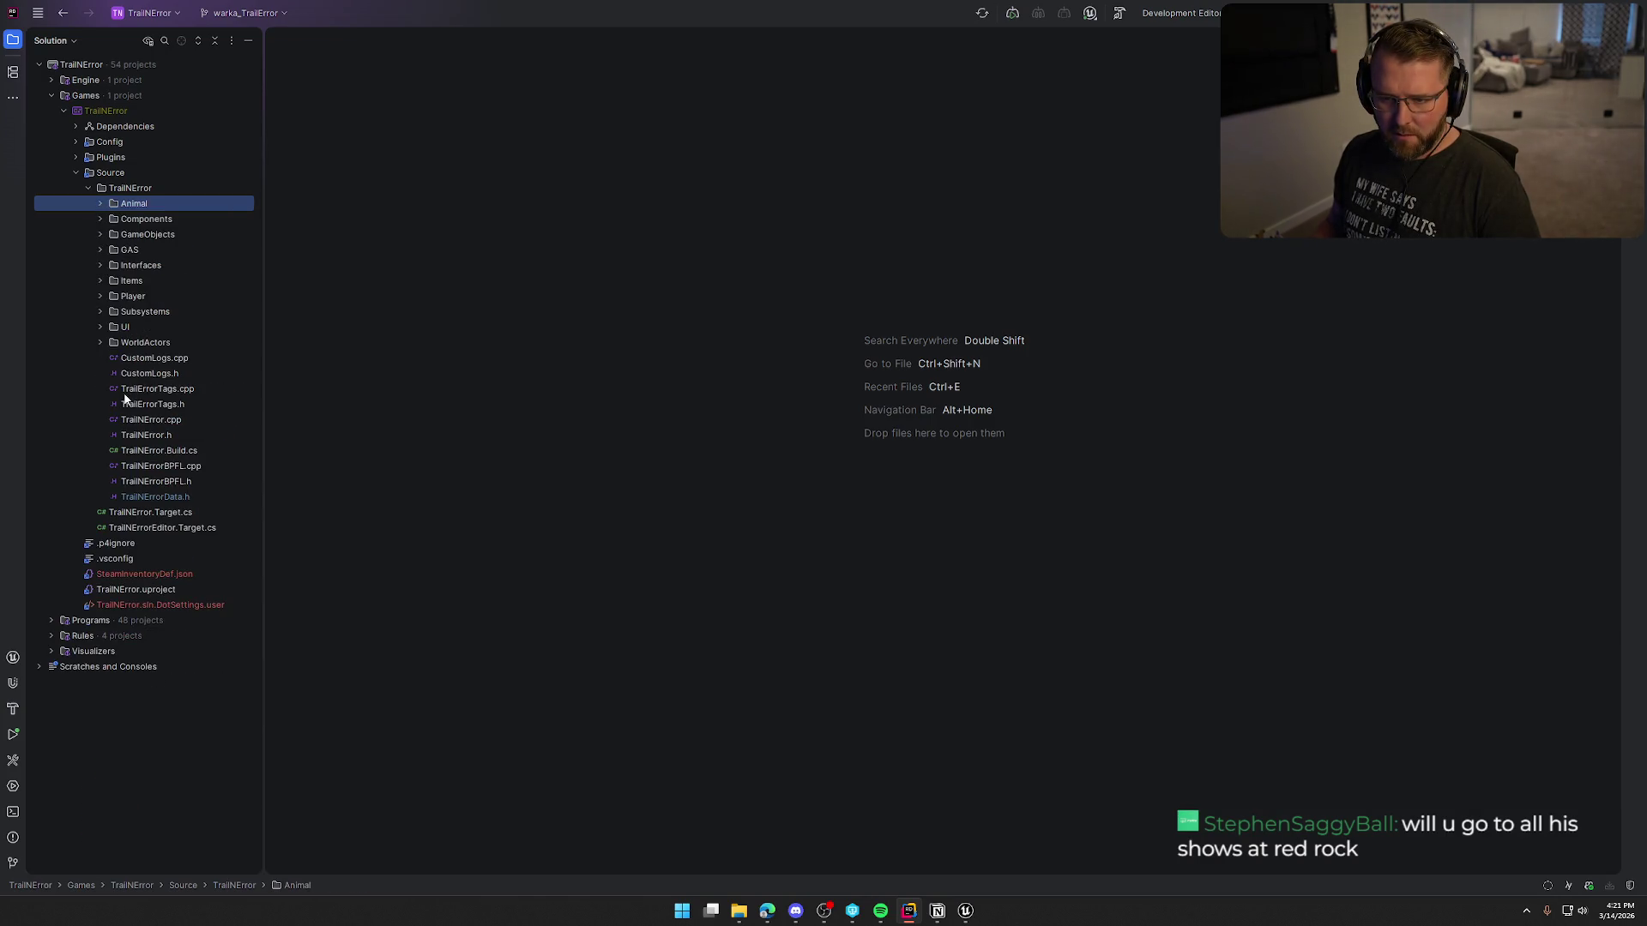
{"action": "double_click", "coordinate": [171, 403]}
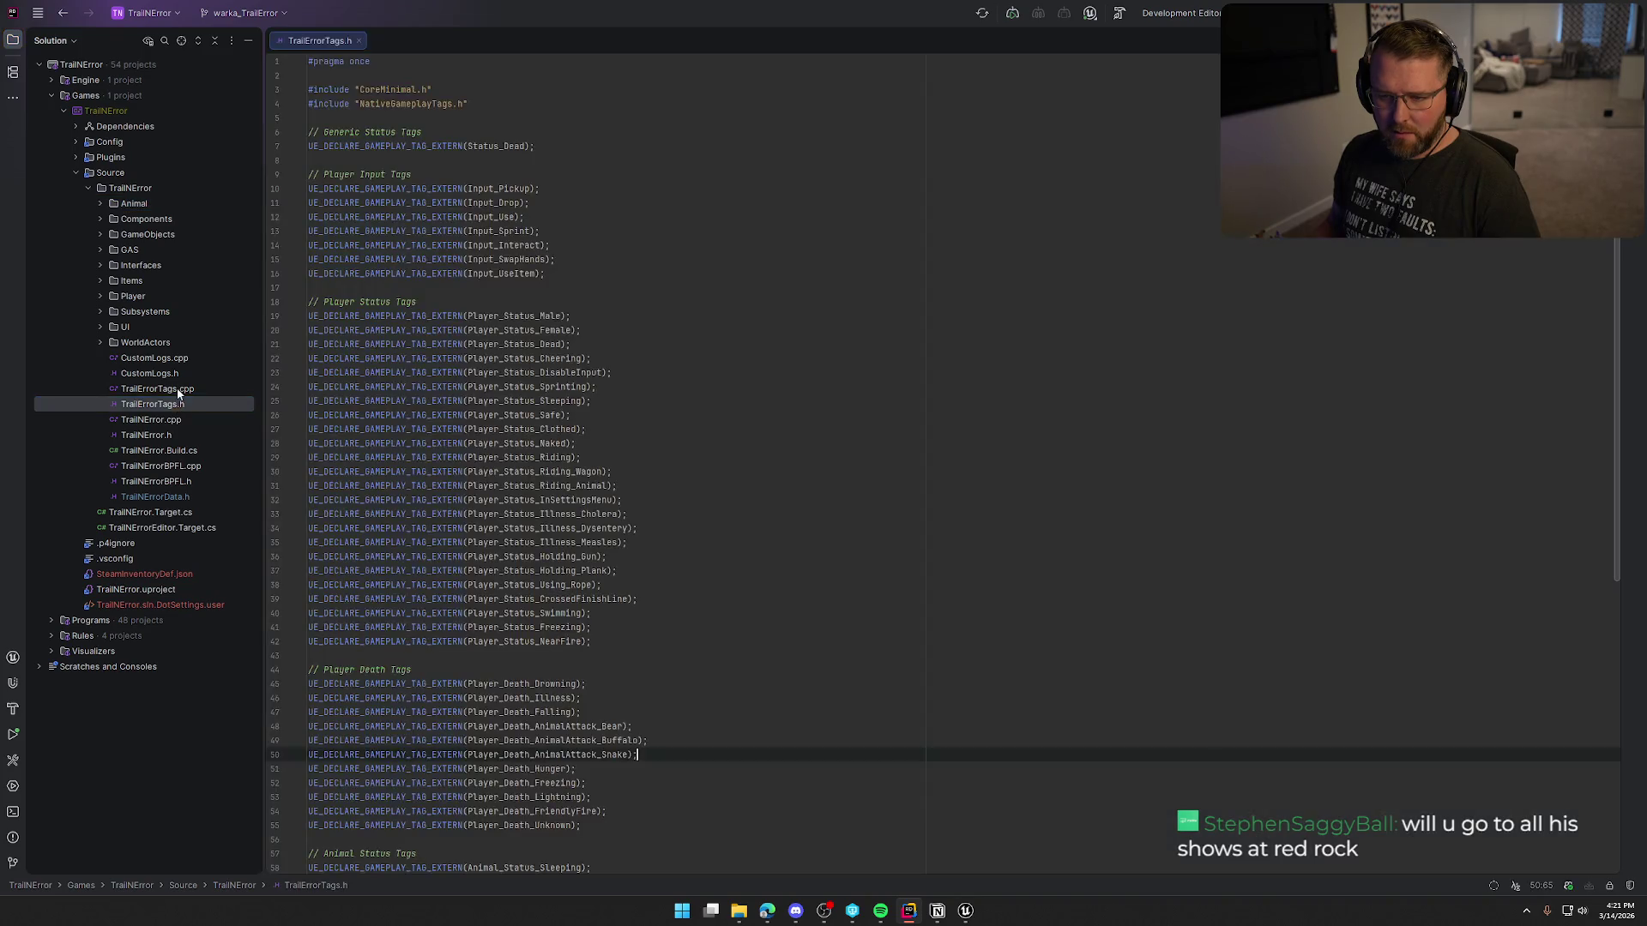
{"action": "double_click", "coordinate": [171, 389]}
{"action": "left_click", "coordinate": [13, 43]}
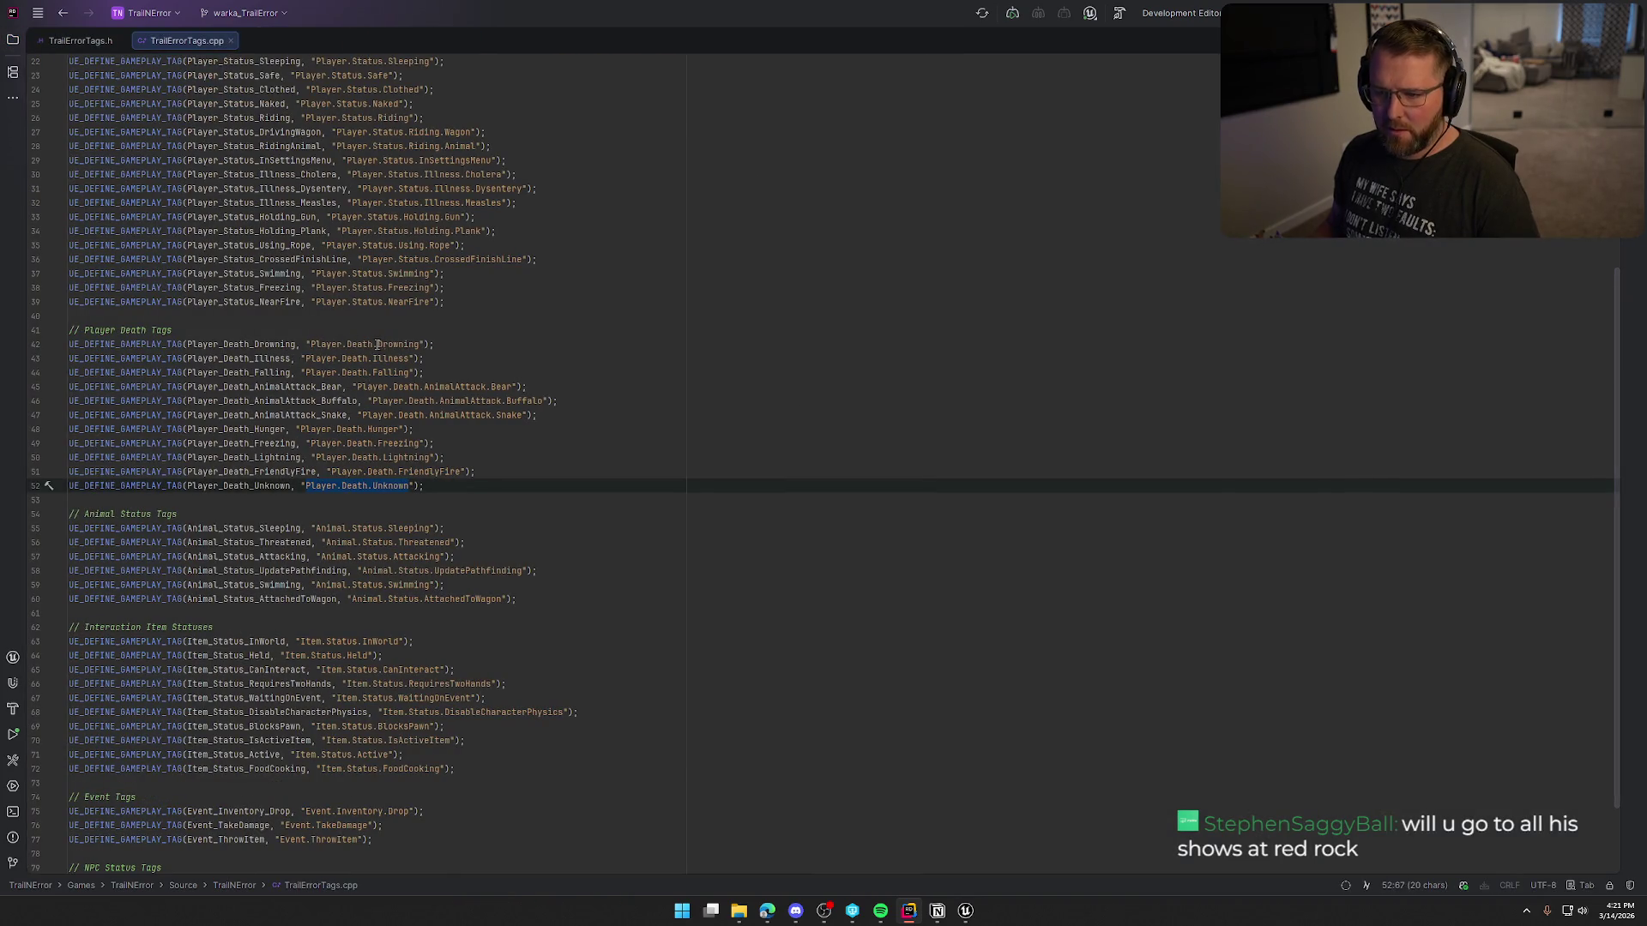
{"action": "left_click", "coordinate": [966, 911]}
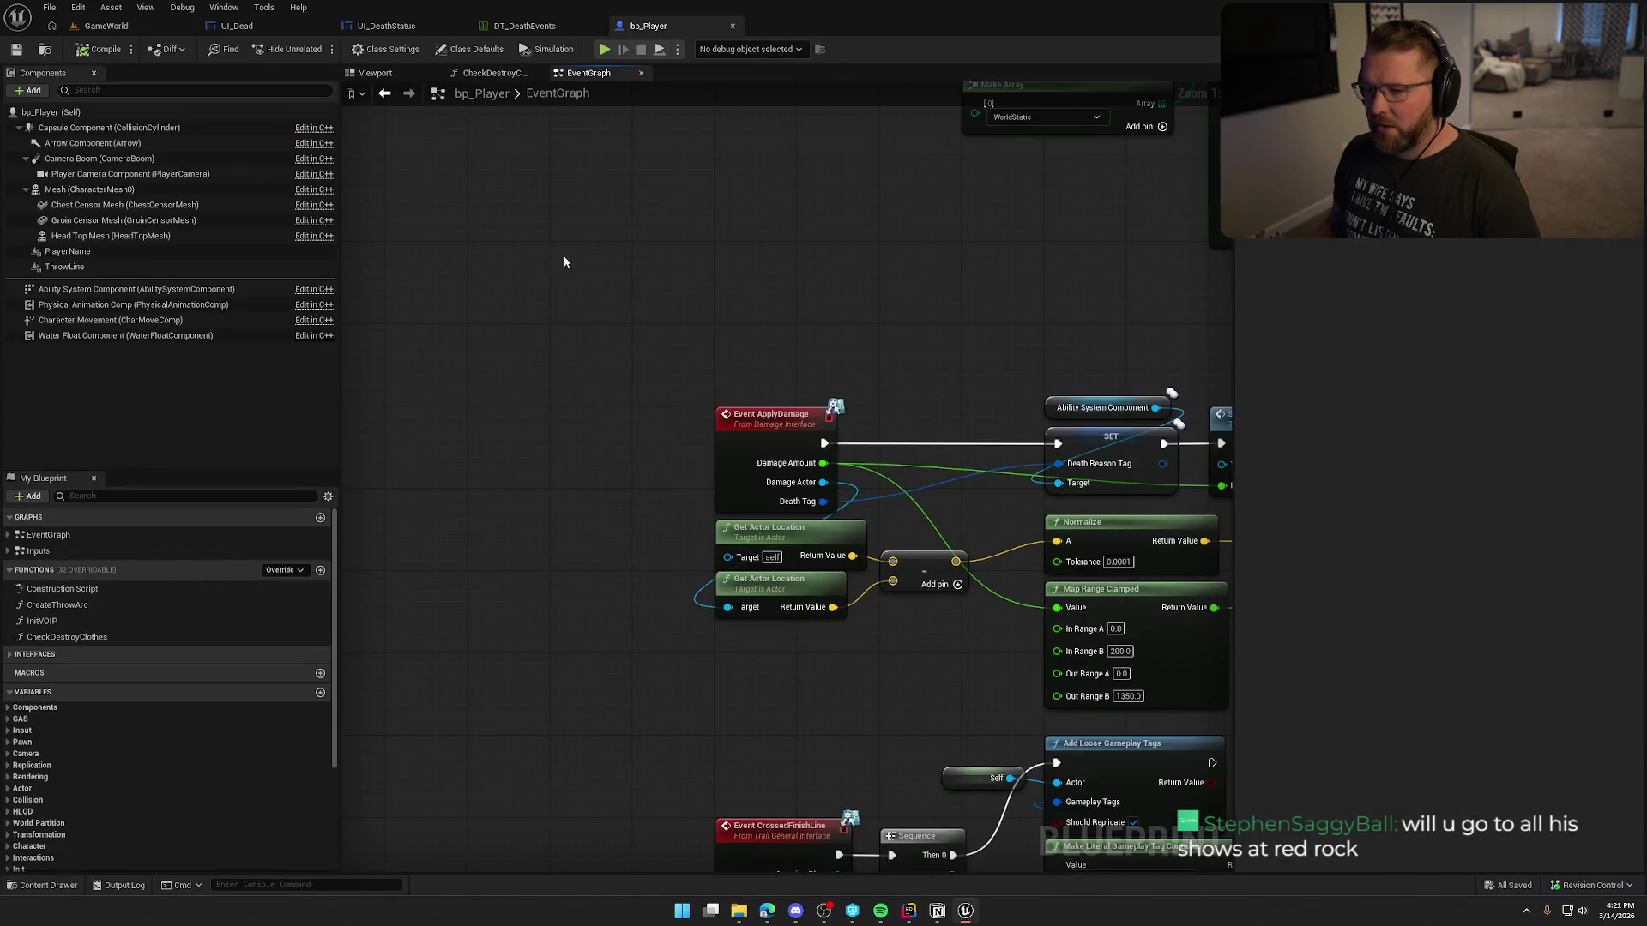
Step: Close DT_DeathEvents, open bp_Player from Logic/Player, and jump to its StaminaChanged event
{"action": "left_click", "coordinate": [536, 26]}
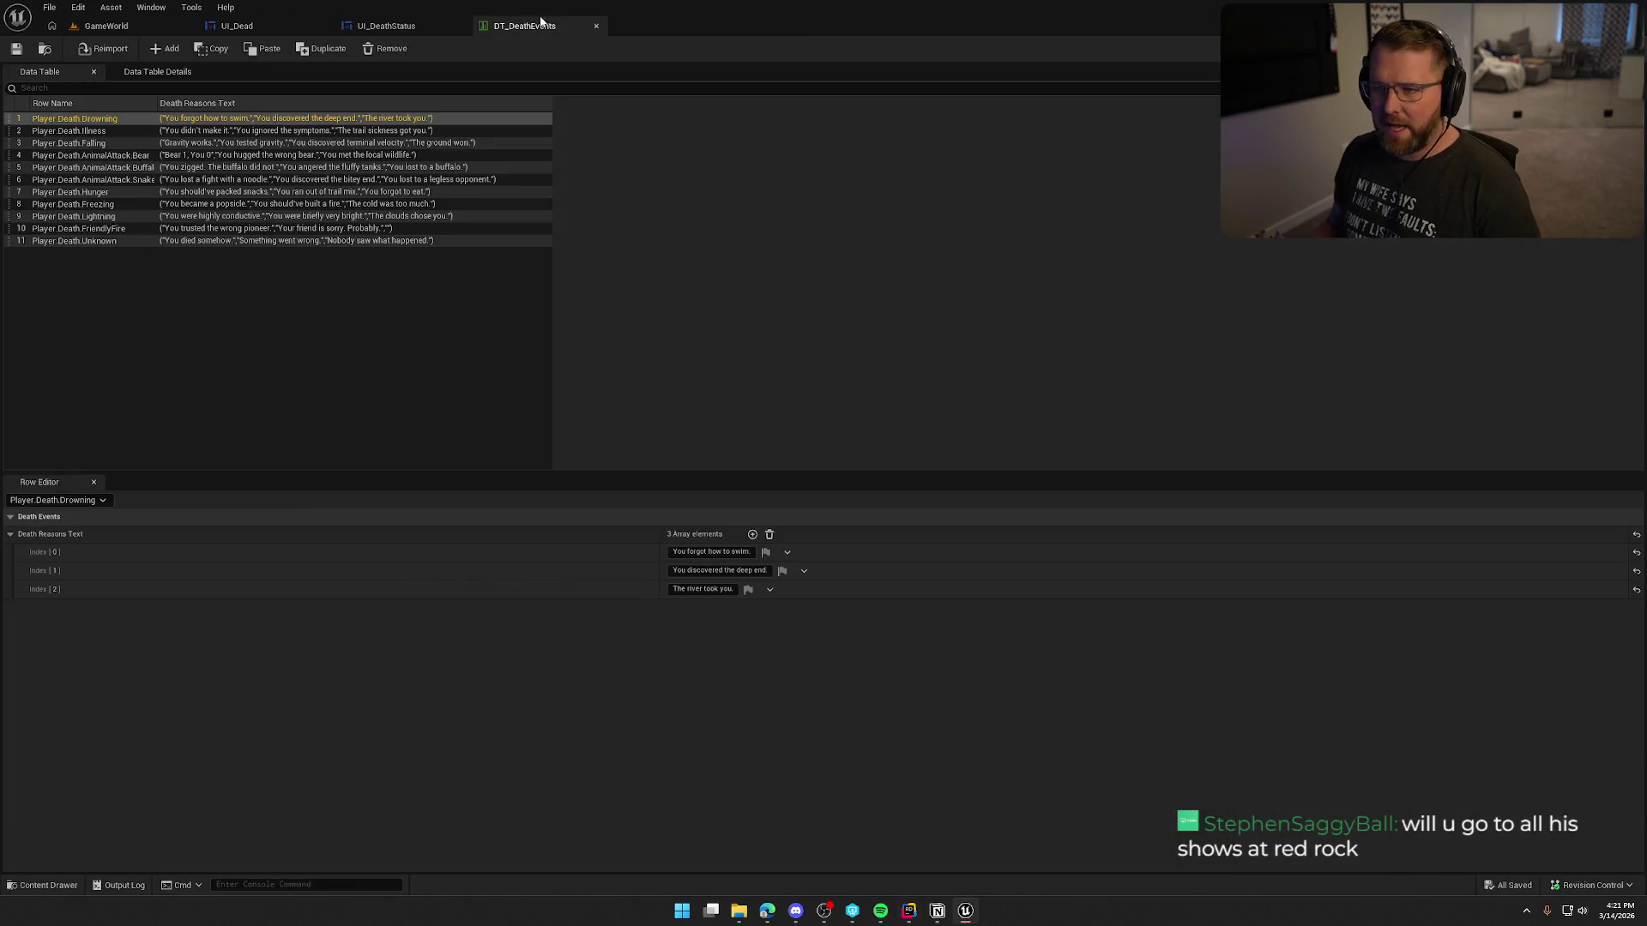
{"action": "left_click", "coordinate": [596, 26]}
{"action": "left_click", "coordinate": [106, 25]}
{"action": "key", "text": "ctrl+space"}
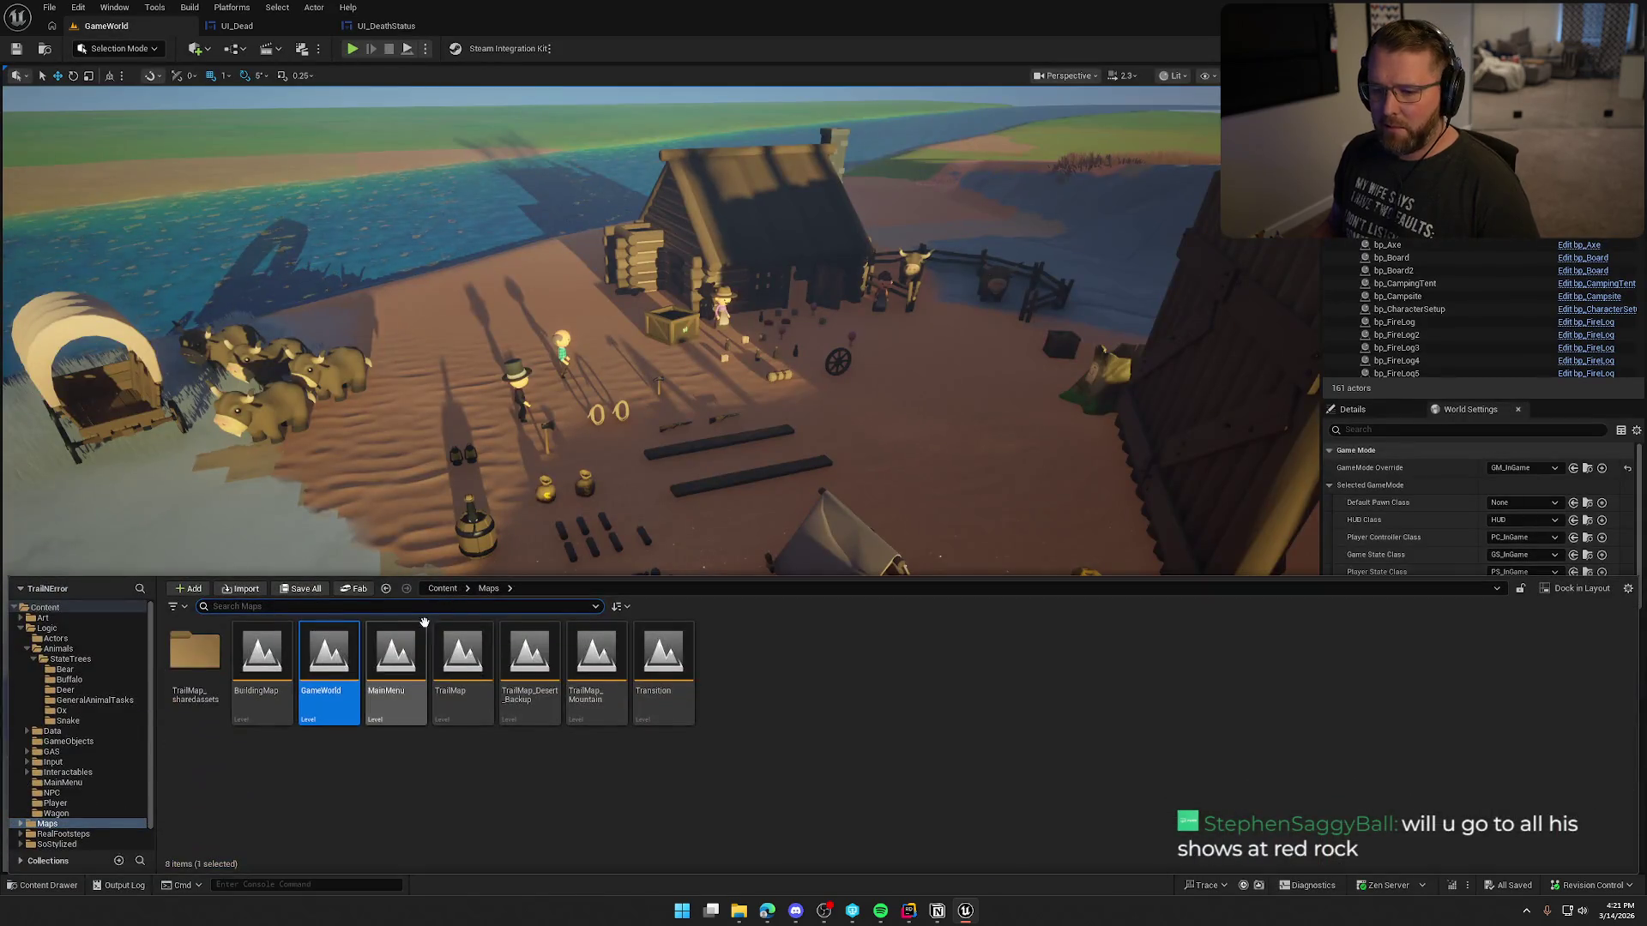
{"action": "left_click", "coordinate": [55, 804]}
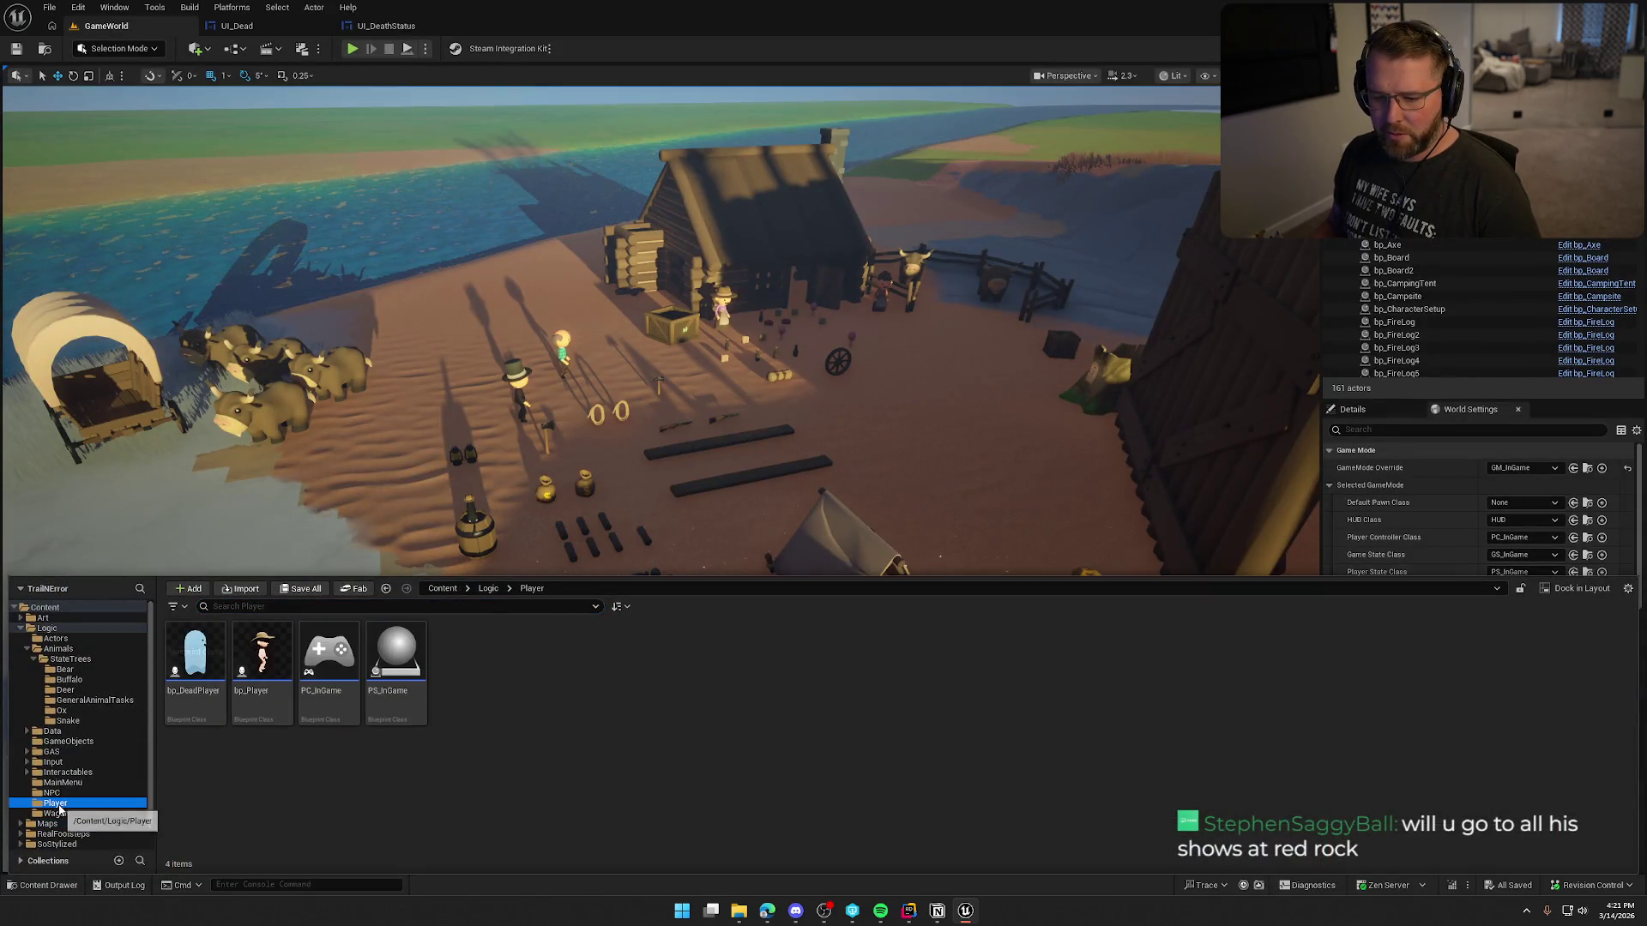
{"action": "left_click", "coordinate": [263, 653]}
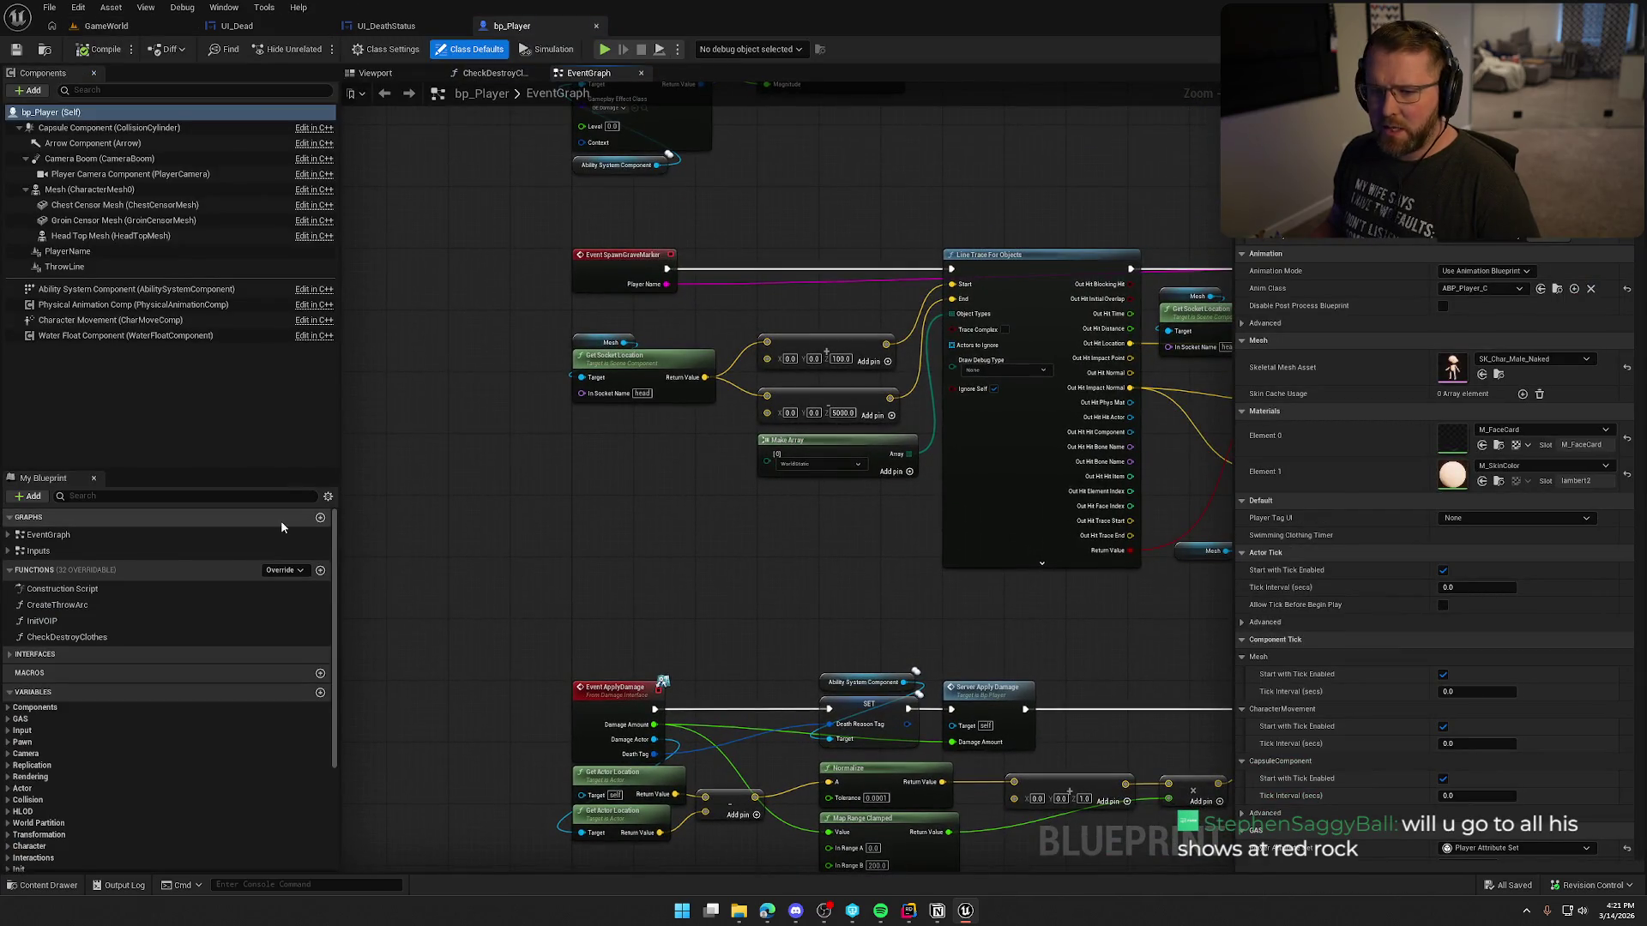
{"action": "left_click", "coordinate": [8, 535]}
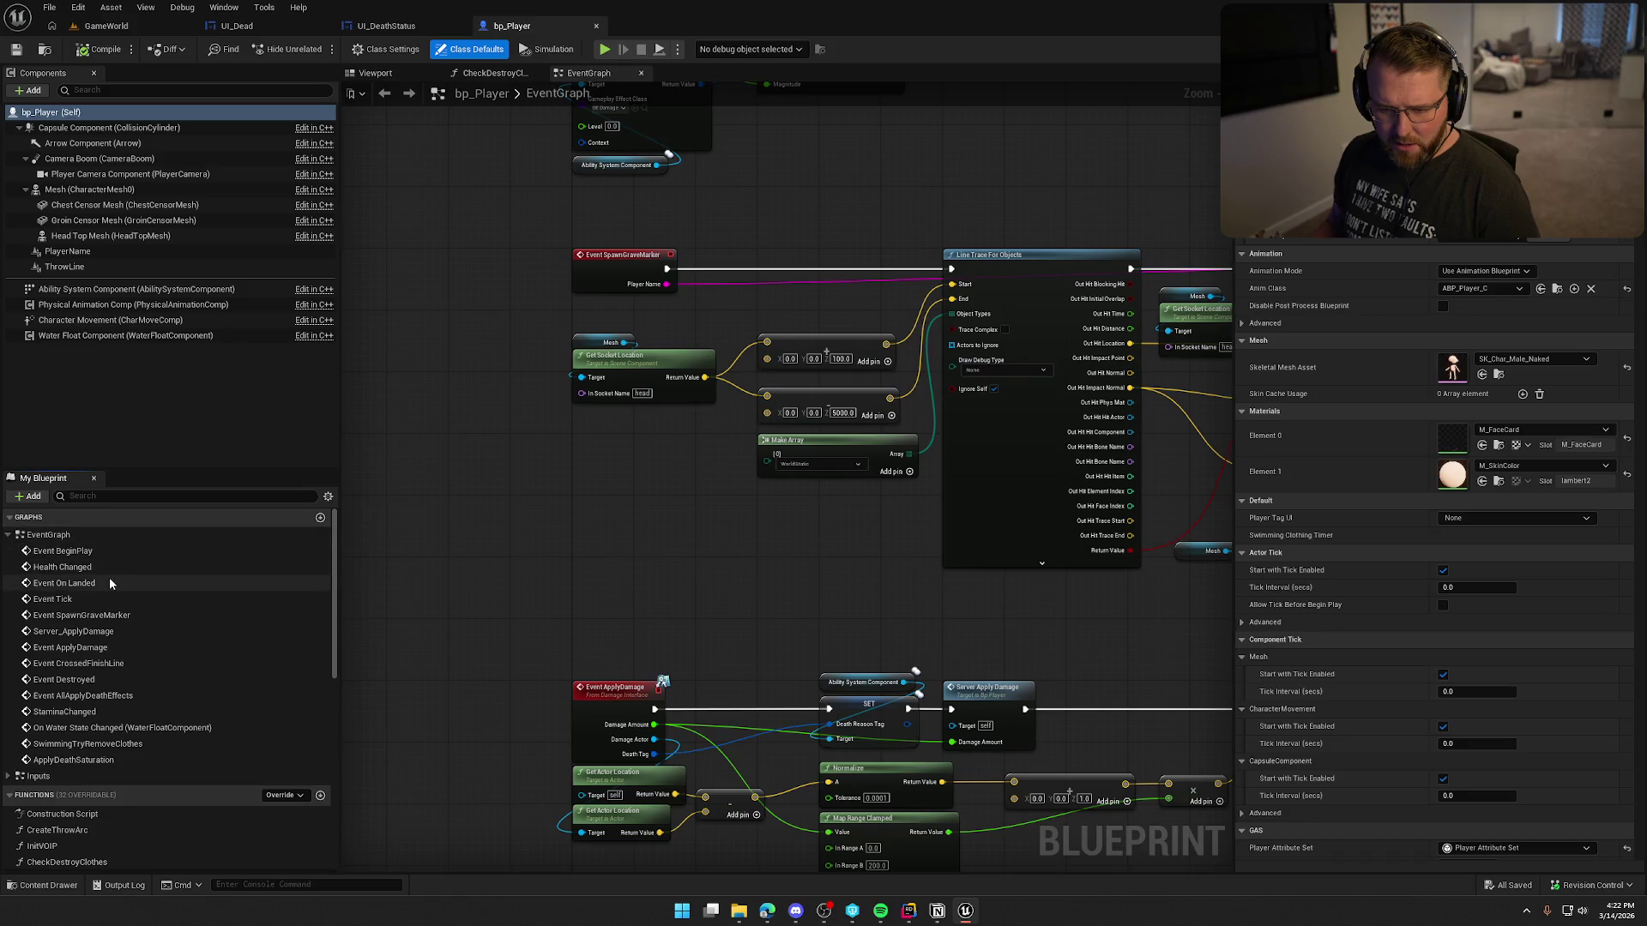
{"action": "double_click", "coordinate": [77, 712]}
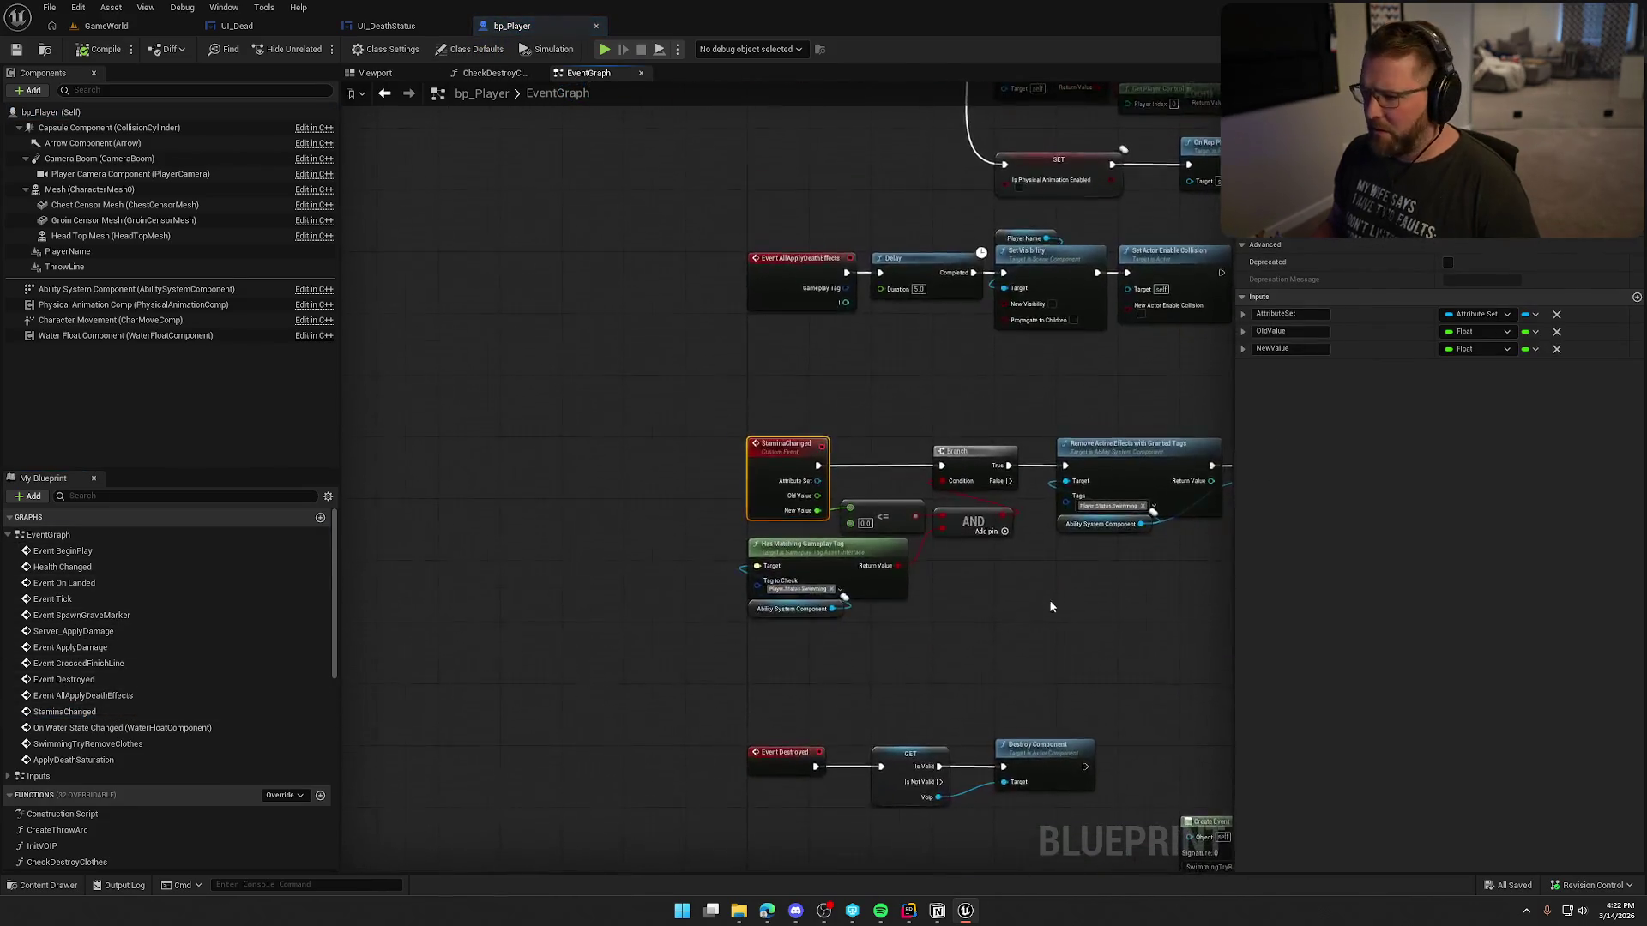
Step: Shift the nodes following StaminaChanged's Branch further right to make room
{"action": "mouse_move", "coordinate": [930, 463]}
{"action": "left_mouse_down"}
{"action": "mouse_move", "coordinate": [585, 487]}
{"action": "mouse_move", "coordinate": [892, 455]}
{"action": "mouse_move", "coordinate": [823, 502]}
{"action": "left_mouse_up"}
{"action": "scroll", "coordinate": [883, 480], "scroll_direction": "down", "scroll_amount": 2}
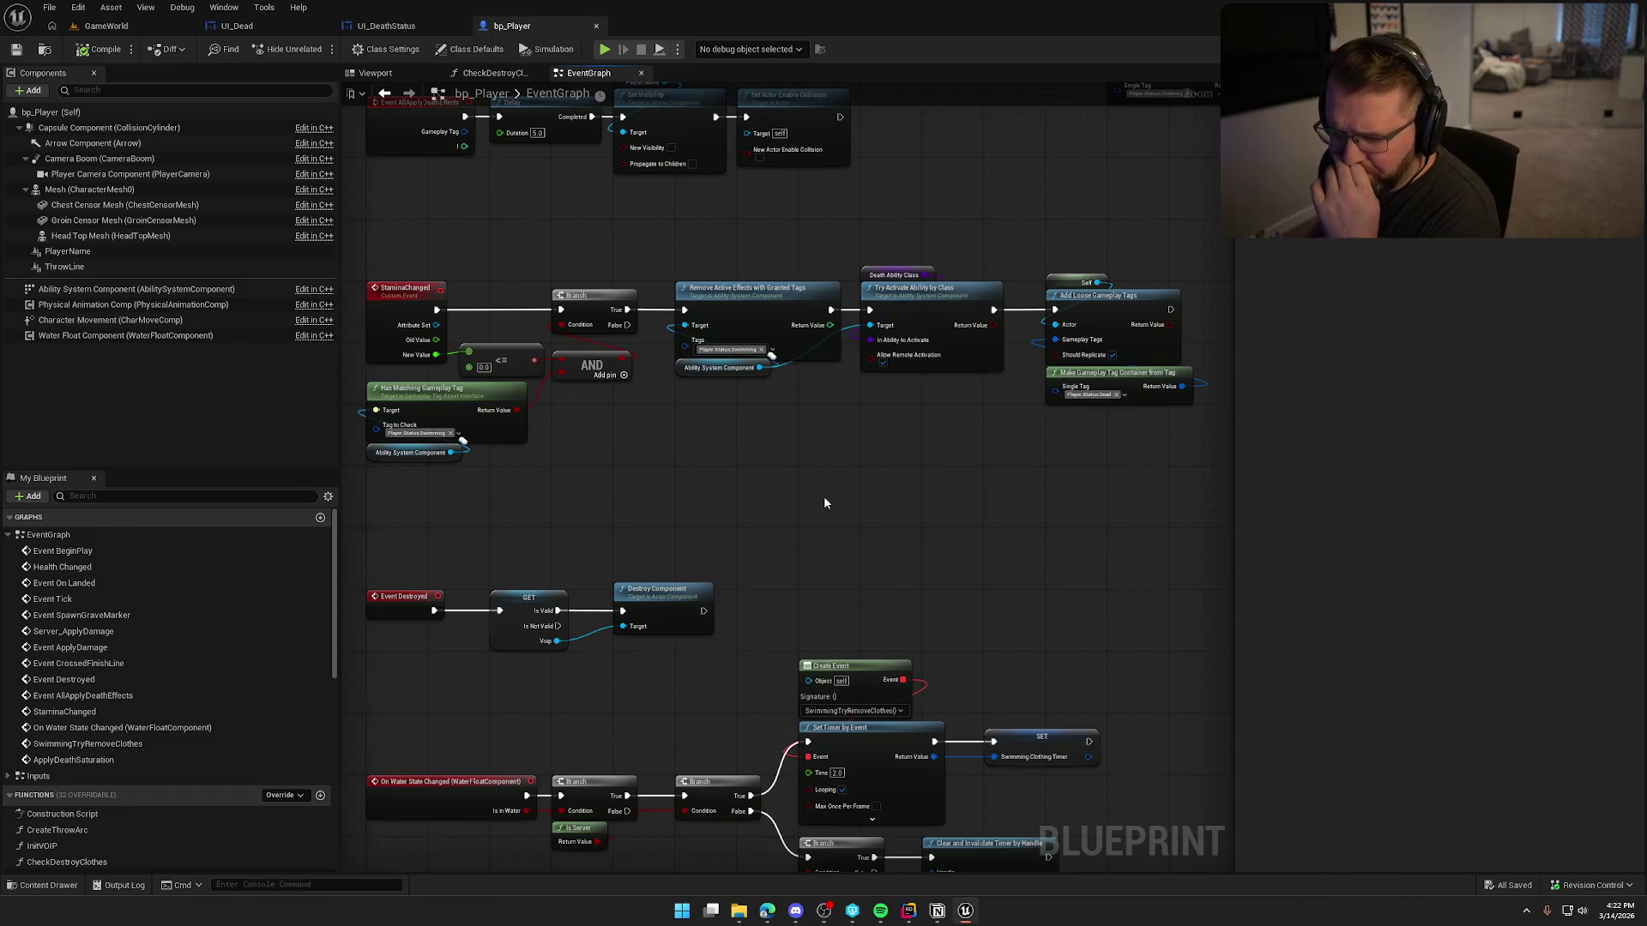
{"action": "mouse_move", "coordinate": [842, 455]}
{"action": "left_mouse_down"}
{"action": "mouse_move", "coordinate": [732, 436]}
{"action": "mouse_move", "coordinate": [909, 247]}
{"action": "mouse_move", "coordinate": [1155, 242]}
{"action": "left_mouse_up"}
{"action": "scroll", "coordinate": [674, 295], "scroll_direction": "up", "scroll_amount": 1}
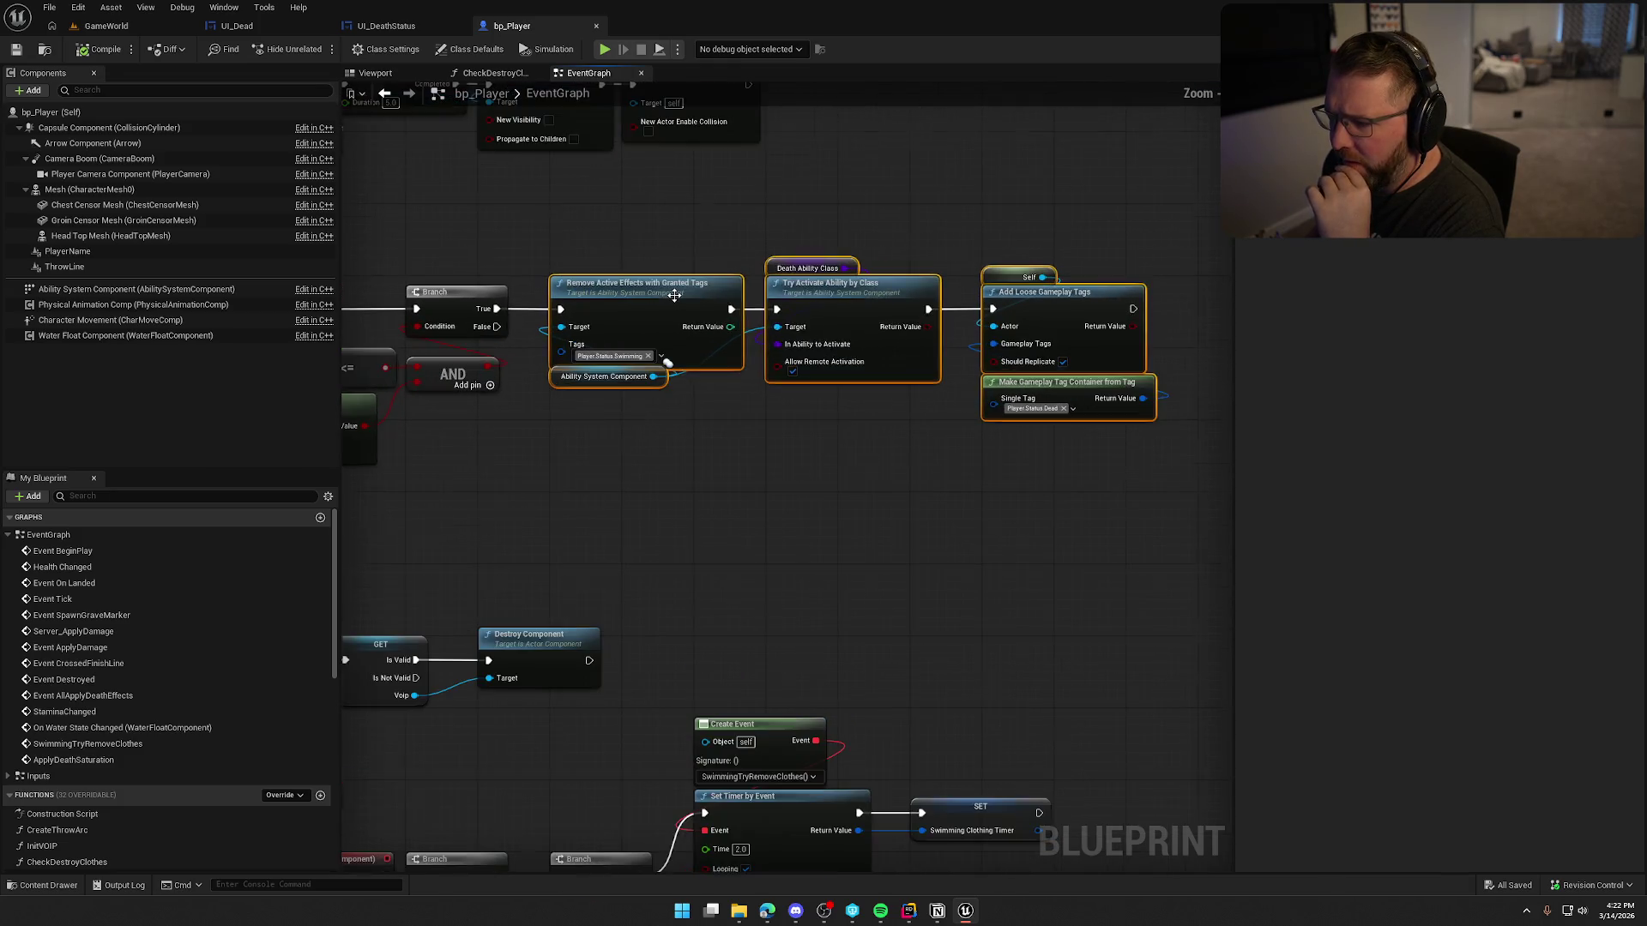
{"action": "scroll", "coordinate": [674, 295], "scroll_direction": "up", "scroll_amount": 1}
{"action": "left_click_drag", "start_coordinate": [674, 295], "coordinate": [928, 303]}
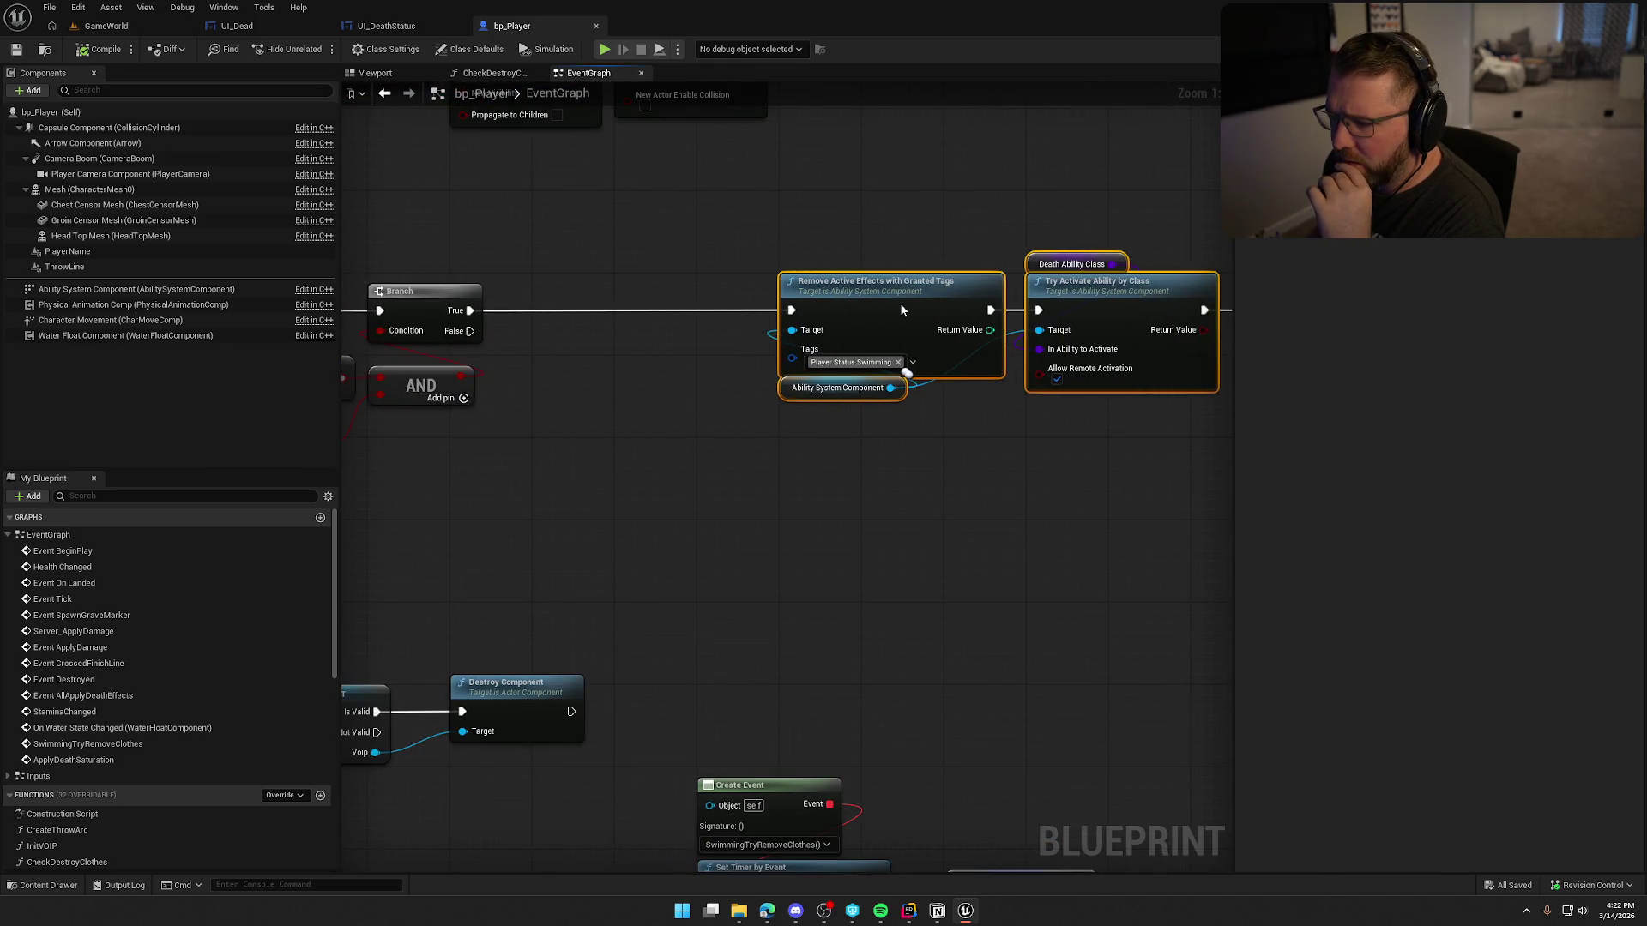
{"action": "left_click", "coordinate": [632, 456]}
{"action": "mouse_move", "coordinate": [632, 455]}
{"action": "left_mouse_down"}
{"action": "mouse_move", "coordinate": [923, 441]}
{"action": "mouse_move", "coordinate": [829, 438]}
{"action": "left_mouse_up"}
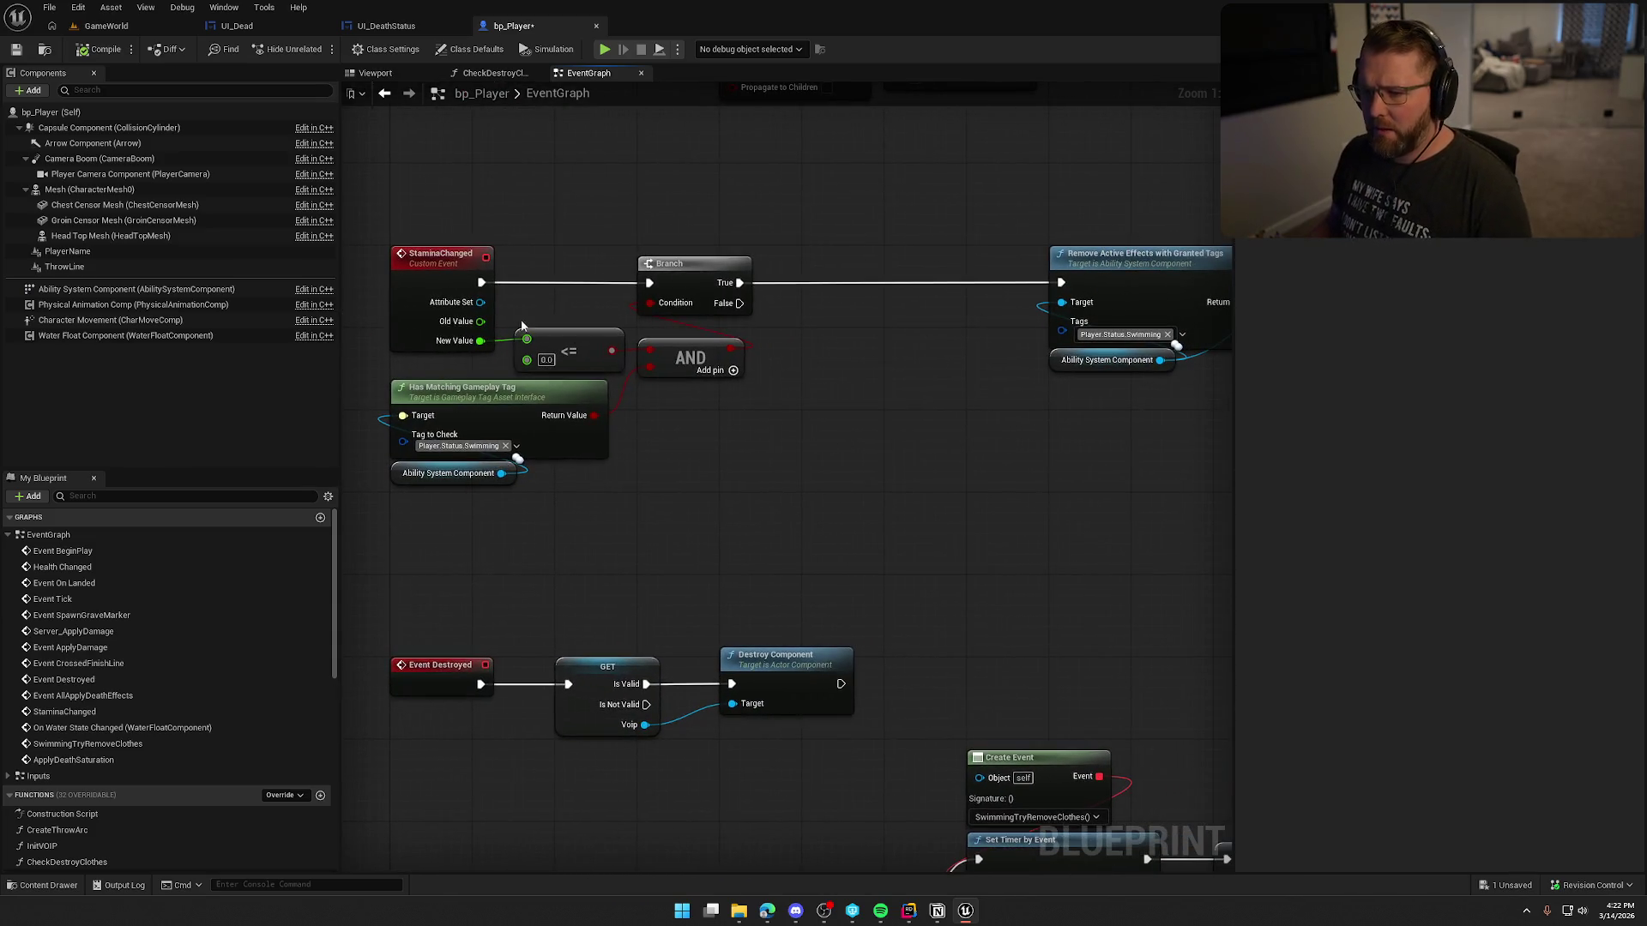
Step: Add a SET Death Reason Tag node on the Branch's true path
{"action": "left_click_drag", "start_coordinate": [501, 473], "coordinate": [663, 474]}
{"action": "type", "text": "set g"}
{"action": "type", "text": "eath reason"}
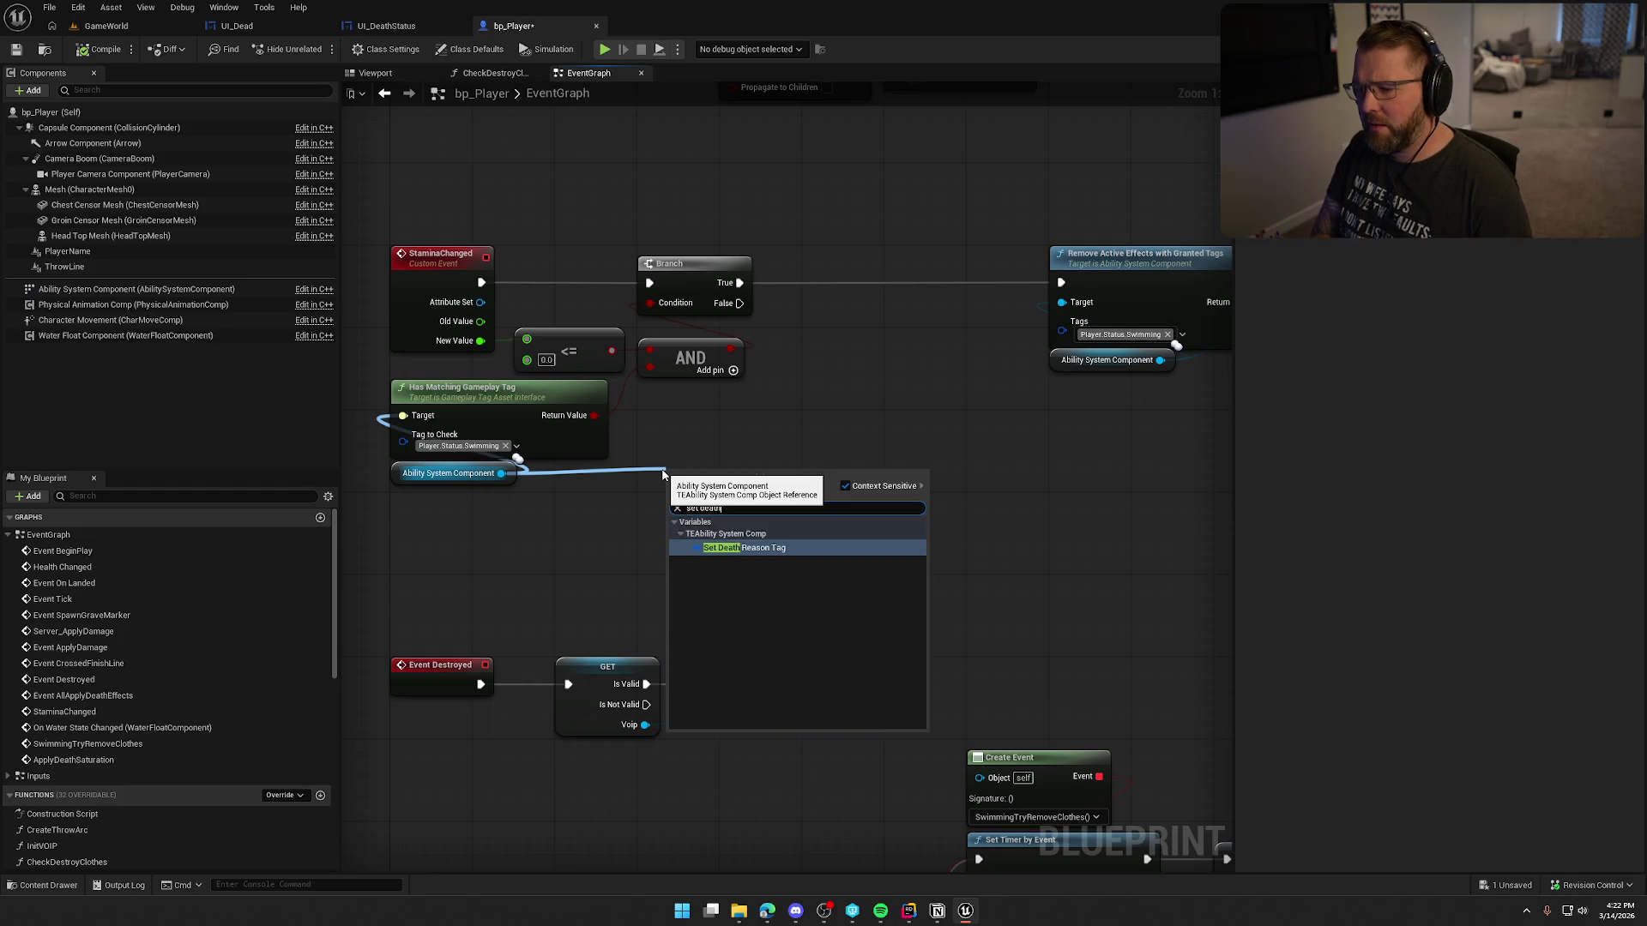
{"action": "key", "text": "Return"}
{"action": "left_click_drag", "start_coordinate": [673, 479], "coordinate": [739, 282]}
{"action": "mouse_move", "coordinate": [733, 481]}
{"action": "left_mouse_down"}
{"action": "mouse_move", "coordinate": [920, 265]}
{"action": "mouse_move", "coordinate": [877, 285]}
{"action": "left_mouse_up"}
Step: Set the node's tag to Player.Death.Drowning and save bp_Player
{"action": "left_click", "coordinate": [837, 314]}
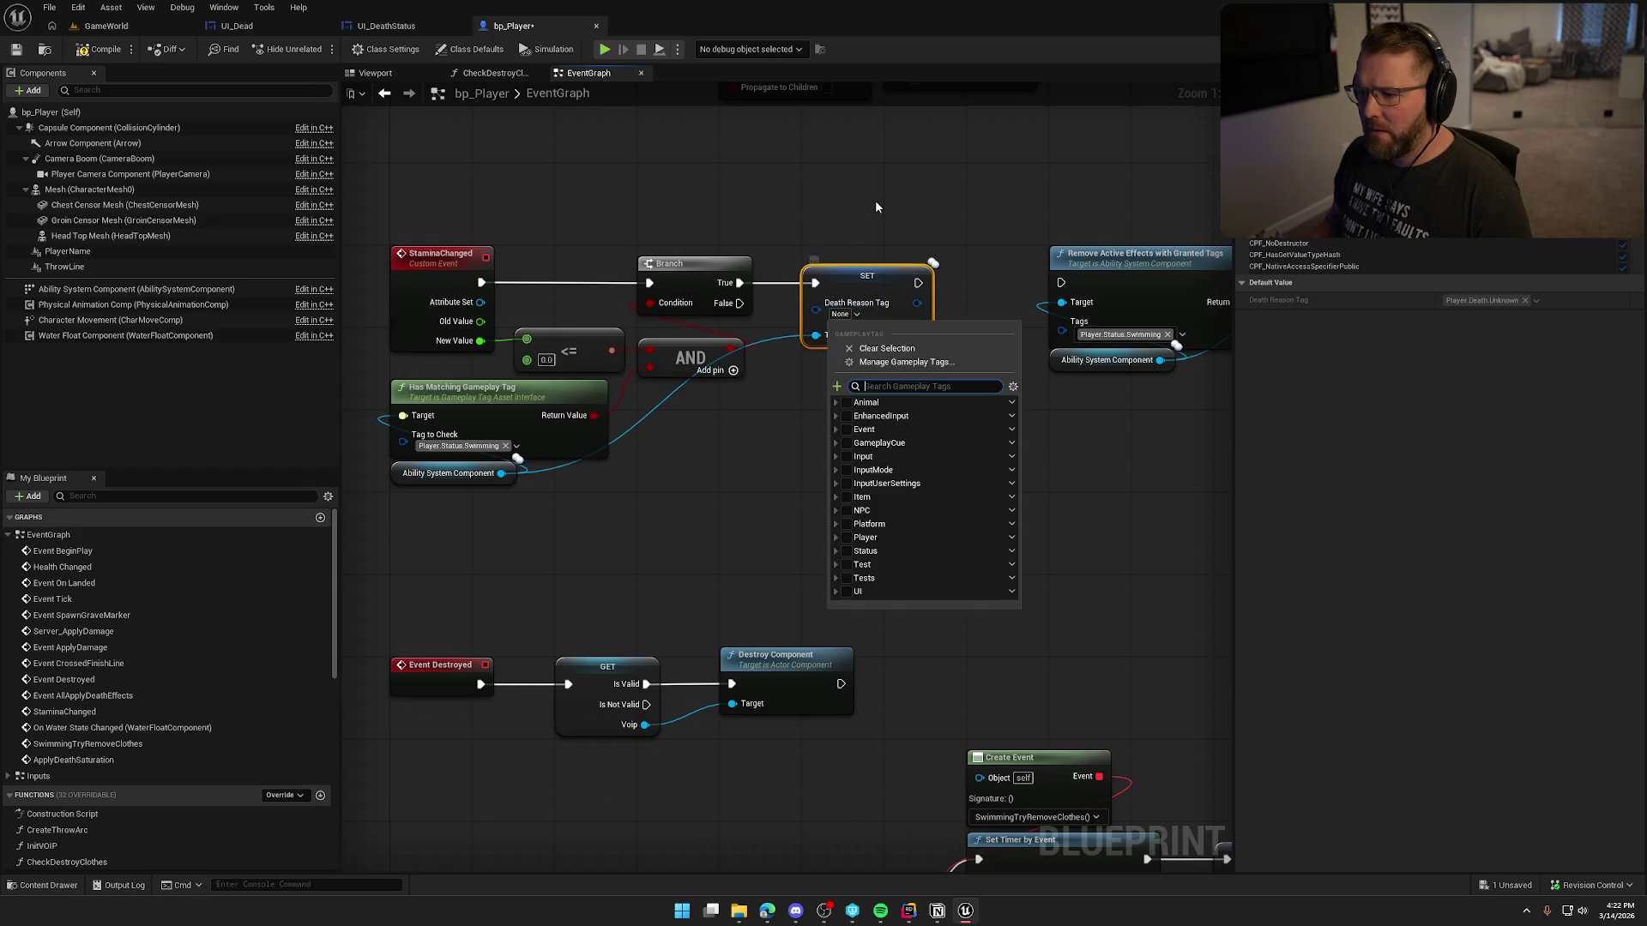
{"action": "type", "text": "dr"}
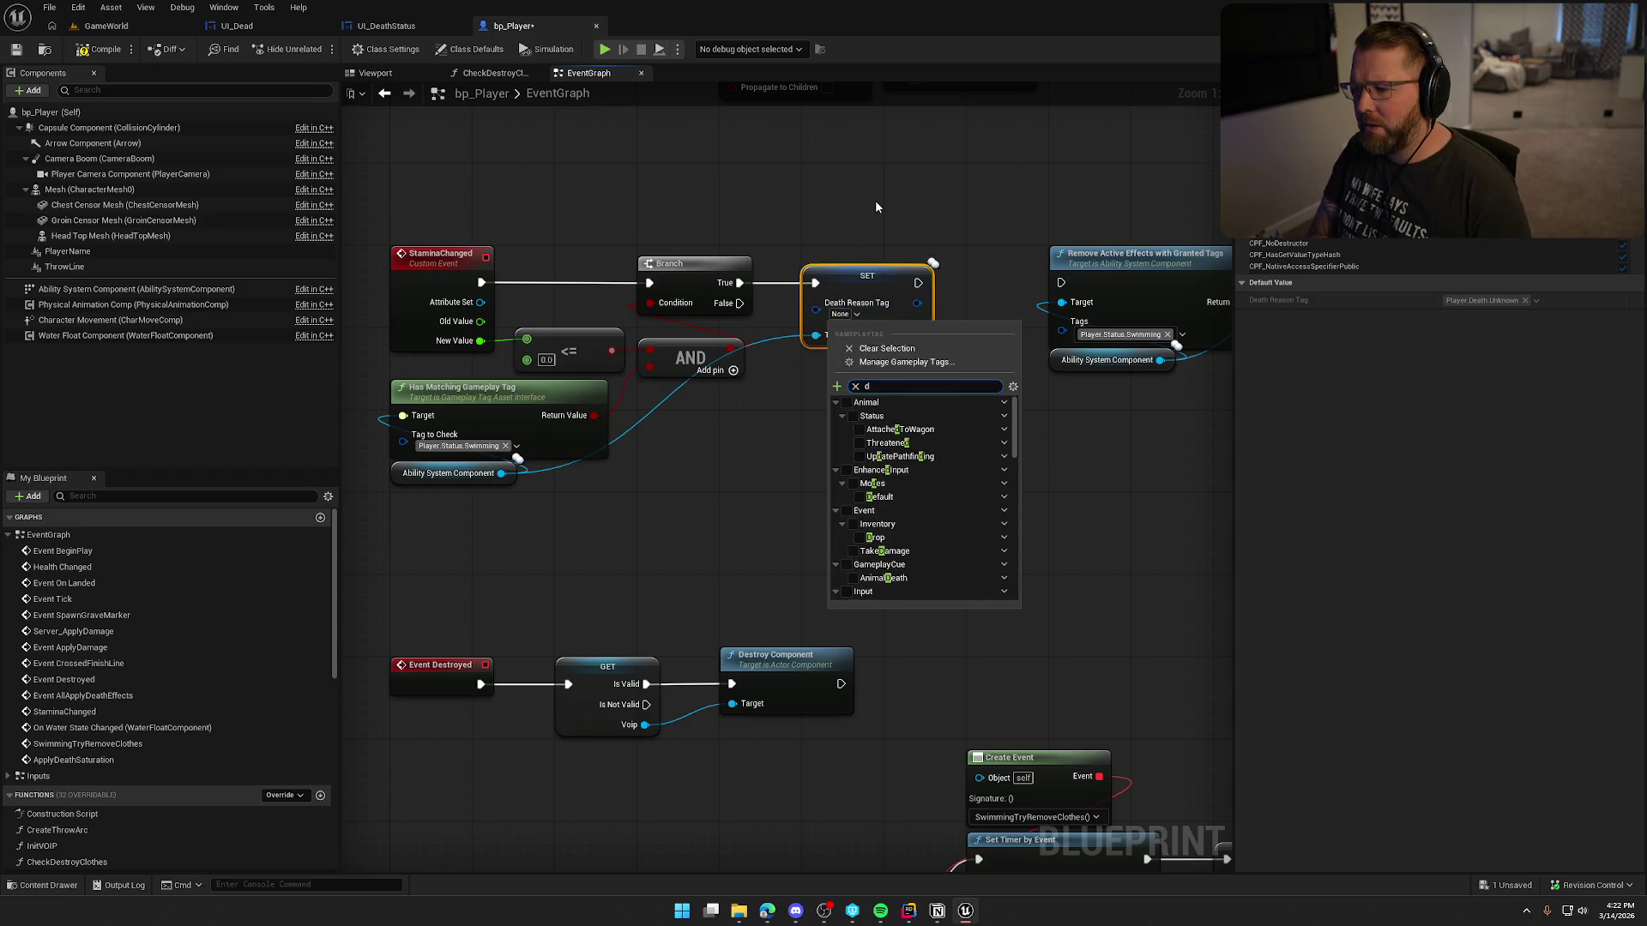
{"action": "left_click", "coordinate": [860, 497]}
{"action": "mouse_move", "coordinate": [962, 316]}
{"action": "left_mouse_down"}
{"action": "mouse_move", "coordinate": [801, 311]}
{"action": "mouse_move", "coordinate": [901, 302]}
{"action": "mouse_move", "coordinate": [900, 277]}
{"action": "left_mouse_up"}
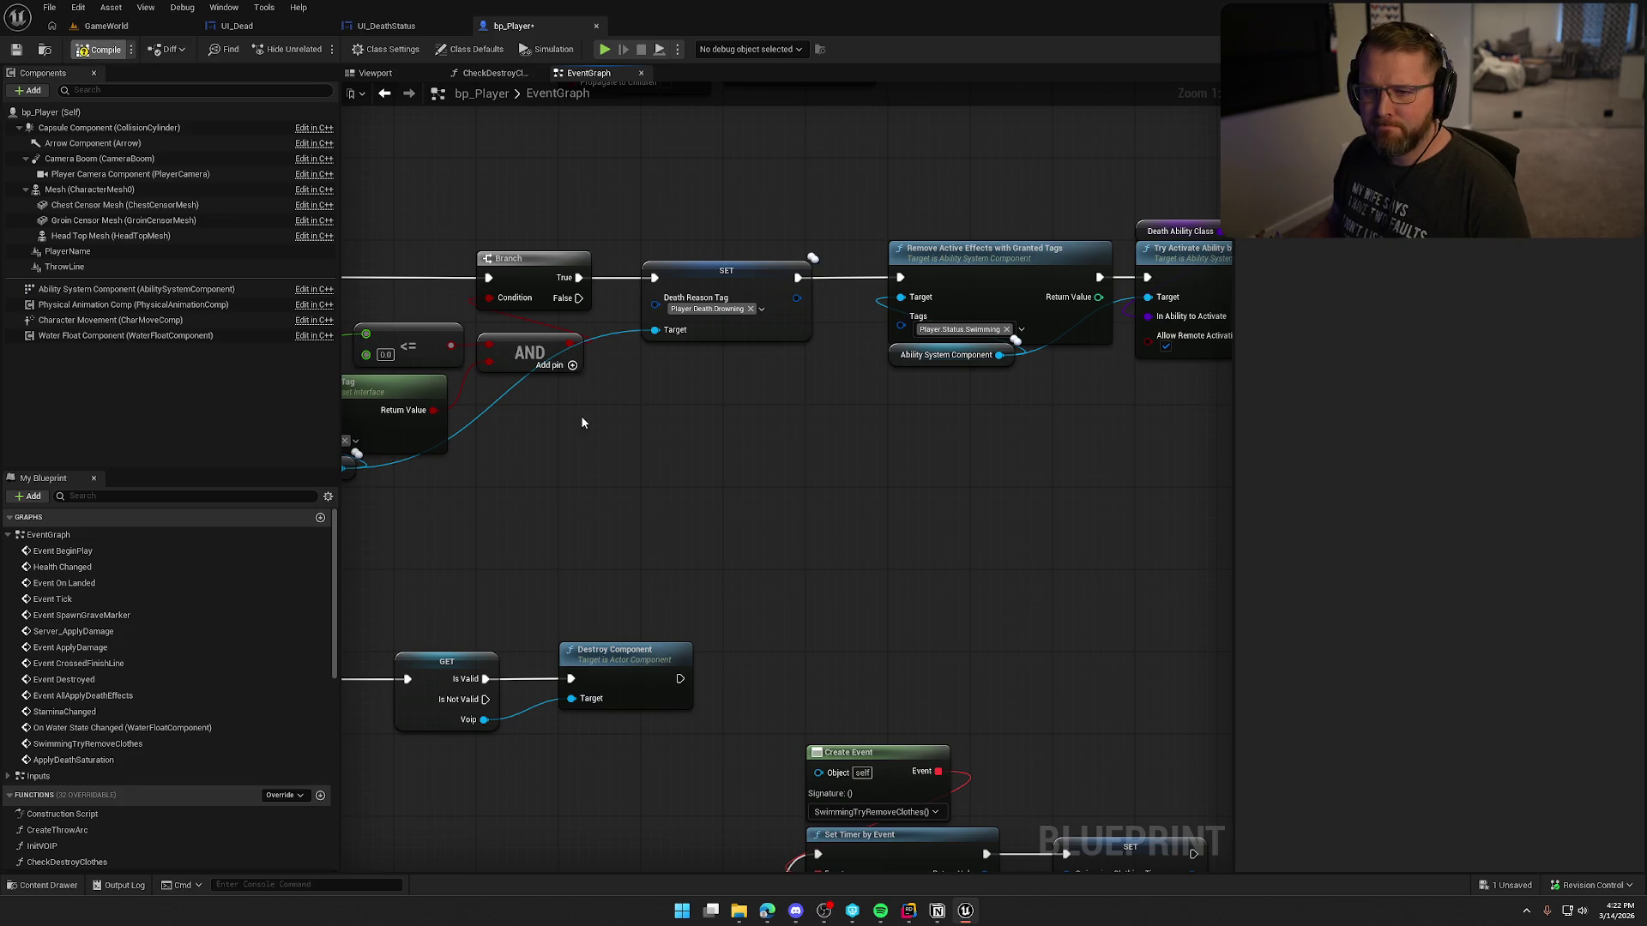
{"action": "key", "text": "ctrl+s"}
{"action": "mouse_move", "coordinate": [614, 410]}
{"action": "left_mouse_down"}
{"action": "mouse_move", "coordinate": [847, 447]}
{"action": "mouse_move", "coordinate": [732, 432]}
{"action": "left_mouse_up"}
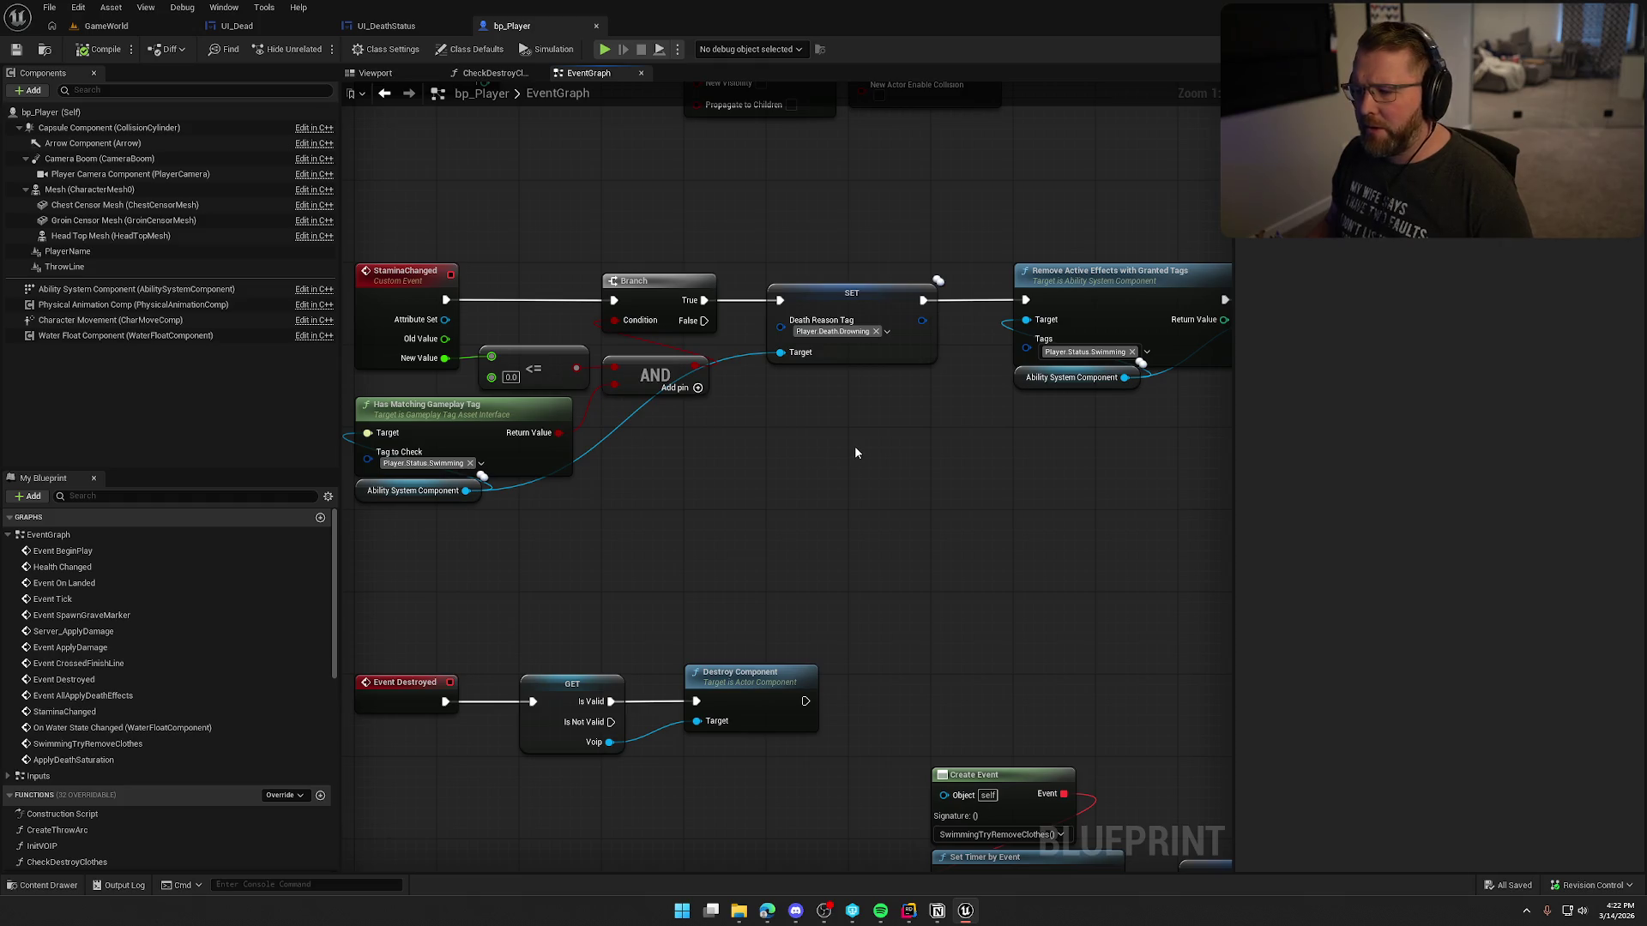
{"action": "key", "text": "alt+Tab"}
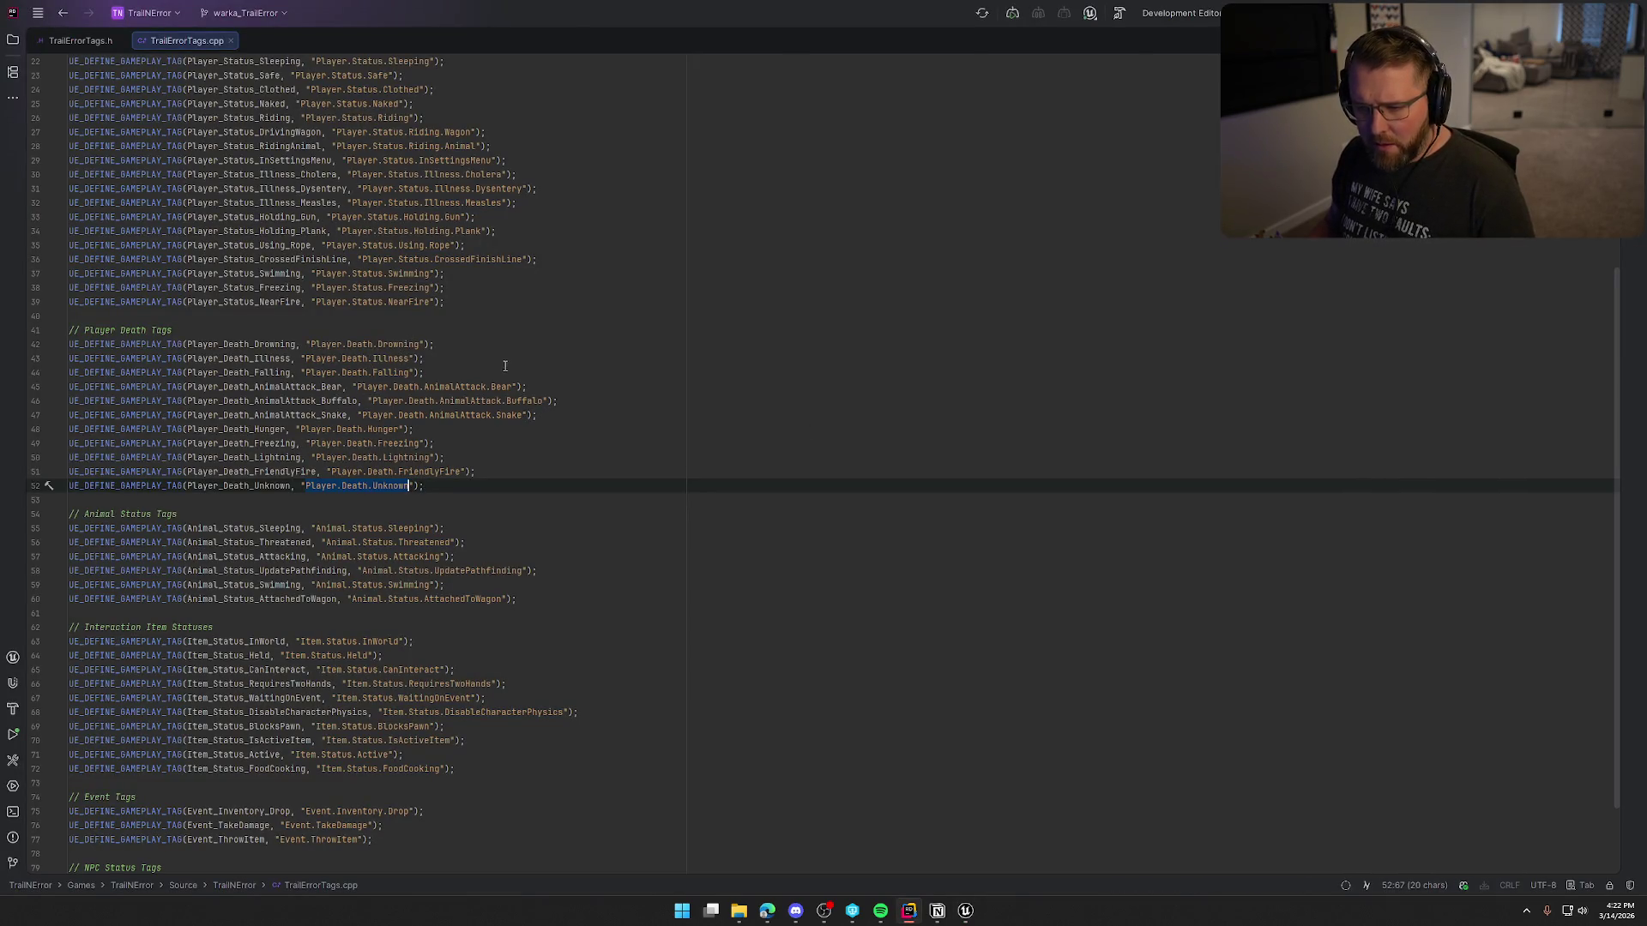
Step: Expand the GAS folder and open PlayerAttributeSet.cpp to check its Server_UpdateDeathReason calls
{"action": "key", "text": "alt+Tab"}
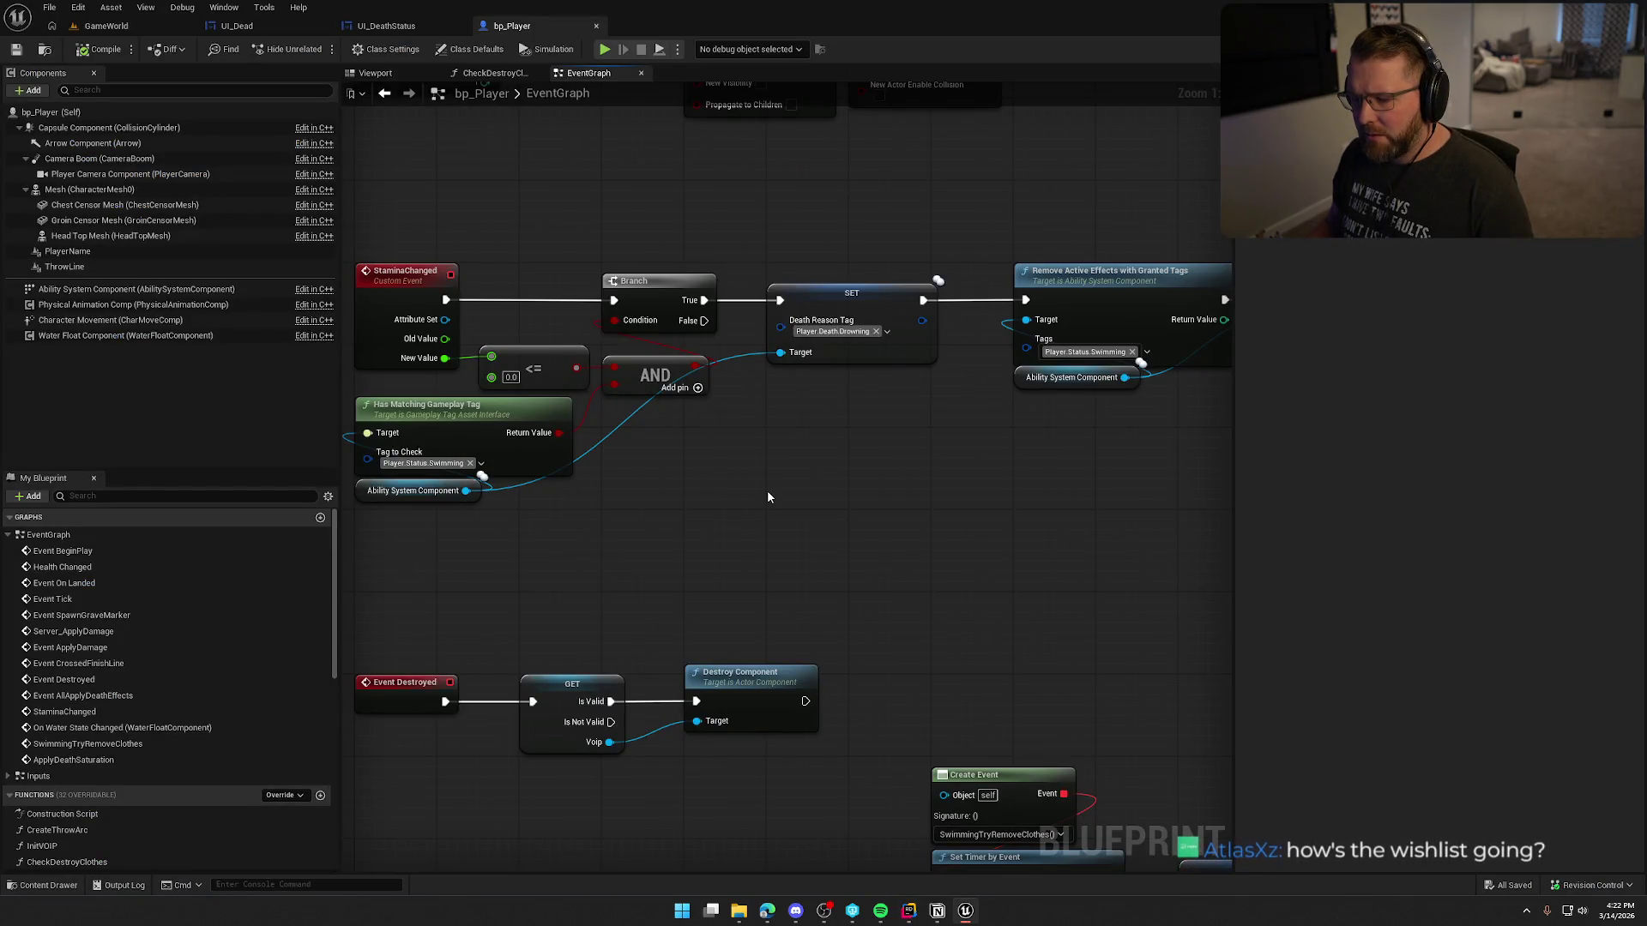
{"action": "key", "text": "alt+Tab"}
{"action": "left_click", "coordinate": [13, 39]}
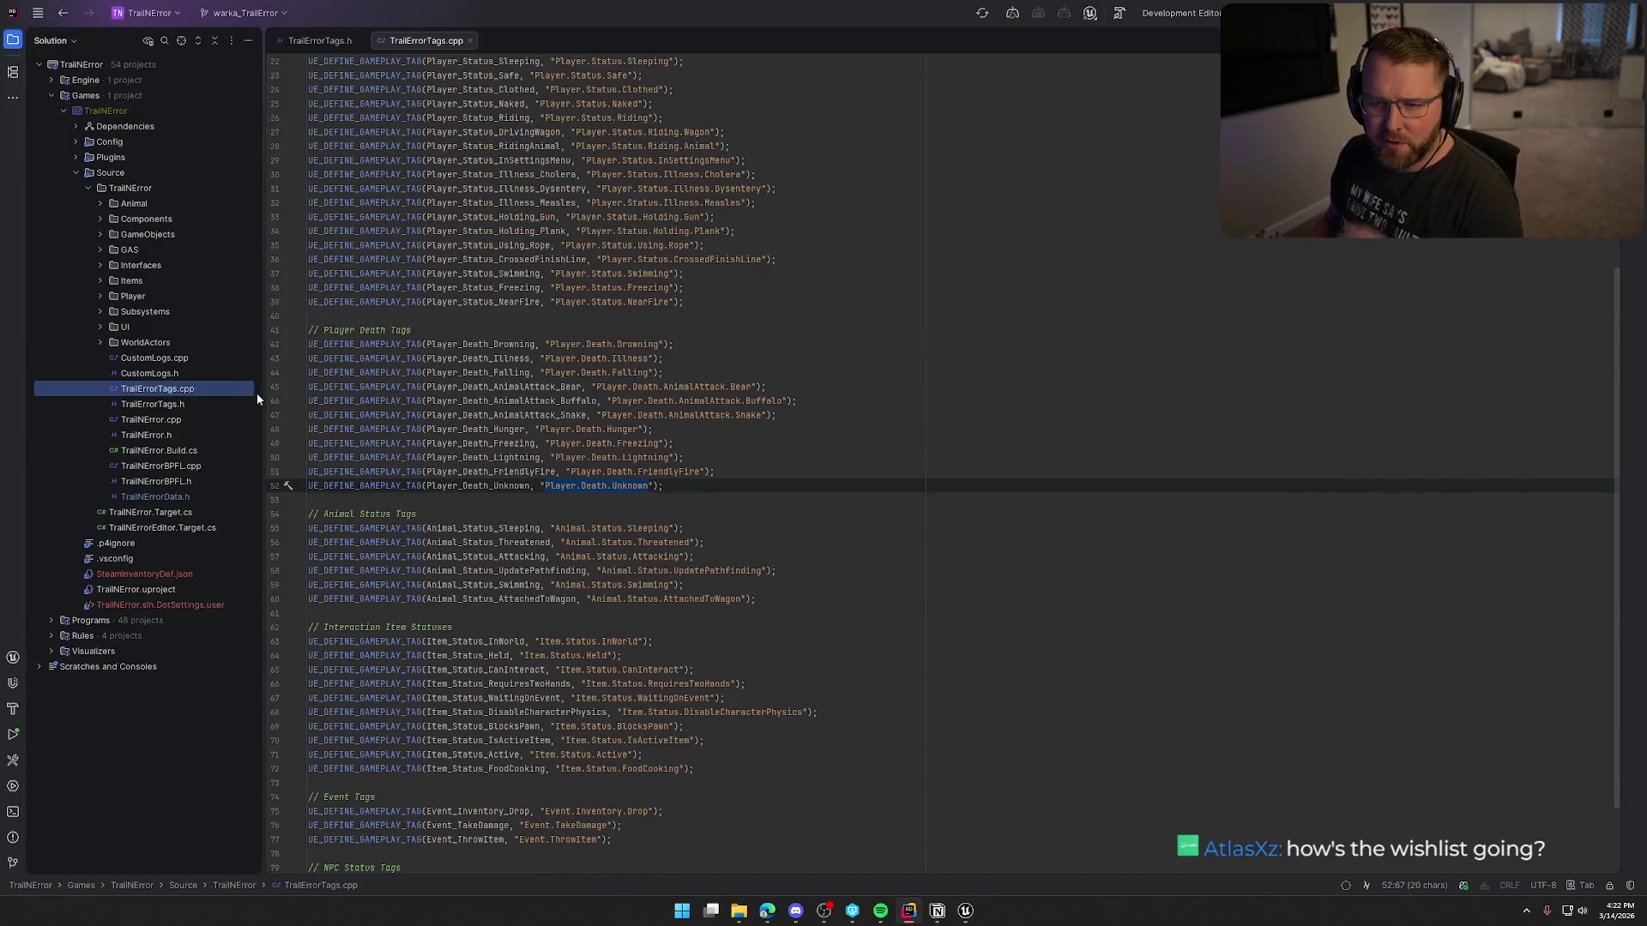
{"action": "left_click", "coordinate": [100, 249]}
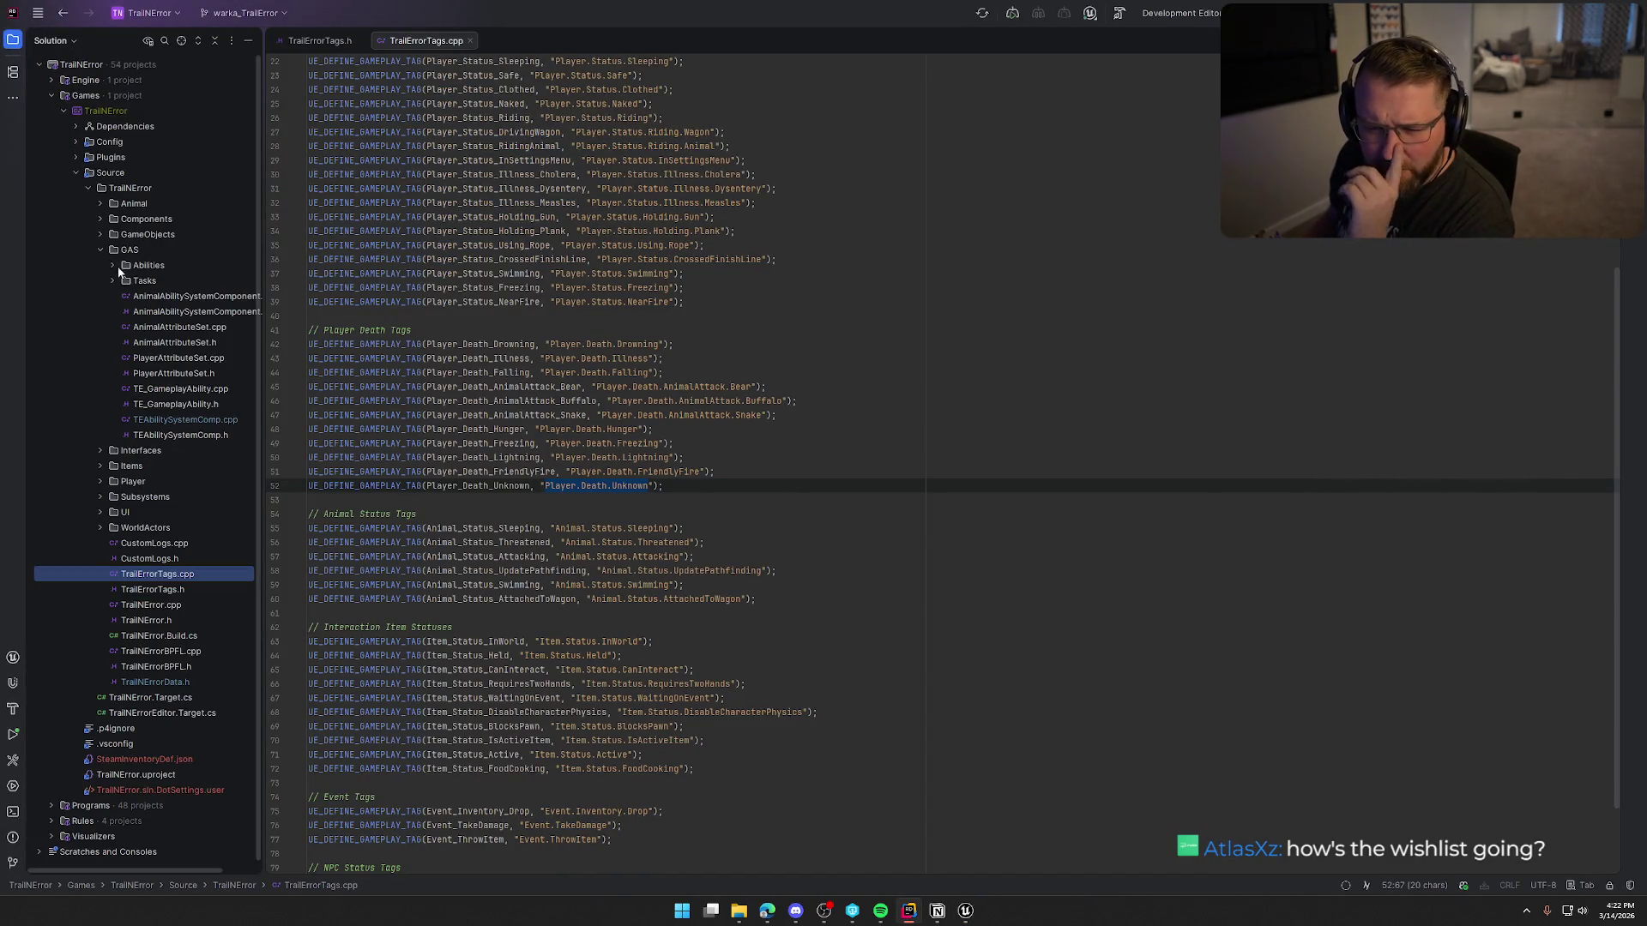
{"action": "double_click", "coordinate": [178, 358]}
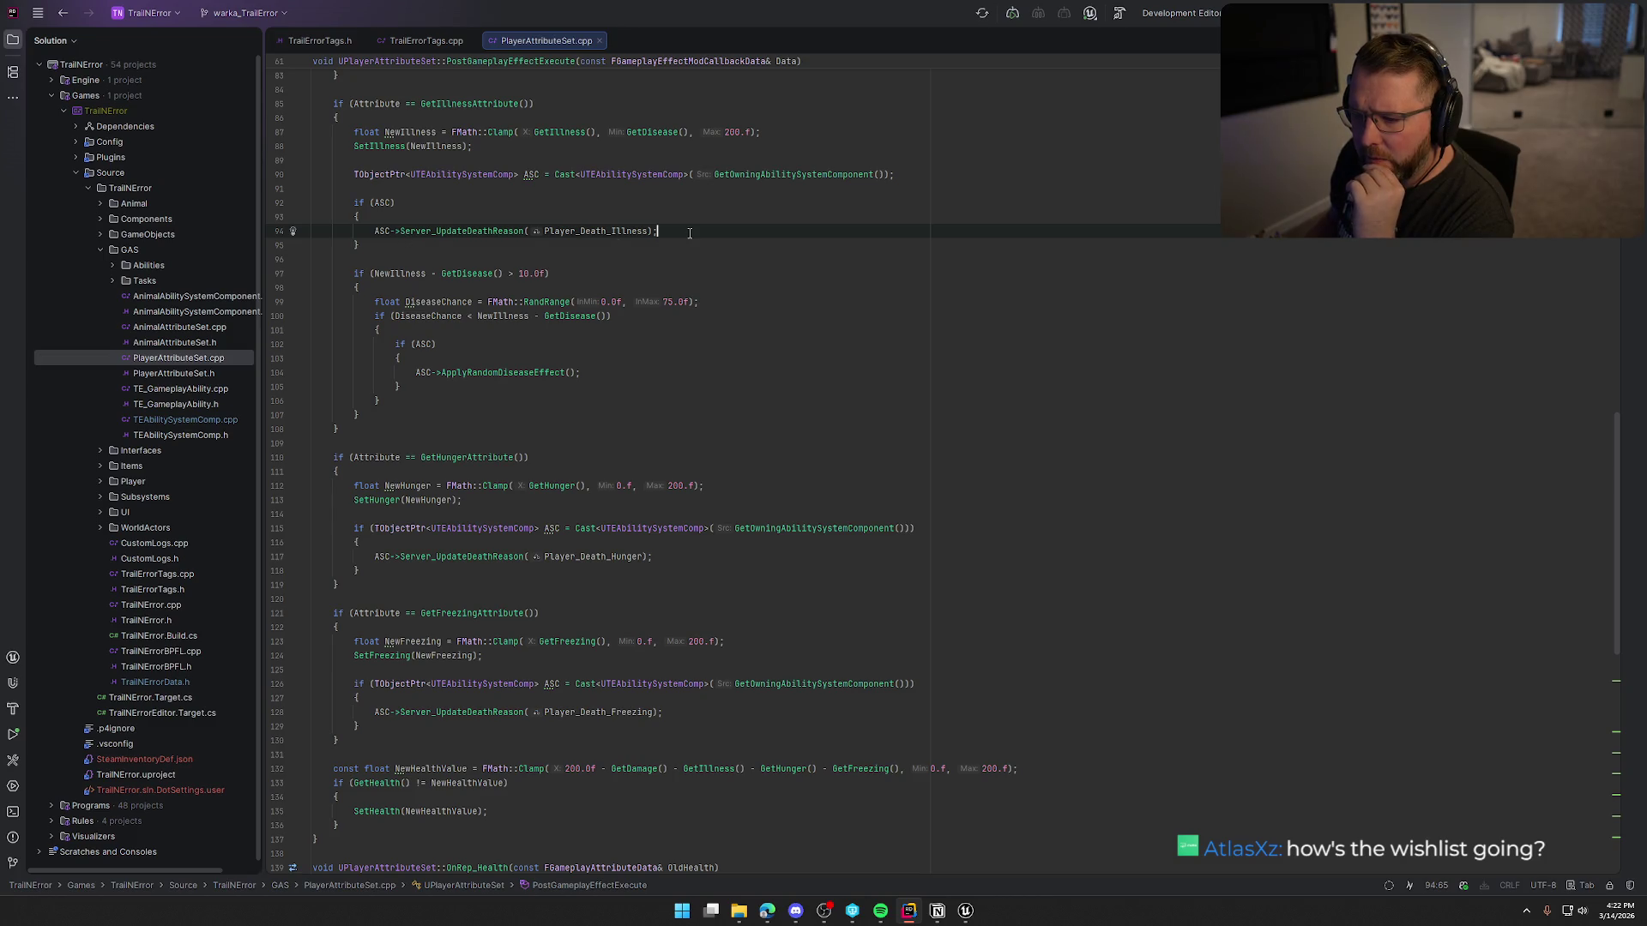
{"action": "key", "text": "alt+Tab"}
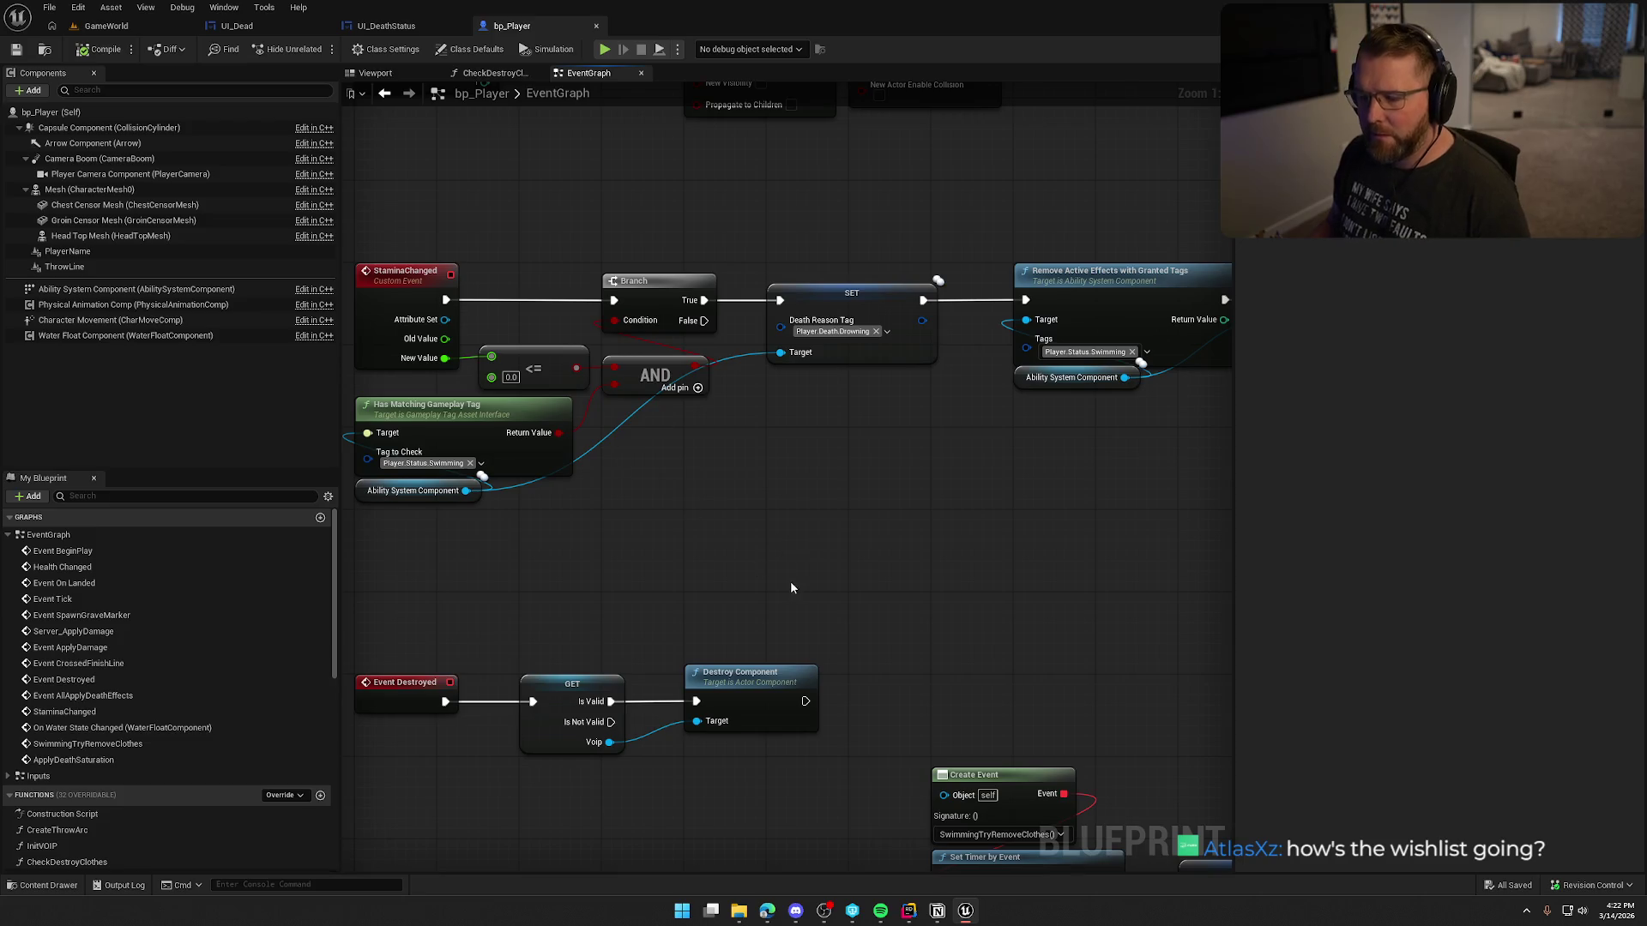
Step: Glance at the unknown-cause lines, close PlayerAttributeSet.cpp, and jump to bp_Player's Fall Damage logic
{"action": "key", "text": "alt+Tab"}
{"action": "key", "text": "alt+Tab"}
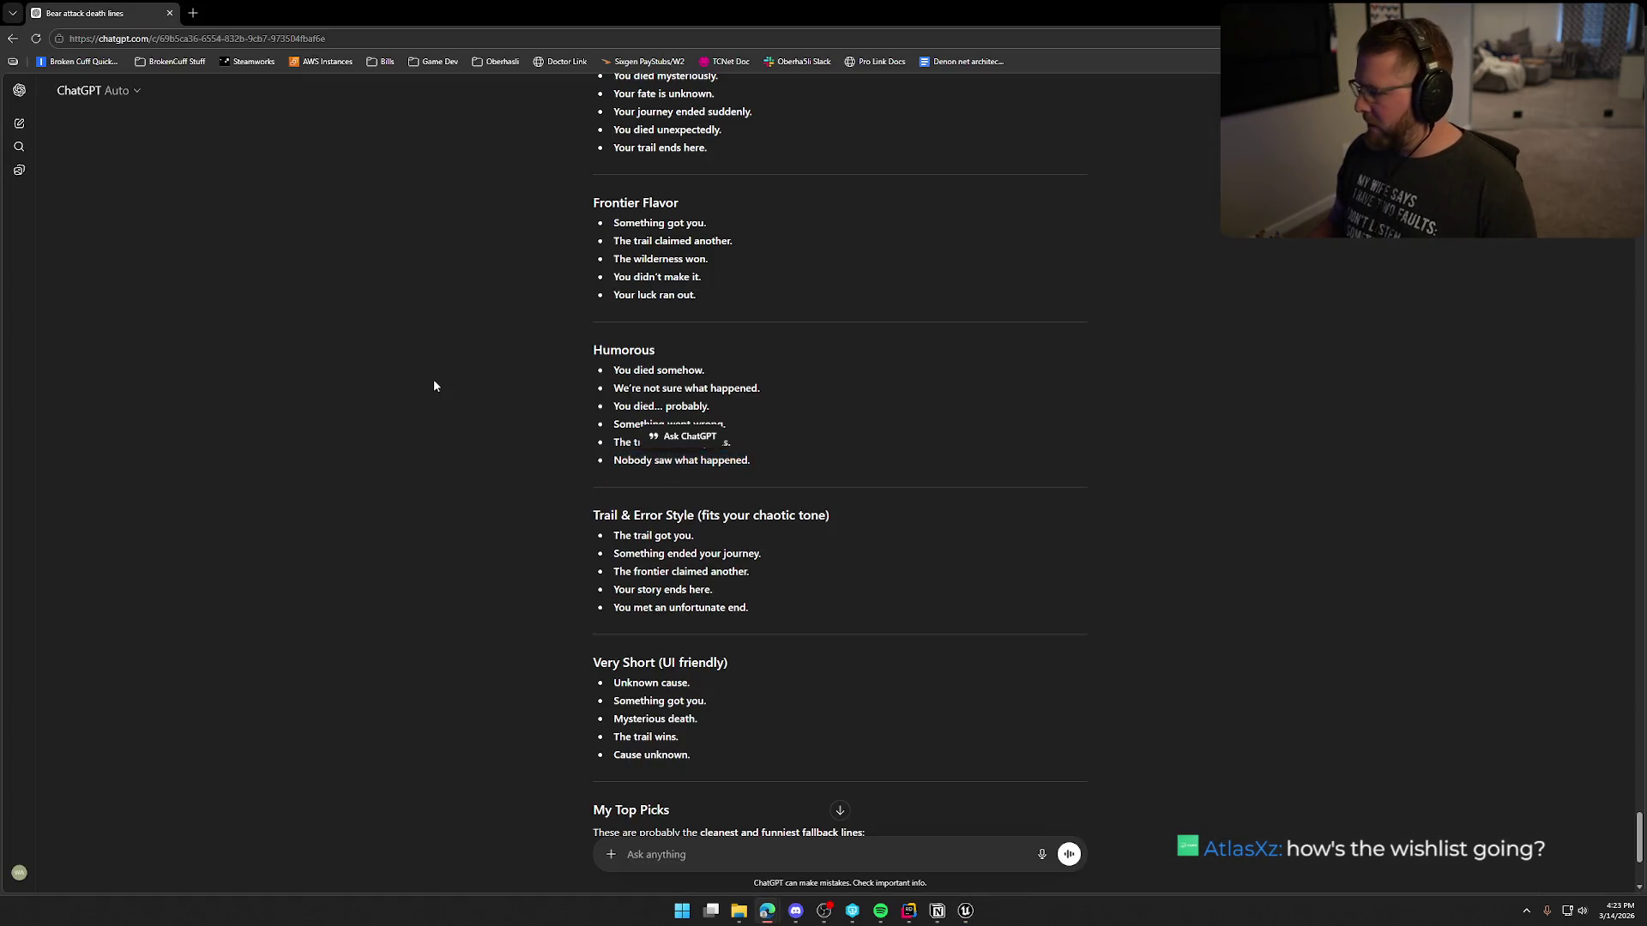
{"action": "key", "text": "alt+Tab"}
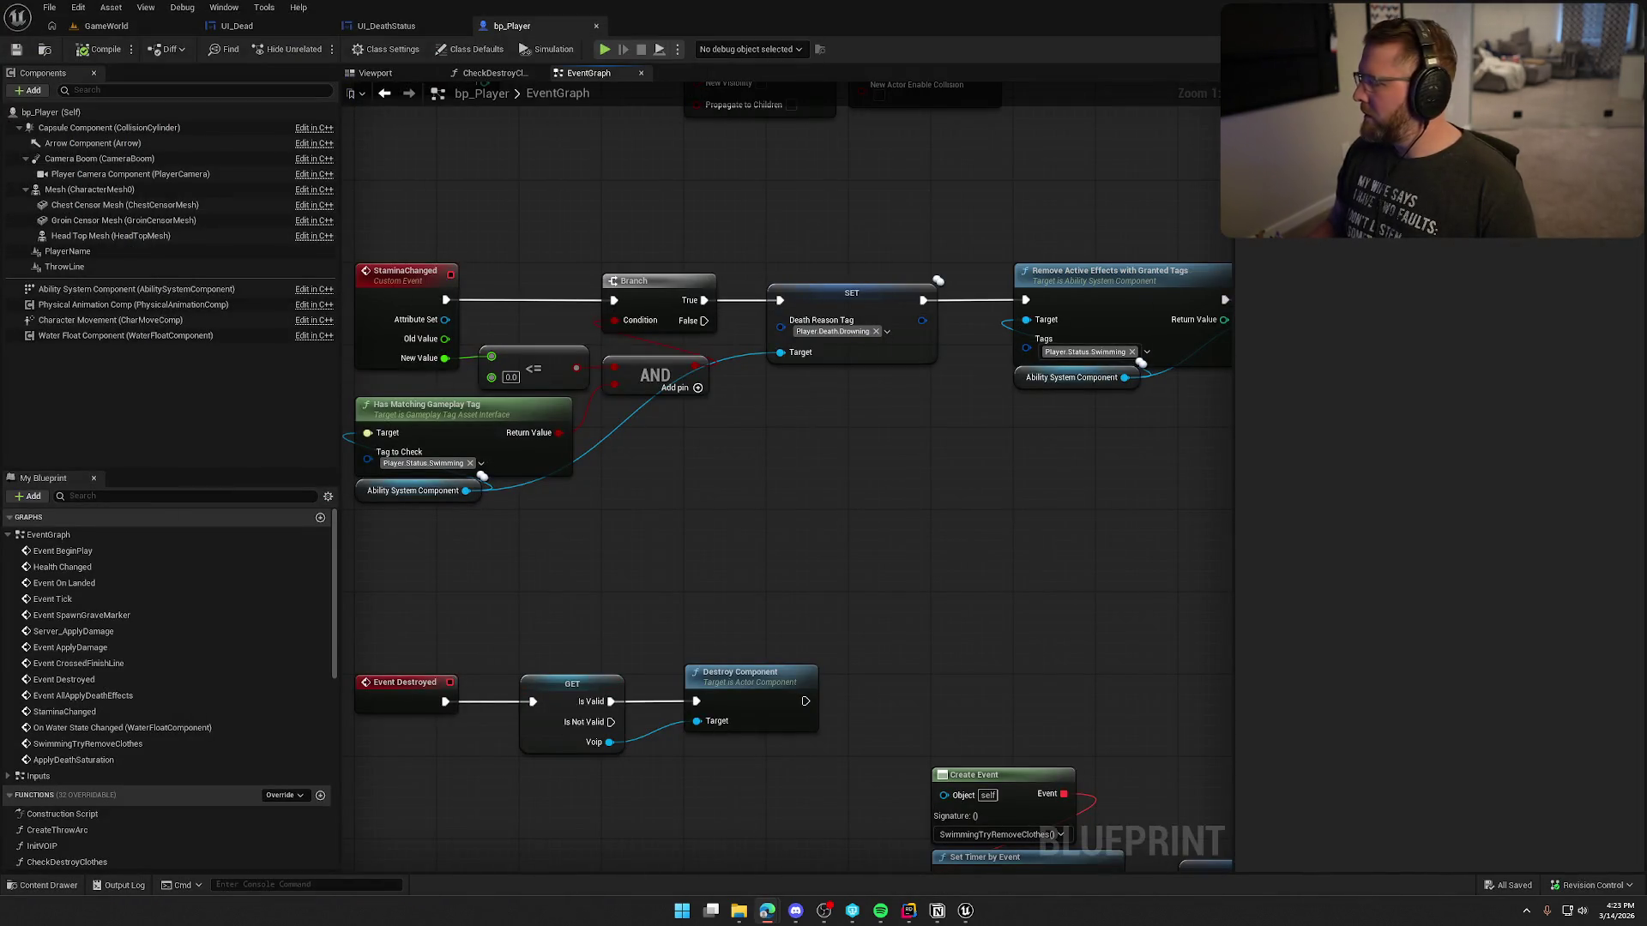
{"action": "key", "text": "alt+Tab"}
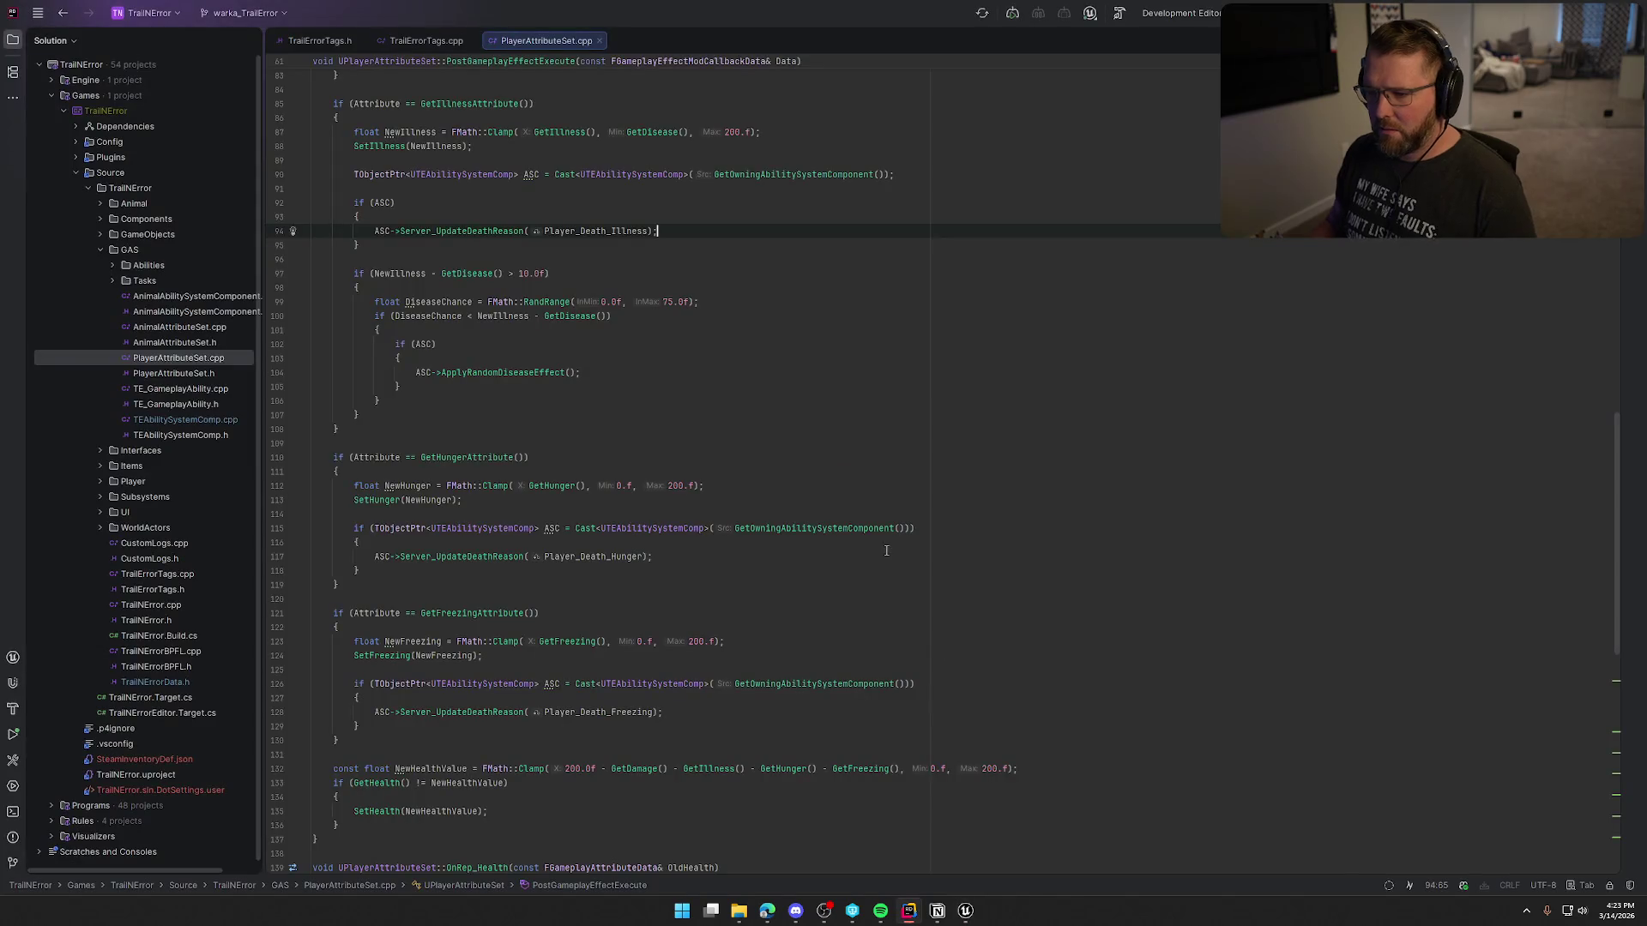
{"action": "middle_click", "coordinate": [532, 41]}
{"action": "left_click", "coordinate": [13, 40]}
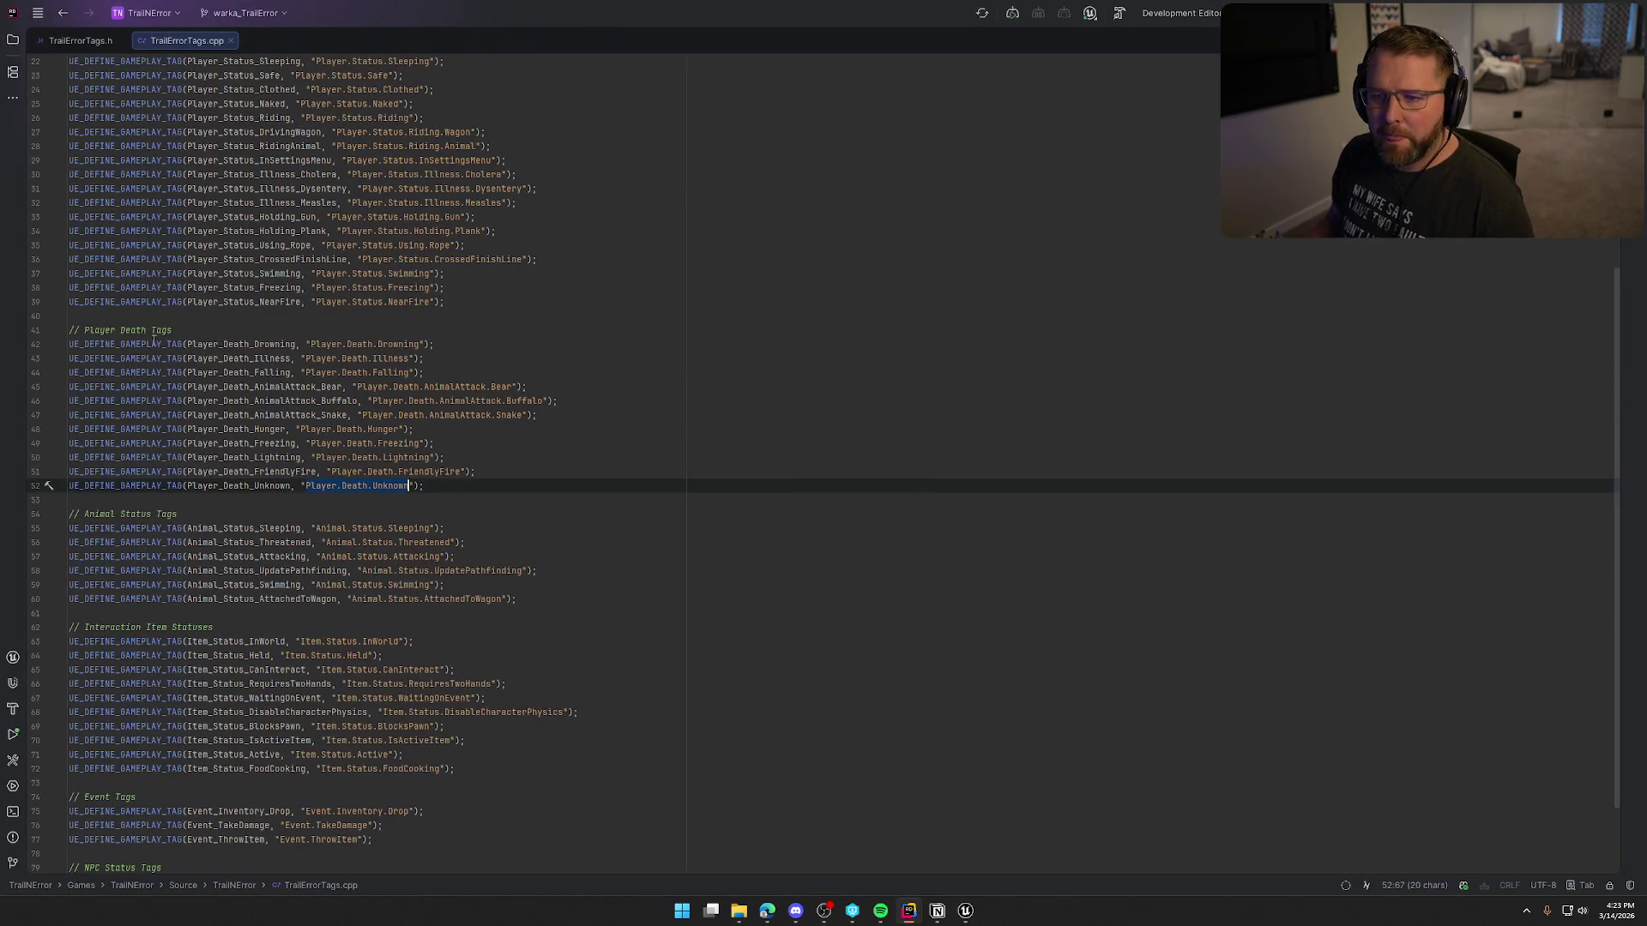
{"action": "key", "text": "alt+Tab"}
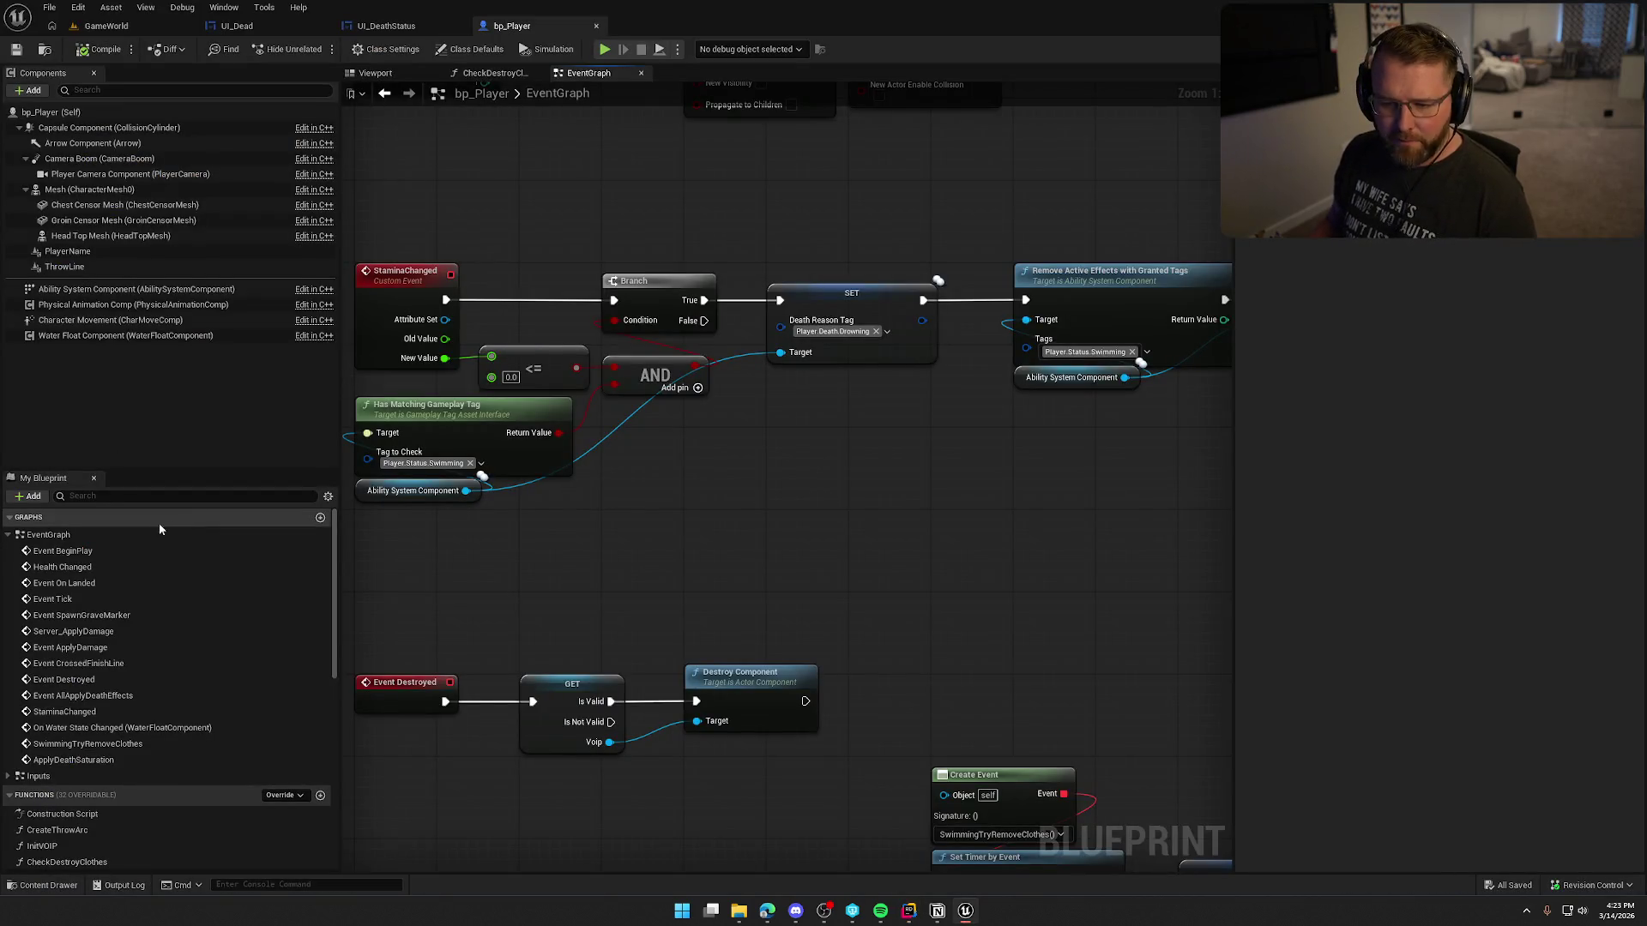
{"action": "double_click", "coordinate": [92, 583]}
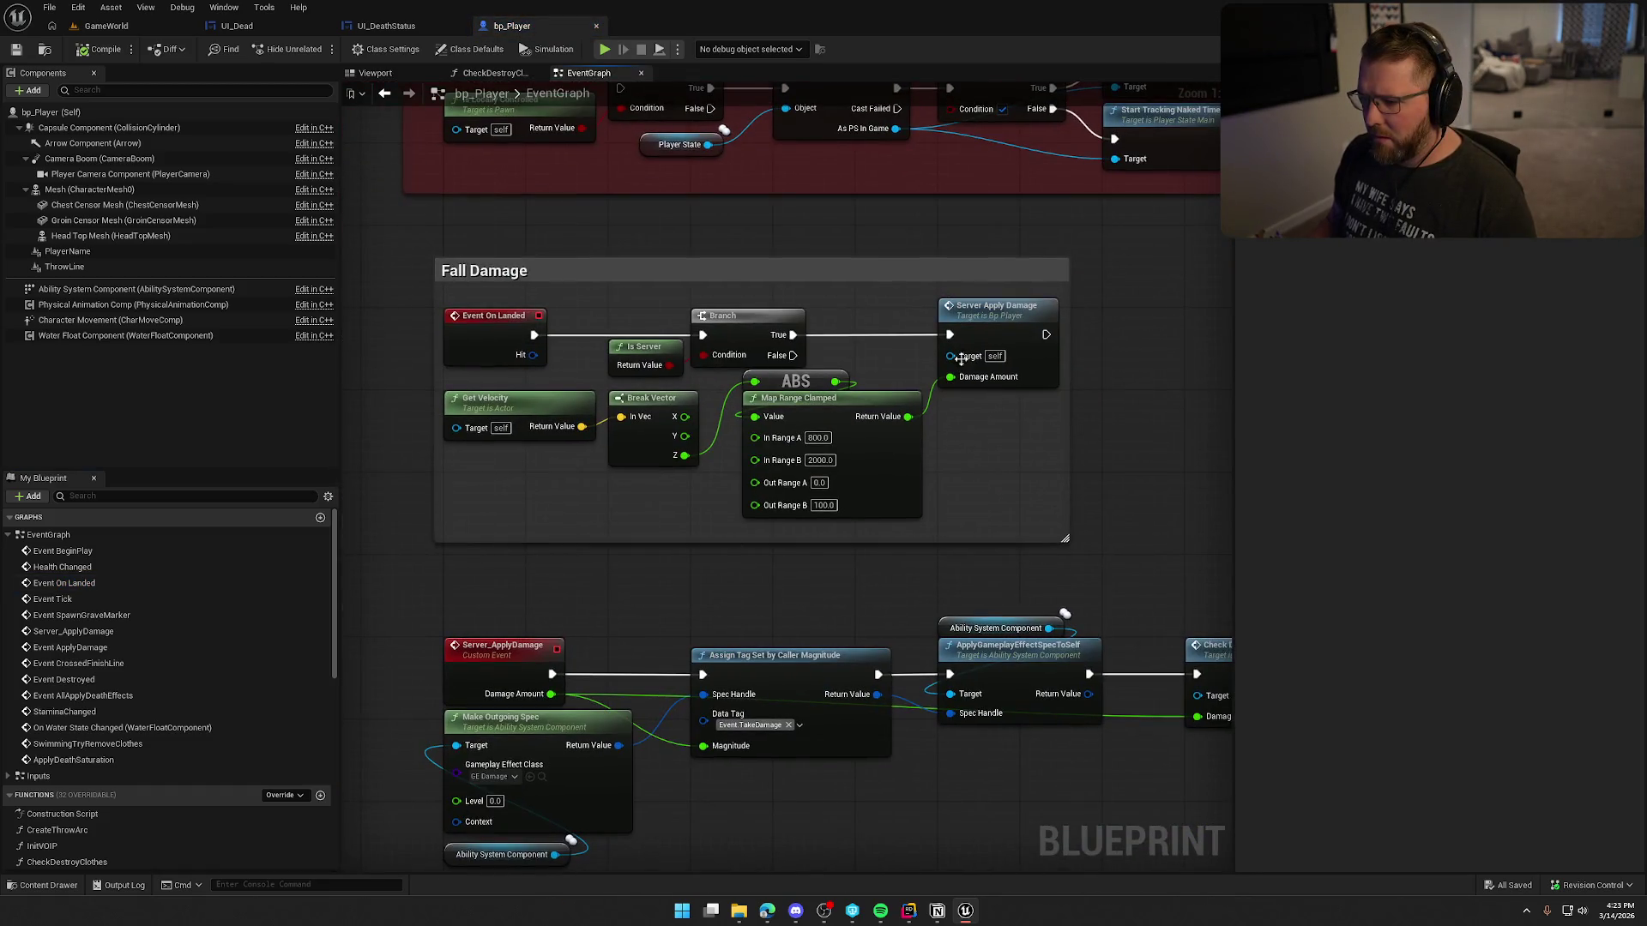
Step: Jump to the Event ApplyDamage handler via Interfaces > Damage > ApplyDamage in My Blueprint
{"action": "scroll", "coordinate": [978, 605], "scroll_direction": "down", "scroll_amount": 3}
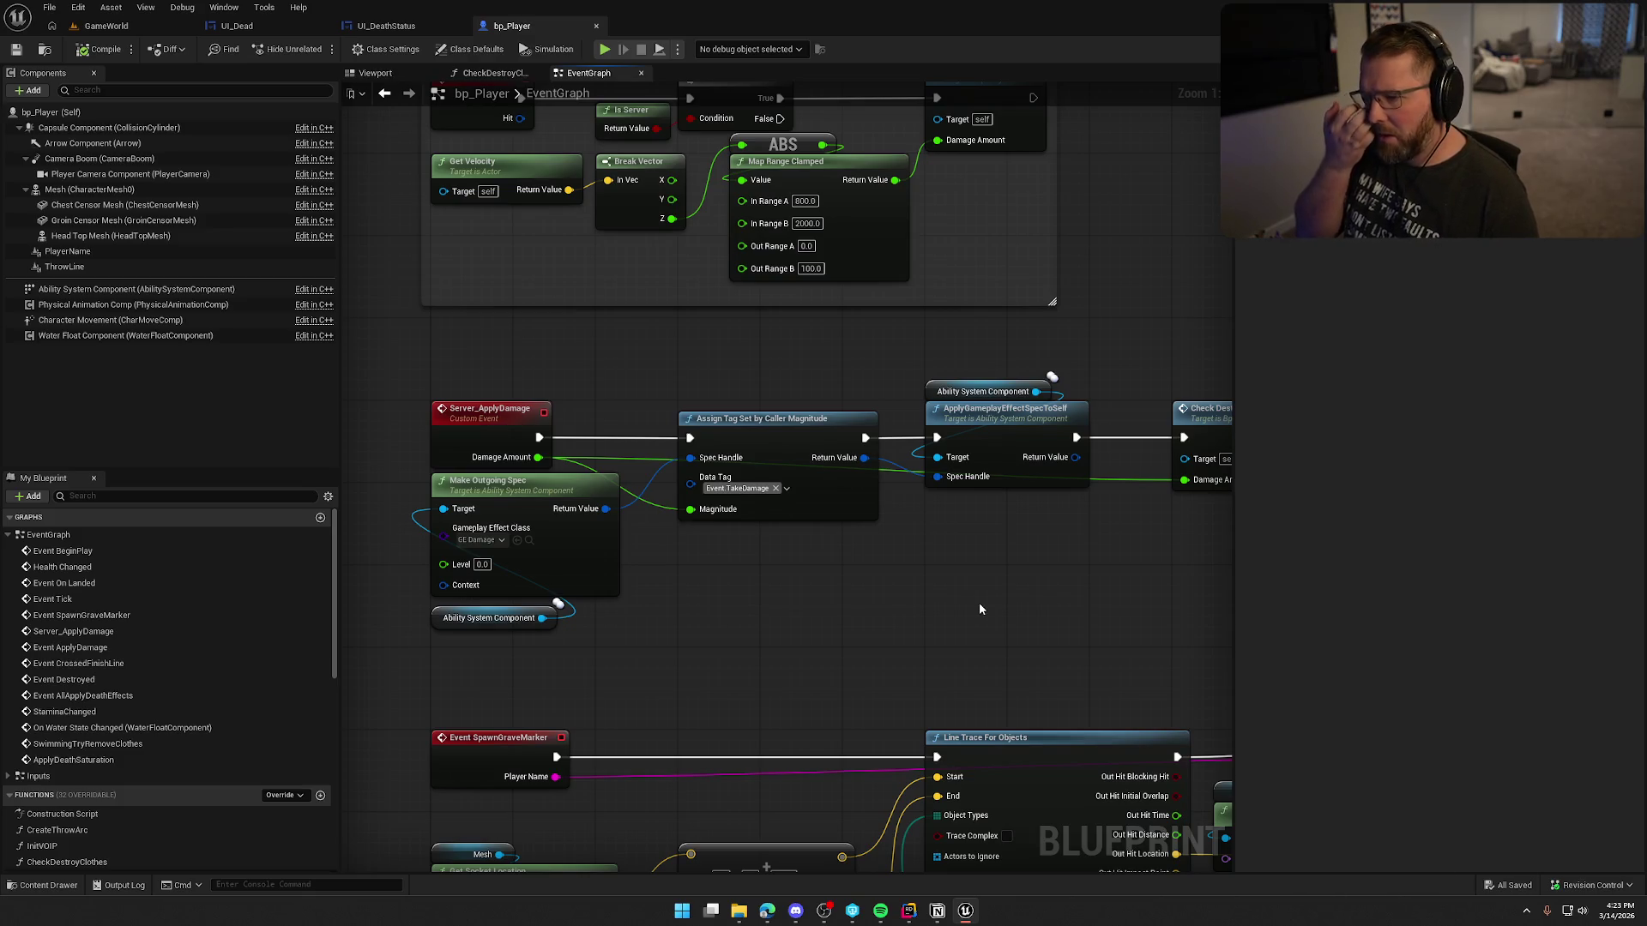
{"action": "scroll", "coordinate": [979, 602], "scroll_direction": "down", "scroll_amount": 1}
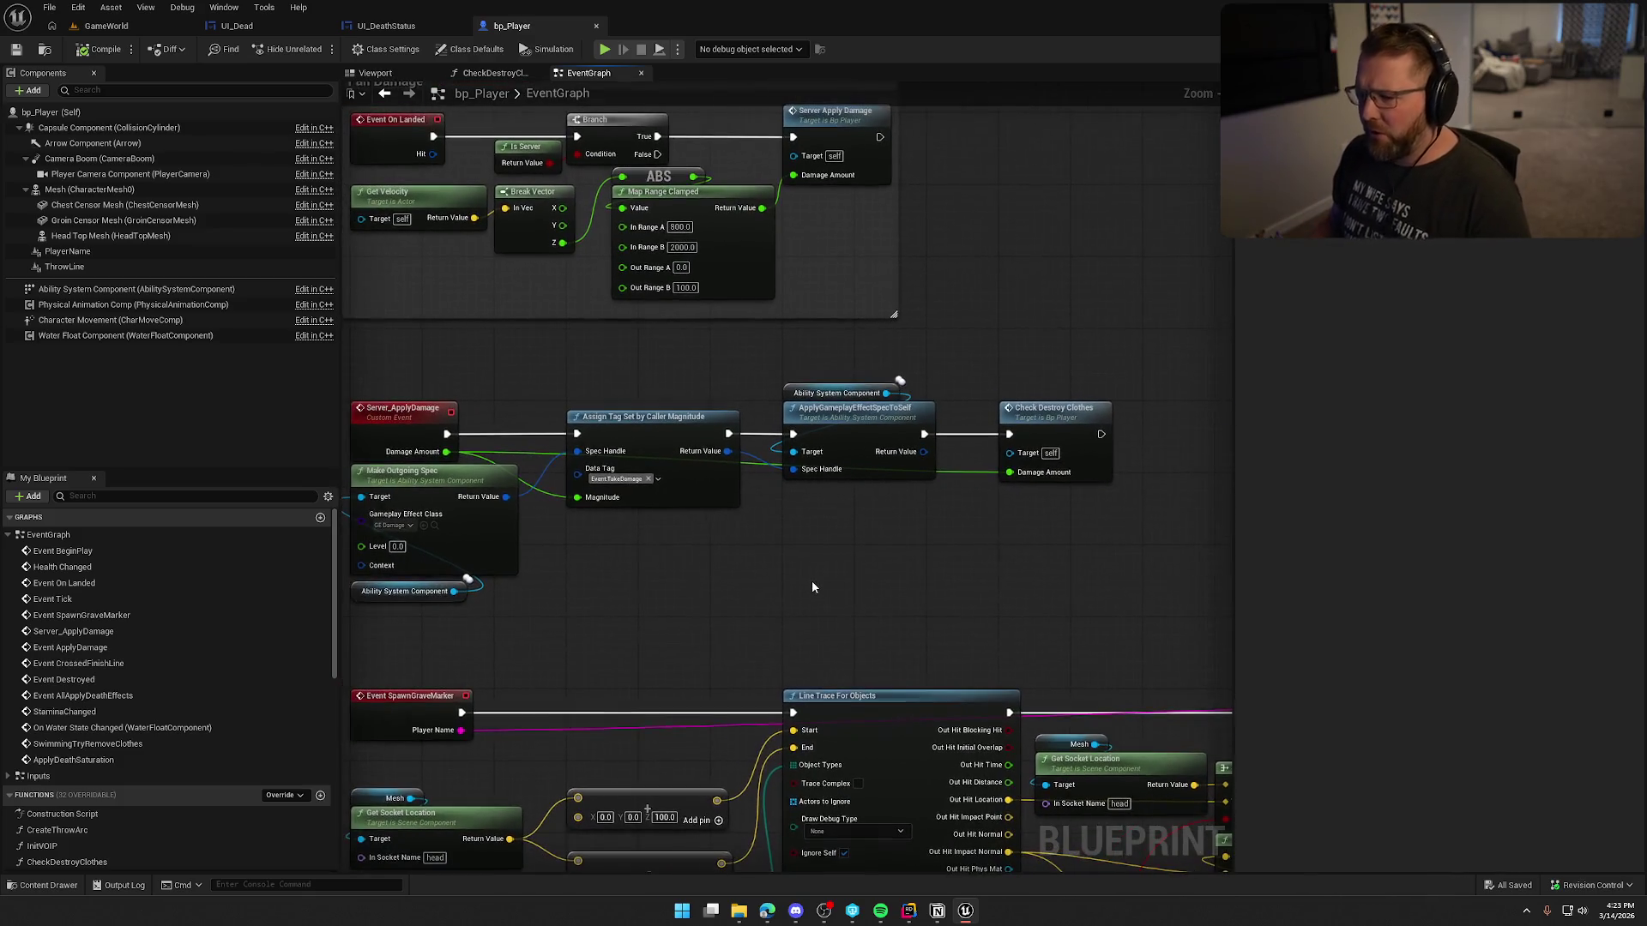
{"action": "left_click_drag", "start_coordinate": [853, 562], "coordinate": [898, 626]}
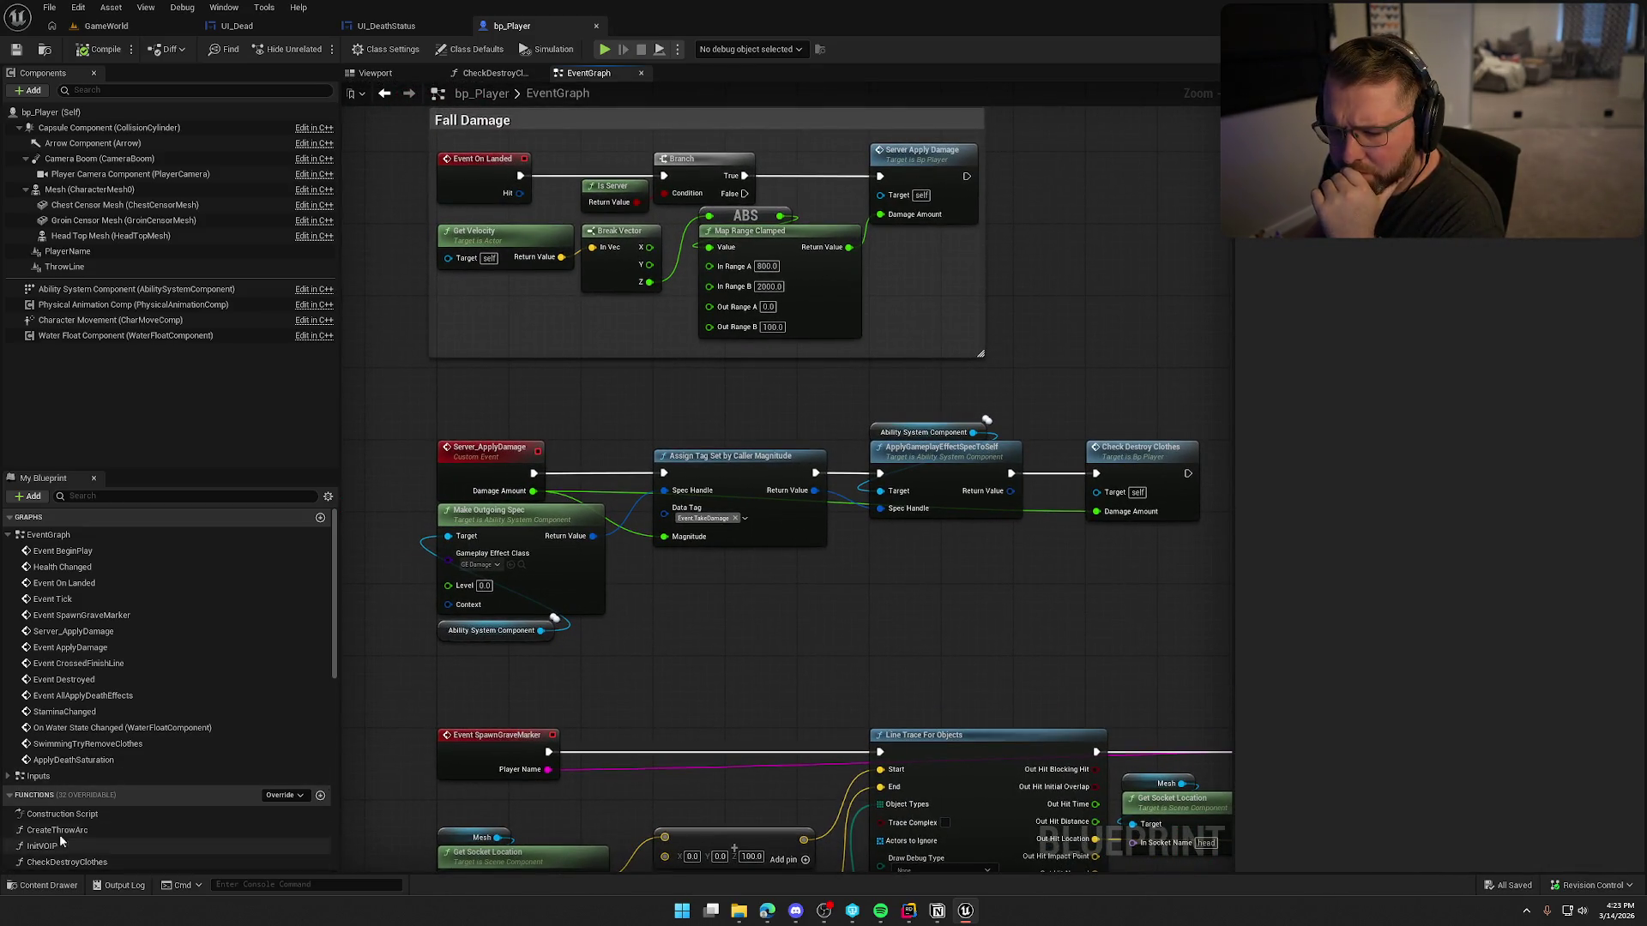
{"action": "scroll", "coordinate": [106, 816], "scroll_direction": "down", "scroll_amount": 3}
{"action": "left_click", "coordinate": [42, 753]}
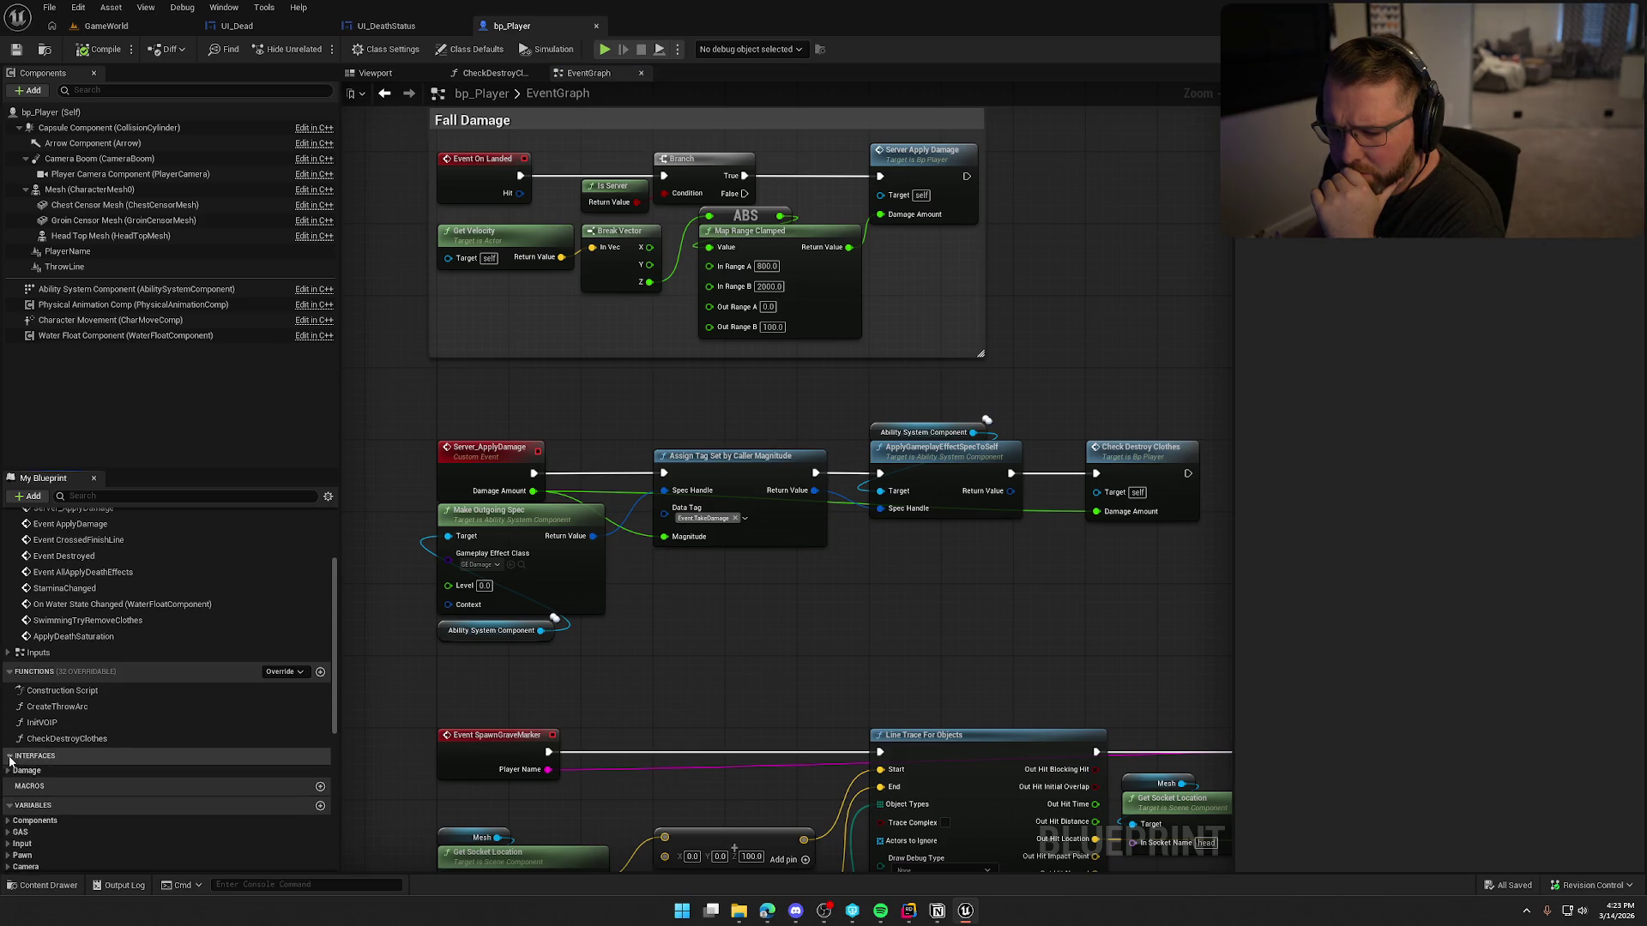
{"action": "left_click", "coordinate": [10, 770]}
{"action": "left_click", "coordinate": [59, 784]}
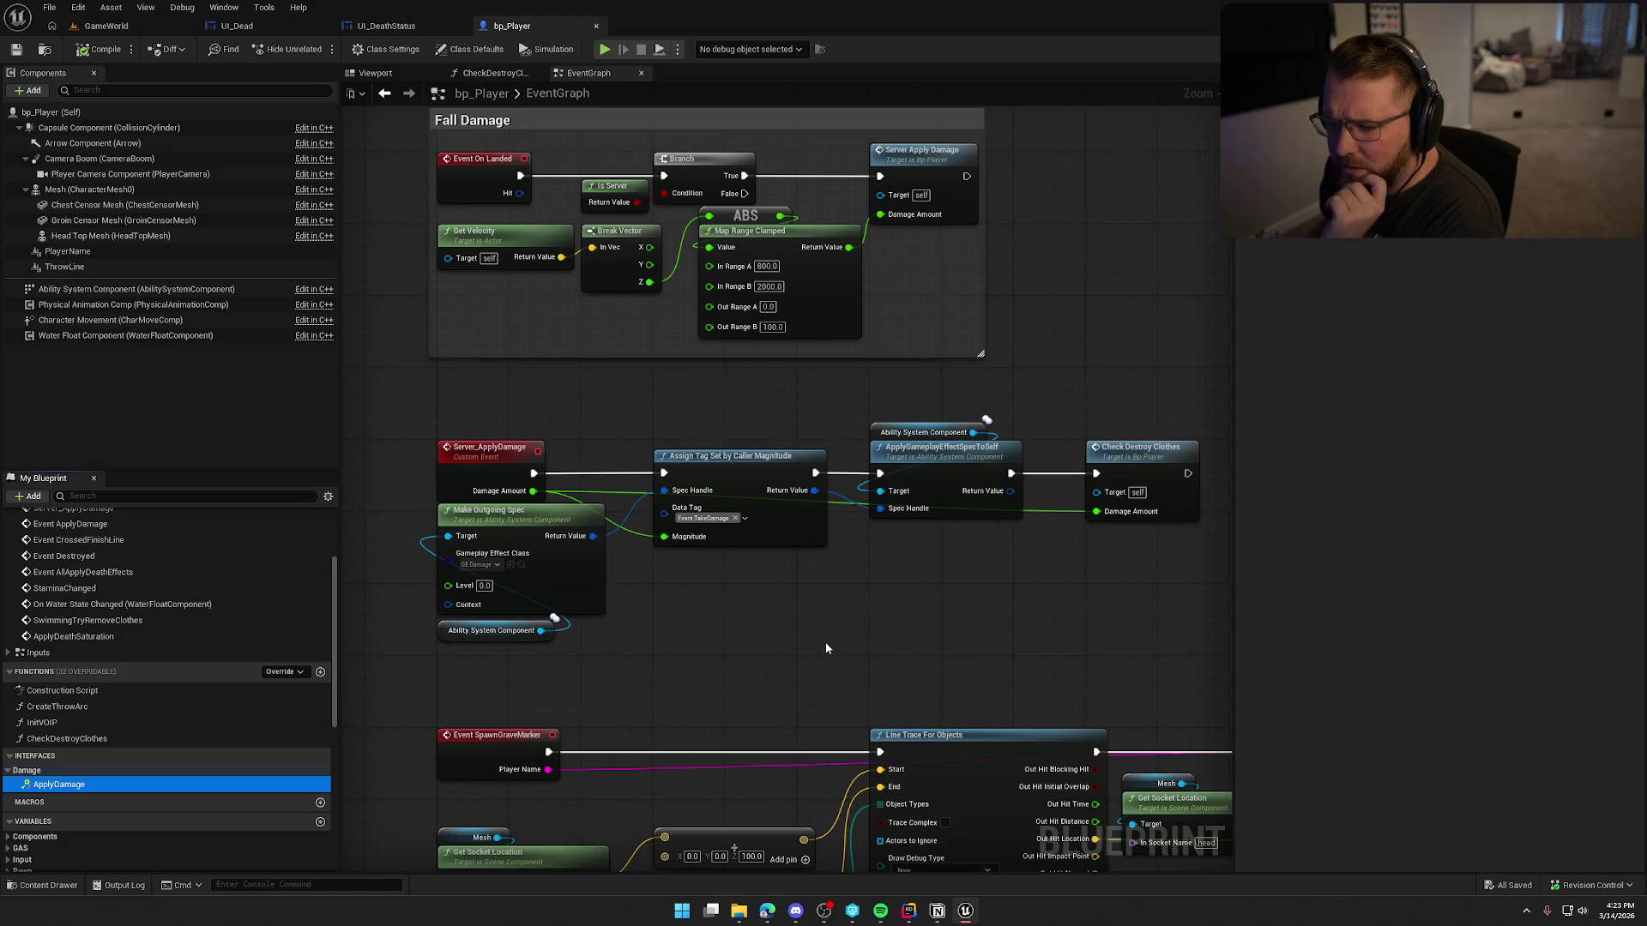
{"action": "double_click", "coordinate": [40, 785]}
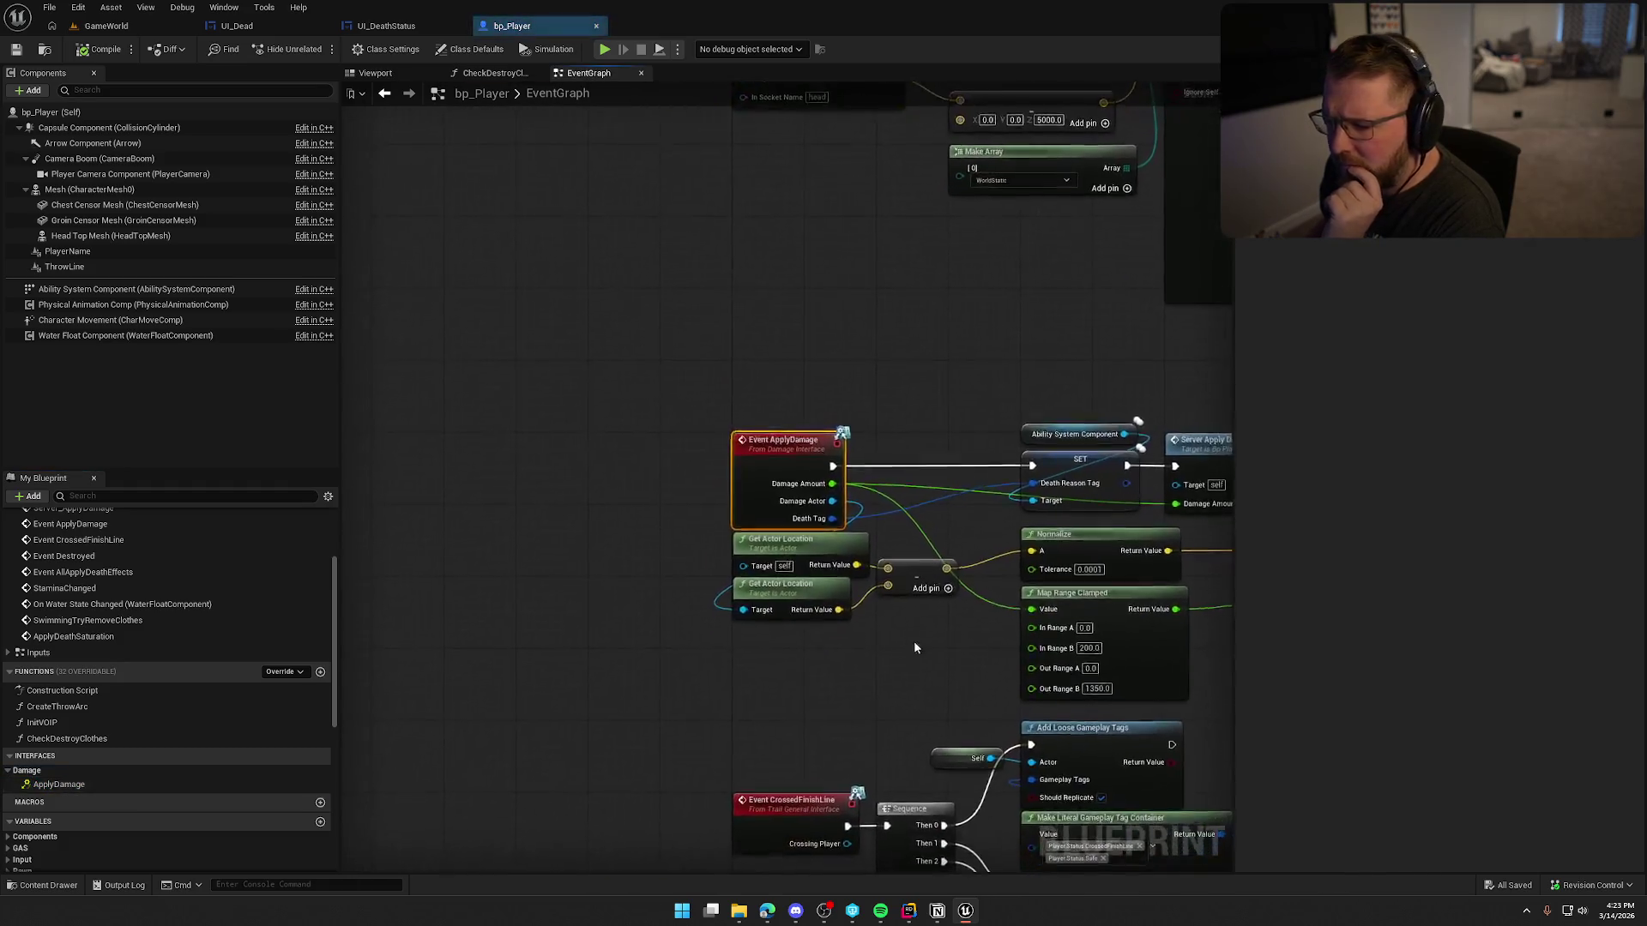
Step: Follow the Server Apply Damage call to its event definition and frame it with Make Outgoing Spec
{"action": "left_click_drag", "start_coordinate": [489, 557], "coordinate": [571, 486]}
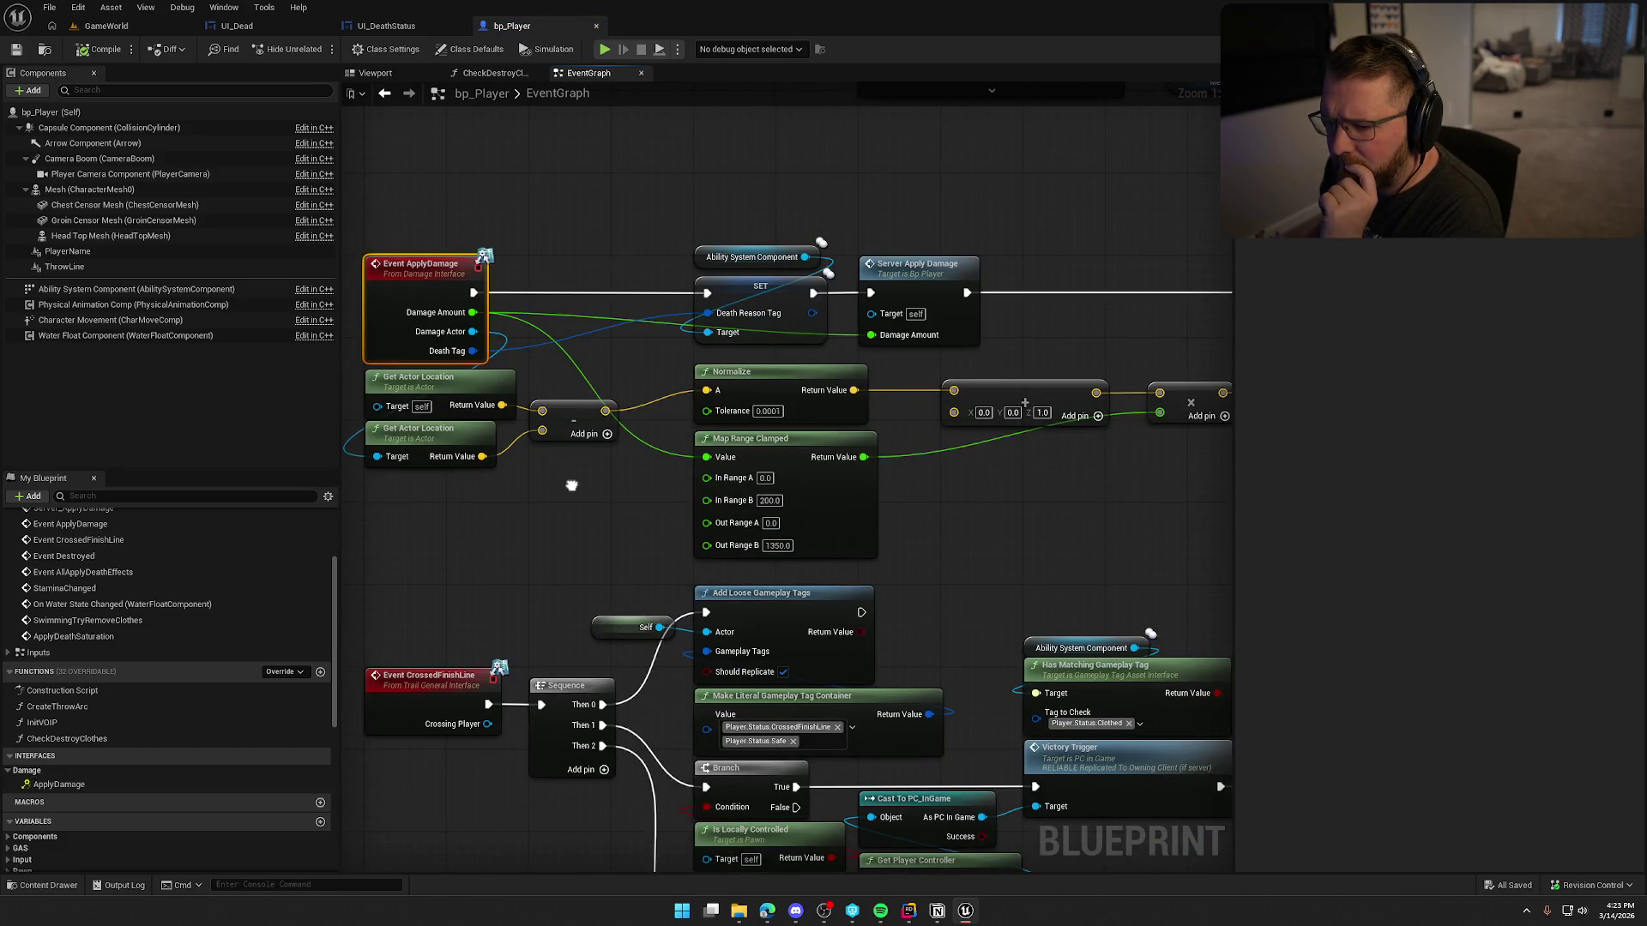
{"action": "mouse_move", "coordinate": [571, 485]}
{"action": "left_mouse_down"}
{"action": "mouse_move", "coordinate": [356, 510]}
{"action": "mouse_move", "coordinate": [588, 577]}
{"action": "left_mouse_up"}
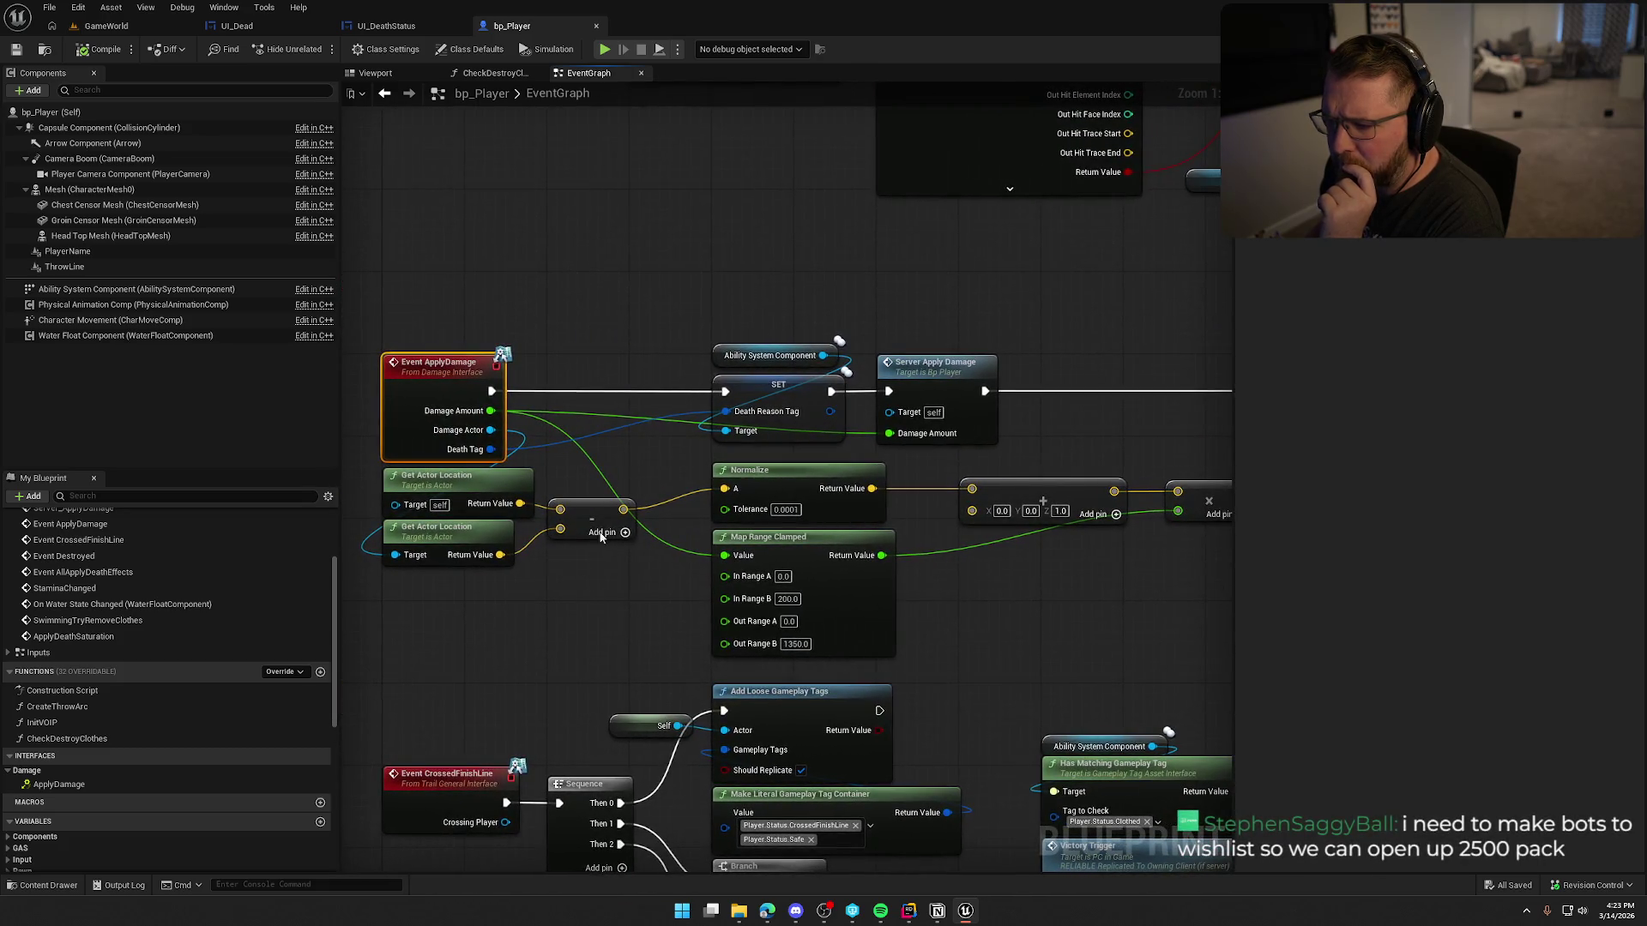
{"action": "double_click", "coordinate": [955, 361]}
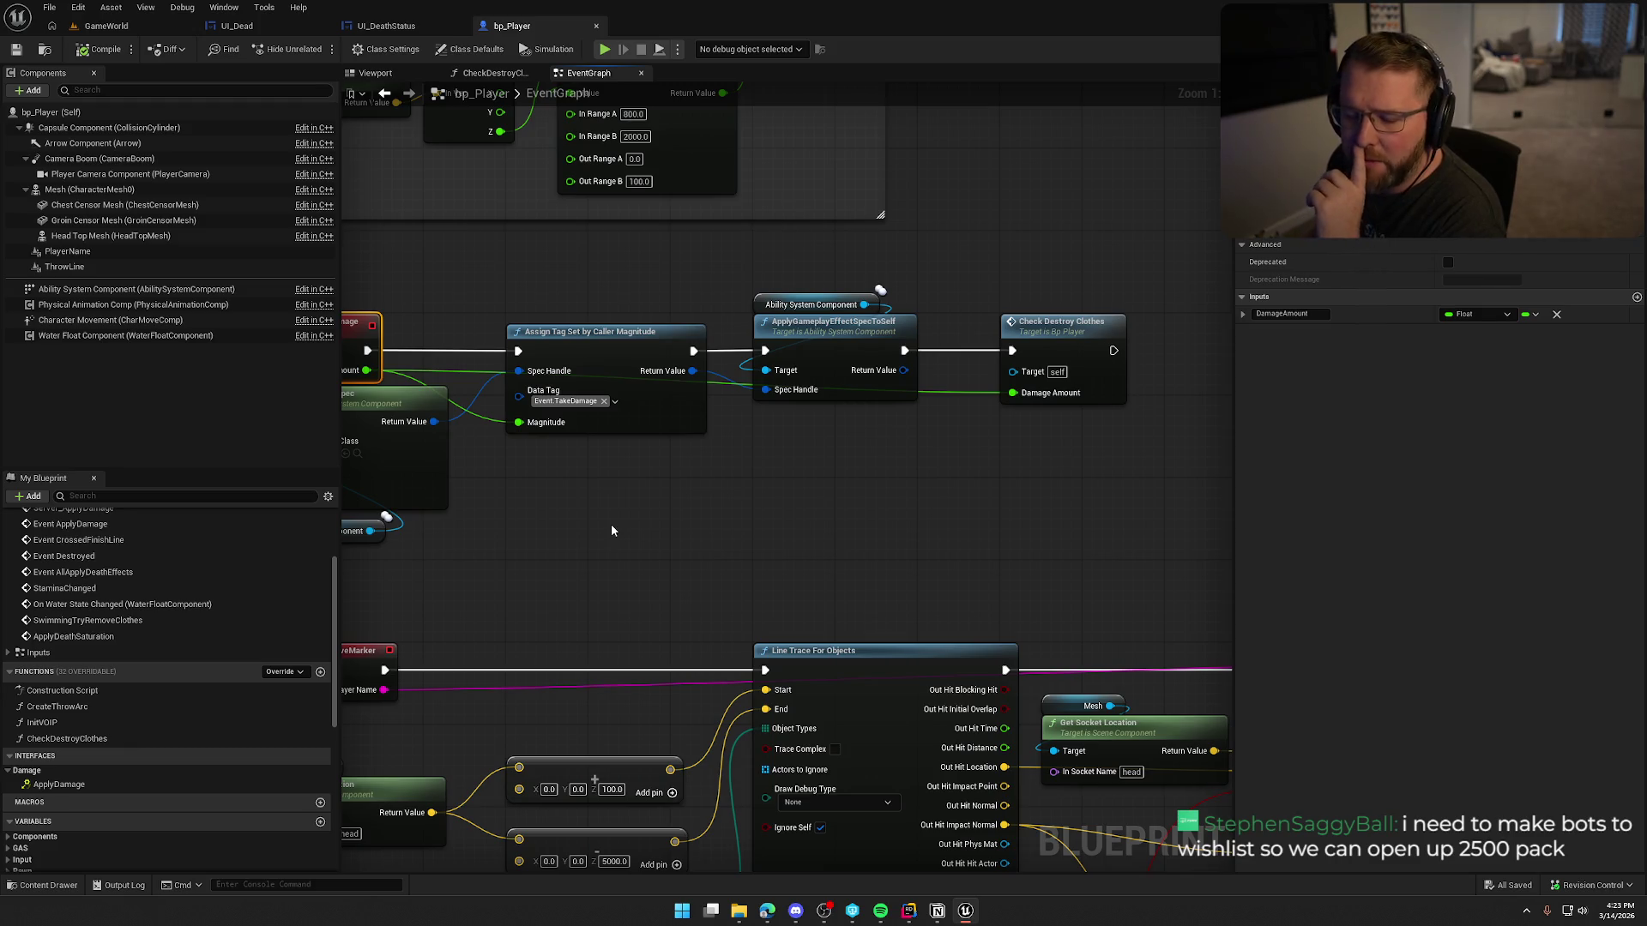
{"action": "mouse_move", "coordinate": [611, 530]}
{"action": "left_mouse_down"}
{"action": "mouse_move", "coordinate": [757, 519]}
{"action": "mouse_move", "coordinate": [690, 513]}
{"action": "left_mouse_up"}
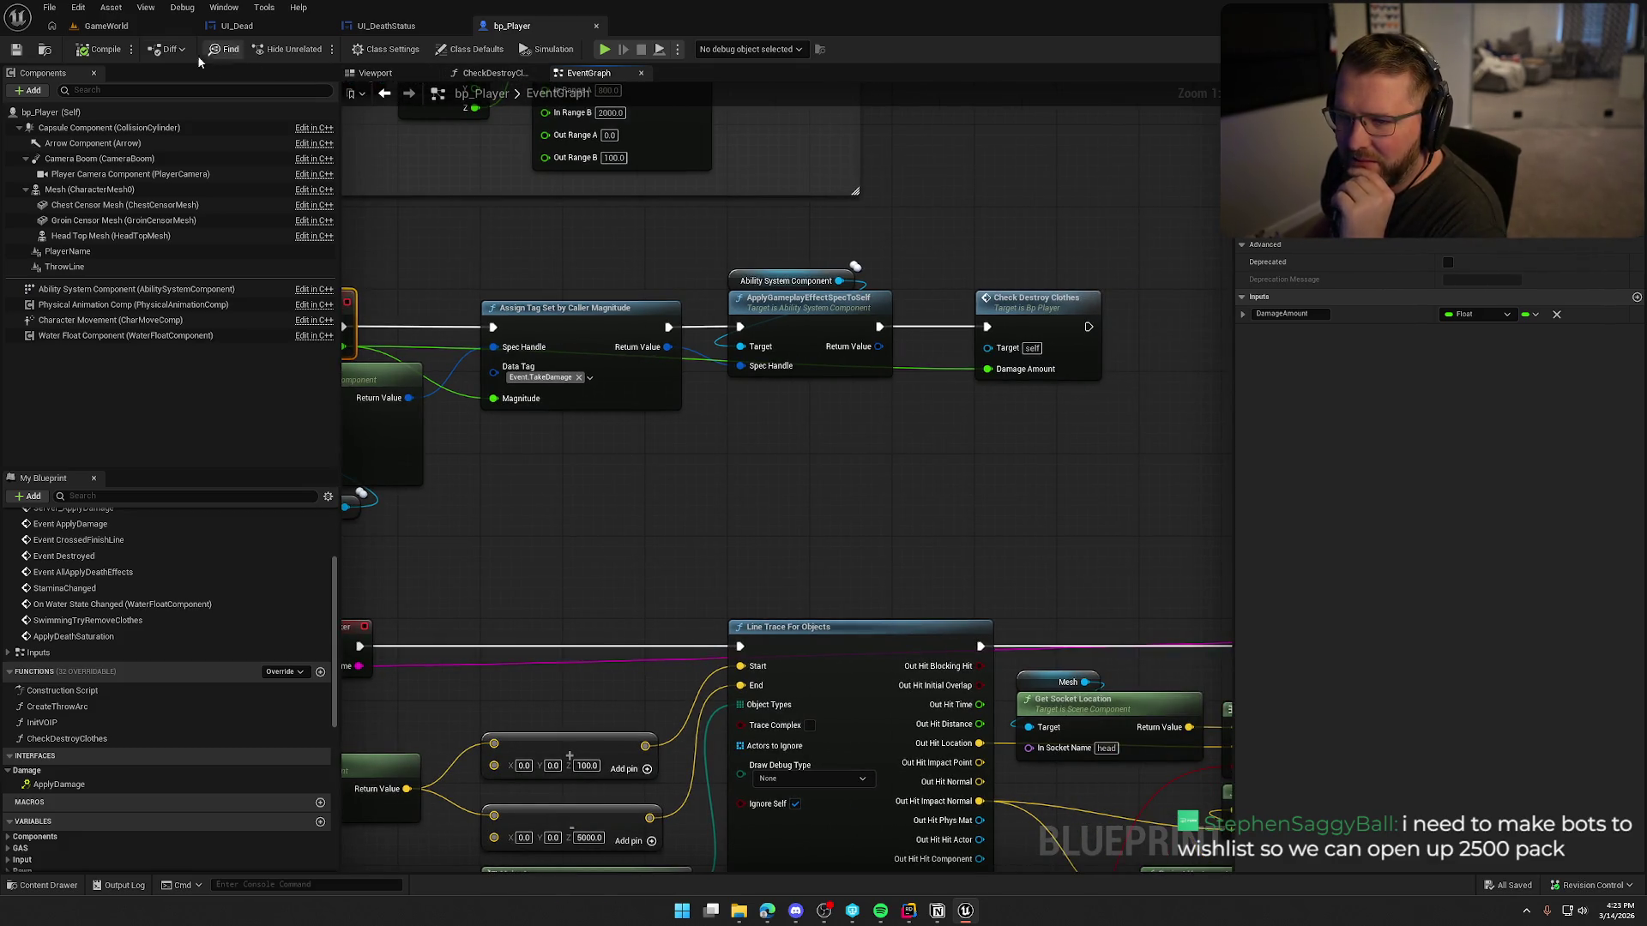
{"action": "left_click_drag", "start_coordinate": [449, 246], "coordinate": [593, 256]}
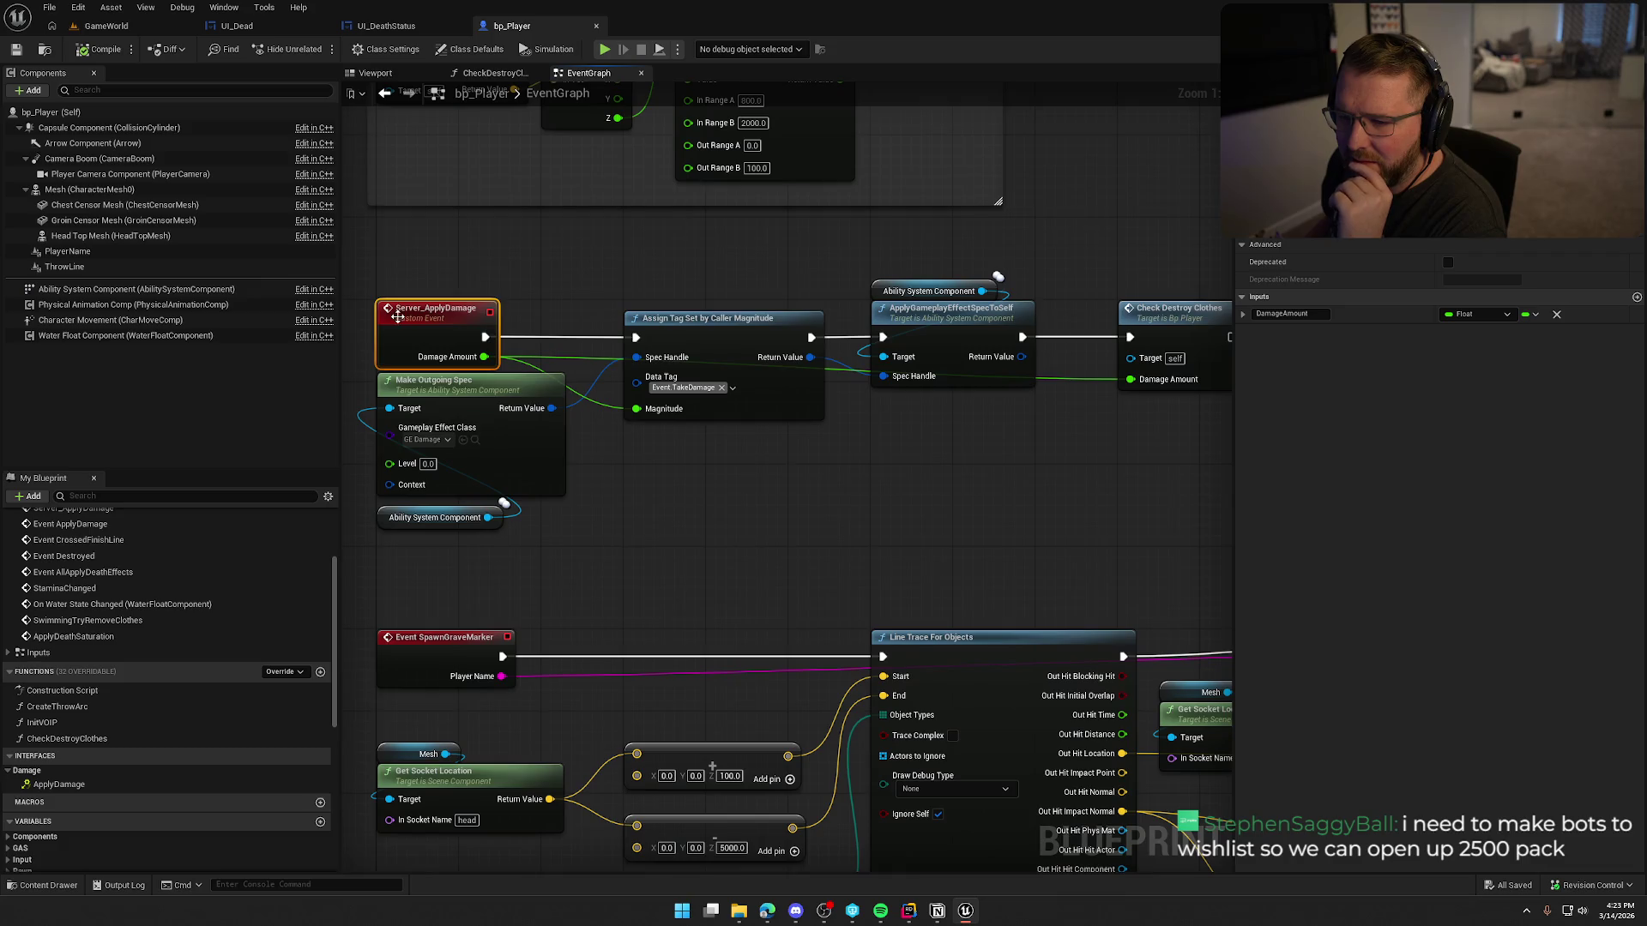
{"action": "right_click", "coordinate": [437, 317]}
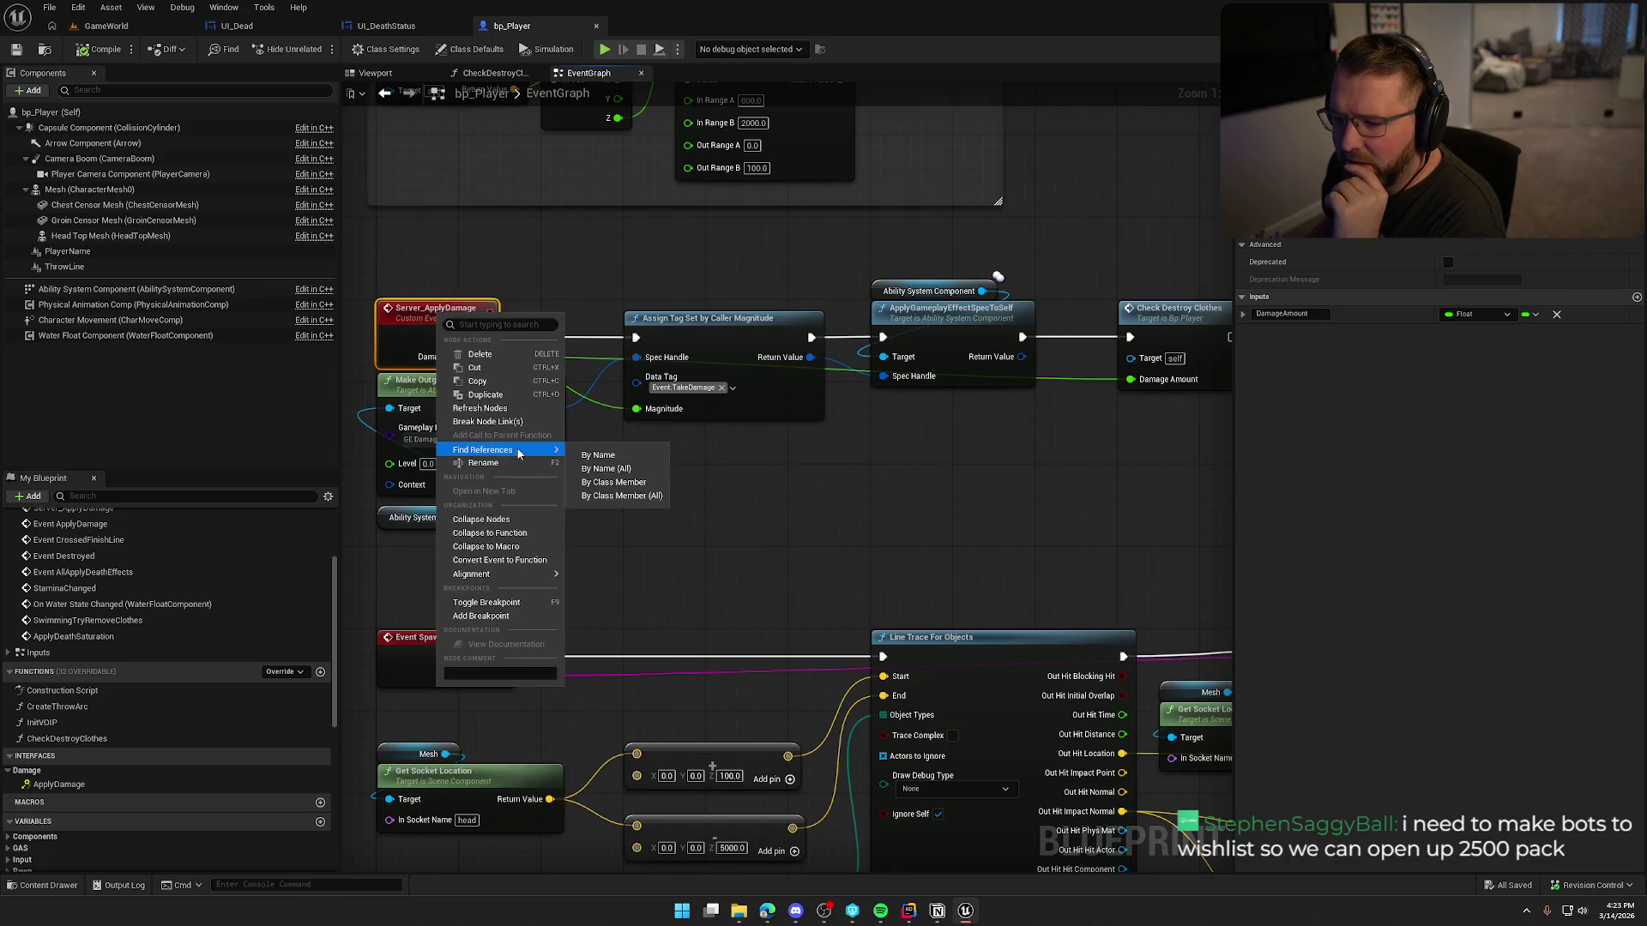
{"action": "left_click", "coordinate": [600, 415]}
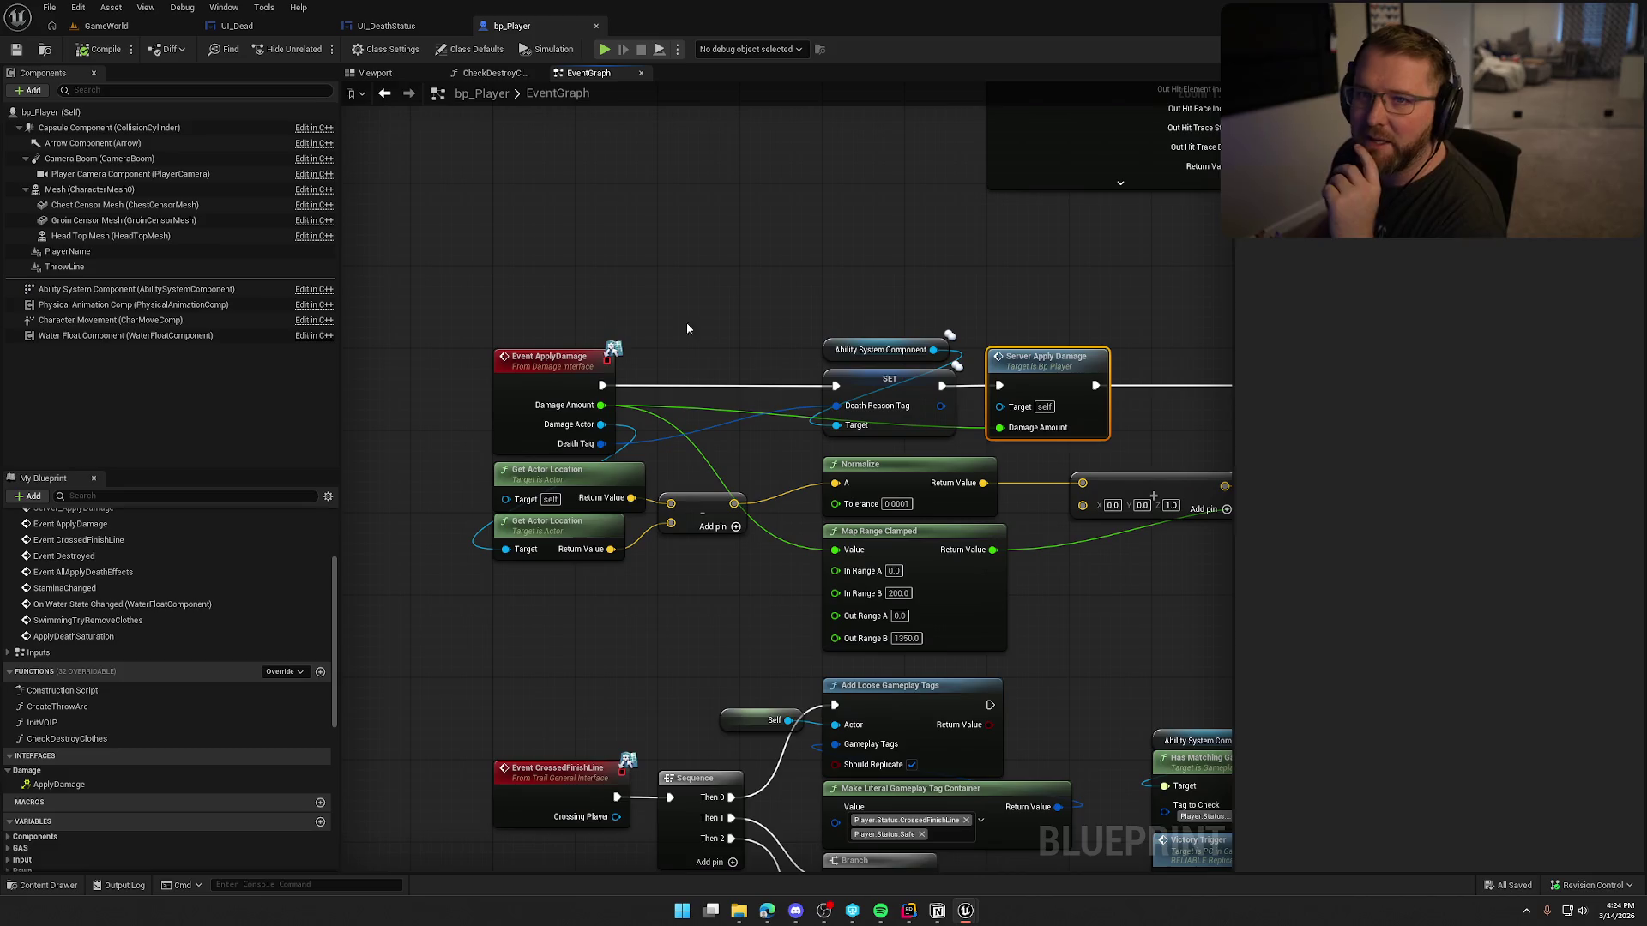
{"action": "left_click", "coordinate": [553, 358]}
{"action": "left_click", "coordinate": [713, 283]}
{"action": "mouse_move", "coordinate": [722, 346]}
{"action": "left_mouse_down"}
{"action": "mouse_move", "coordinate": [533, 349]}
{"action": "mouse_move", "coordinate": [529, 231]}
{"action": "mouse_move", "coordinate": [940, 217]}
{"action": "left_mouse_up"}
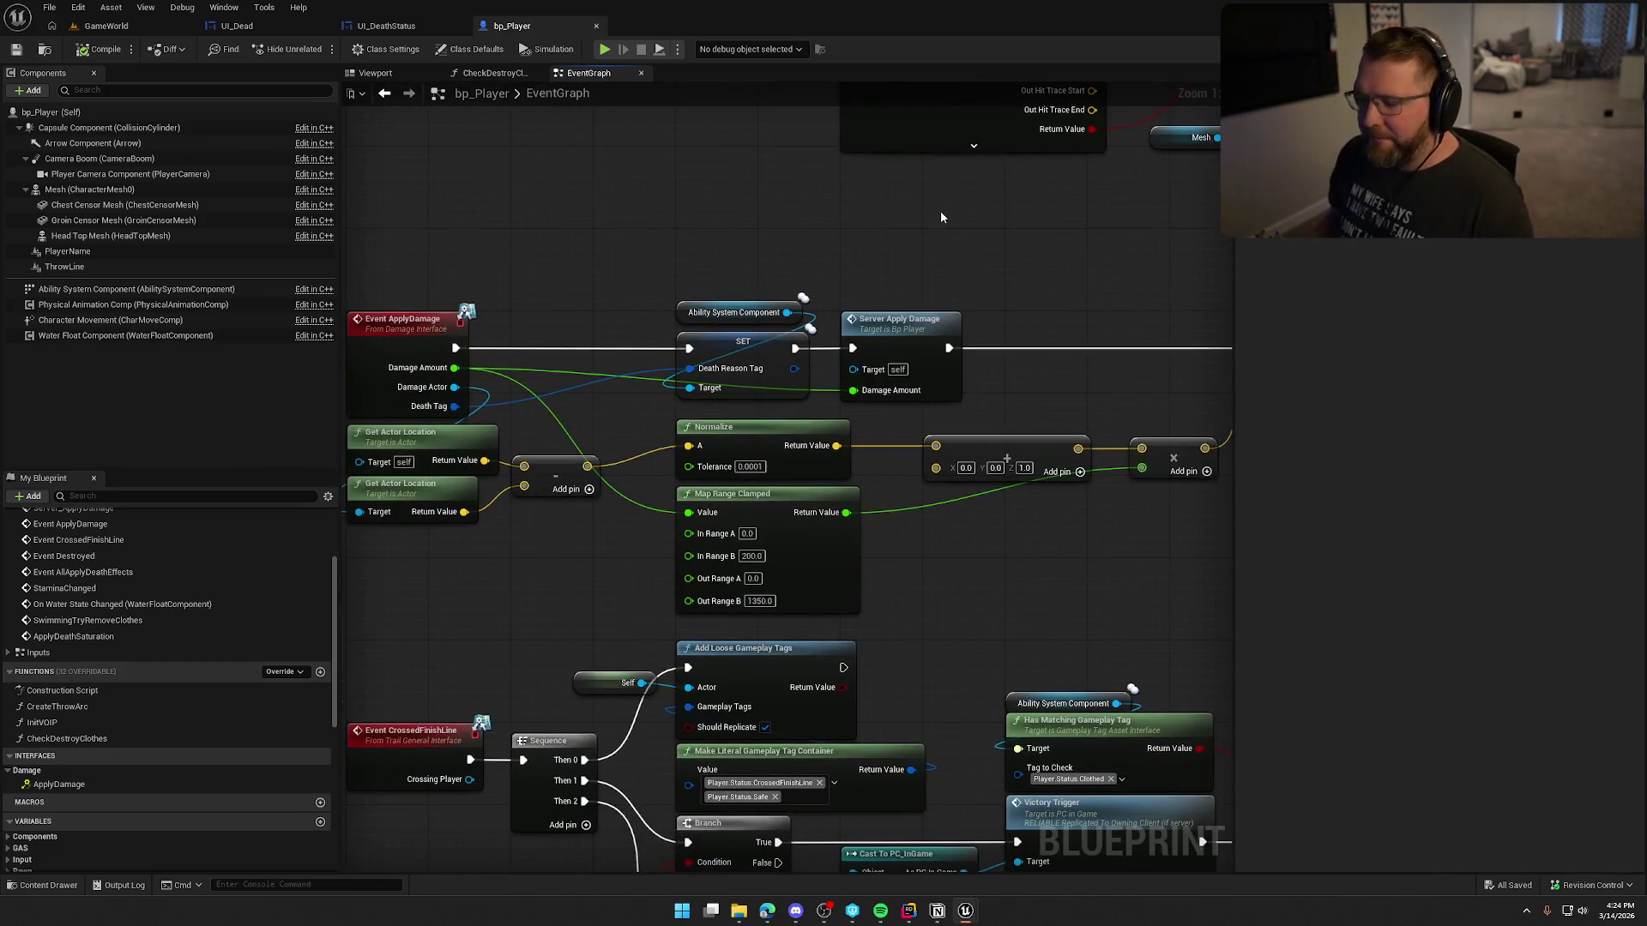
{"action": "double_click", "coordinate": [899, 319]}
{"action": "mouse_move", "coordinate": [1230, 673]}
{"action": "left_mouse_down"}
{"action": "mouse_move", "coordinate": [710, 615]}
{"action": "mouse_move", "coordinate": [796, 563]}
{"action": "left_mouse_up"}
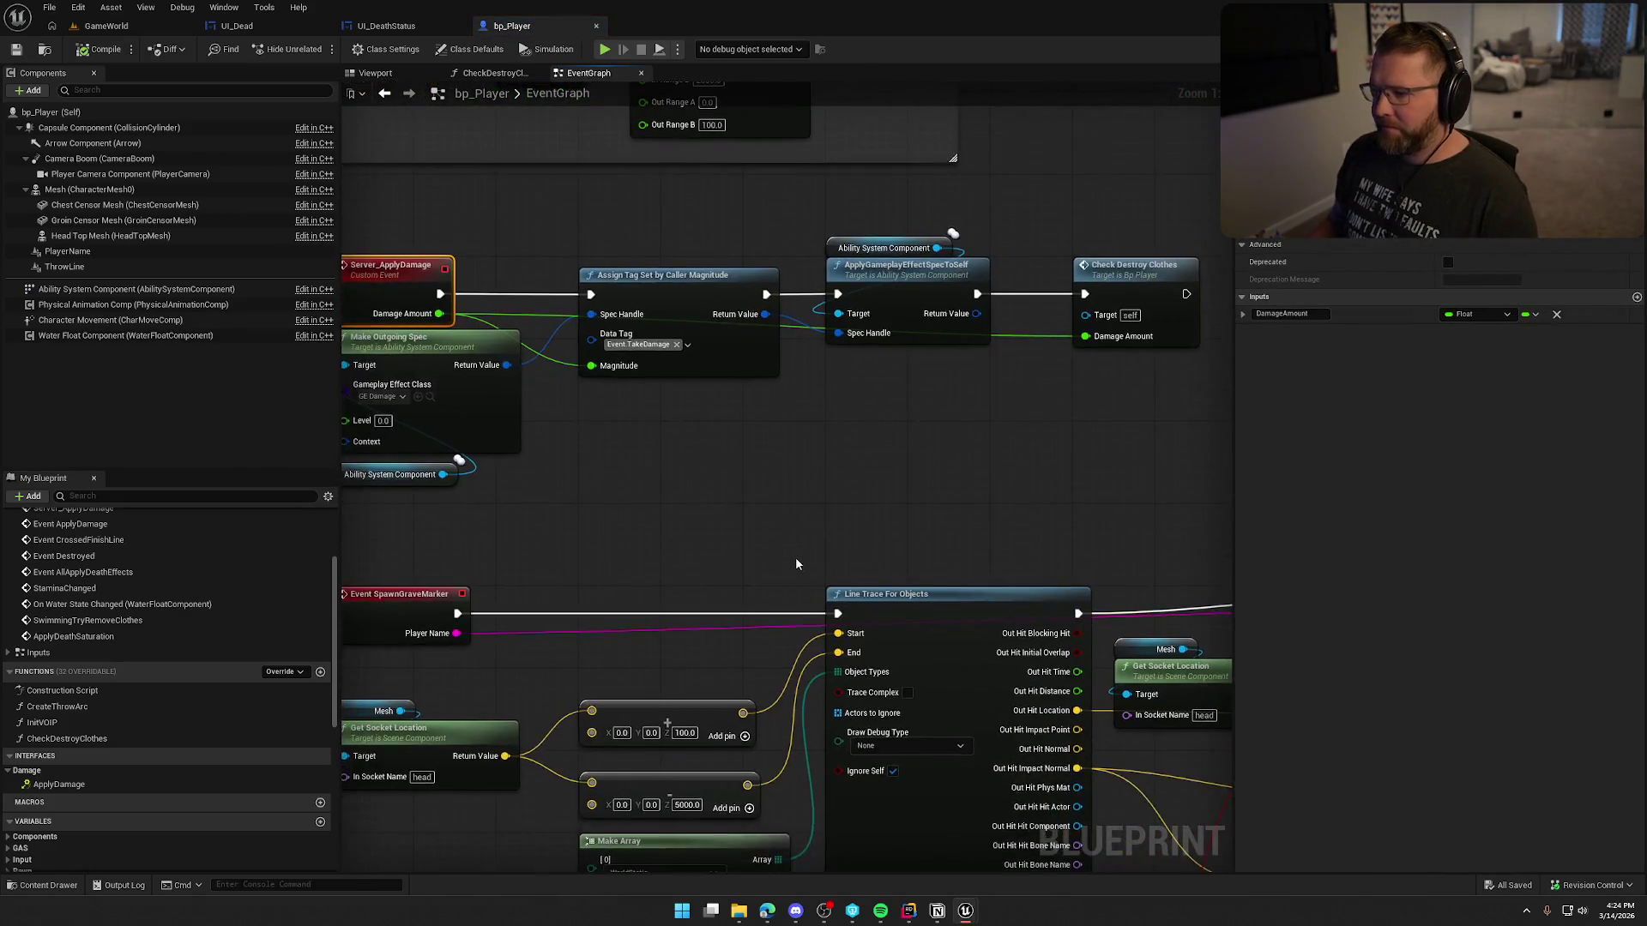
{"action": "scroll", "coordinate": [796, 563], "scroll_direction": "down", "scroll_amount": 1}
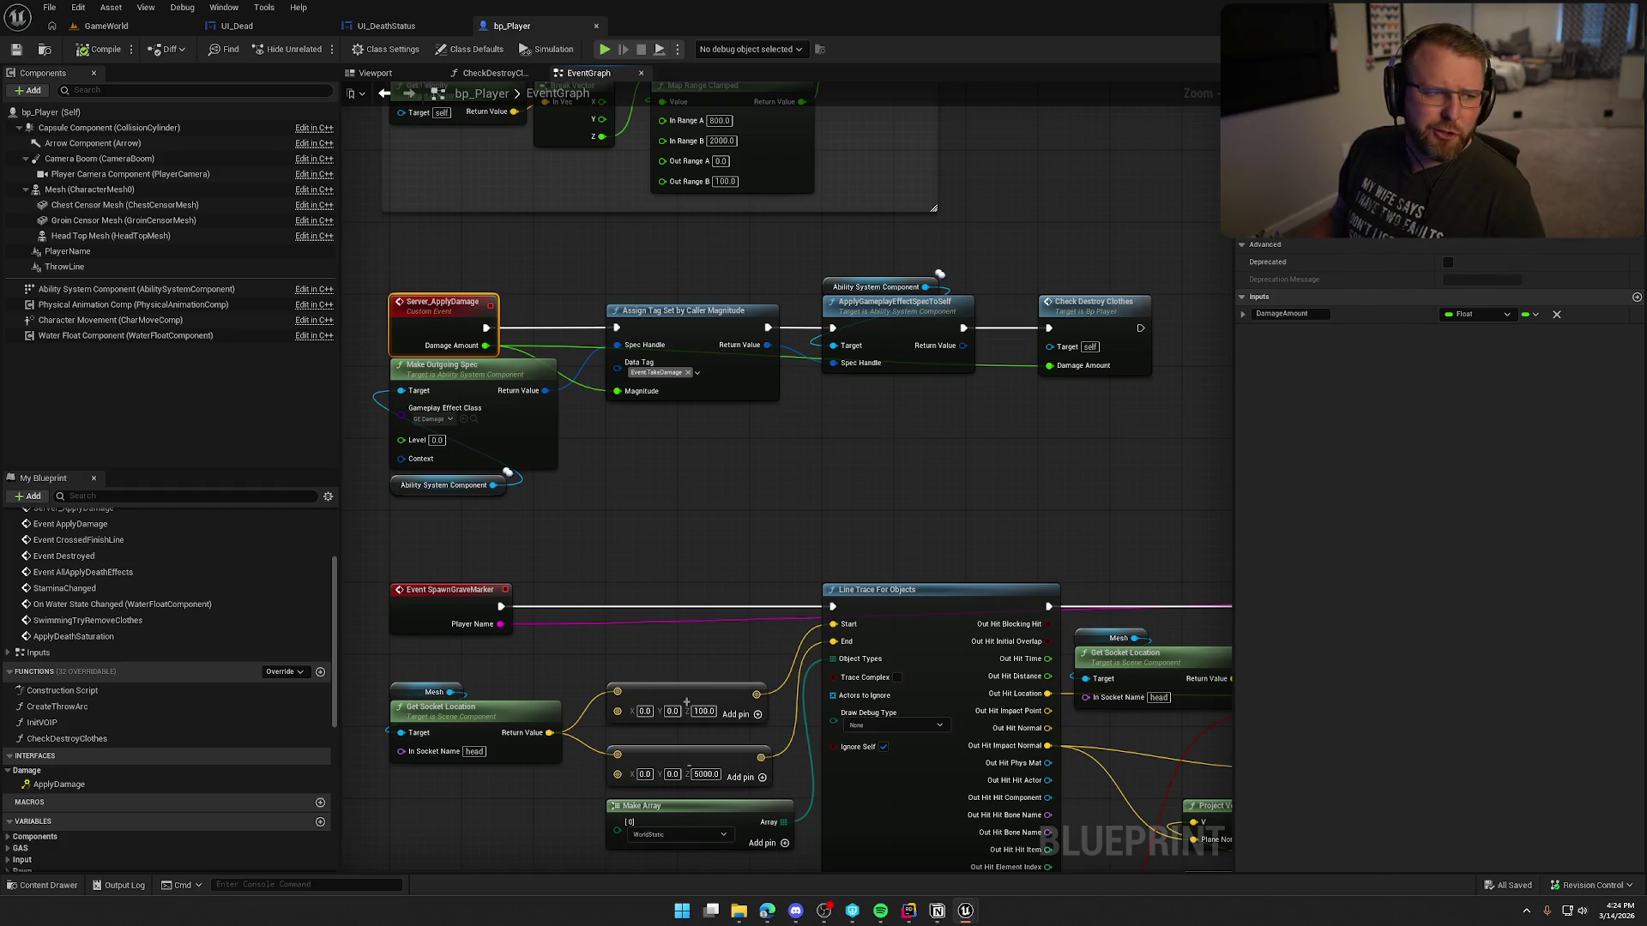
{"action": "key", "text": "alt+Tab"}
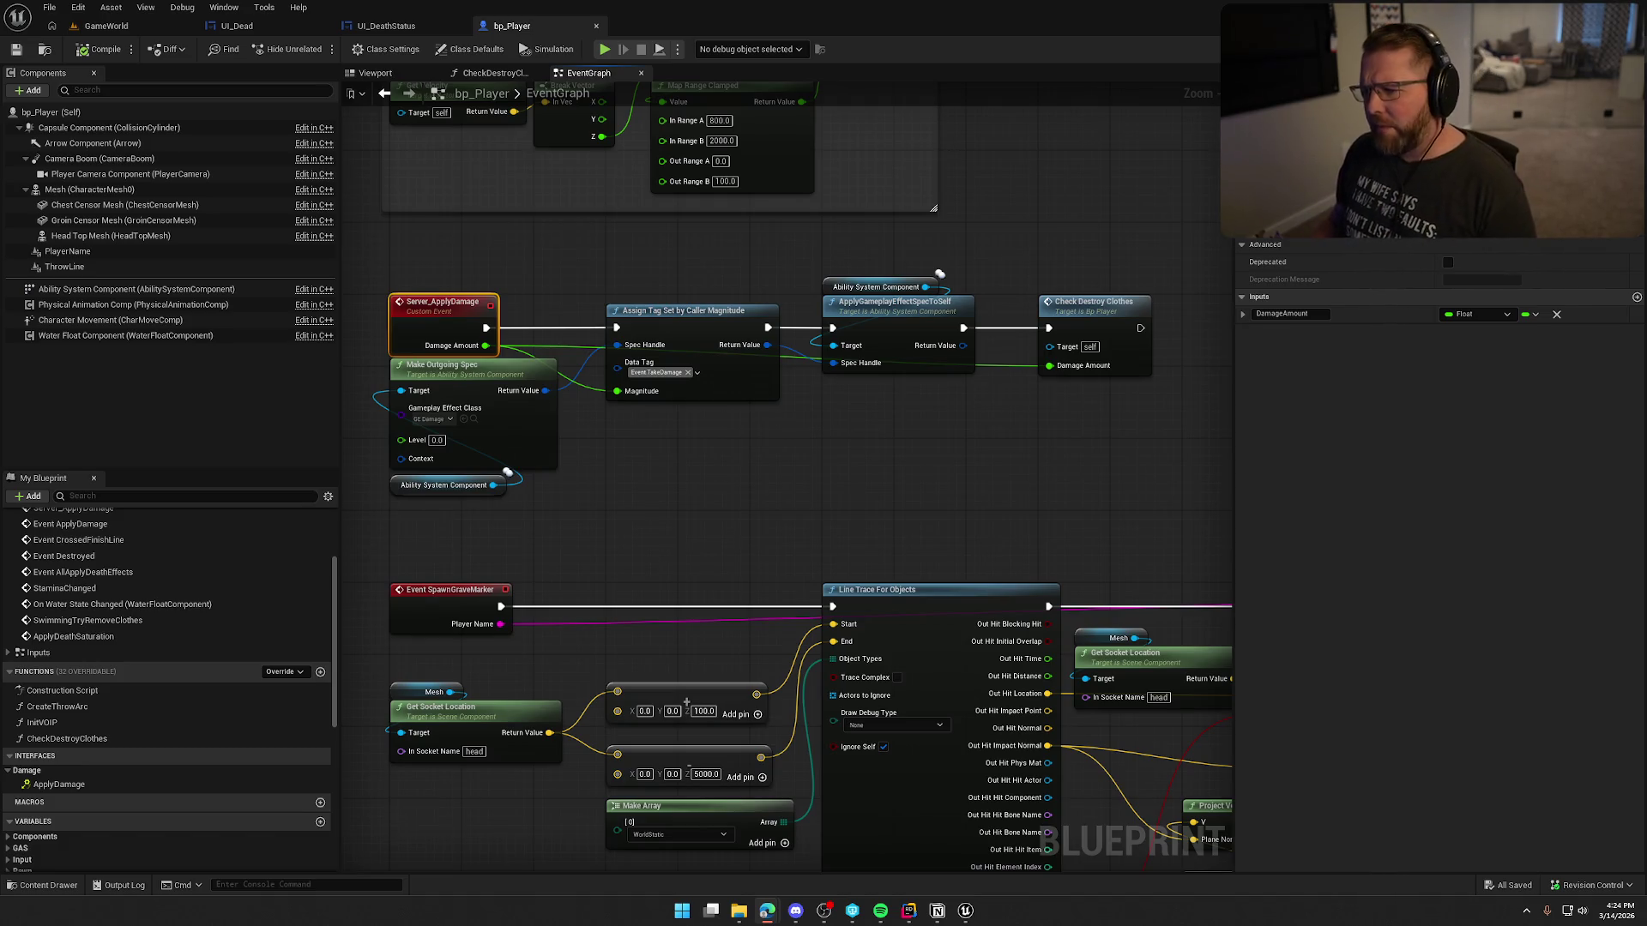
{"action": "left_click_drag", "start_coordinate": [847, 420], "coordinate": [872, 436]}
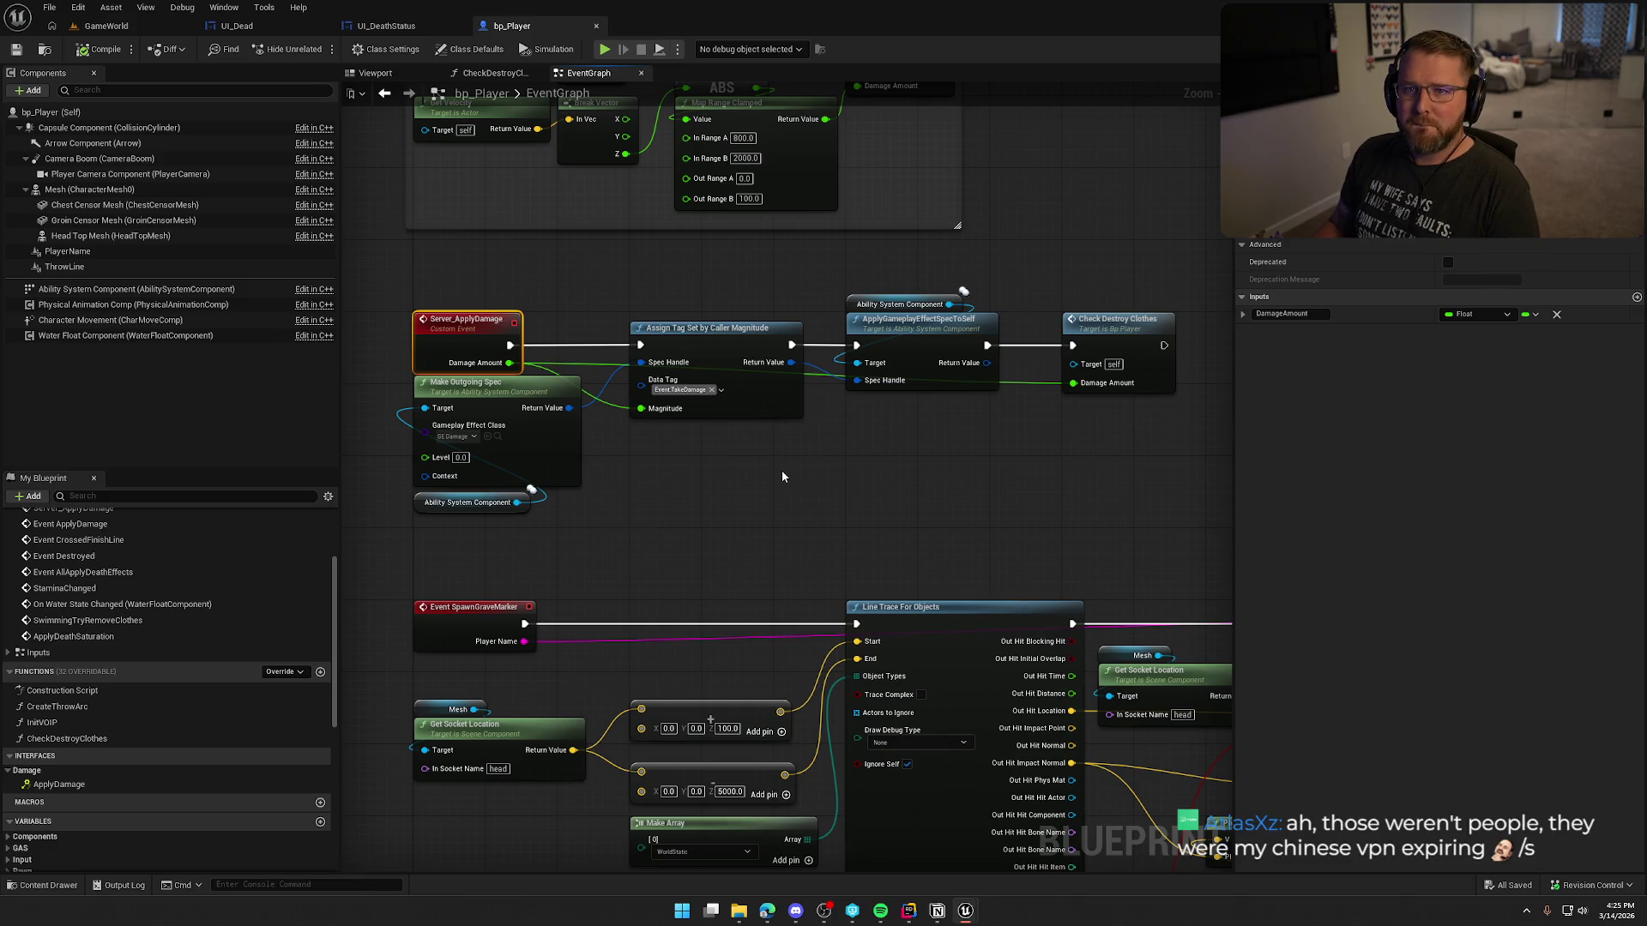
Step: Move Make Outgoing Spec and its Ability System Component beneath the Assign Tag node
{"action": "mouse_move", "coordinate": [592, 527]}
{"action": "left_mouse_down"}
{"action": "mouse_move", "coordinate": [508, 437]}
{"action": "mouse_move", "coordinate": [784, 435]}
{"action": "left_mouse_up"}
{"action": "scroll", "coordinate": [508, 437], "scroll_direction": "up", "scroll_amount": 1}
{"action": "left_click", "coordinate": [910, 483]}
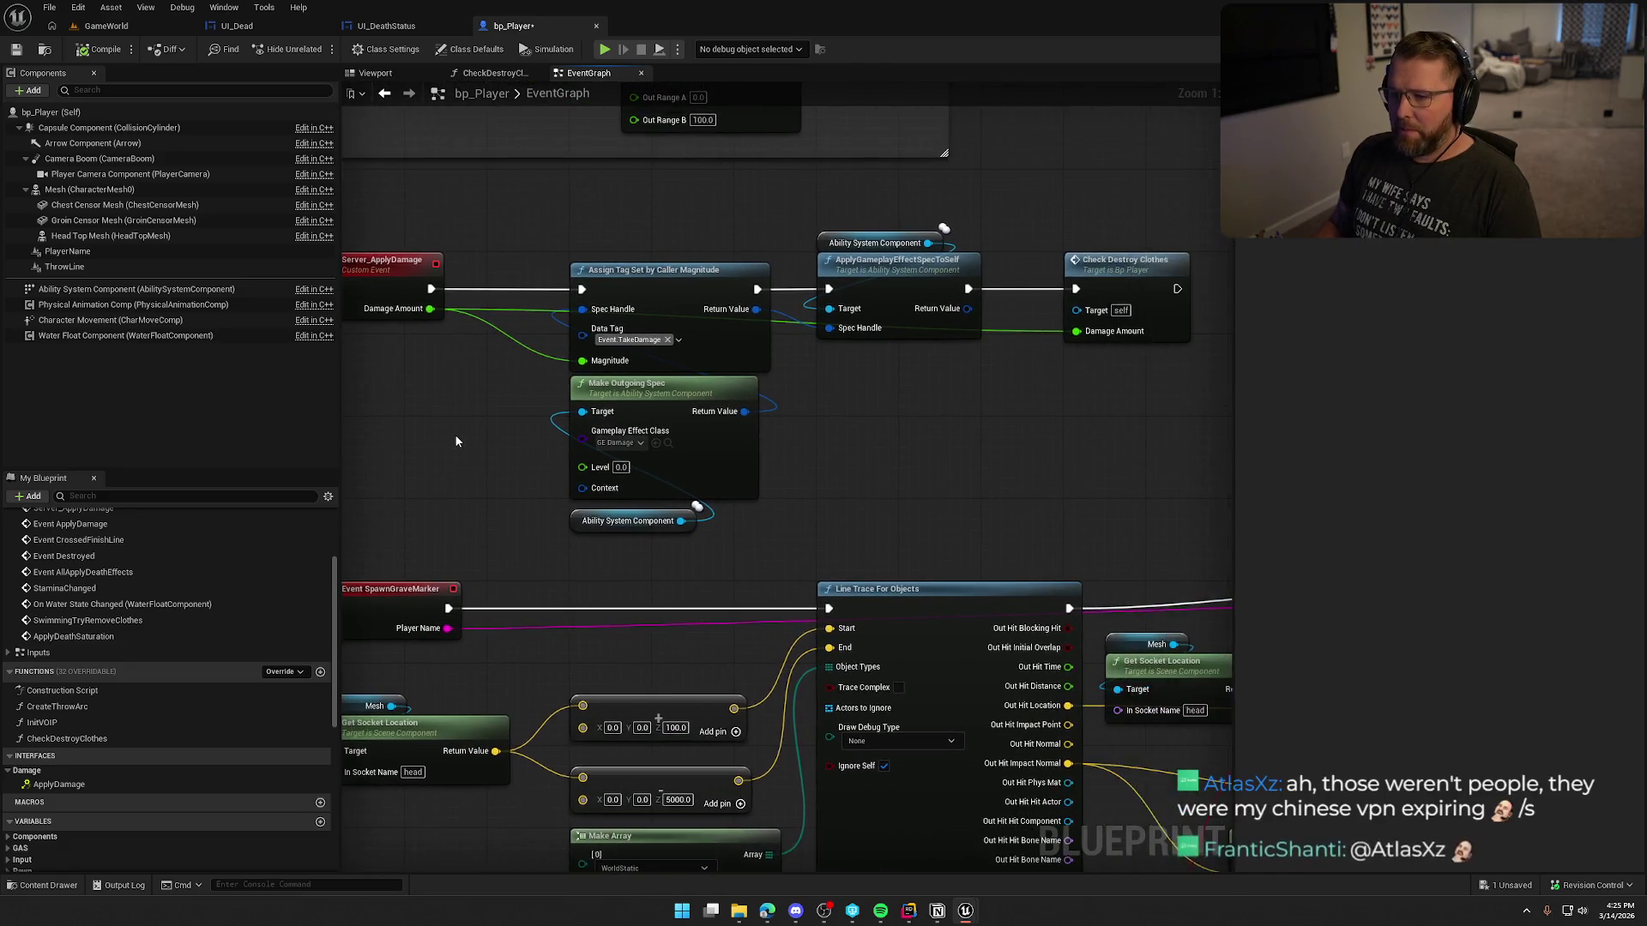
{"action": "scroll", "coordinate": [454, 437], "scroll_direction": "down", "scroll_amount": 1}
Step: Select the Assign Tag, Make Outgoing Spec, ApplyGameplayEffectSpecToSelf and Check Destroy Clothes nodes for copying
{"action": "mouse_move", "coordinate": [548, 262]}
{"action": "left_mouse_down"}
{"action": "mouse_move", "coordinate": [896, 496]}
{"action": "mouse_move", "coordinate": [1078, 511]}
{"action": "mouse_move", "coordinate": [1083, 531]}
{"action": "left_mouse_up"}
{"action": "scroll", "coordinate": [772, 489], "scroll_direction": "down", "scroll_amount": 5}
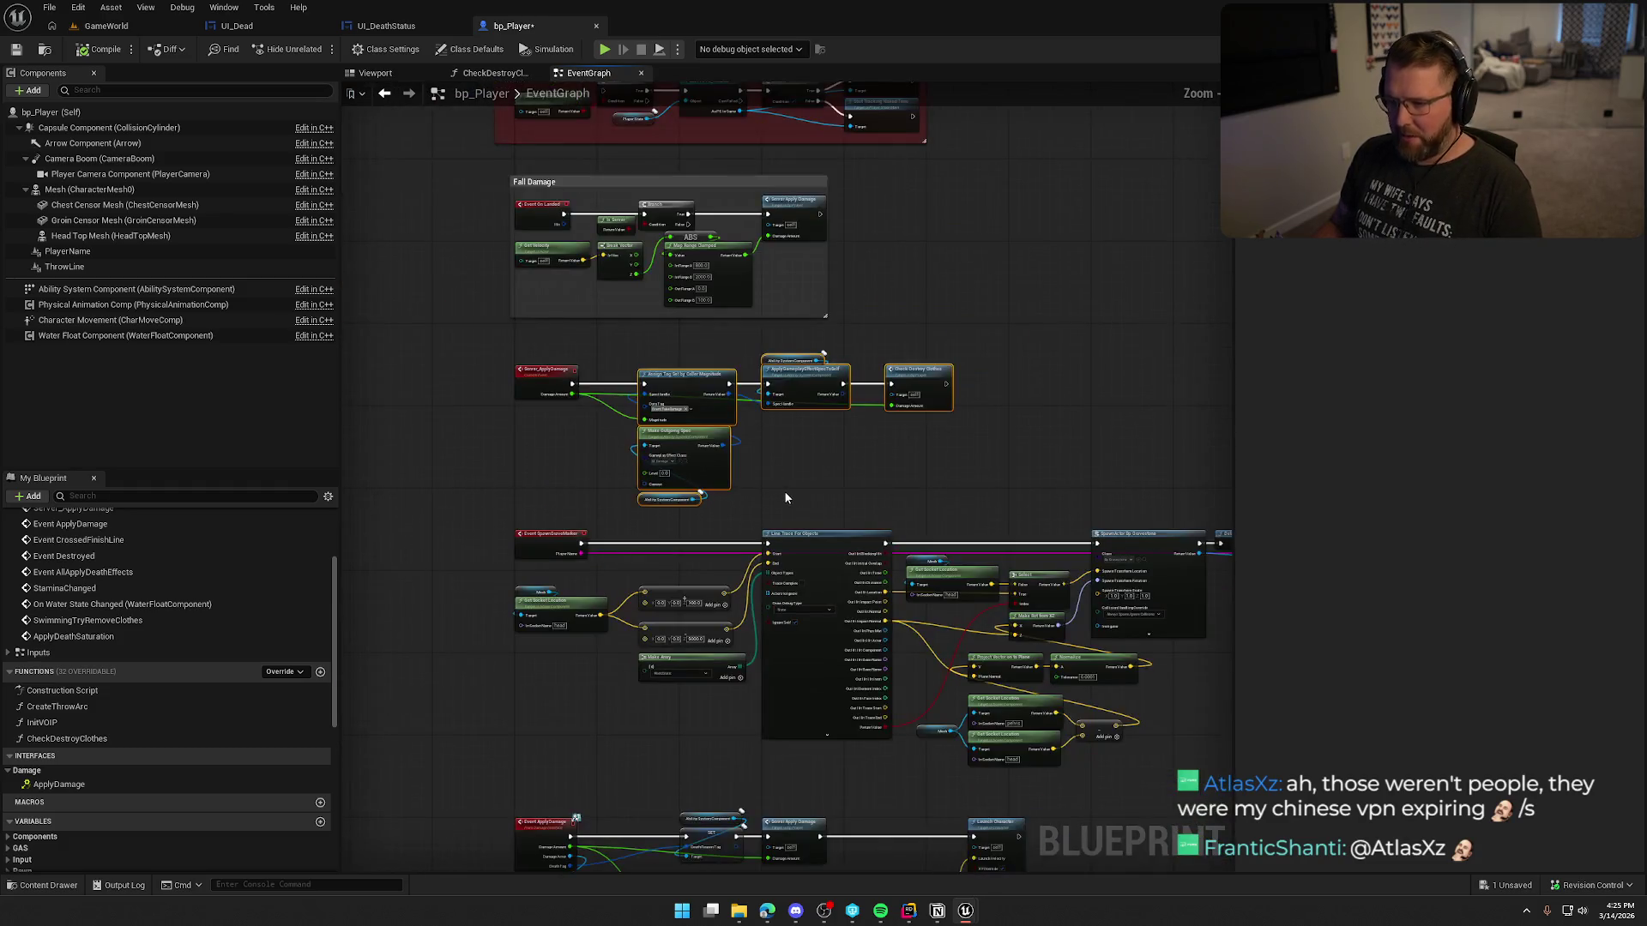
{"action": "scroll", "coordinate": [759, 373], "scroll_direction": "up", "scroll_amount": 5}
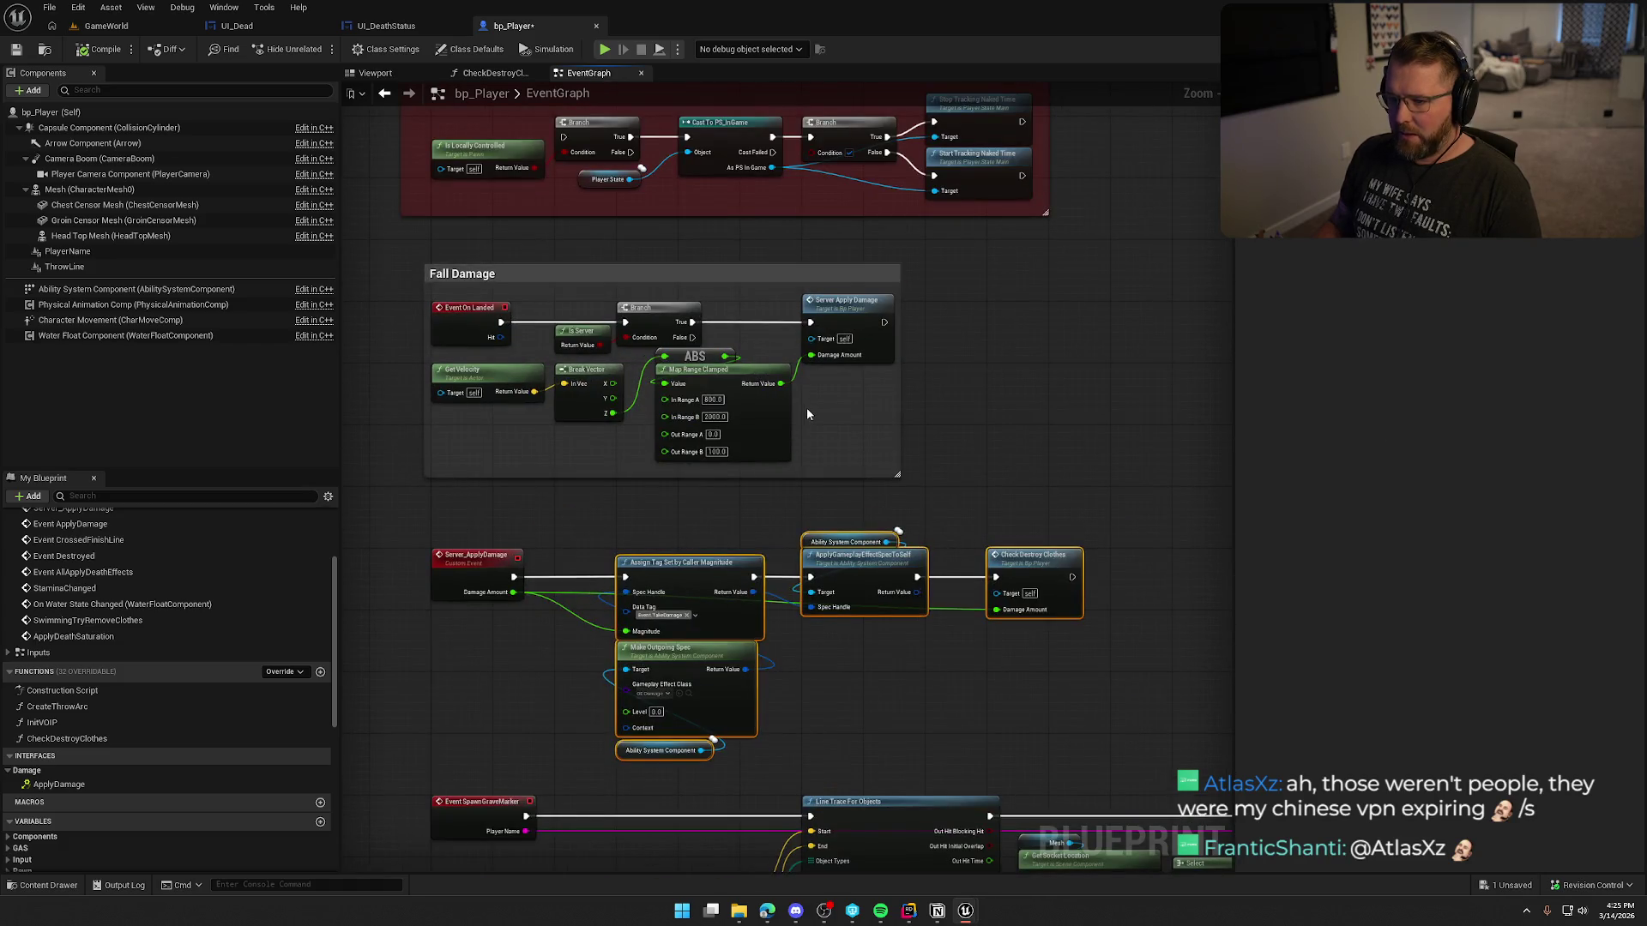
{"action": "scroll", "coordinate": [806, 414], "scroll_direction": "down", "scroll_amount": 5}
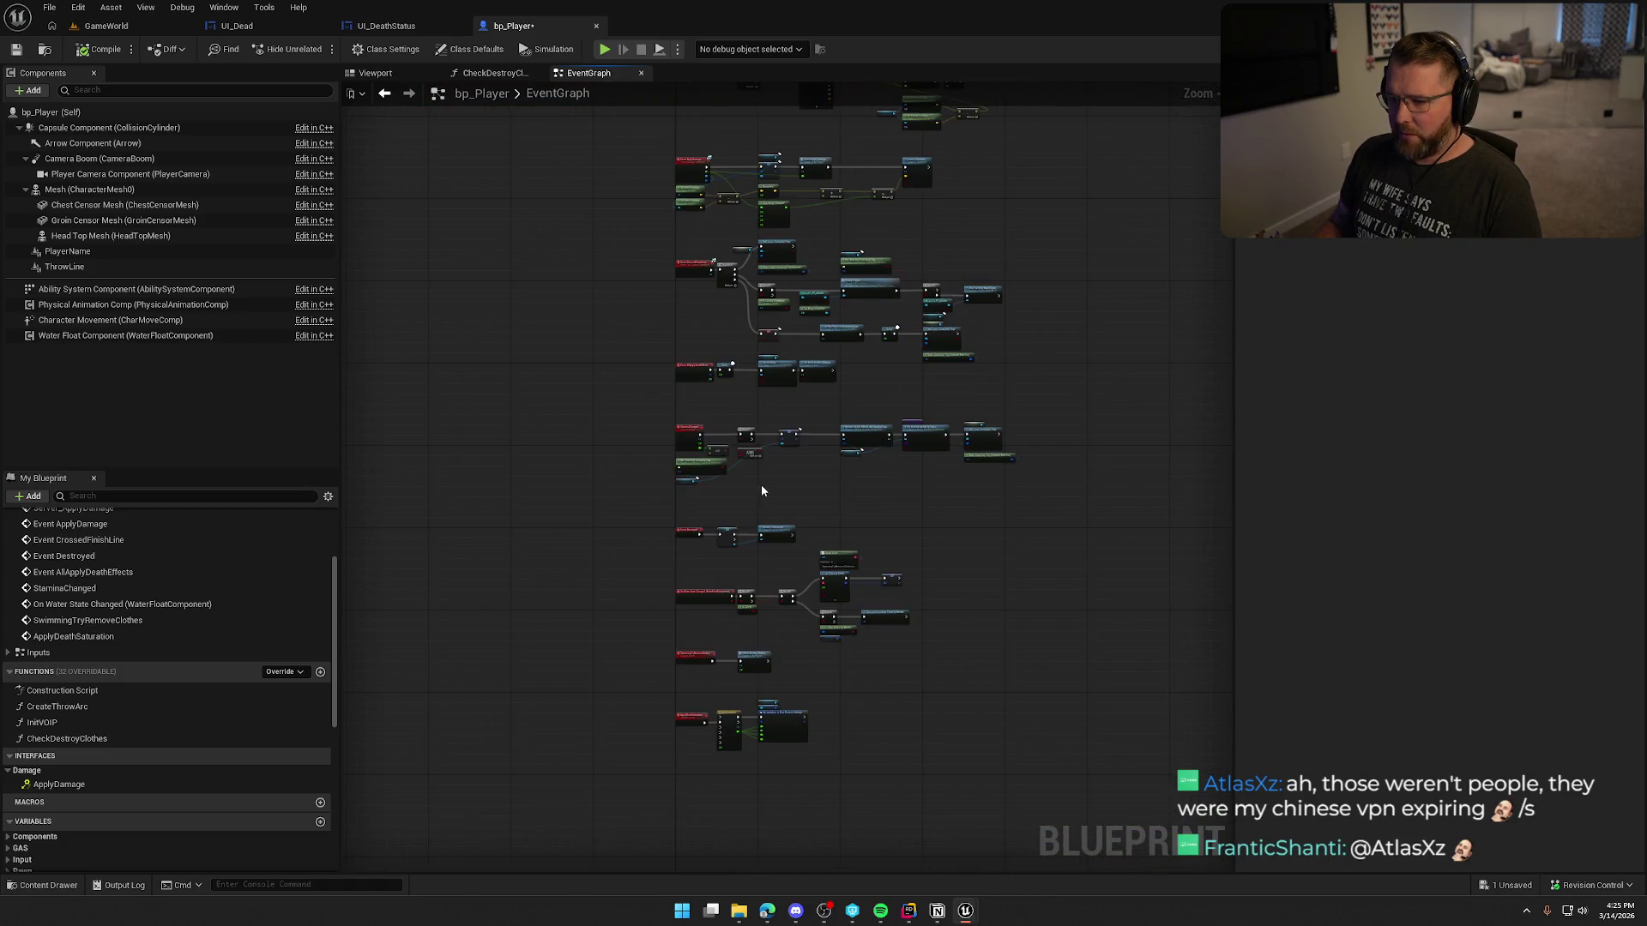
{"action": "scroll", "coordinate": [760, 486], "scroll_direction": "up", "scroll_amount": 5}
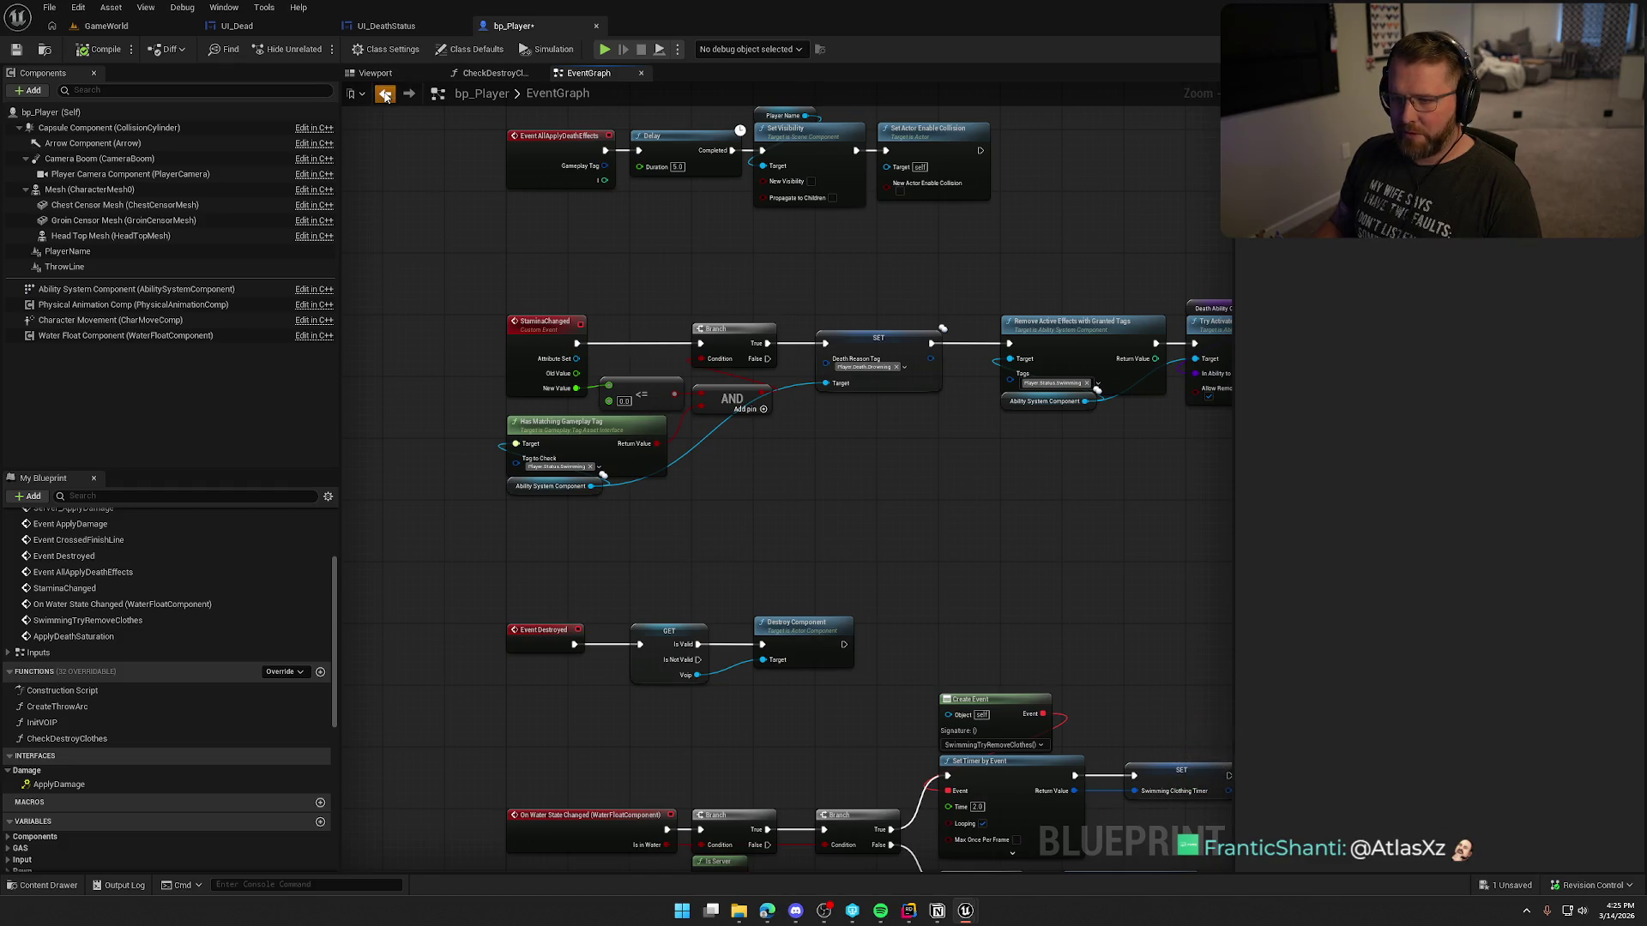
{"action": "scroll", "coordinate": [432, 155], "scroll_direction": "down", "scroll_amount": 3}
{"action": "scroll", "coordinate": [495, 197], "scroll_direction": "up", "scroll_amount": 5}
Step: Paste the damage-effect nodes after Launch Character and line them up with the chain
{"action": "mouse_move", "coordinate": [1041, 343]}
{"action": "left_mouse_down"}
{"action": "mouse_move", "coordinate": [798, 346]}
{"action": "mouse_move", "coordinate": [761, 327]}
{"action": "left_mouse_up"}
{"action": "left_click", "coordinate": [797, 346]}
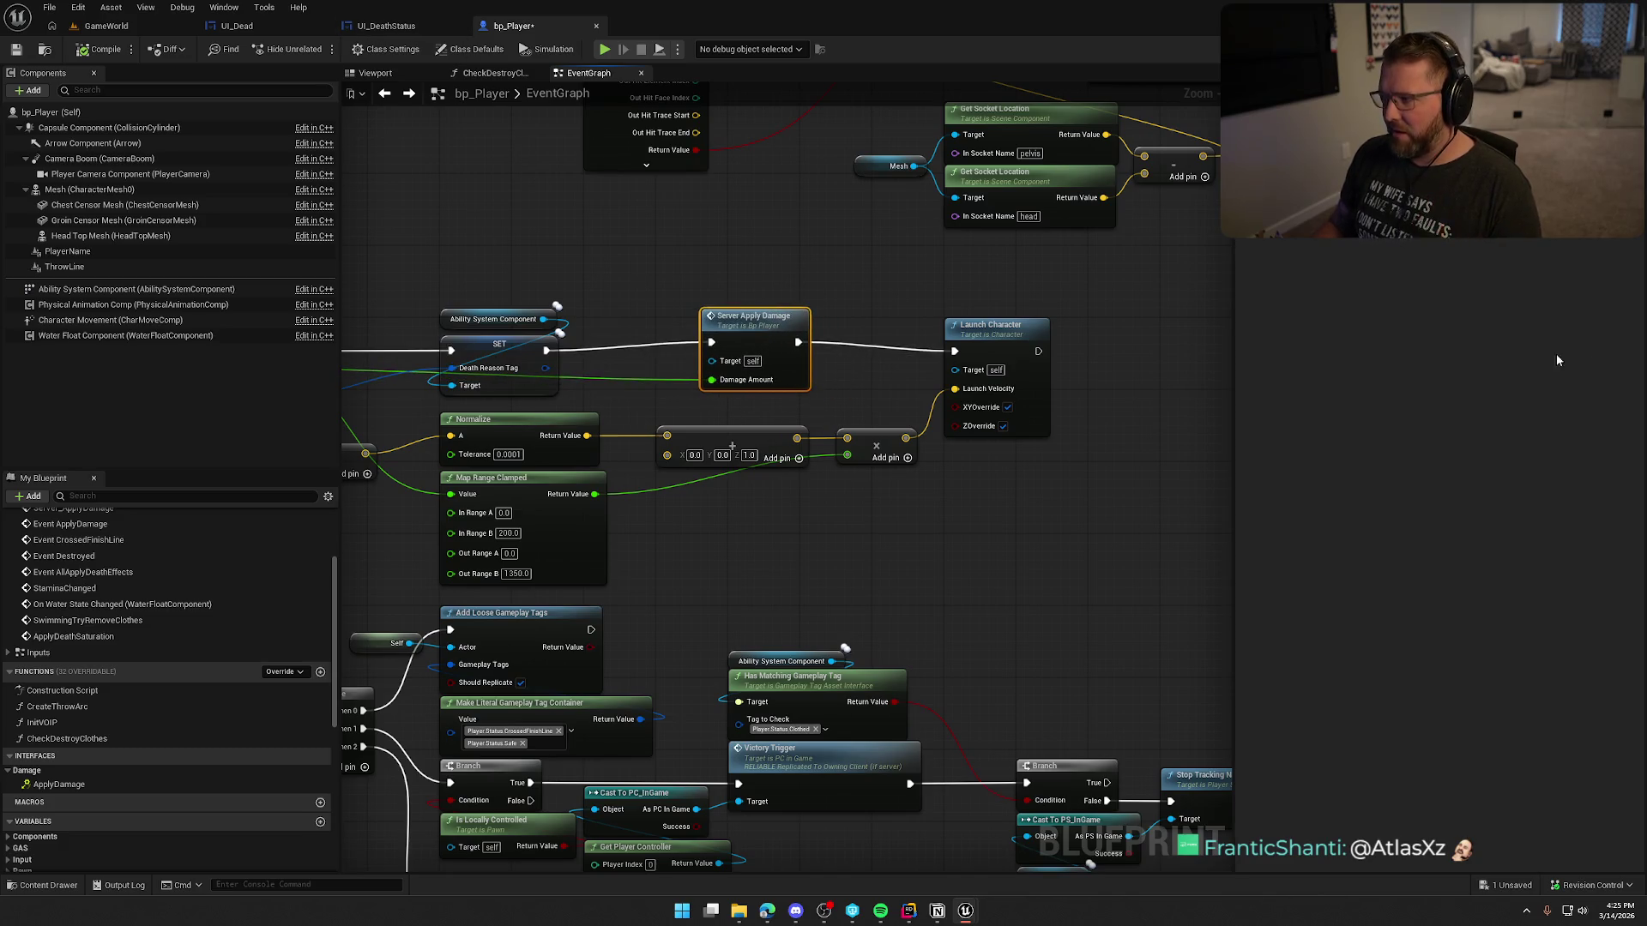
{"action": "mouse_move", "coordinate": [971, 593]}
{"action": "left_mouse_down"}
{"action": "mouse_move", "coordinate": [1064, 512]}
{"action": "mouse_move", "coordinate": [510, 453]}
{"action": "left_mouse_up"}
{"action": "key", "text": "ctrl+v"}
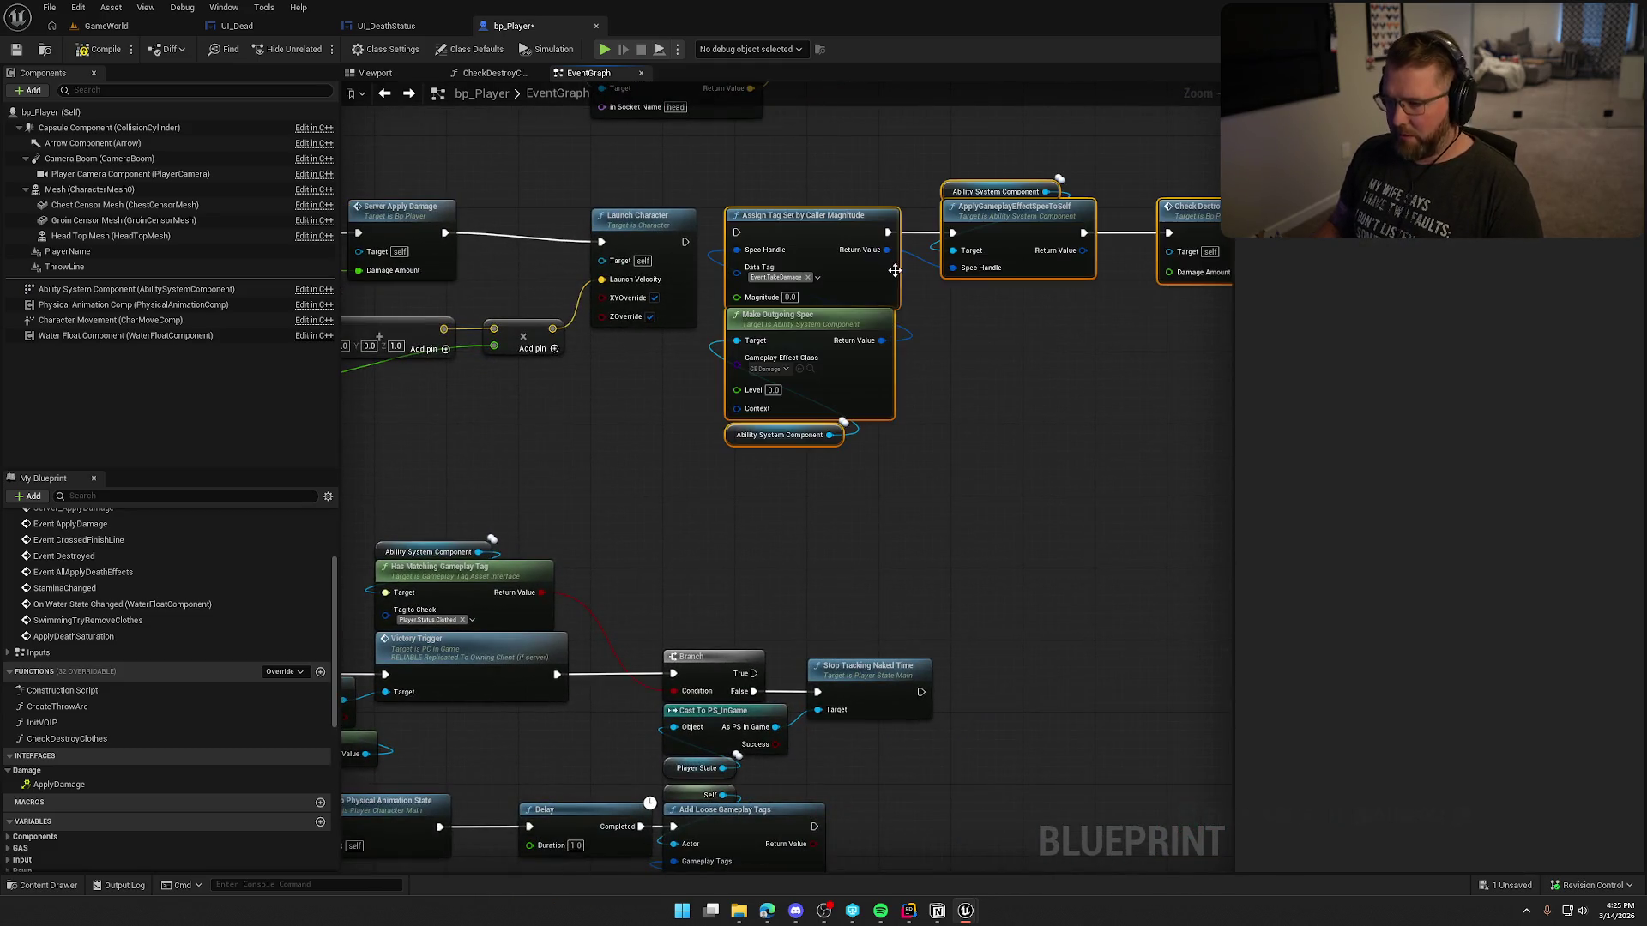
{"action": "left_click_drag", "start_coordinate": [839, 208], "coordinate": [911, 217]}
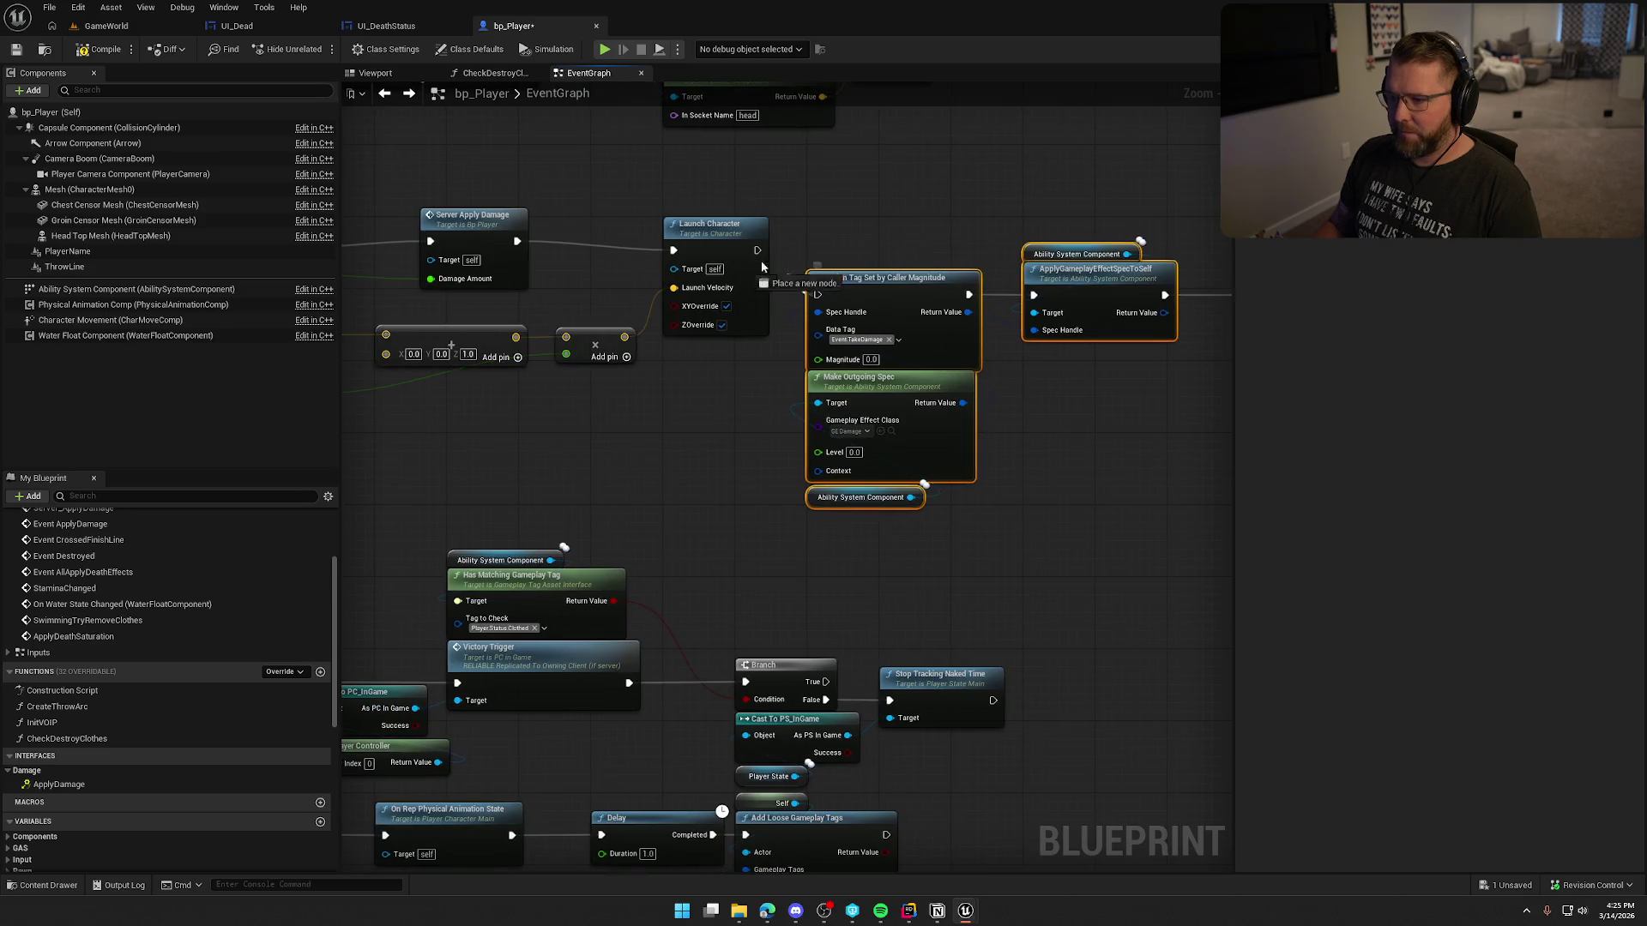
{"action": "left_click_drag", "start_coordinate": [860, 295], "coordinate": [859, 249]}
{"action": "scroll", "coordinate": [1042, 373], "scroll_direction": "down", "scroll_amount": 2}
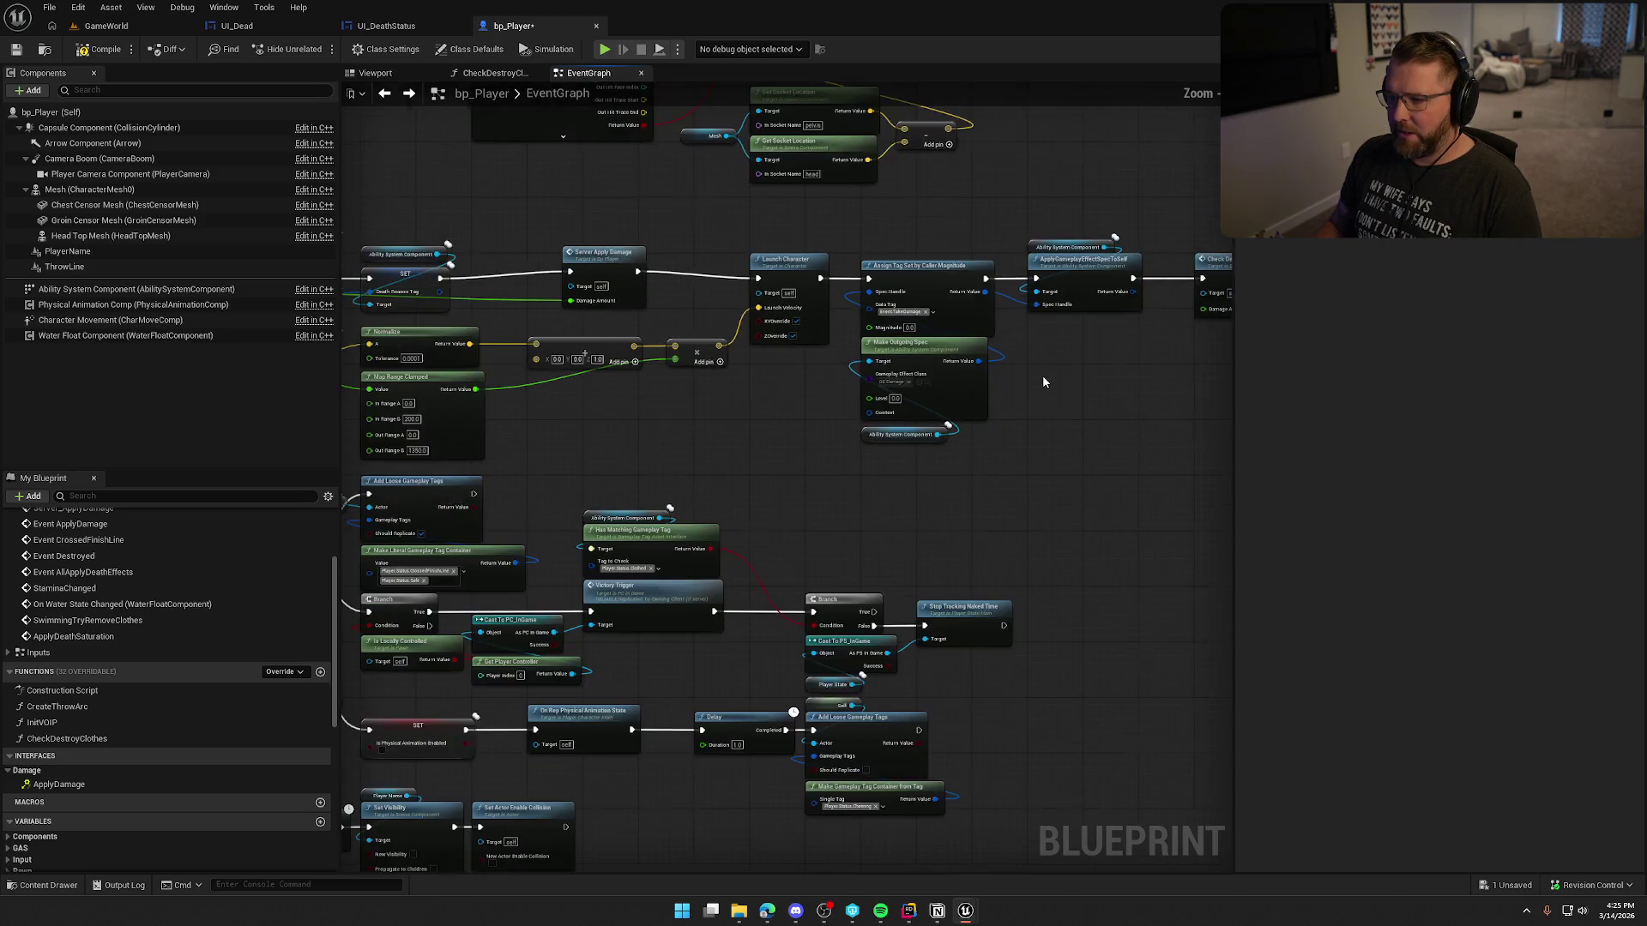
Step: Feed Damage Amount into Magnitude, delete Server Apply Damage, and connect SET Death Reason Tag to Launch Character
{"action": "left_click_drag", "start_coordinate": [683, 433], "coordinate": [772, 452]}
{"action": "left_click_drag", "start_coordinate": [662, 319], "coordinate": [963, 345]}
{"action": "left_click", "coordinate": [699, 273]}
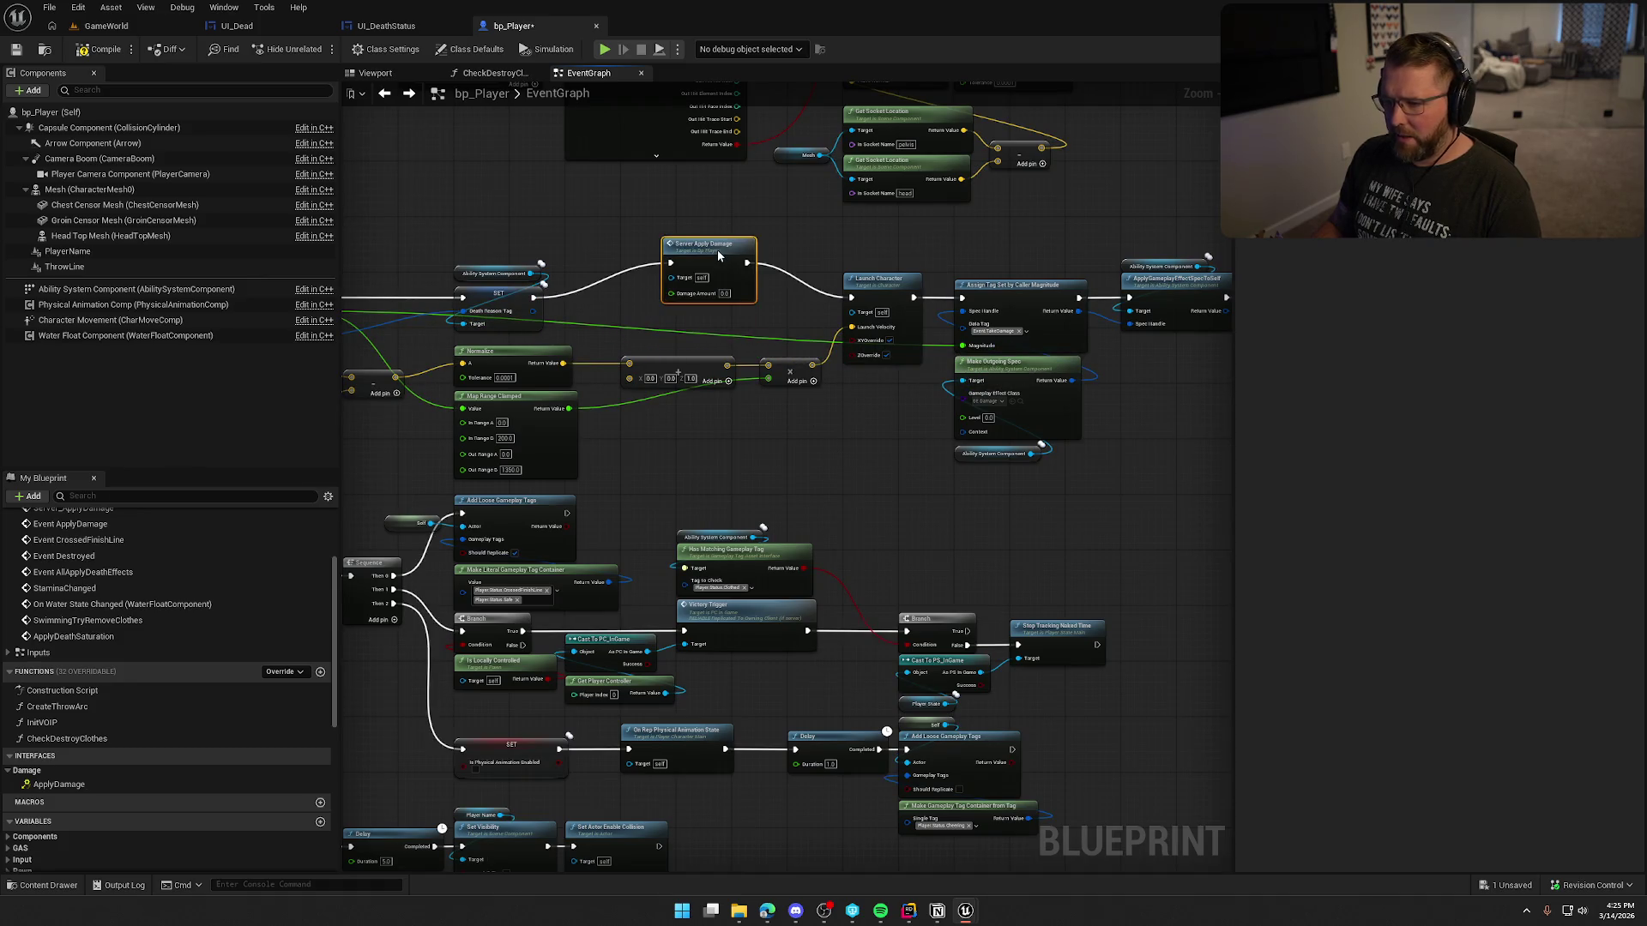
{"action": "key", "text": "Delete"}
{"action": "left_click", "coordinate": [539, 302]}
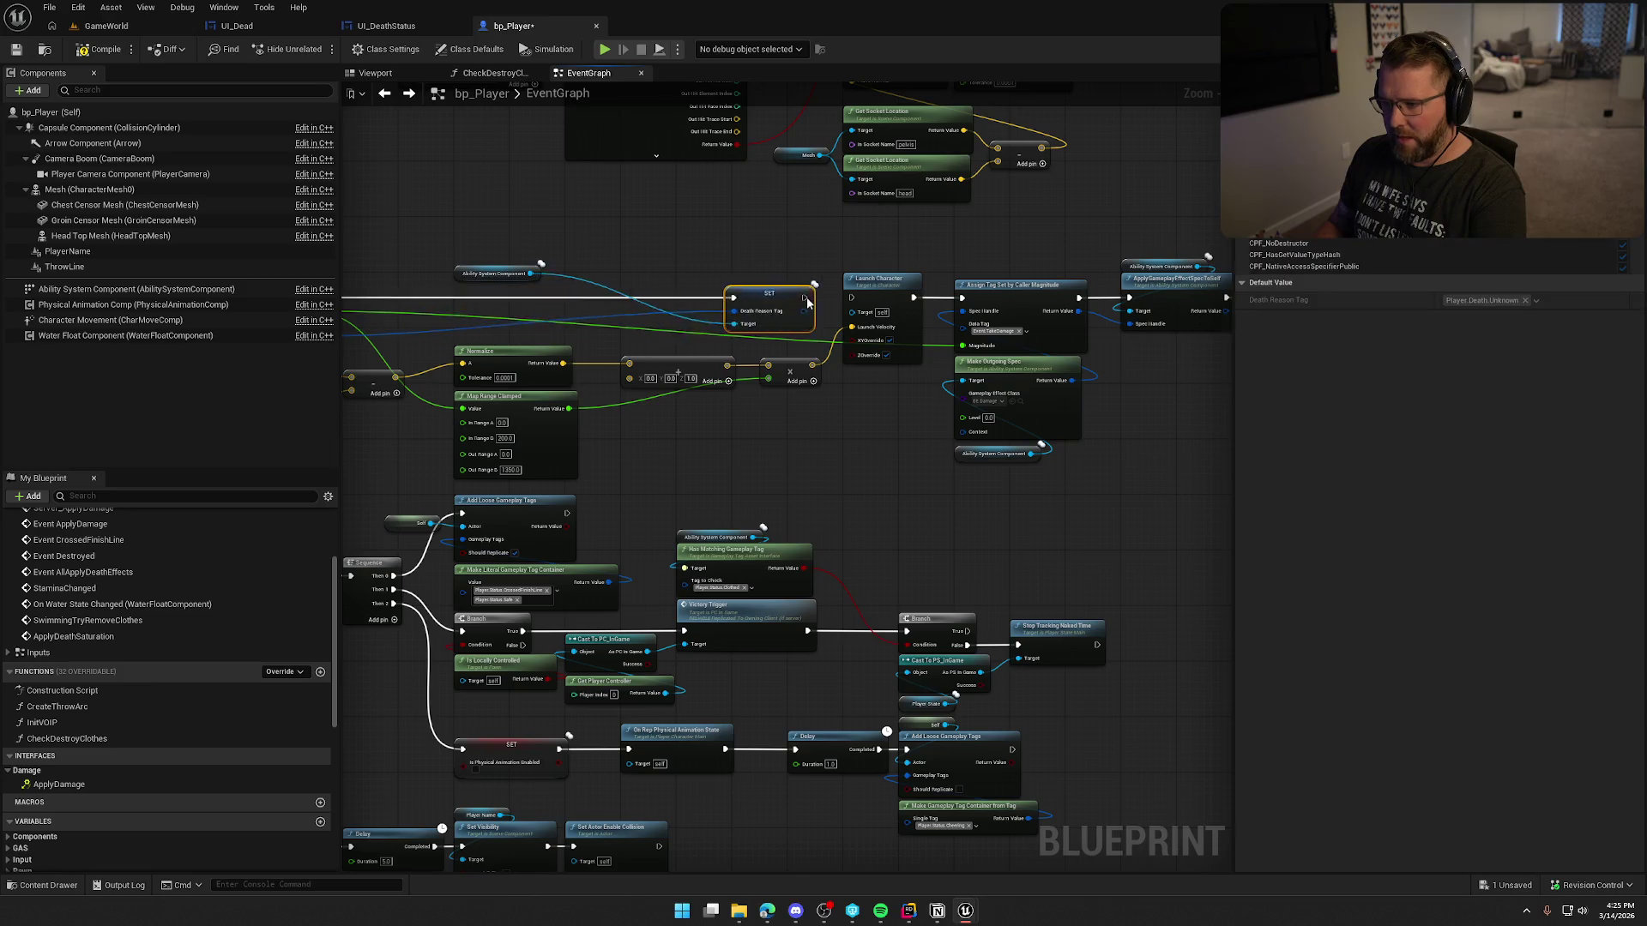
{"action": "left_click_drag", "start_coordinate": [534, 298], "coordinate": [851, 297]}
{"action": "left_click", "coordinate": [899, 460]}
Step: Wire the event's Damage Amount into Check Destroy Clothes and review the end of the chain
{"action": "left_click_drag", "start_coordinate": [899, 460], "coordinate": [701, 443]}
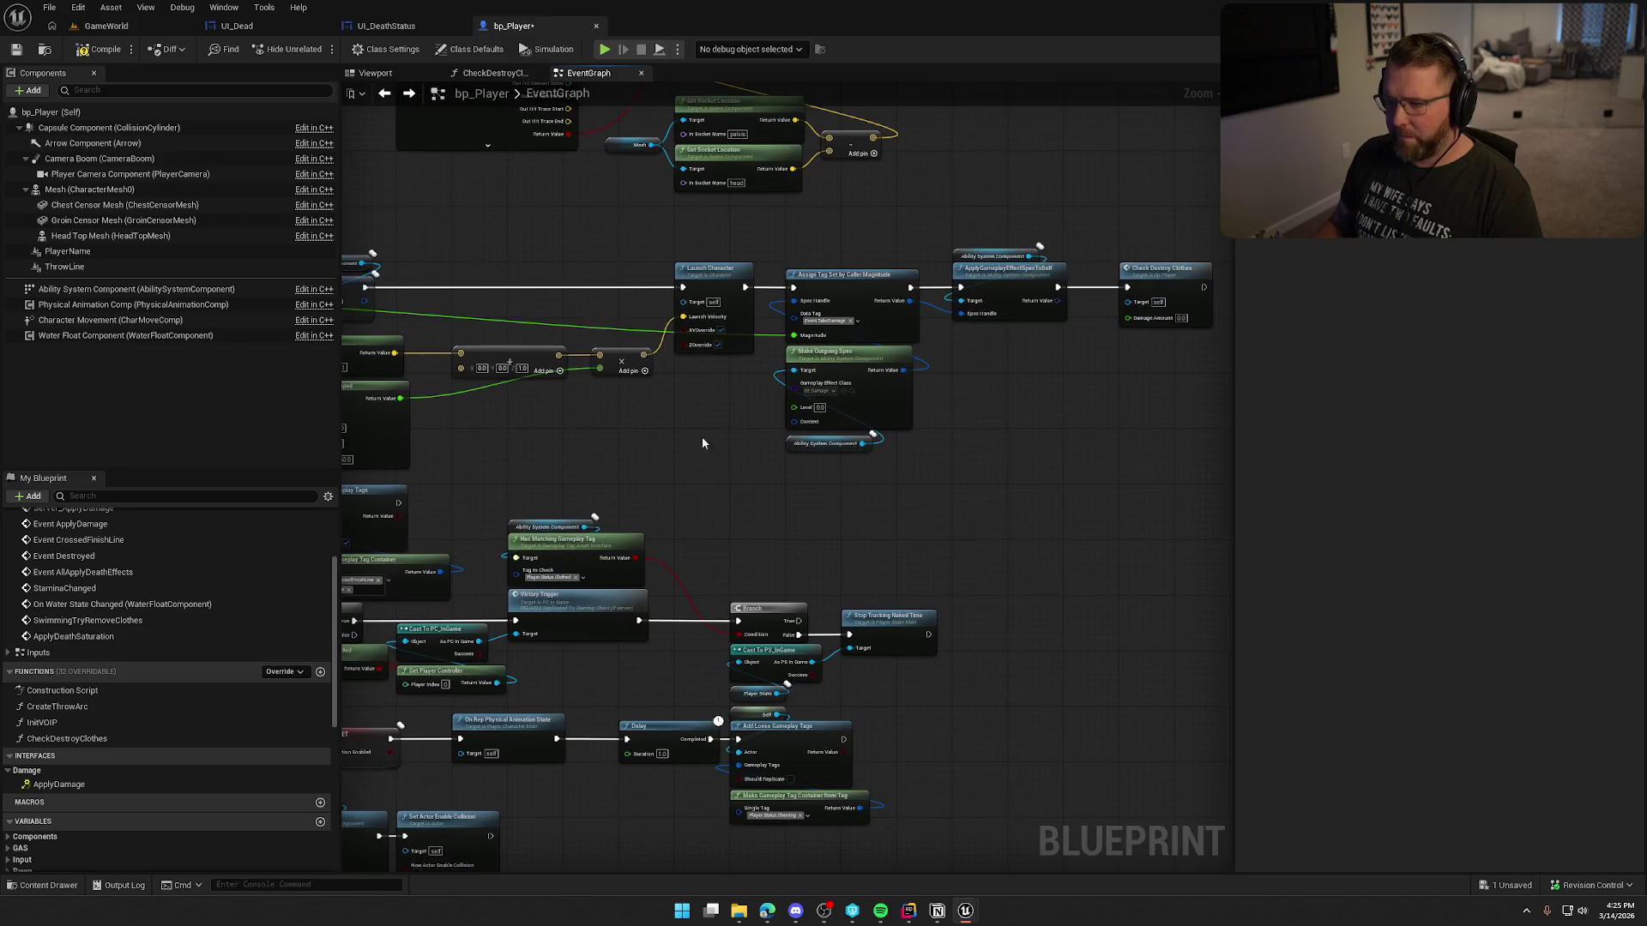
{"action": "scroll", "coordinate": [959, 362], "scroll_direction": "down", "scroll_amount": 3}
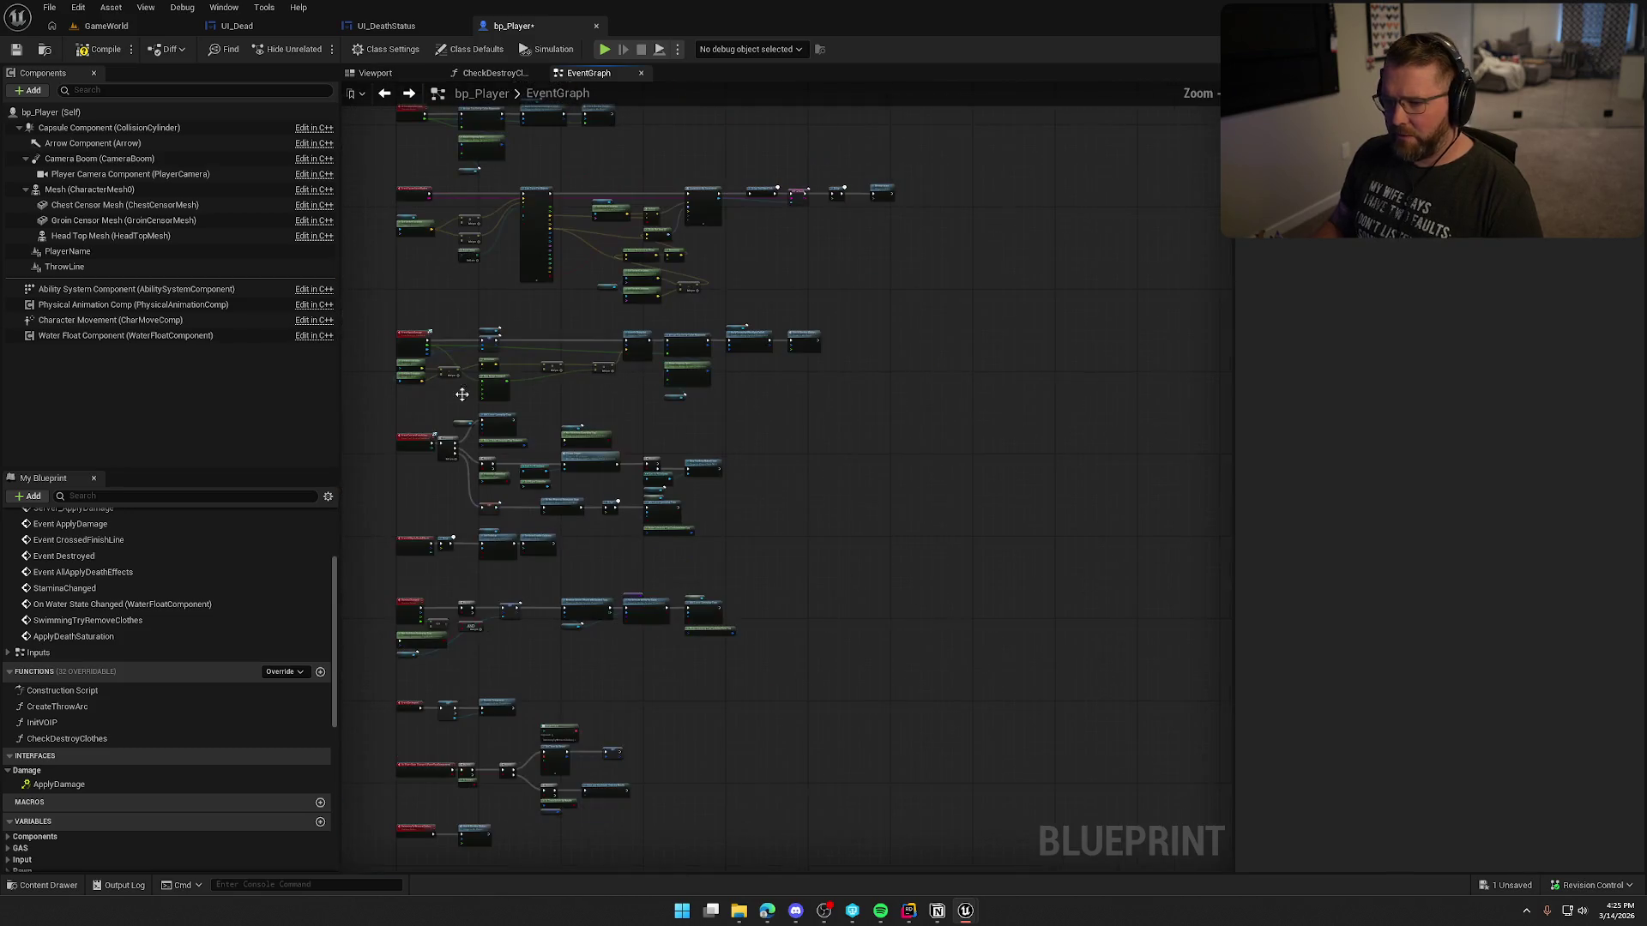
{"action": "scroll", "coordinate": [425, 343], "scroll_direction": "up", "scroll_amount": 2}
{"action": "left_click_drag", "start_coordinate": [425, 342], "coordinate": [970, 350]}
{"action": "scroll", "coordinate": [976, 379], "scroll_direction": "up", "scroll_amount": 4}
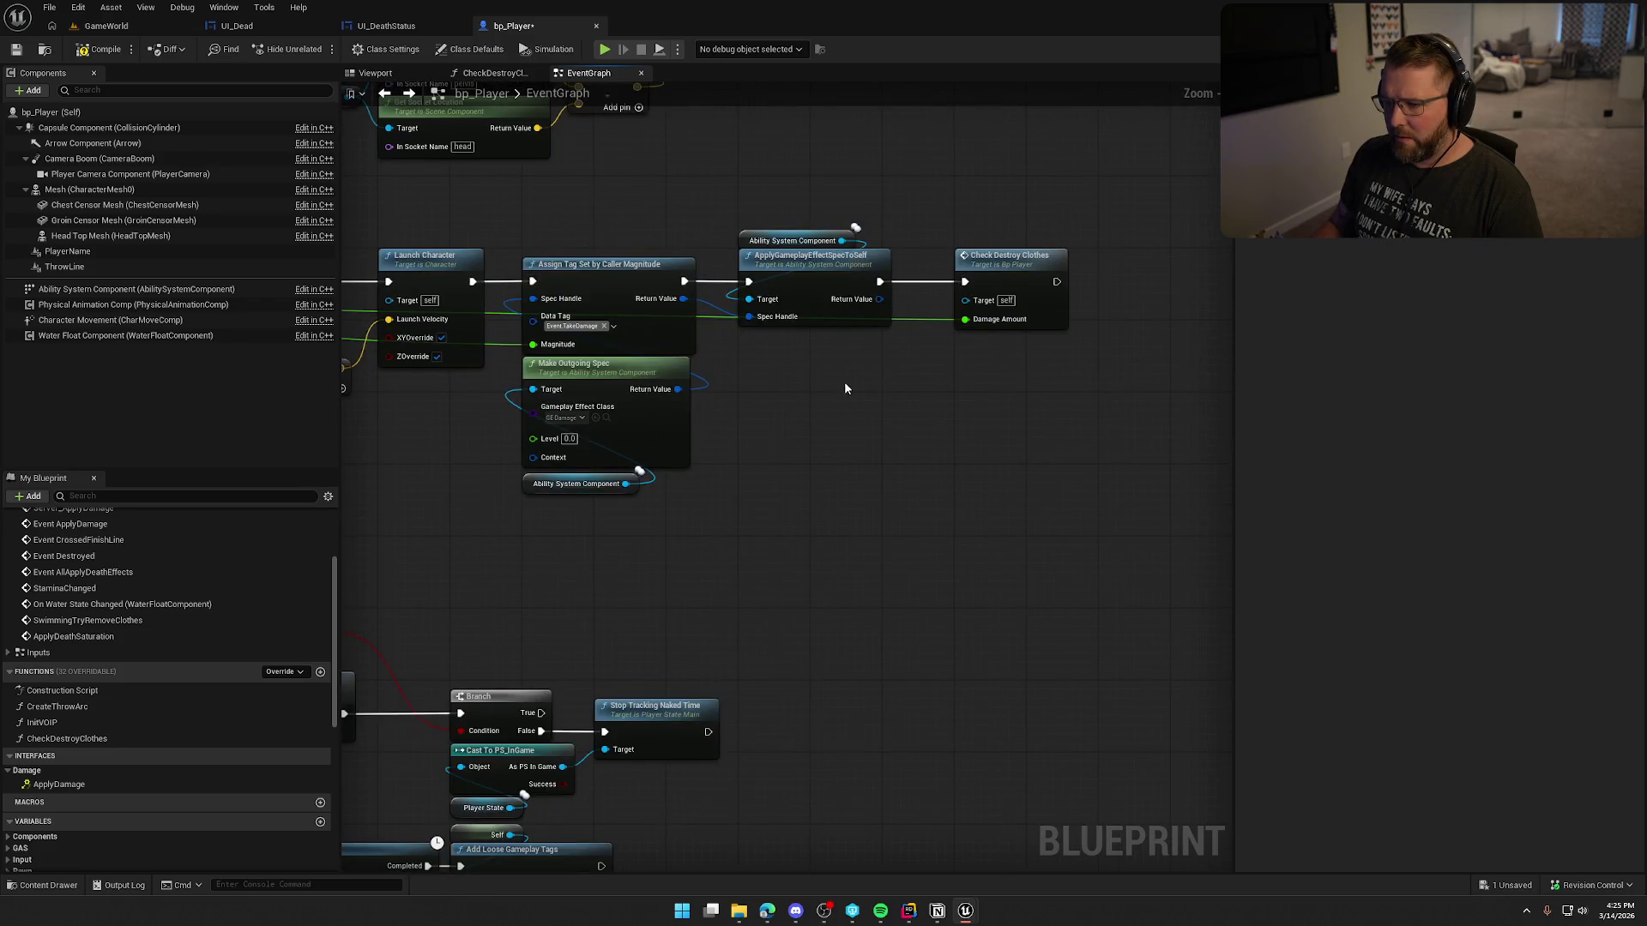
{"action": "left_click_drag", "start_coordinate": [844, 381], "coordinate": [995, 384]}
{"action": "scroll", "coordinate": [956, 399], "scroll_direction": "down", "scroll_amount": 5}
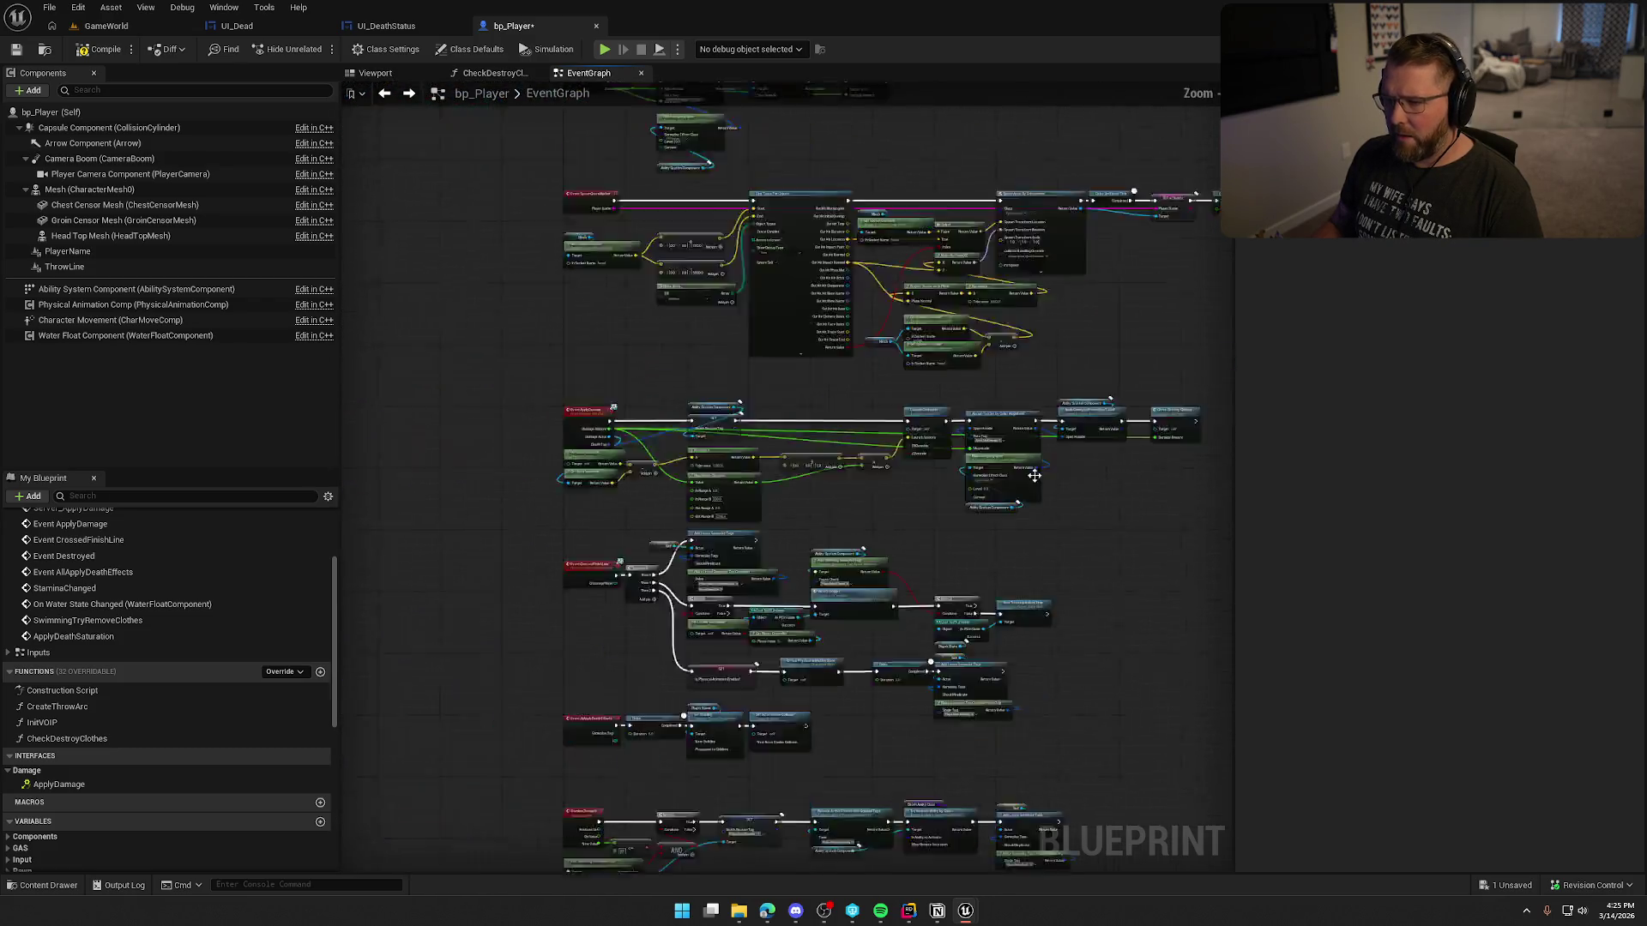
{"action": "scroll", "coordinate": [707, 349], "scroll_direction": "up", "scroll_amount": 3}
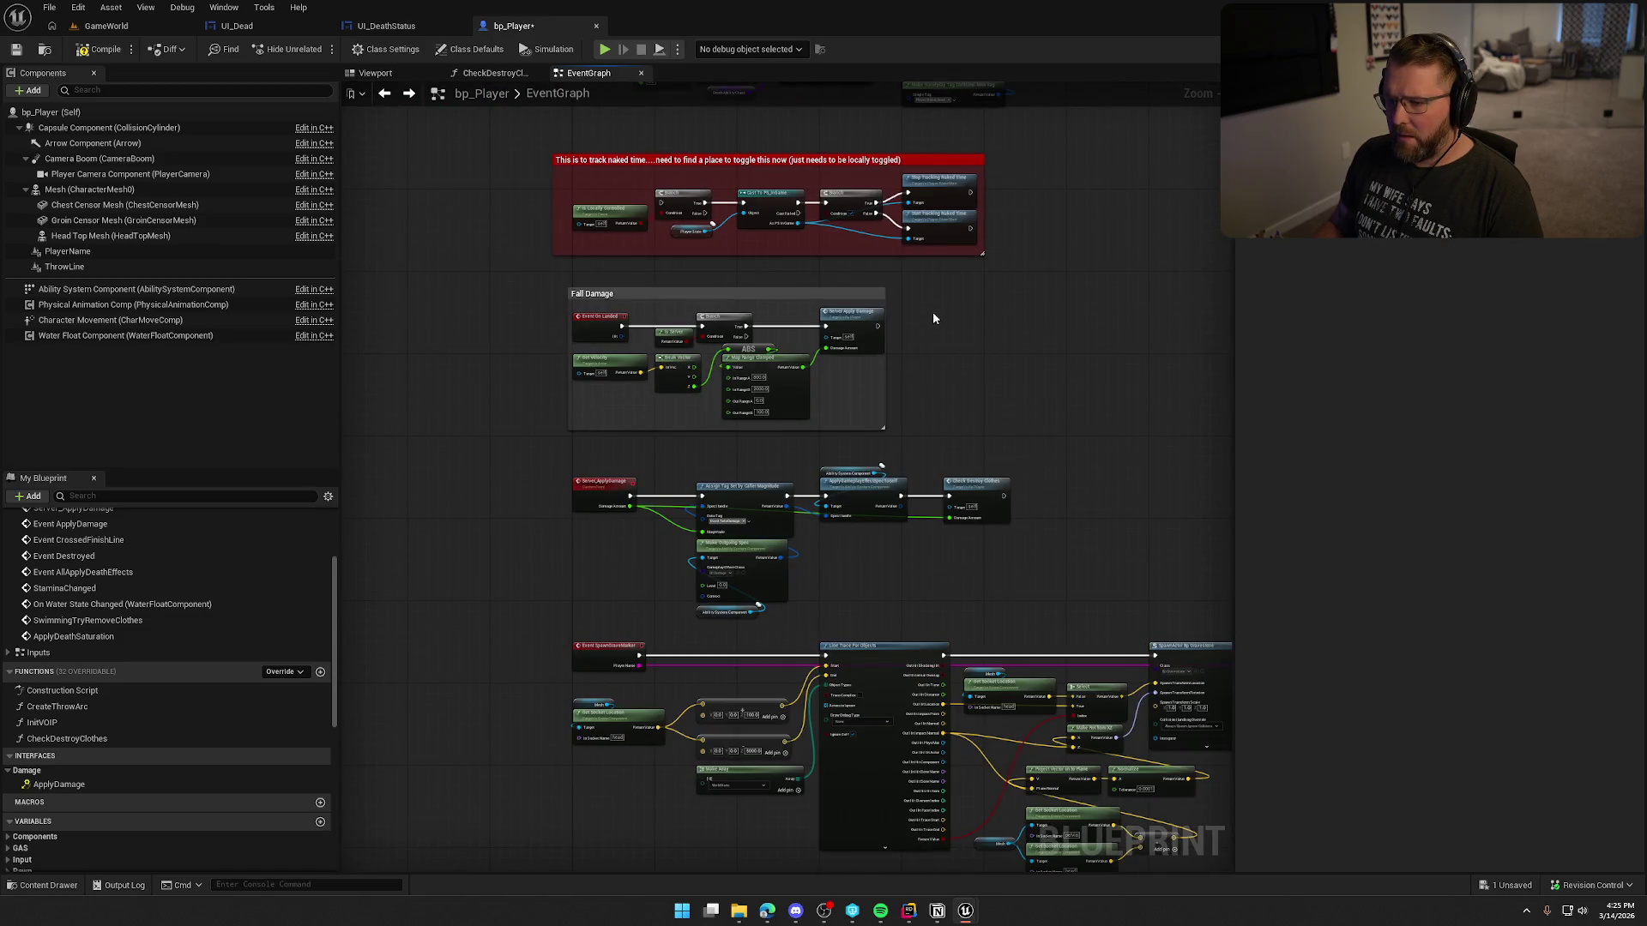
{"action": "scroll", "coordinate": [933, 311], "scroll_direction": "up", "scroll_amount": 4}
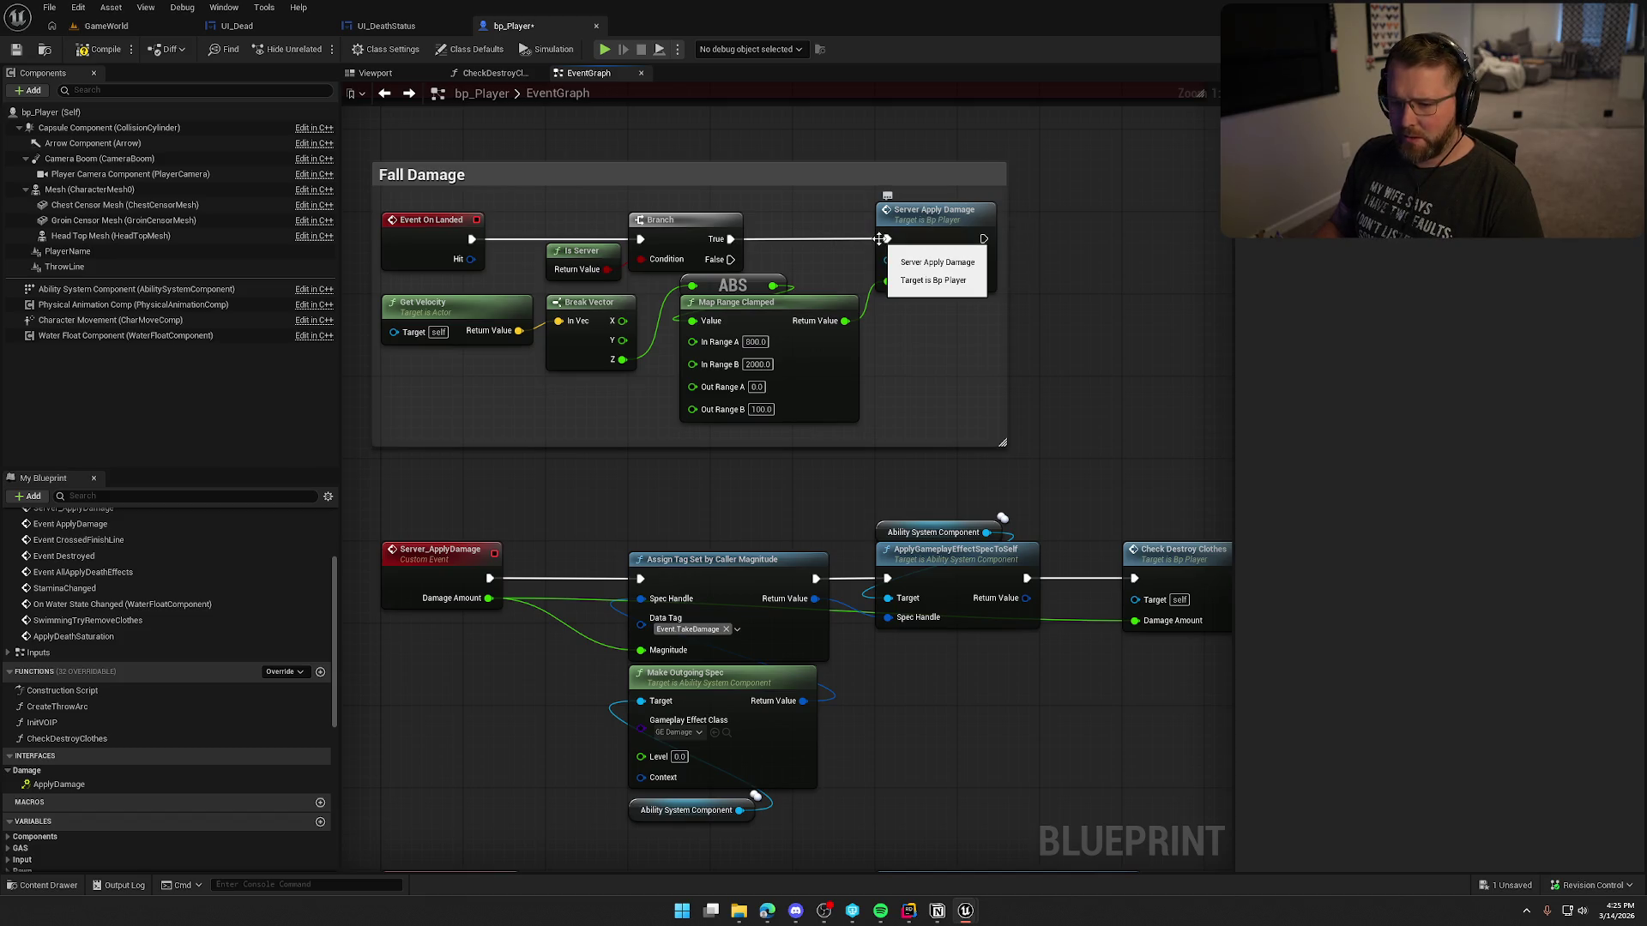
Step: Add an Apply Damage node after the Fall Damage Branch and route the fall damage amount into it
{"action": "mouse_move", "coordinate": [806, 244]}
{"action": "left_mouse_down"}
{"action": "mouse_move", "coordinate": [681, 270]}
{"action": "mouse_move", "coordinate": [950, 273]}
{"action": "left_mouse_up"}
{"action": "type", "text": "apply da"}
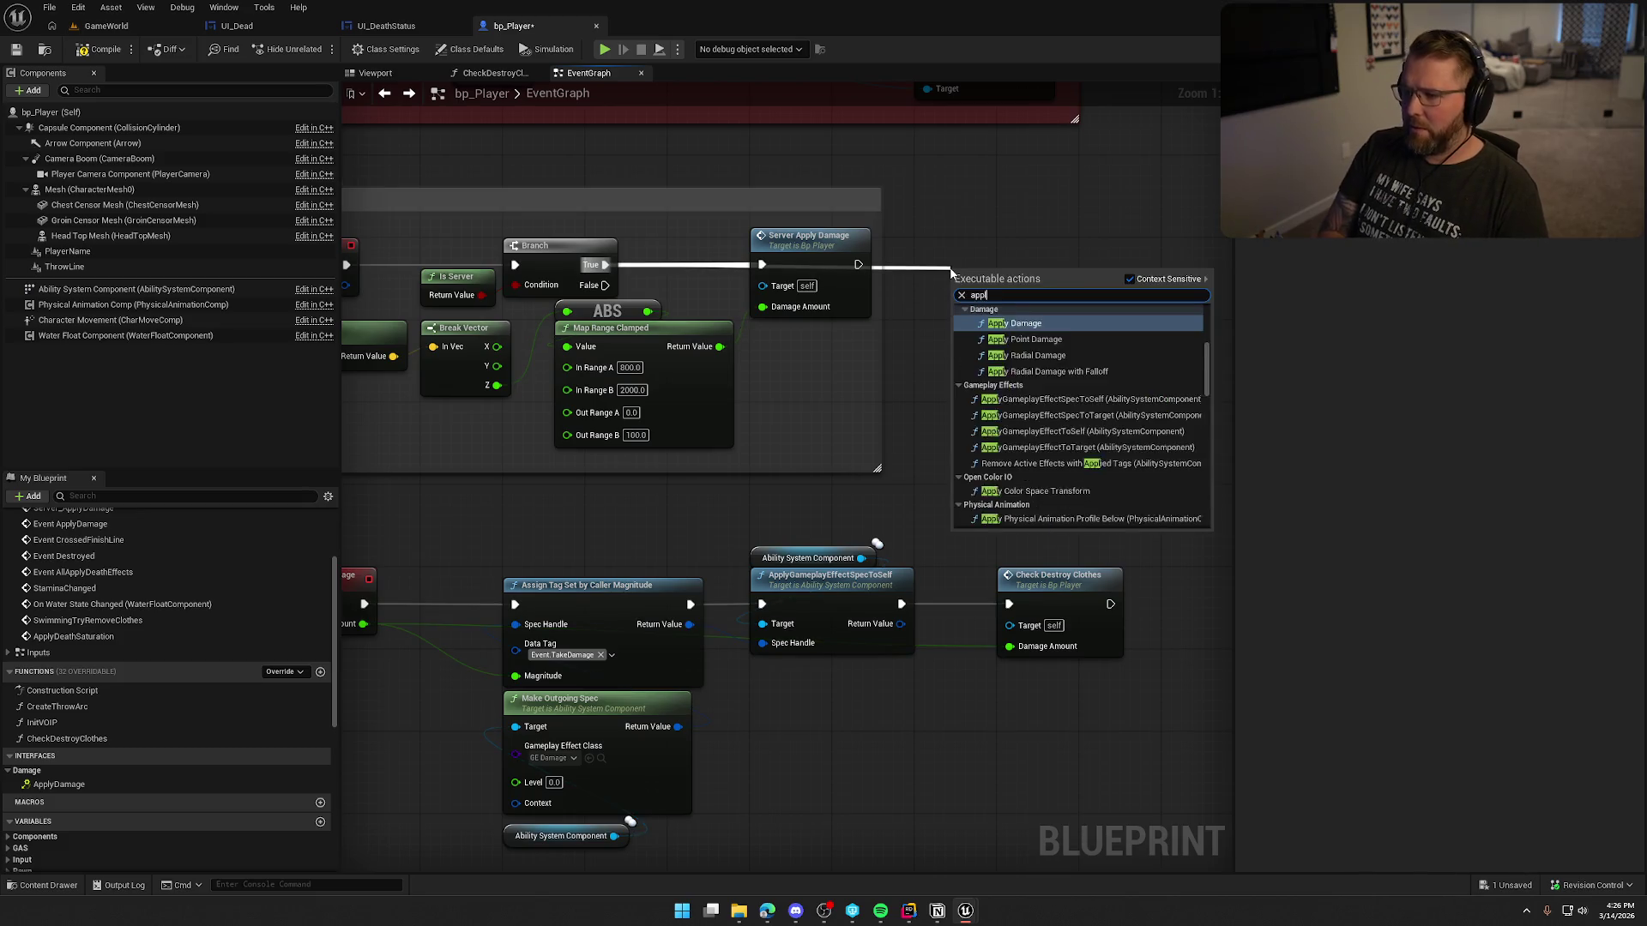
{"action": "key", "text": "Return"}
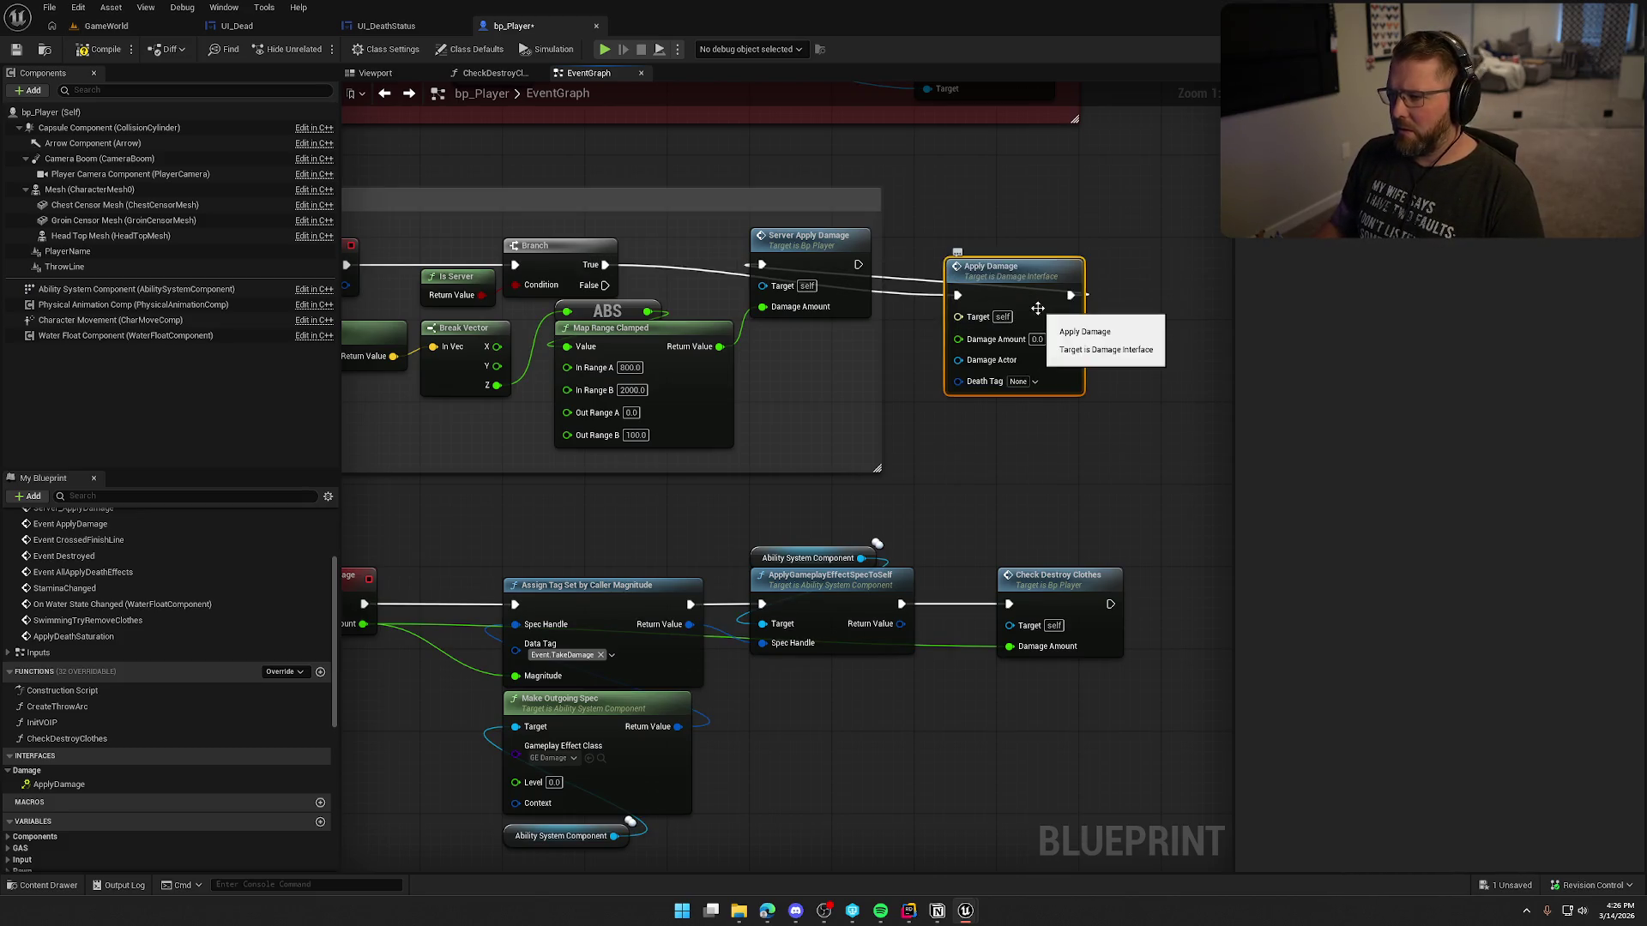
{"action": "left_click_drag", "start_coordinate": [1031, 292], "coordinate": [855, 362]}
{"action": "left_click_drag", "start_coordinate": [814, 236], "coordinate": [989, 237]}
{"action": "mouse_move", "coordinate": [810, 378]}
{"action": "left_mouse_down"}
{"action": "mouse_move", "coordinate": [799, 255]}
{"action": "mouse_move", "coordinate": [789, 266]}
{"action": "left_mouse_up"}
{"action": "left_click_drag", "start_coordinate": [882, 379], "coordinate": [914, 382]}
{"action": "left_click", "coordinate": [971, 403]}
{"action": "left_click_drag", "start_coordinate": [937, 307], "coordinate": [762, 306]}
{"action": "left_click_drag", "start_coordinate": [985, 391], "coordinate": [1093, 393]}
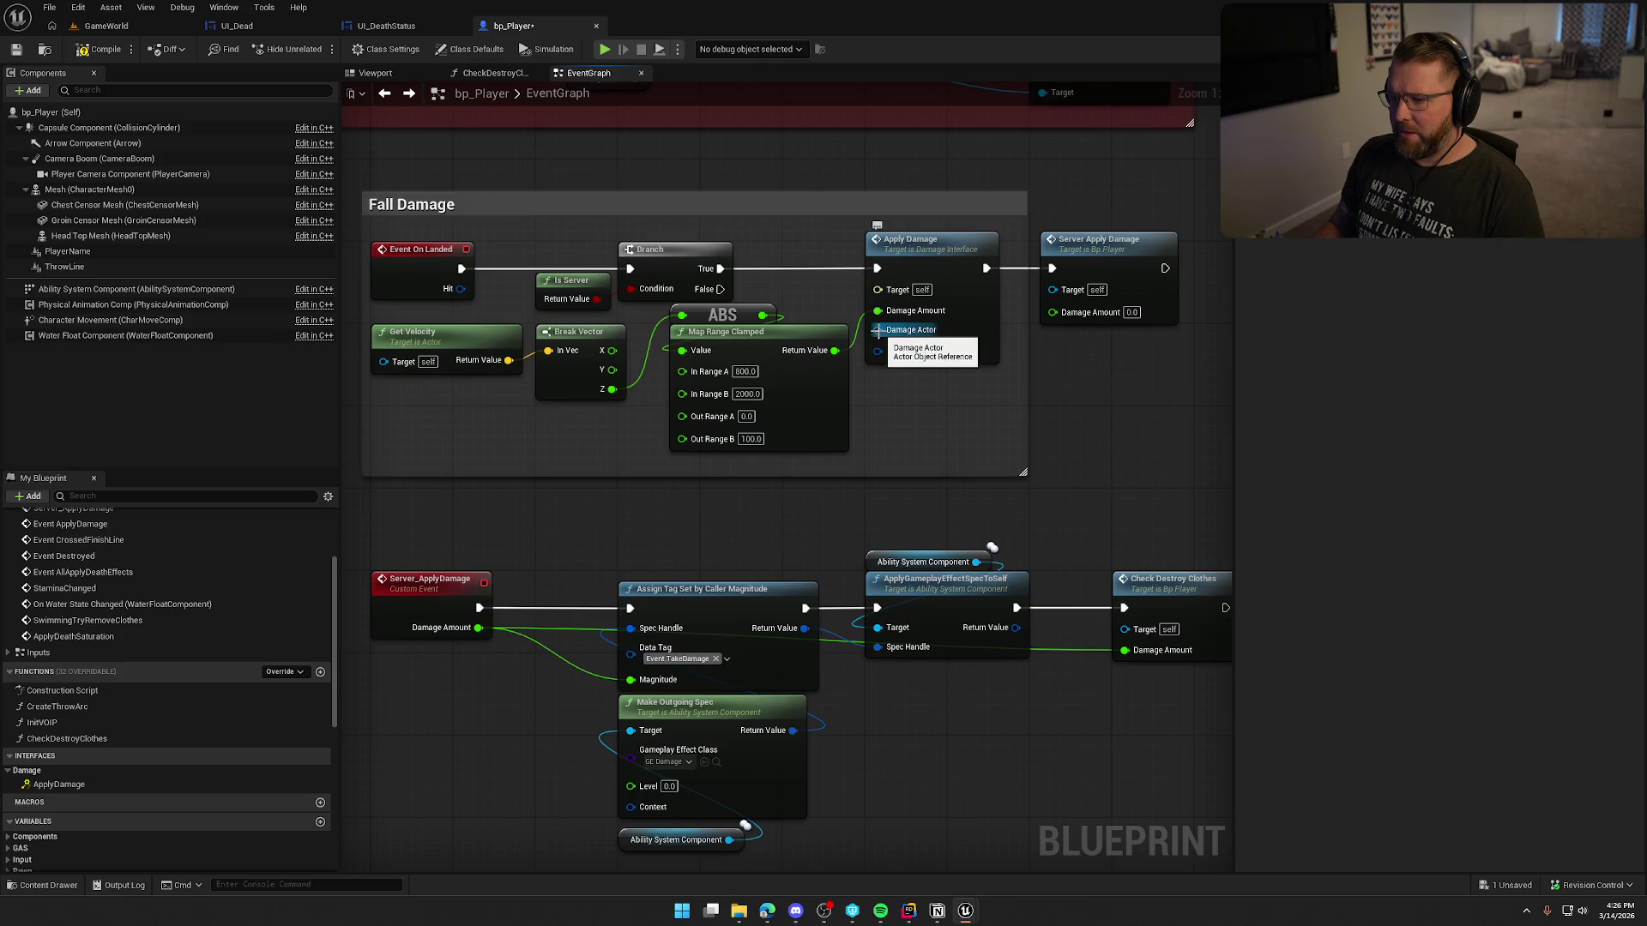
Step: Give Apply Damage a Self node as Damage Actor and the Player.Death.Falling death tag
{"action": "left_click_drag", "start_coordinate": [877, 330], "coordinate": [926, 401]}
{"action": "type", "text": "self"}
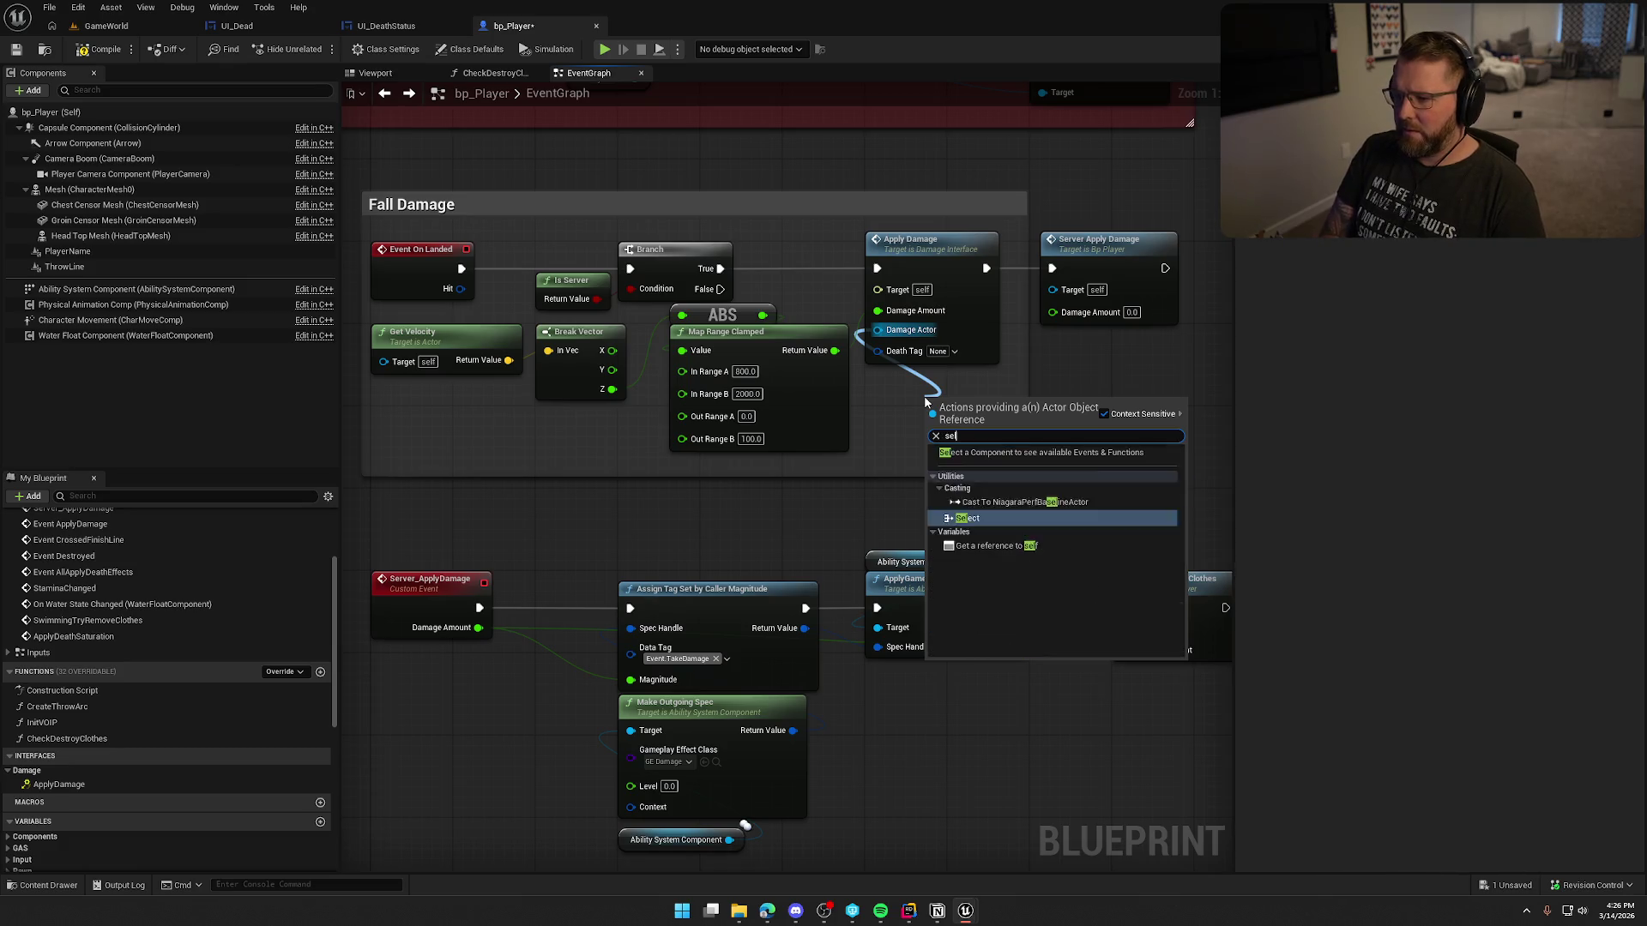
{"action": "key", "text": "Return"}
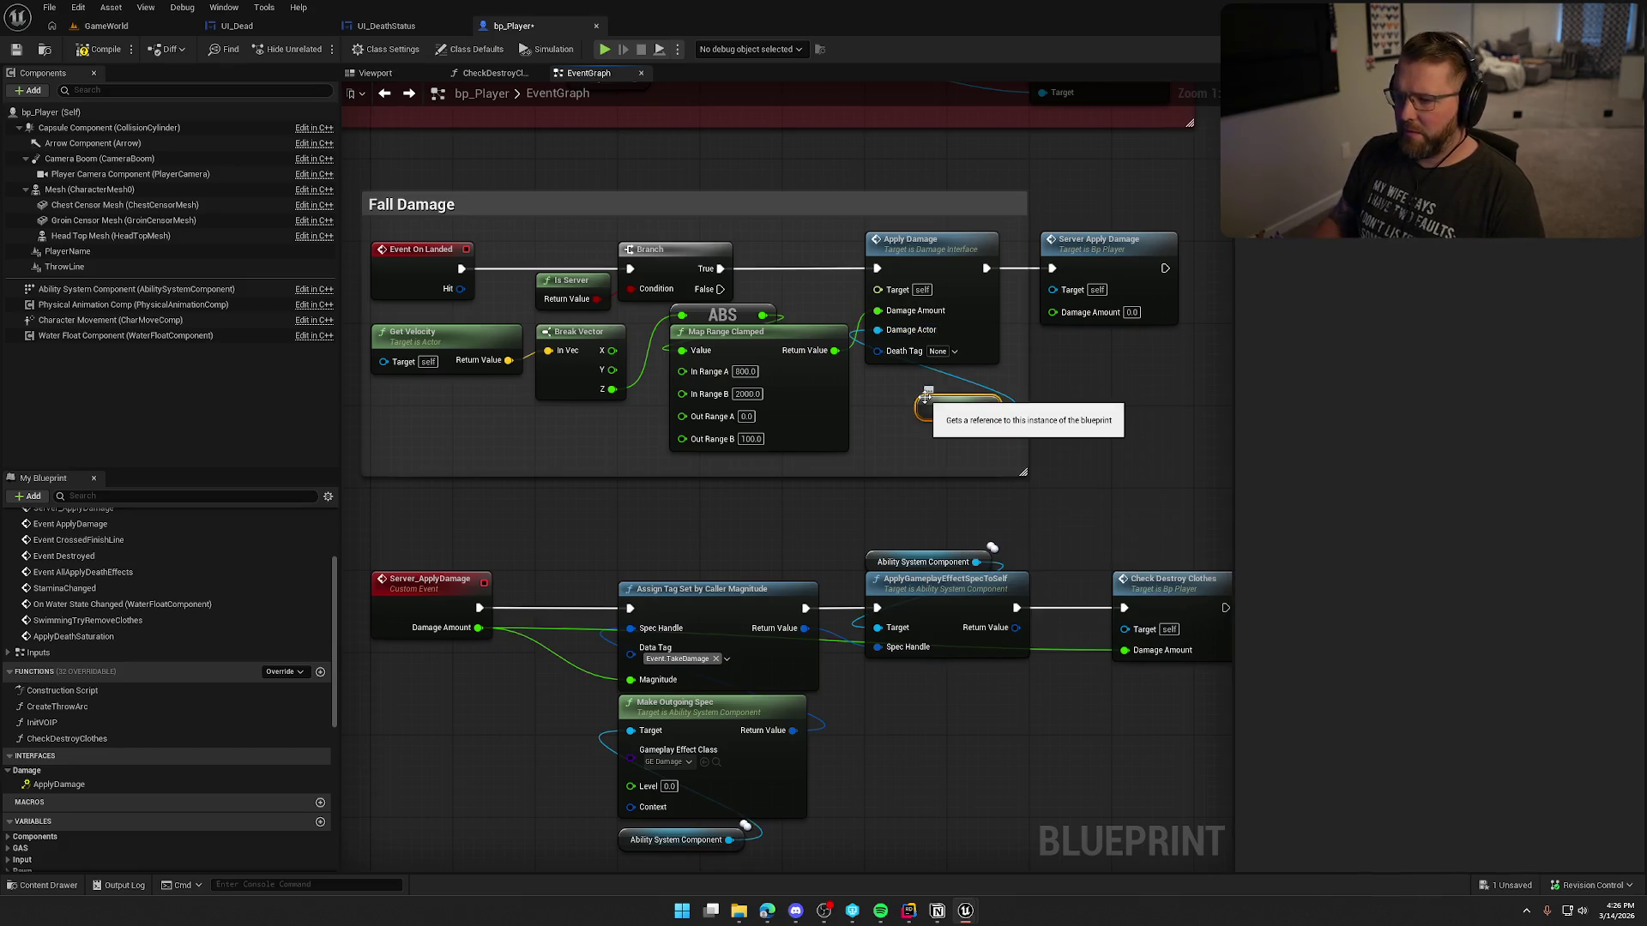
{"action": "left_click_drag", "start_coordinate": [930, 410], "coordinate": [880, 379]}
{"action": "left_click", "coordinate": [945, 357]}
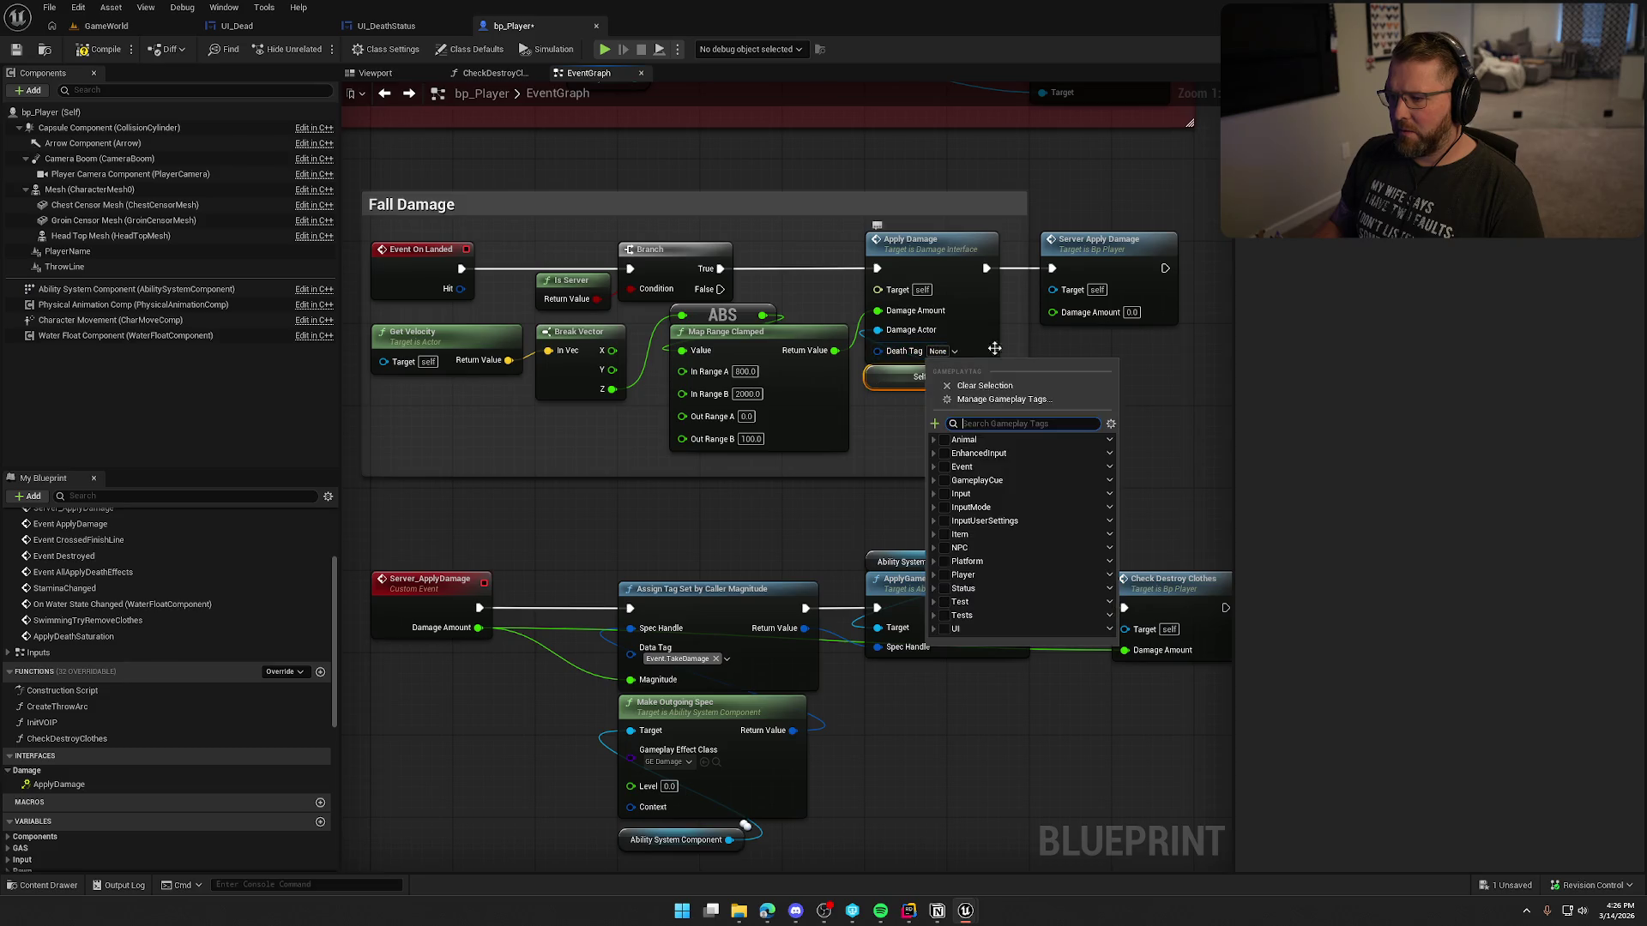
{"action": "type", "text": "fall"}
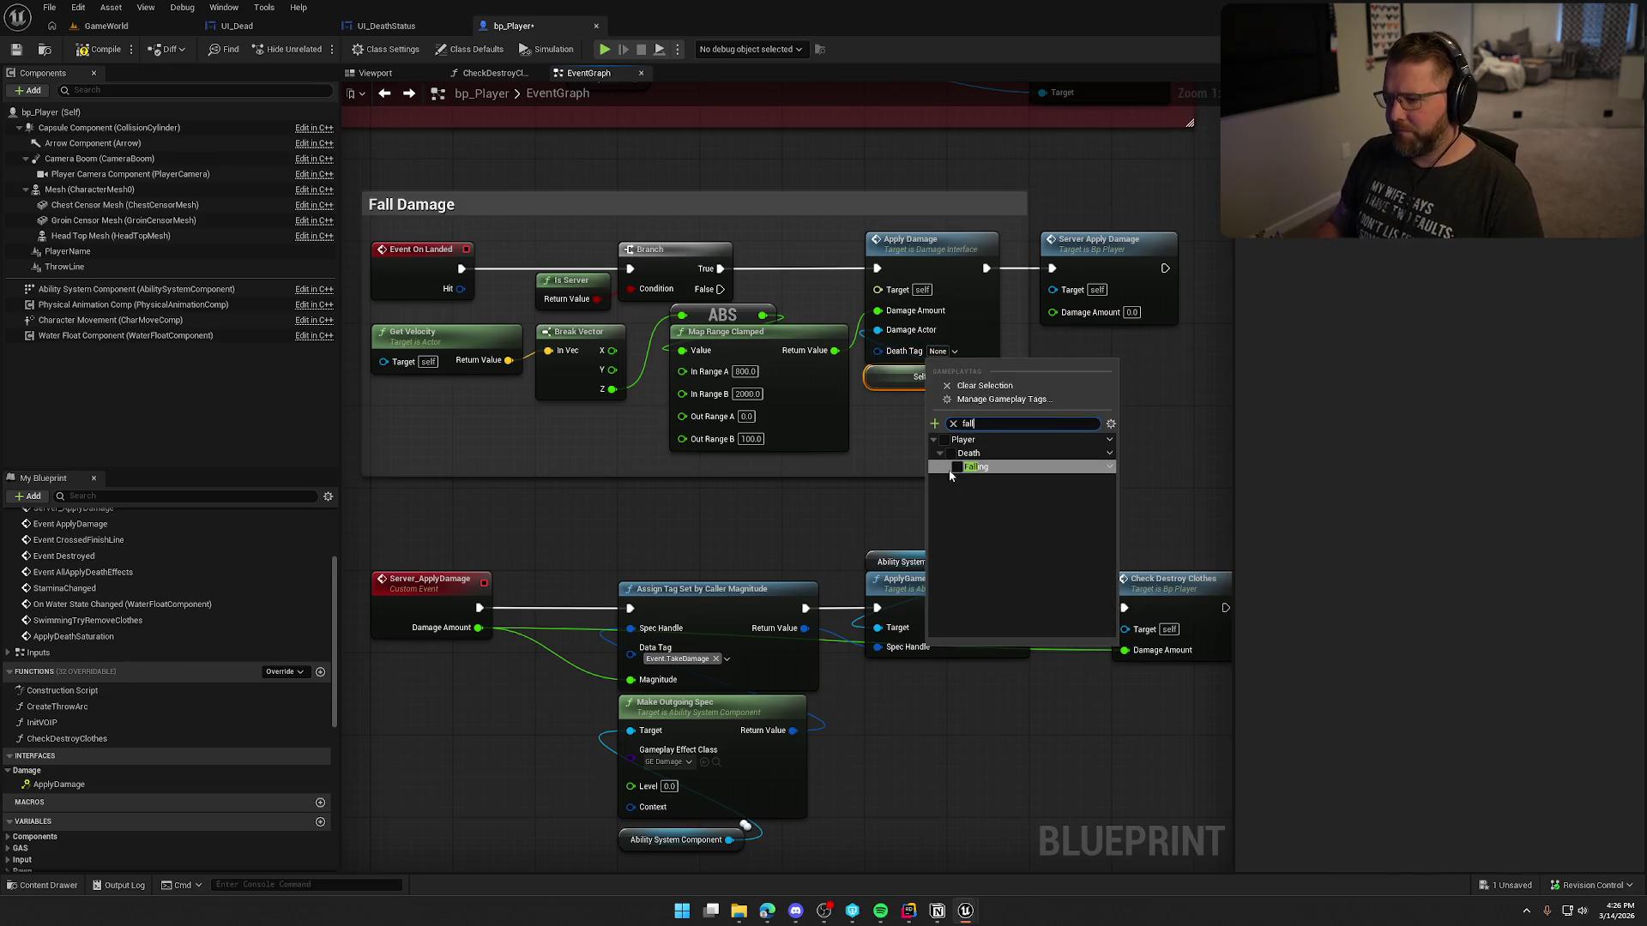
{"action": "left_click", "coordinate": [958, 467]}
{"action": "left_click", "coordinate": [1134, 359]}
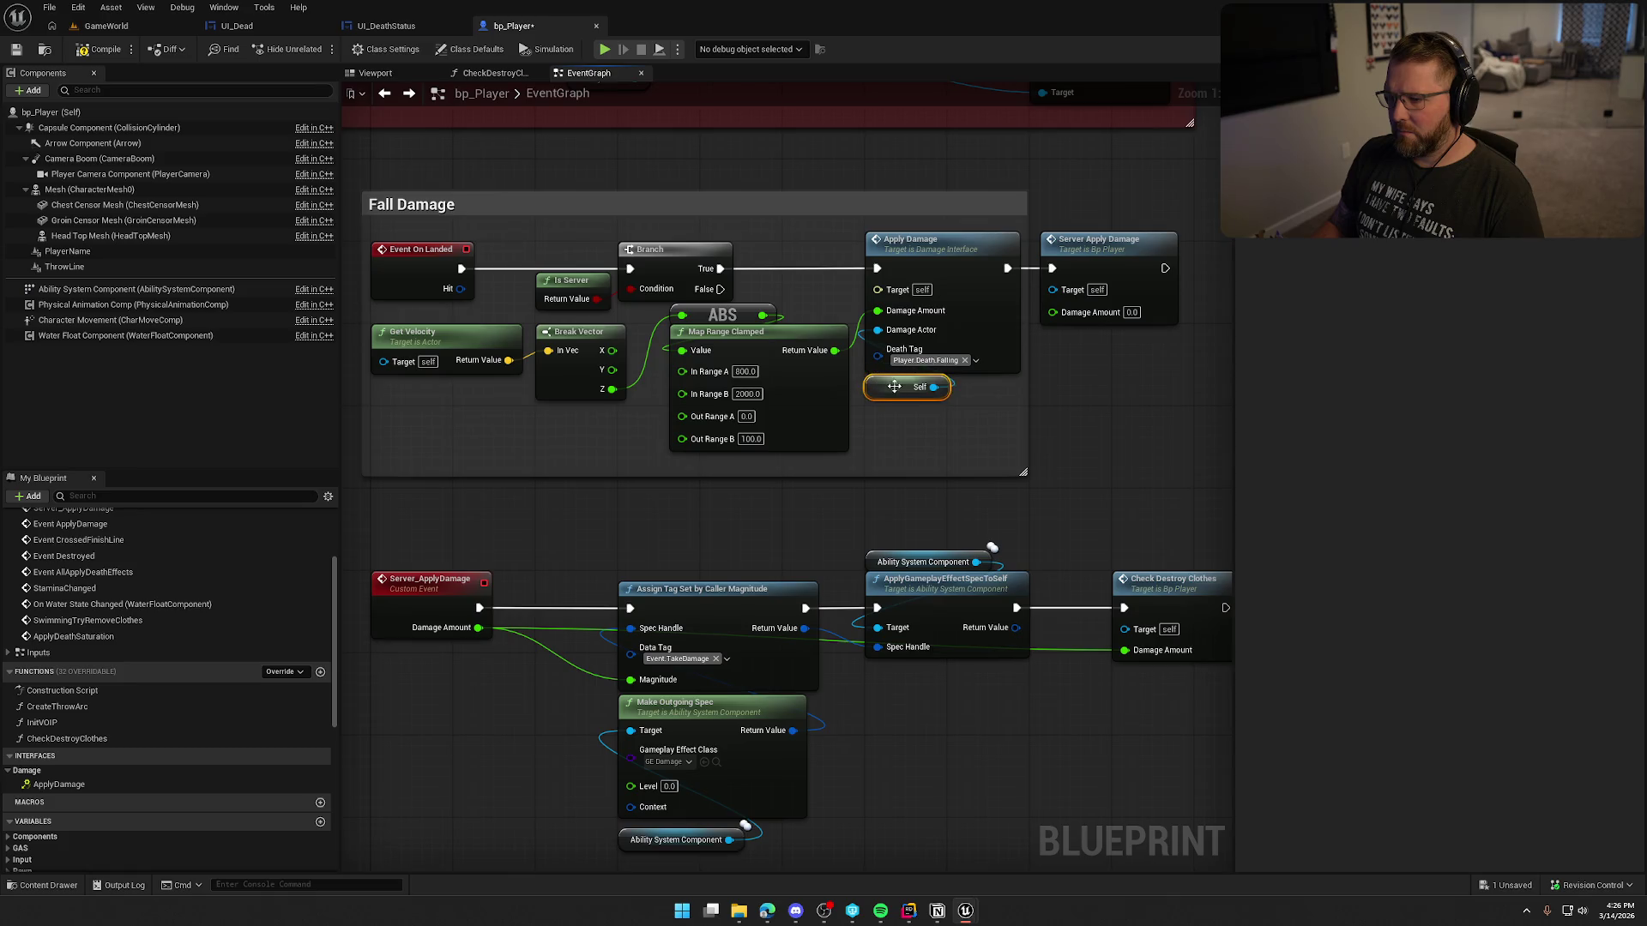
Step: Delete the old Server Apply Damage call and select the whole Server_ApplyDamage event group
{"action": "left_click", "coordinate": [1010, 259]}
{"action": "key", "text": "Delete"}
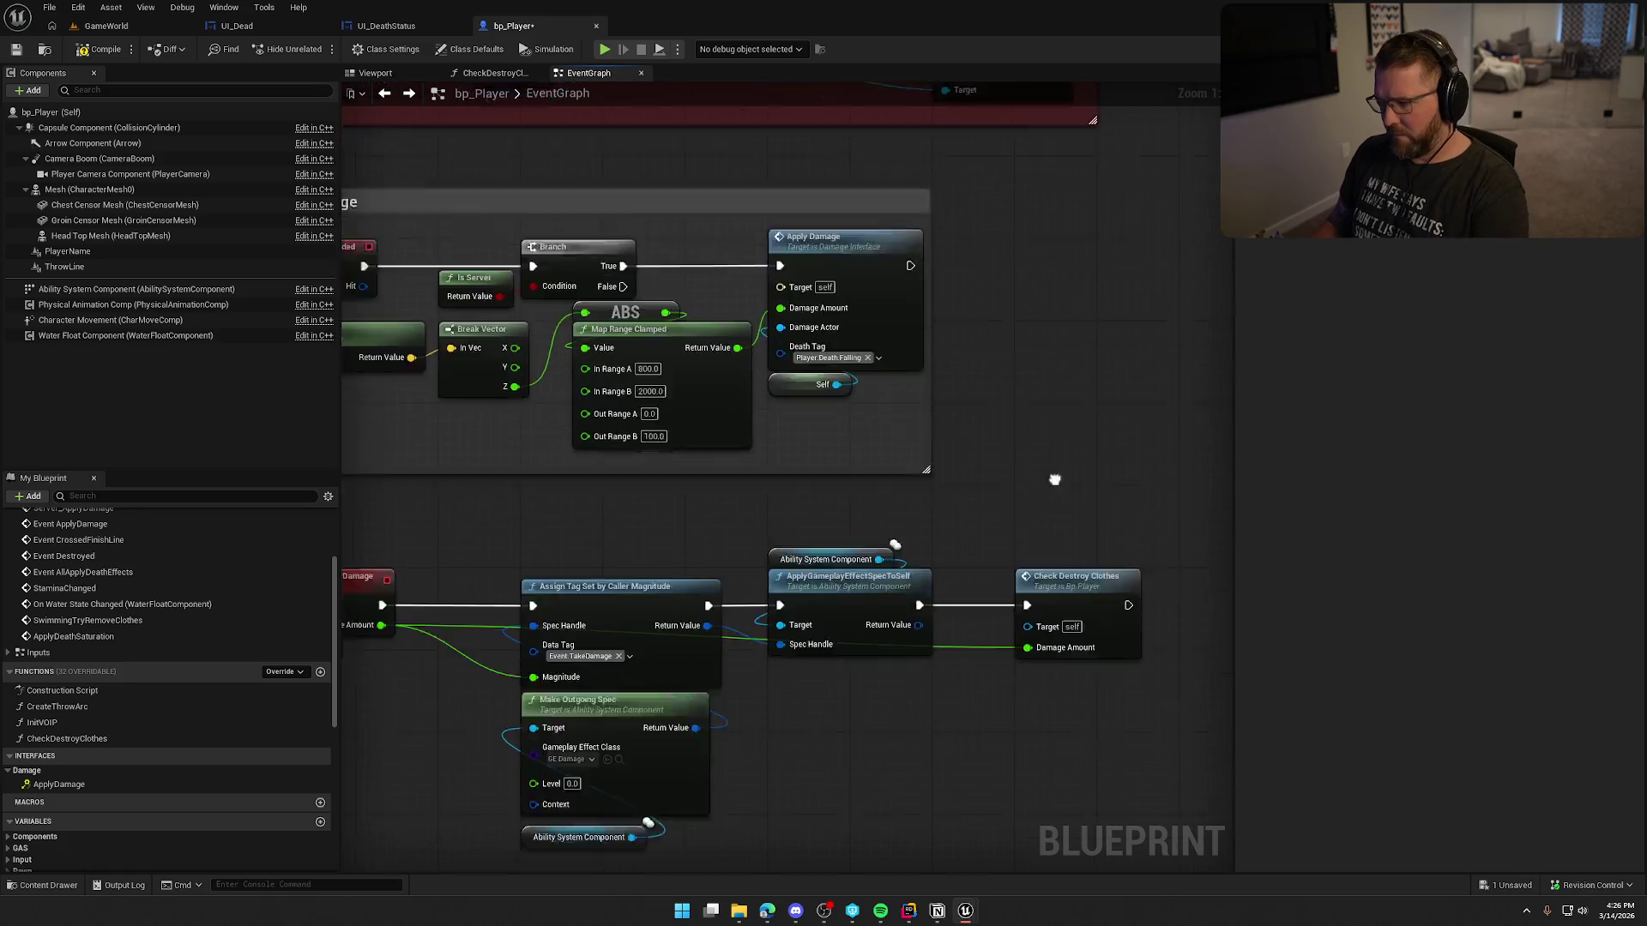
{"action": "scroll", "coordinate": [1036, 517], "scroll_direction": "down", "scroll_amount": 2}
{"action": "left_click_drag", "start_coordinate": [1103, 609], "coordinate": [493, 370]}
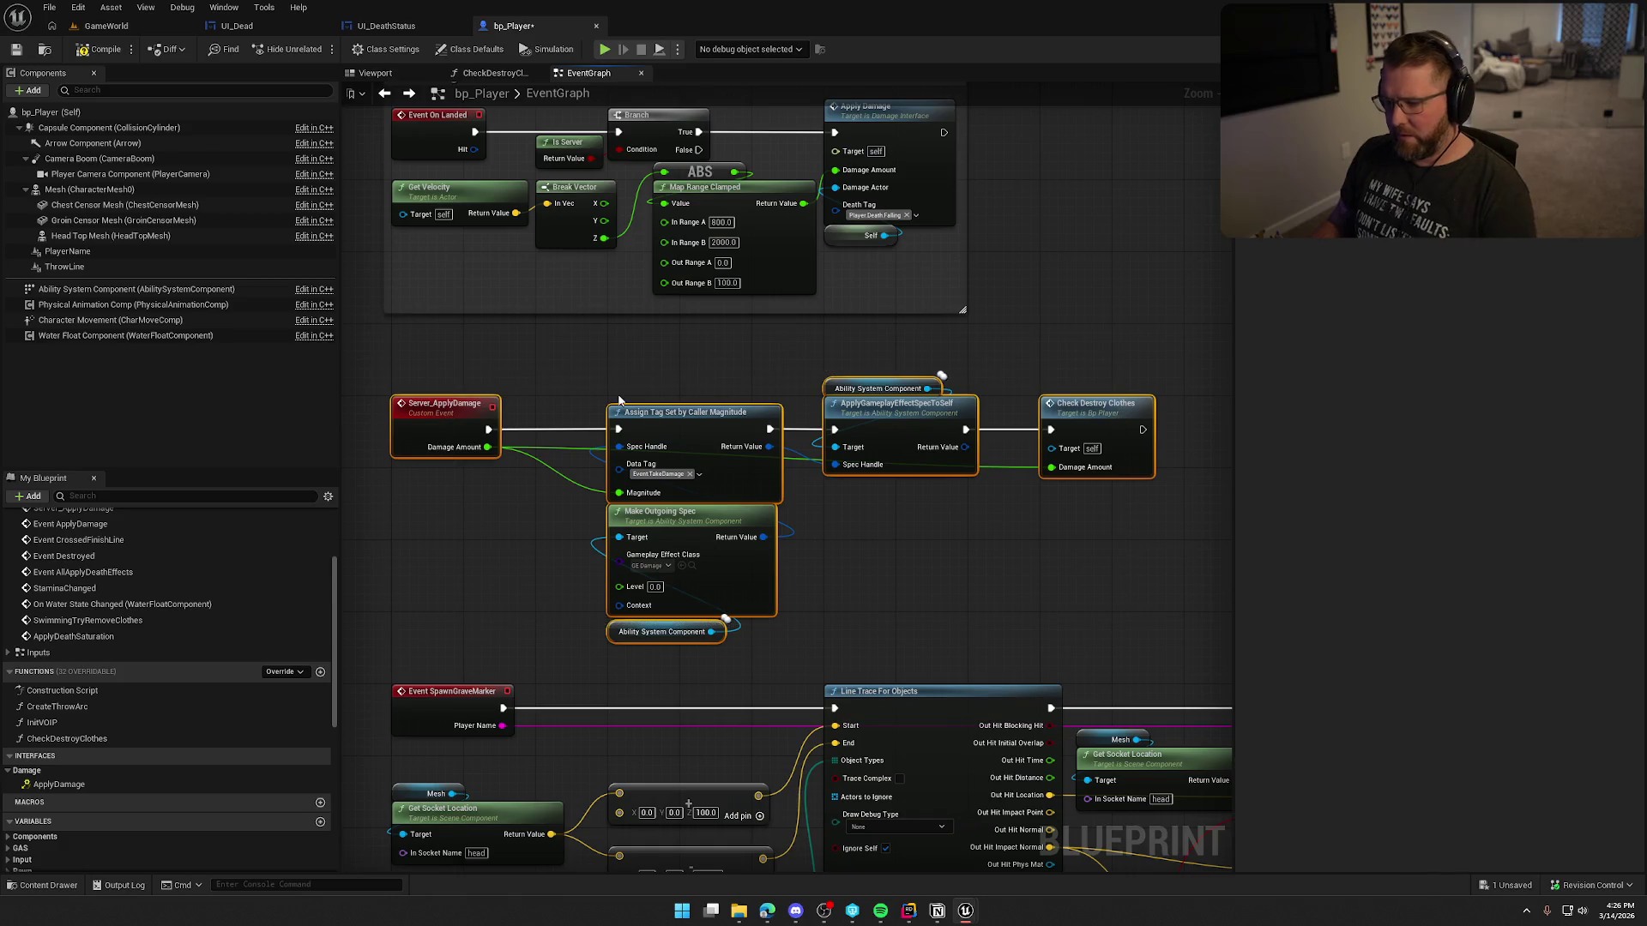
Step: Delete the Server_ApplyDamage event with its nodes and compile bp_Player
{"action": "key", "text": "Delete"}
{"action": "scroll", "coordinate": [580, 422], "scroll_direction": "down", "scroll_amount": 10}
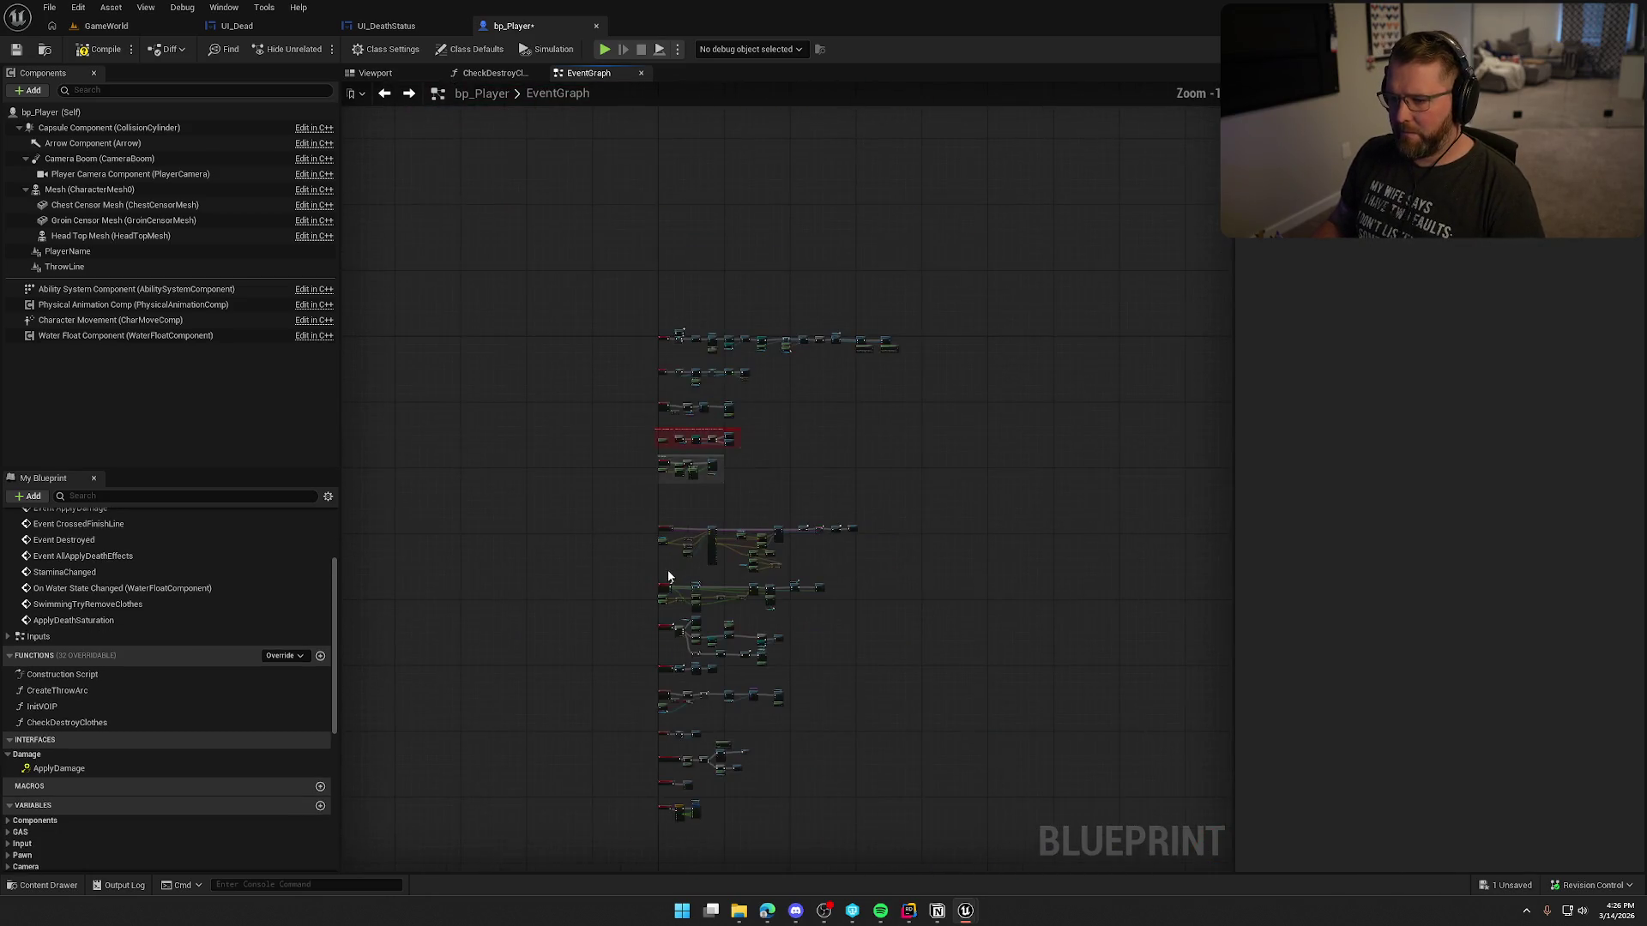
{"action": "scroll", "coordinate": [687, 471], "scroll_direction": "up", "scroll_amount": 8}
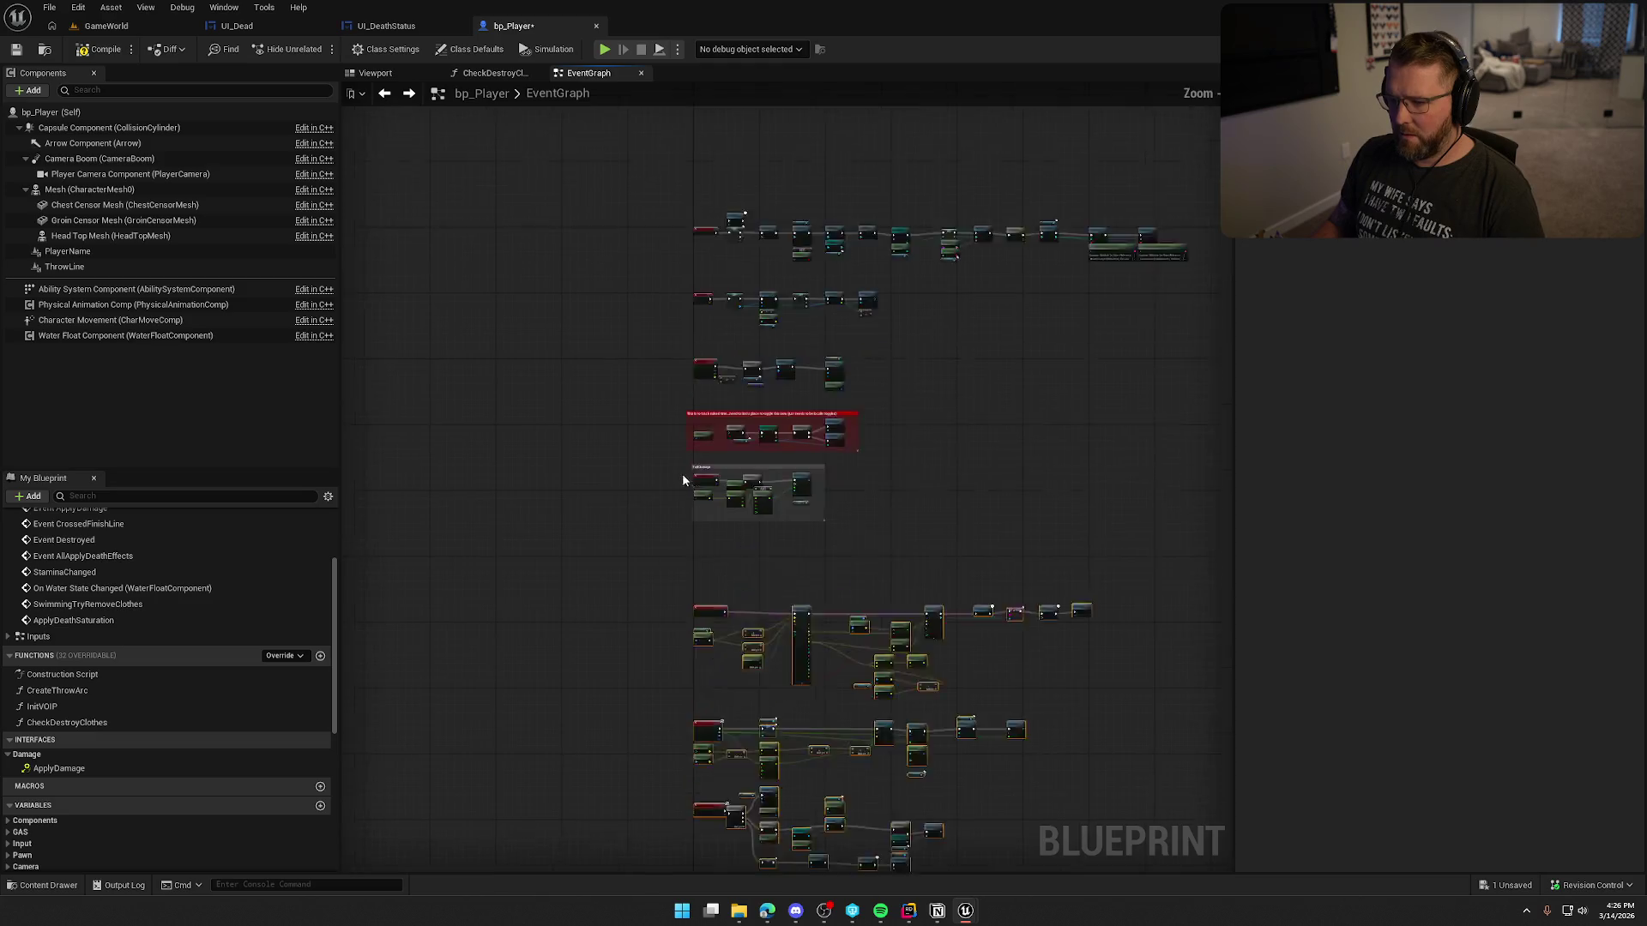
{"action": "scroll", "coordinate": [707, 479], "scroll_direction": "up", "scroll_amount": 2}
{"action": "left_click", "coordinate": [697, 513]}
{"action": "left_click", "coordinate": [110, 52]}
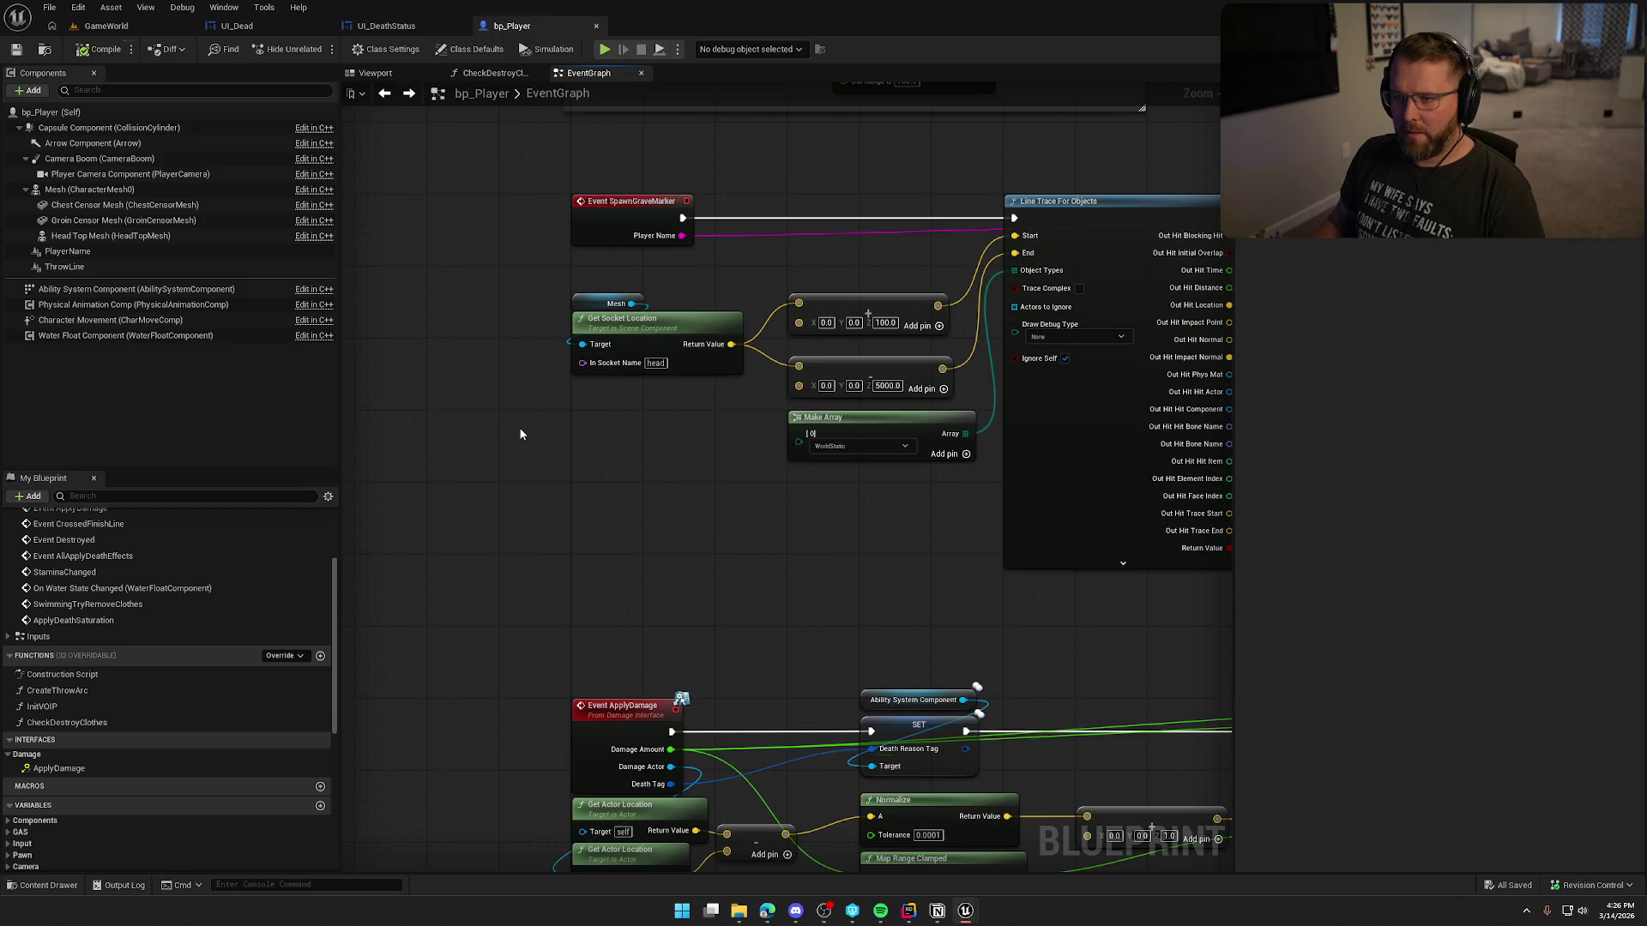
Step: Widen the Fall Damage comment box and add a test Apply Damage node beside it
{"action": "scroll", "coordinate": [573, 491], "scroll_direction": "down", "scroll_amount": 5}
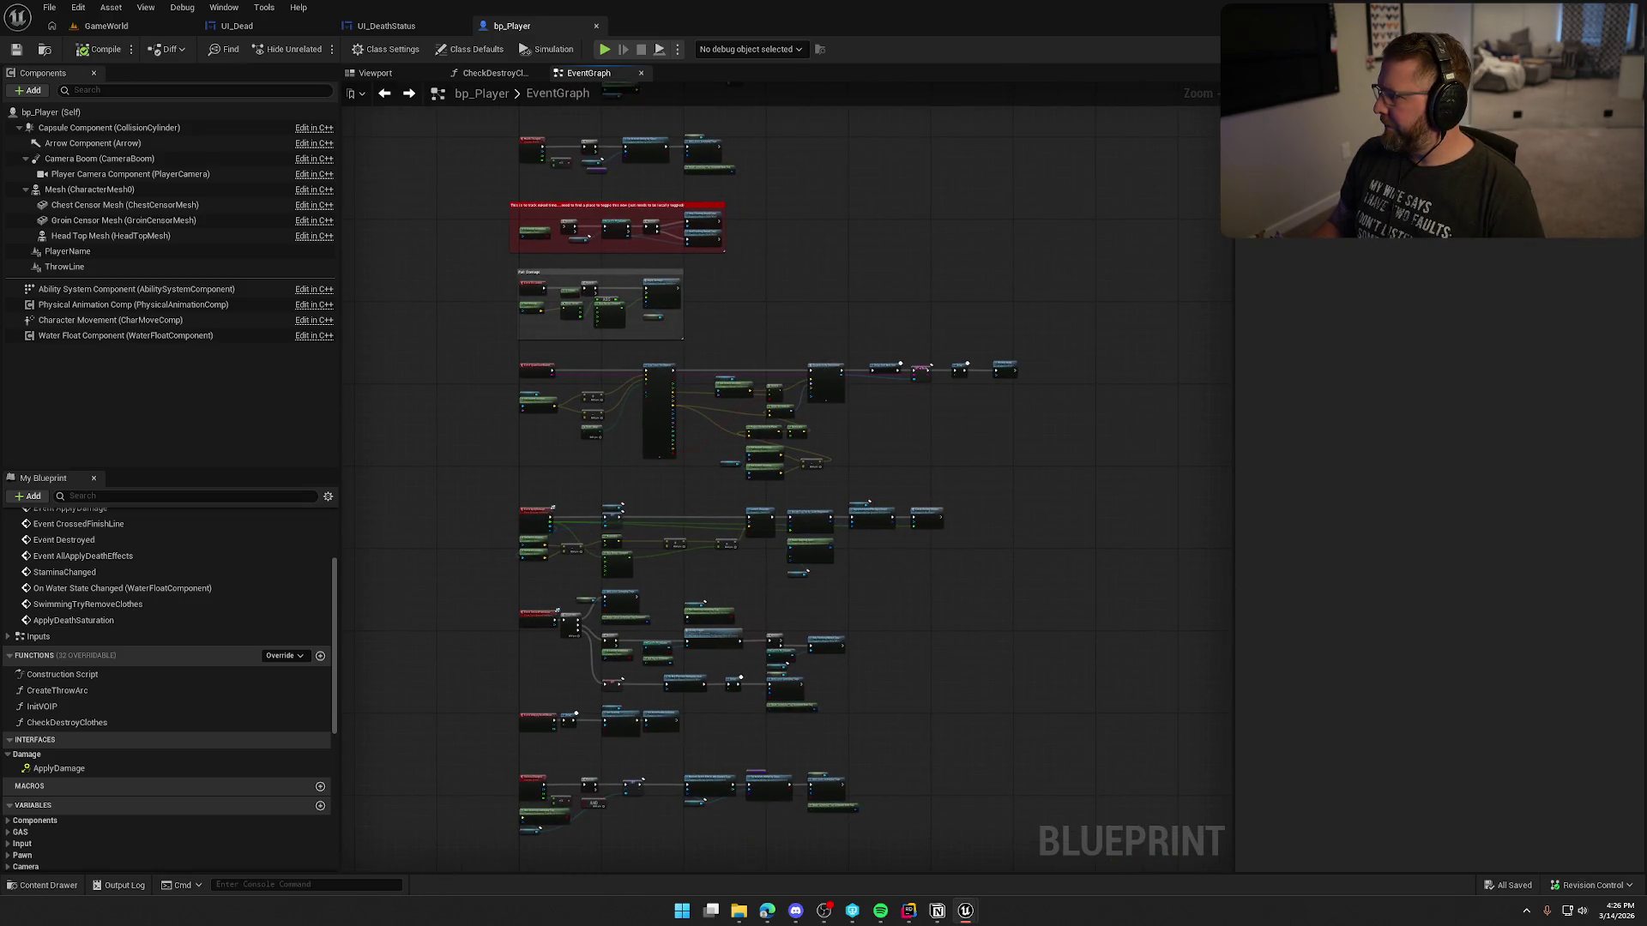
{"action": "scroll", "coordinate": [806, 290], "scroll_direction": "up", "scroll_amount": 4}
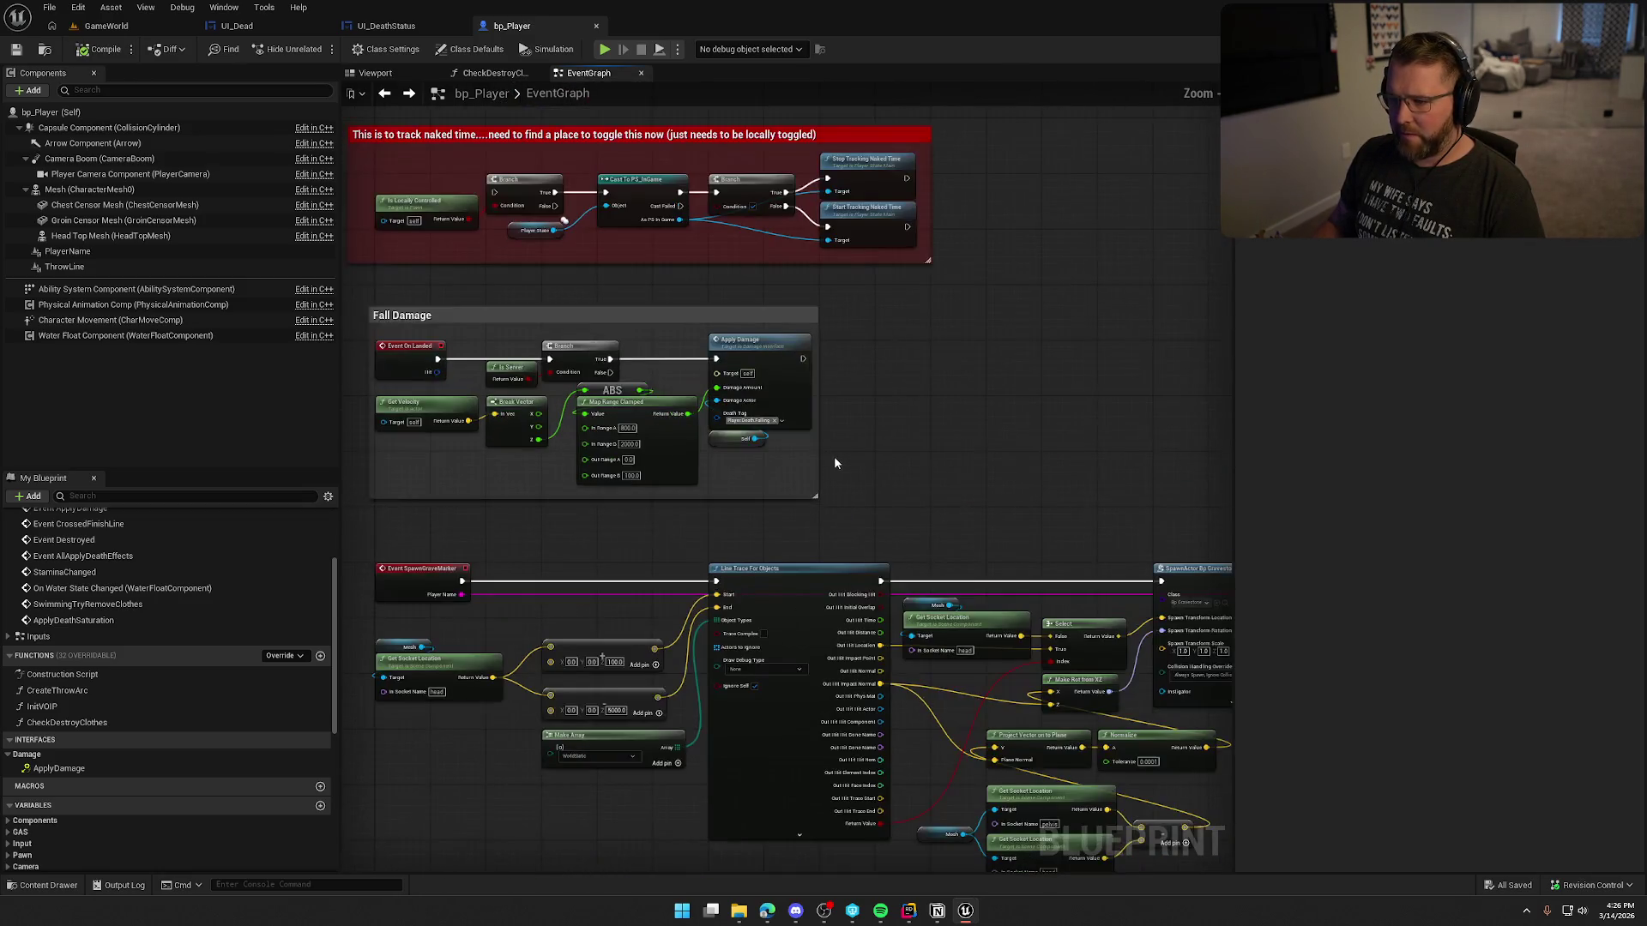
{"action": "scroll", "coordinate": [757, 415], "scroll_direction": "up", "scroll_amount": 2}
{"action": "mouse_move", "coordinate": [866, 436]}
{"action": "left_mouse_down"}
{"action": "mouse_move", "coordinate": [1146, 357]}
{"action": "mouse_move", "coordinate": [1176, 401]}
{"action": "left_mouse_up"}
{"action": "left_click", "coordinate": [969, 298]}
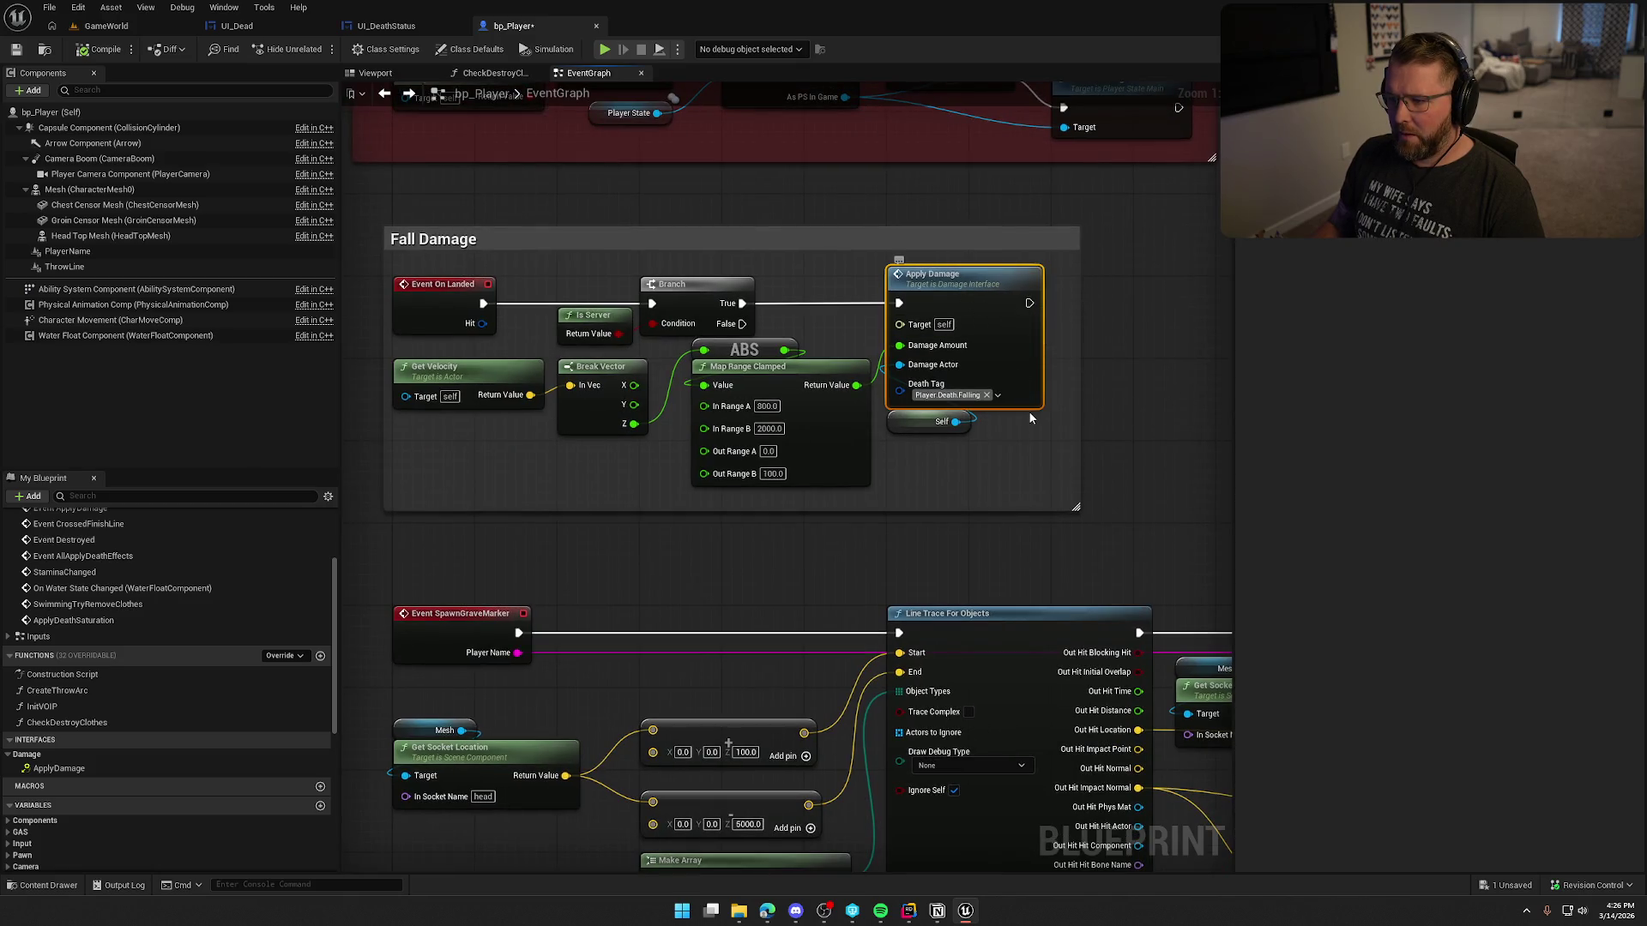
{"action": "right_click", "coordinate": [1103, 289]}
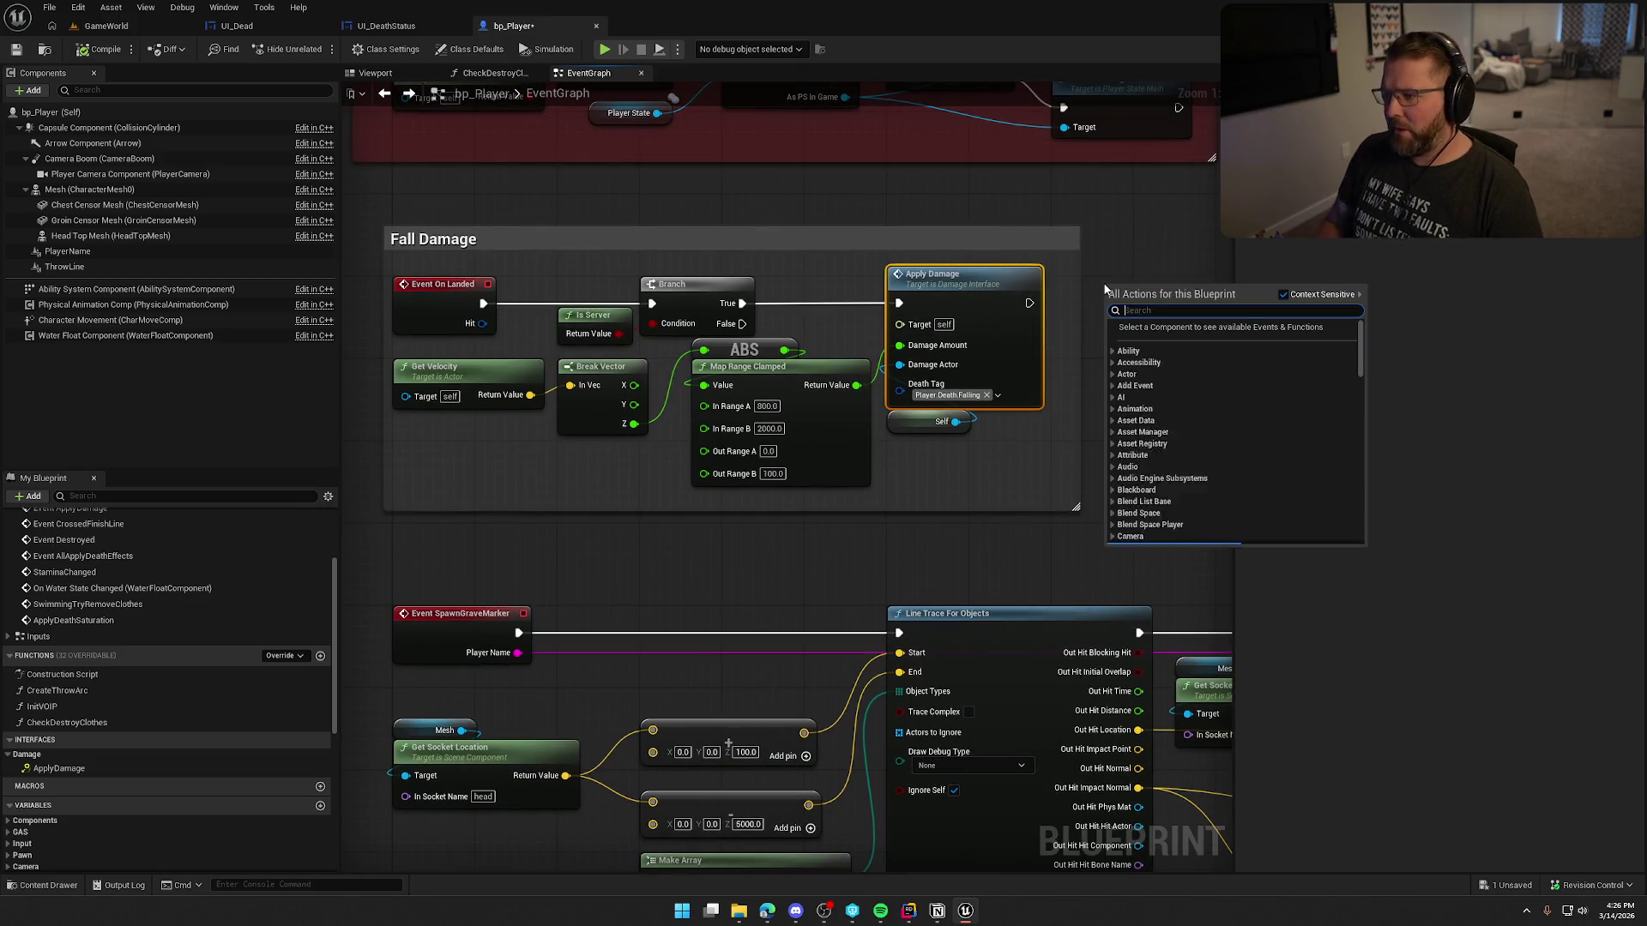
{"action": "type", "text": "apply dam"}
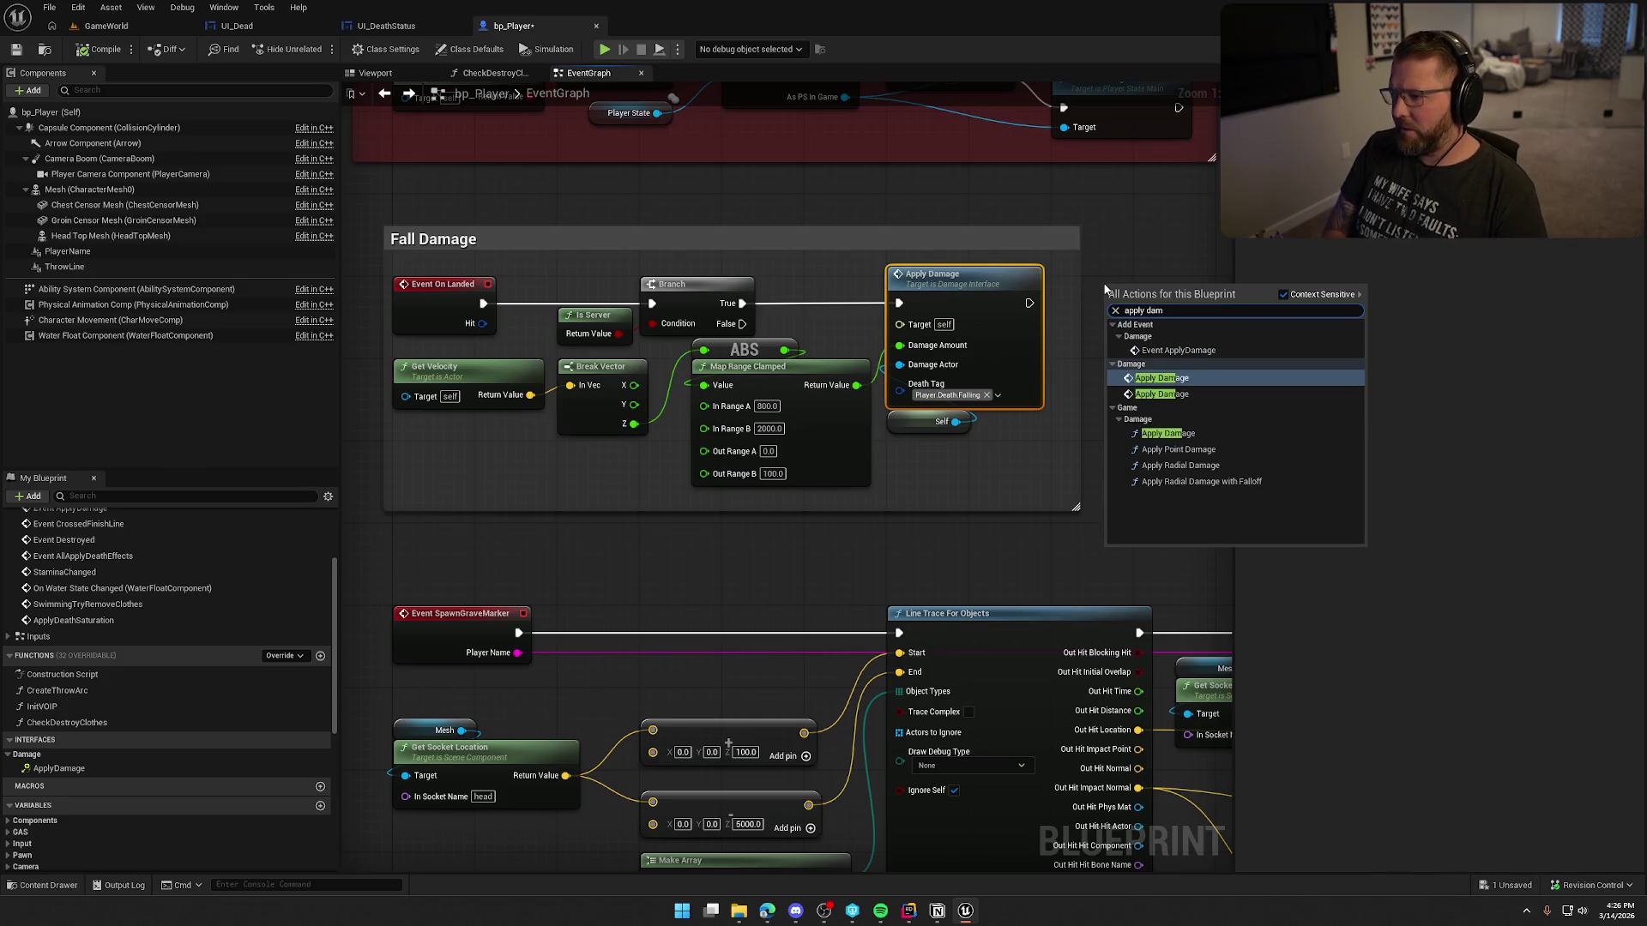
{"action": "key", "text": "Down"}
{"action": "key", "text": "Return"}
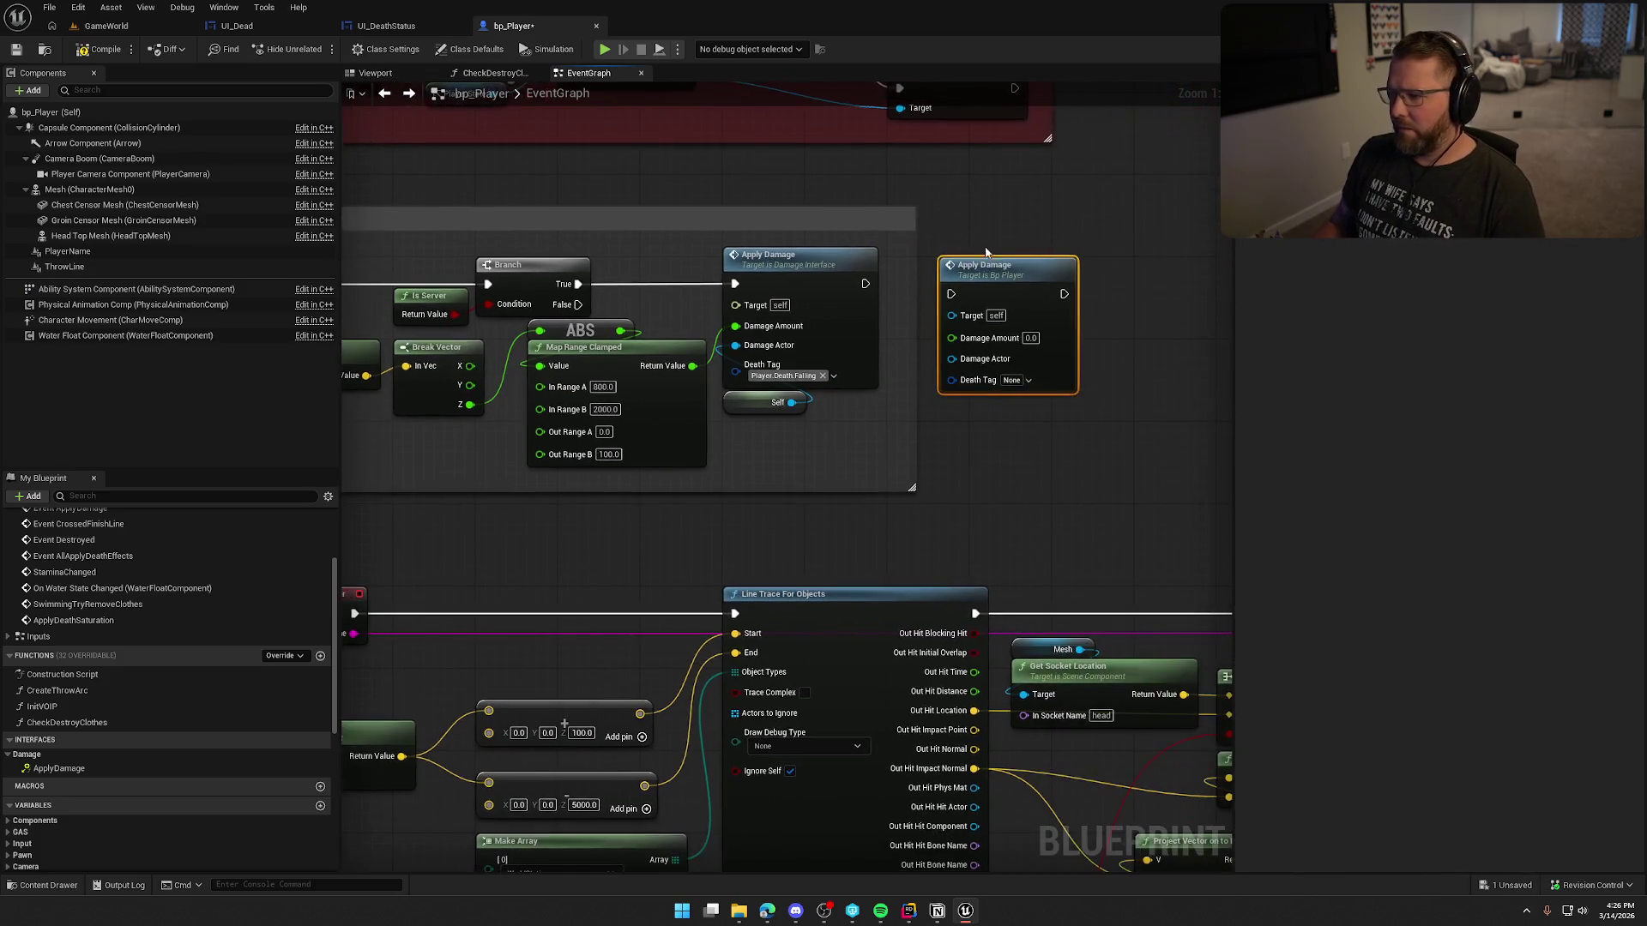
{"action": "left_click", "coordinate": [926, 267]}
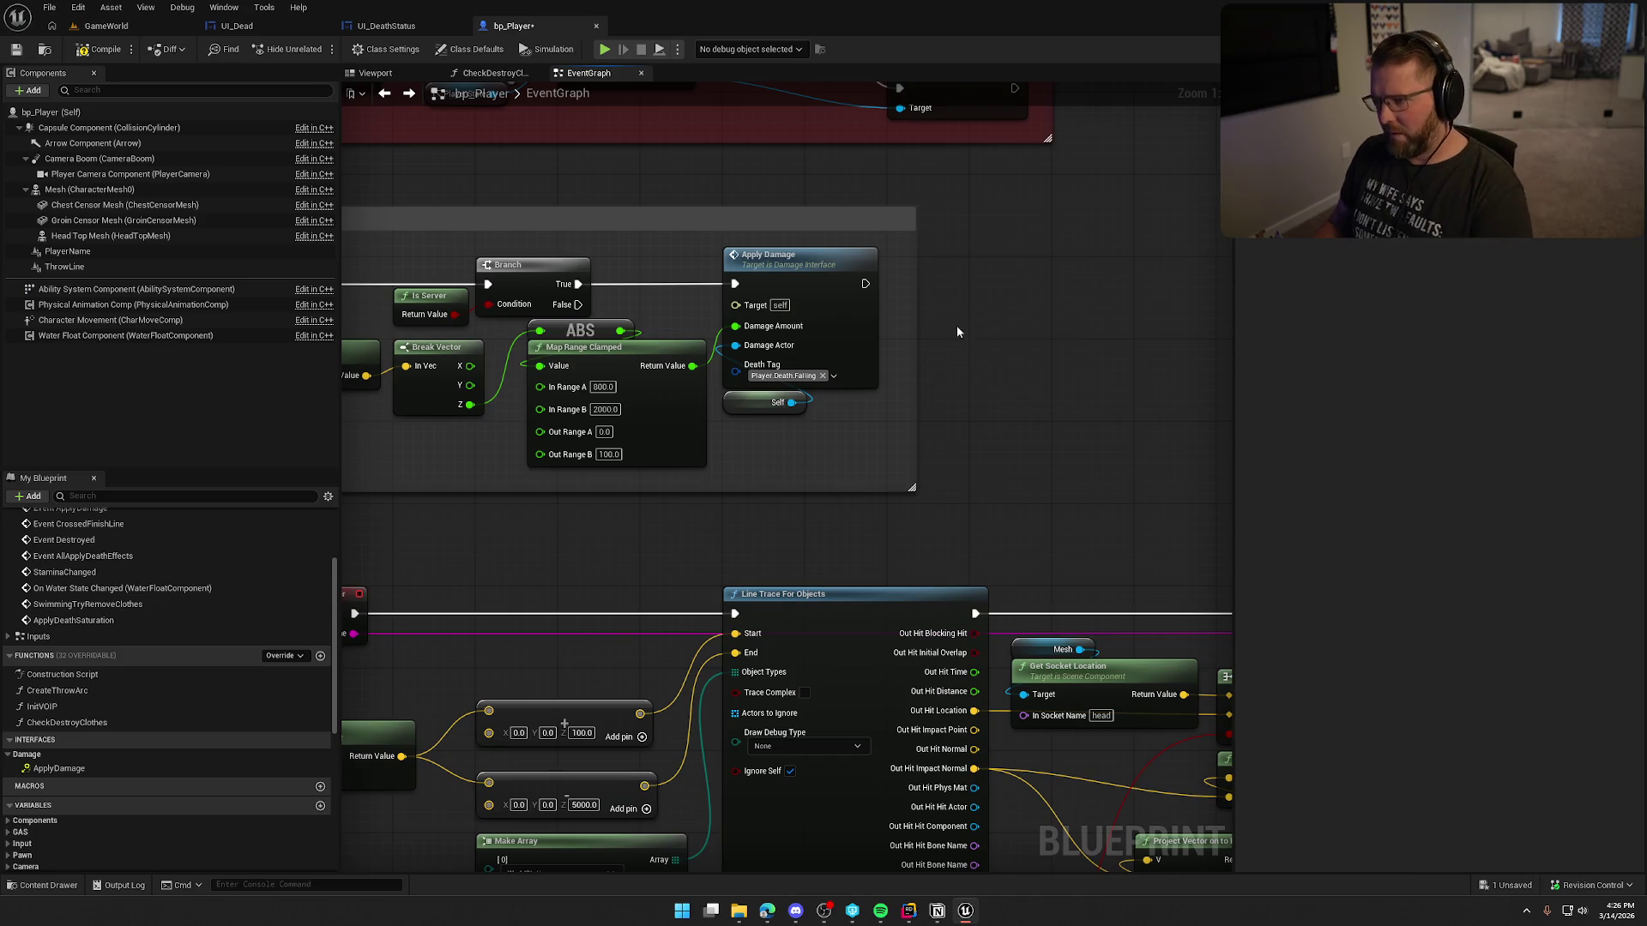
Step: Review the StaminaChanged, CrossedFinishLine and Event ApplyDamage graphs, then save bp_Player
{"action": "scroll", "coordinate": [956, 326], "scroll_direction": "down", "scroll_amount": 4}
{"action": "scroll", "coordinate": [737, 454], "scroll_direction": "up", "scroll_amount": 5}
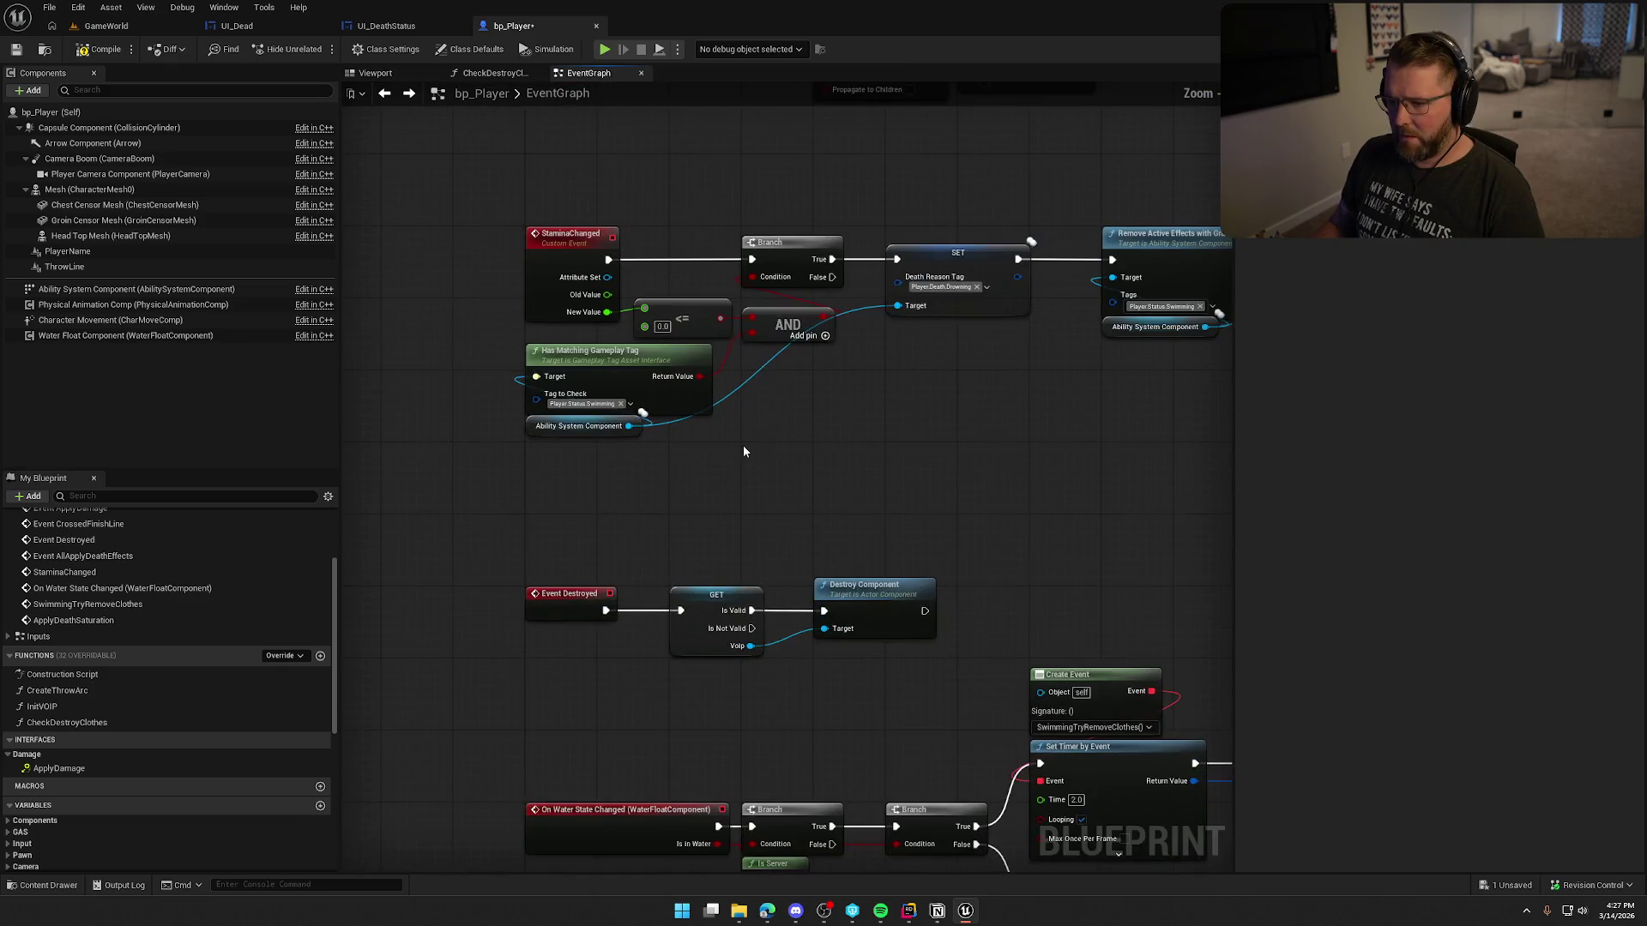
{"action": "mouse_move", "coordinate": [800, 251]}
{"action": "left_mouse_down"}
{"action": "mouse_move", "coordinate": [857, 501]}
{"action": "mouse_move", "coordinate": [853, 243]}
{"action": "mouse_move", "coordinate": [893, 607]}
{"action": "left_mouse_up"}
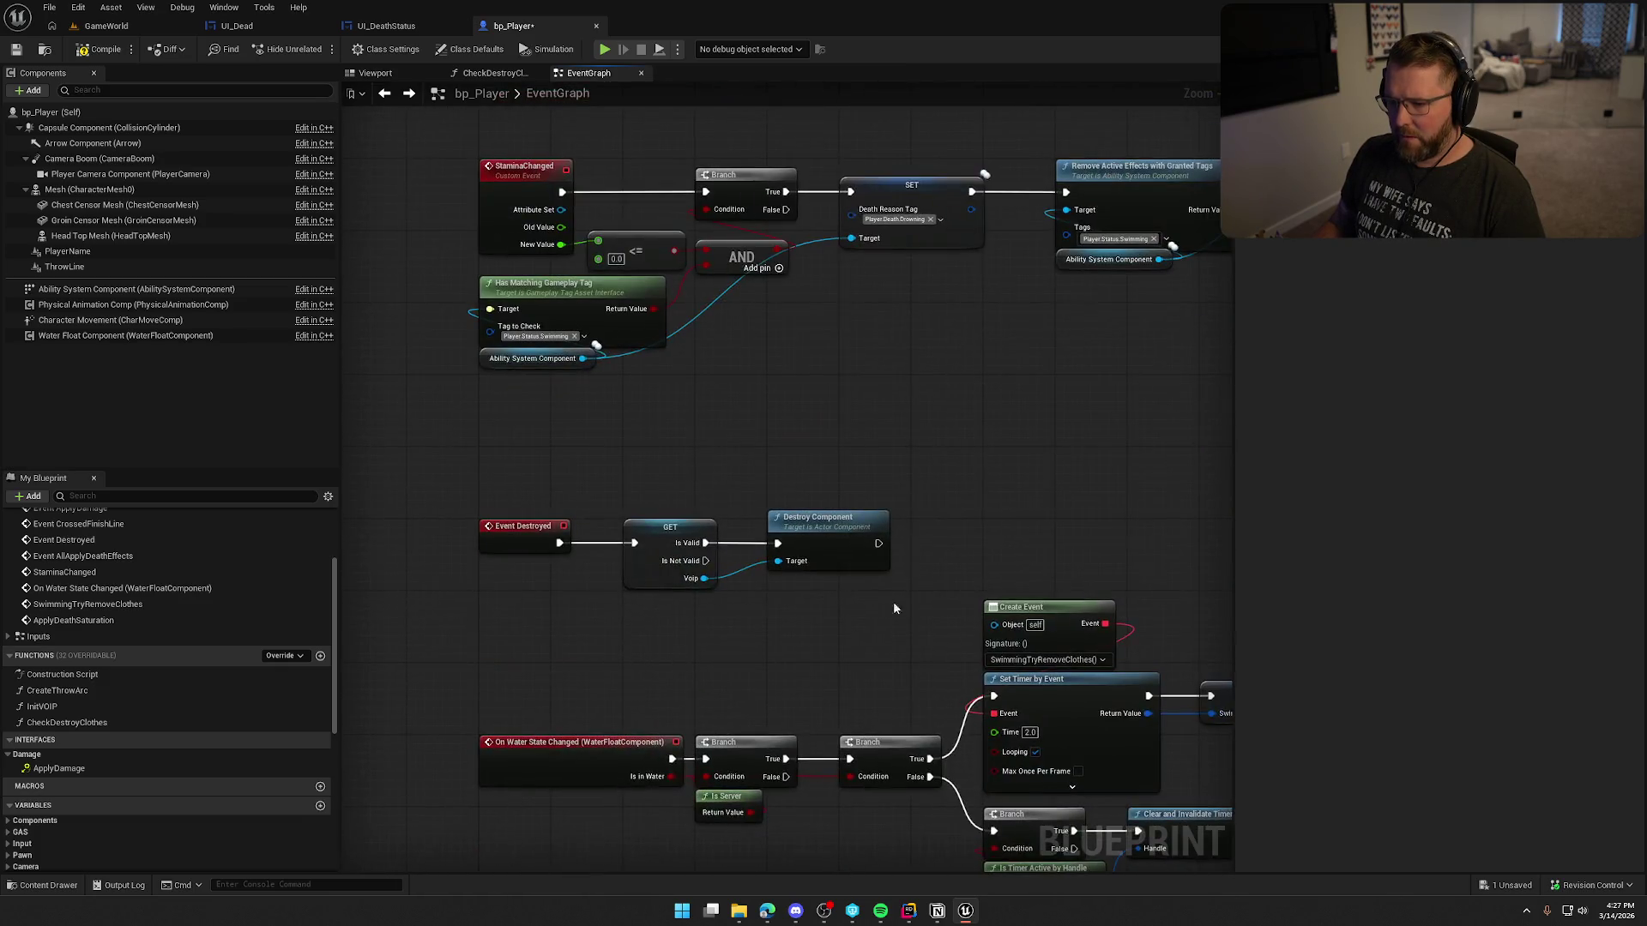
{"action": "mouse_move", "coordinate": [937, 445]}
{"action": "left_mouse_down"}
{"action": "mouse_move", "coordinate": [882, 727]}
{"action": "mouse_move", "coordinate": [1038, 855]}
{"action": "mouse_move", "coordinate": [1042, 925]}
{"action": "left_mouse_up"}
{"action": "mouse_move", "coordinate": [1047, 360]}
{"action": "left_mouse_down"}
{"action": "mouse_move", "coordinate": [1047, 488]}
{"action": "mouse_move", "coordinate": [838, 503]}
{"action": "mouse_move", "coordinate": [309, 478]}
{"action": "mouse_move", "coordinate": [612, 519]}
{"action": "left_mouse_up"}
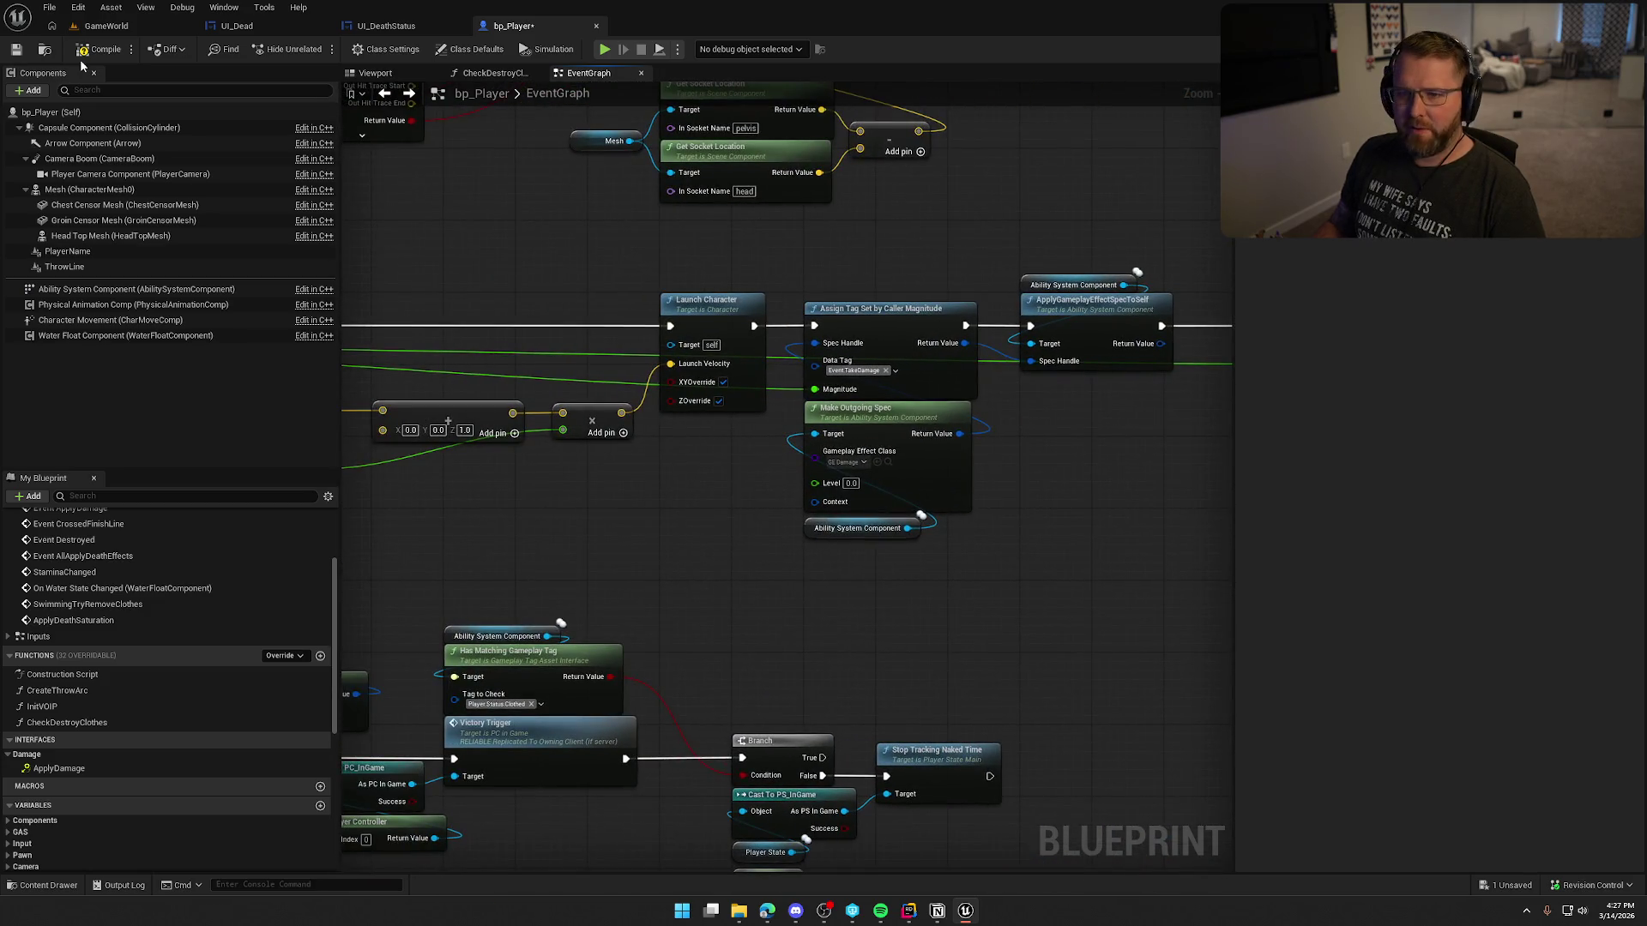
{"action": "key", "text": "ctrl+s"}
Step: Switch over to TrailErrorTags.cpp in Rider to see the death tag definitions
{"action": "scroll", "coordinate": [772, 429], "scroll_direction": "down", "scroll_amount": 5}
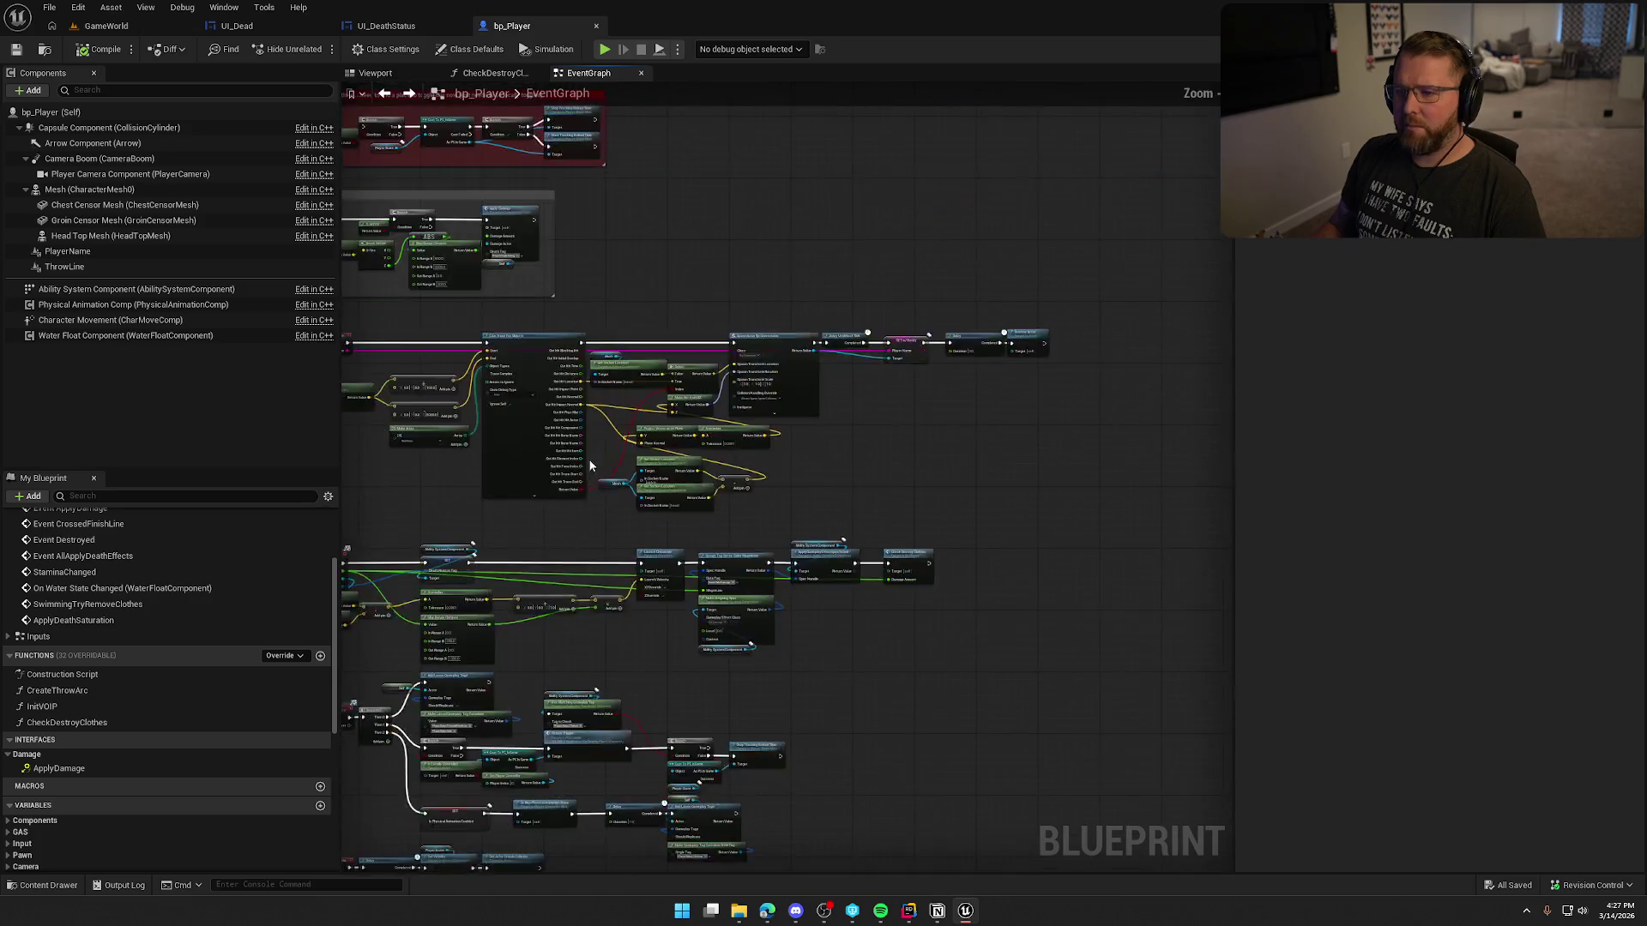
{"action": "scroll", "coordinate": [848, 500], "scroll_direction": "up", "scroll_amount": 4}
{"action": "mouse_move", "coordinate": [847, 501]}
{"action": "left_mouse_down"}
{"action": "mouse_move", "coordinate": [699, 375]}
{"action": "mouse_move", "coordinate": [790, 418]}
{"action": "mouse_move", "coordinate": [865, 637]}
{"action": "mouse_move", "coordinate": [987, 429]}
{"action": "mouse_move", "coordinate": [1119, 269]}
{"action": "left_mouse_up"}
{"action": "scroll", "coordinate": [905, 416], "scroll_direction": "up", "scroll_amount": 2}
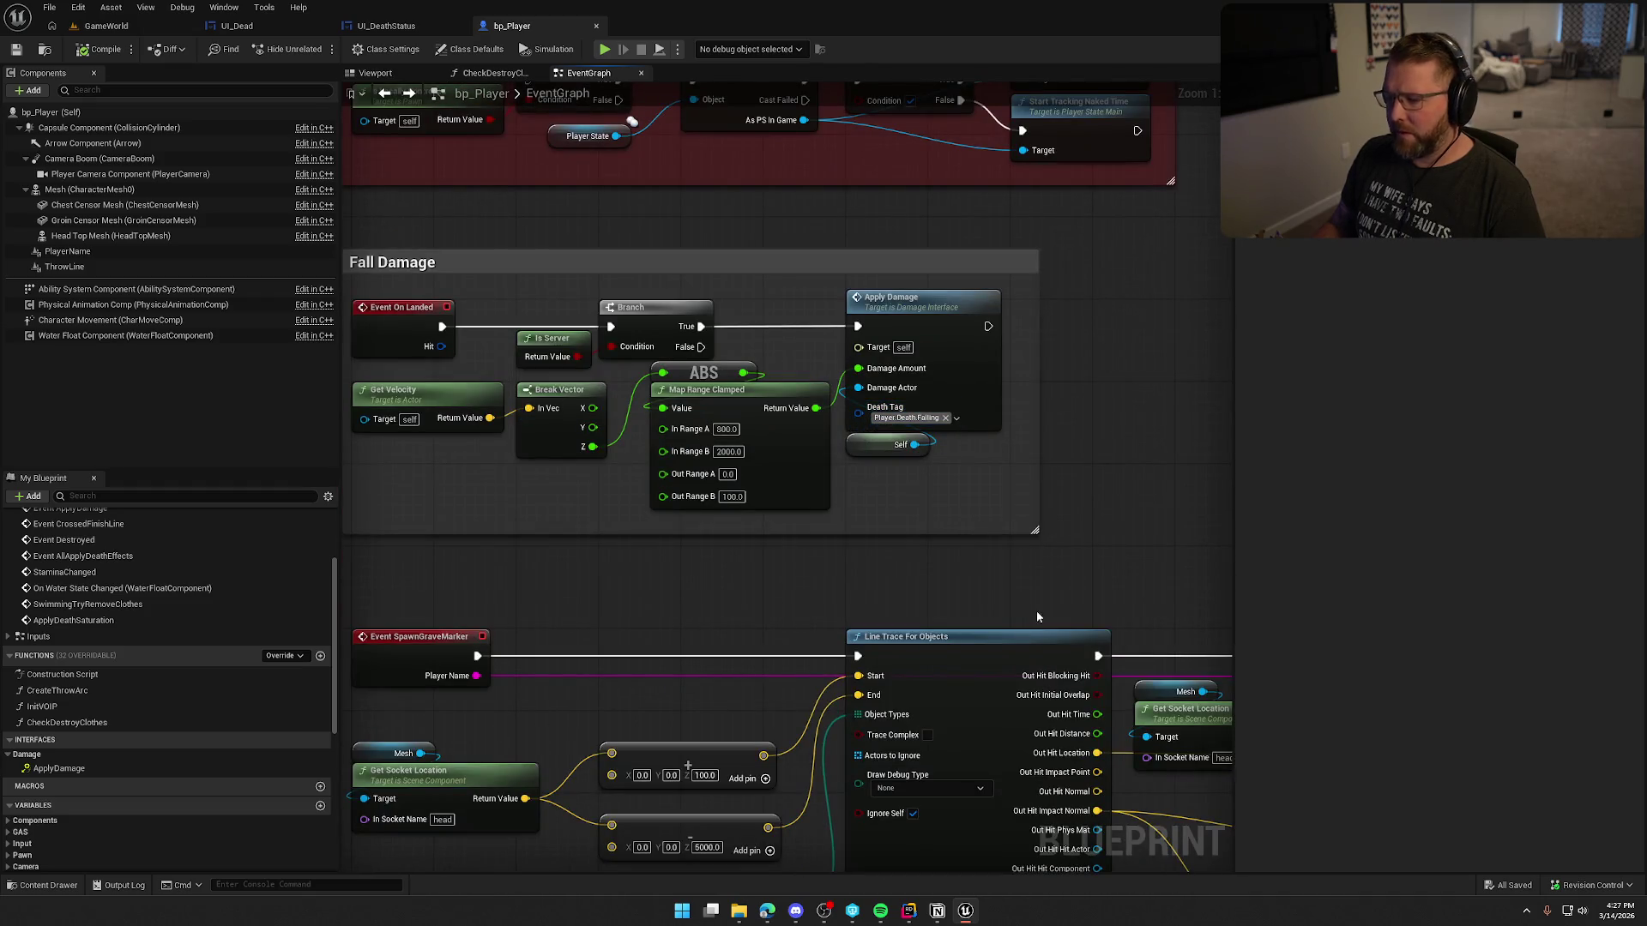
{"action": "left_click", "coordinate": [909, 911]}
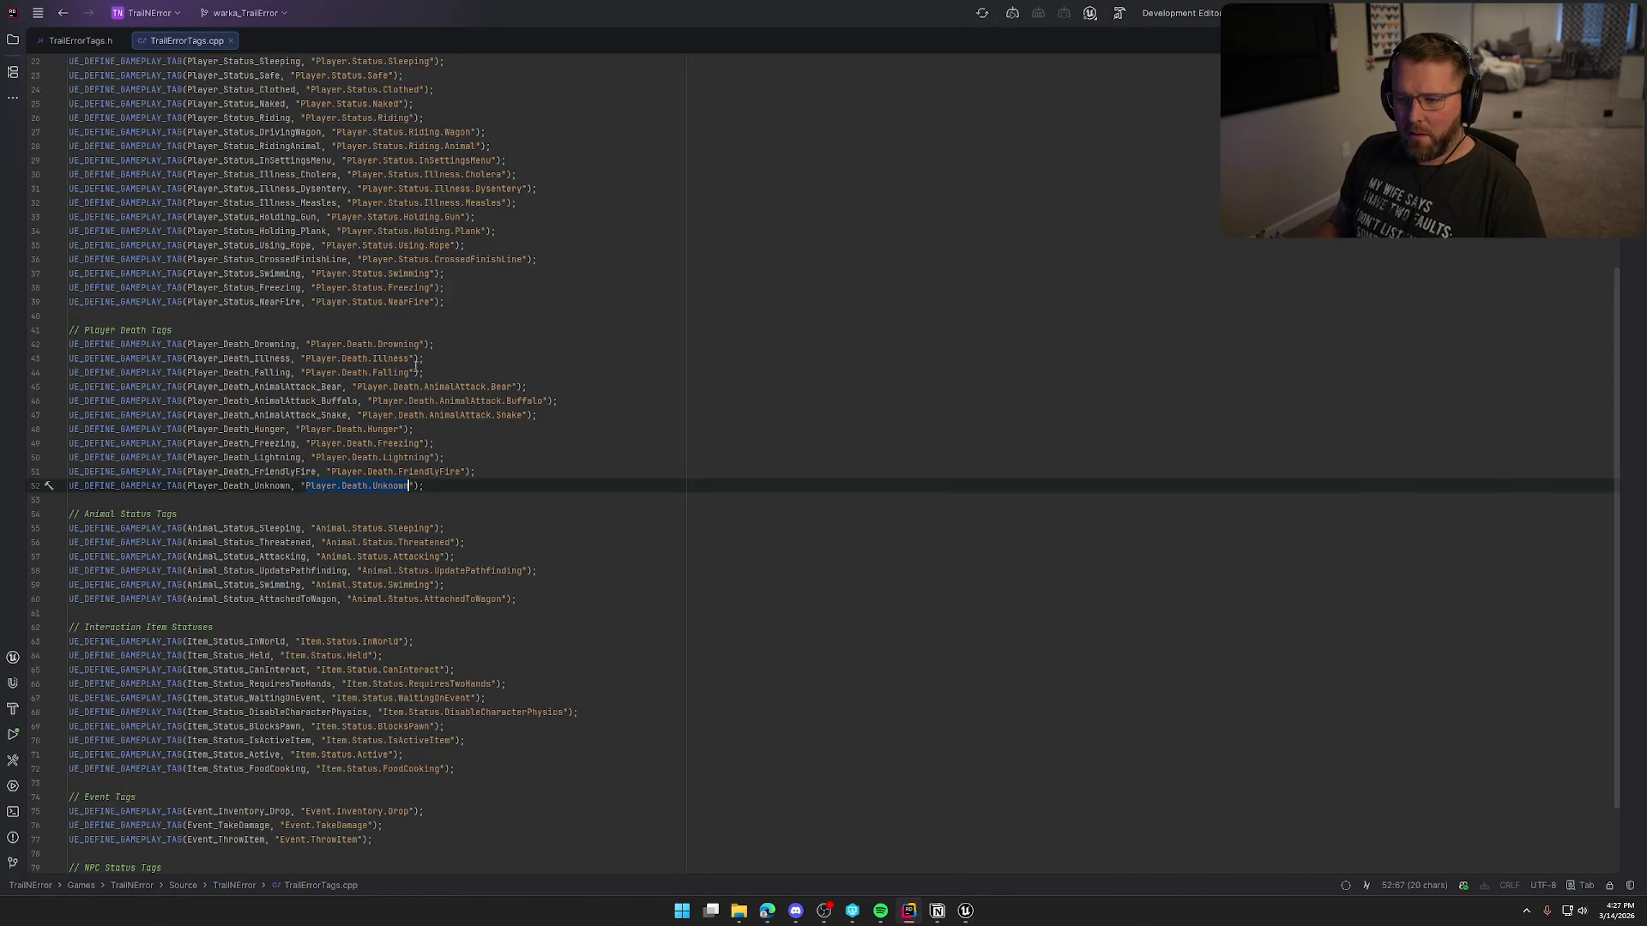
Step: Review the Bear, Snake, Lightning and FriendlyFire death tags, then reopen Unreal's Content Drawer
{"action": "left_click", "coordinate": [532, 388]}
{"action": "left_click", "coordinate": [558, 416]}
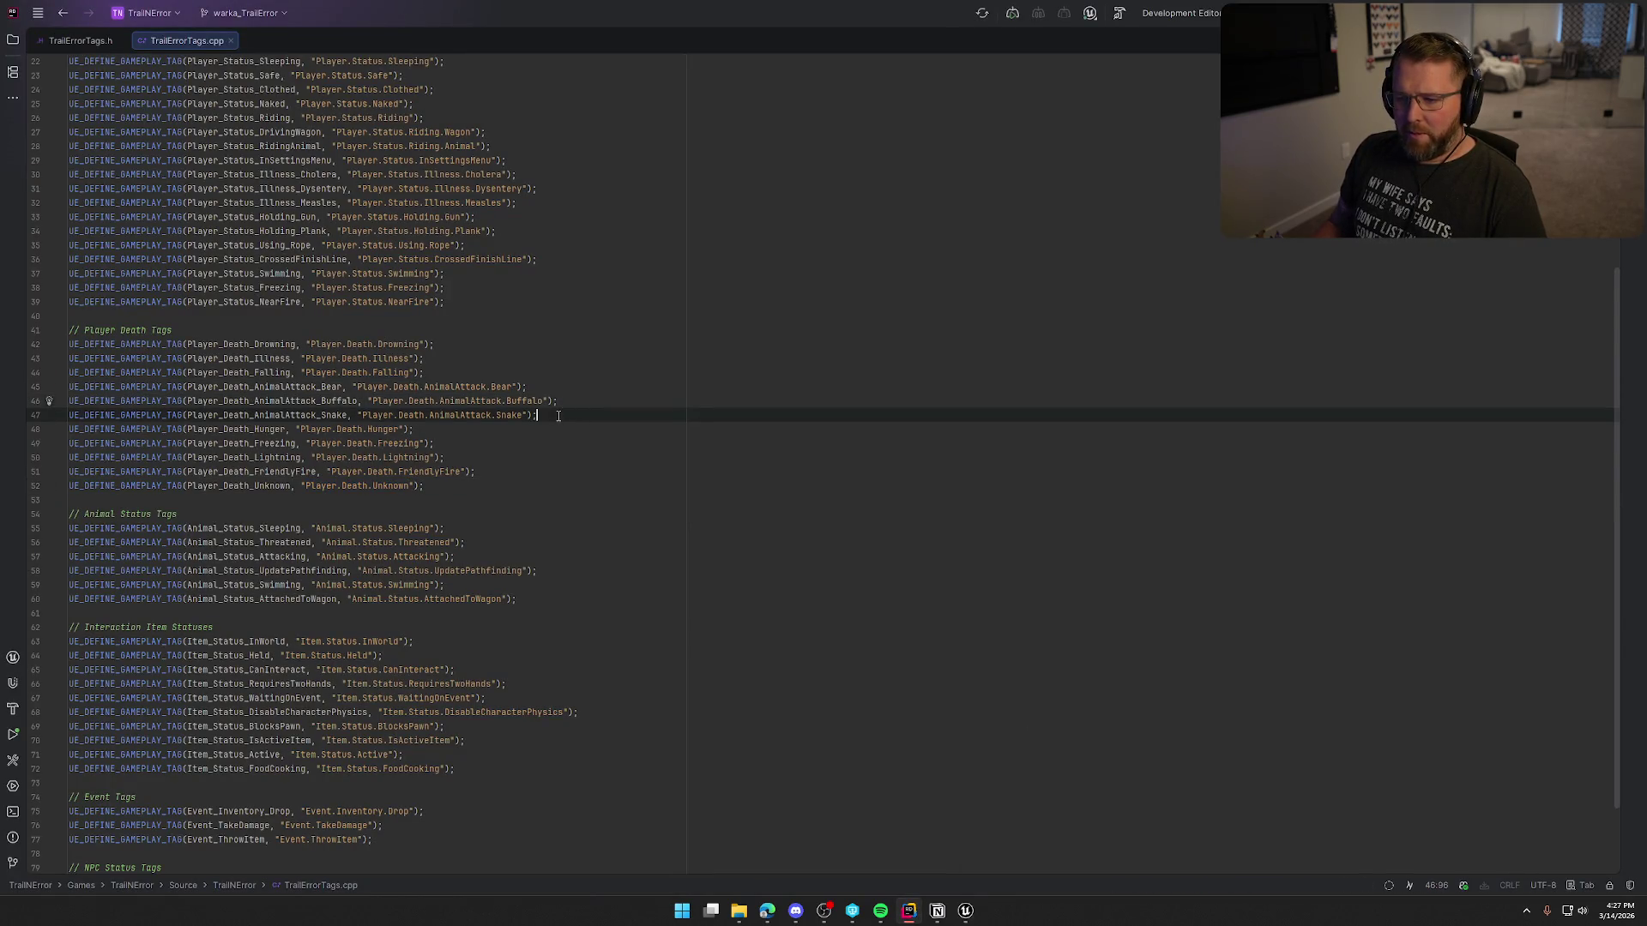
{"action": "key", "text": "Down"}
{"action": "key", "text": "Down"}
{"action": "key", "text": "Down"}
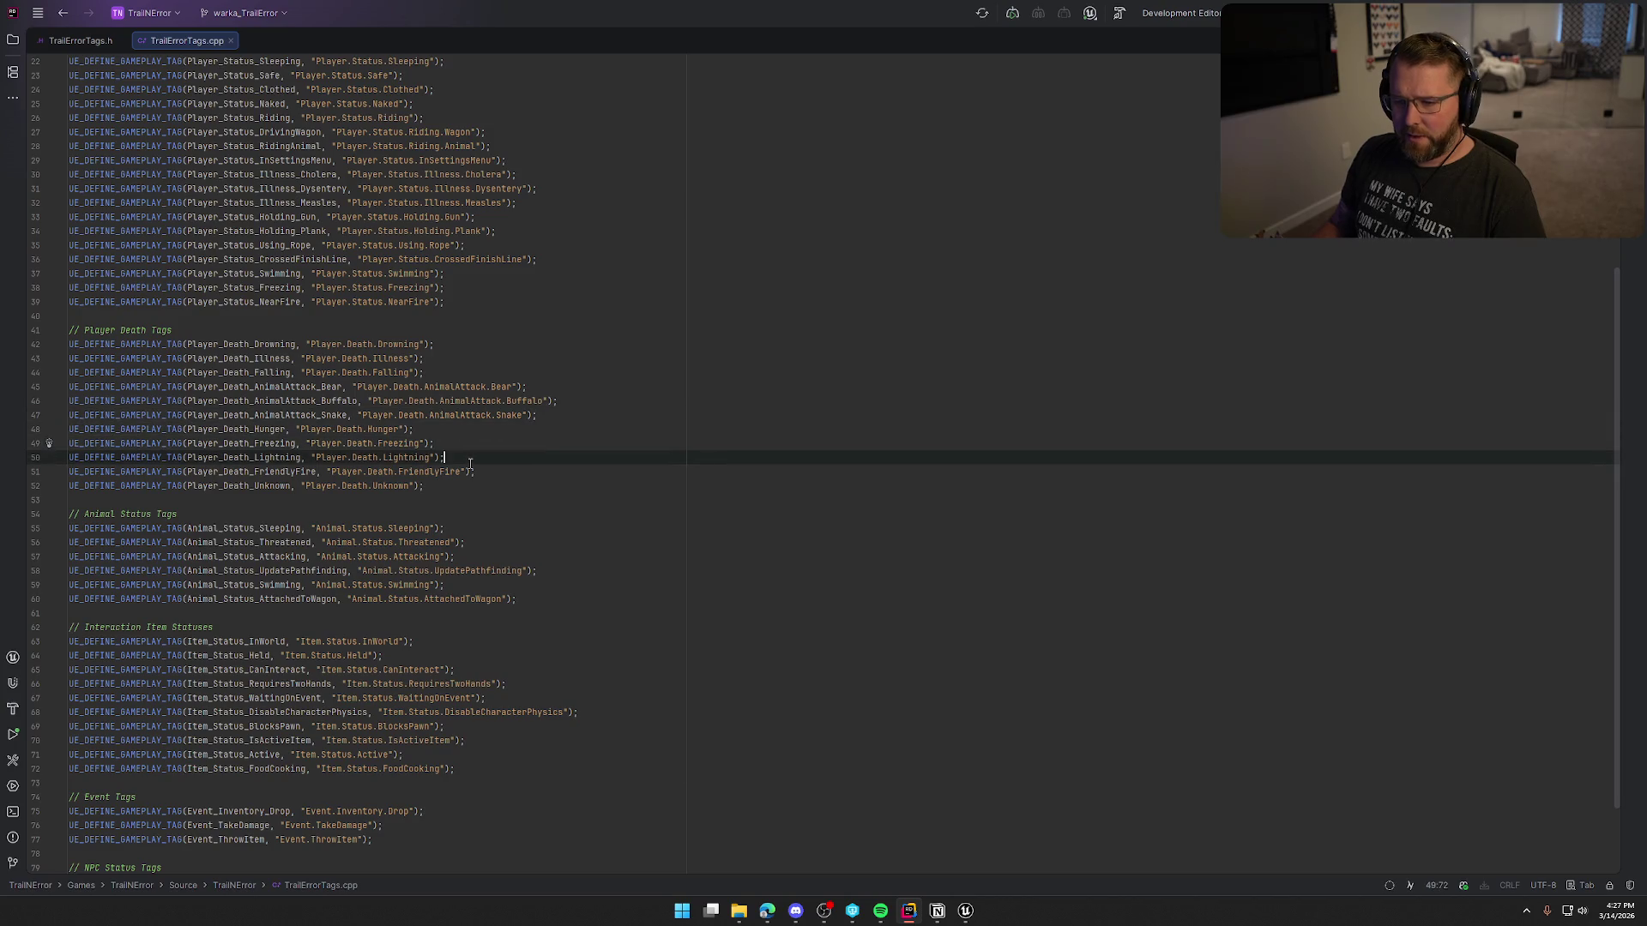
{"action": "key", "text": "Down"}
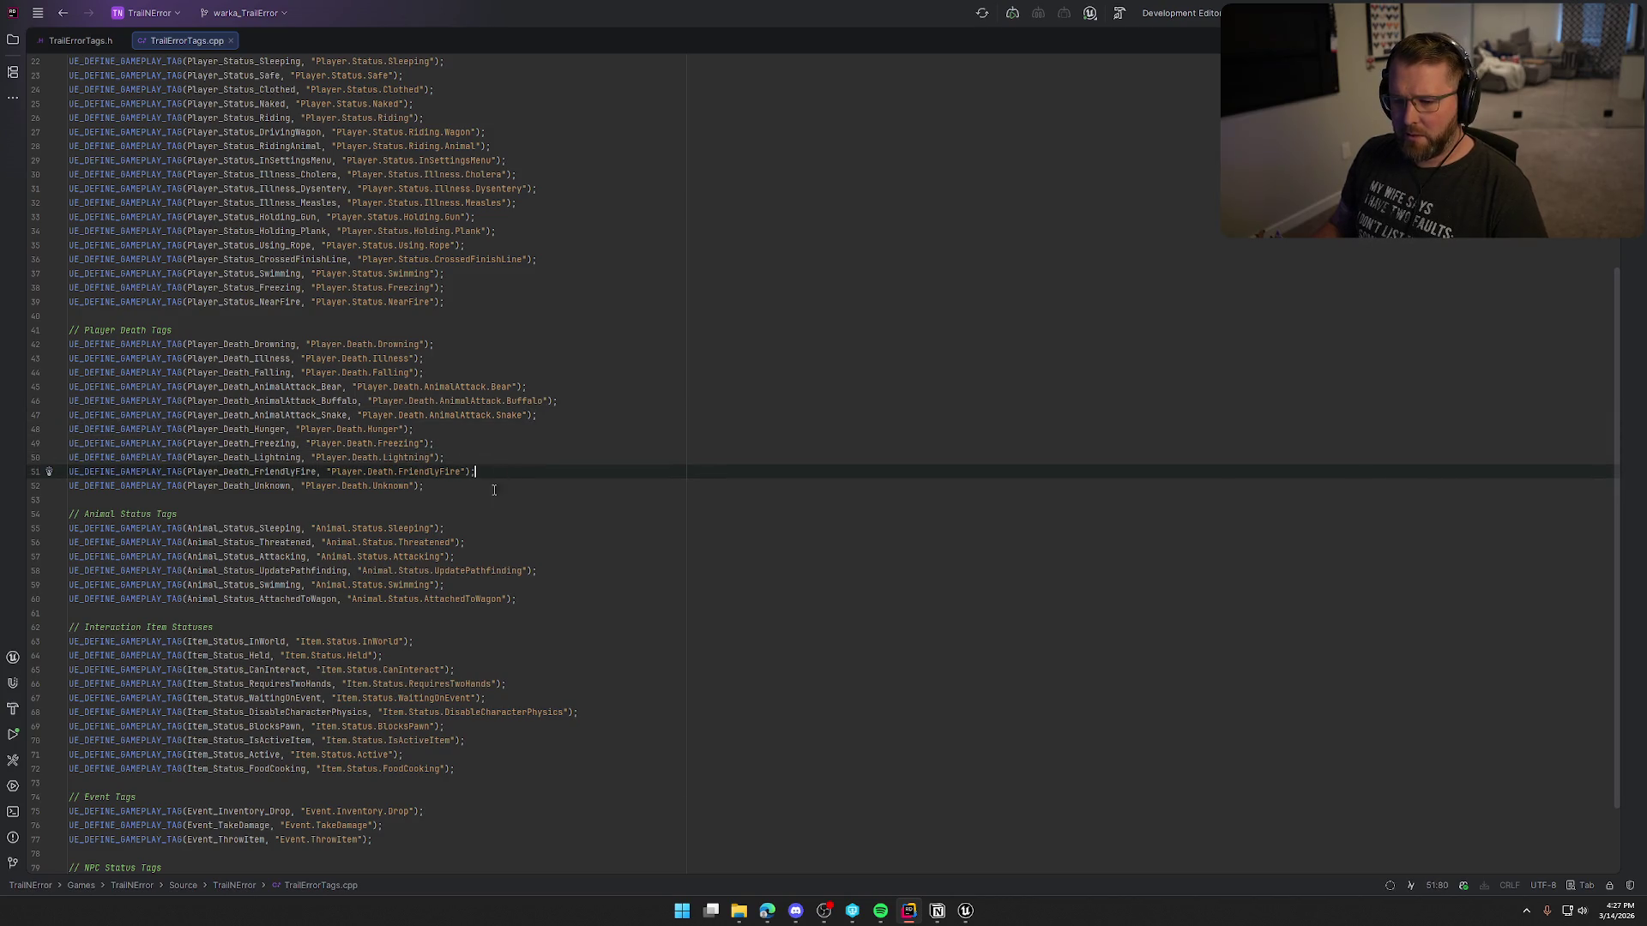
{"action": "left_click", "coordinate": [965, 910]}
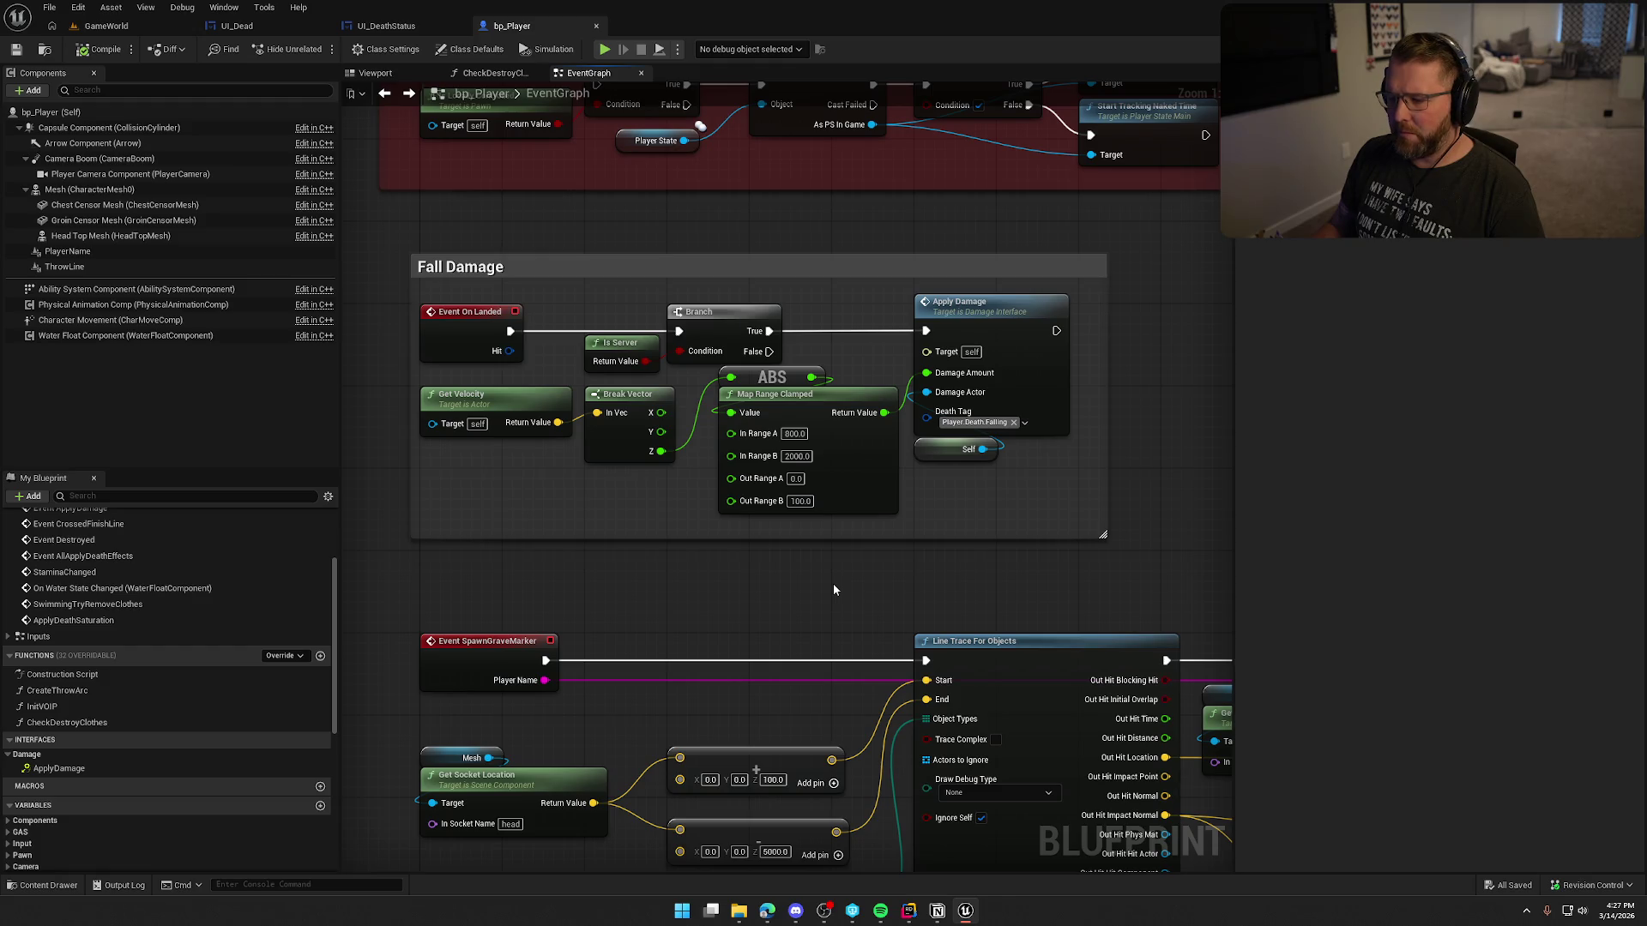
{"action": "key", "text": "ctrl+space"}
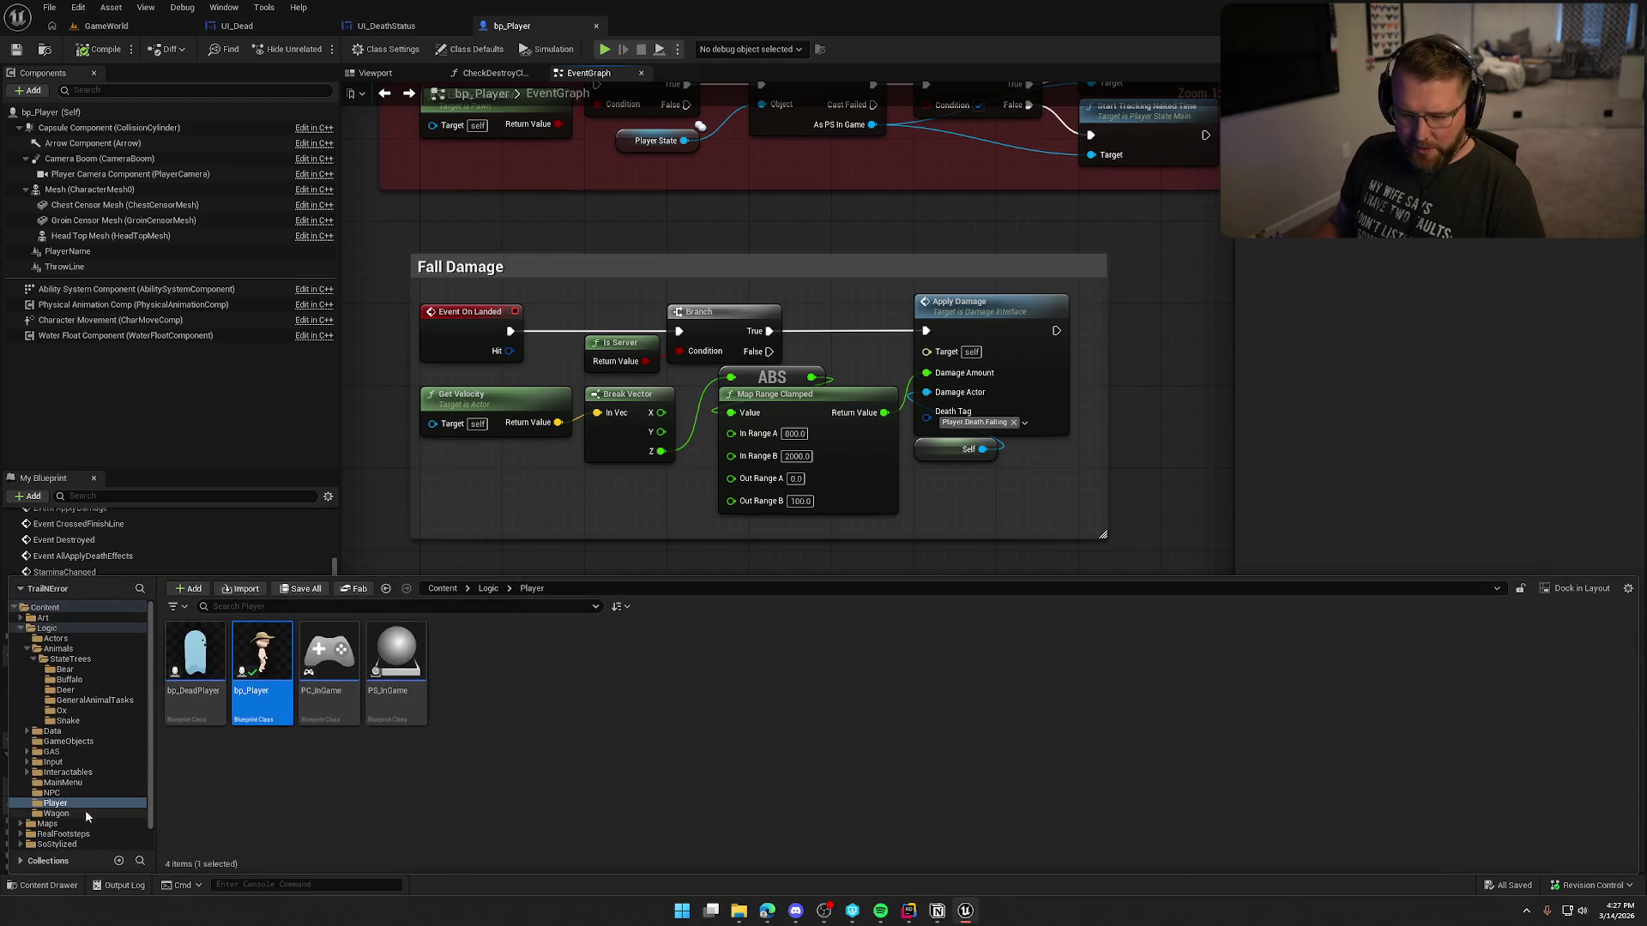
Step: Open bp_Axe from Interactables/Items and bring up its Server Apply Hit graph
{"action": "left_click", "coordinate": [68, 772]}
{"action": "double_click", "coordinate": [196, 656]}
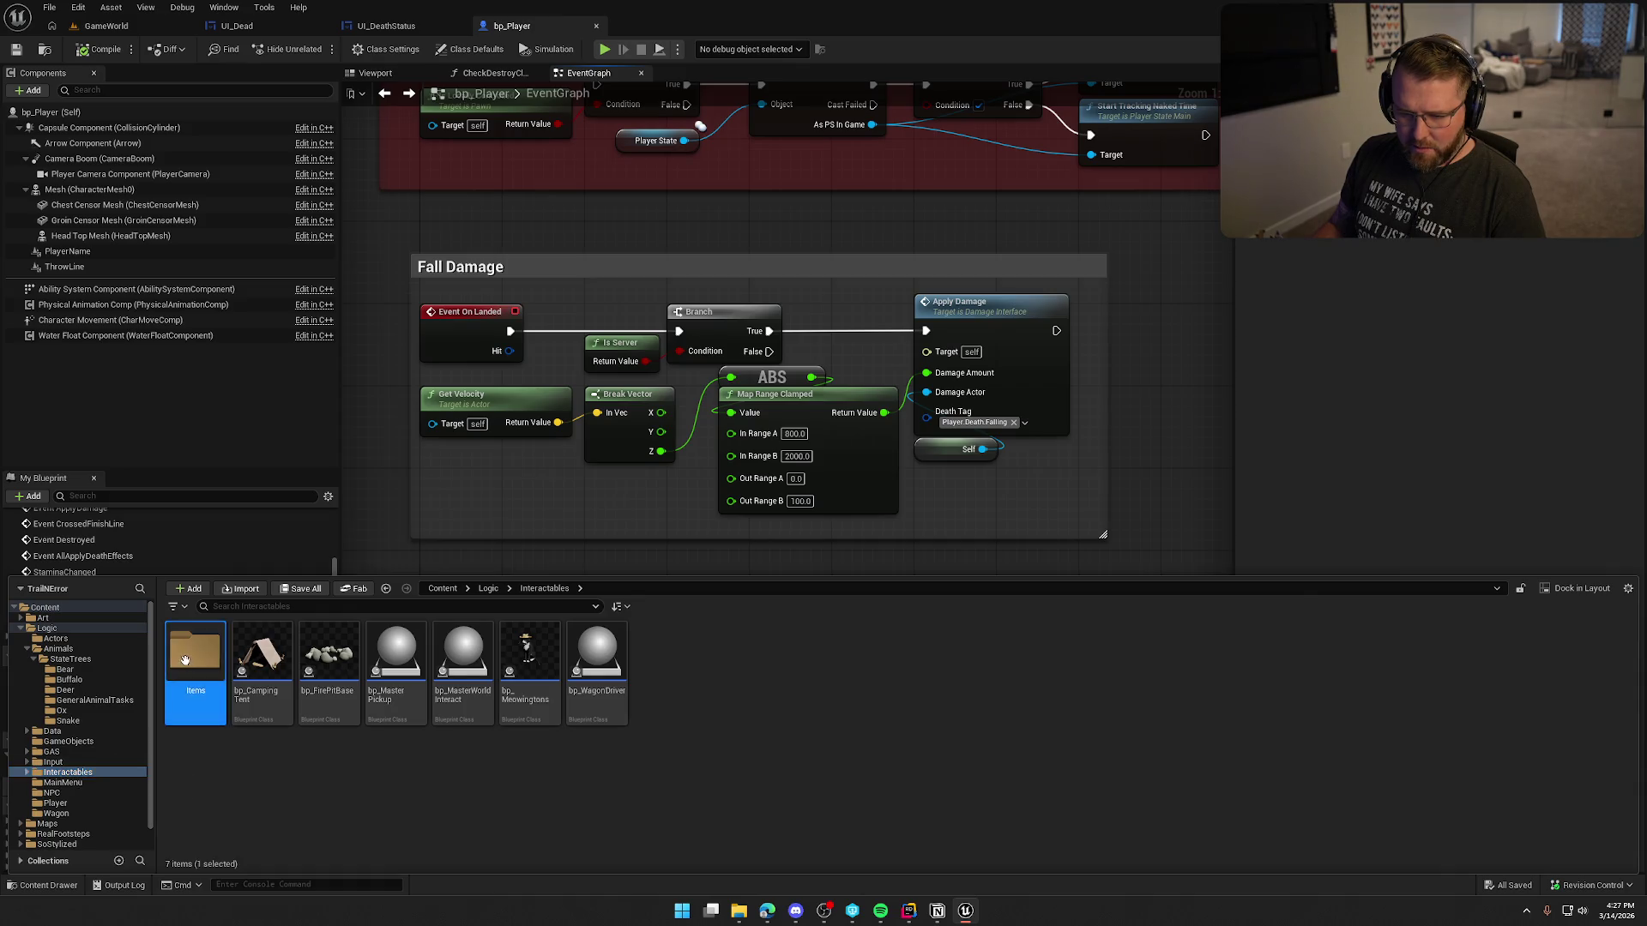
{"action": "left_click", "coordinate": [195, 650]}
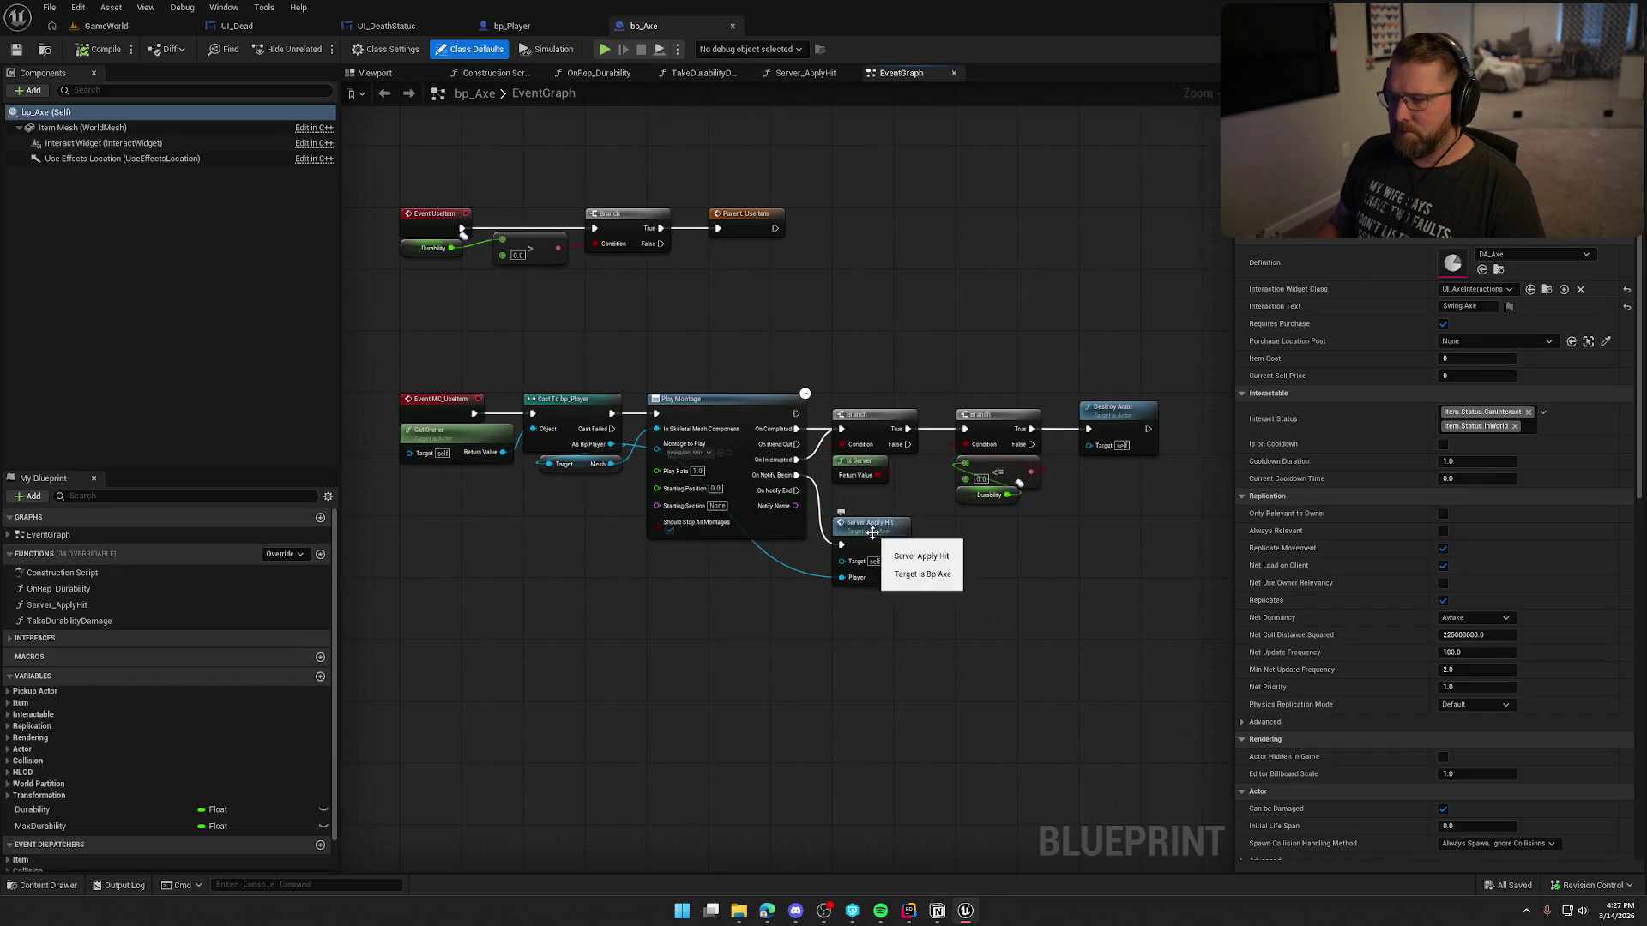
{"action": "double_click", "coordinate": [872, 532]}
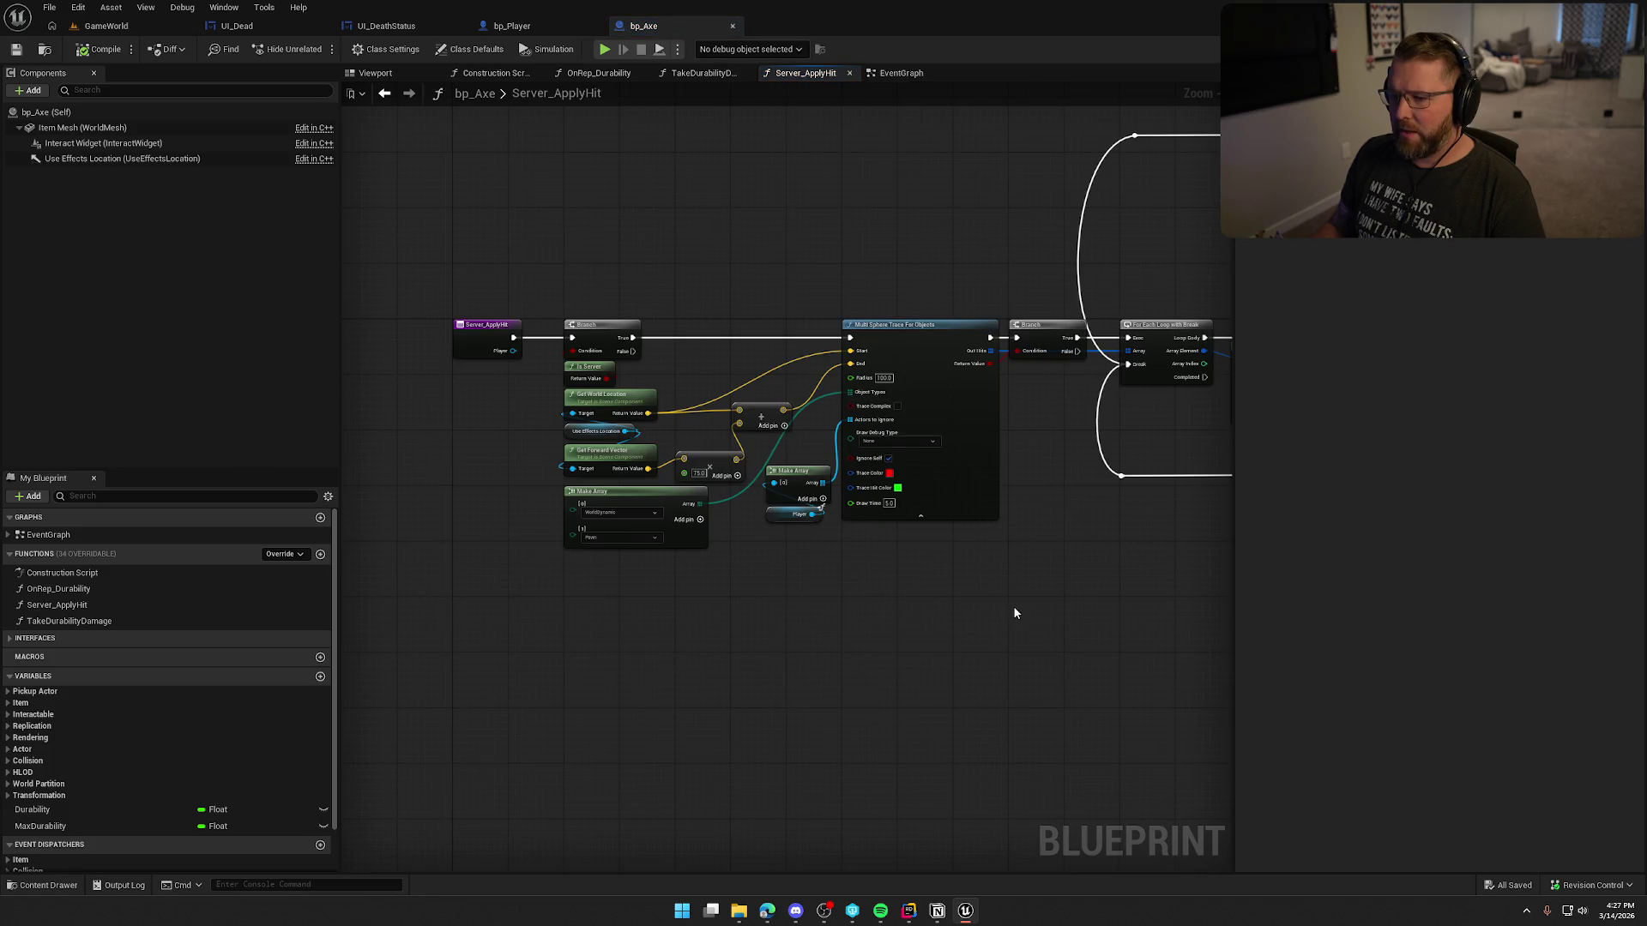
{"action": "left_click_drag", "start_coordinate": [1012, 606], "coordinate": [940, 588]}
{"action": "scroll", "coordinate": [801, 540], "scroll_direction": "up", "scroll_amount": 5}
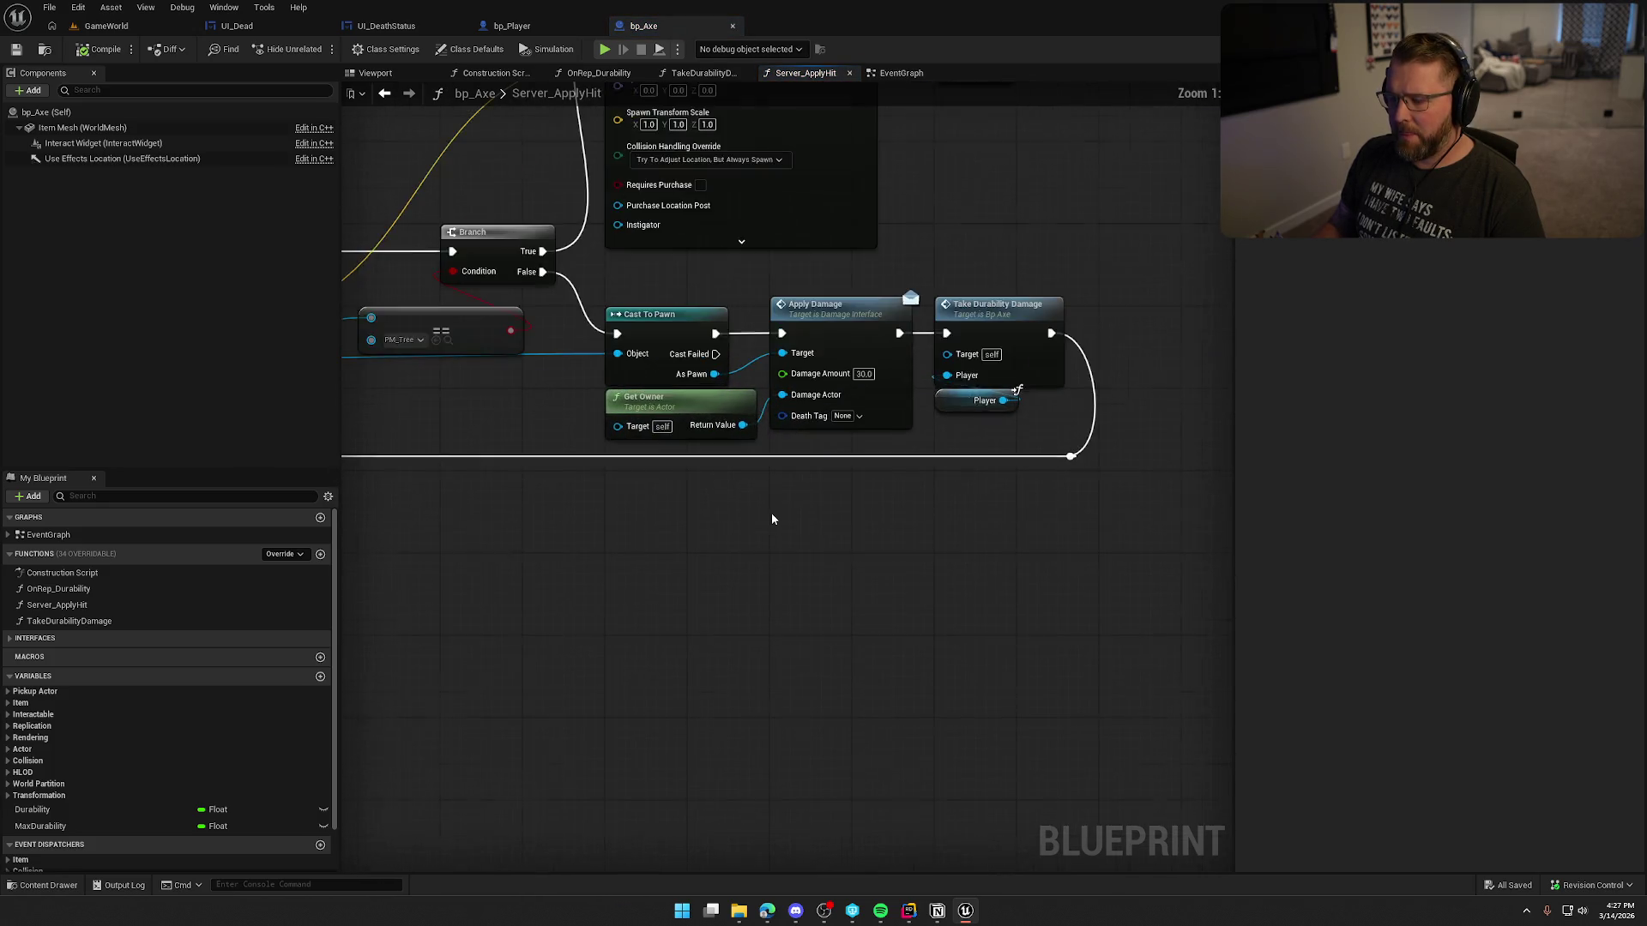
Step: Set the axe's Apply Damage Death Tag to Player.Death.FriendlyFire and shift Take Durability Damage right
{"action": "left_click", "coordinate": [811, 563]}
{"action": "type", "text": "friend"}
{"action": "left_click", "coordinate": [830, 682]}
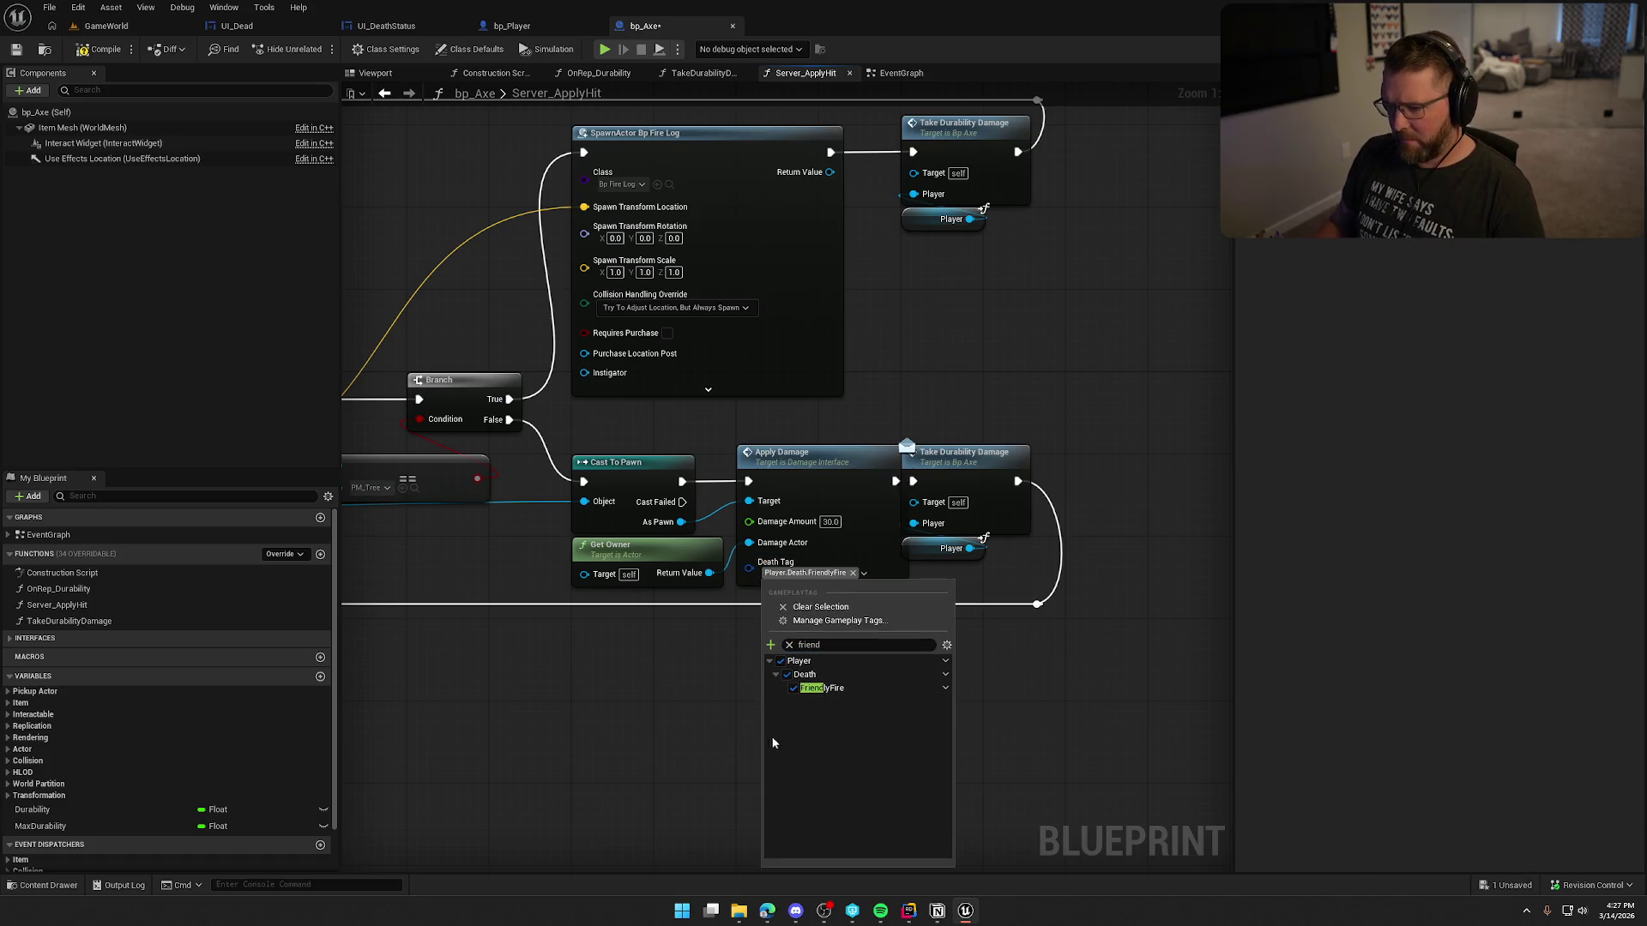
{"action": "left_click_drag", "start_coordinate": [957, 443], "coordinate": [1039, 444]}
{"action": "left_click", "coordinate": [995, 369]}
{"action": "left_click_drag", "start_coordinate": [994, 368], "coordinate": [1058, 383]}
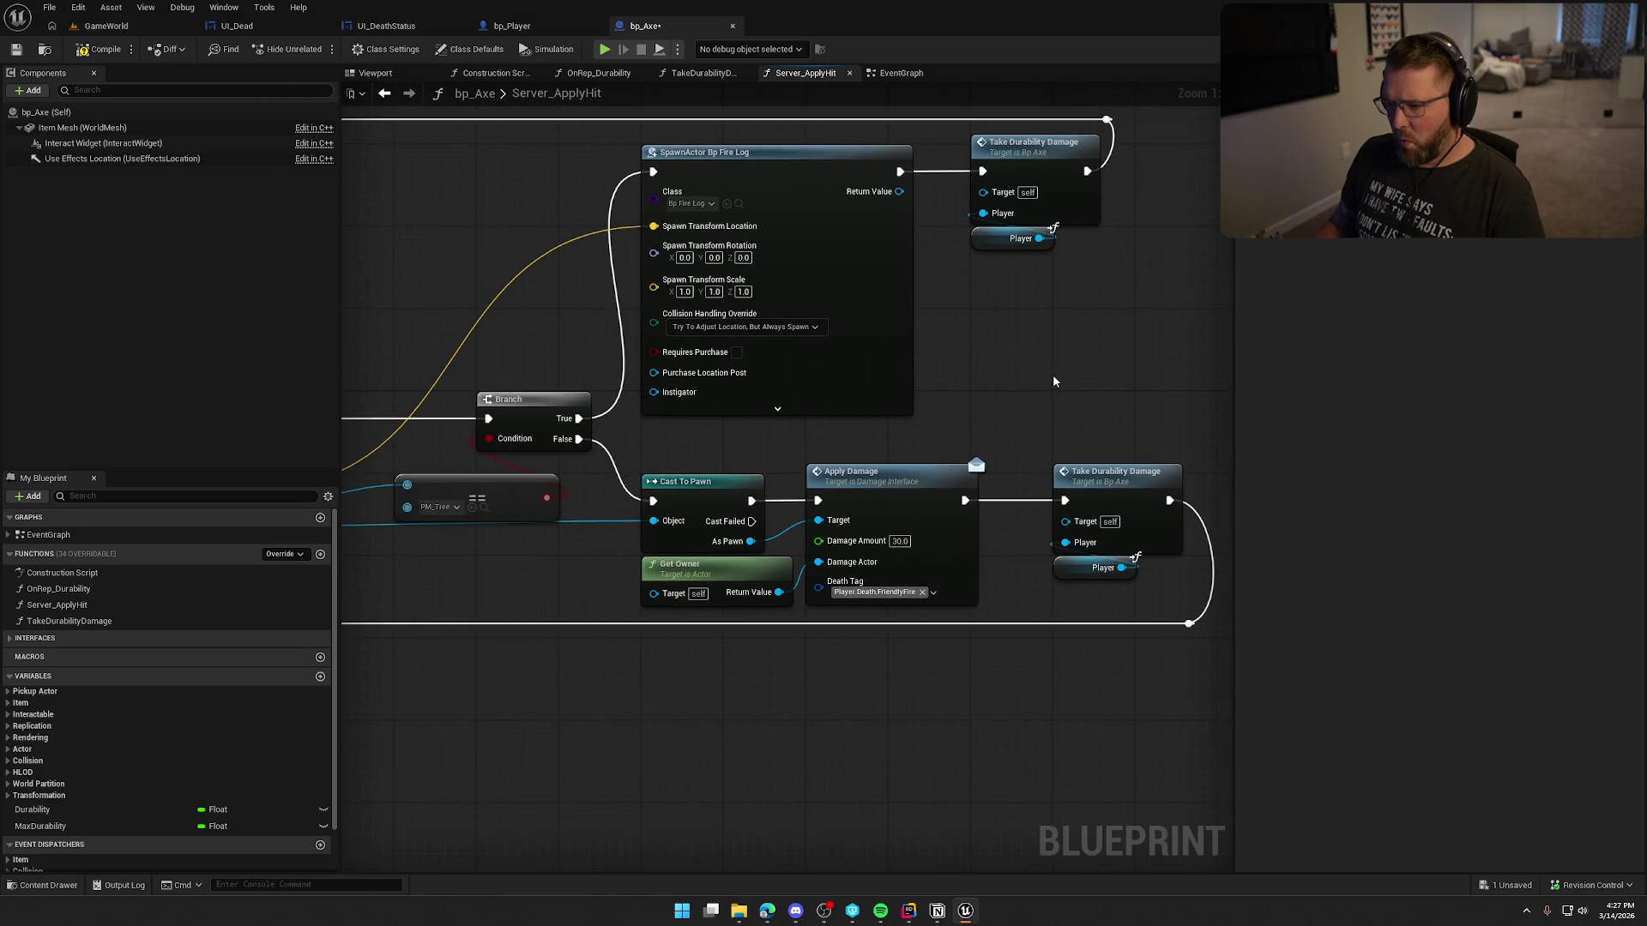
Step: Compile bp_Axe, check it out, and save it
{"action": "left_click", "coordinate": [100, 49]}
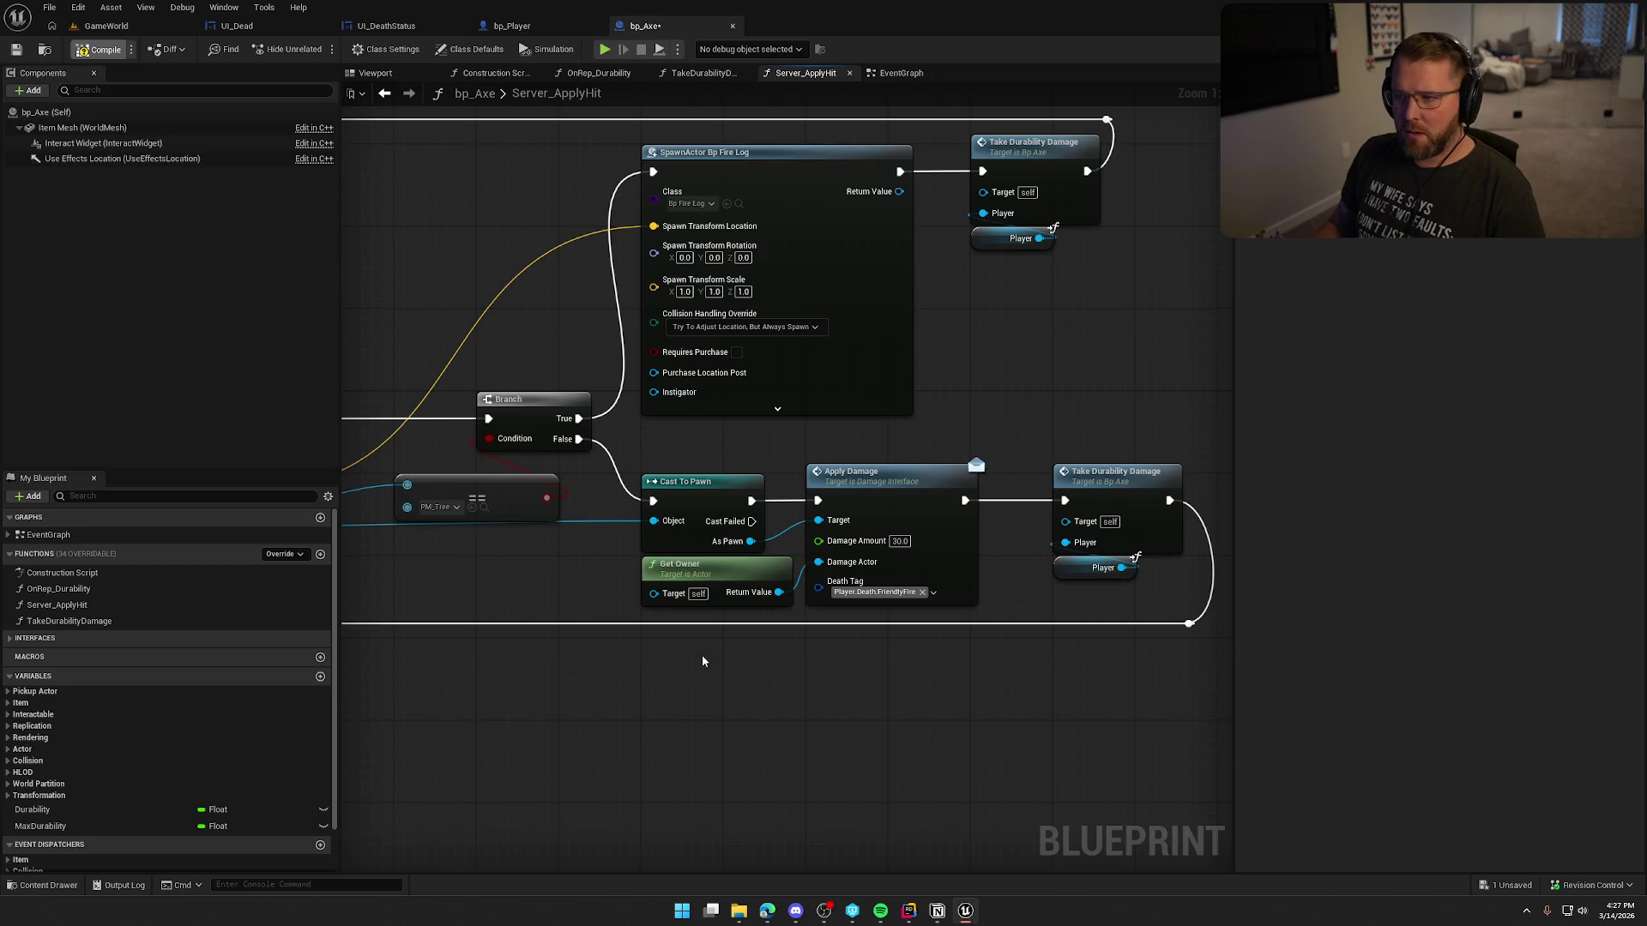
{"action": "left_click", "coordinate": [843, 602]}
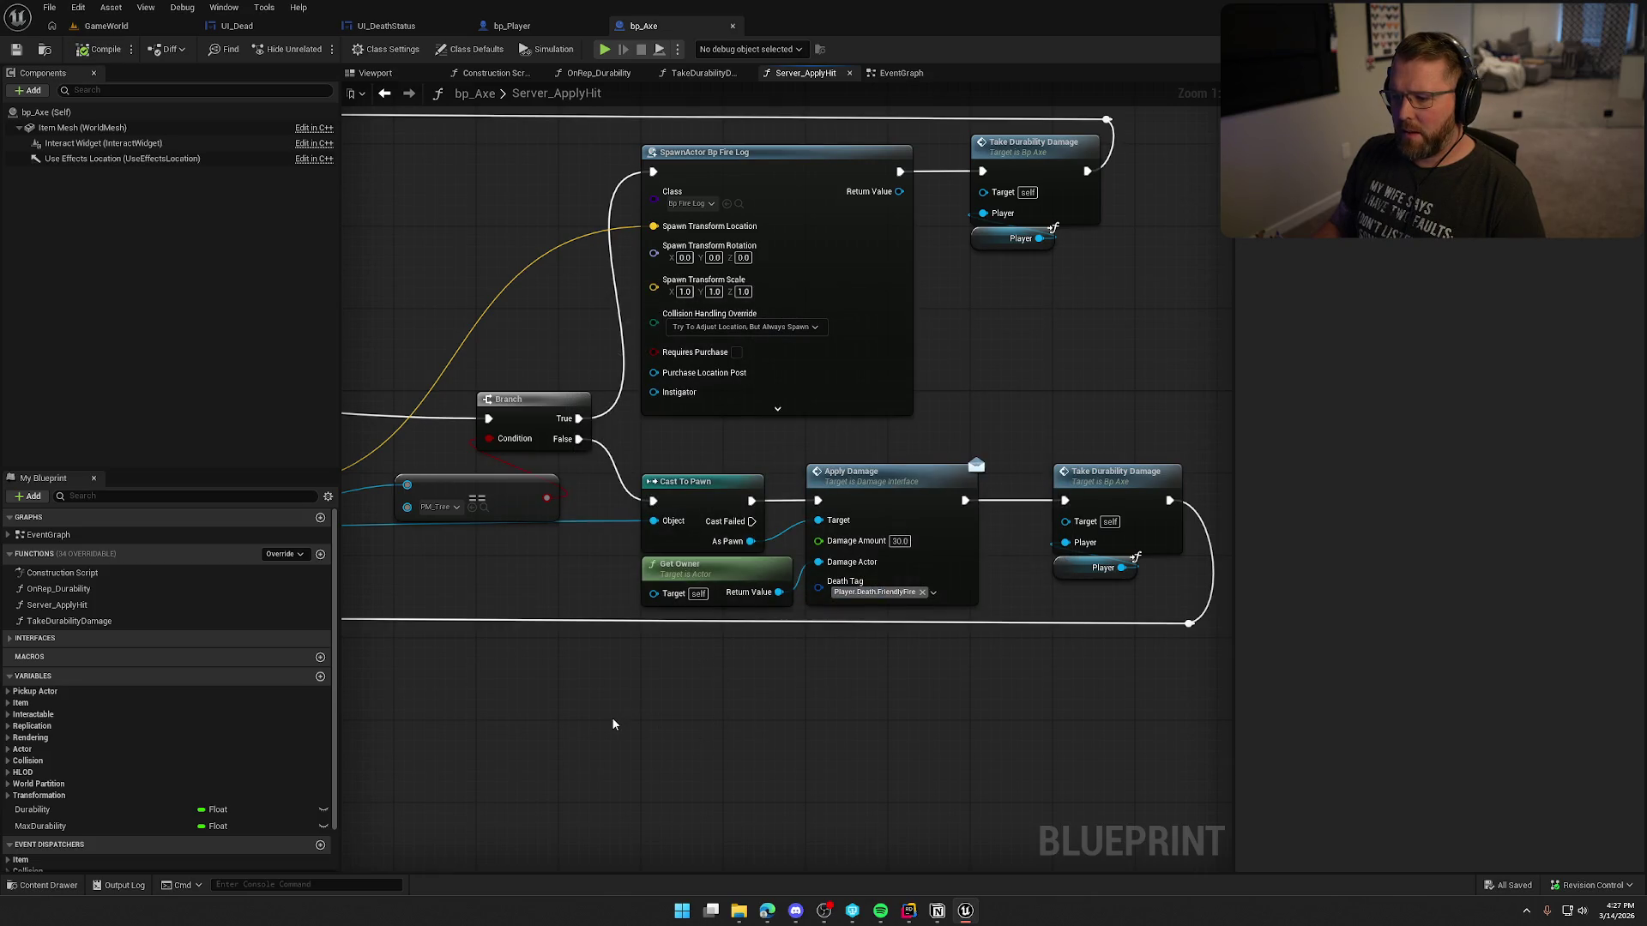
{"action": "key", "text": "ctrl+space"}
{"action": "left_click", "coordinate": [700, 802]}
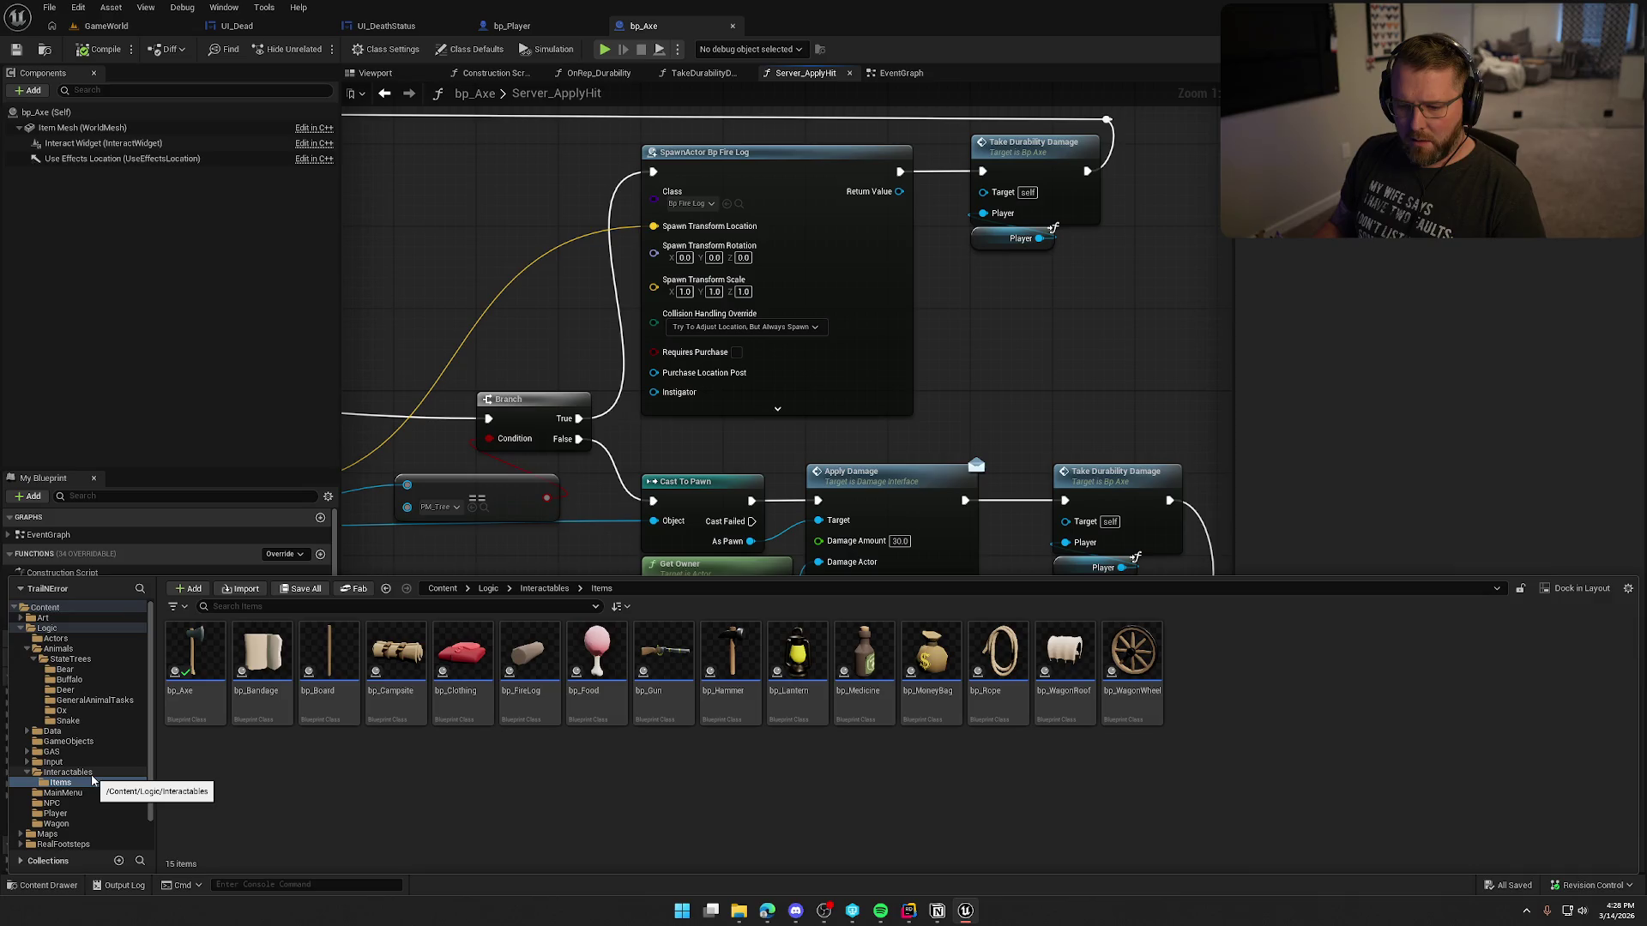
Step: Open bp_Bullet and set its Apply Damage Death Tag to Player.Death.FriendlyFire
{"action": "left_click", "coordinate": [57, 640]}
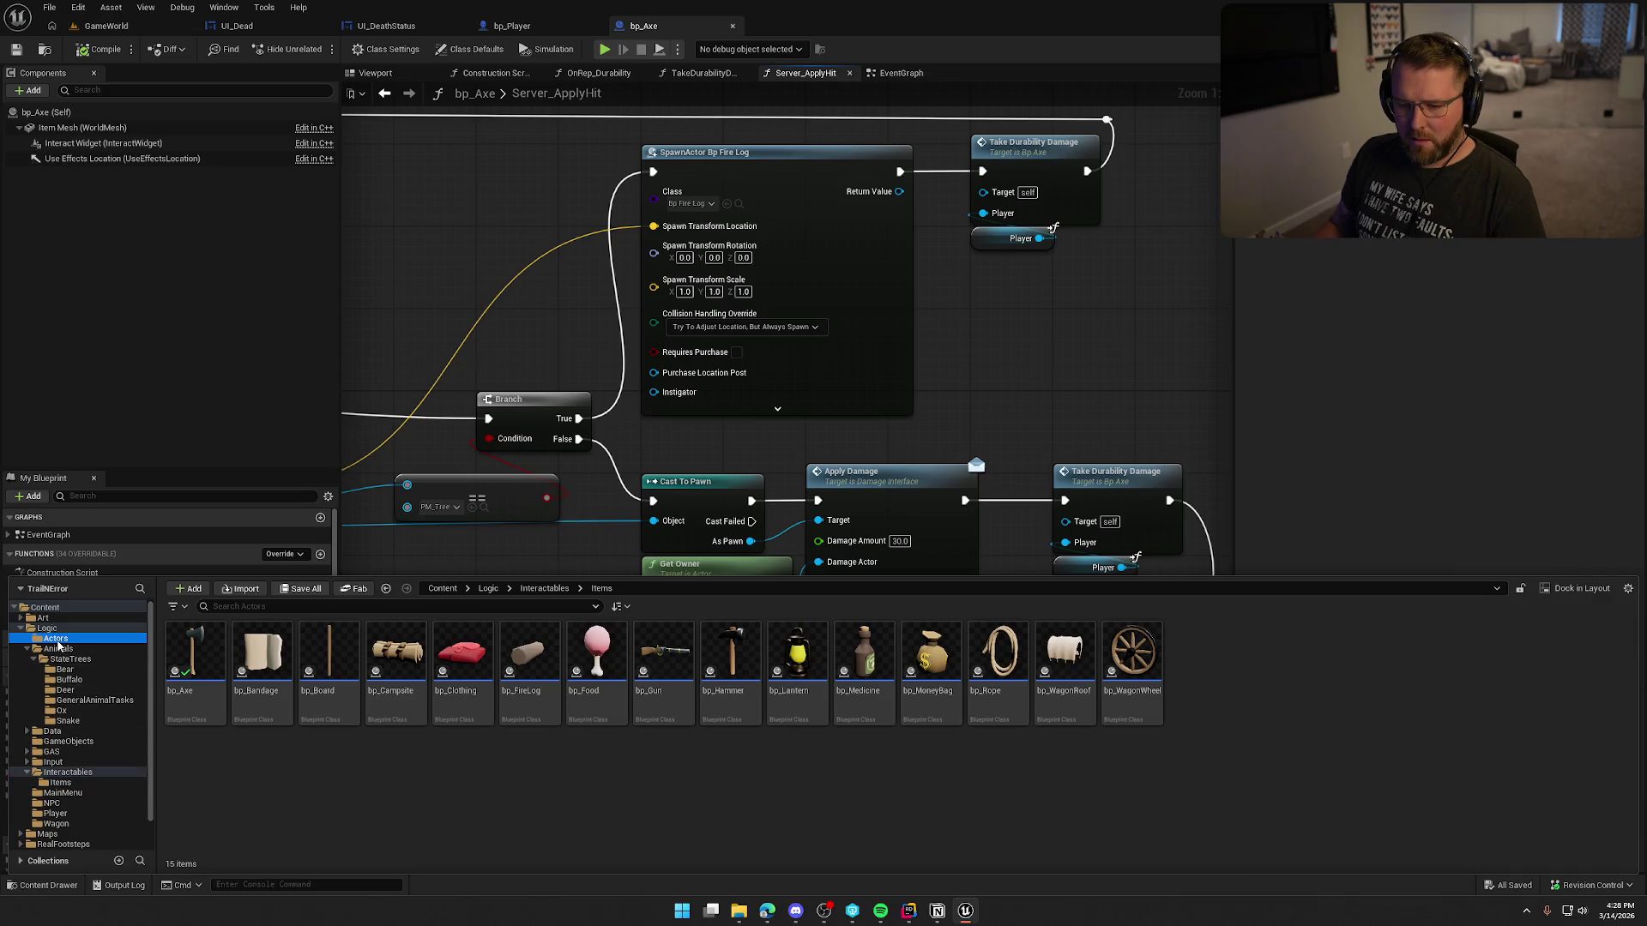
{"action": "double_click", "coordinate": [269, 670]}
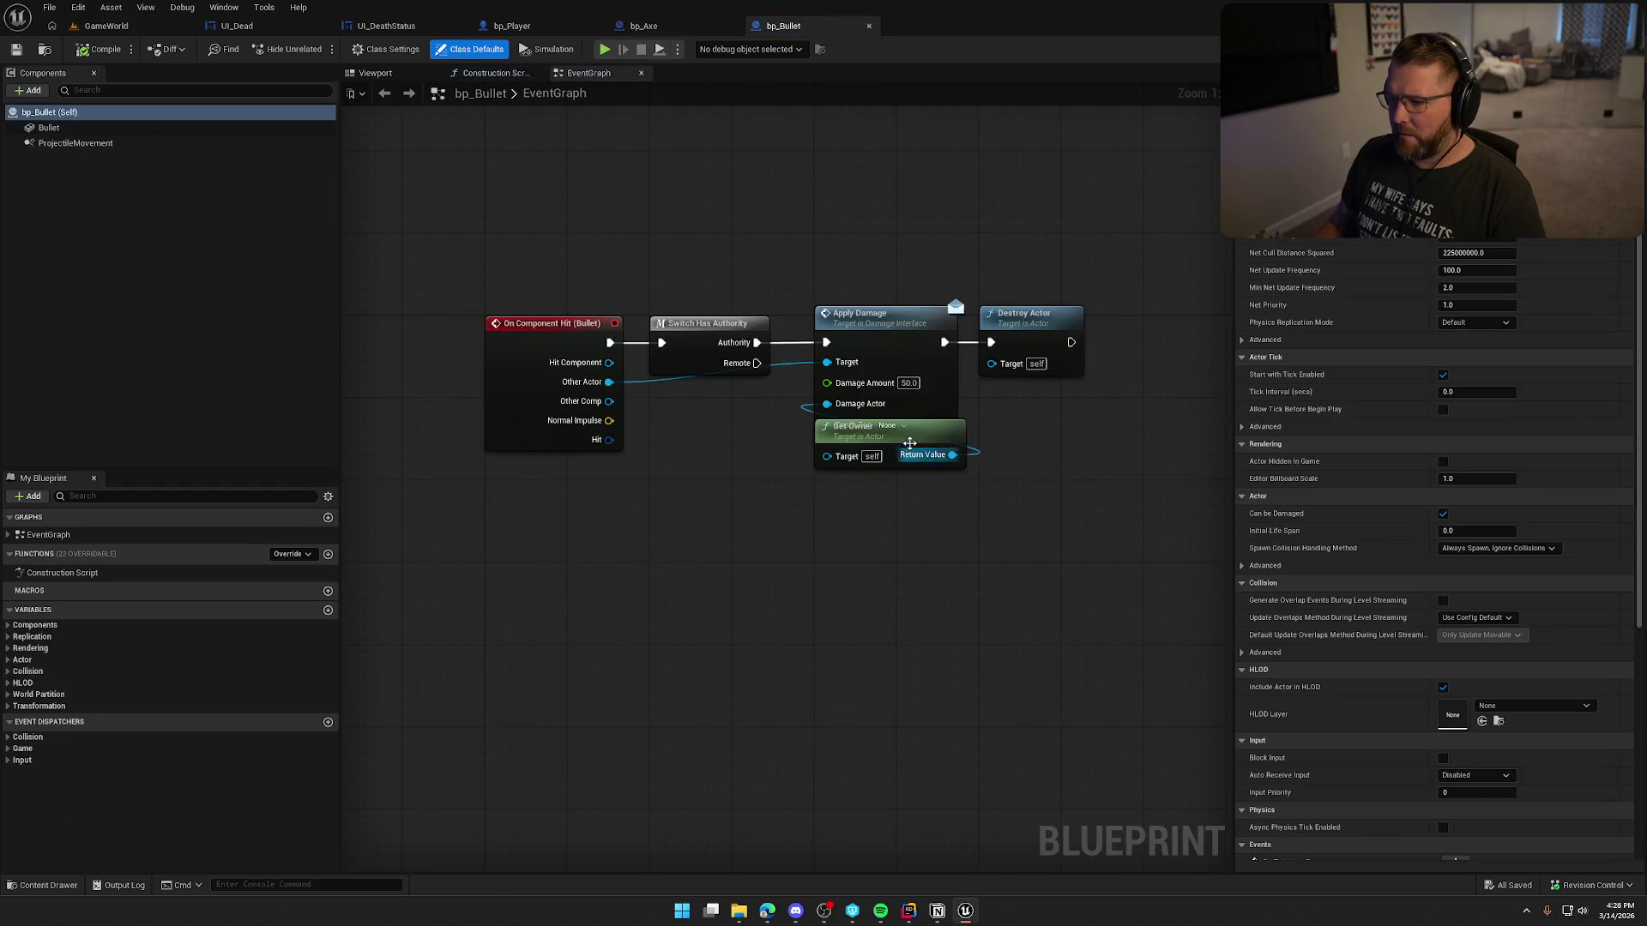
{"action": "mouse_move", "coordinate": [905, 433]}
{"action": "left_mouse_down"}
{"action": "mouse_move", "coordinate": [728, 443]}
{"action": "mouse_move", "coordinate": [752, 413]}
{"action": "left_mouse_up"}
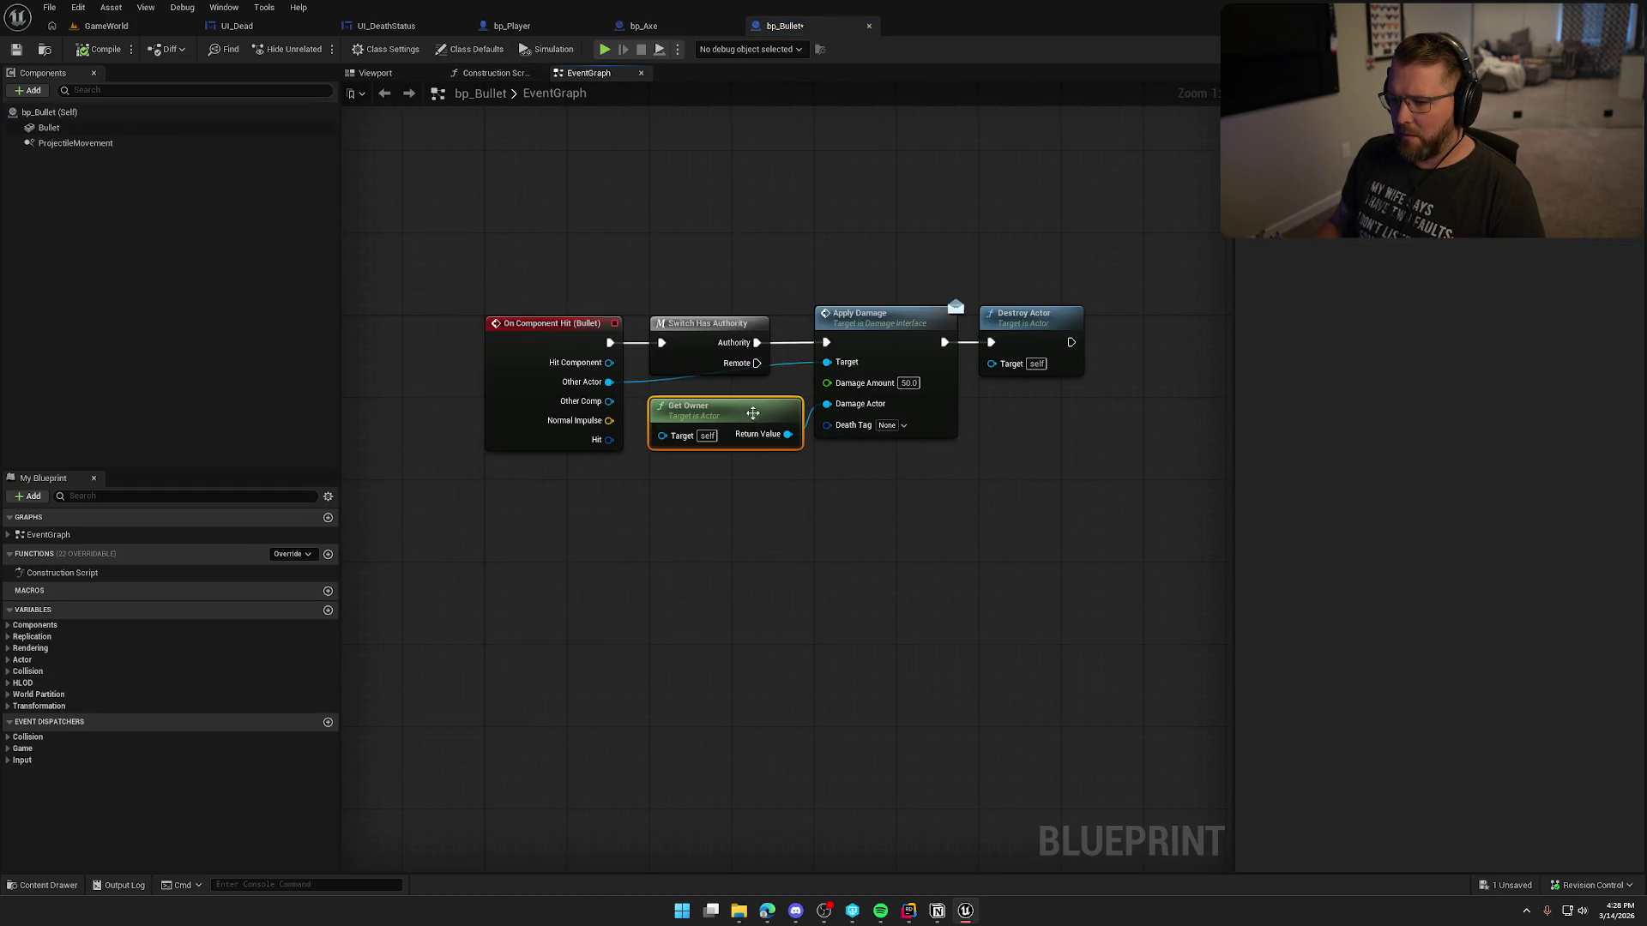
{"action": "left_click", "coordinate": [886, 426]}
{"action": "type", "text": "fi"}
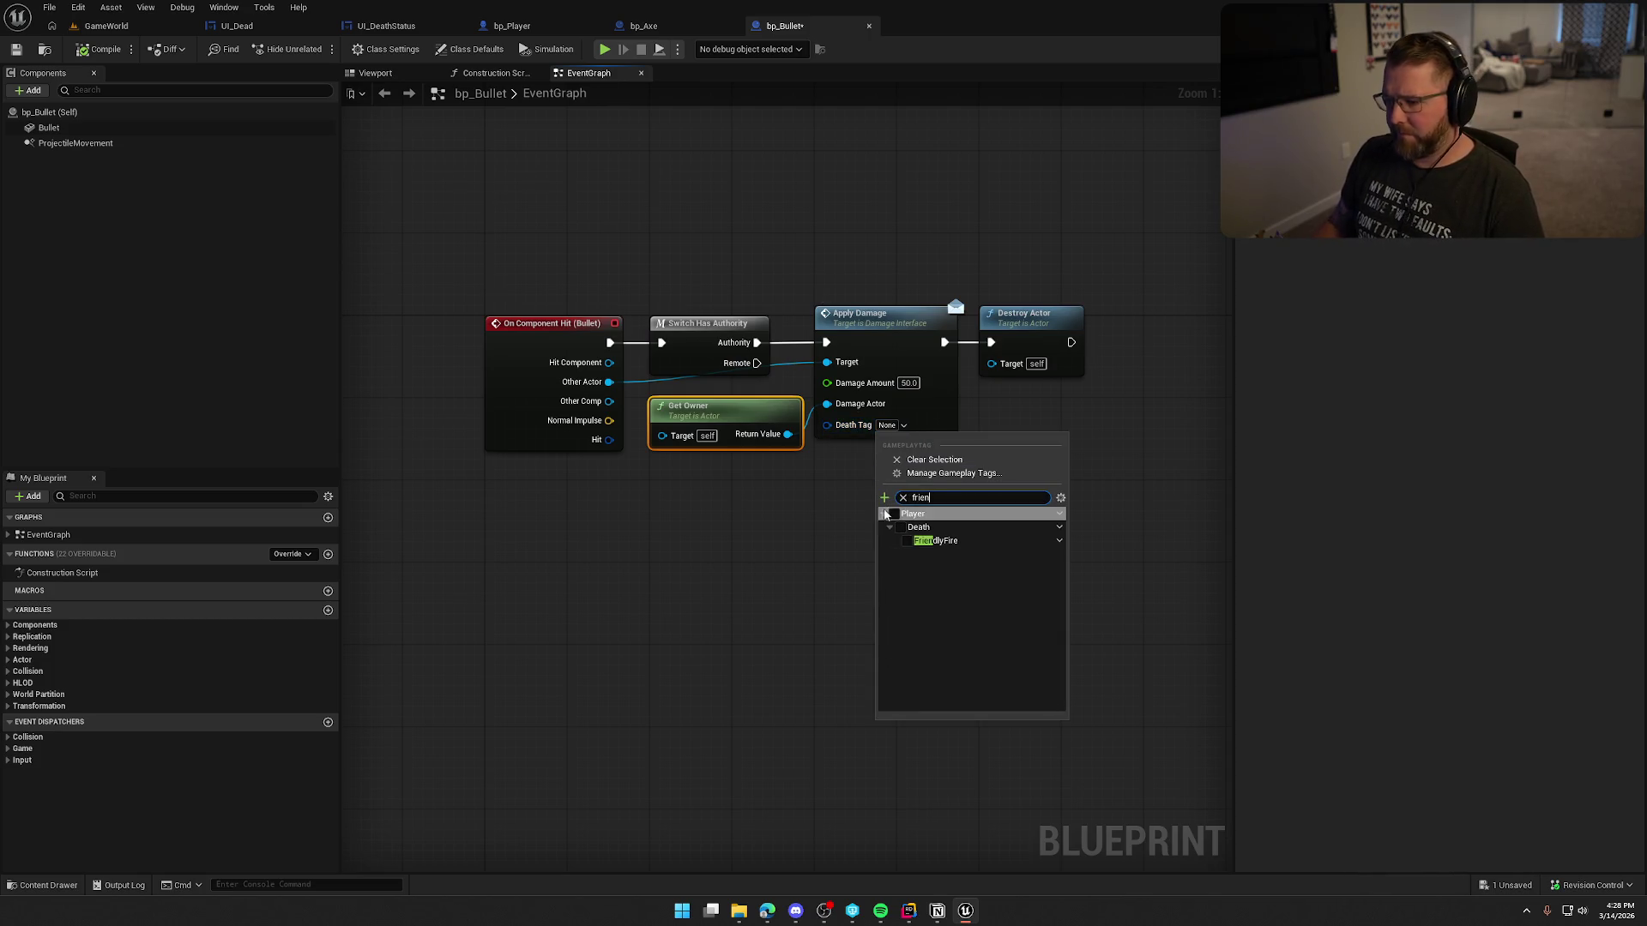
{"action": "left_click", "coordinate": [910, 542]}
Step: Move Destroy Actor clear of Apply Damage, frame the graph, and save bp_Bullet
{"action": "left_click_drag", "start_coordinate": [842, 306], "coordinate": [921, 306]}
{"action": "left_click", "coordinate": [779, 589]}
{"action": "key", "text": "Home"}
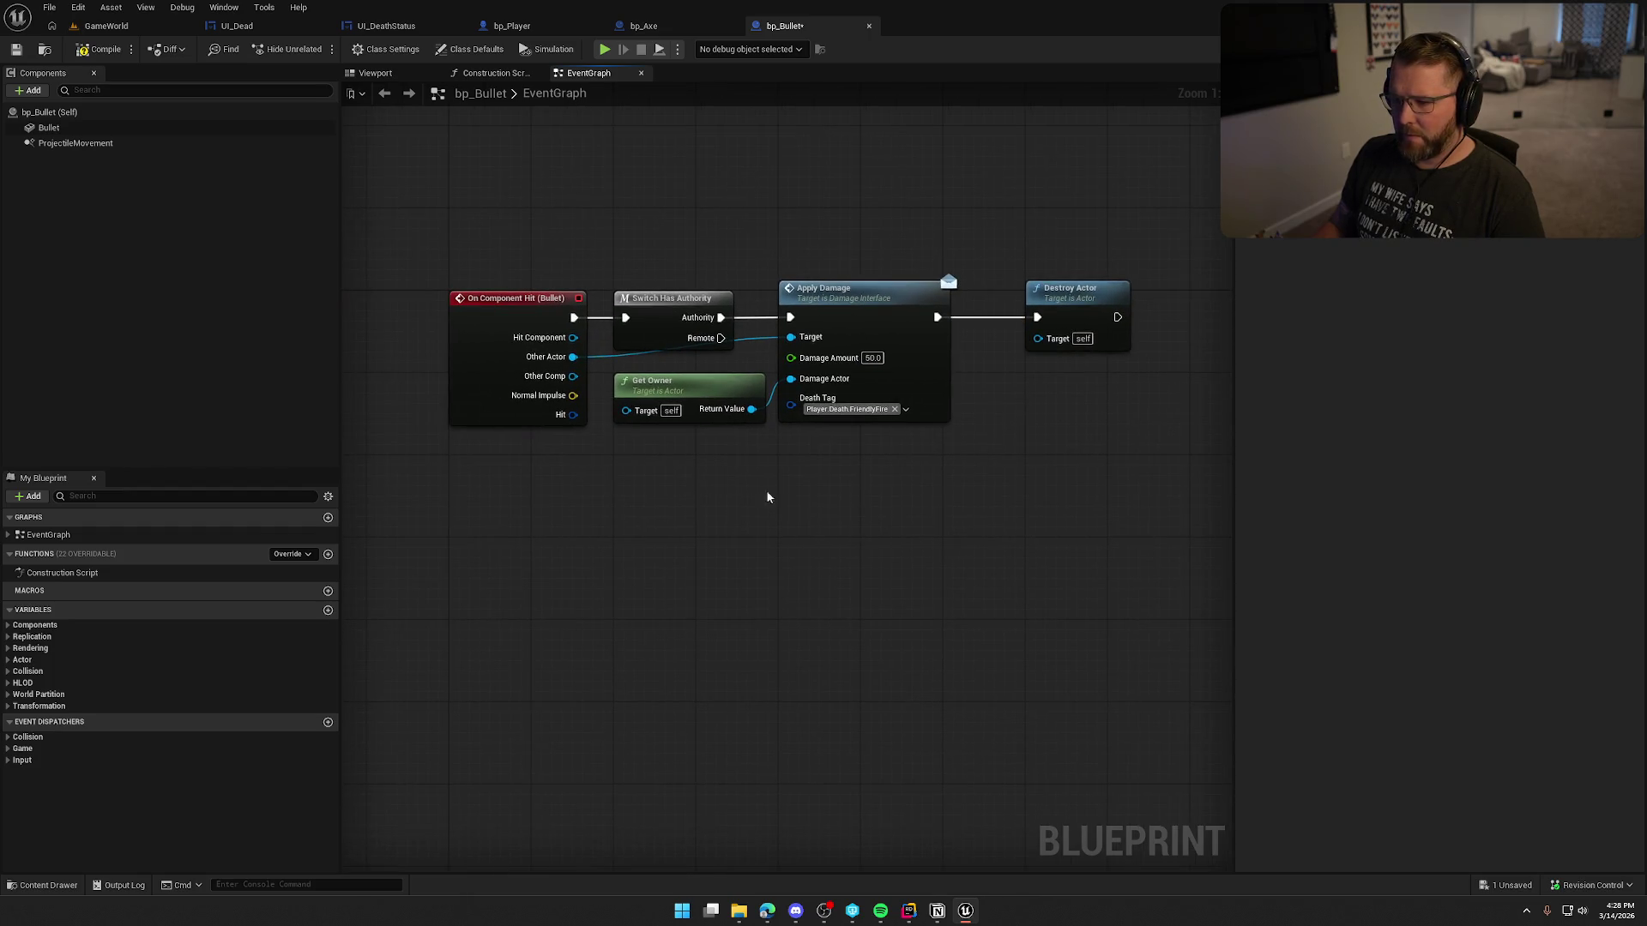
{"action": "key", "text": "ctrl+shift+s"}
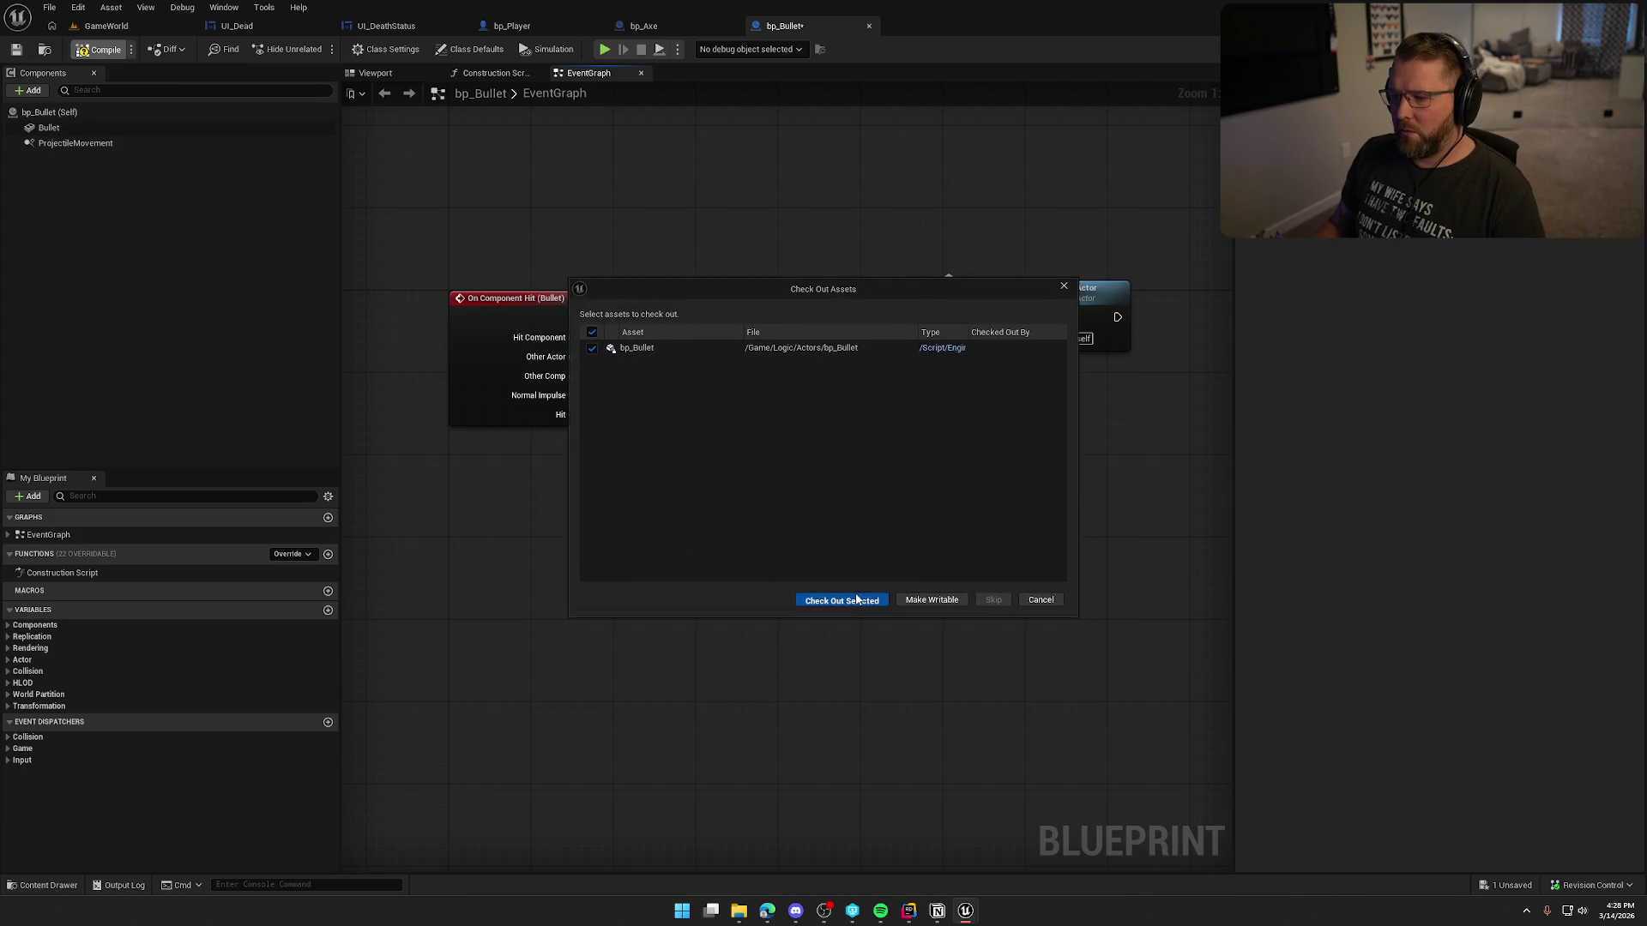
{"action": "left_click", "coordinate": [840, 598]}
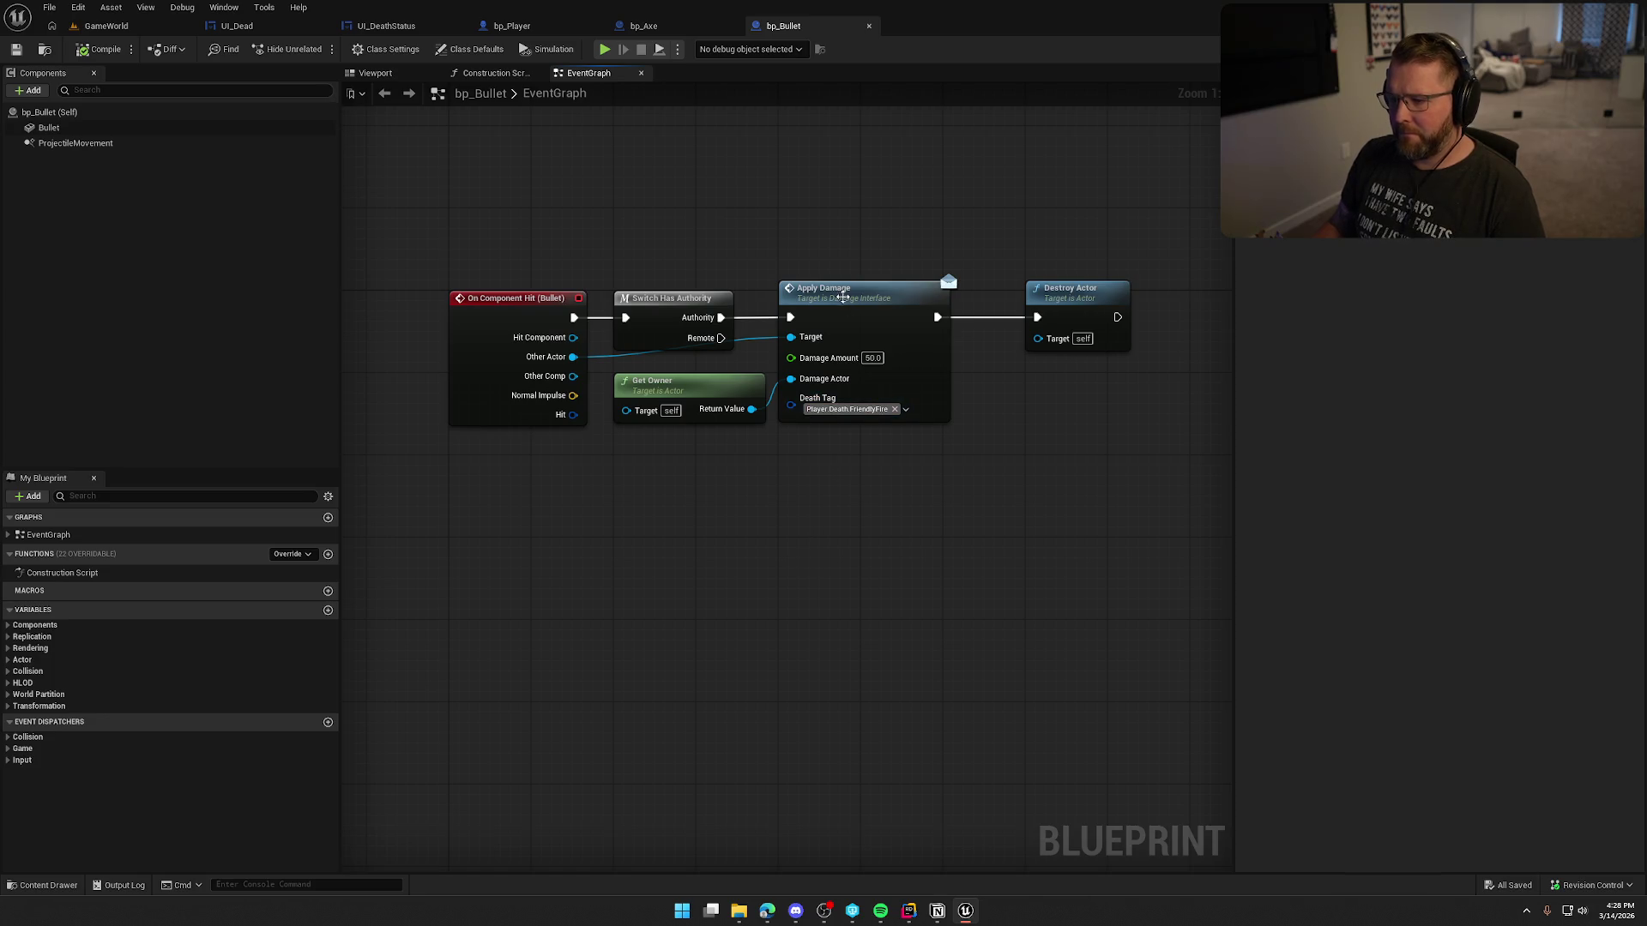
Step: Find every blueprint that references the Apply Damage node
{"action": "left_click", "coordinate": [844, 302]}
{"action": "right_click", "coordinate": [845, 302]}
{"action": "mouse_move", "coordinate": [909, 434]}
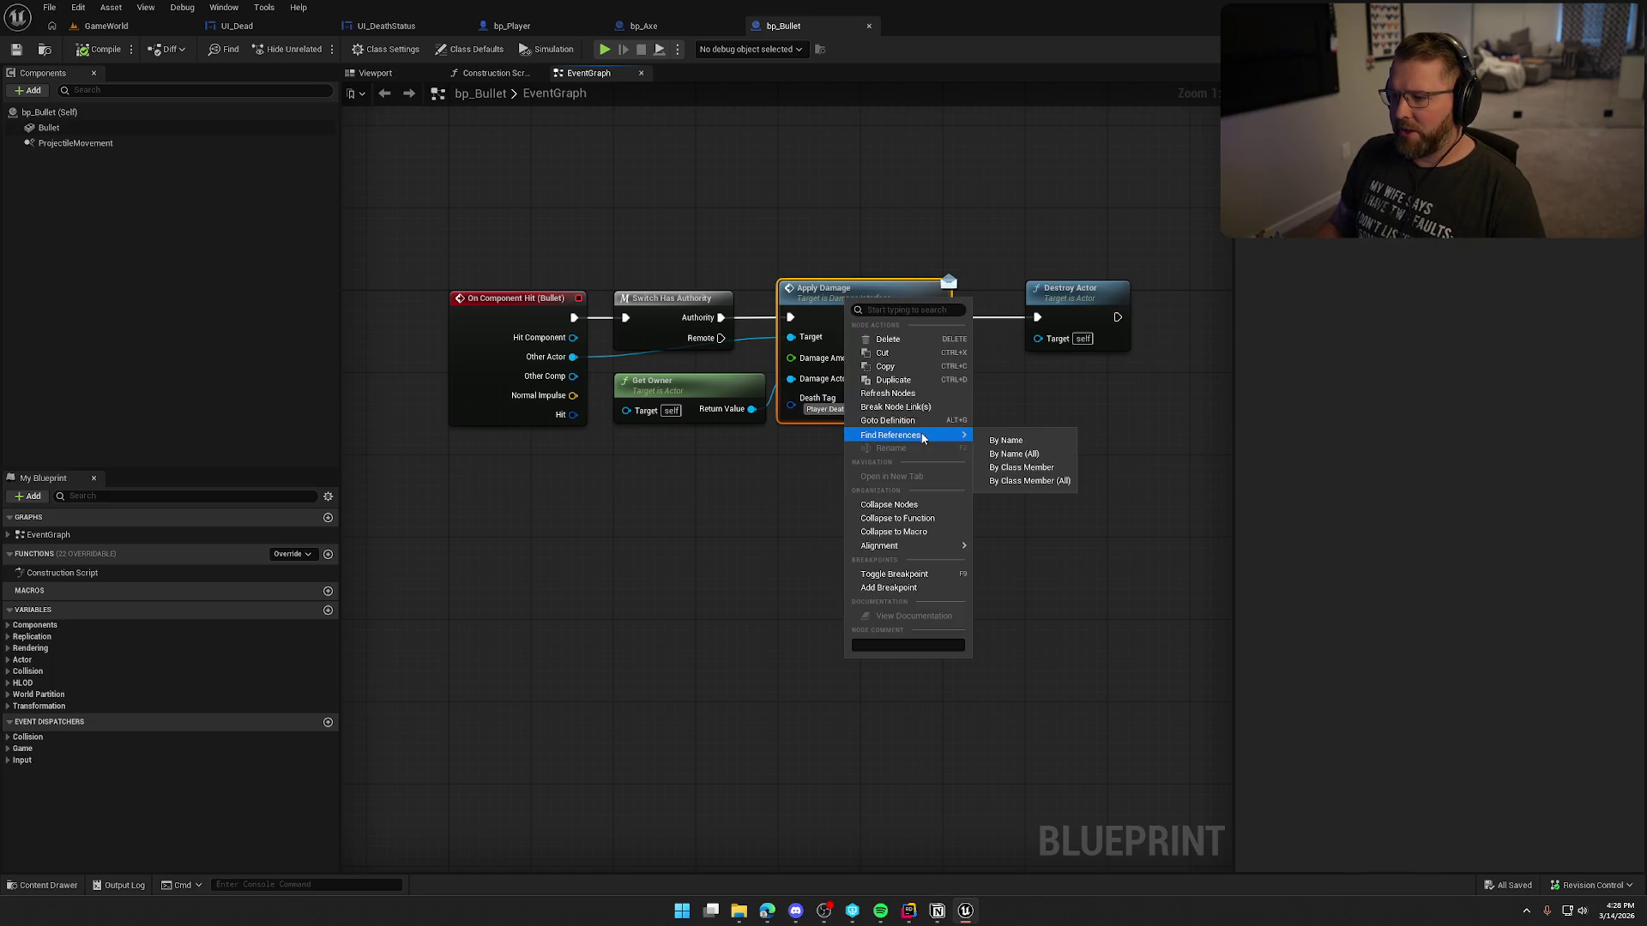
{"action": "left_click", "coordinate": [1026, 485]}
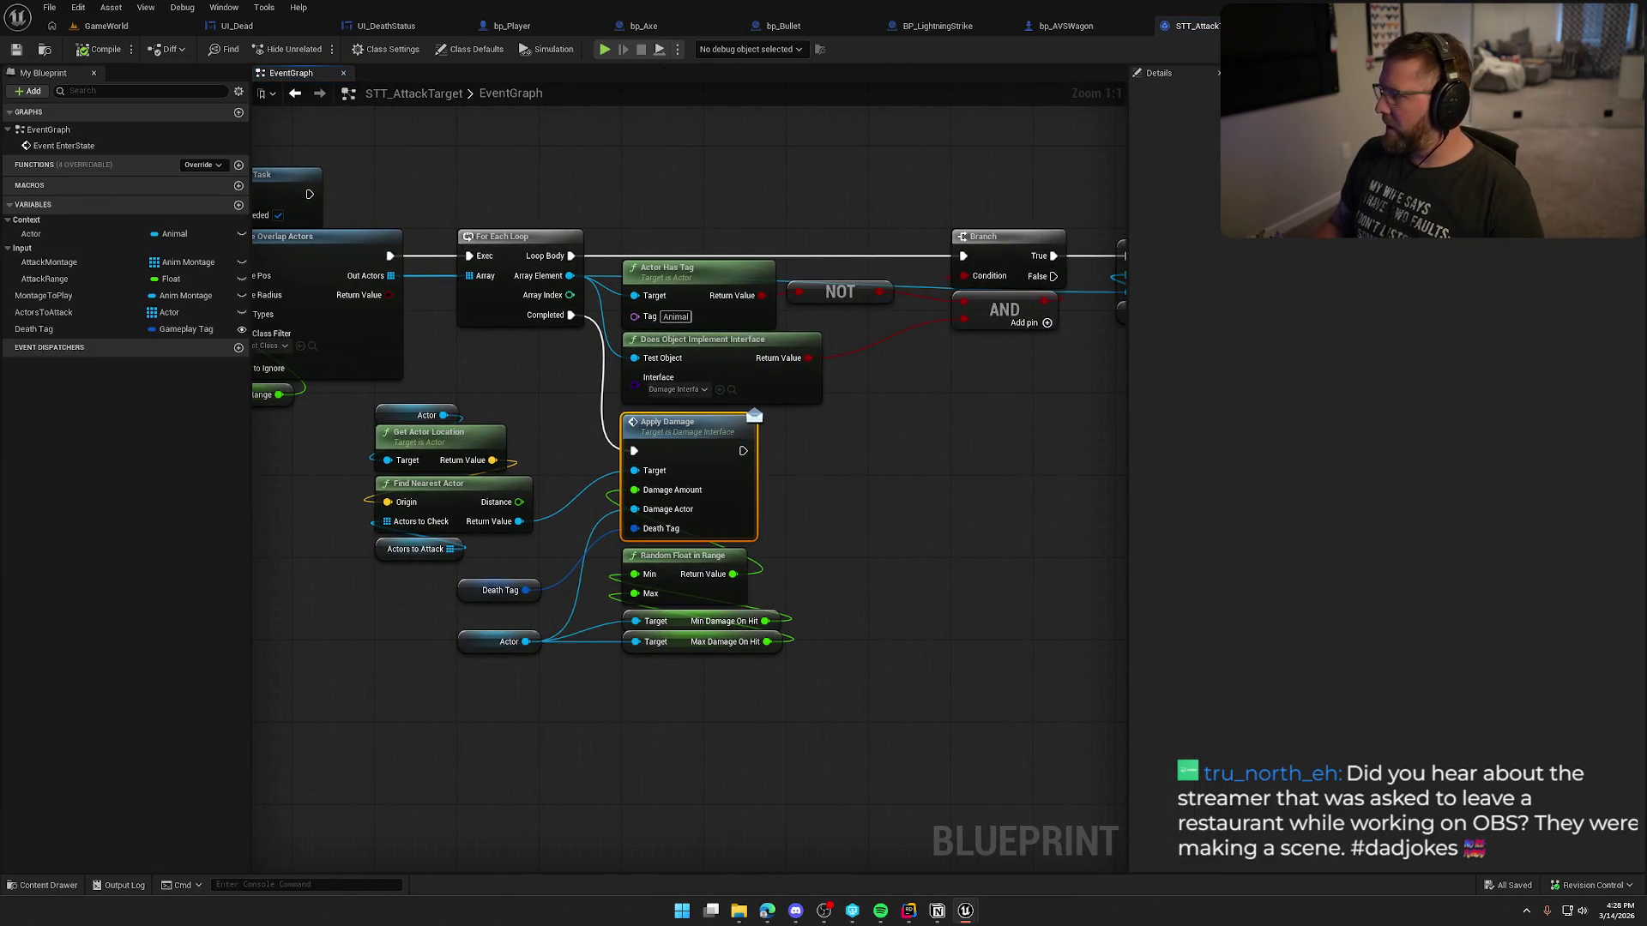
Step: Close the bp_Player, bp_Axe, bp_Bullet, BP_LightningStrike, bp_AVSWagon and STT_AttackTarget tabs
{"action": "left_click", "coordinate": [1041, 486]}
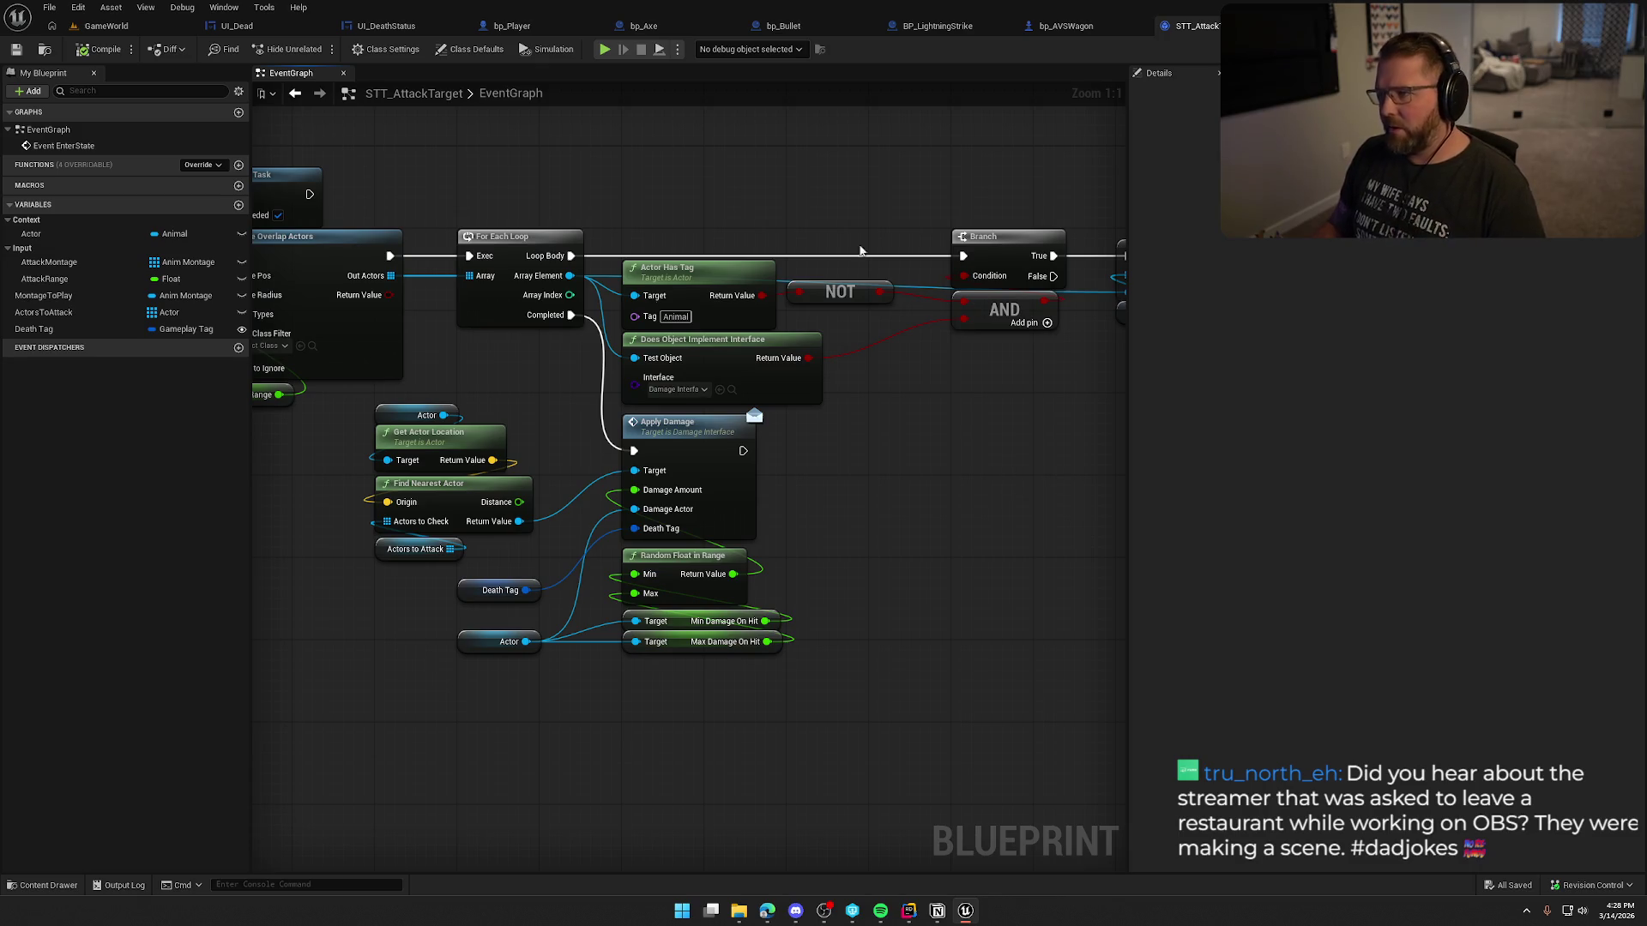
{"action": "middle_click", "coordinate": [521, 35]}
{"action": "middle_click", "coordinate": [527, 35]}
{"action": "middle_click", "coordinate": [536, 34]}
{"action": "middle_click", "coordinate": [549, 34]}
{"action": "middle_click", "coordinate": [549, 33]}
{"action": "middle_click", "coordinate": [549, 33]}
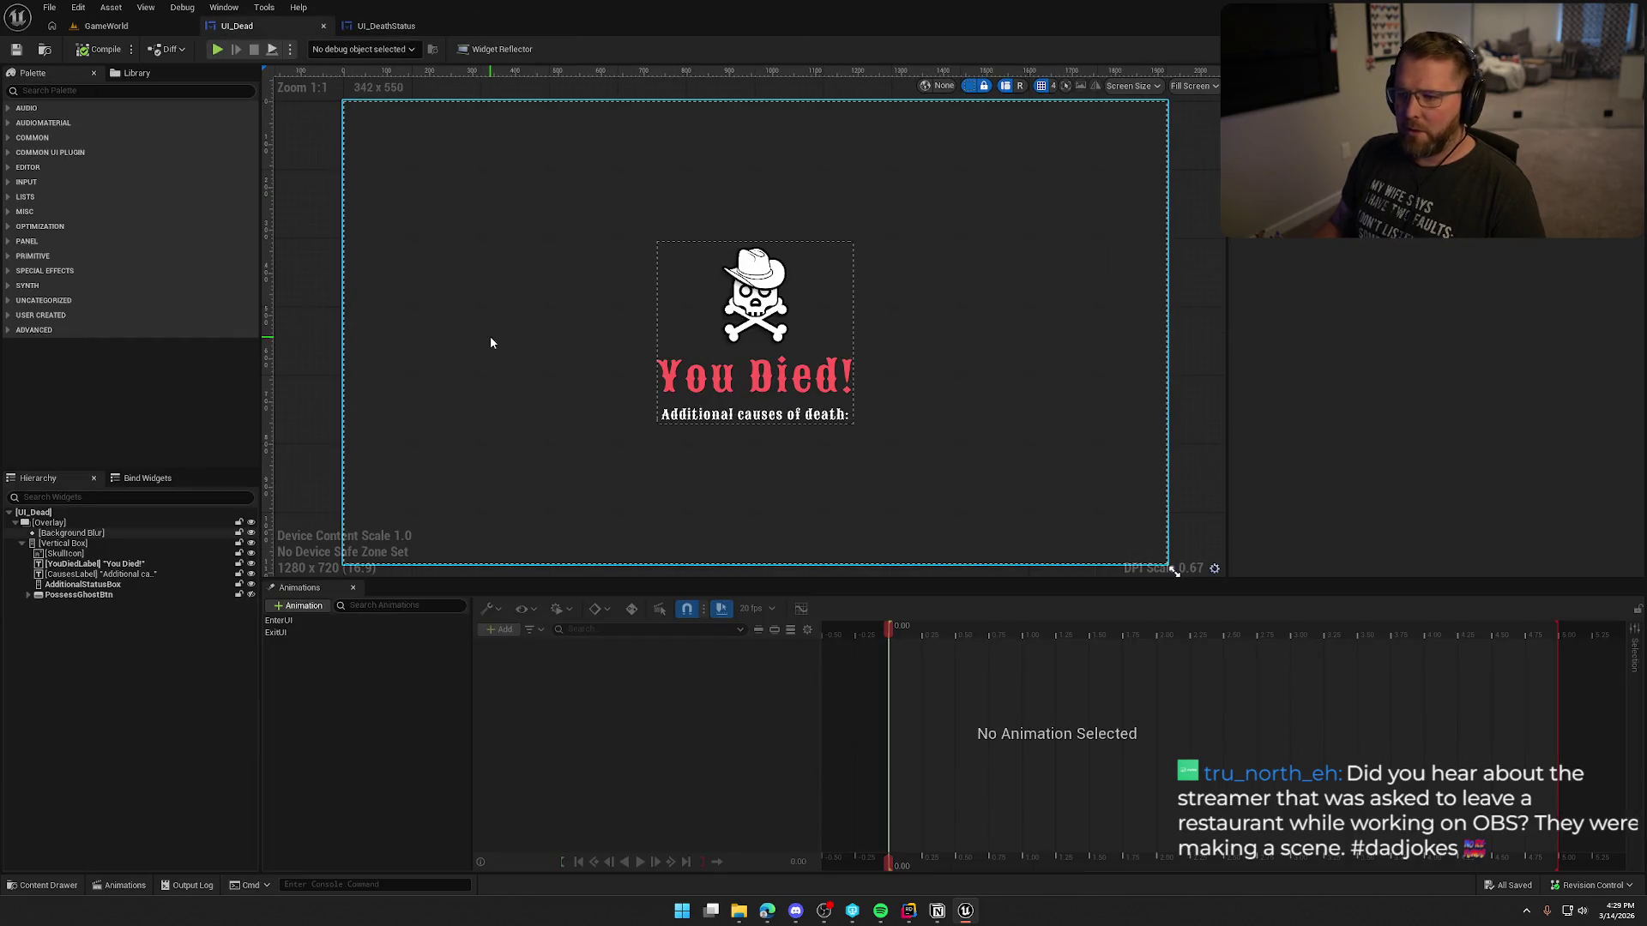
Step: Inspect the Get Data Table Row tag-to-message nodes in UI_Dead's EventGraph, then return to GameWorld
{"action": "left_click", "coordinate": [1617, 49]}
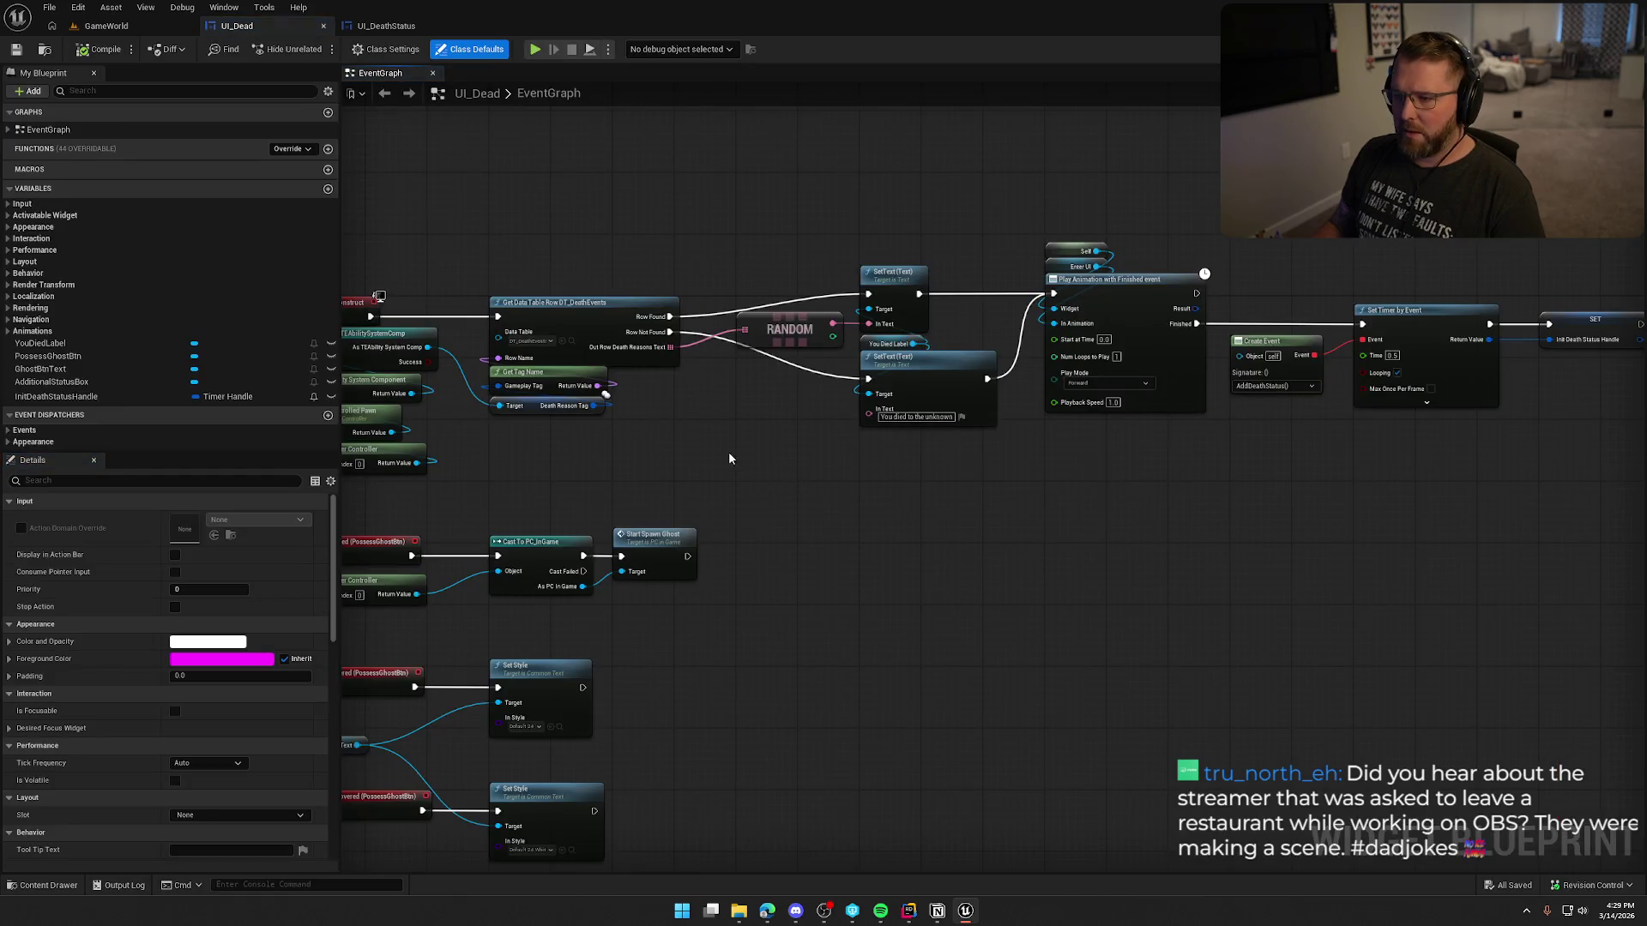
{"action": "scroll", "coordinate": [763, 436], "scroll_direction": "up", "scroll_amount": 3}
{"action": "left_click_drag", "start_coordinate": [798, 448], "coordinate": [608, 203]}
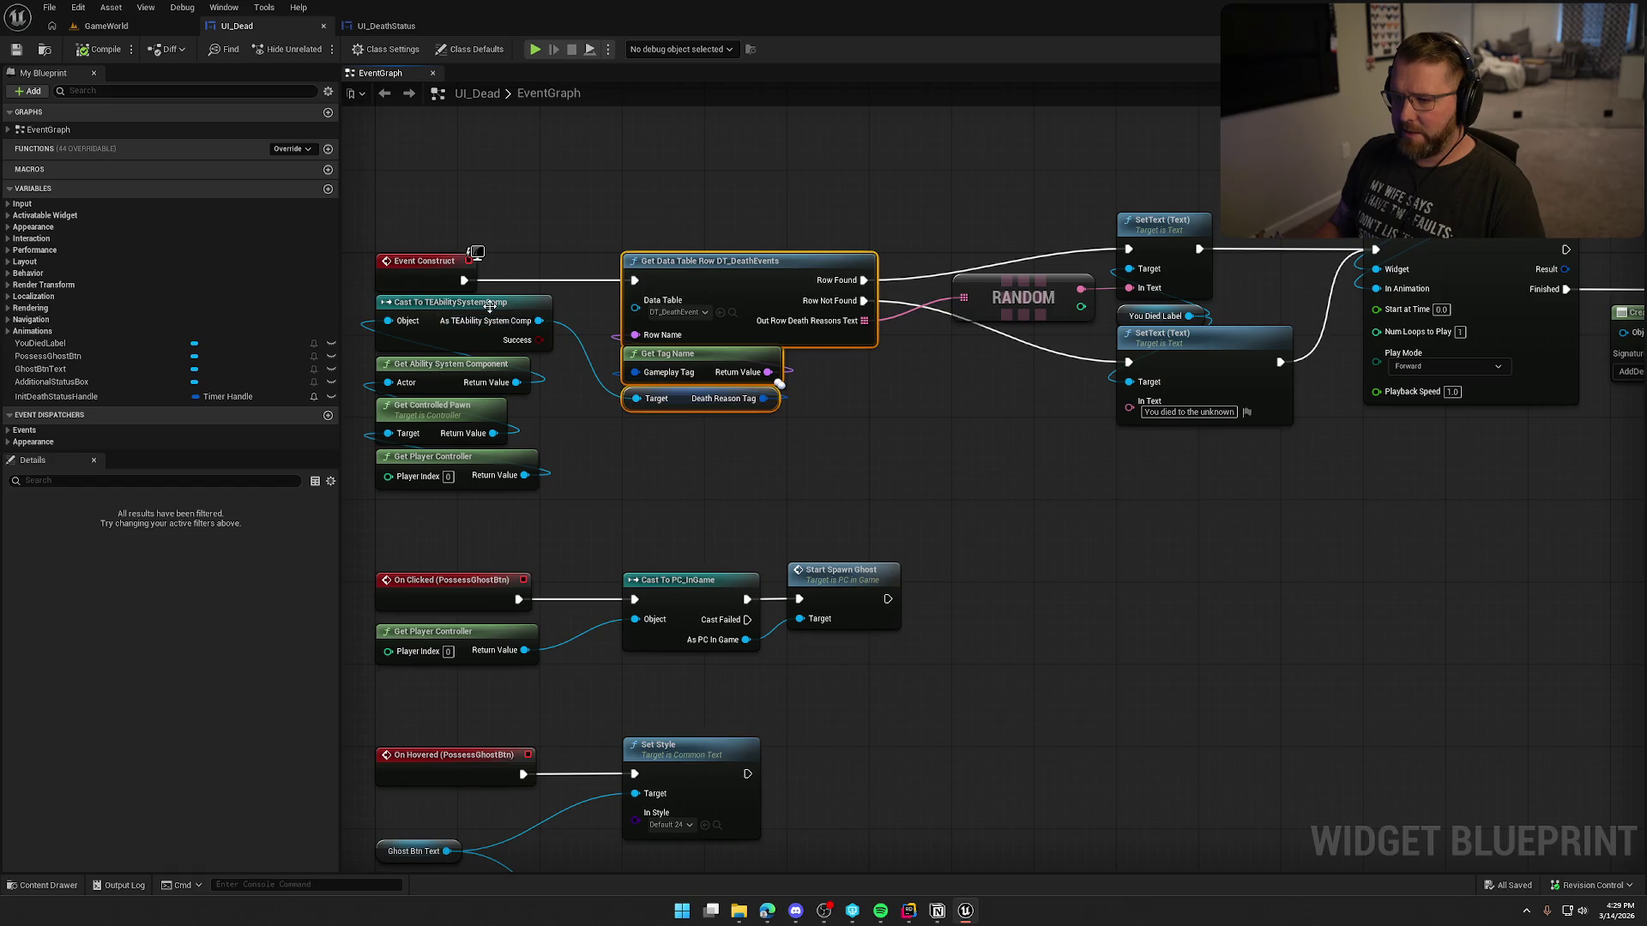
{"action": "left_click_drag", "start_coordinate": [665, 144], "coordinate": [875, 485]}
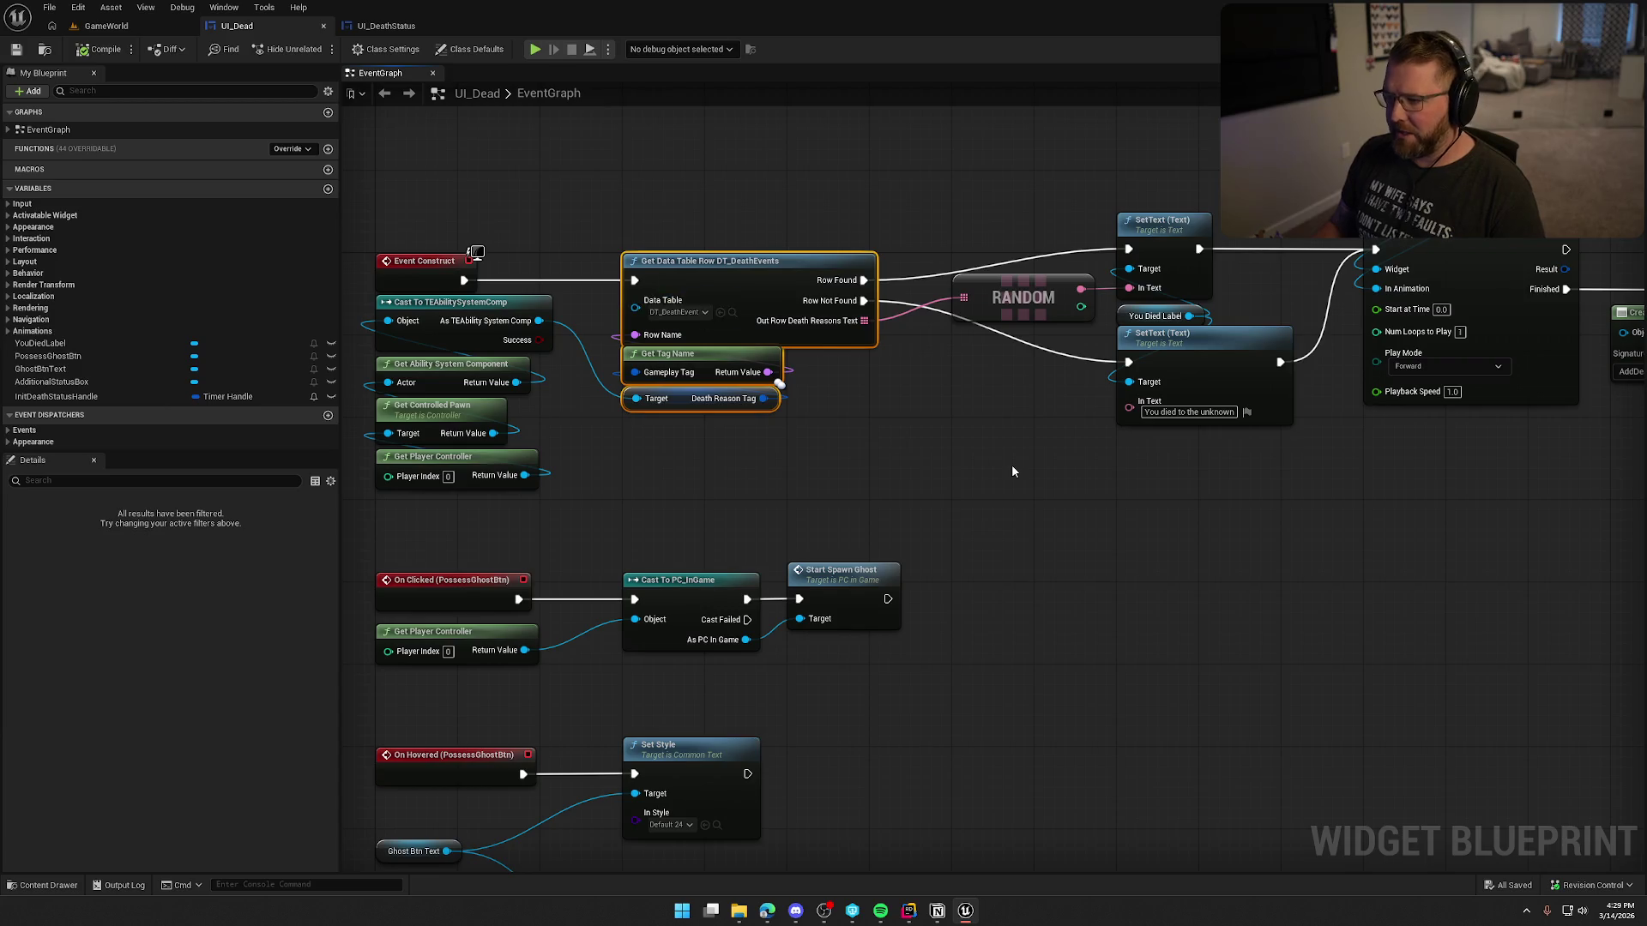
{"action": "left_click", "coordinate": [1012, 471]}
{"action": "left_click_drag", "start_coordinate": [915, 399], "coordinate": [845, 385]}
{"action": "left_click", "coordinate": [99, 26]}
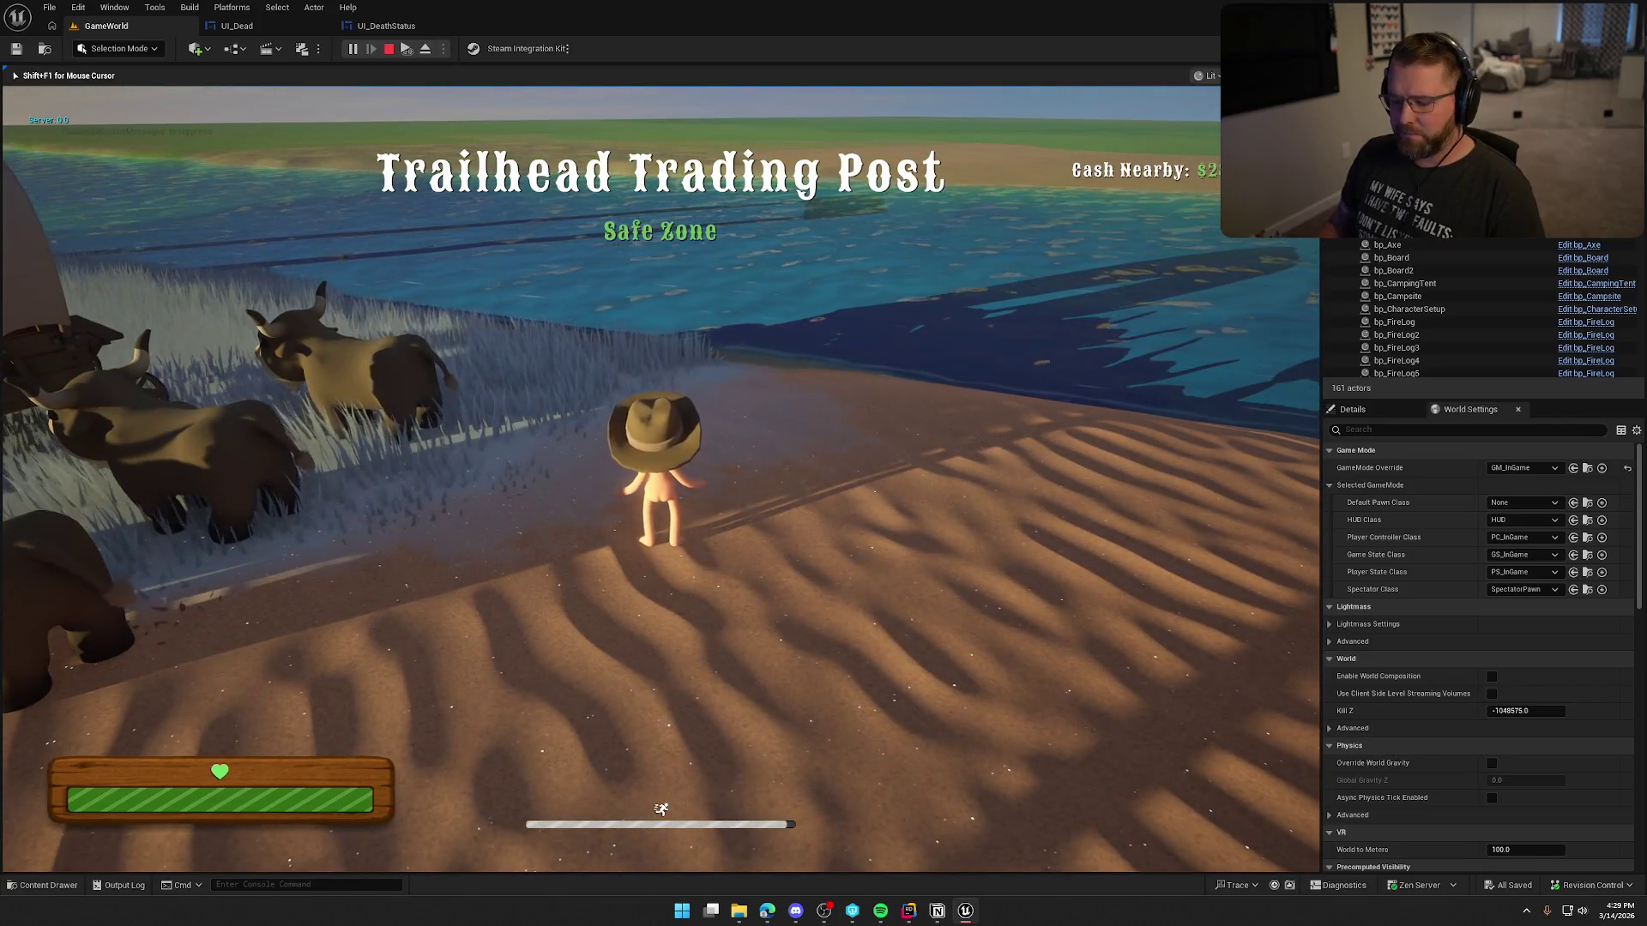
Step: Run KillPlayer from the console to get the 'Nobody saw what happened' death, then stop
{"action": "key", "text": "grave"}
{"action": "key", "text": "Up"}
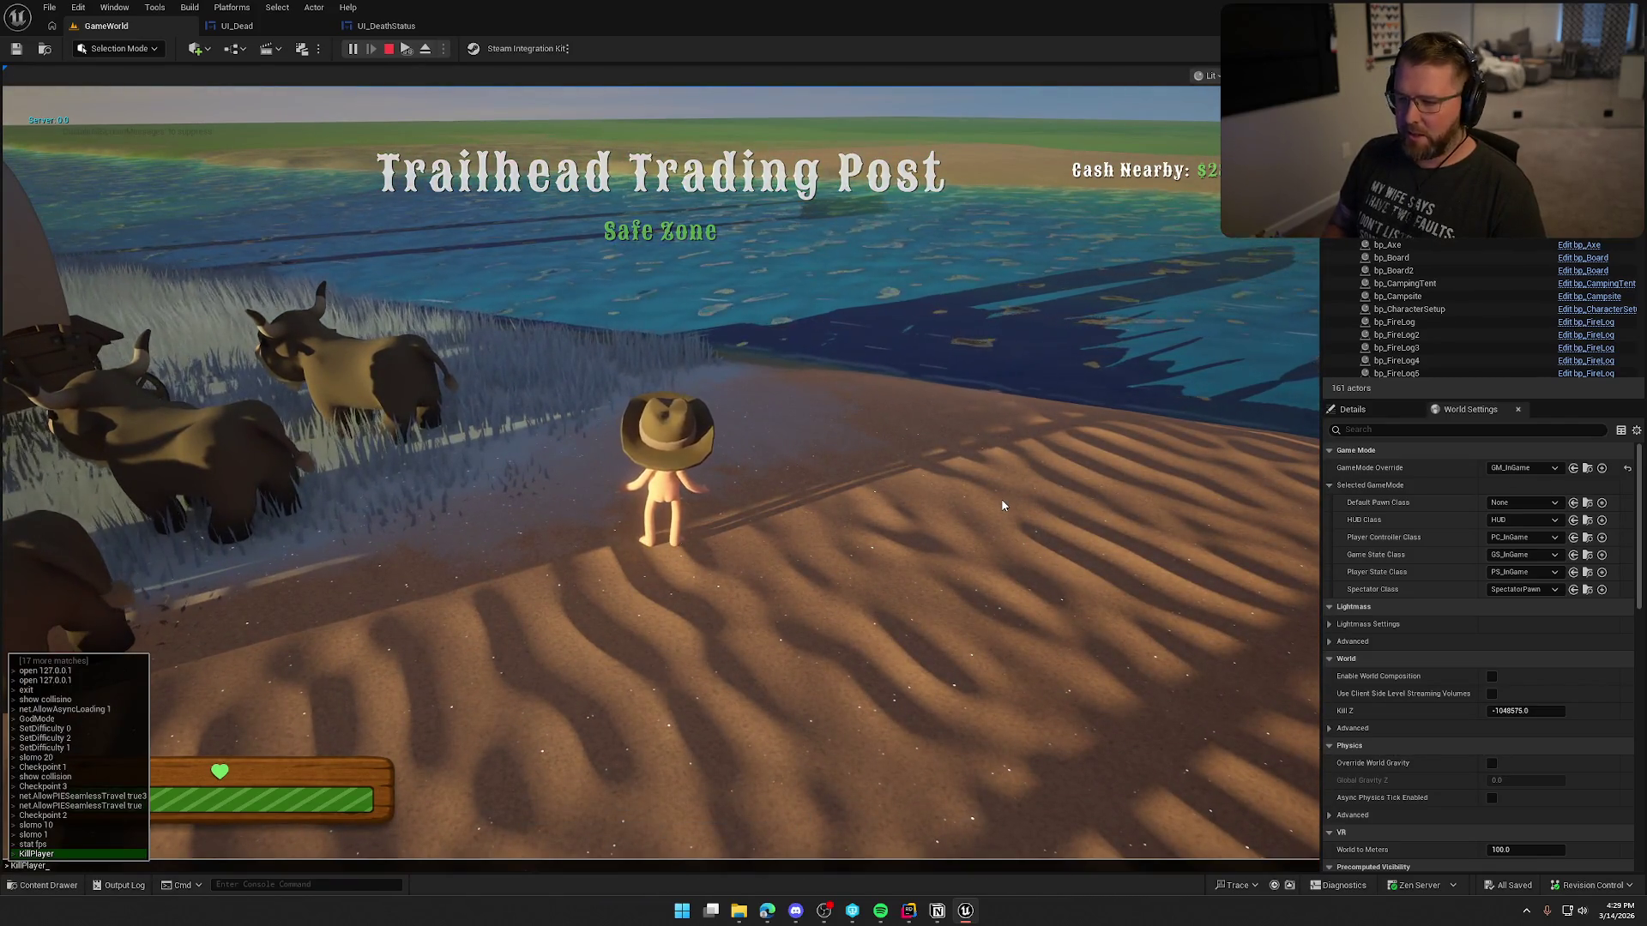
{"action": "key", "text": "Return"}
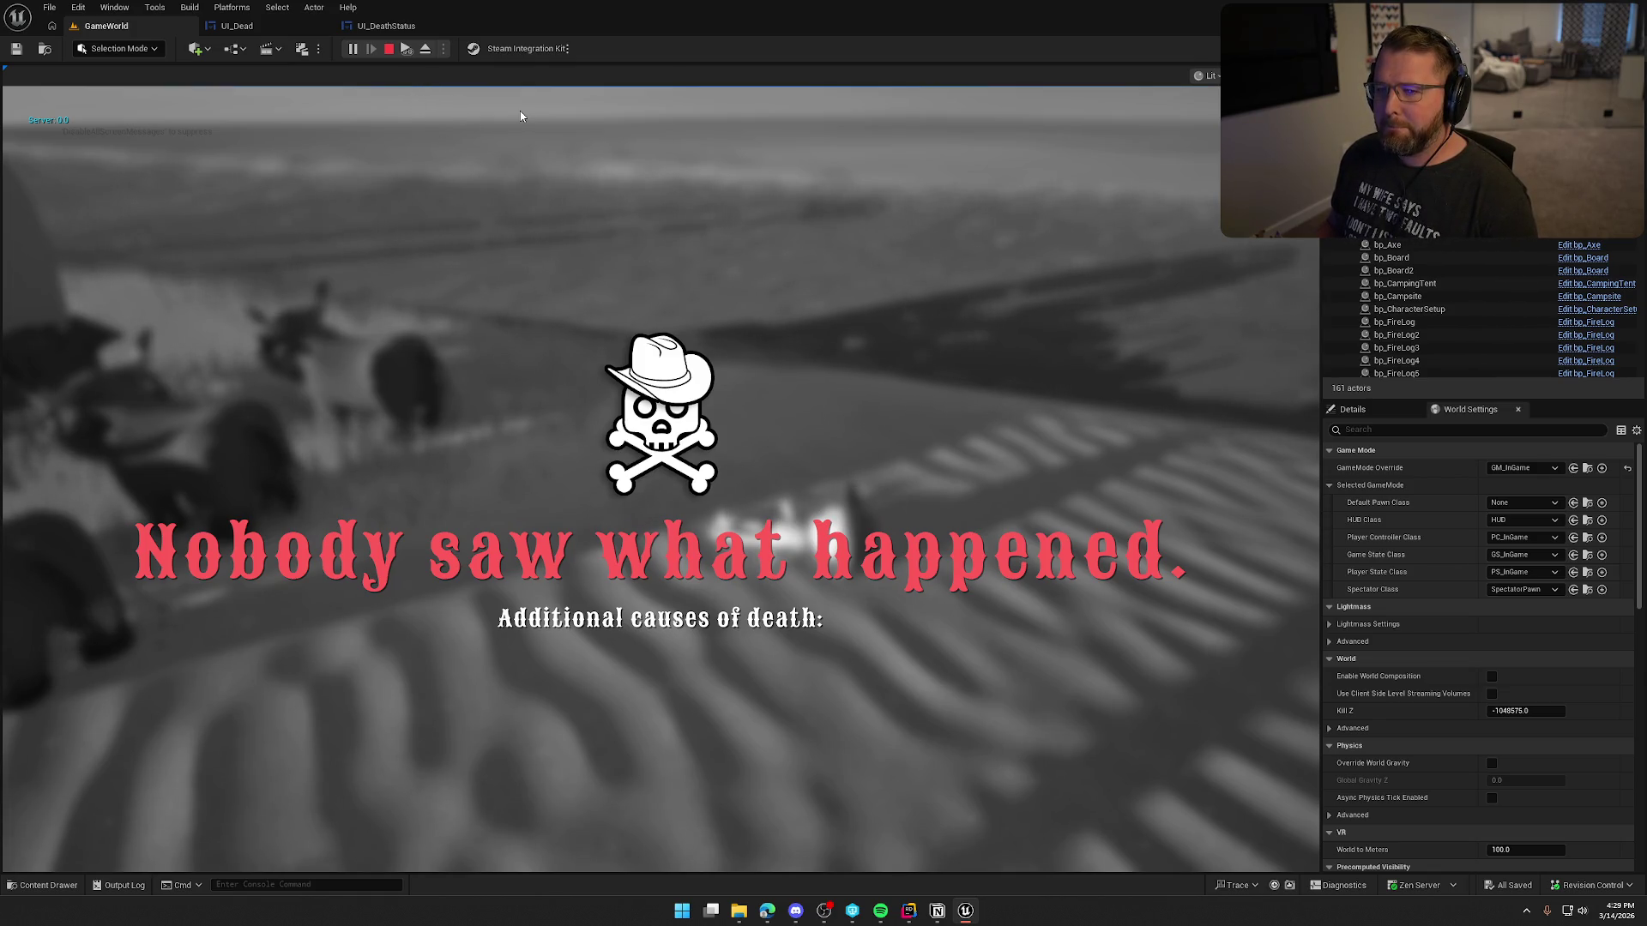
{"action": "key", "text": "Escape"}
Step: Play again, sprint forward, run KillPlayer for the 'You ignored the symptoms' death, then stop
{"action": "left_click", "coordinate": [352, 49]}
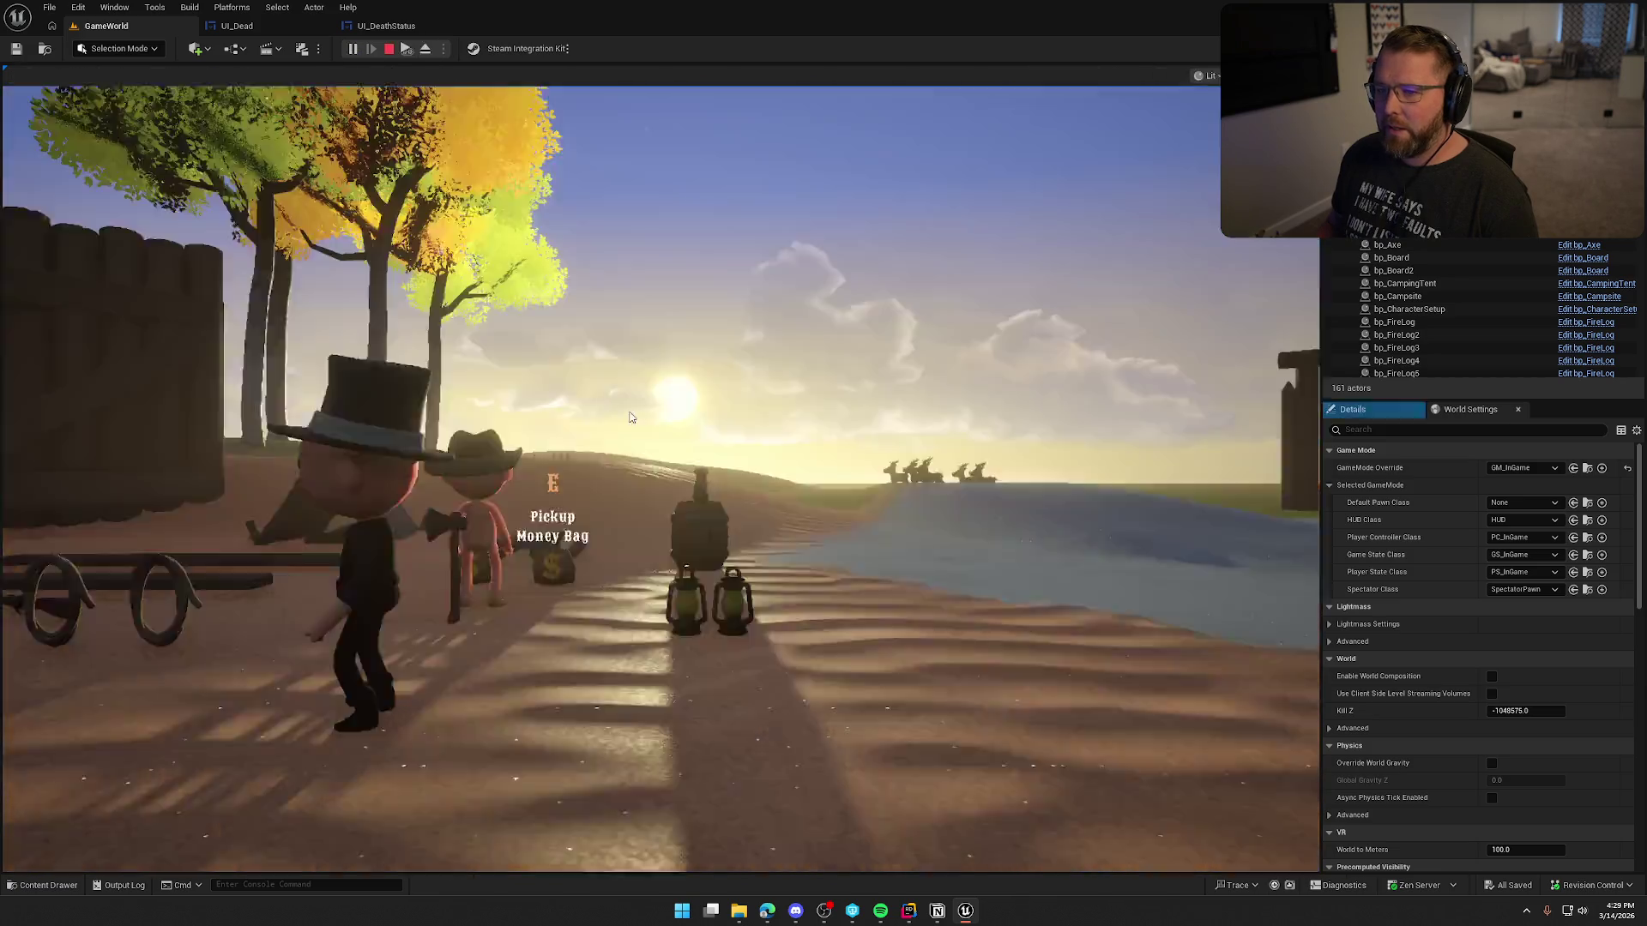
{"action": "key", "text": "shift+w"}
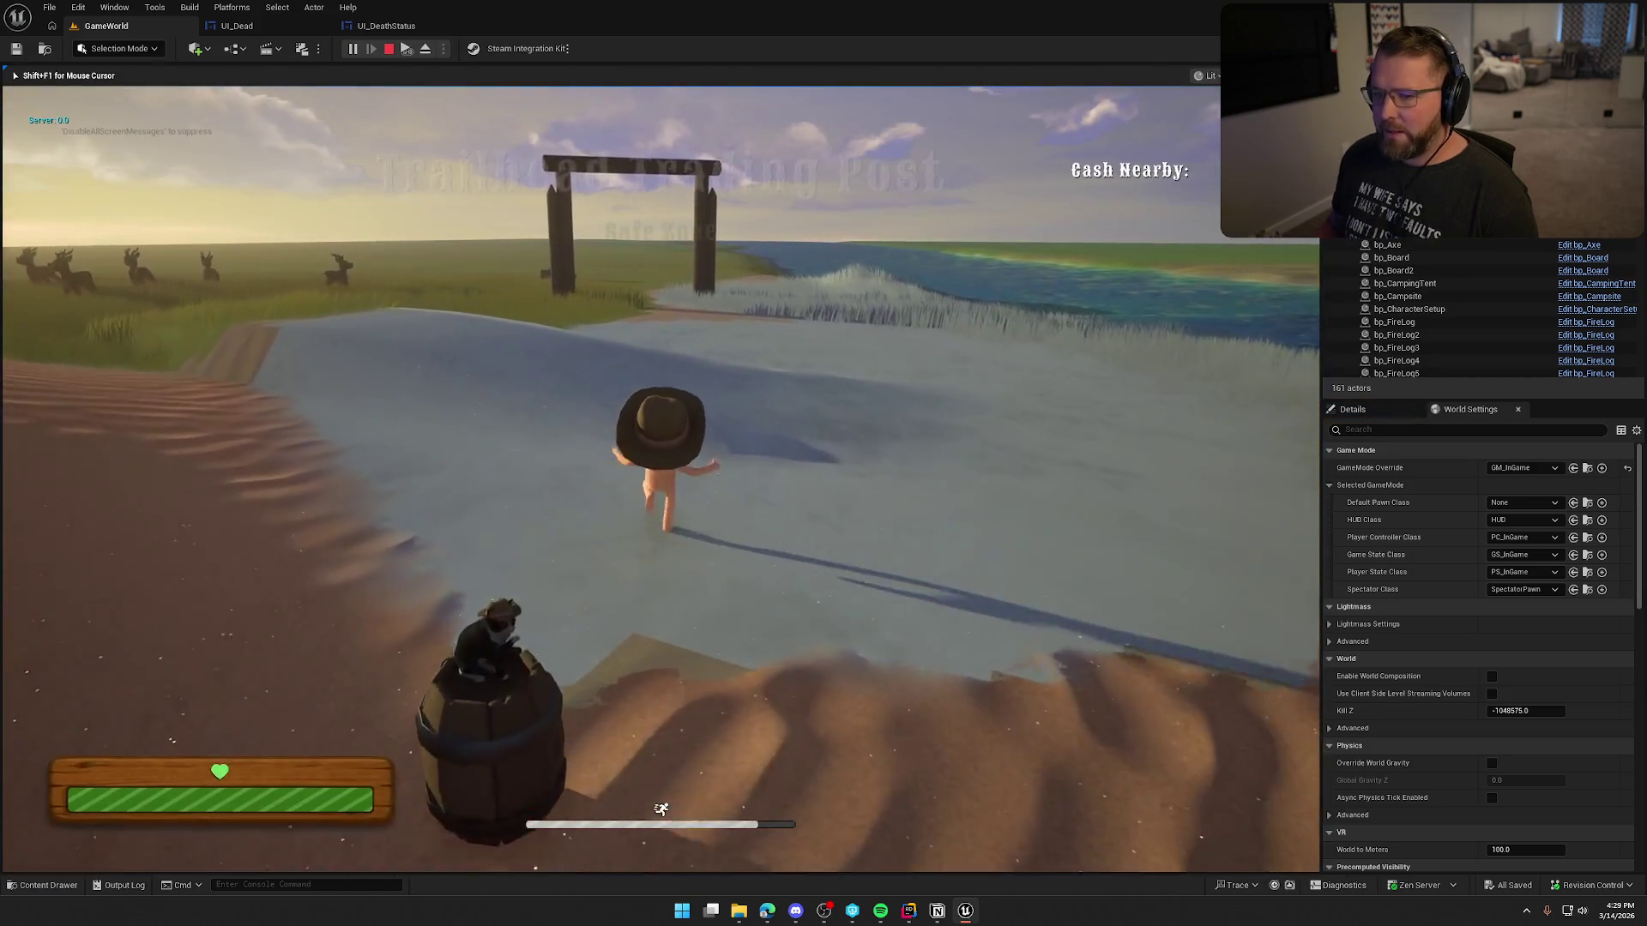
{"action": "mouse_move", "coordinate": [660, 463]}
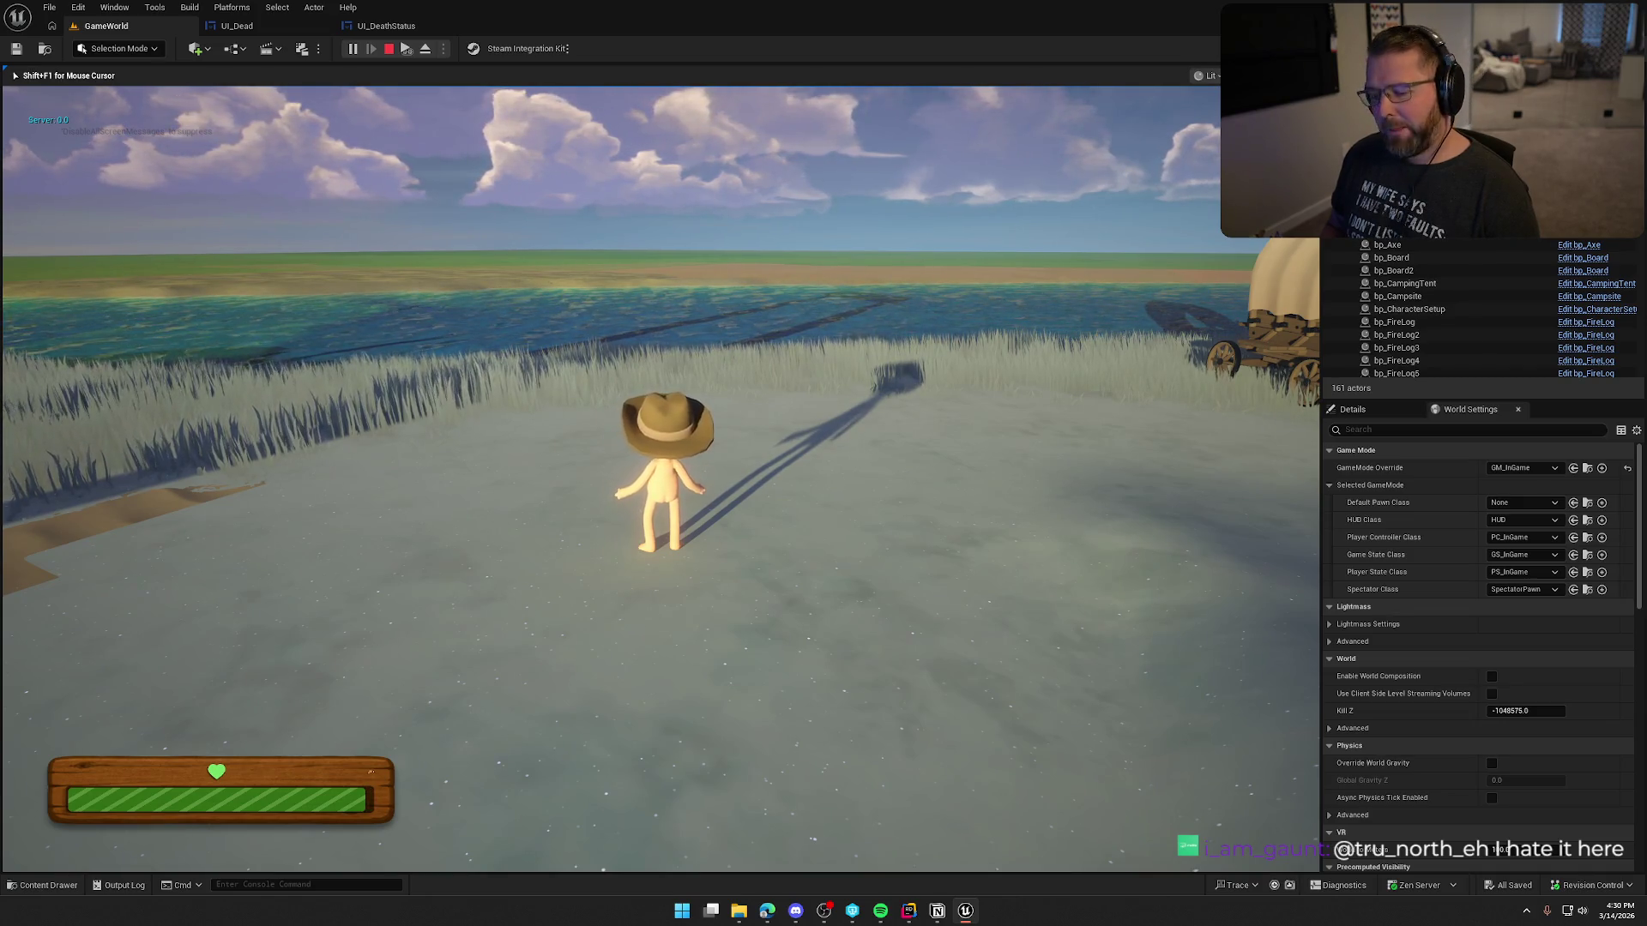
{"action": "key", "text": "grave"}
{"action": "key", "text": "Up"}
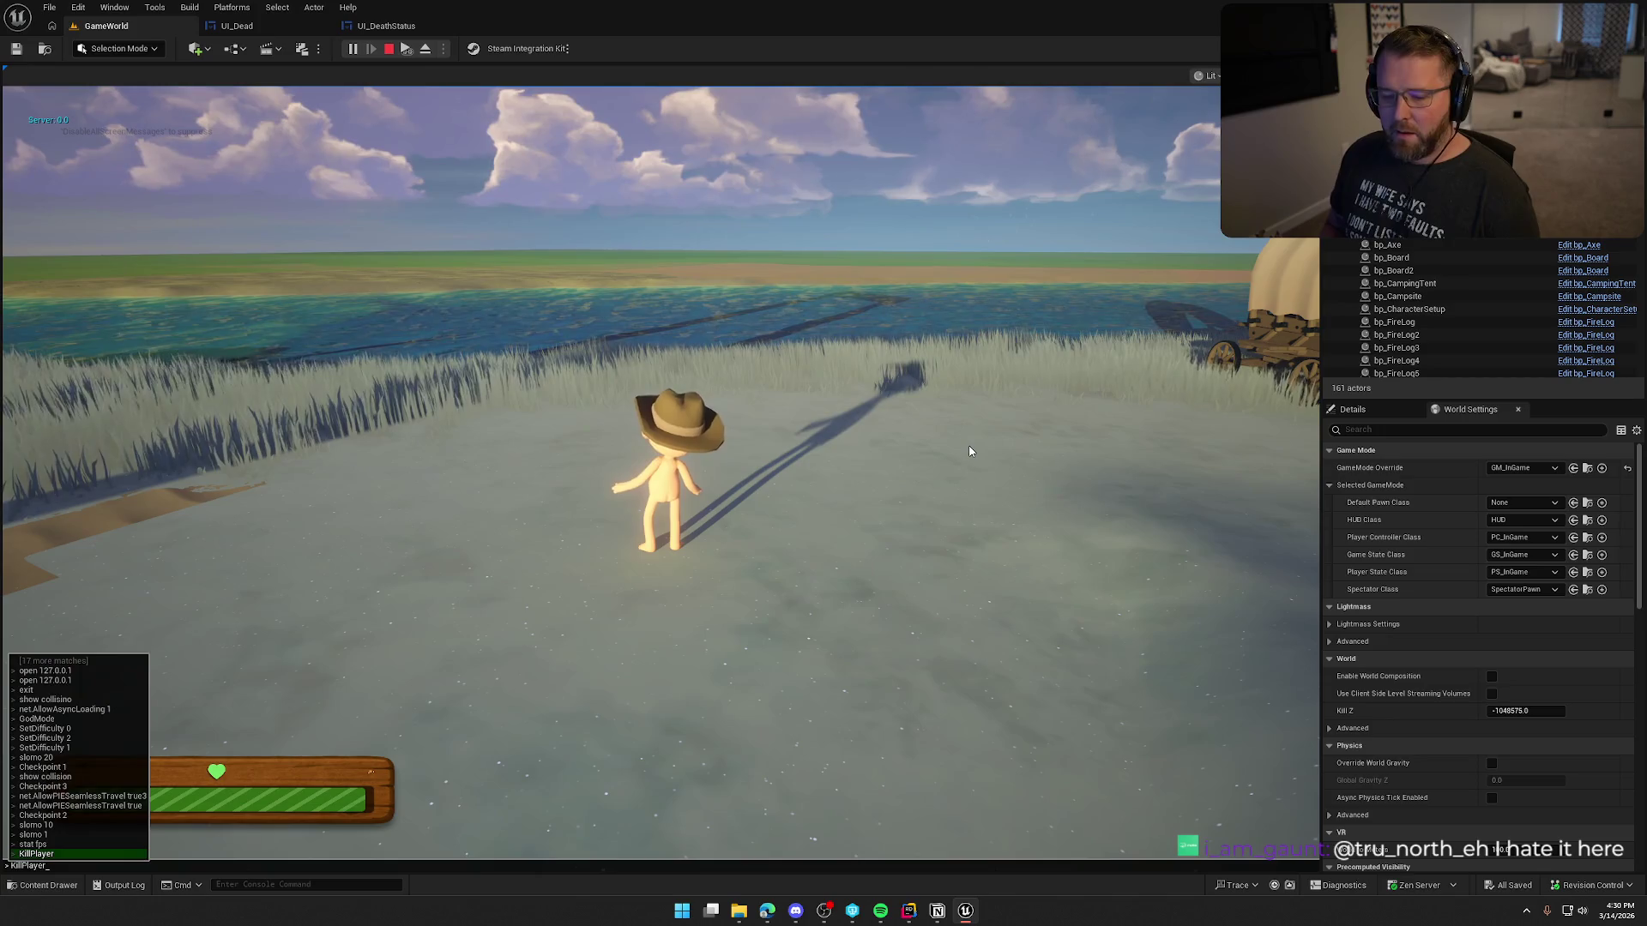
{"action": "key", "text": "Return"}
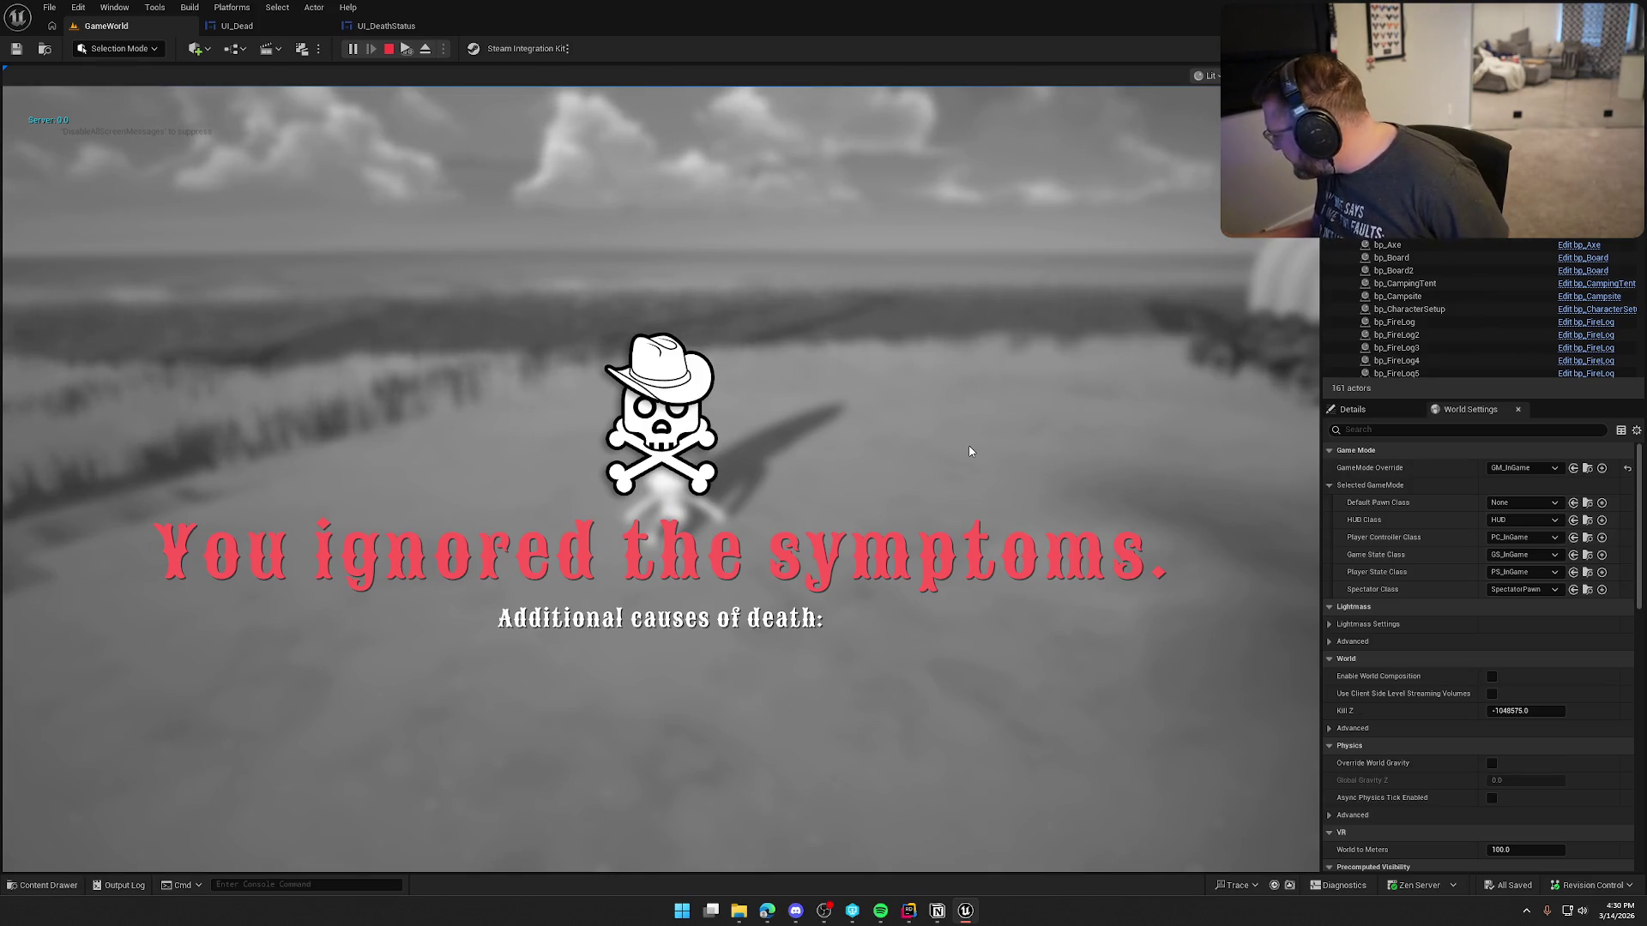
{"action": "key", "text": "Escape"}
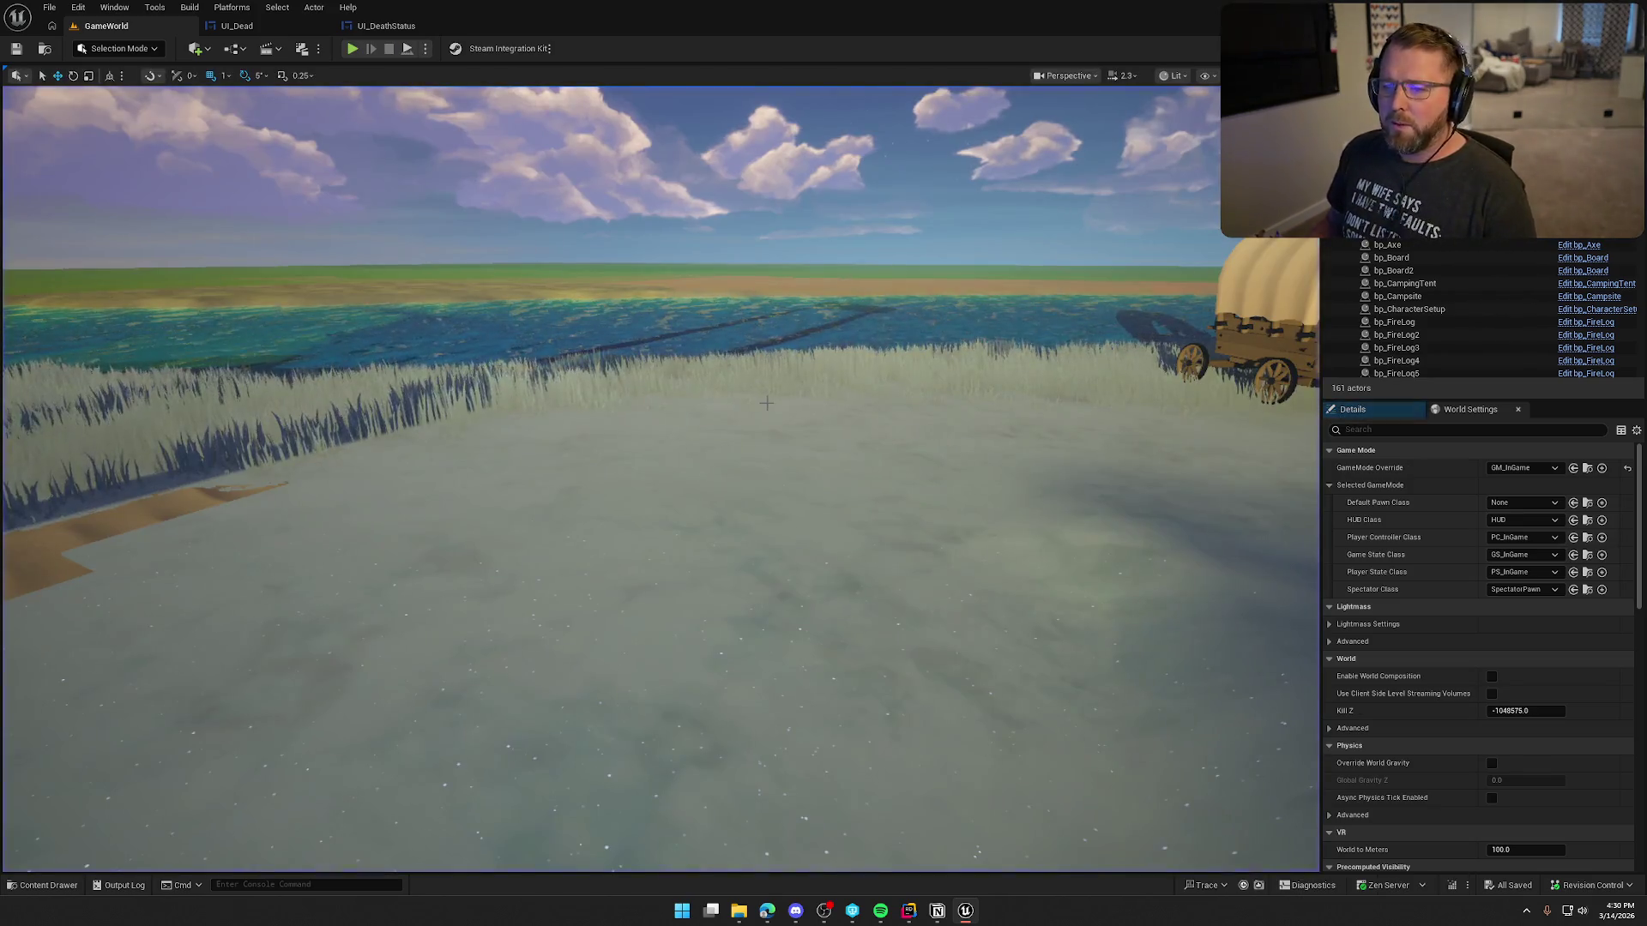
Step: Sprint into the deep river until the character drowns with 'You discovered the deep end.', then stop
{"action": "left_click", "coordinate": [352, 49]}
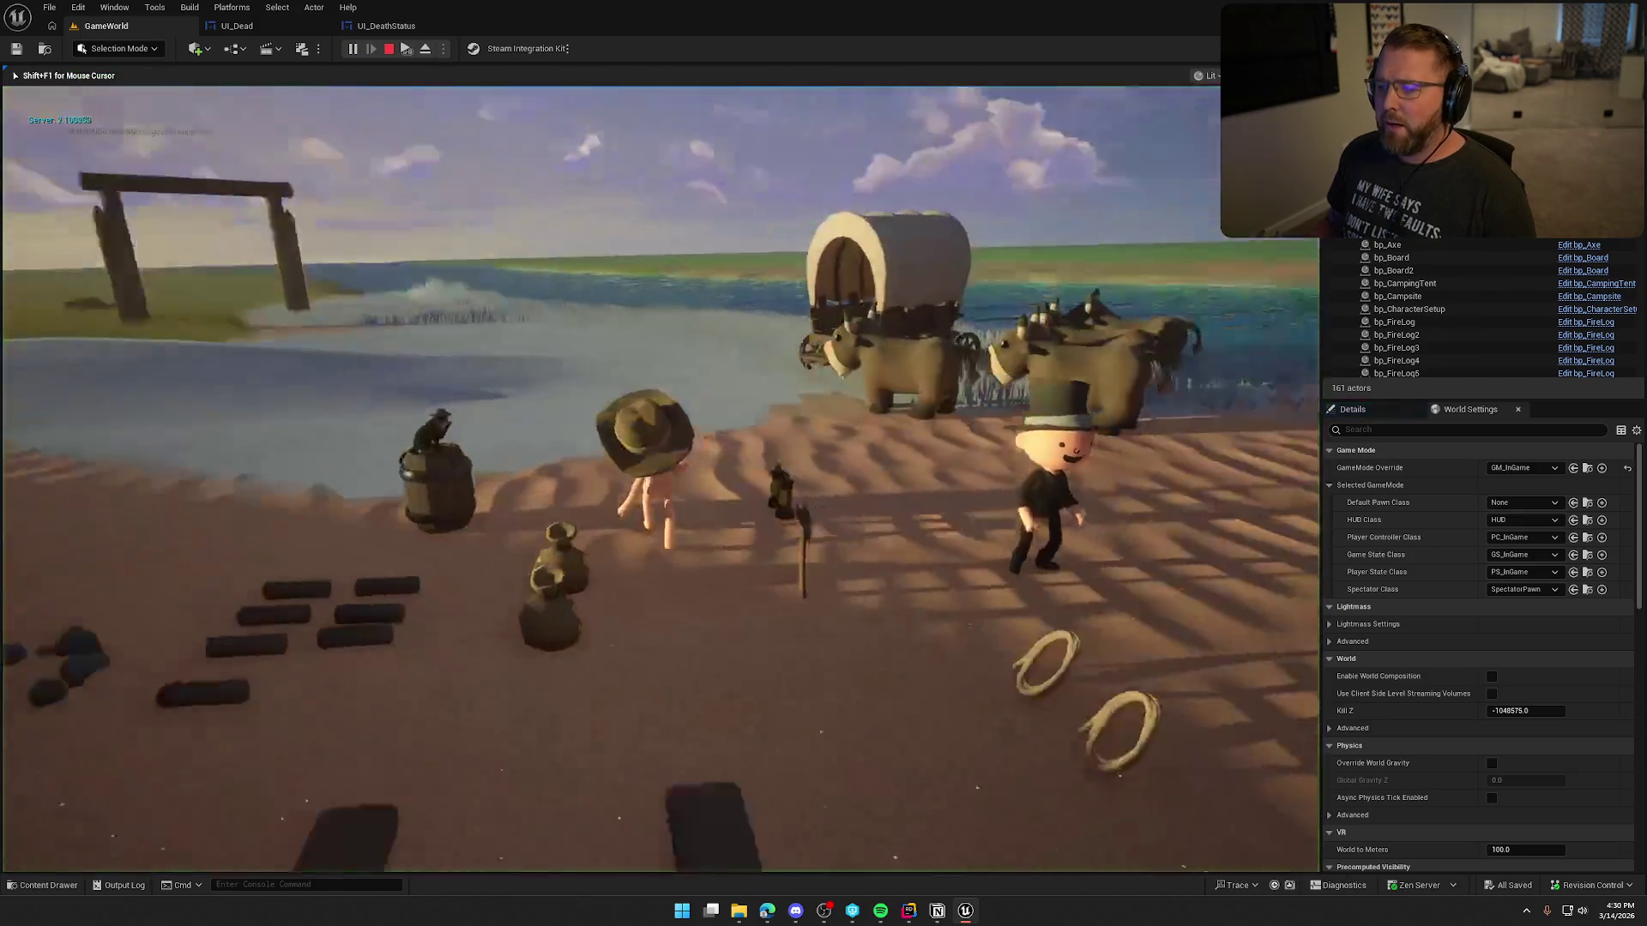
{"action": "key", "text": "shift+w"}
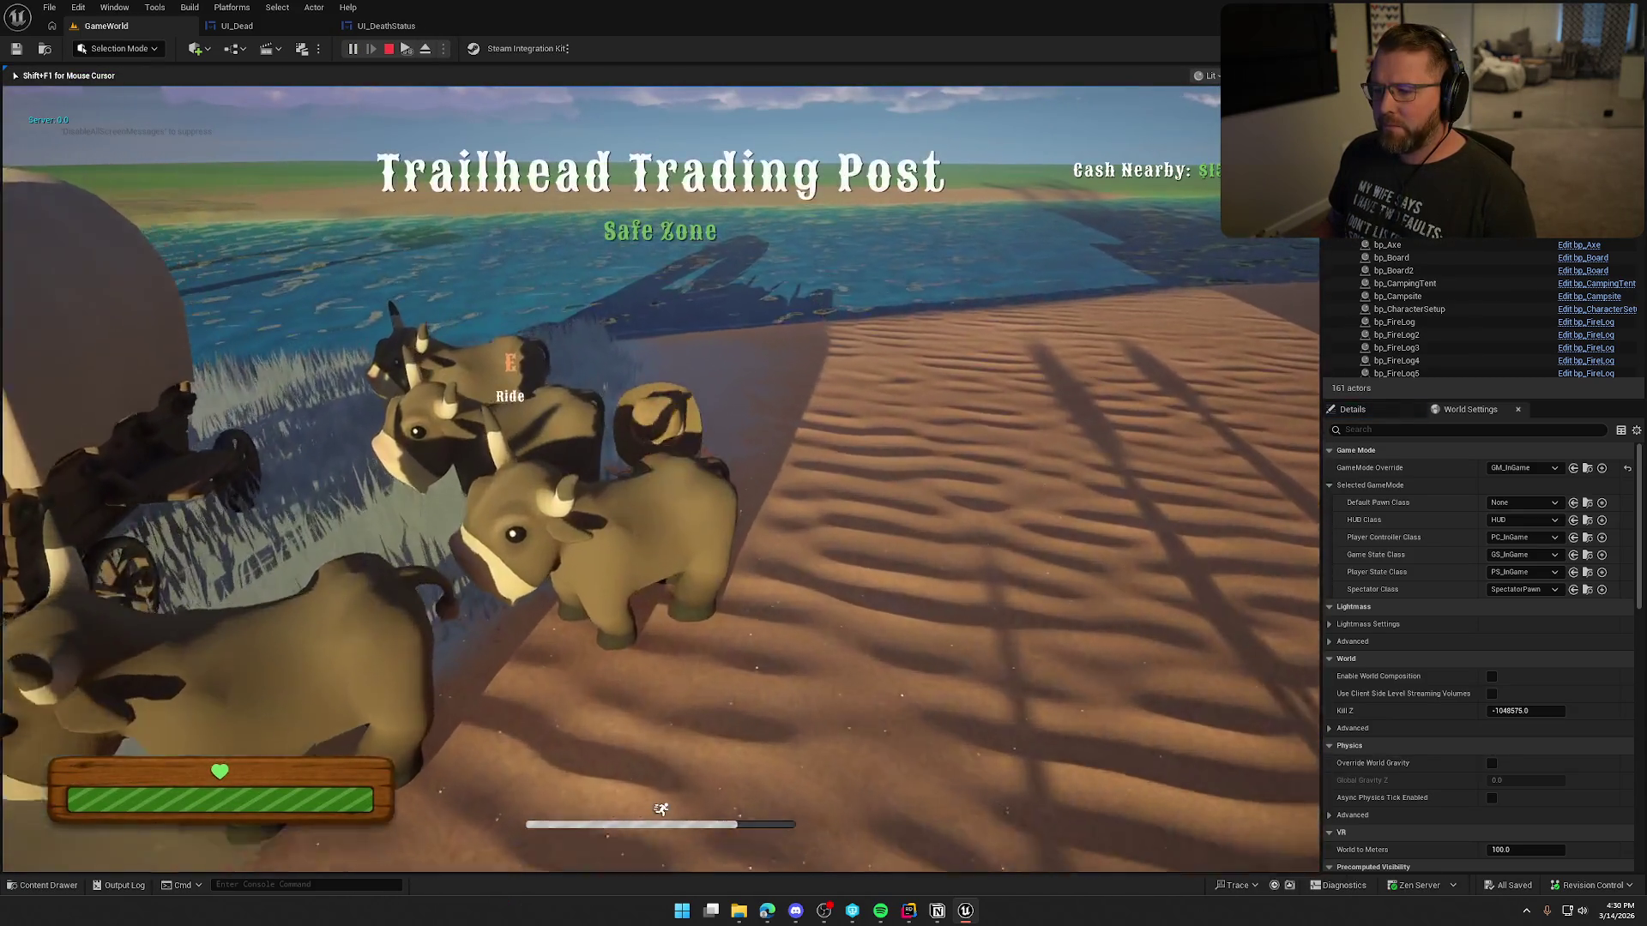
{"action": "key", "text": "shift+w"}
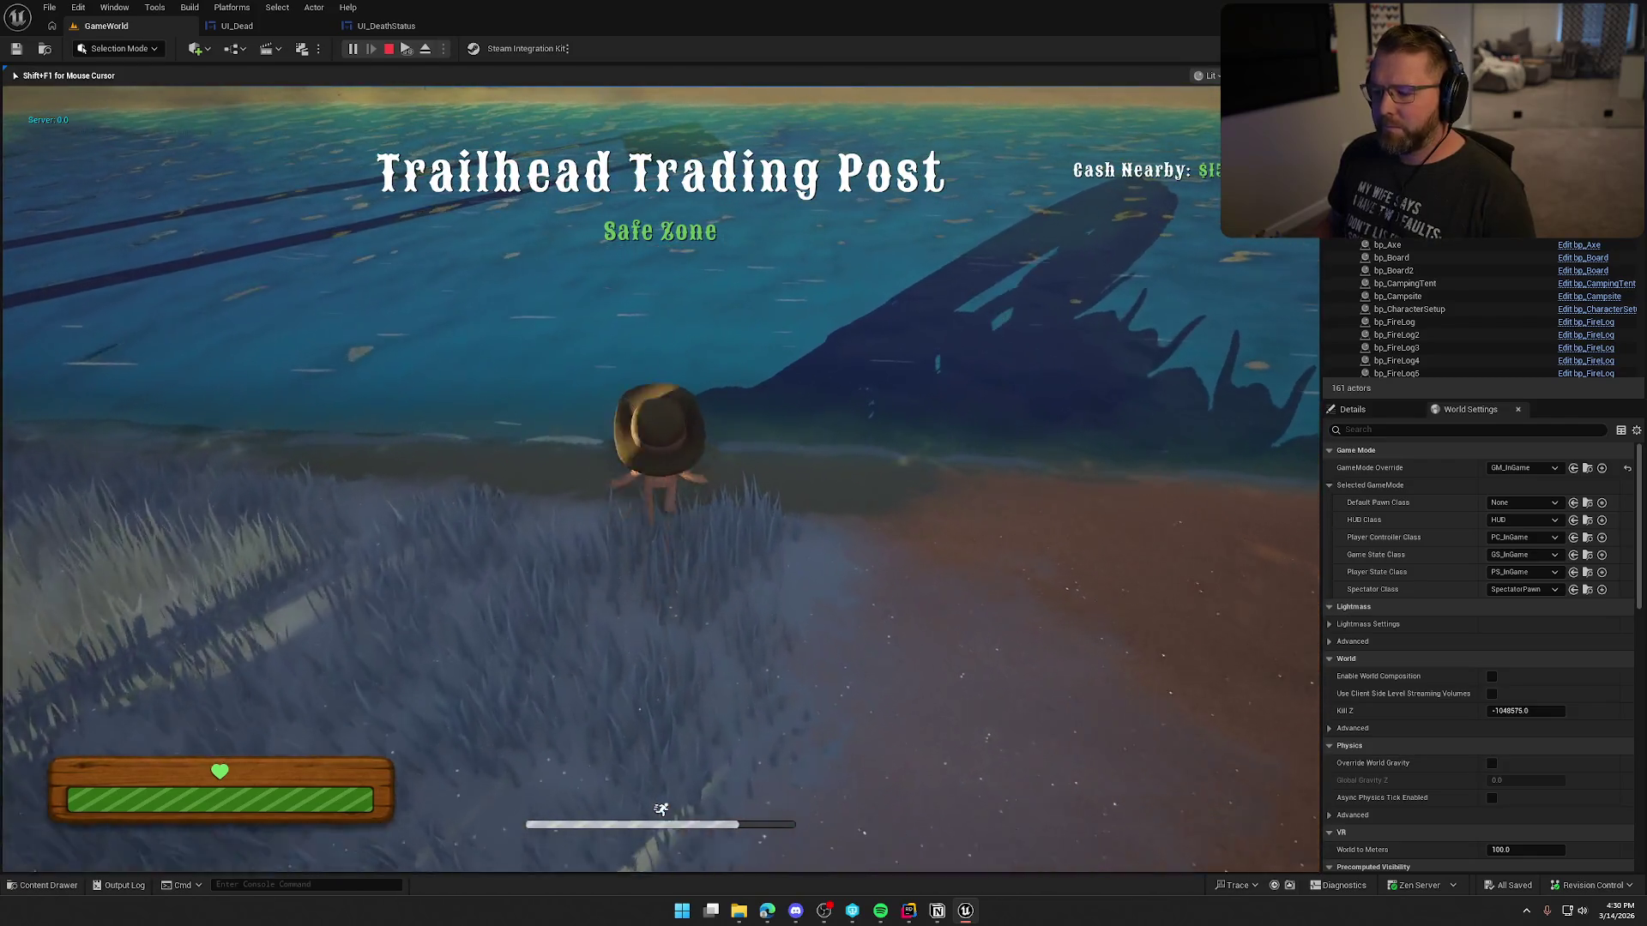
{"action": "key", "text": "shift+w"}
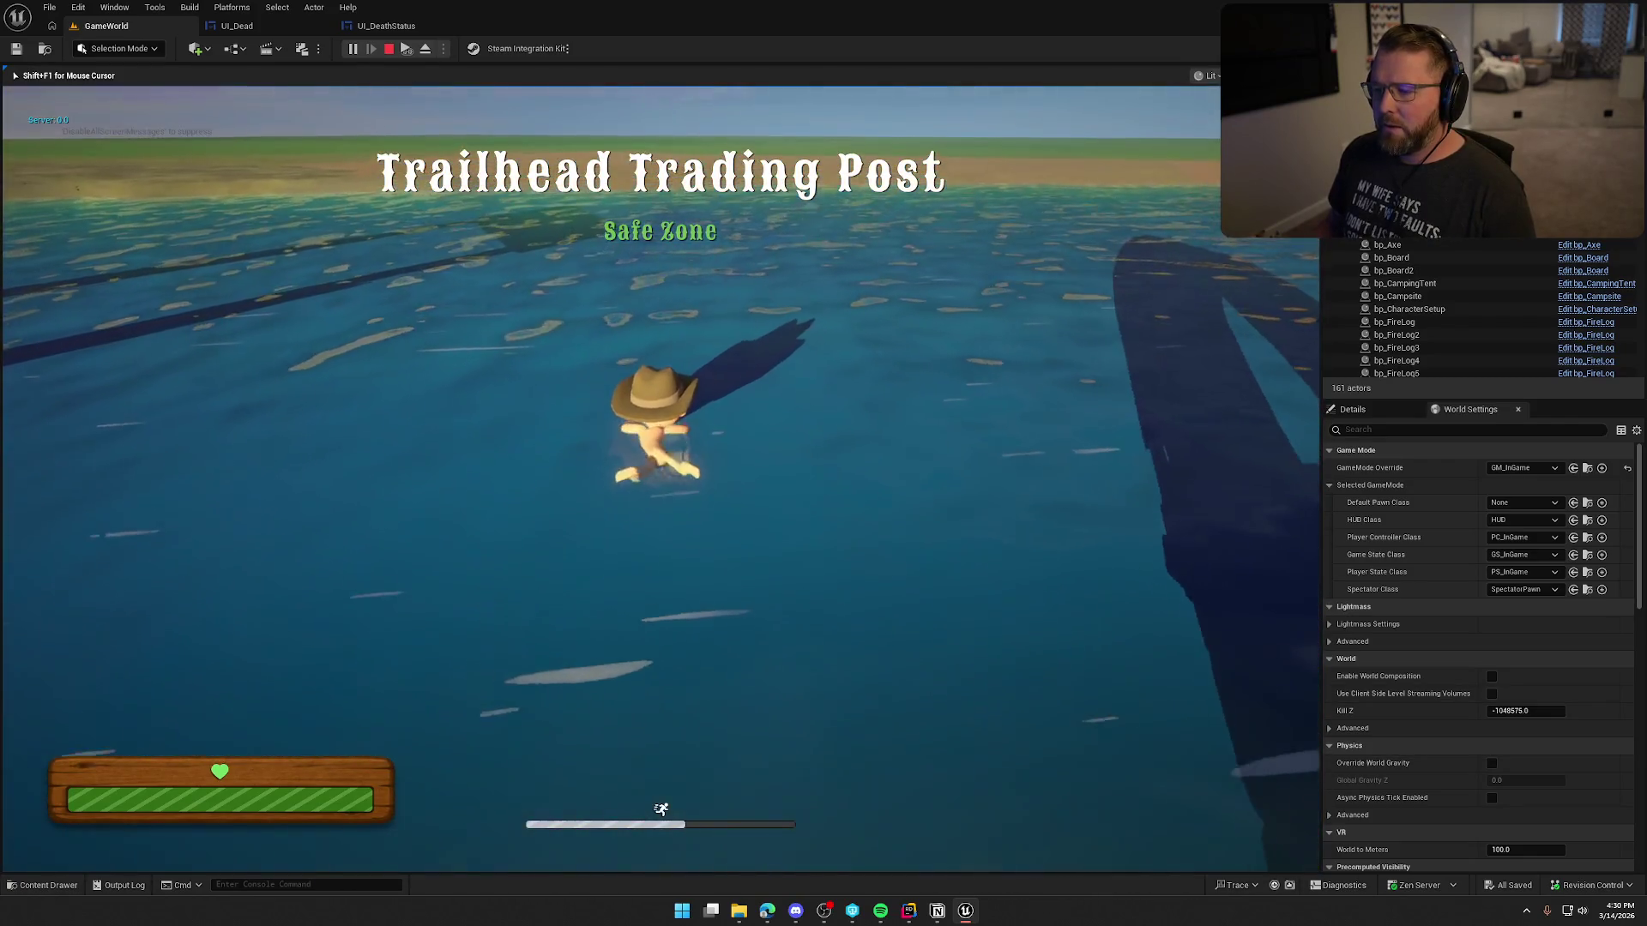
{"action": "key", "text": "shift+w"}
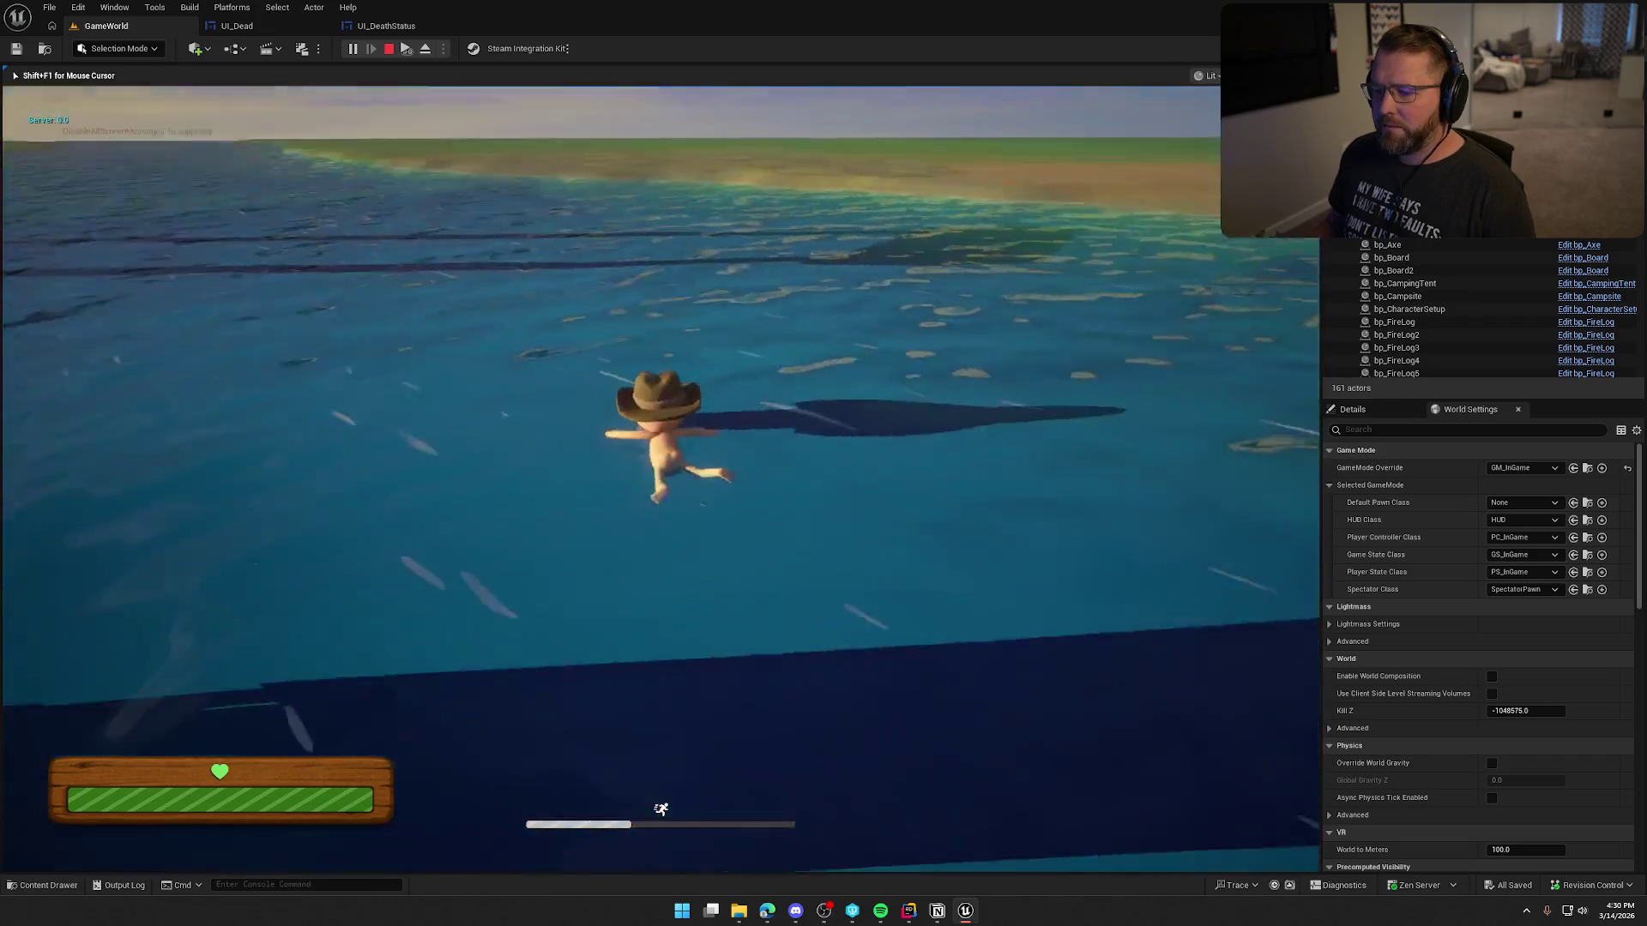
{"action": "key", "text": "shift+w"}
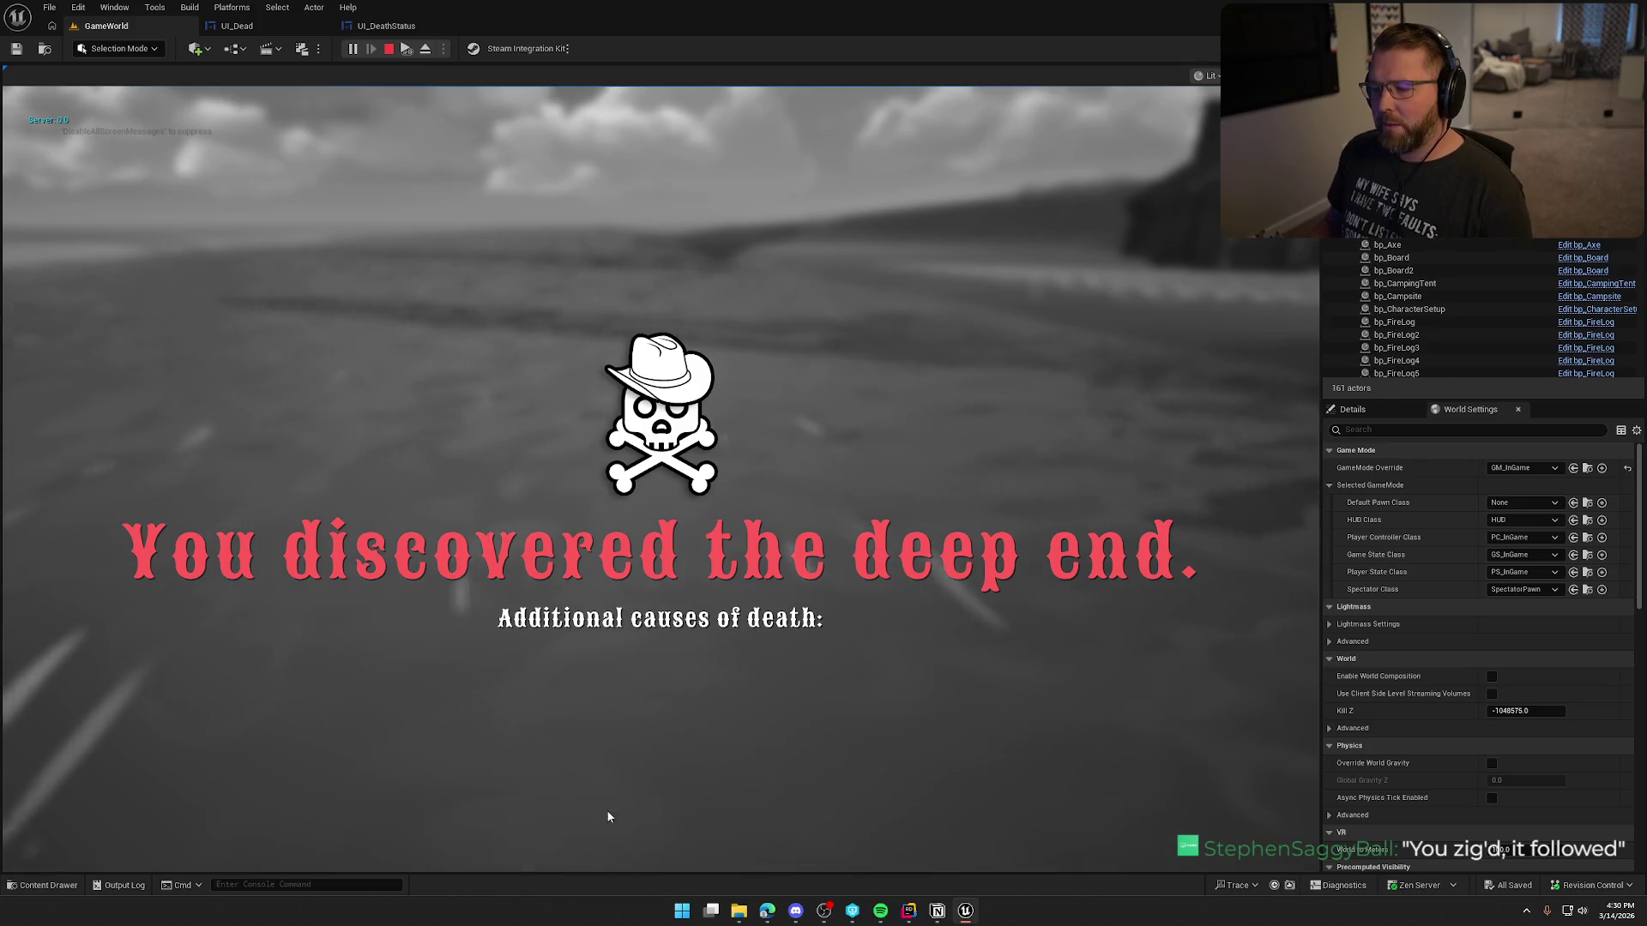
{"action": "key", "text": "Escape"}
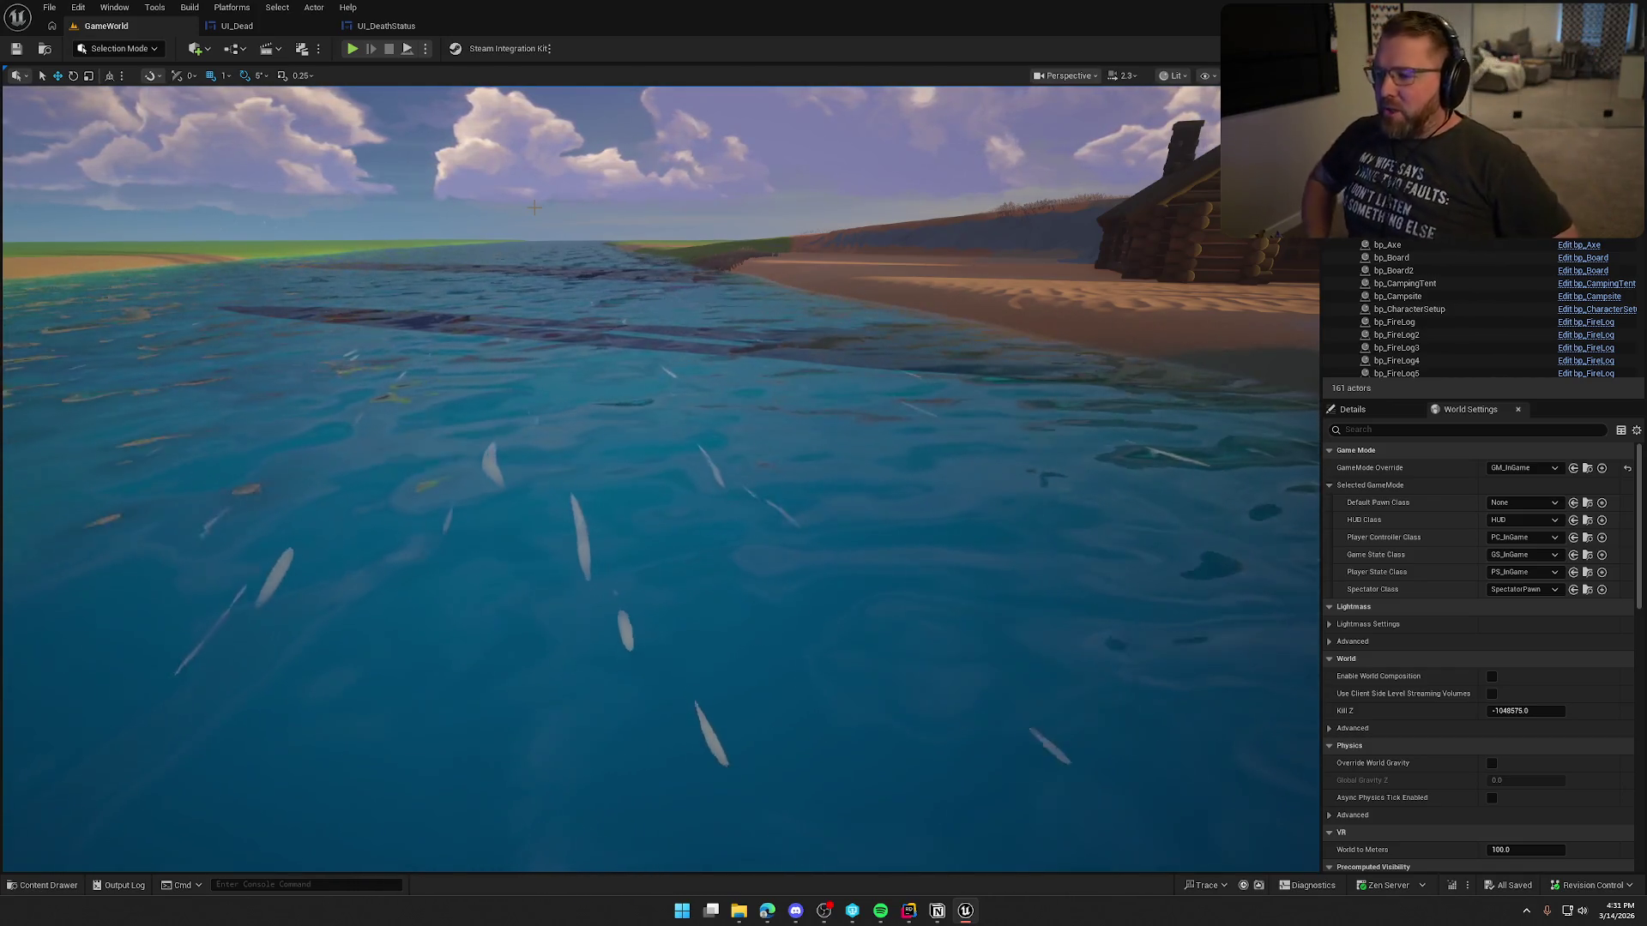
{"action": "left_click", "coordinate": [254, 26]}
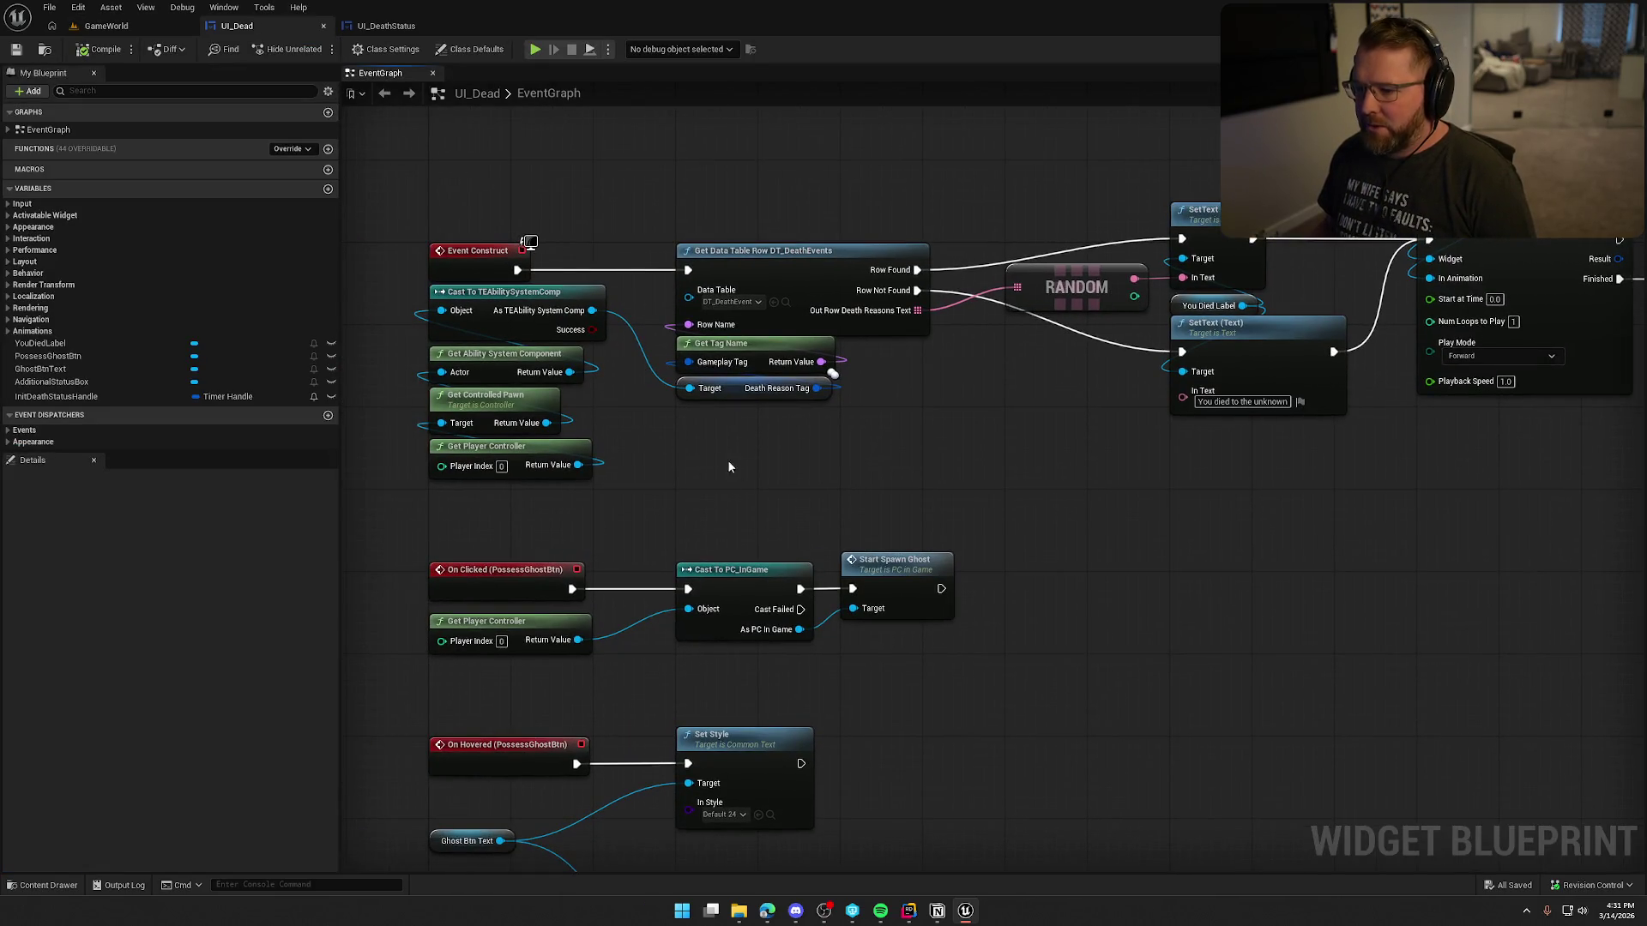
Step: Move the lower event nodes further down in the UI_Dead graph
{"action": "scroll", "coordinate": [858, 515], "scroll_direction": "down", "scroll_amount": 2}
{"action": "left_click_drag", "start_coordinate": [940, 558], "coordinate": [999, 270]}
{"action": "left_click_drag", "start_coordinate": [1082, 795], "coordinate": [503, 210]}
{"action": "left_click_drag", "start_coordinate": [582, 247], "coordinate": [580, 378]}
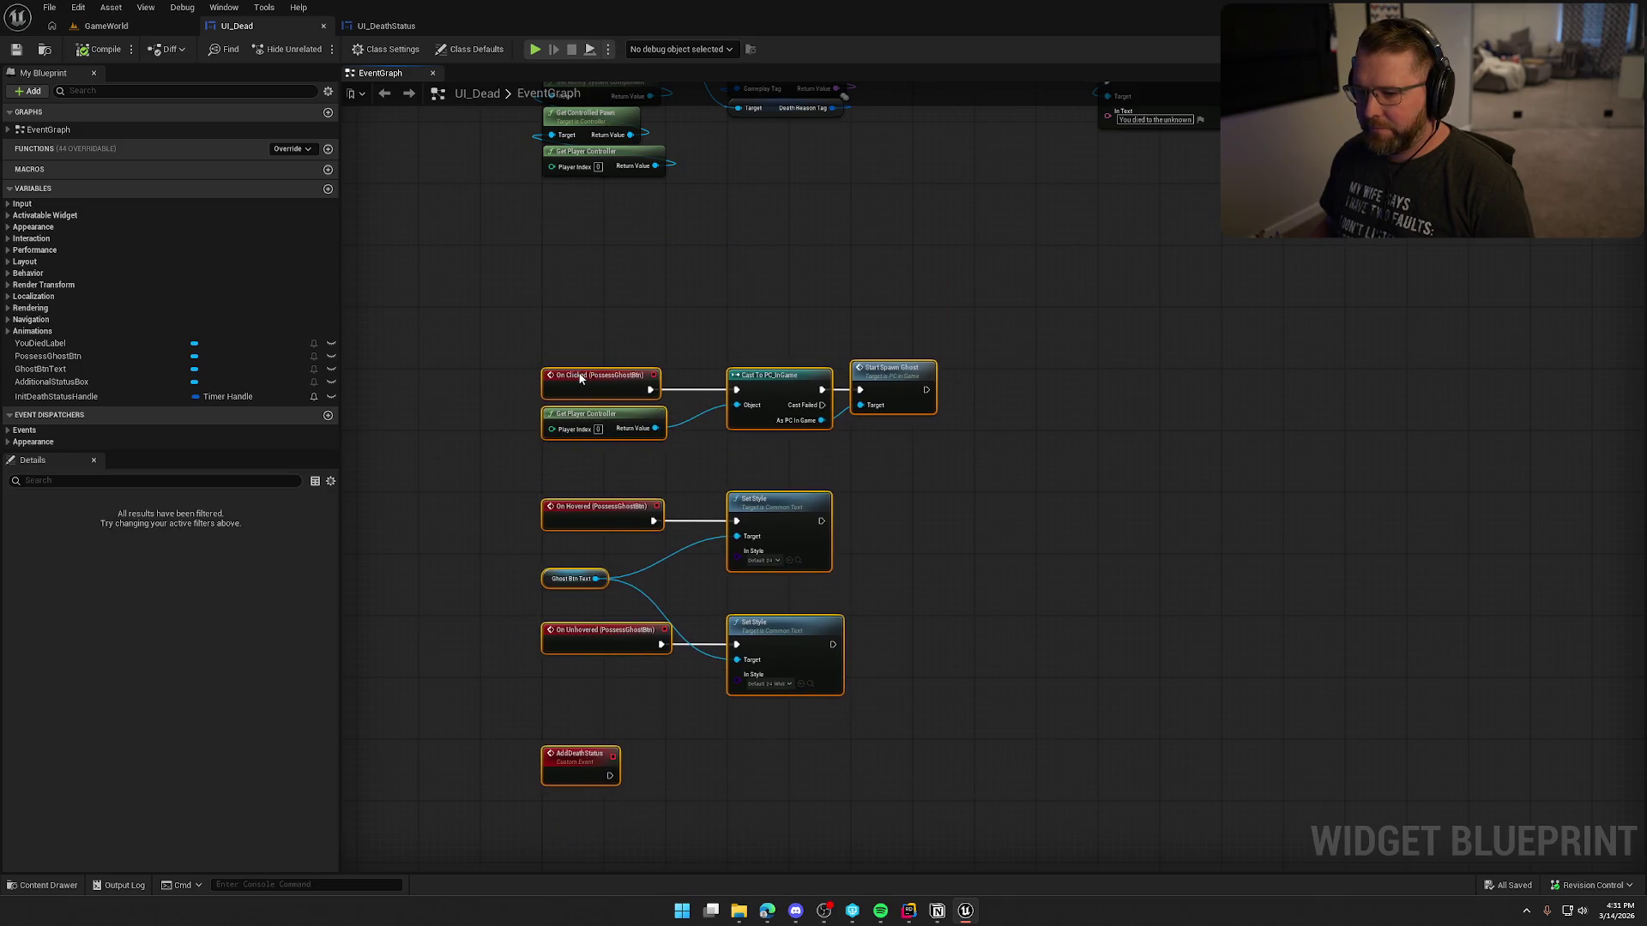
{"action": "left_click", "coordinate": [683, 480]}
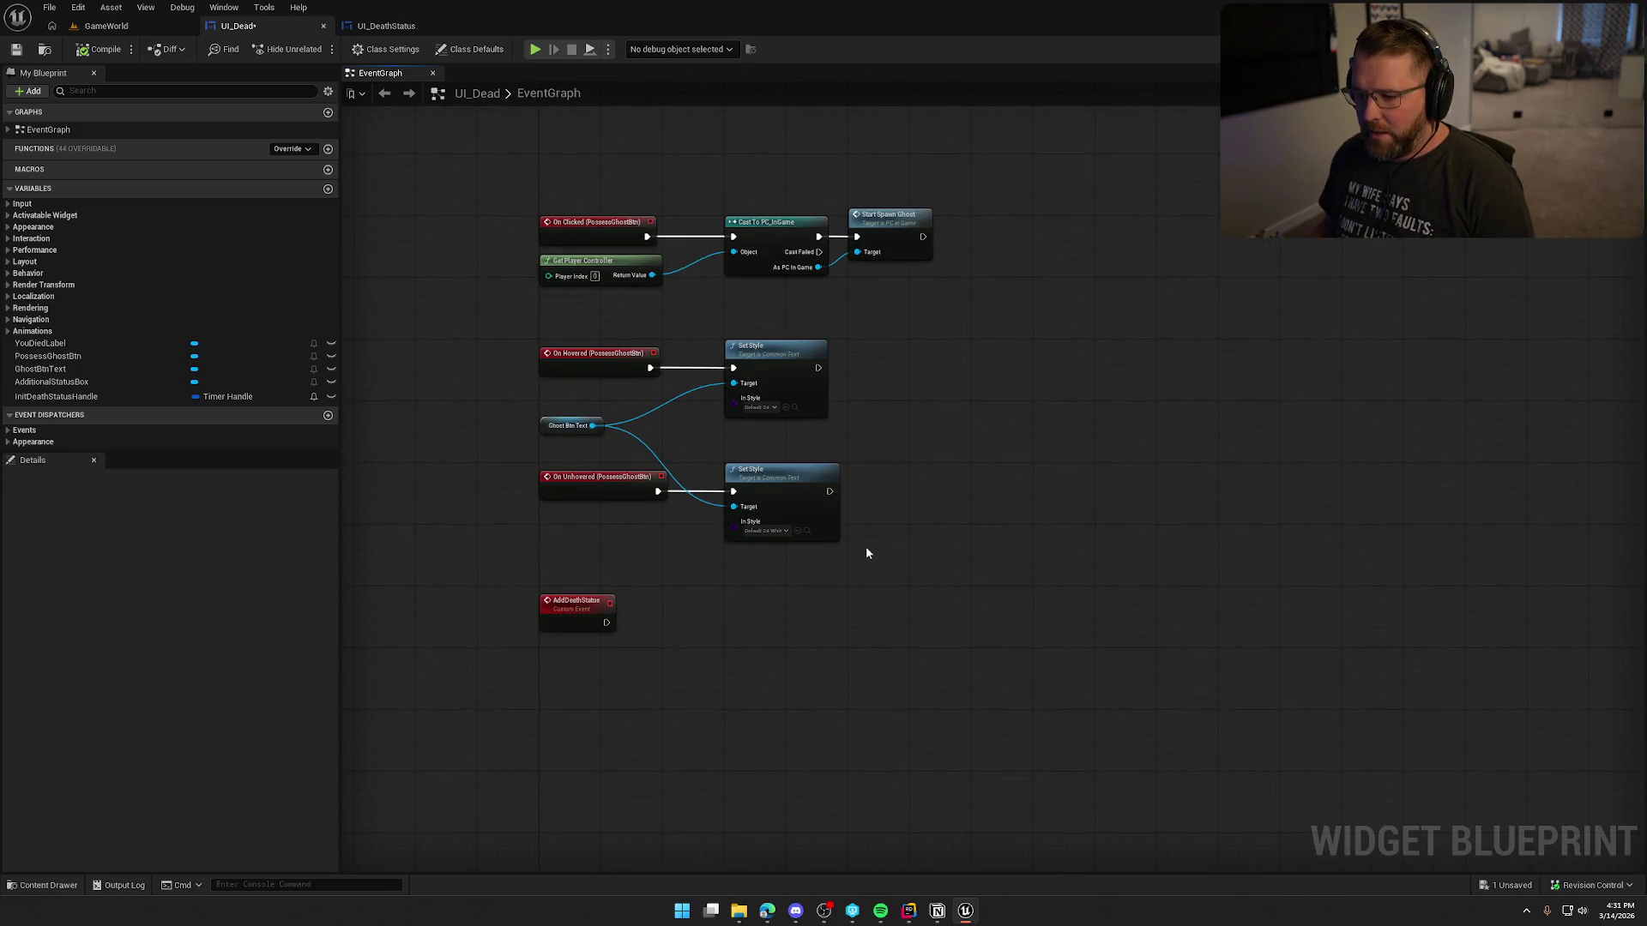
Step: Move the Get and Cast nodes underneath Get Tag Name
{"action": "left_click_drag", "start_coordinate": [901, 671], "coordinate": [500, 341]}
{"action": "left_click_drag", "start_coordinate": [1082, 412], "coordinate": [1088, 741]}
{"action": "mouse_move", "coordinate": [635, 428]}
{"action": "left_mouse_down"}
{"action": "mouse_move", "coordinate": [527, 244]}
{"action": "mouse_move", "coordinate": [666, 404]}
{"action": "mouse_move", "coordinate": [820, 374]}
{"action": "left_mouse_up"}
{"action": "scroll", "coordinate": [605, 293], "scroll_direction": "up", "scroll_amount": 2}
{"action": "left_click", "coordinate": [1046, 430]}
{"action": "scroll", "coordinate": [1063, 449], "scroll_direction": "down", "scroll_amount": 2}
{"action": "left_click_drag", "start_coordinate": [1063, 449], "coordinate": [707, 405]}
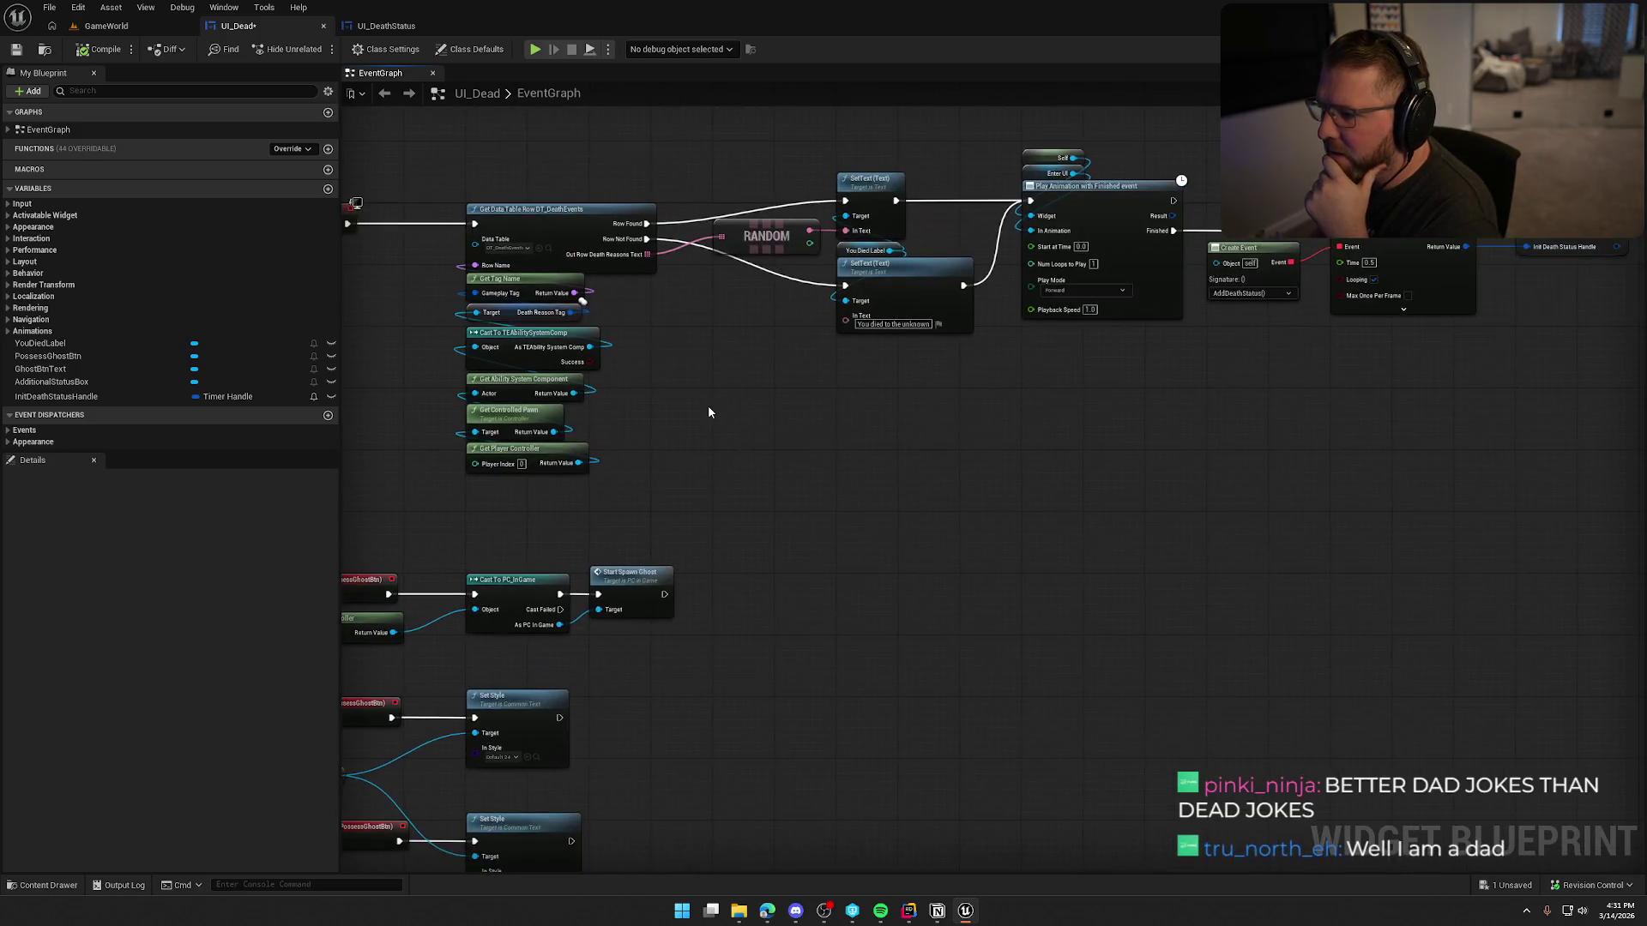
{"action": "scroll", "coordinate": [743, 389], "scroll_direction": "down", "scroll_amount": 3}
Step: Shift the lookup group right and place the four Cast and Get nodes beneath Event Construct
{"action": "mouse_move", "coordinate": [549, 203]}
{"action": "left_mouse_down"}
{"action": "mouse_move", "coordinate": [1167, 473]}
{"action": "mouse_move", "coordinate": [1364, 486]}
{"action": "left_mouse_up"}
{"action": "scroll", "coordinate": [468, 271], "scroll_direction": "up", "scroll_amount": 4}
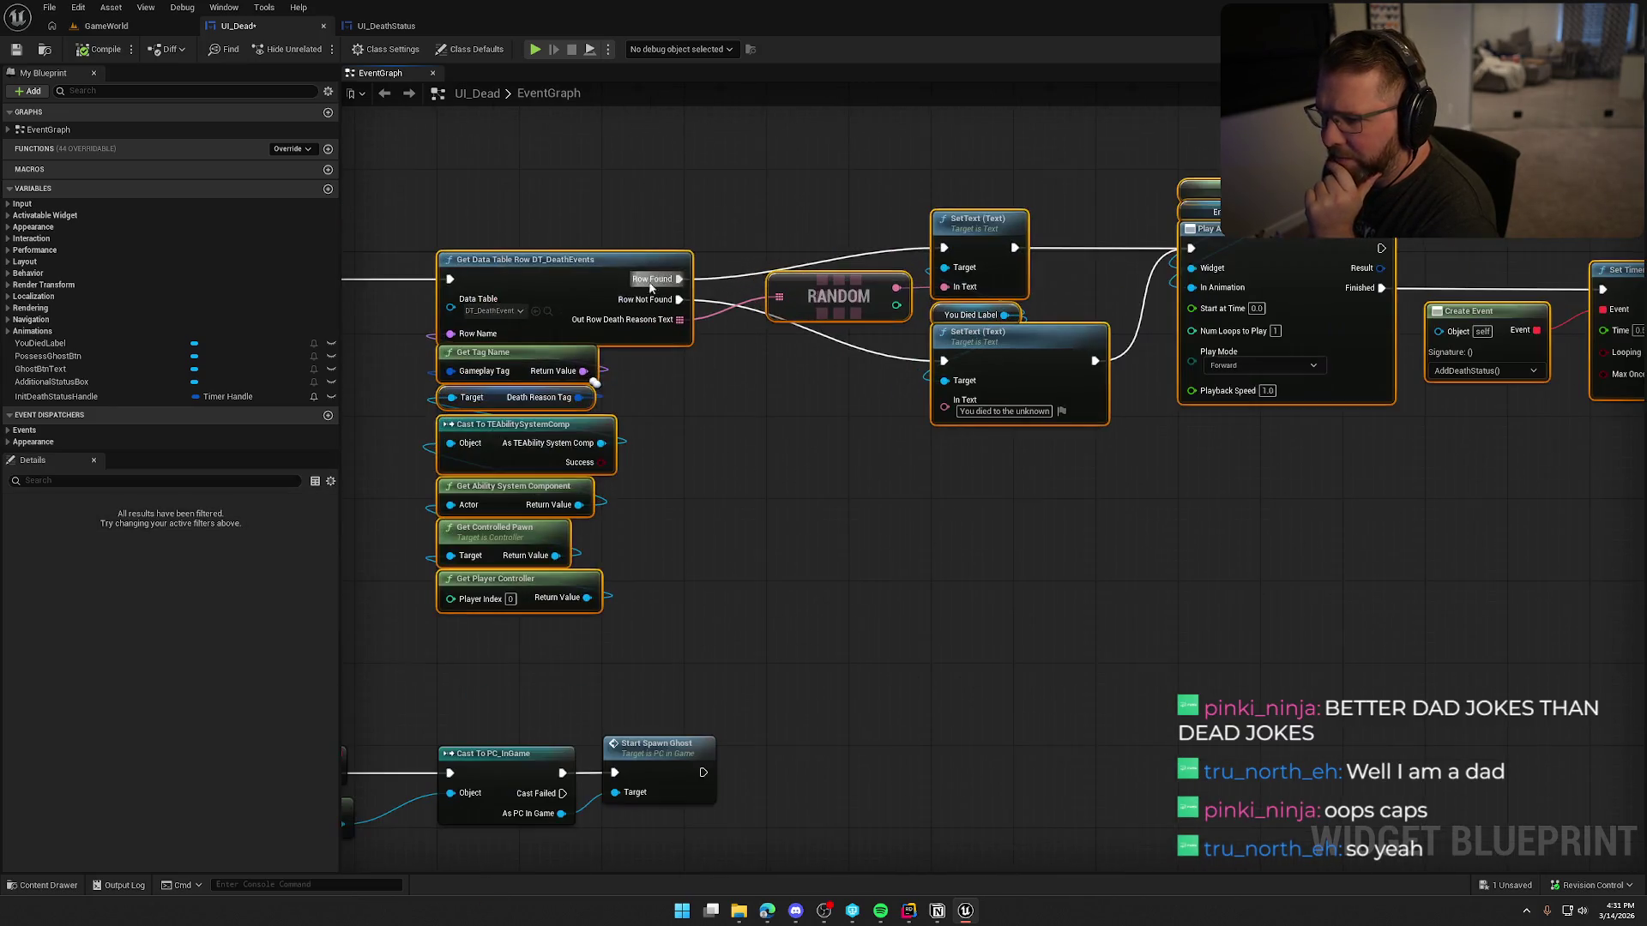
{"action": "left_click_drag", "start_coordinate": [763, 237], "coordinate": [1065, 266]}
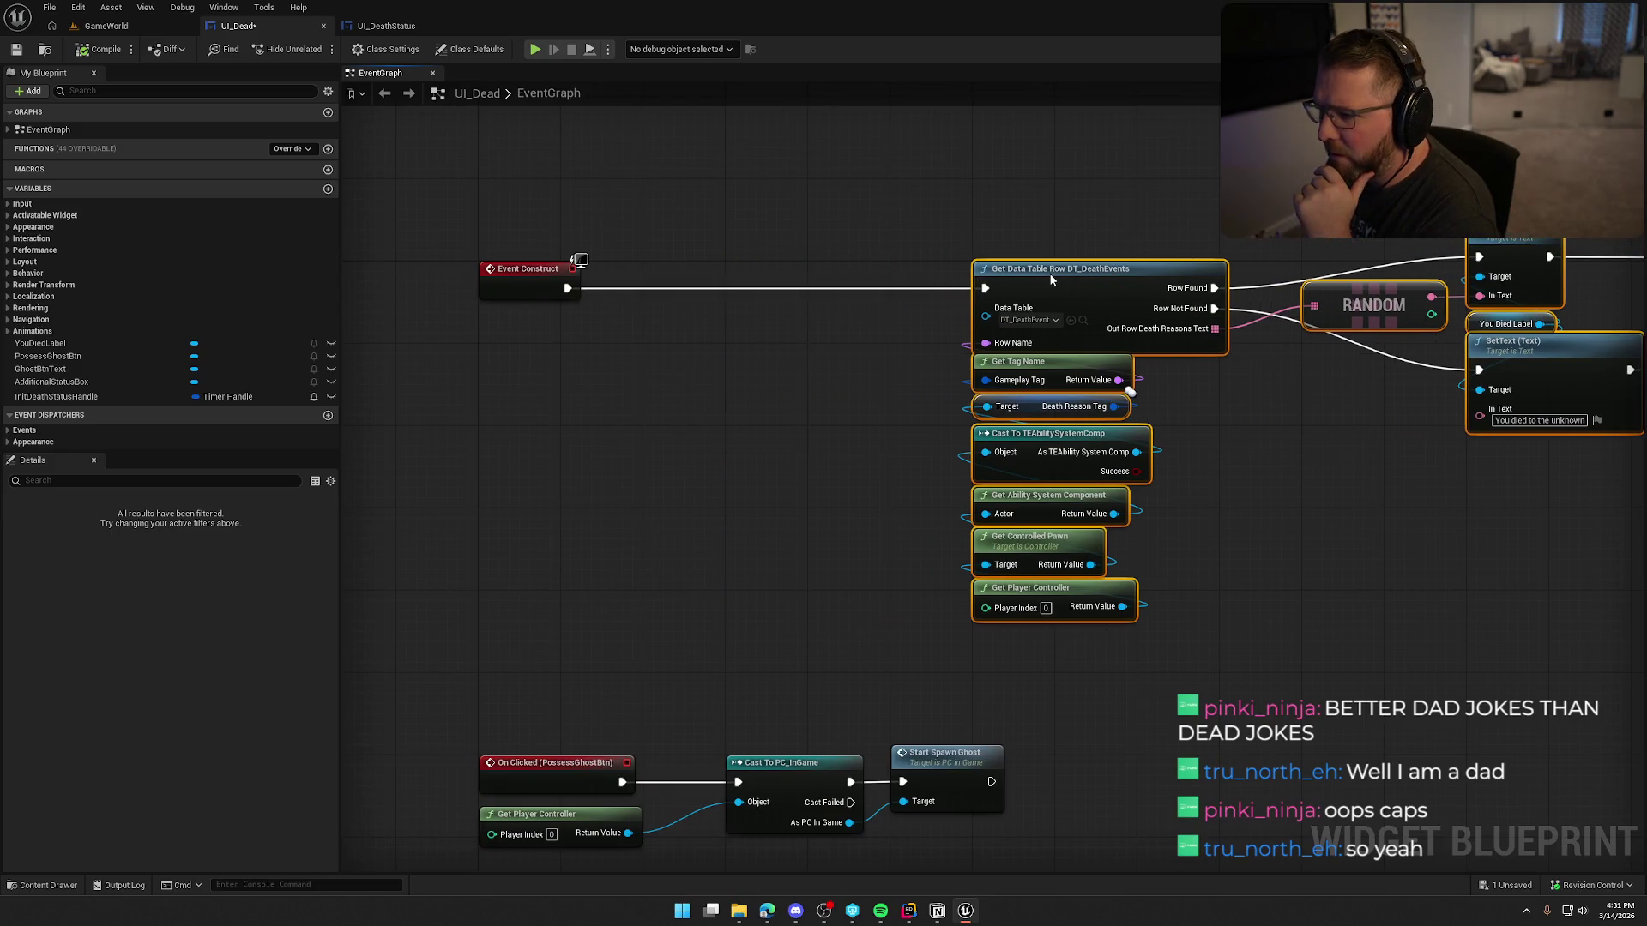
{"action": "left_click_drag", "start_coordinate": [771, 515], "coordinate": [817, 522]}
{"action": "left_click_drag", "start_coordinate": [952, 424], "coordinate": [1166, 638]}
{"action": "mouse_move", "coordinate": [1072, 452]}
{"action": "left_mouse_down"}
{"action": "mouse_move", "coordinate": [553, 444]}
{"action": "mouse_move", "coordinate": [574, 445]}
{"action": "left_mouse_up"}
{"action": "left_click", "coordinate": [673, 378]}
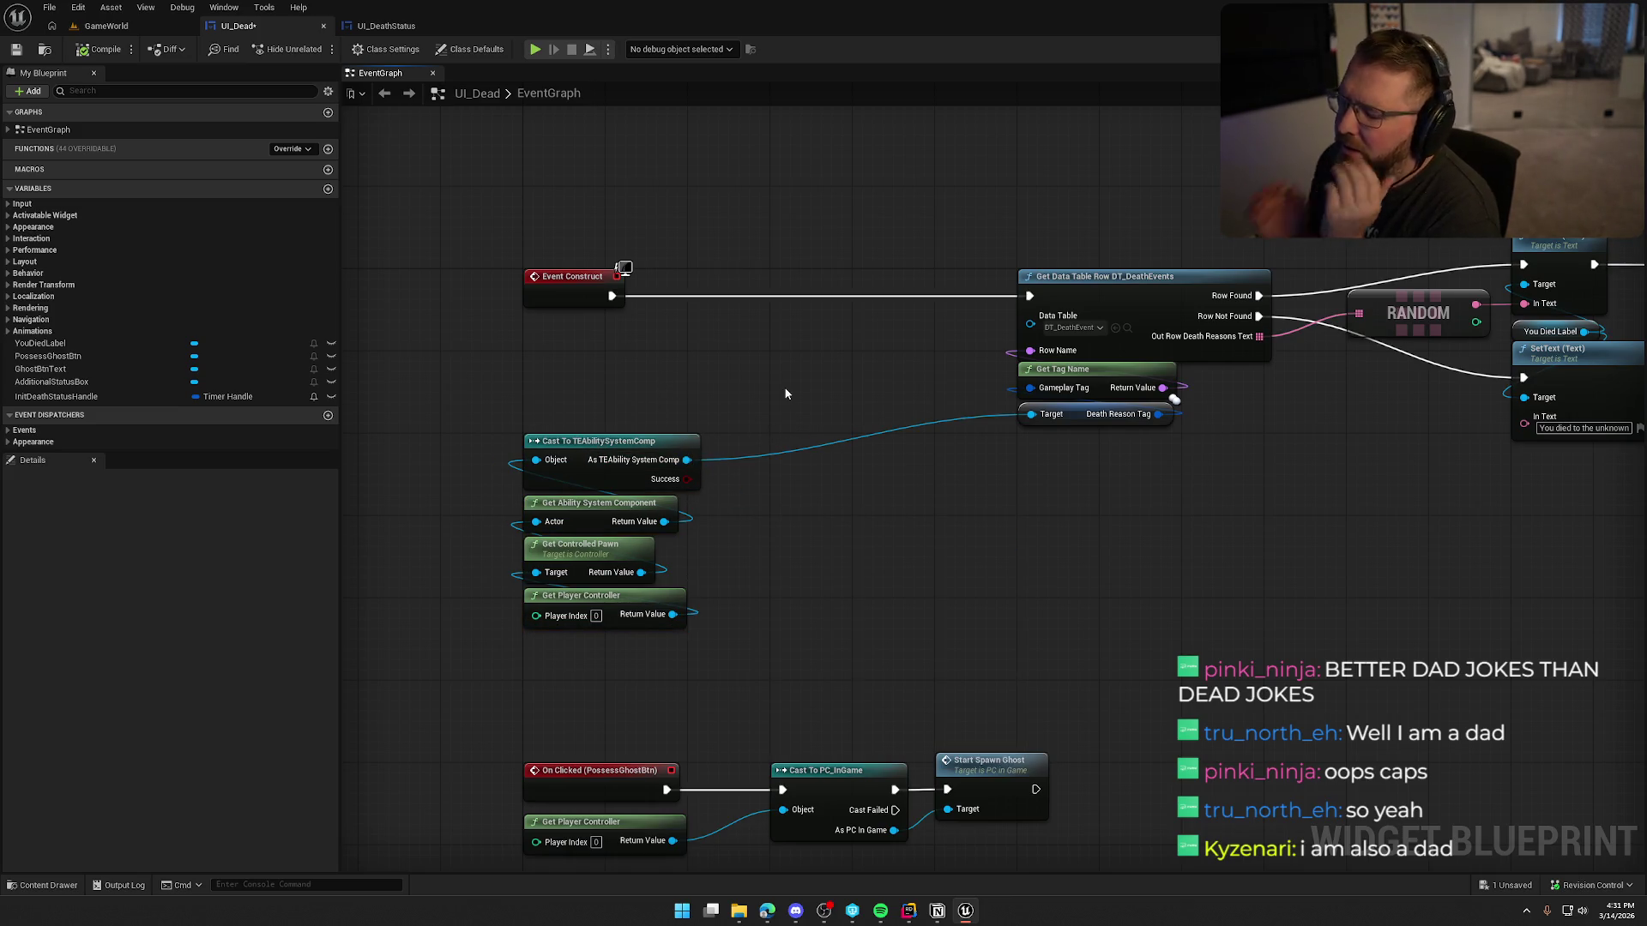
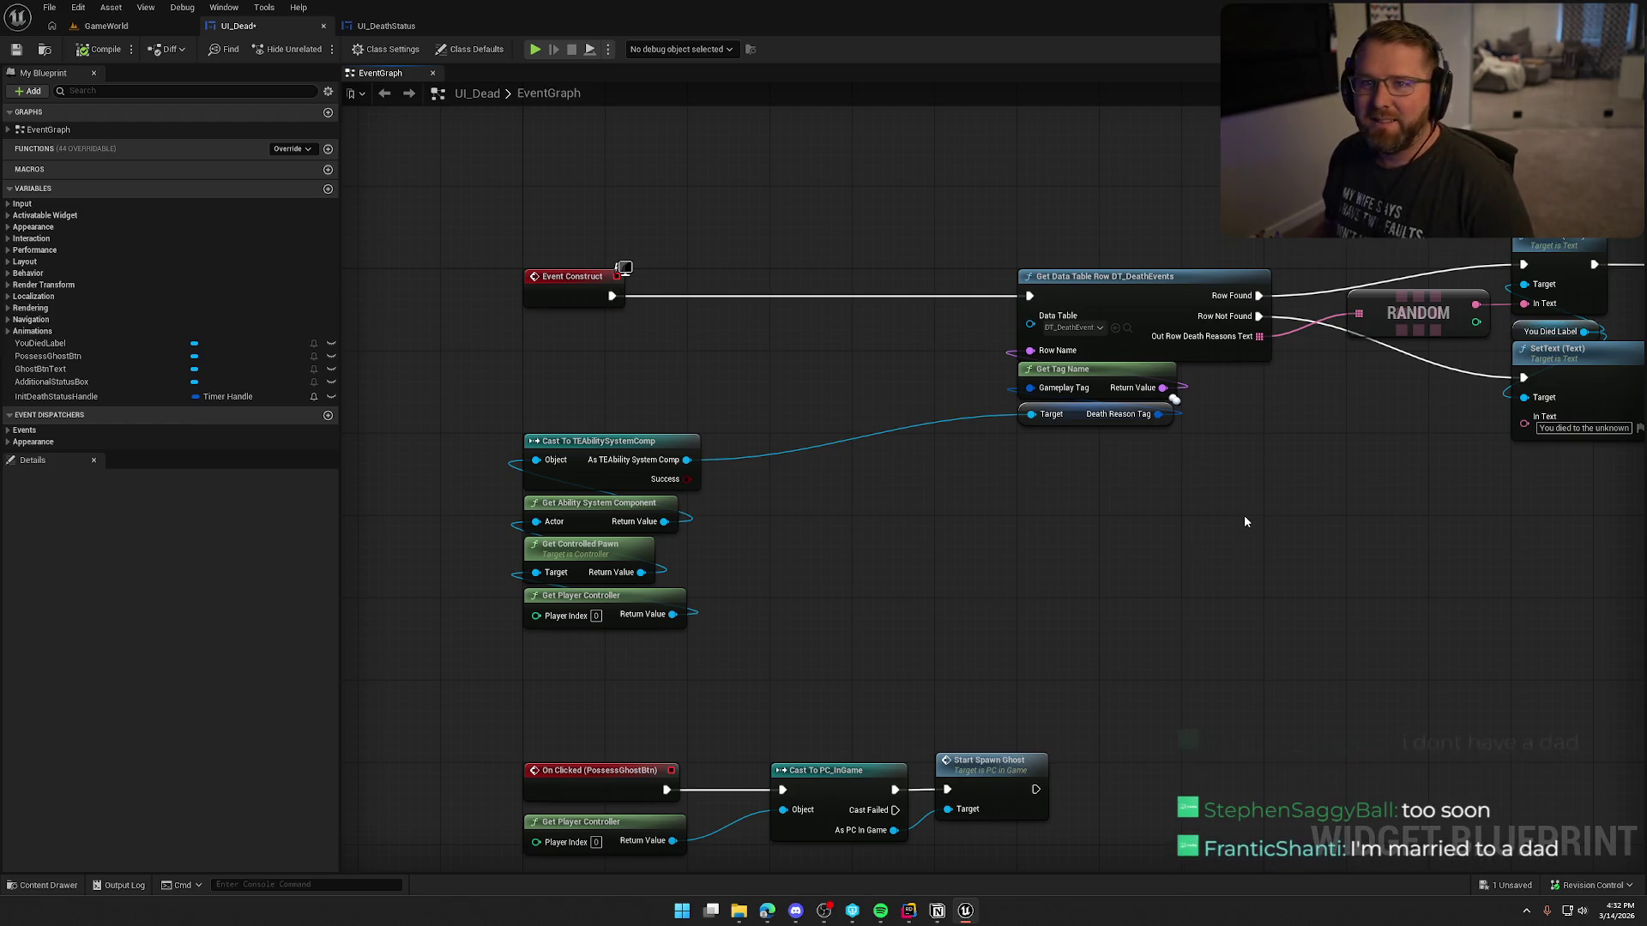
Step: Select the cast, getter, data table and tag lookup nodes and try collapsing them to a function
{"action": "left_click_drag", "start_coordinate": [577, 379], "coordinate": [712, 639]}
{"action": "mouse_move", "coordinate": [1016, 257]}
{"action": "left_mouse_down"}
{"action": "mouse_move", "coordinate": [1332, 431]}
{"action": "mouse_move", "coordinate": [1463, 529]}
{"action": "left_mouse_up"}
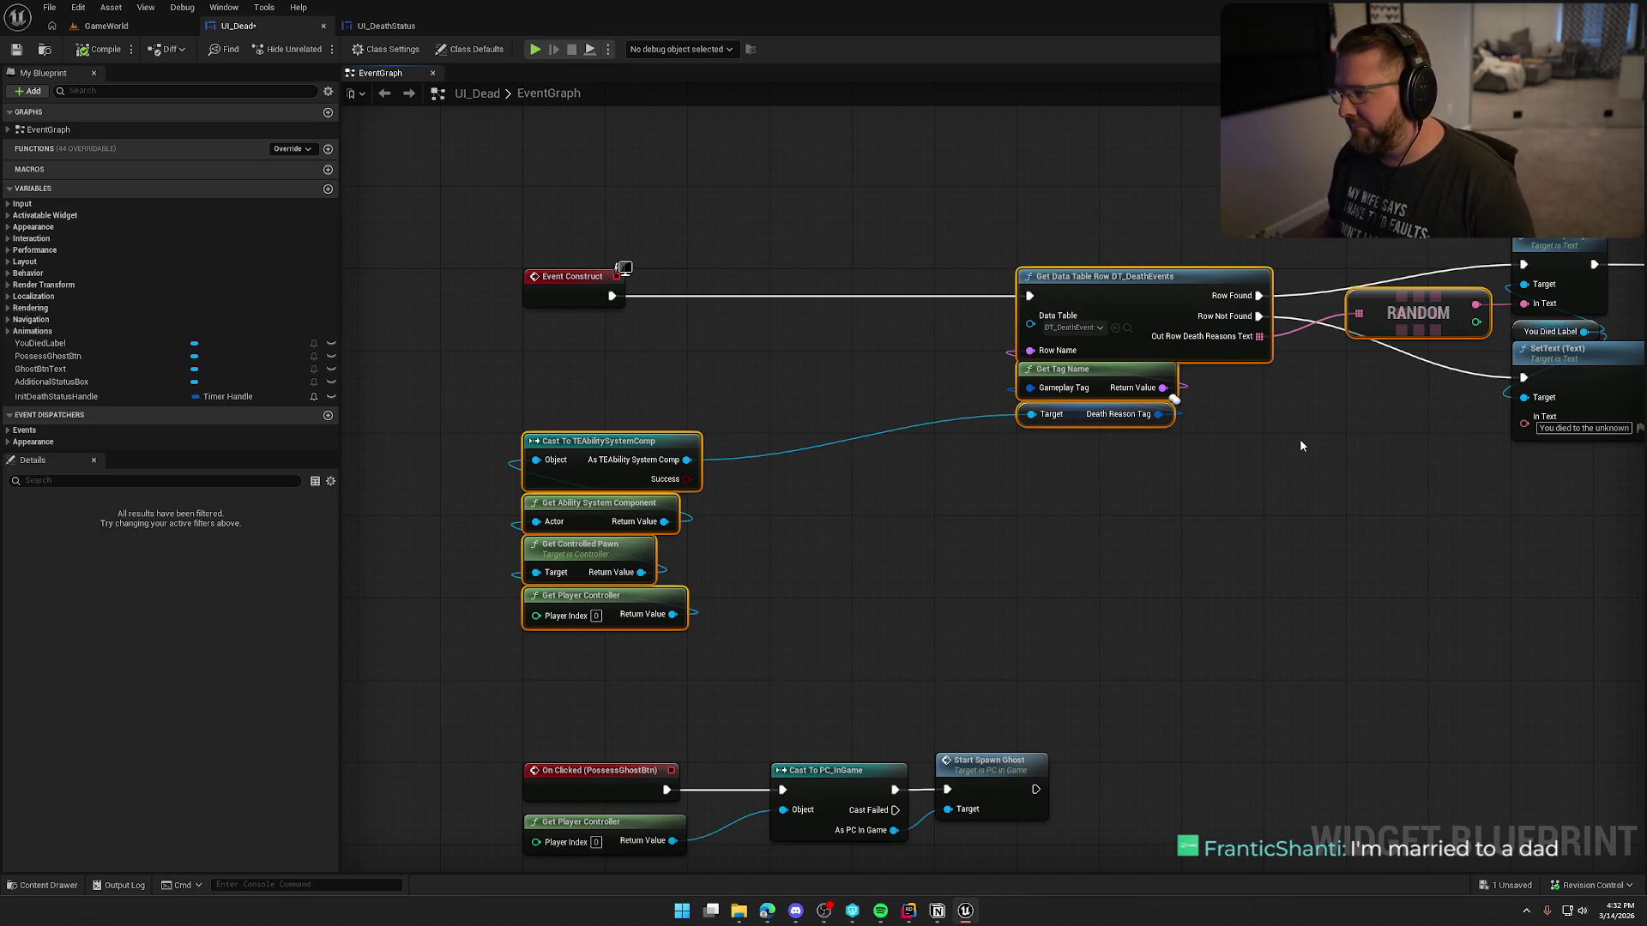
{"action": "right_click", "coordinate": [1118, 292]}
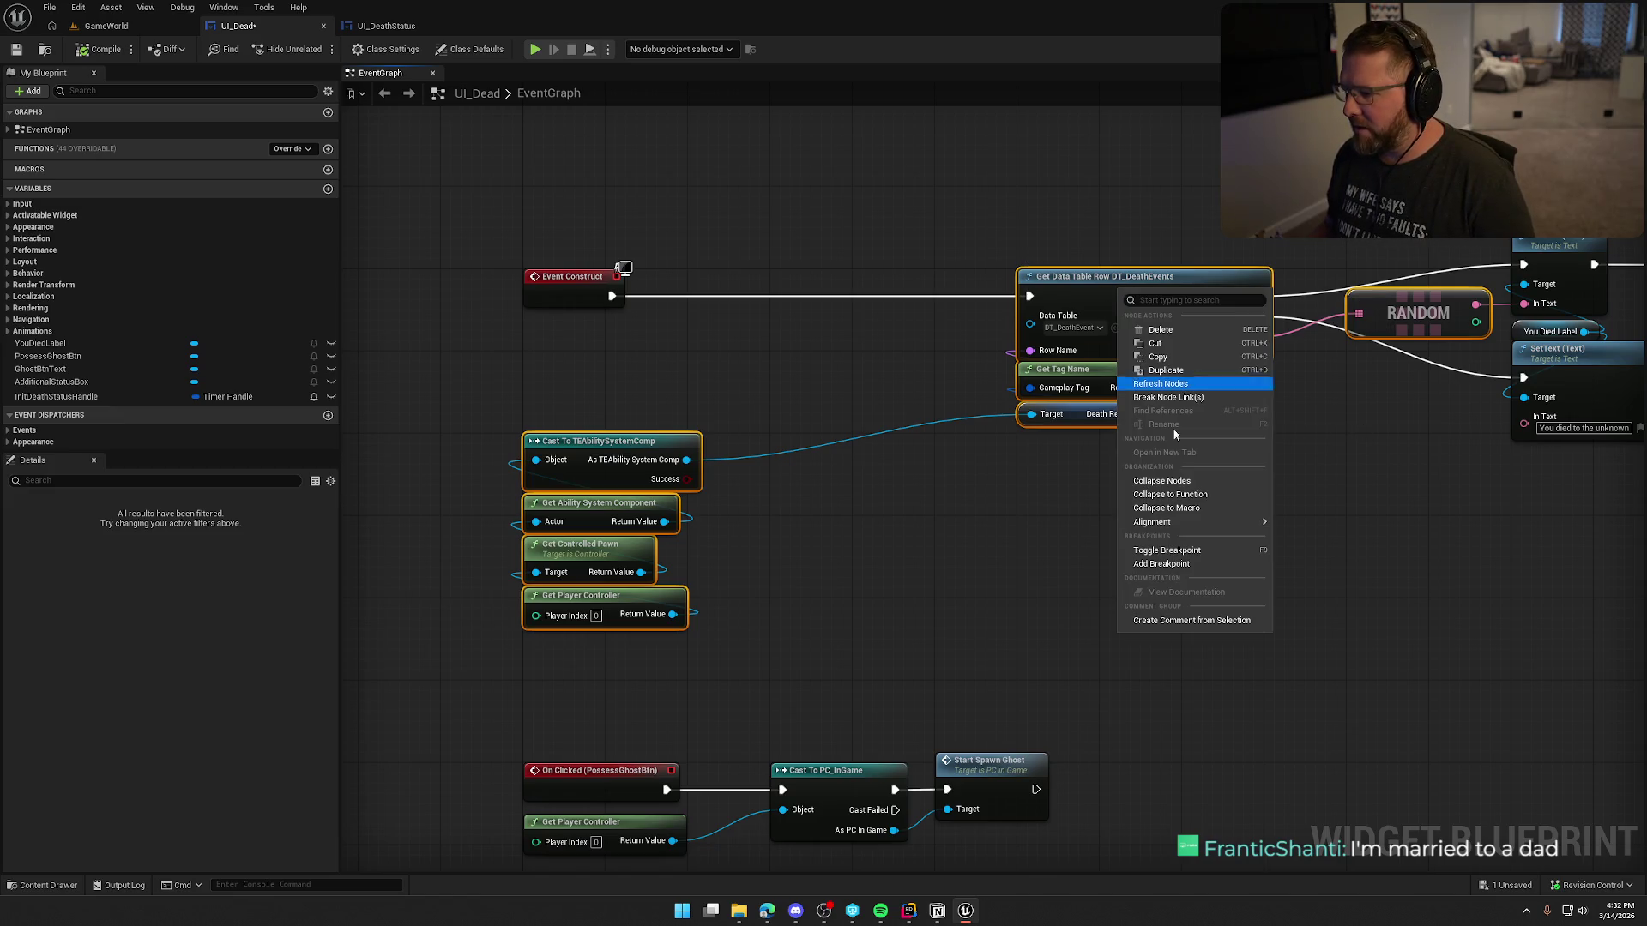
{"action": "left_click", "coordinate": [1208, 496]}
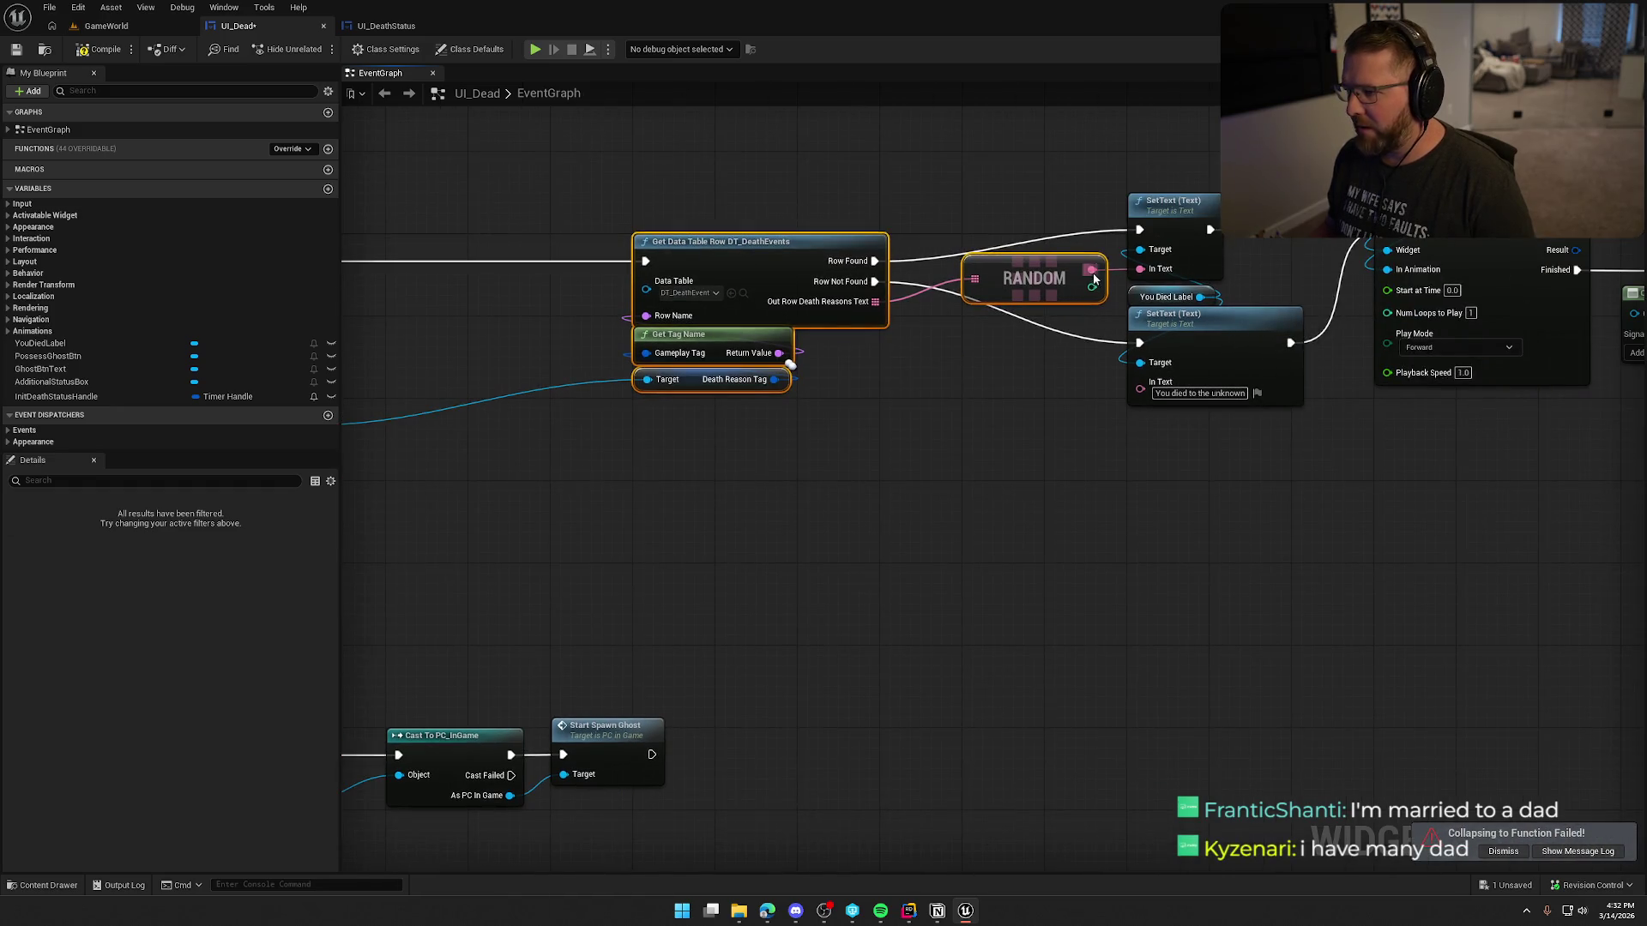
{"action": "right_click", "coordinate": [801, 263]}
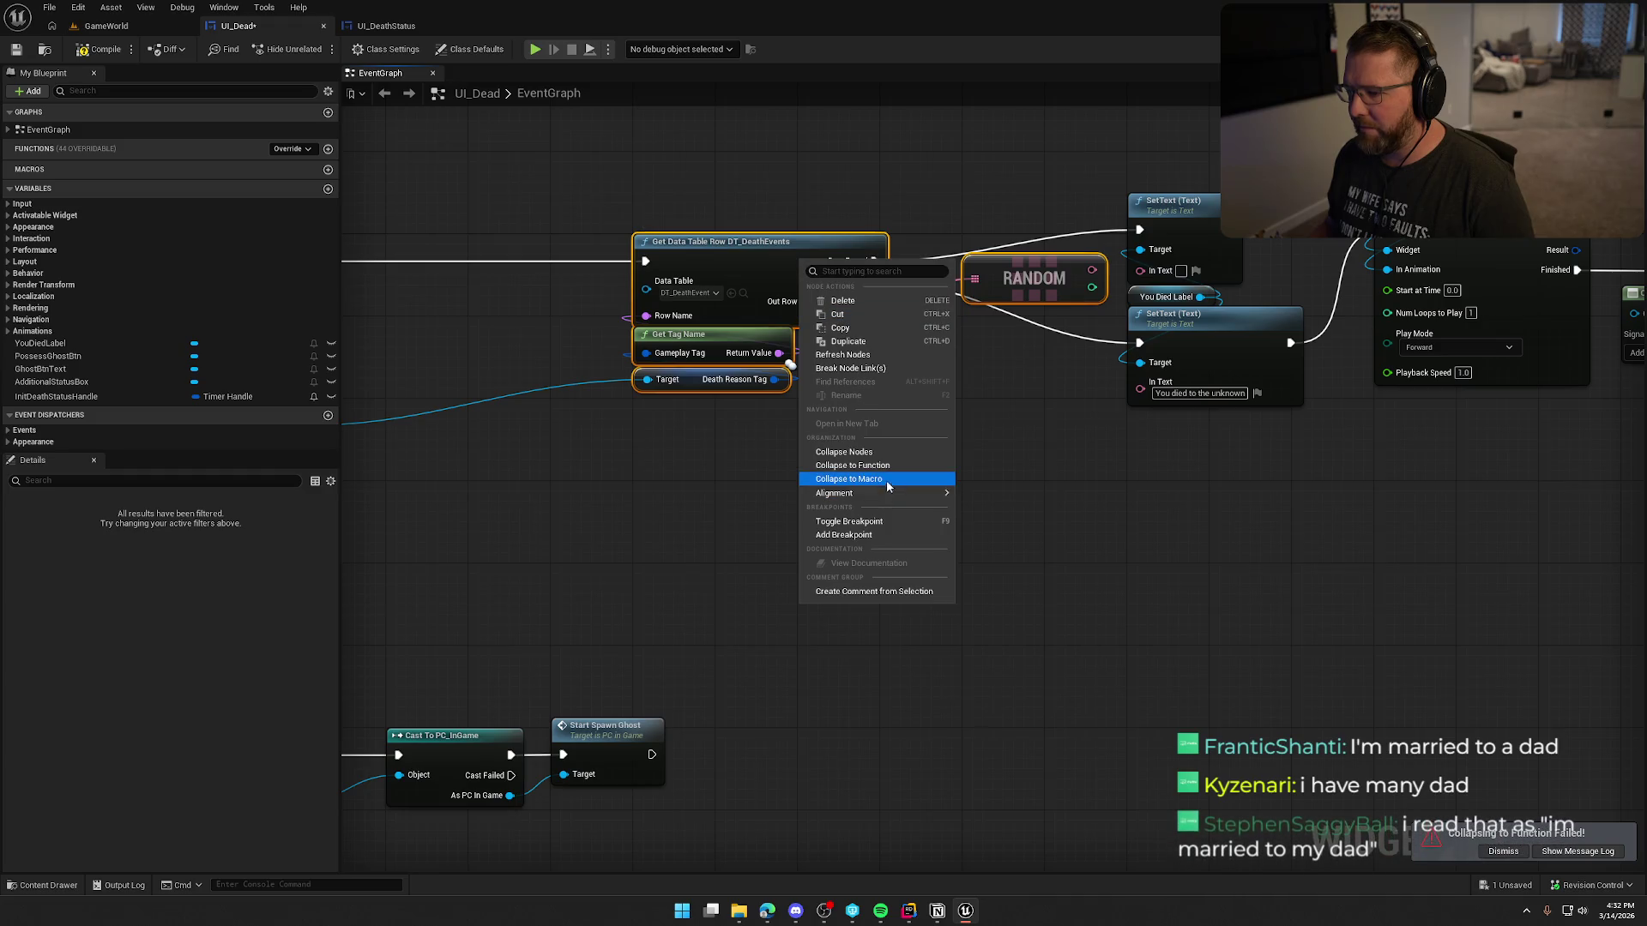
{"action": "left_click", "coordinate": [888, 467]}
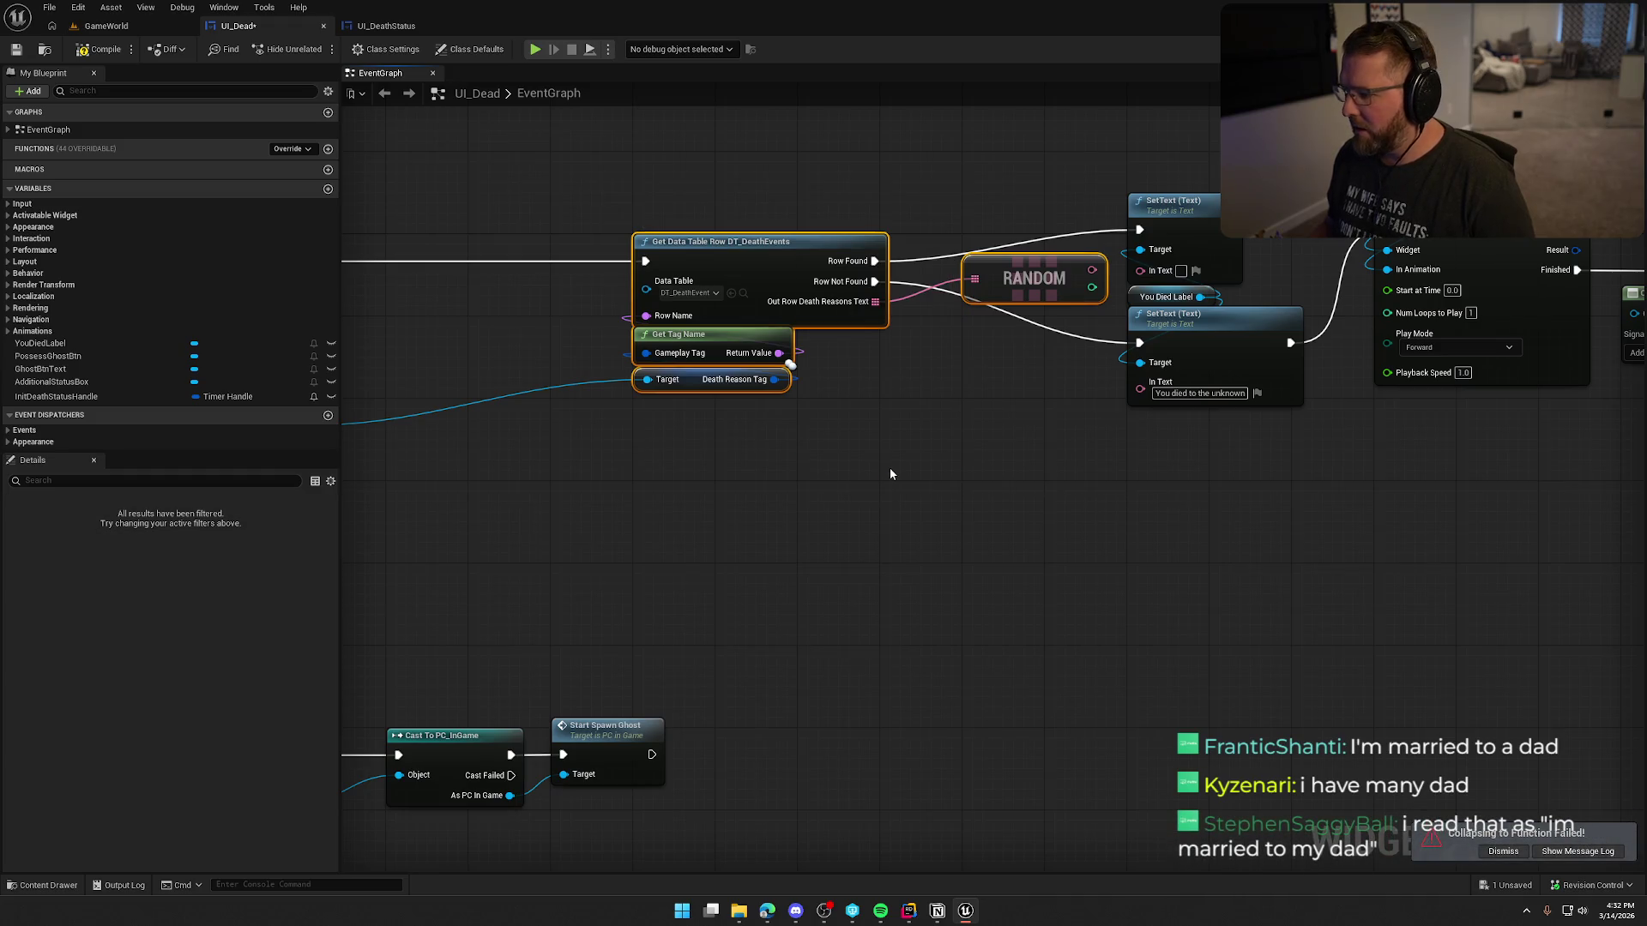
Step: Break the Row Not Found link to the fallback 'You died to the unknown' SetText
{"action": "left_click_drag", "start_coordinate": [892, 466], "coordinate": [1146, 395]}
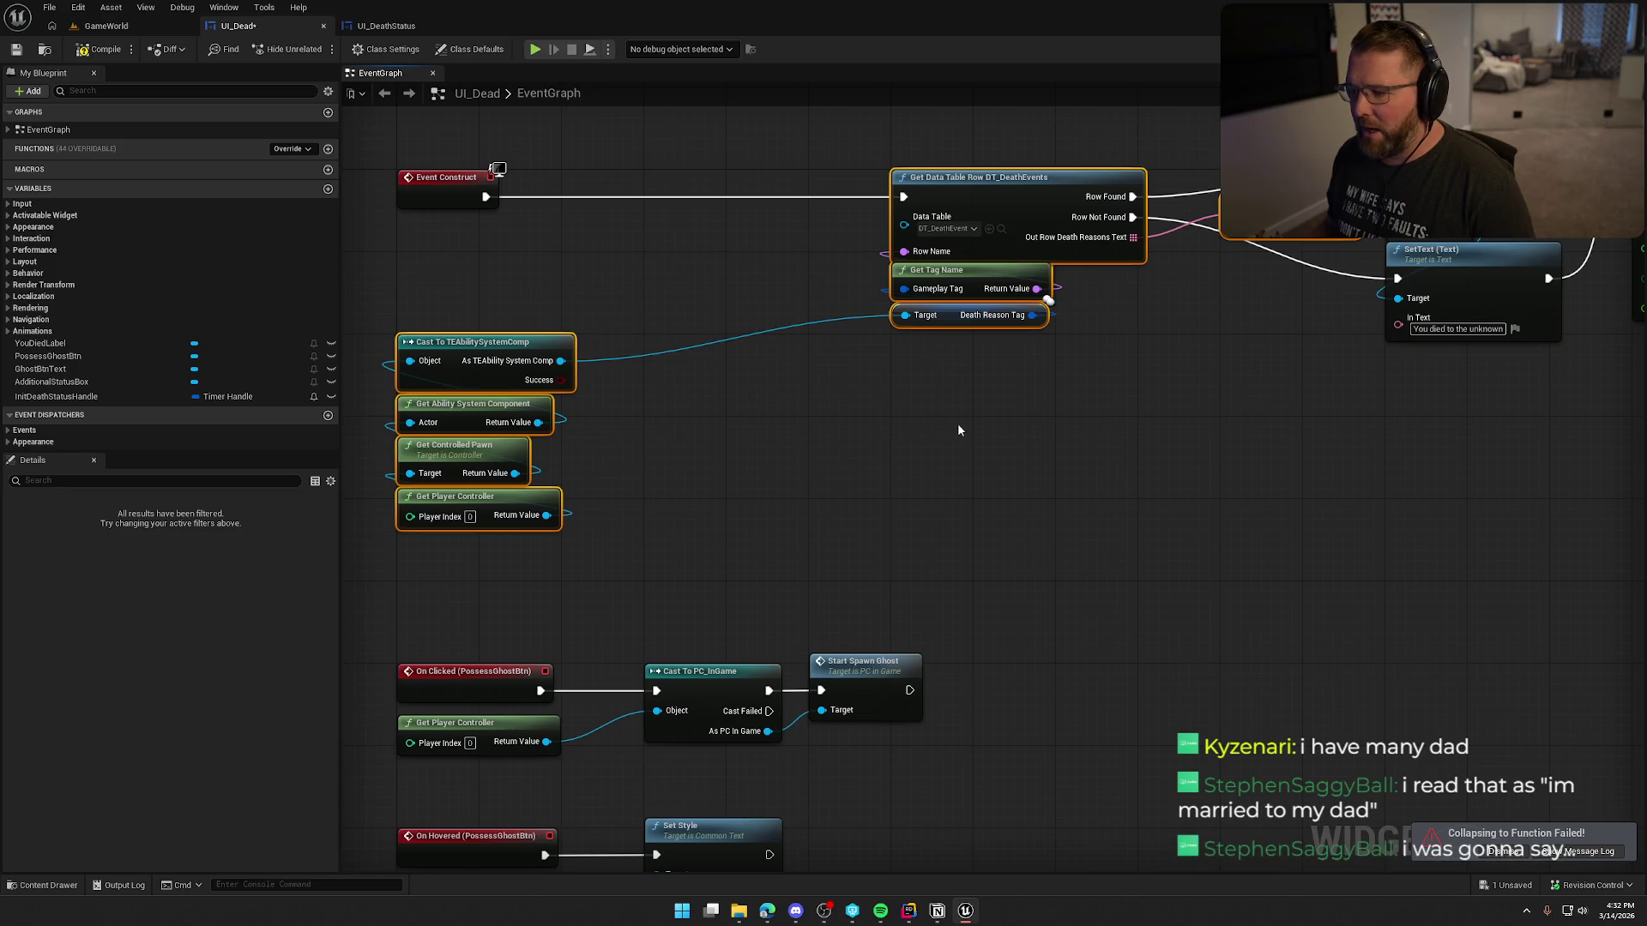
{"action": "left_click", "coordinate": [984, 420]}
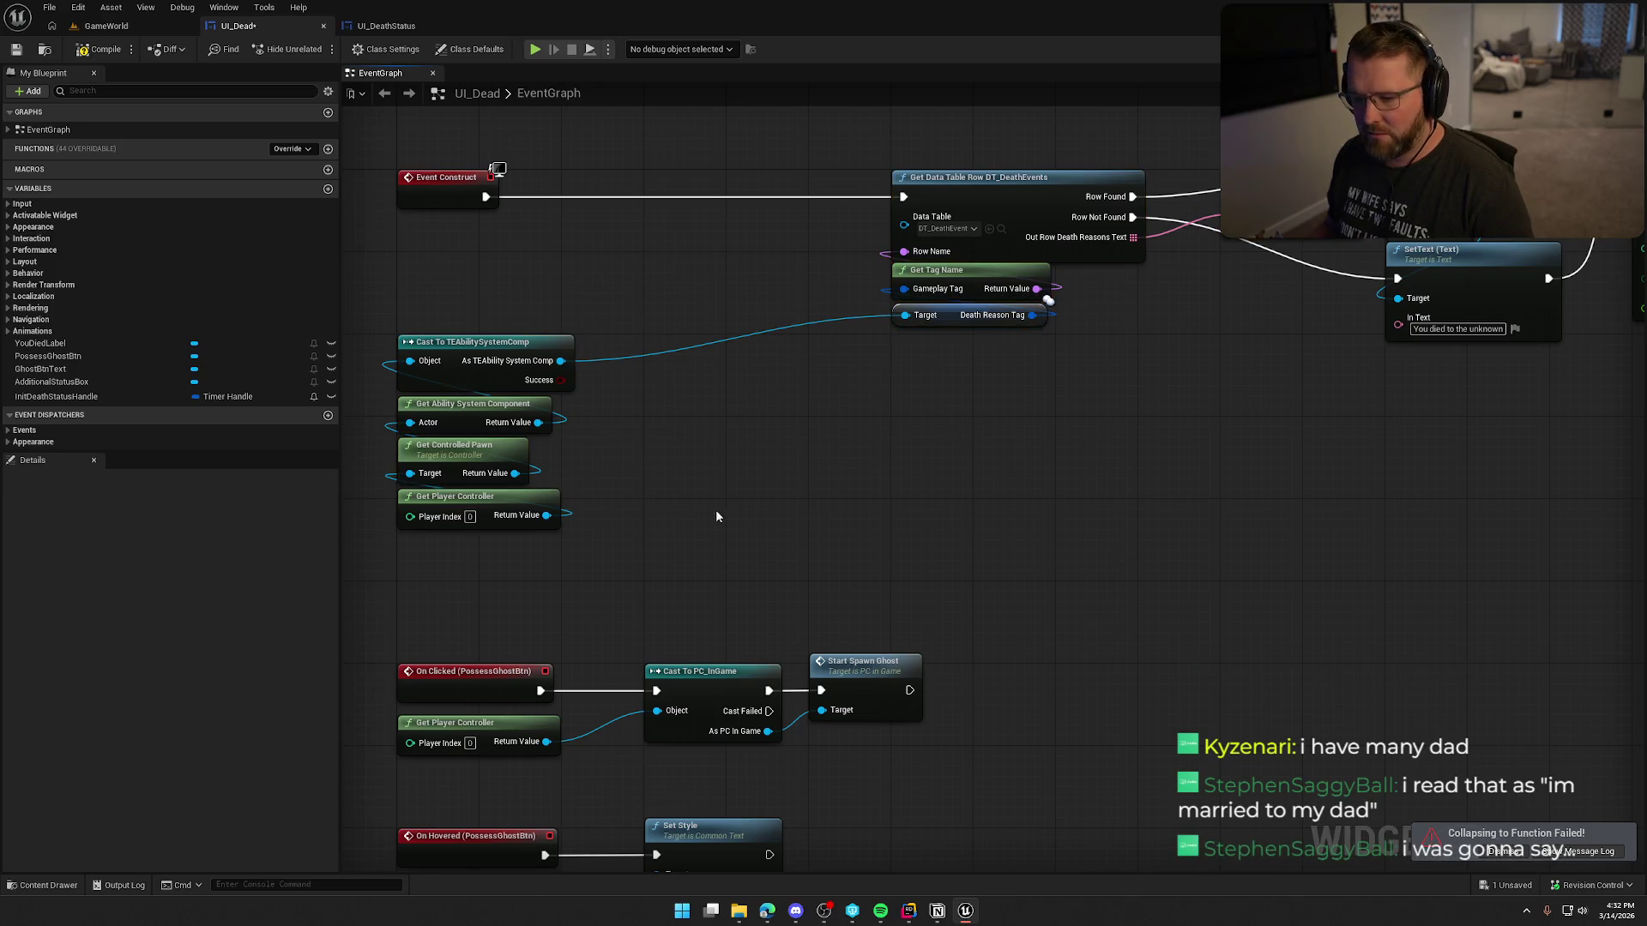
{"action": "left_click_drag", "start_coordinate": [783, 491], "coordinate": [825, 498]}
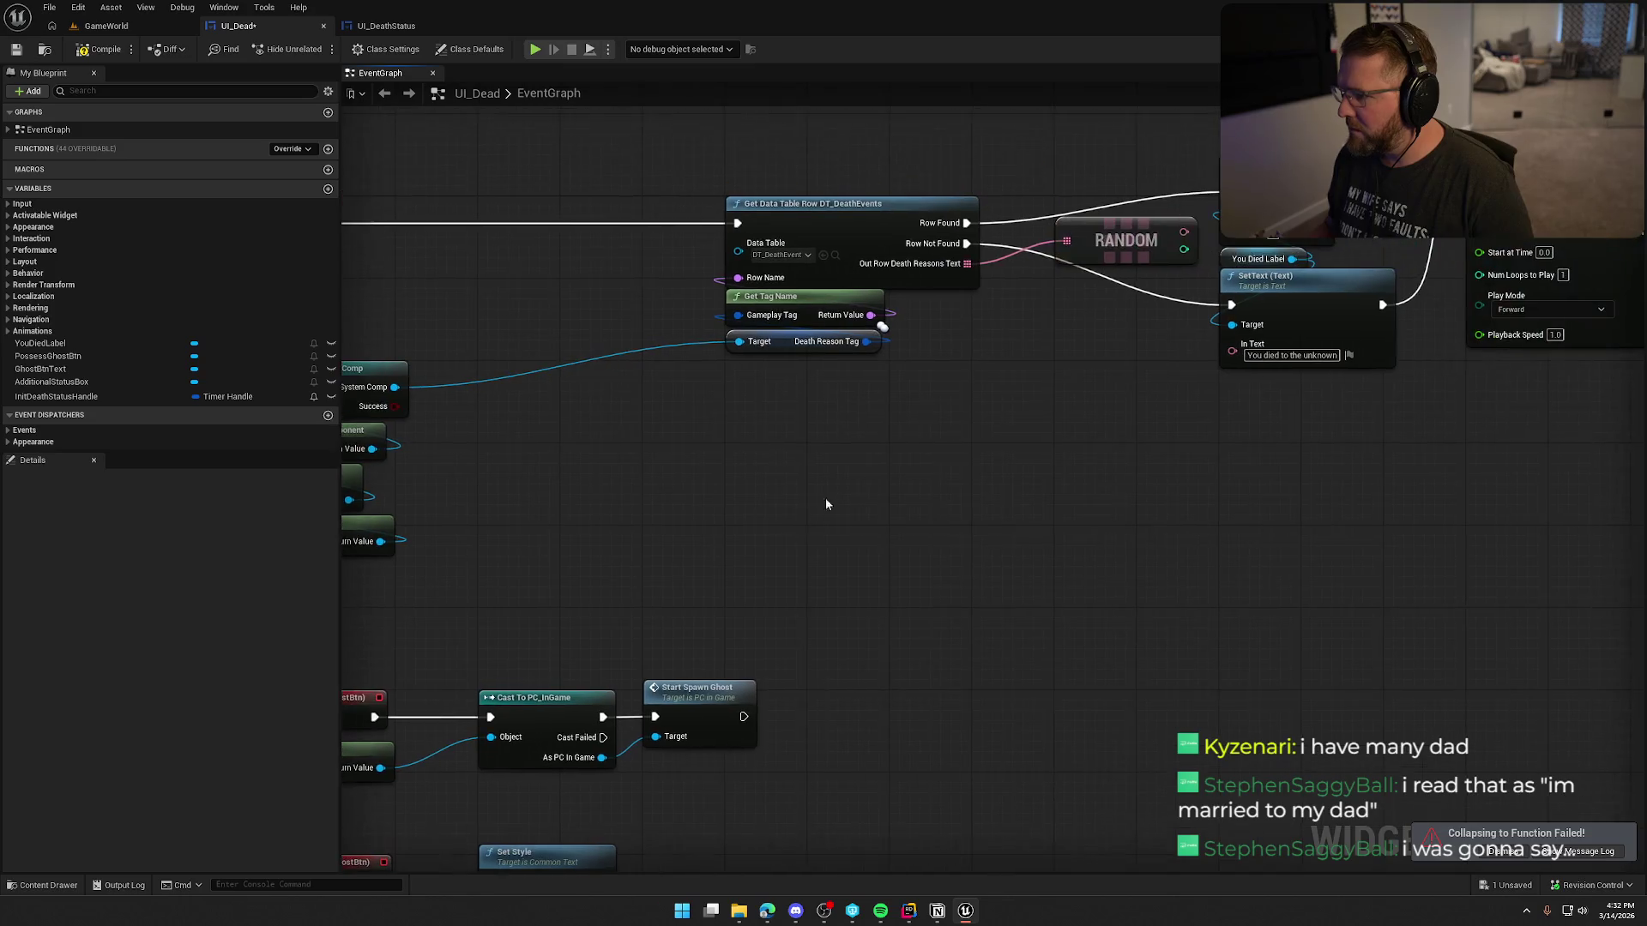
{"action": "left_click", "coordinate": [966, 243], "text": "alt"}
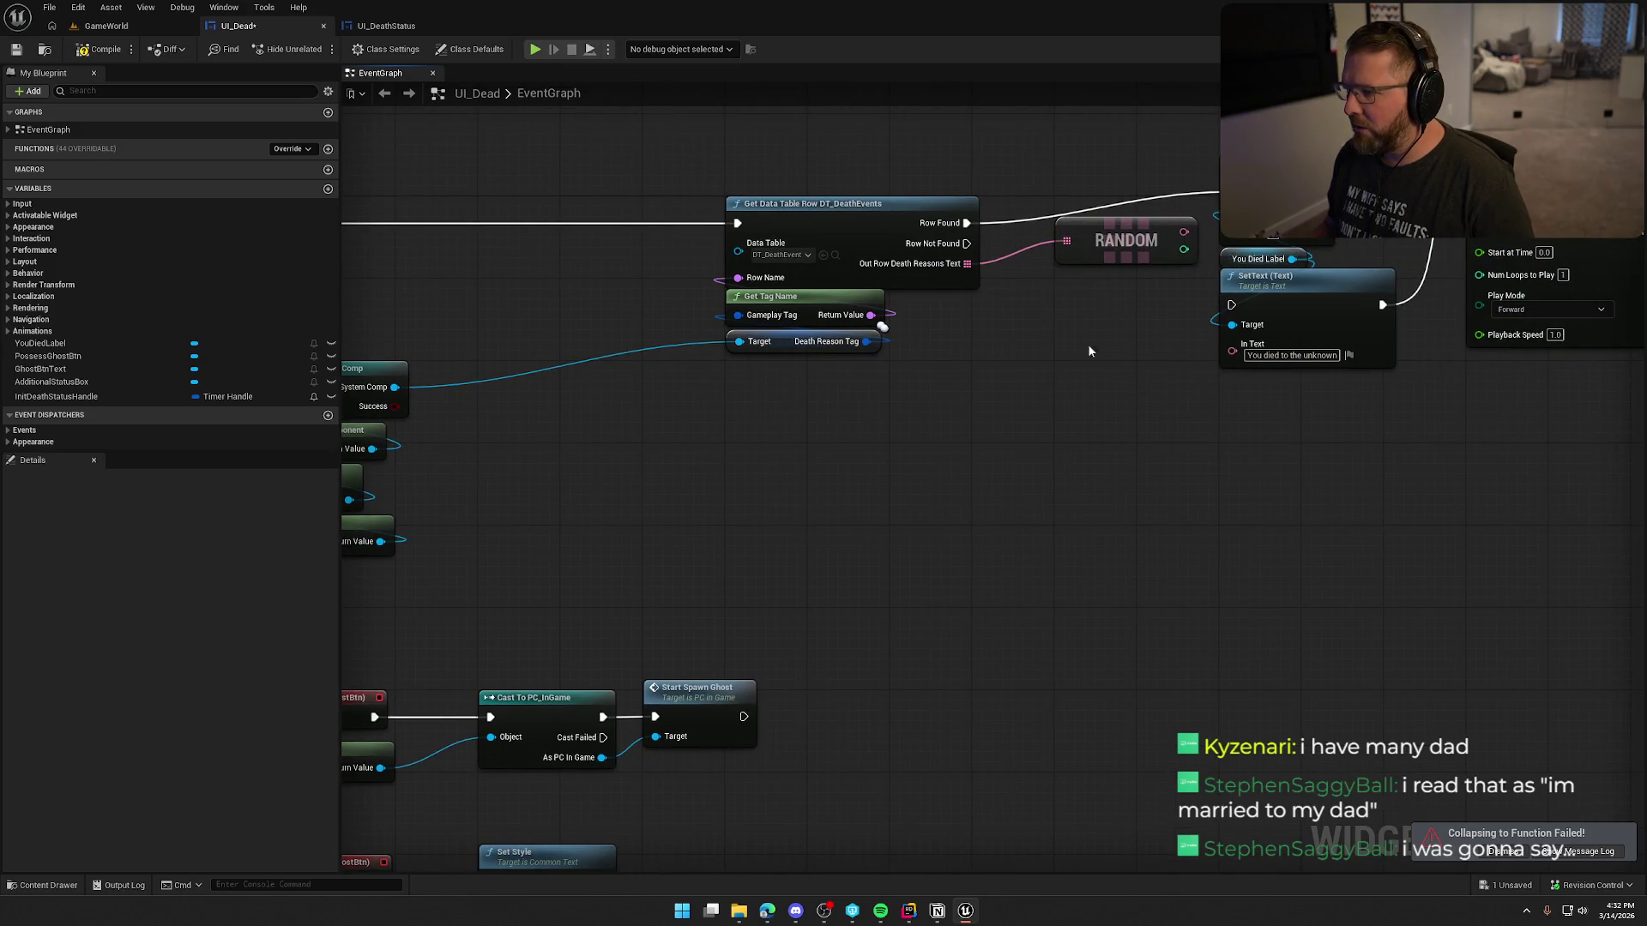
Step: Reselect the cast, getter and tag lookup nodes and bring up their actions menu
{"action": "left_click_drag", "start_coordinate": [995, 469], "coordinate": [1093, 422]}
{"action": "mouse_move", "coordinate": [478, 500]}
{"action": "left_mouse_down"}
{"action": "mouse_move", "coordinate": [871, 360]}
{"action": "mouse_move", "coordinate": [969, 255]}
{"action": "mouse_move", "coordinate": [1196, 202]}
{"action": "left_mouse_up"}
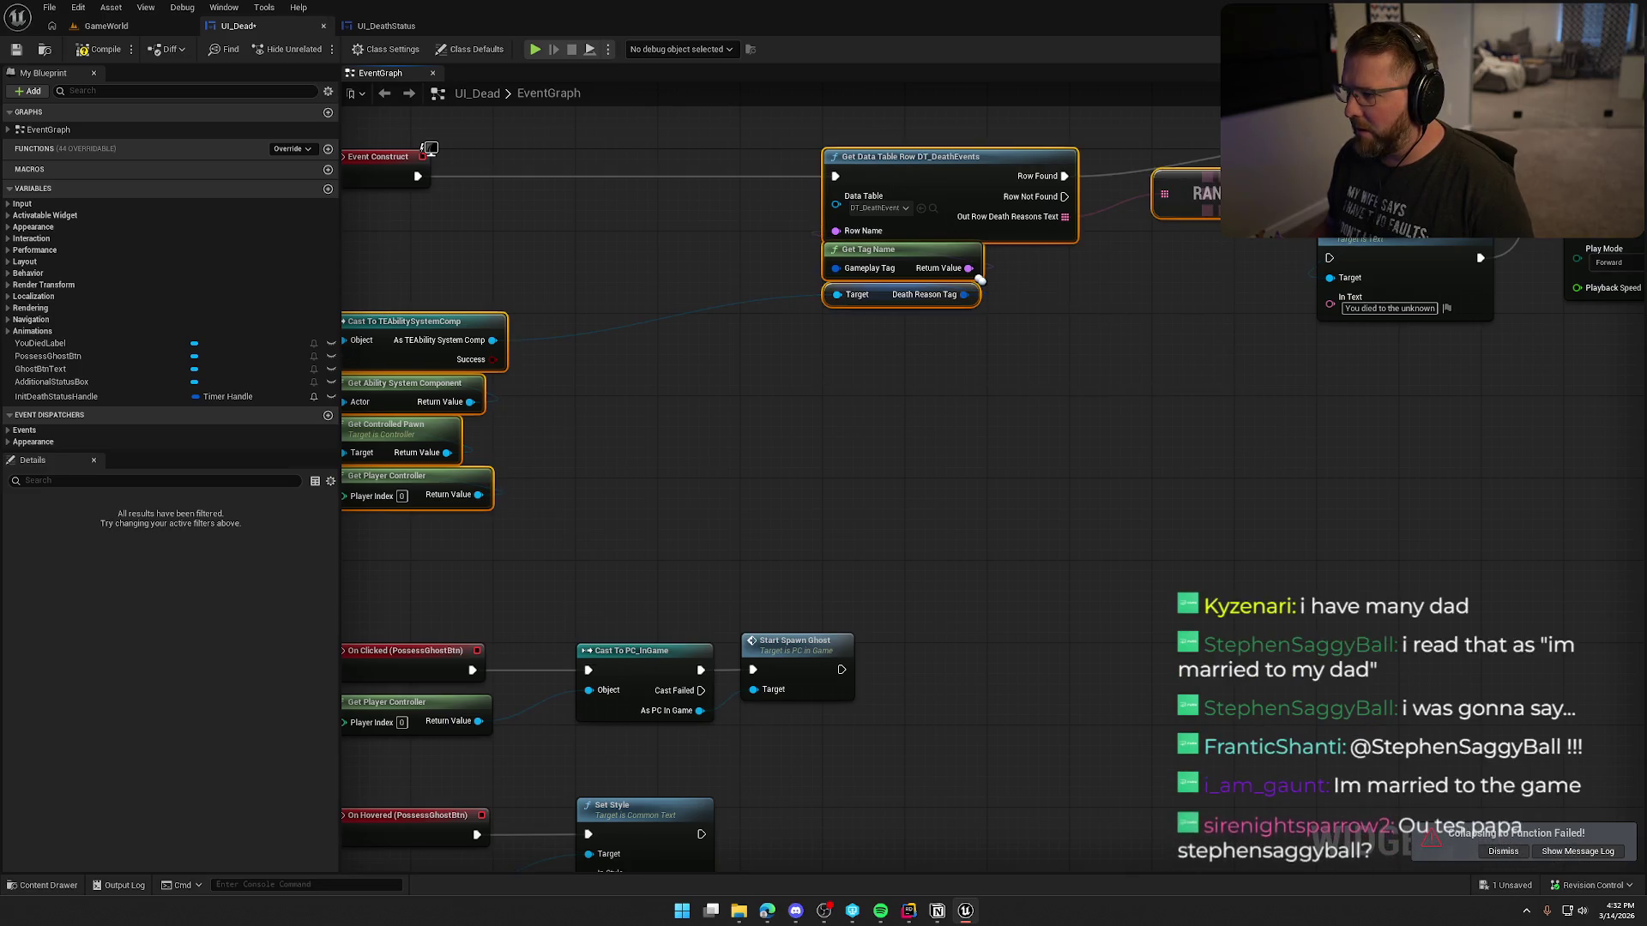
{"action": "right_click", "coordinate": [1240, 239]}
Step: Collapse the selected nodes into a function named GatherDeathText, placed beside Event Construct
{"action": "left_click", "coordinate": [1321, 412]}
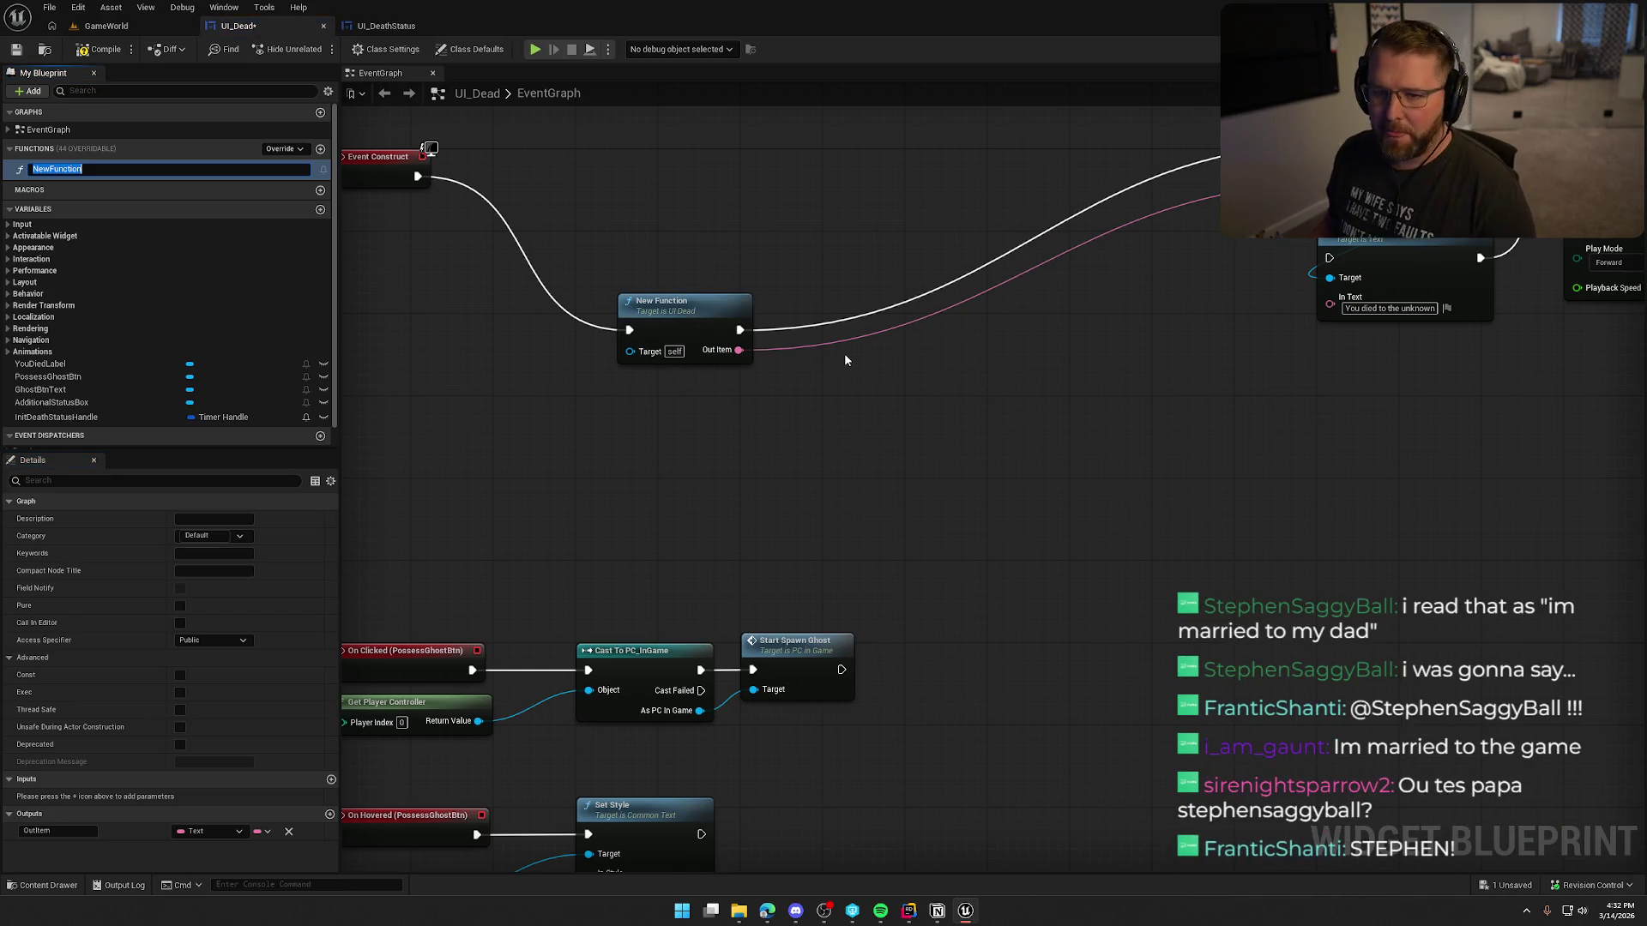
{"action": "type", "text": "Gather"}
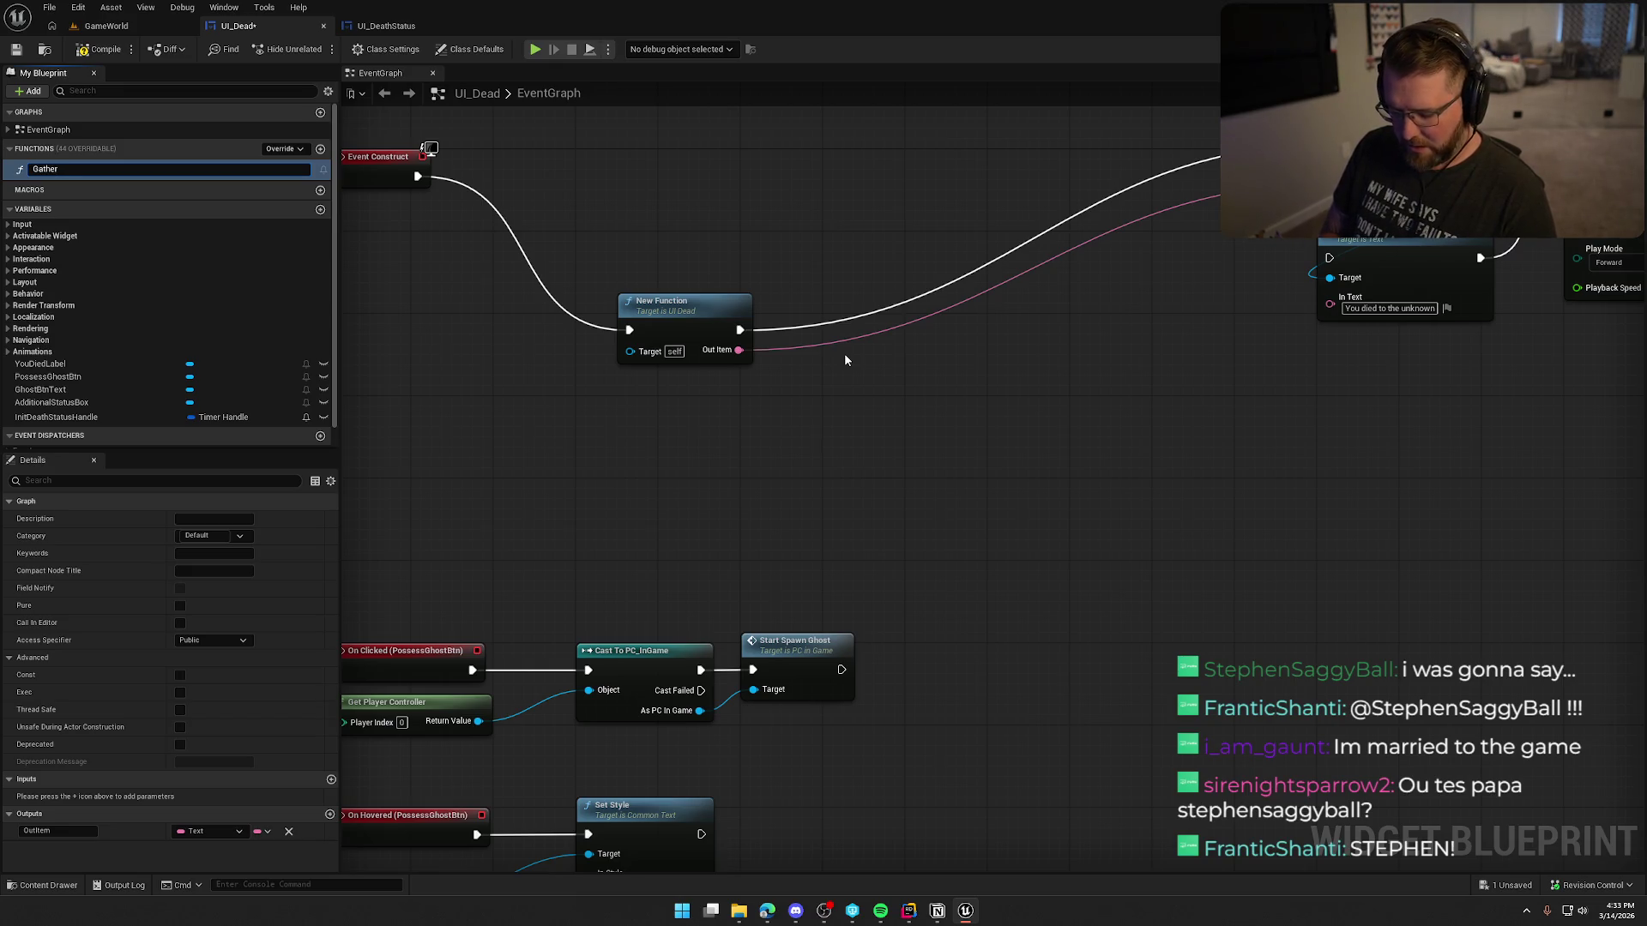
{"action": "type", "text": "DeathText"}
{"action": "key", "text": "Return"}
{"action": "mouse_move", "coordinate": [723, 320]}
{"action": "left_mouse_down"}
{"action": "mouse_move", "coordinate": [580, 166]}
{"action": "mouse_move", "coordinate": [600, 168]}
{"action": "left_mouse_up"}
Step: Delete the duplicate SetText, realign the You Died Label and animation/timer chain, then open GatherDeathText
{"action": "scroll", "coordinate": [744, 401], "scroll_direction": "down", "scroll_amount": 3}
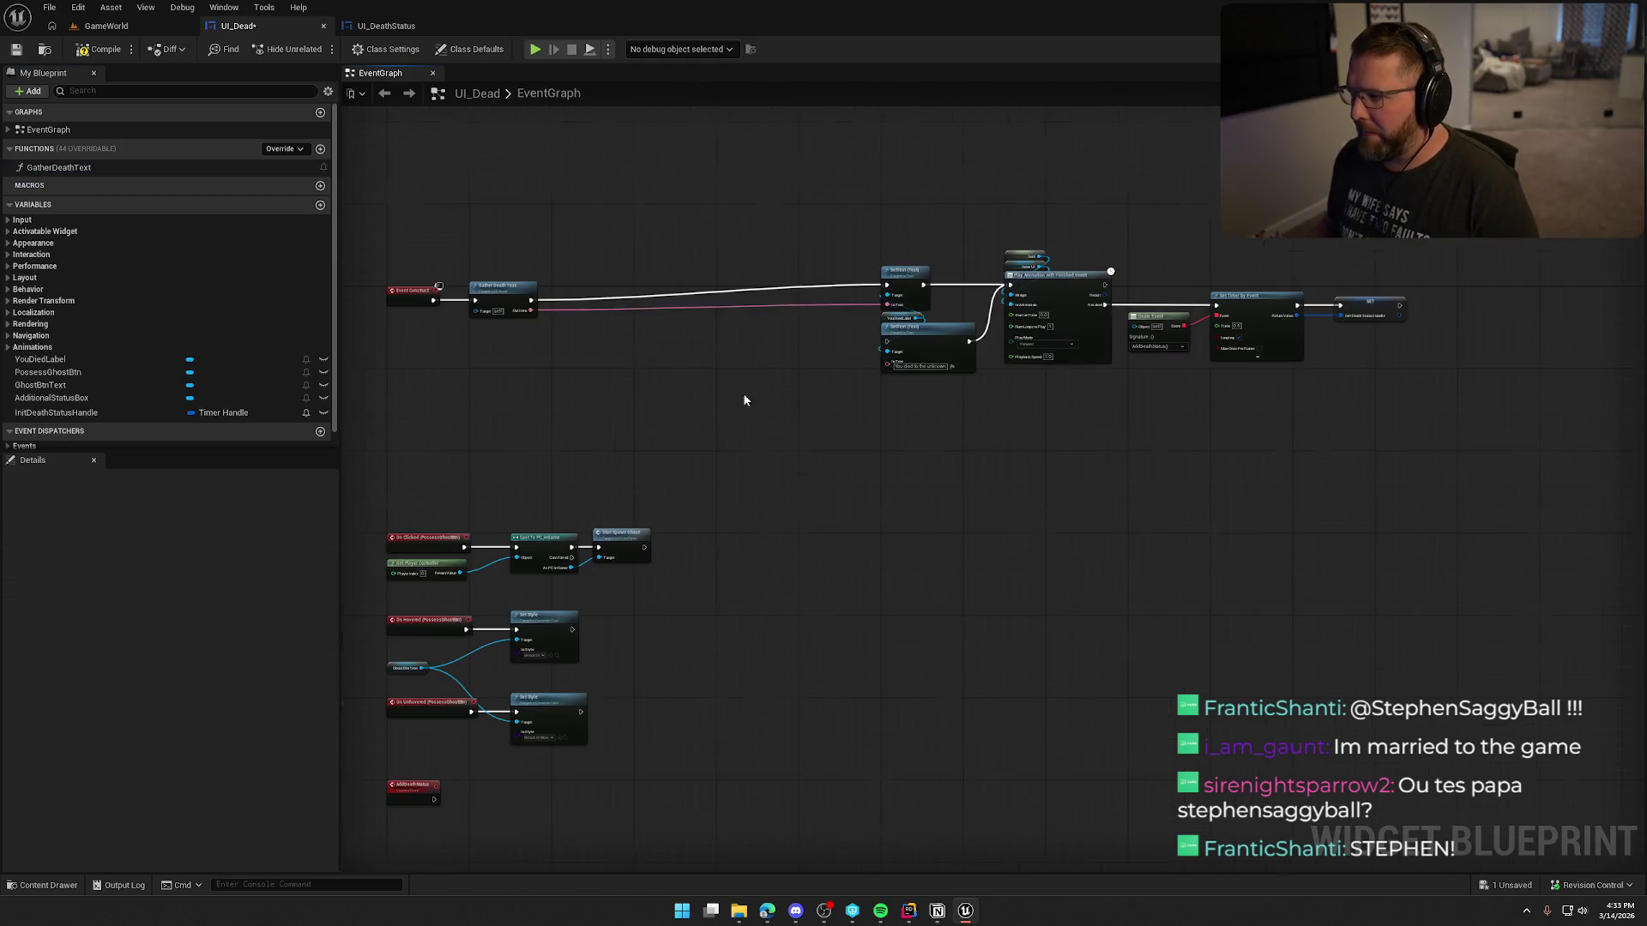
{"action": "left_click_drag", "start_coordinate": [1098, 366], "coordinate": [1415, 378]}
{"action": "left_click_drag", "start_coordinate": [1202, 317], "coordinate": [872, 332]}
{"action": "scroll", "coordinate": [894, 288], "scroll_direction": "up", "scroll_amount": 3}
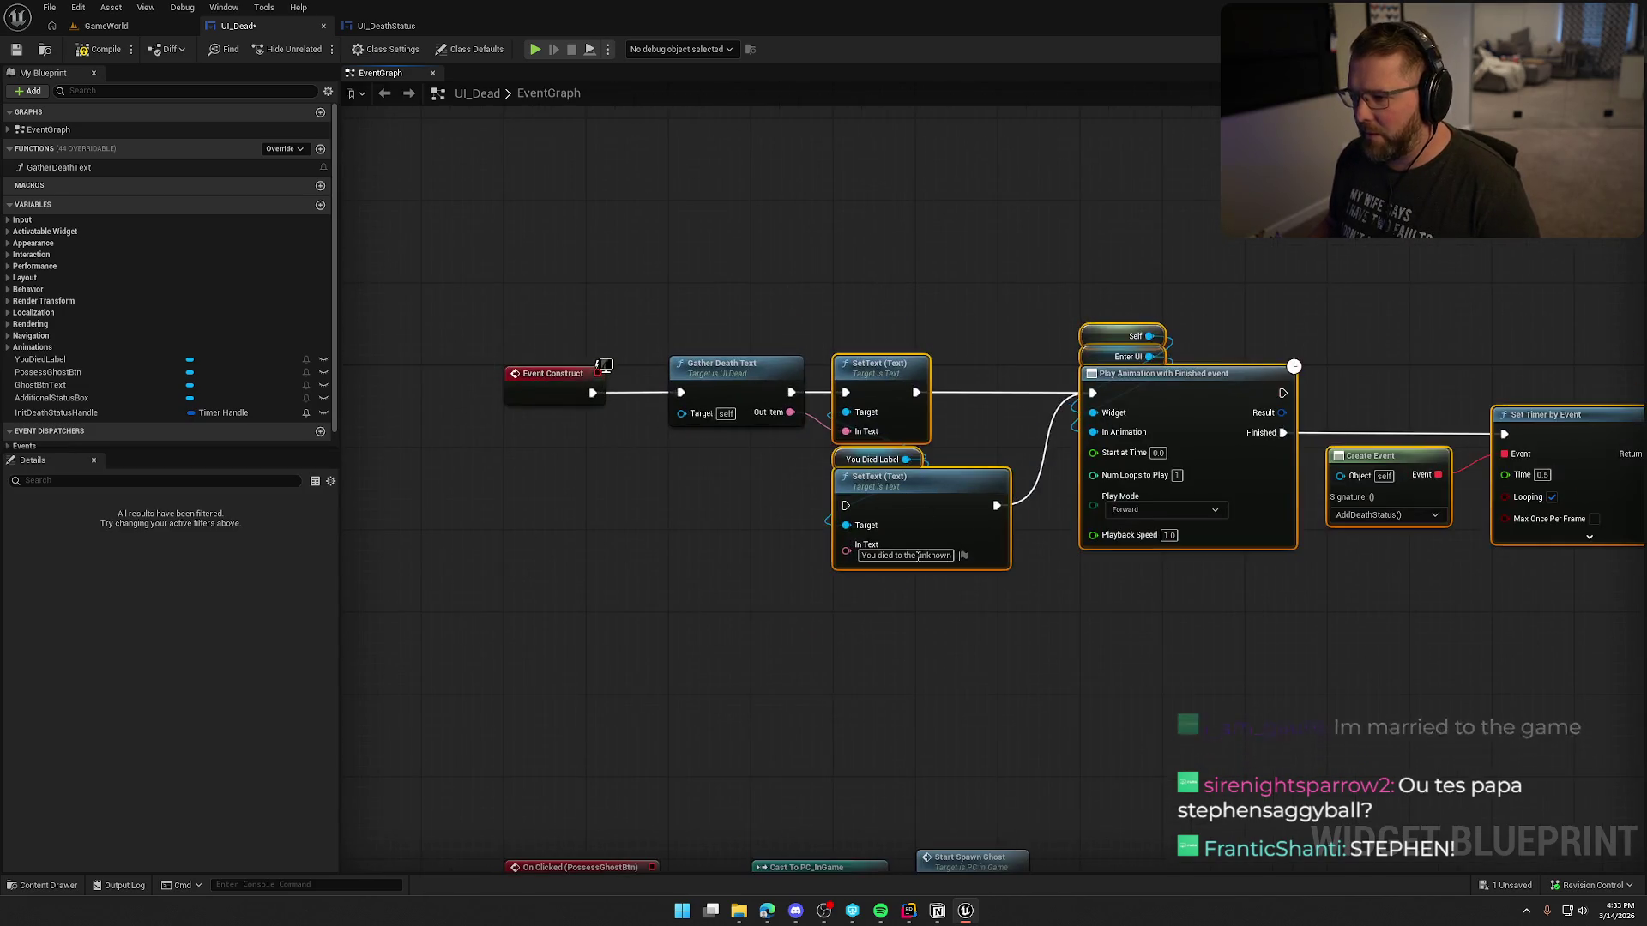
{"action": "left_click", "coordinate": [922, 527]}
{"action": "key", "text": "Delete"}
{"action": "mouse_move", "coordinate": [845, 462]}
{"action": "left_mouse_down"}
{"action": "mouse_move", "coordinate": [864, 328]}
{"action": "mouse_move", "coordinate": [848, 349]}
{"action": "left_mouse_up"}
{"action": "left_click_drag", "start_coordinate": [1016, 299], "coordinate": [1633, 639]}
{"action": "left_click_drag", "start_coordinate": [1047, 420], "coordinate": [962, 419]}
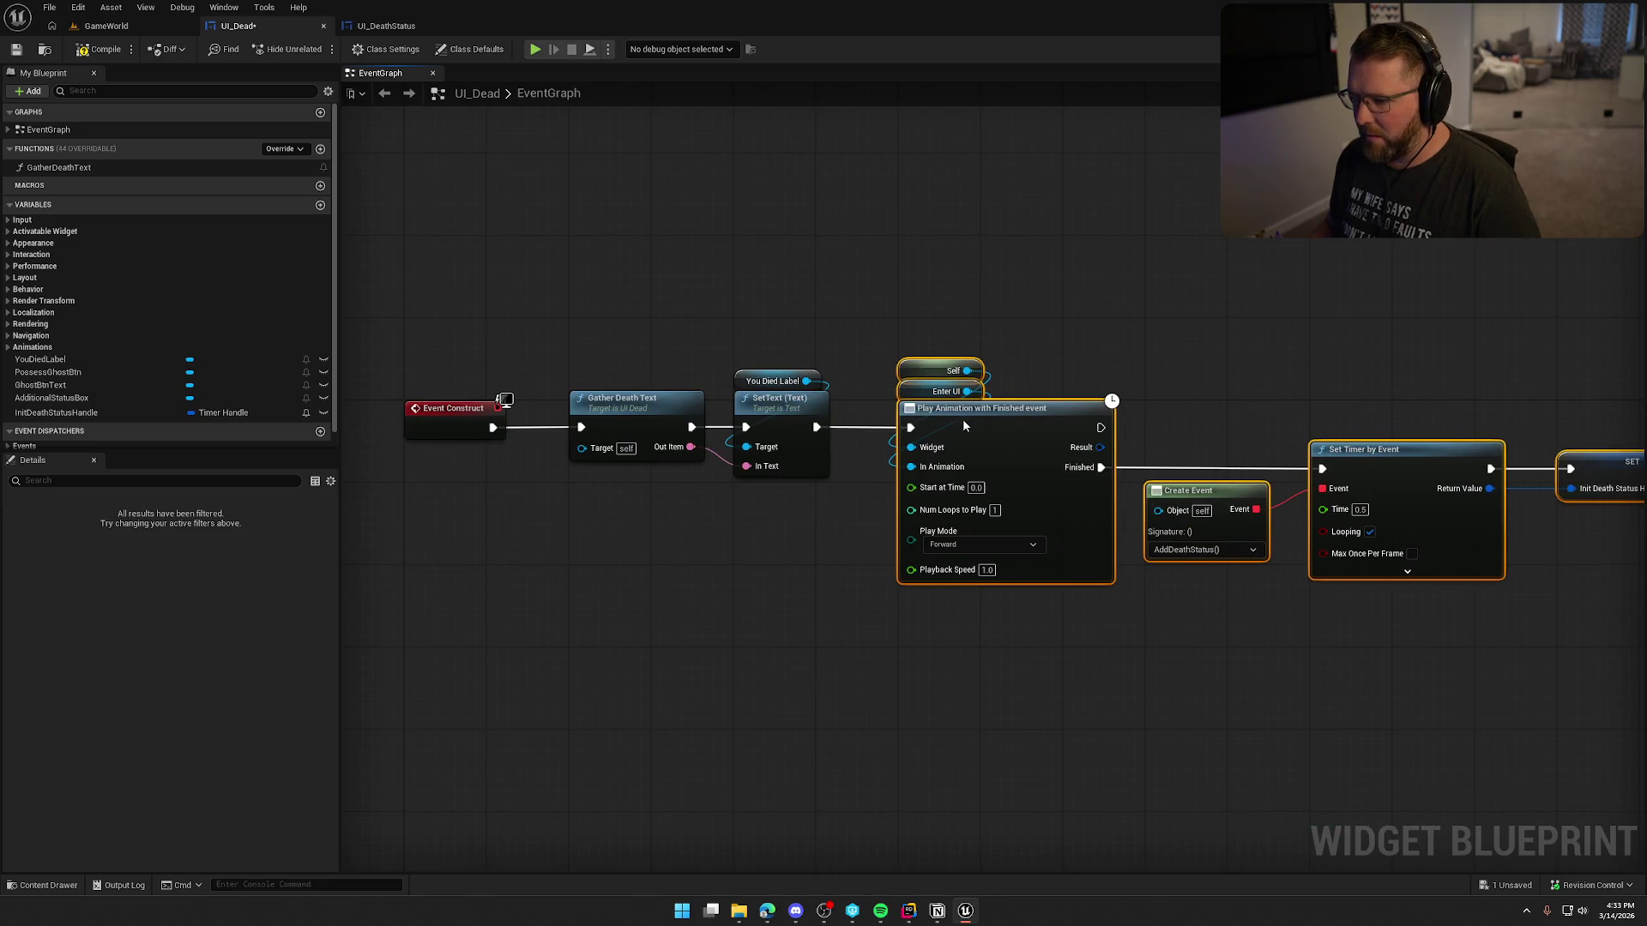
{"action": "double_click", "coordinate": [720, 427]}
Step: Unhook Row Not Found and route Row Found through RANDOM into the Return Node
{"action": "mouse_move", "coordinate": [742, 413]}
{"action": "left_mouse_down"}
{"action": "mouse_move", "coordinate": [932, 441]}
{"action": "mouse_move", "coordinate": [1062, 400]}
{"action": "mouse_move", "coordinate": [804, 230]}
{"action": "left_mouse_up"}
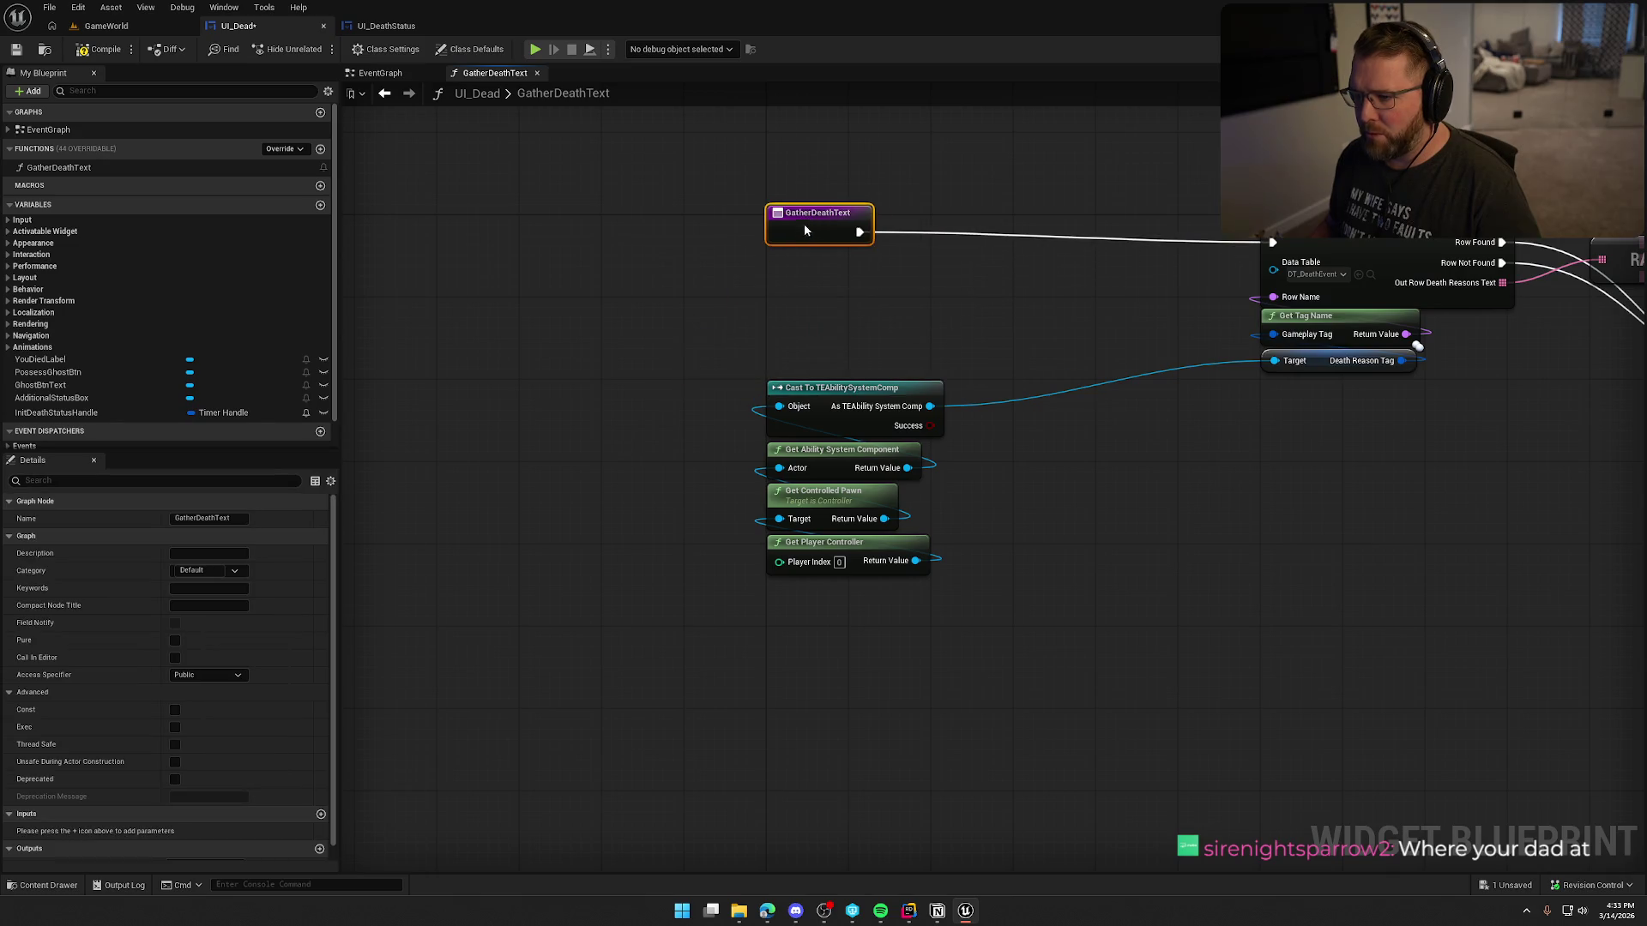
{"action": "scroll", "coordinate": [959, 461], "scroll_direction": "down", "scroll_amount": 5}
{"action": "scroll", "coordinate": [960, 465], "scroll_direction": "up", "scroll_amount": 5}
{"action": "mouse_move", "coordinate": [882, 683]}
{"action": "left_mouse_down"}
{"action": "mouse_move", "coordinate": [814, 626]}
{"action": "mouse_move", "coordinate": [784, 561]}
{"action": "left_mouse_up"}
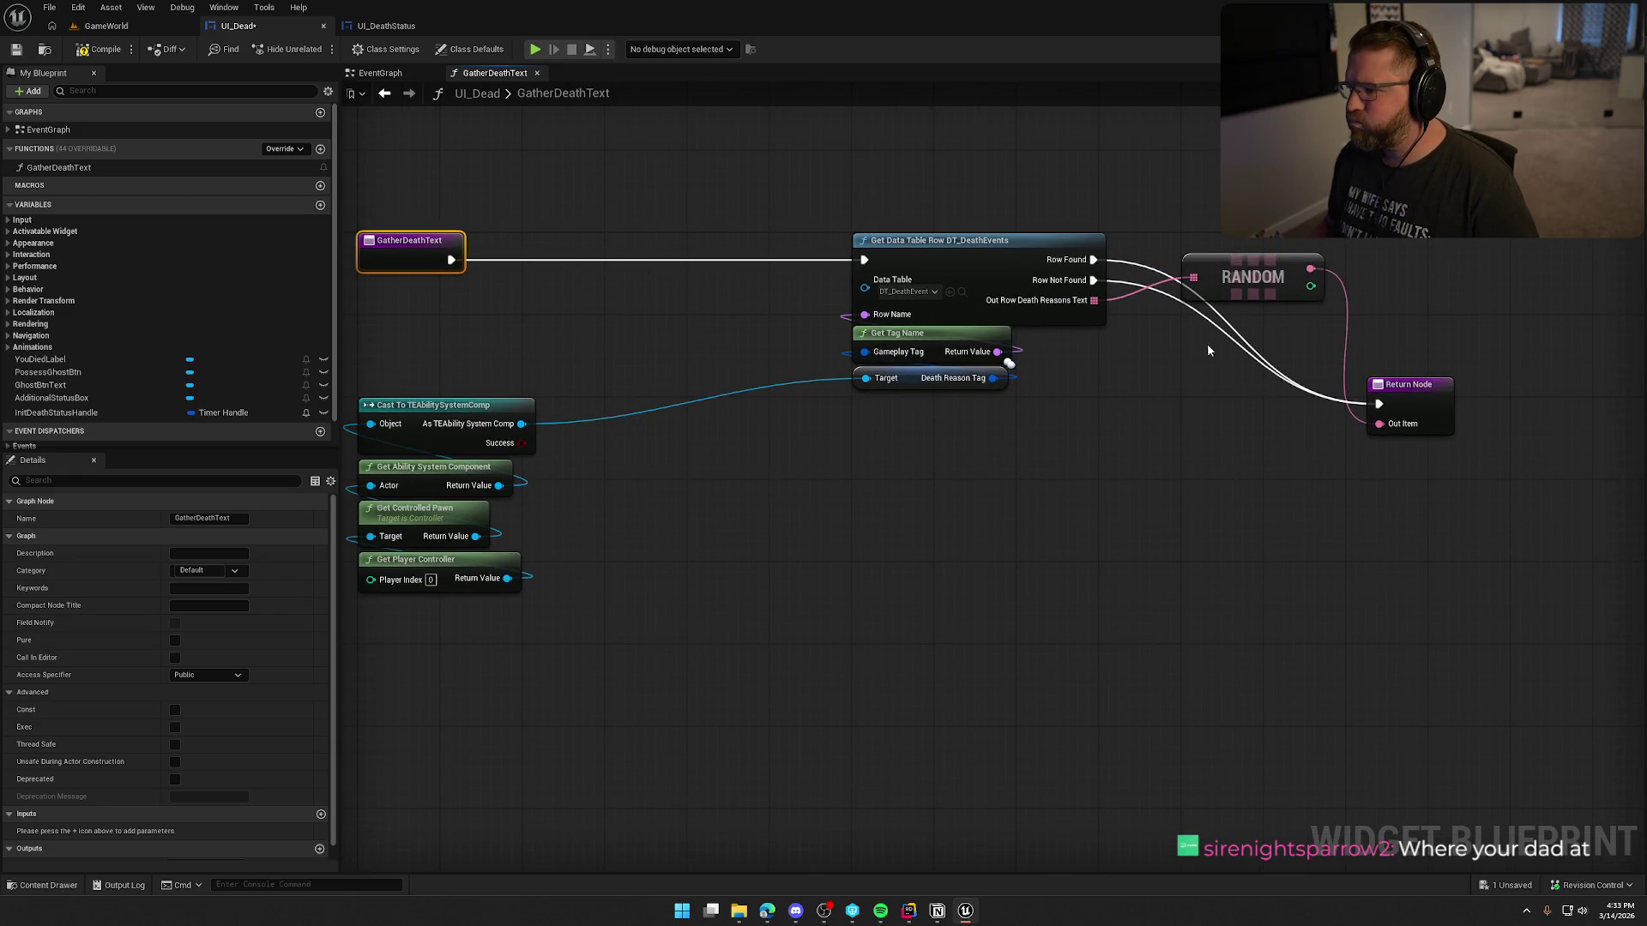
{"action": "left_click", "coordinate": [1093, 279], "text": "alt"}
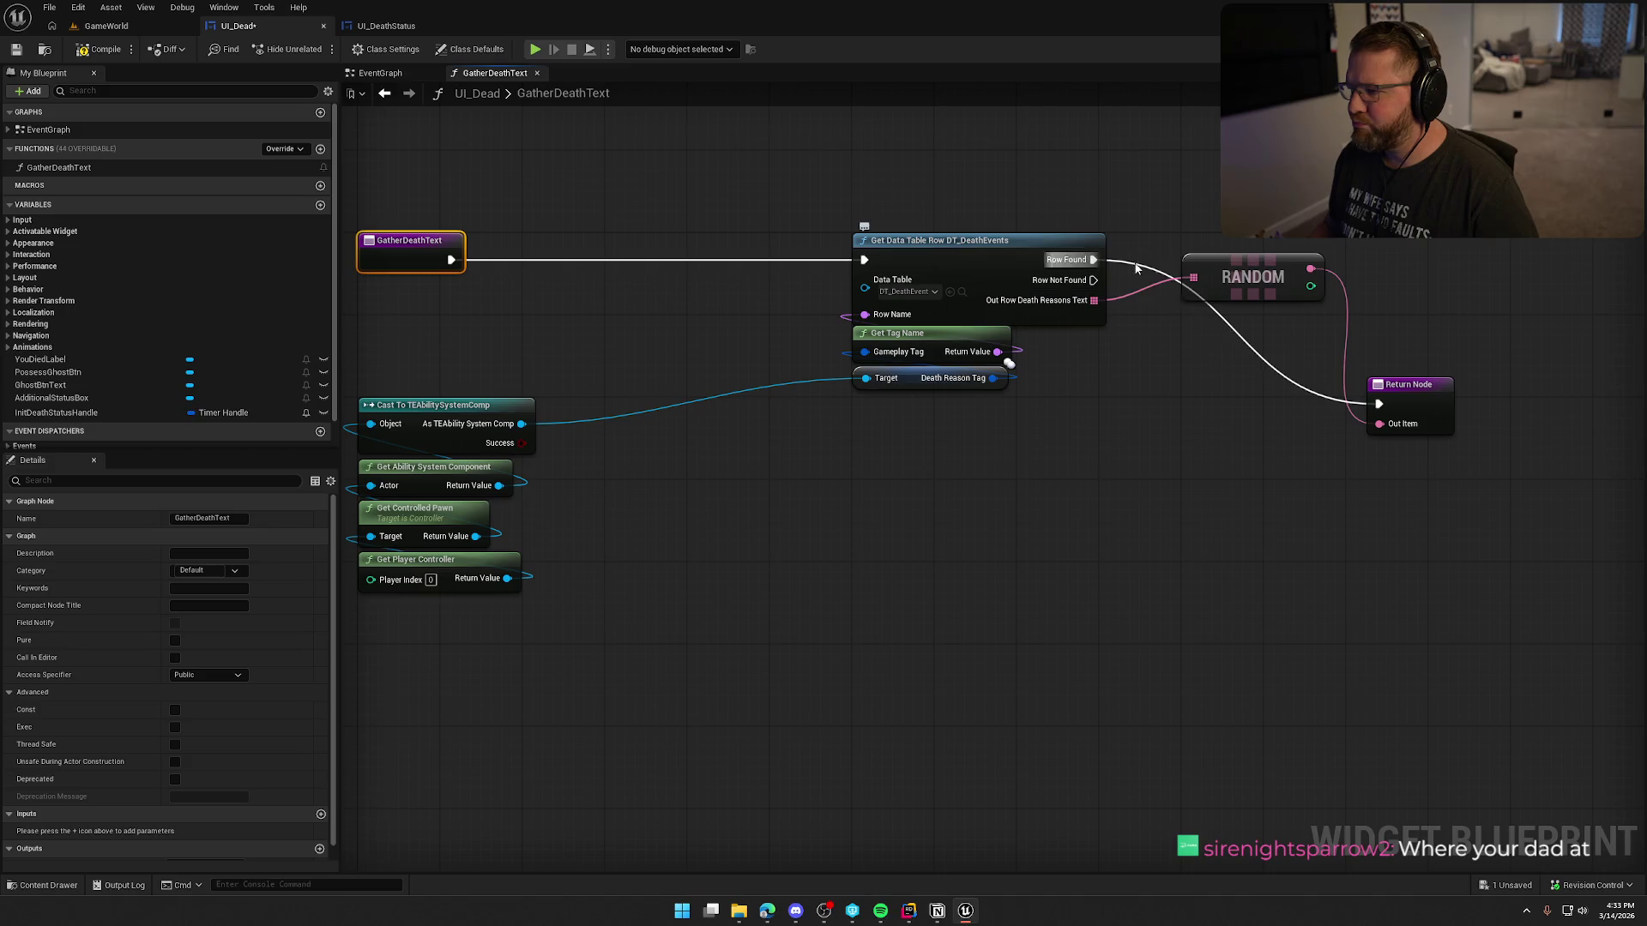
{"action": "left_click_drag", "start_coordinate": [1253, 279], "coordinate": [1197, 378]}
{"action": "left_click_drag", "start_coordinate": [1401, 394], "coordinate": [1297, 254]}
{"action": "left_click_drag", "start_coordinate": [1195, 378], "coordinate": [1185, 287]}
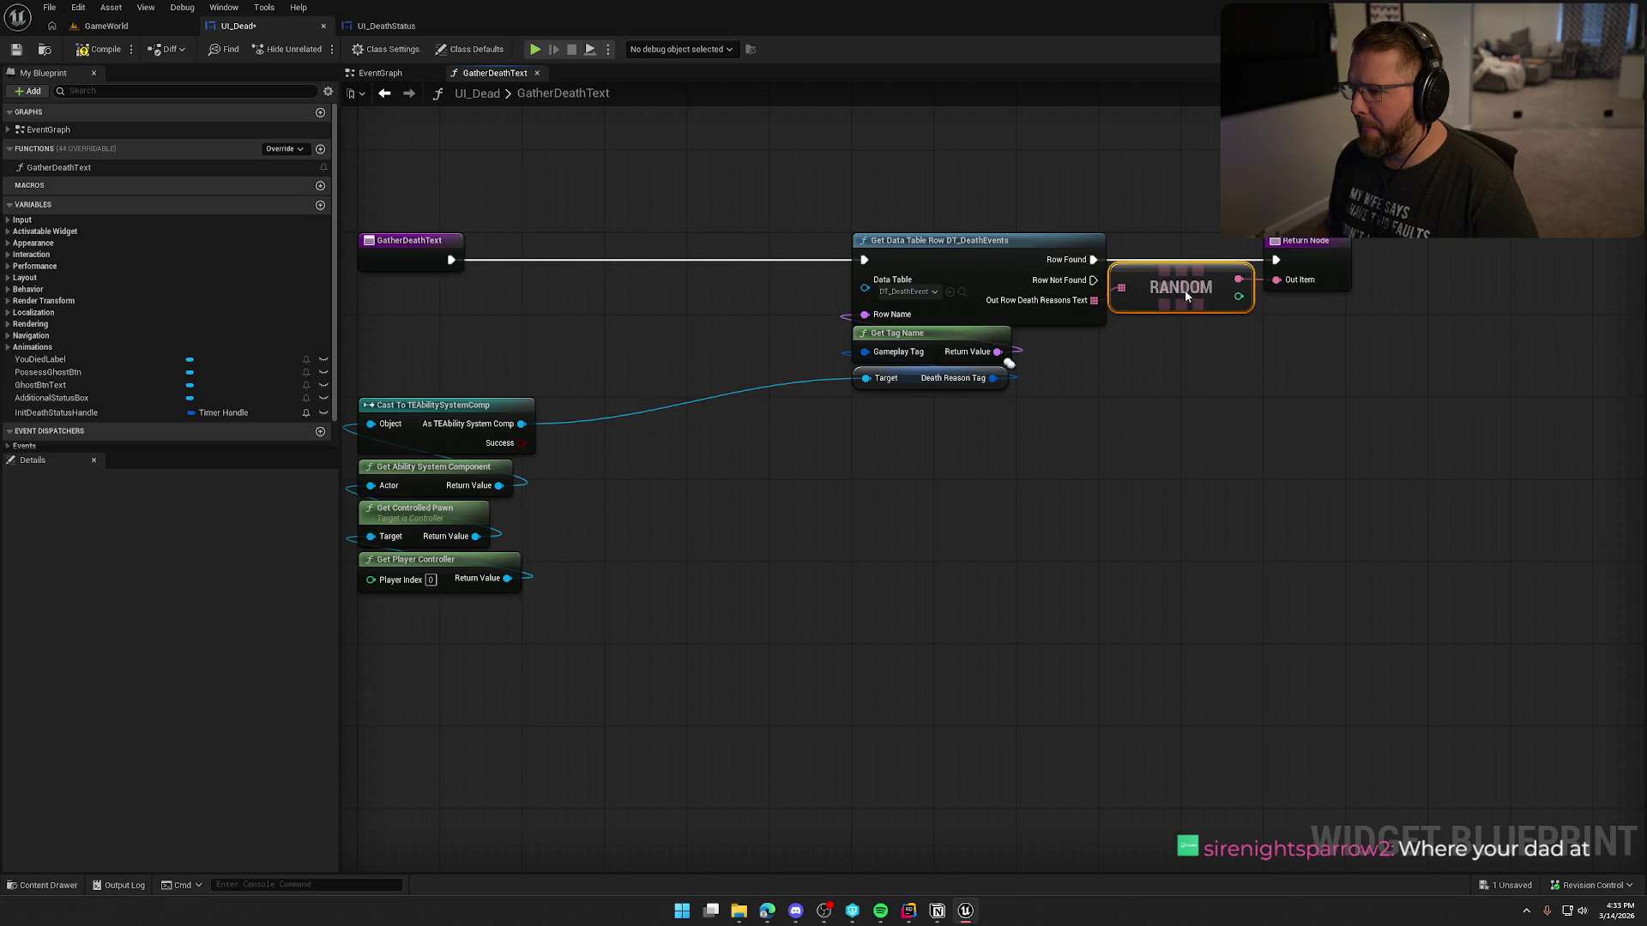
{"action": "left_click_drag", "start_coordinate": [1235, 369], "coordinate": [1096, 368]}
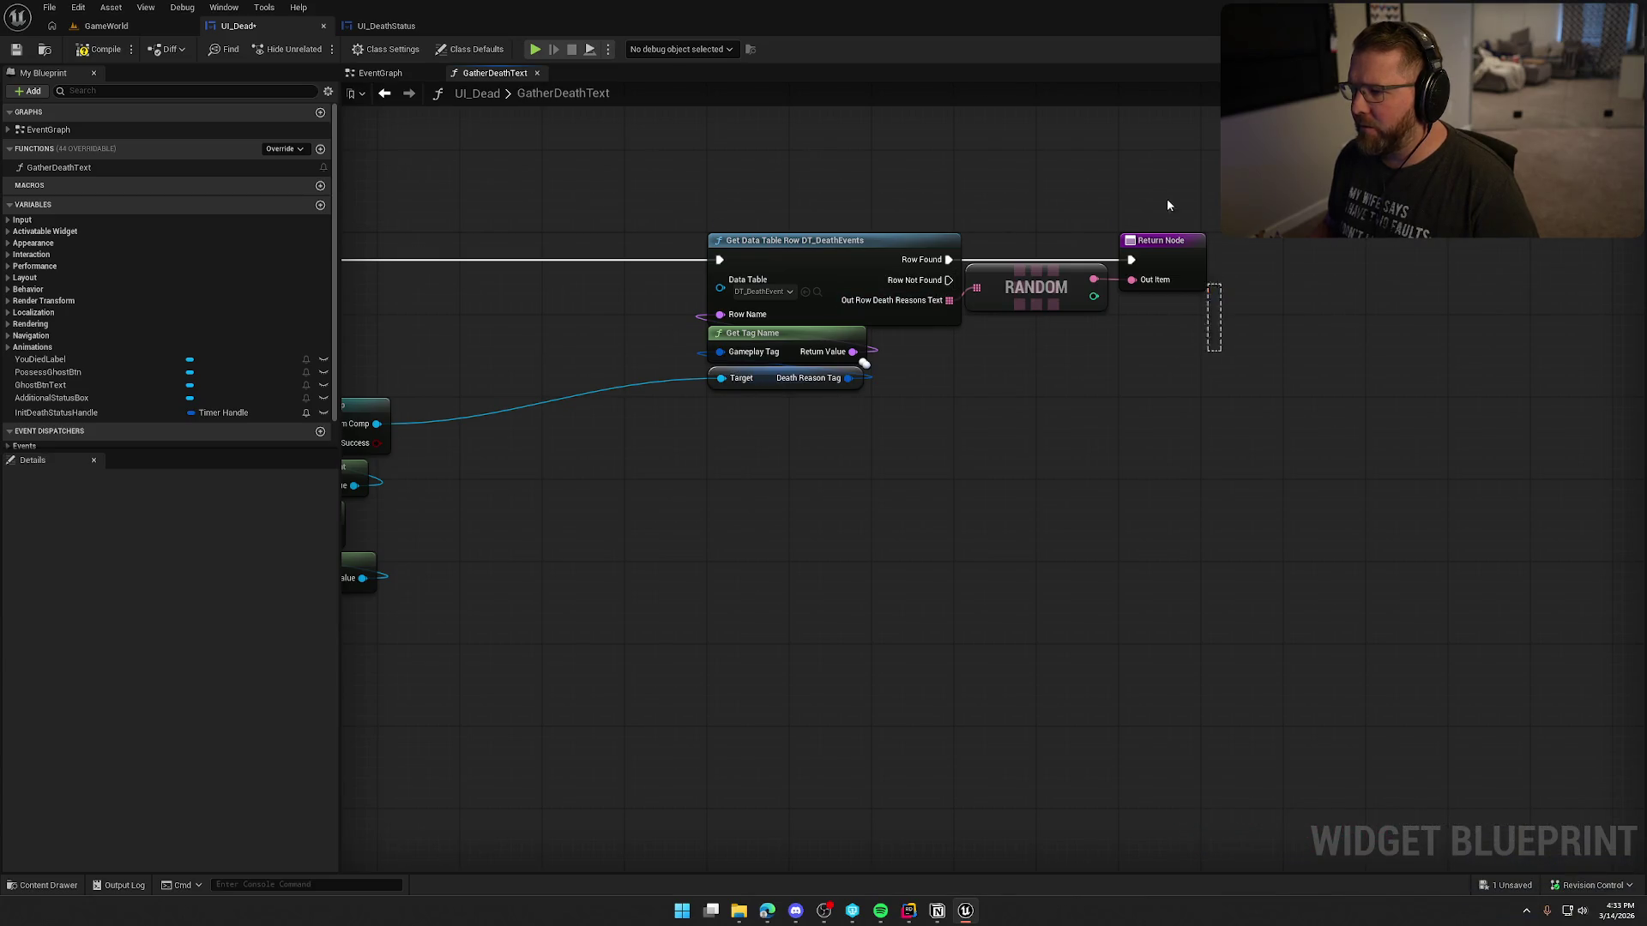
Step: Add a second Return Node on Row Not Found returning 'You died to unknown!'
{"action": "left_click", "coordinate": [1162, 240]}
{"action": "key", "text": "ctrl+c"}
{"action": "key", "text": "ctrl+v"}
{"action": "left_click_drag", "start_coordinate": [1152, 375], "coordinate": [949, 279]}
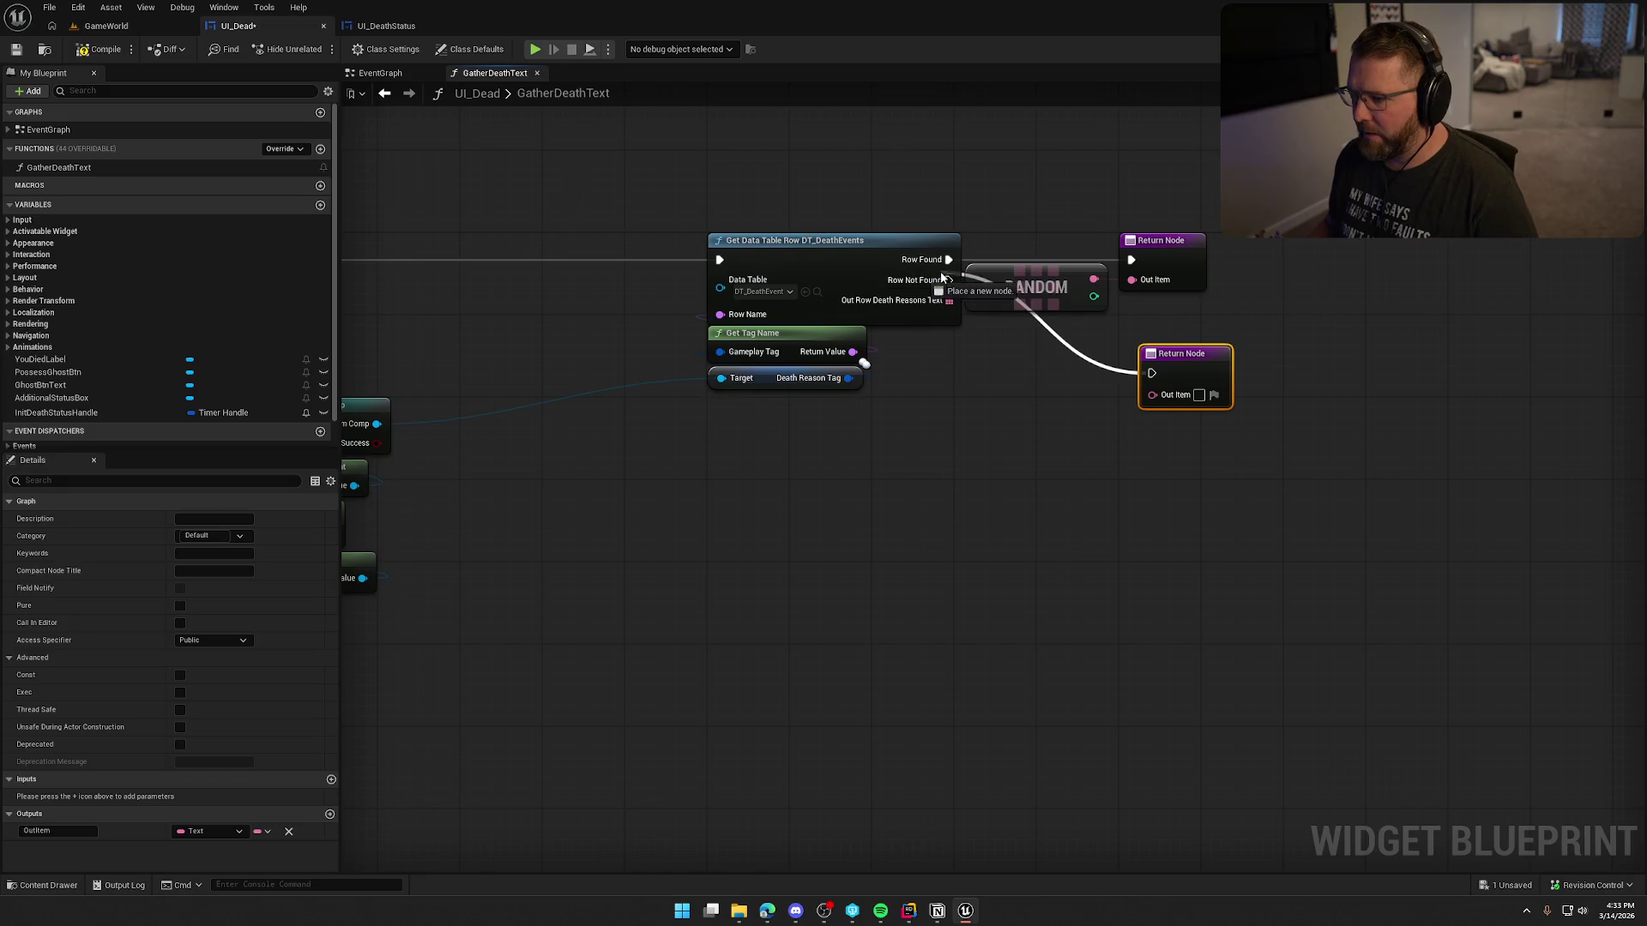
{"action": "left_click_drag", "start_coordinate": [1208, 381], "coordinate": [1188, 329]}
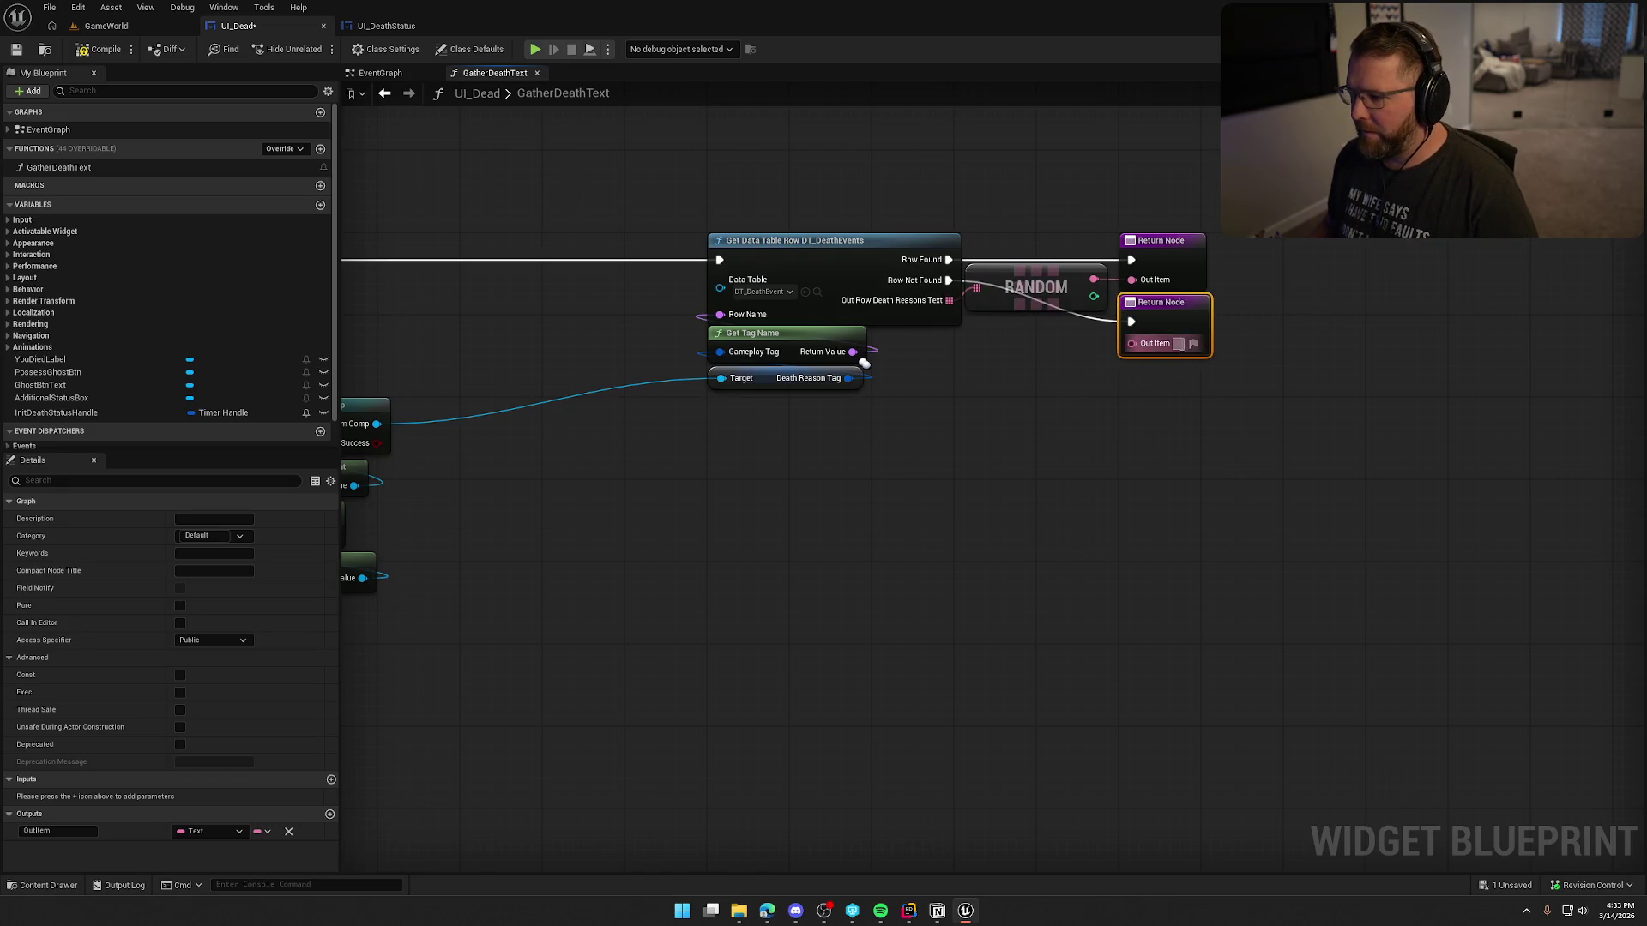
{"action": "type", "text": "You died to unknown"}
{"action": "key", "text": "Return"}
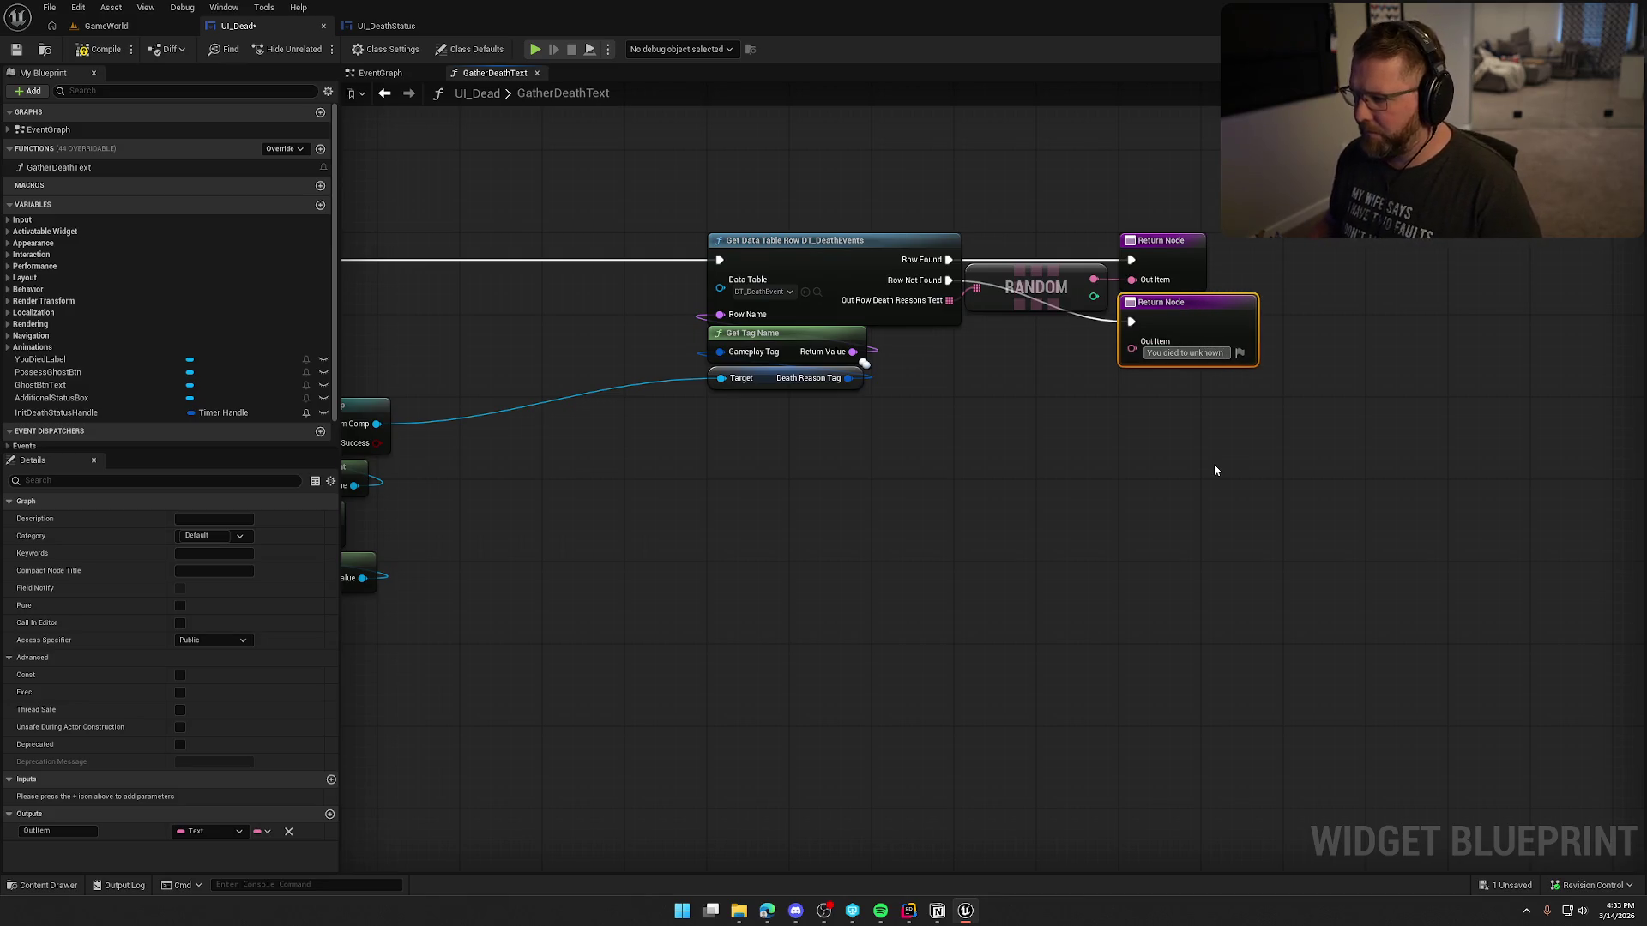
{"action": "type", "text": "!"}
Step: Frame the whole function graph and select the lookup, RANDOM and Return nodes
{"action": "left_click", "coordinate": [1213, 465]}
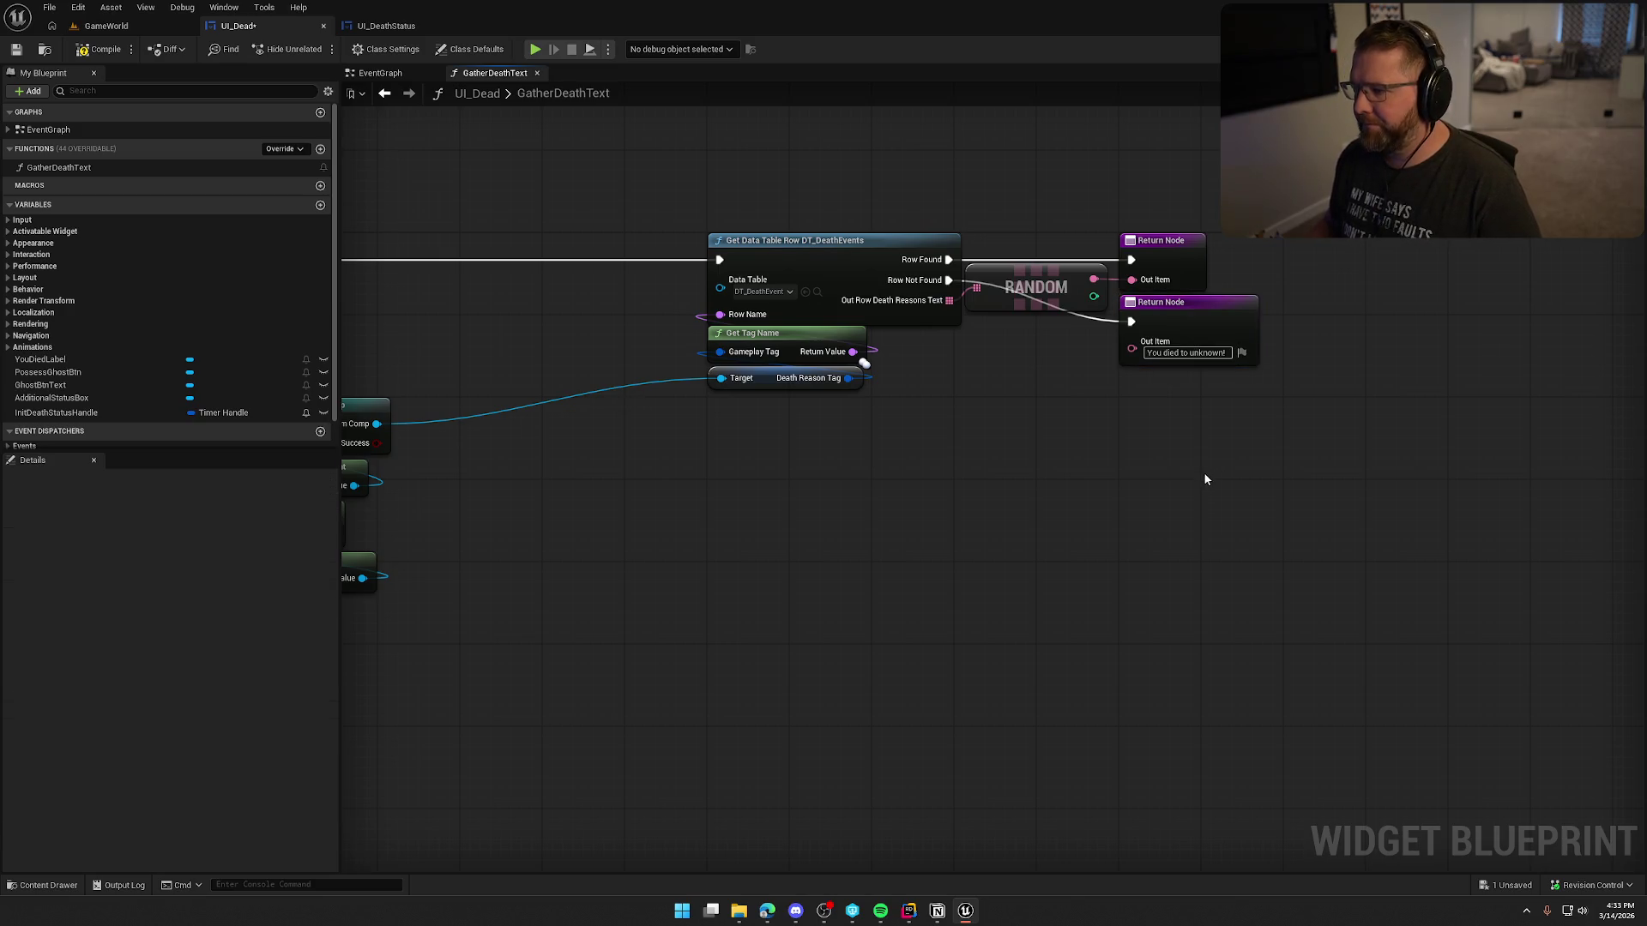
{"action": "left_click_drag", "start_coordinate": [1202, 471], "coordinate": [1289, 488]}
{"action": "left_click_drag", "start_coordinate": [1122, 474], "coordinate": [1230, 479]}
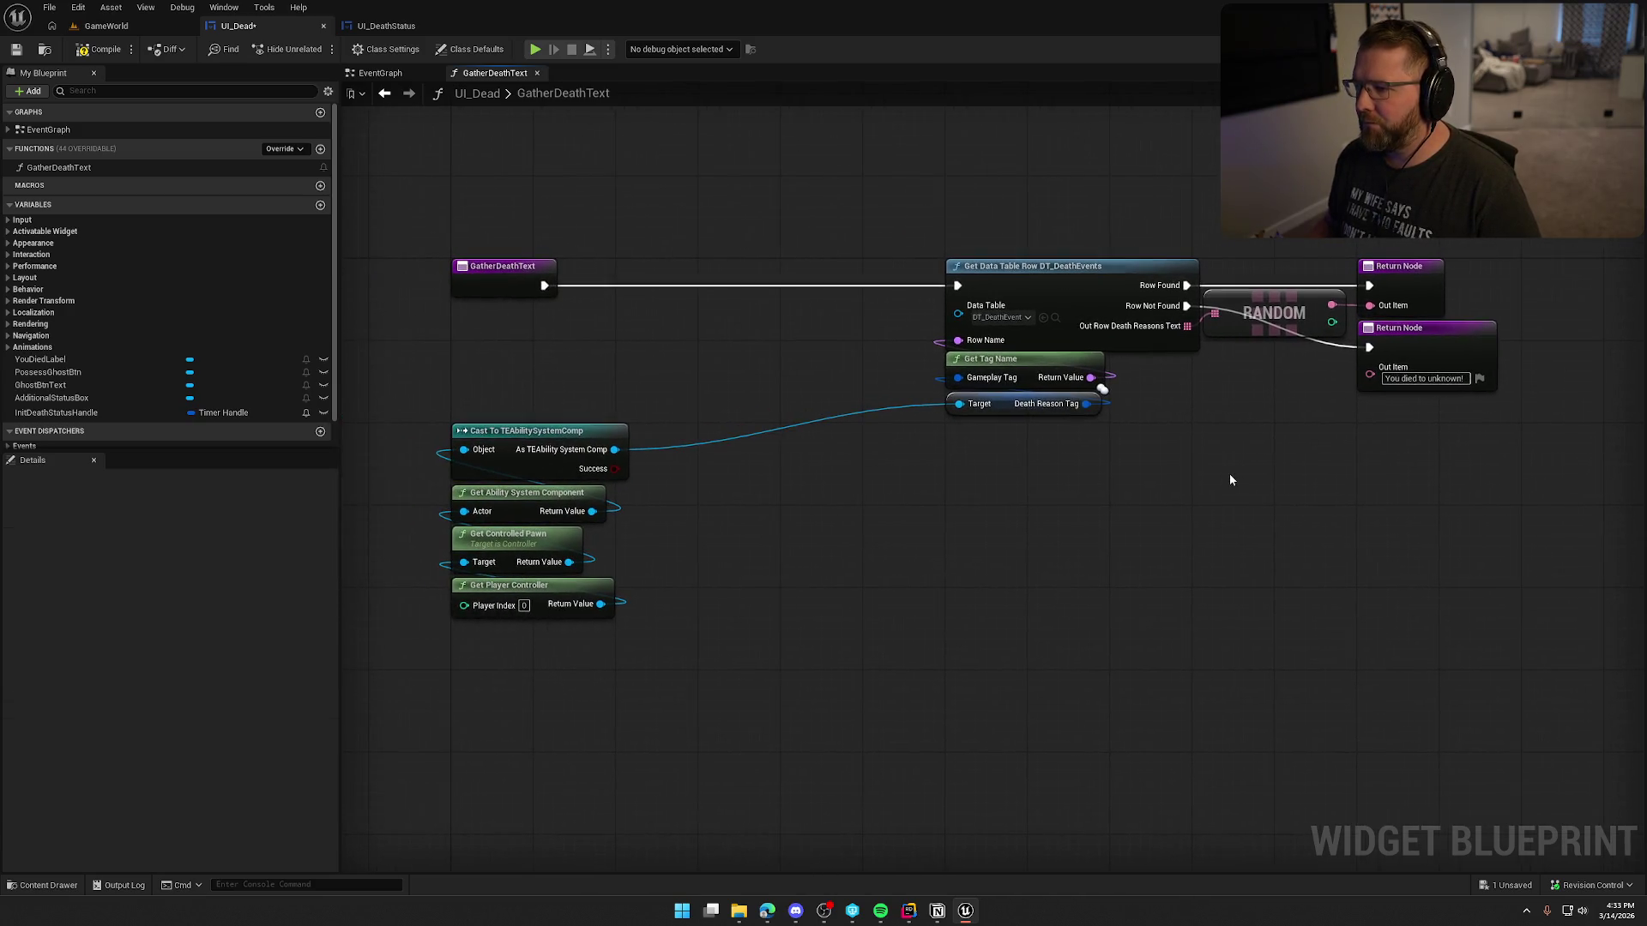
{"action": "left_click_drag", "start_coordinate": [943, 233], "coordinate": [1550, 561]}
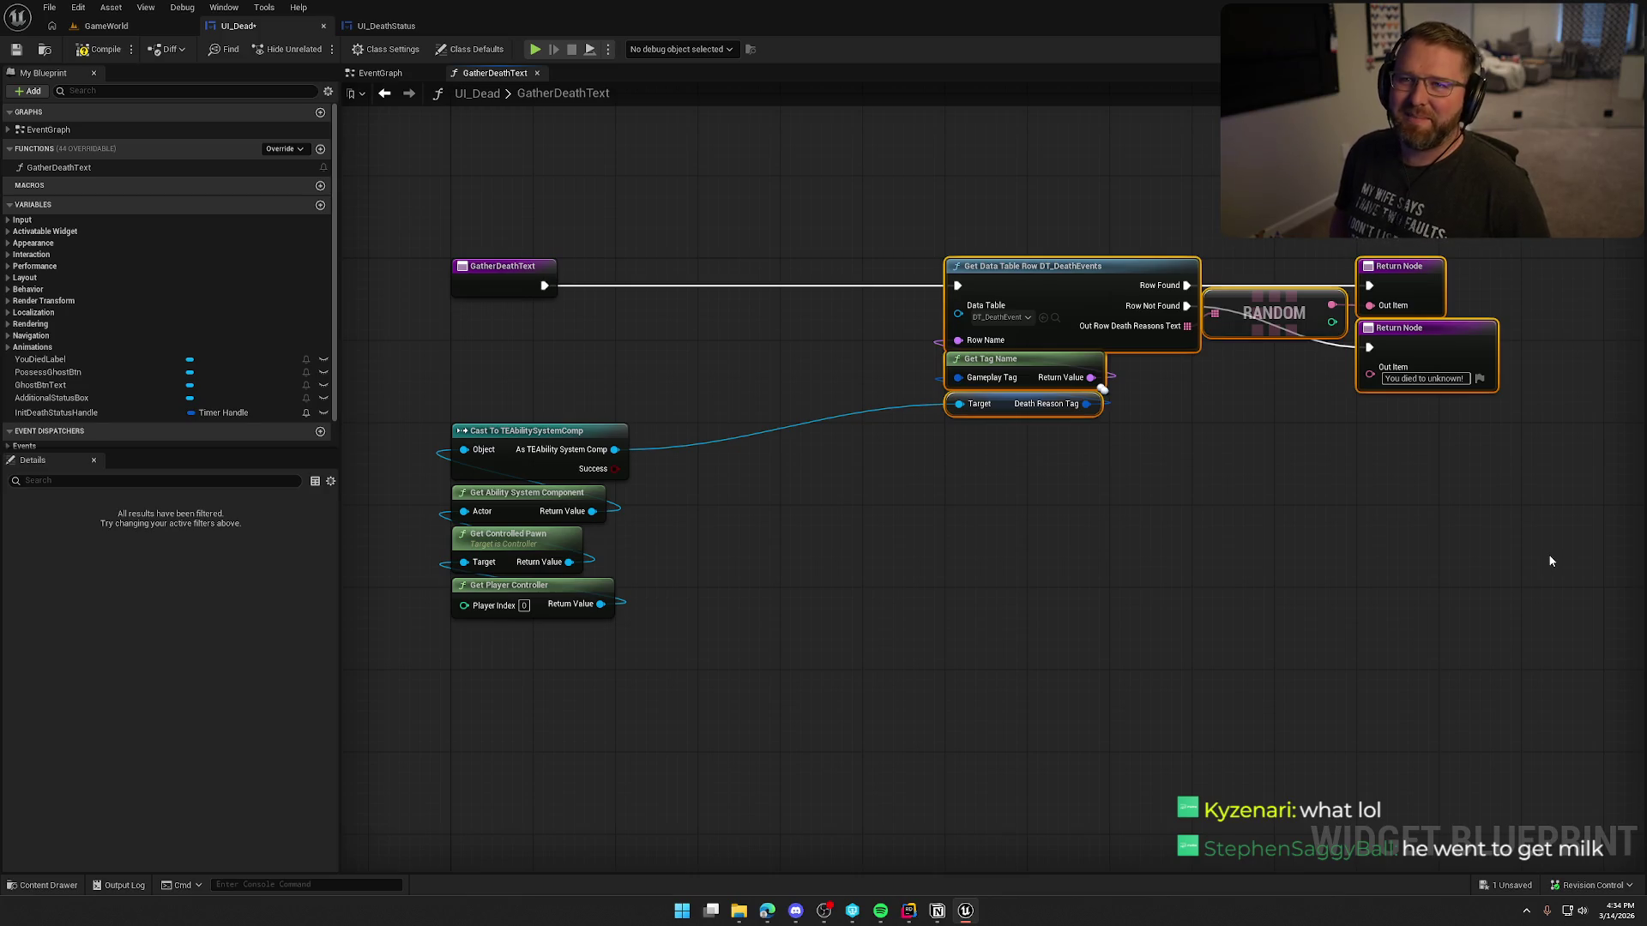
{"action": "mouse_move", "coordinate": [1299, 575]}
{"action": "left_mouse_down"}
{"action": "mouse_move", "coordinate": [1126, 585]}
{"action": "mouse_move", "coordinate": [1062, 521]}
{"action": "mouse_move", "coordinate": [1008, 258]}
{"action": "mouse_move", "coordinate": [1029, 257]}
{"action": "left_mouse_up"}
{"action": "left_click_drag", "start_coordinate": [801, 293], "coordinate": [823, 345]}
{"action": "left_click", "coordinate": [827, 444]}
{"action": "left_click_drag", "start_coordinate": [827, 444], "coordinate": [1020, 439]}
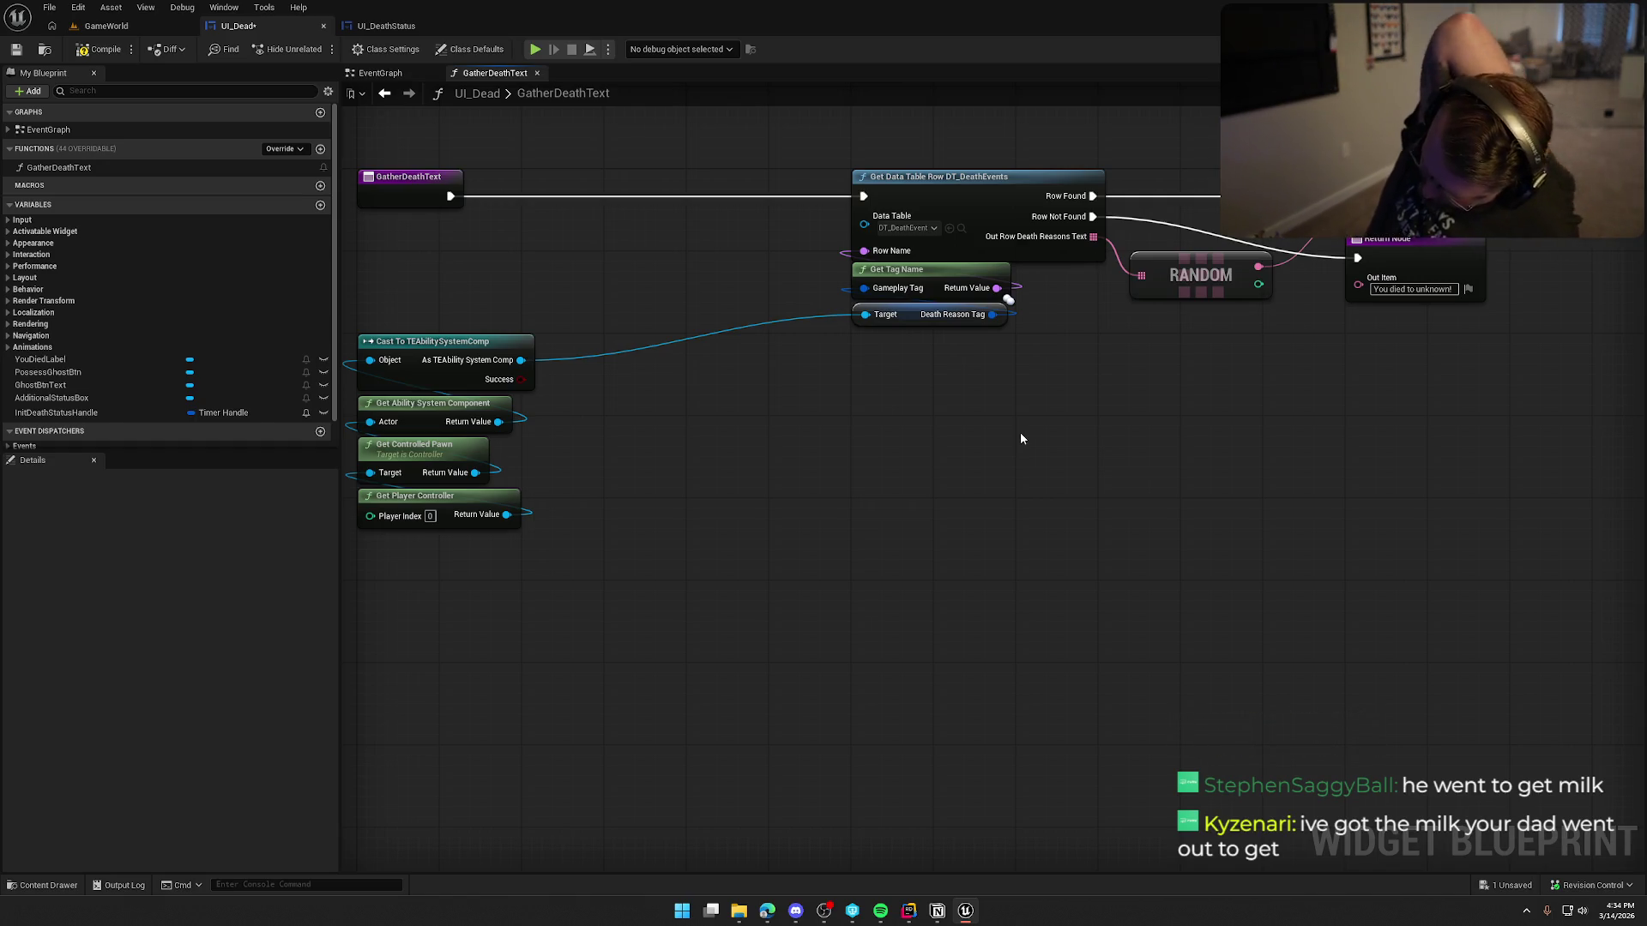
{"action": "left_click_drag", "start_coordinate": [789, 506], "coordinate": [872, 496]}
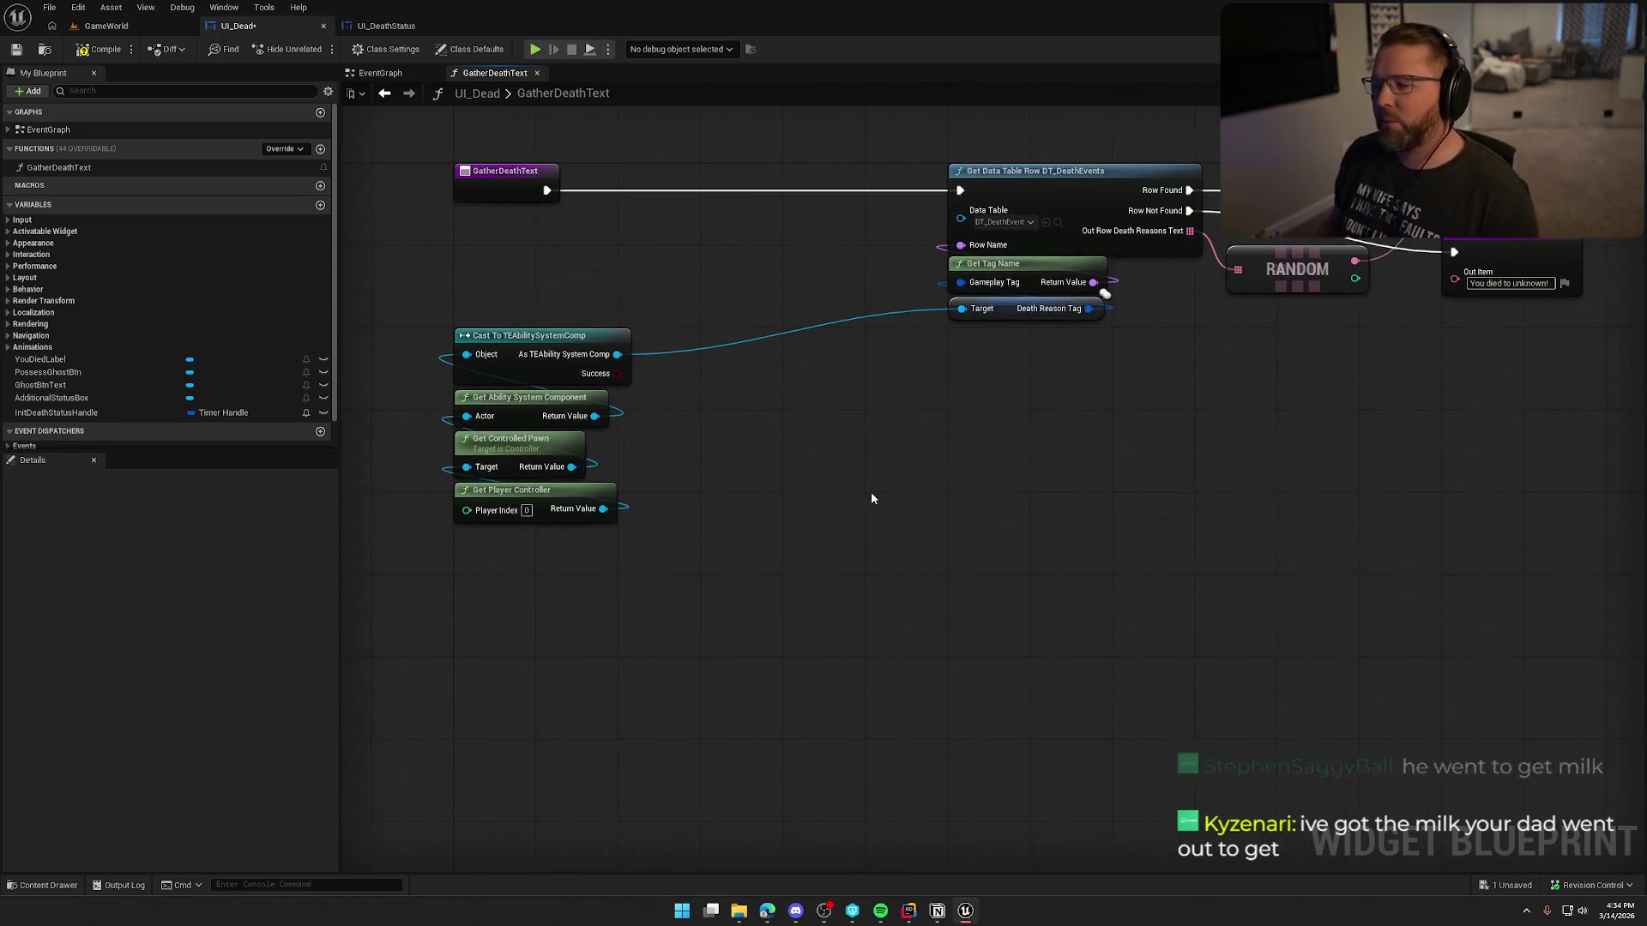
{"action": "mouse_move", "coordinate": [616, 354]}
{"action": "left_mouse_down"}
{"action": "mouse_move", "coordinate": [721, 429]}
{"action": "mouse_move", "coordinate": [772, 360]}
{"action": "left_mouse_up"}
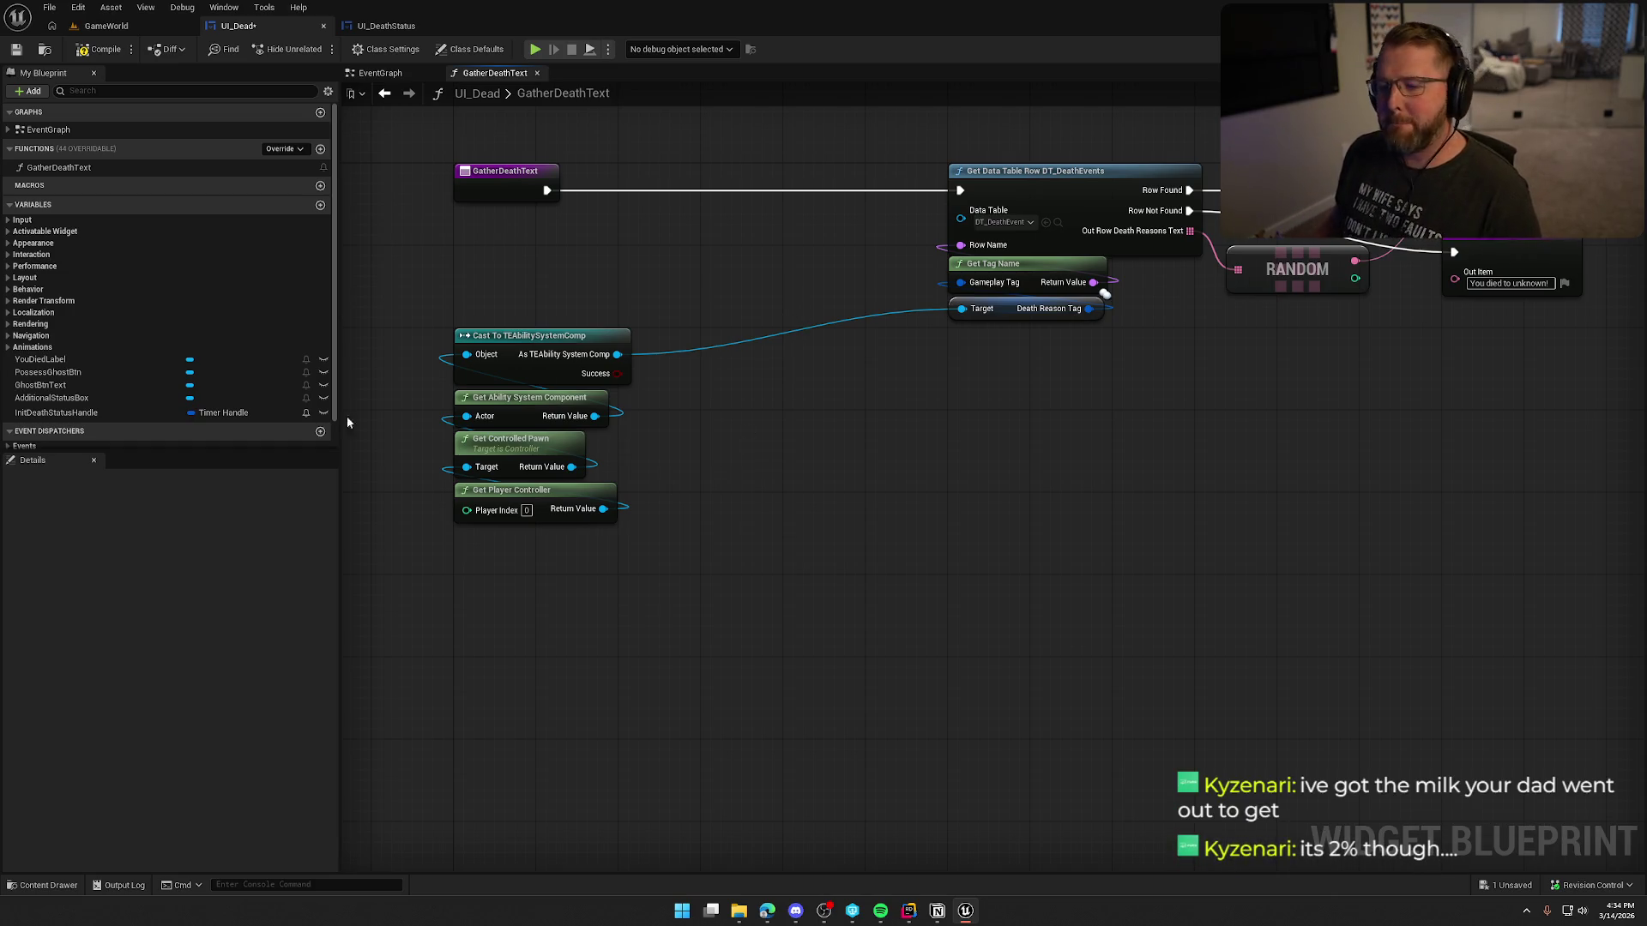
{"action": "scroll", "coordinate": [181, 331], "scroll_direction": "down", "scroll_amount": 1}
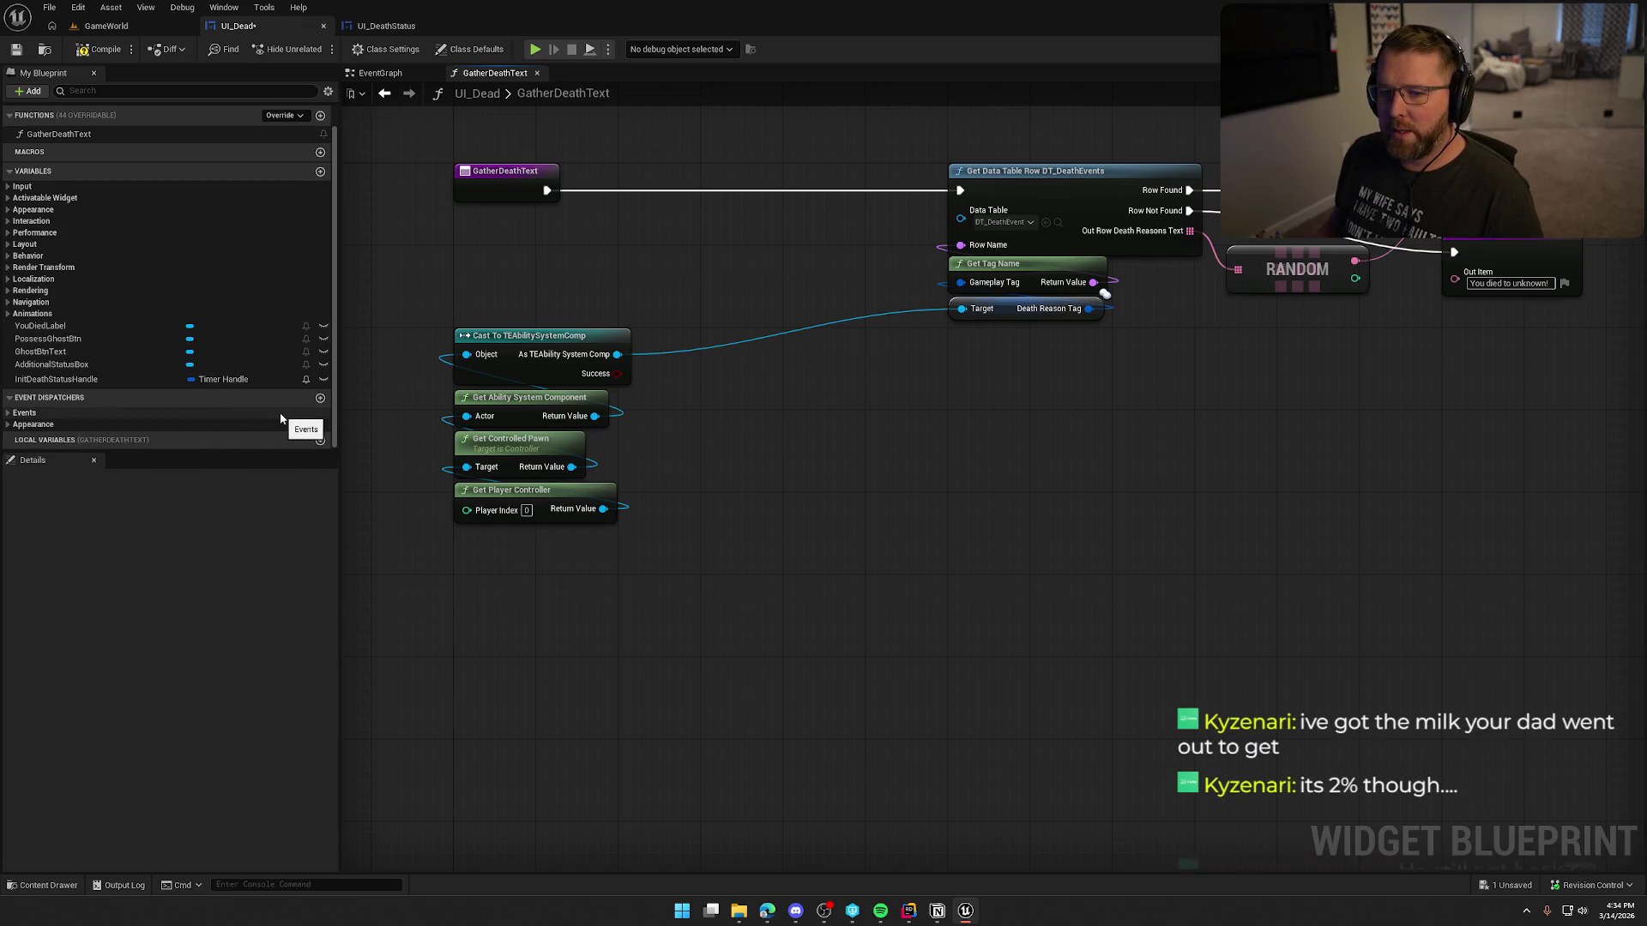
Step: Create a ContributingCauses variable typed as a Text array, then compile and save UI_Dead
{"action": "left_click", "coordinate": [320, 171]}
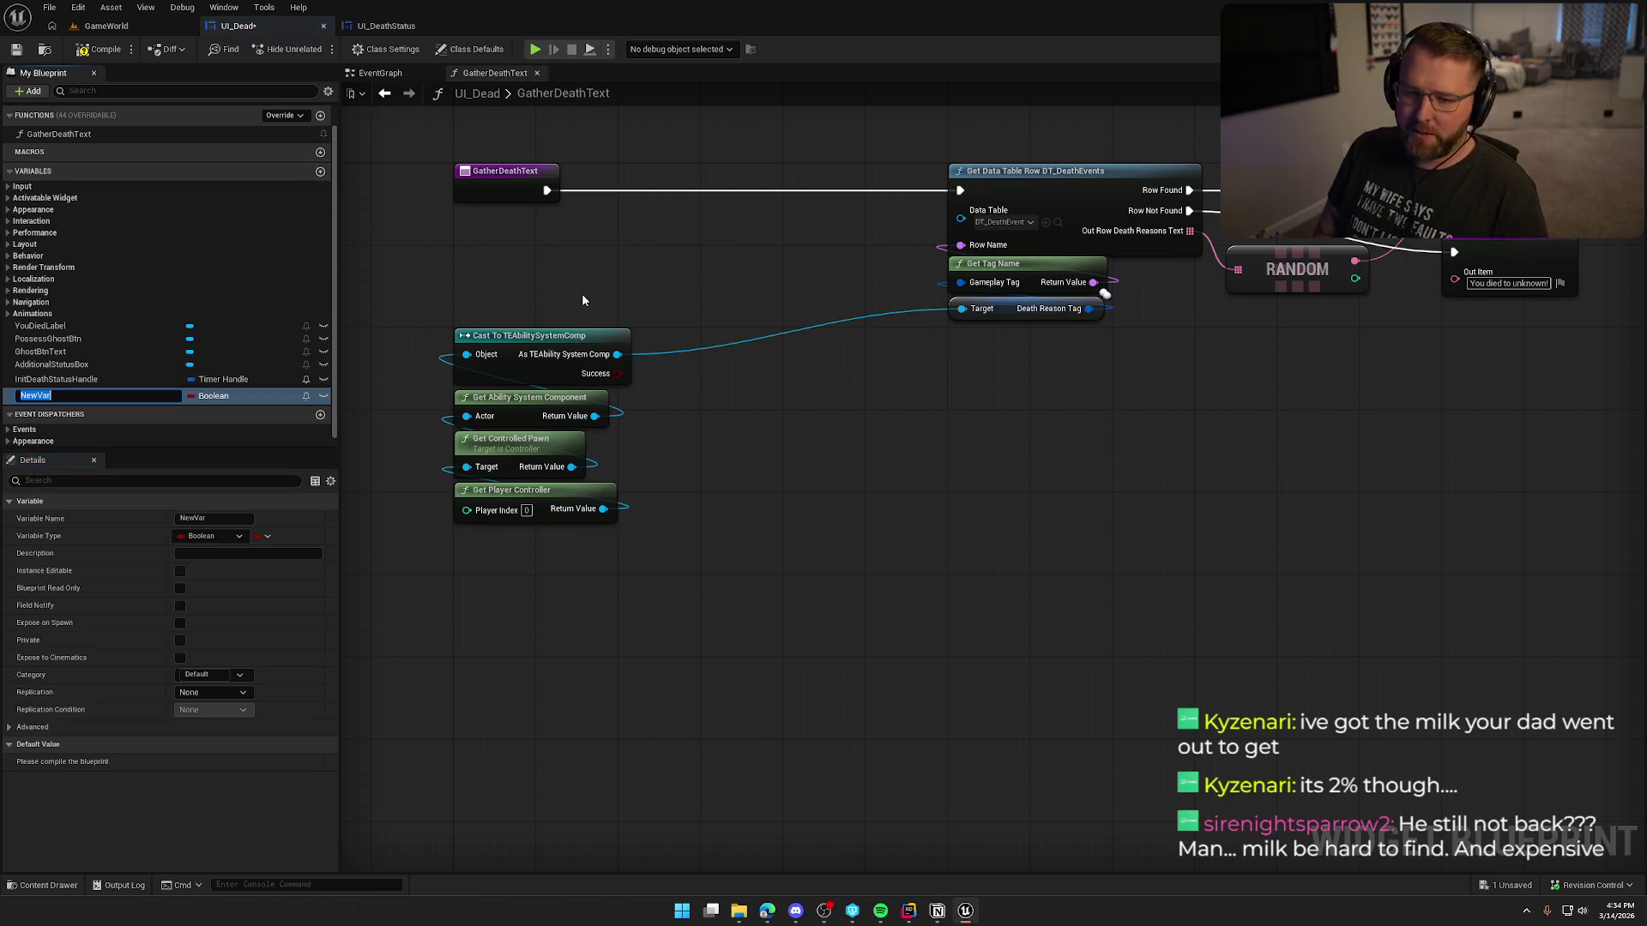
{"action": "type", "text": "Contin"}
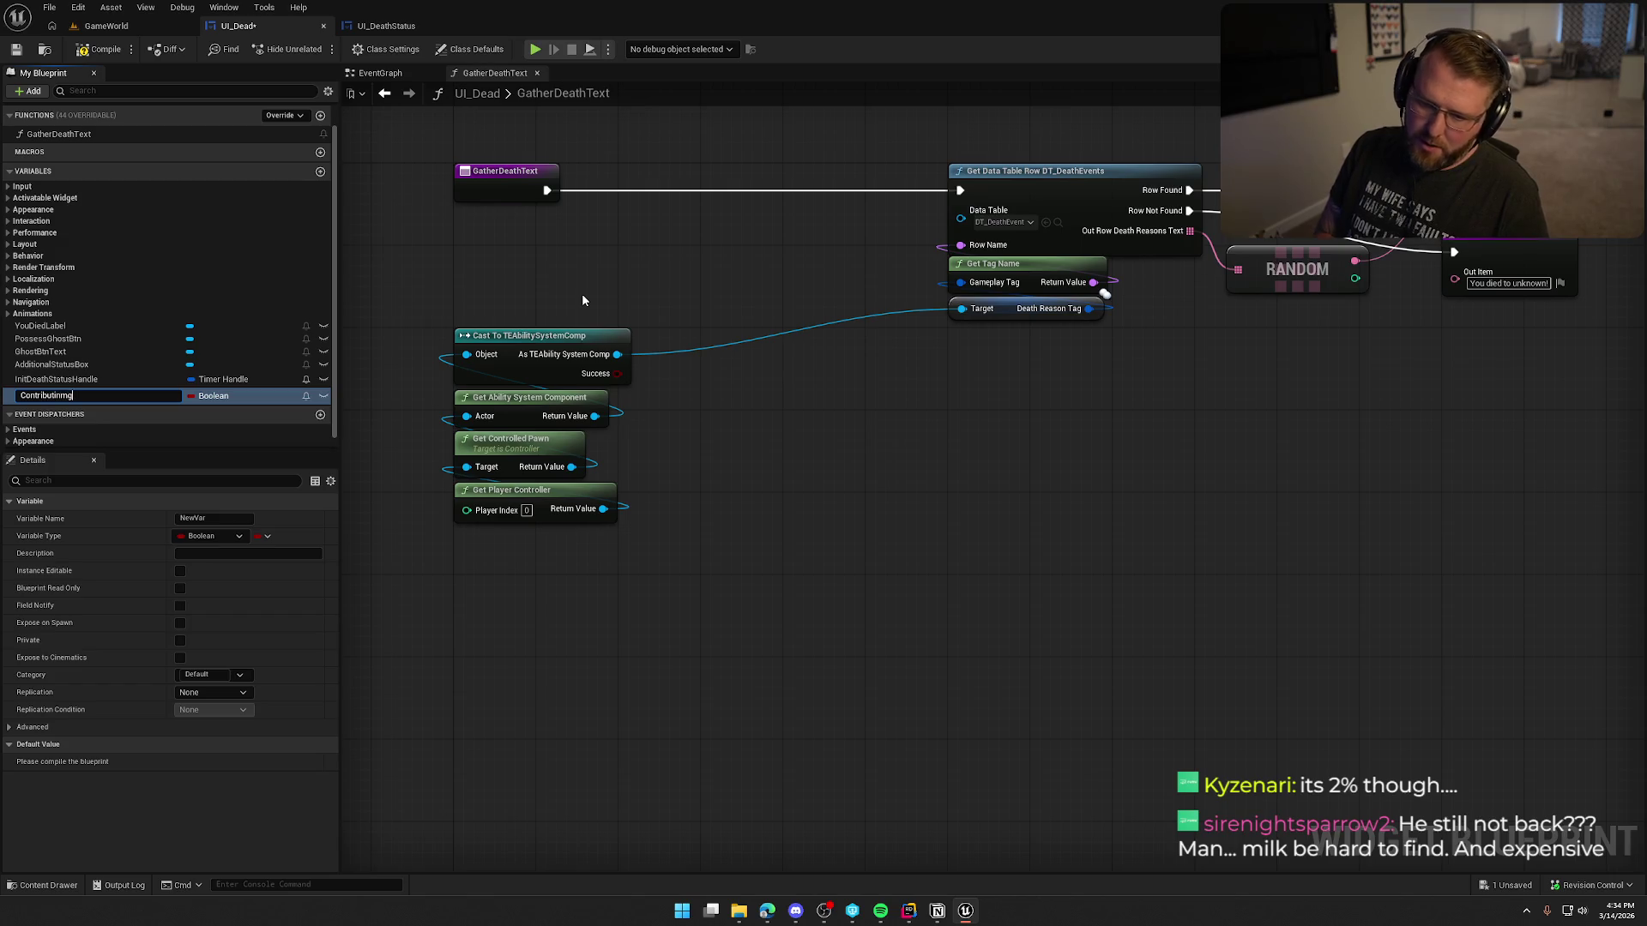
{"action": "type", "text": "i"}
{"action": "type", "text": "Causes"}
{"action": "key", "text": "Return"}
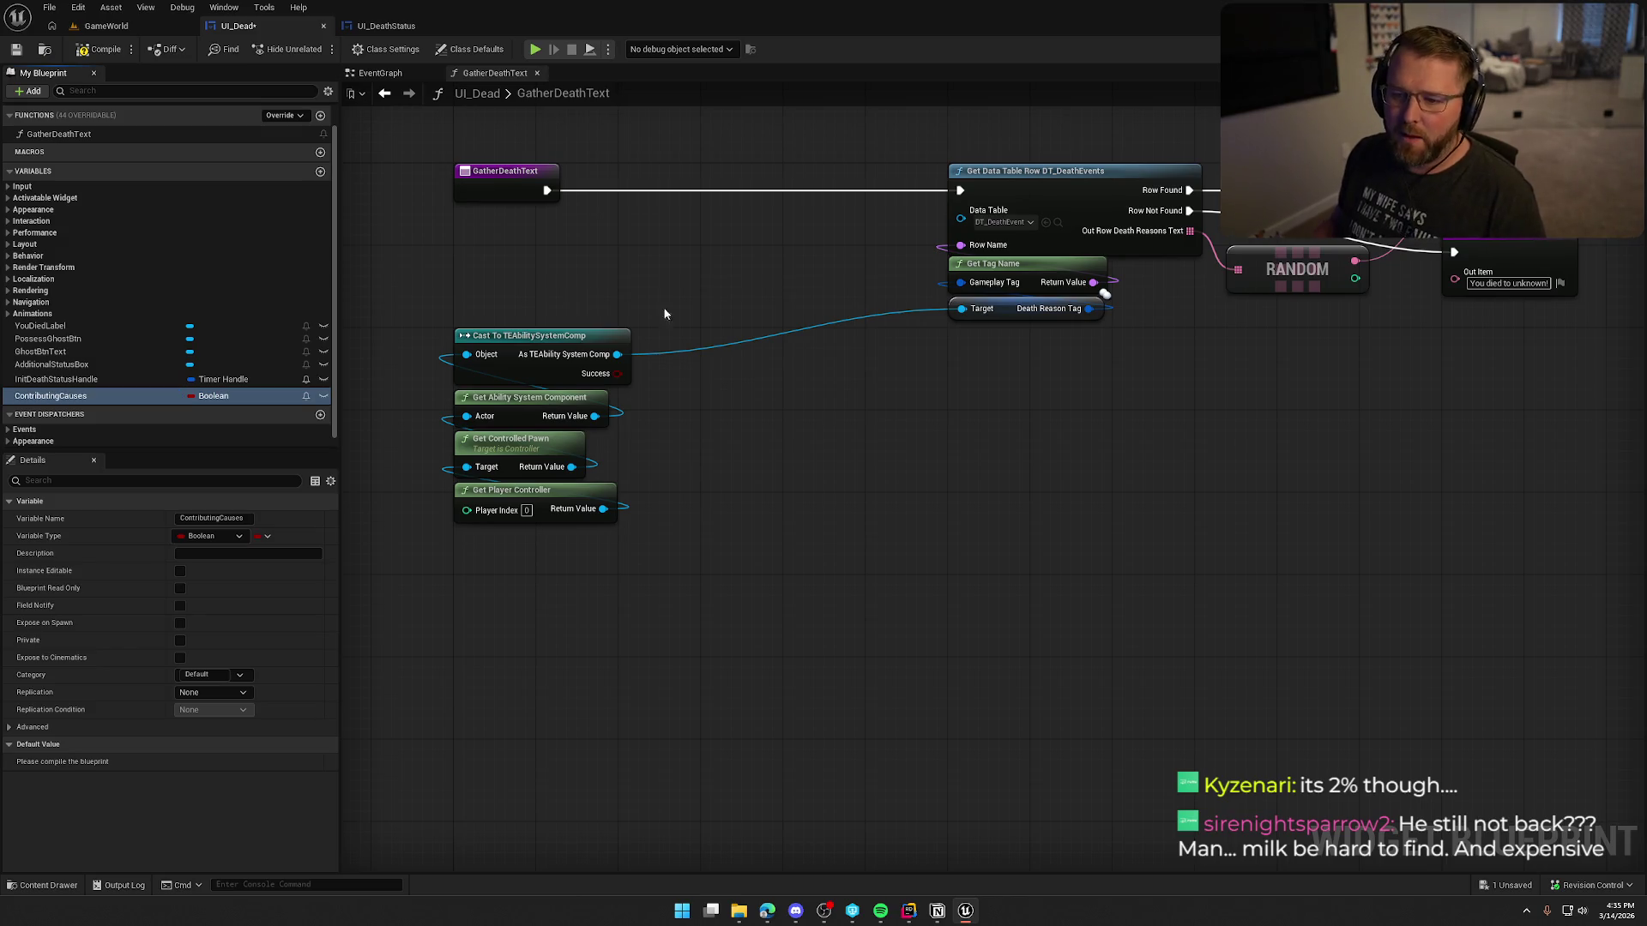
{"action": "left_click", "coordinate": [213, 396]}
{"action": "left_click", "coordinate": [223, 517]}
{"action": "left_click", "coordinate": [210, 536]}
{"action": "left_click", "coordinate": [215, 521]}
{"action": "left_click", "coordinate": [266, 537]}
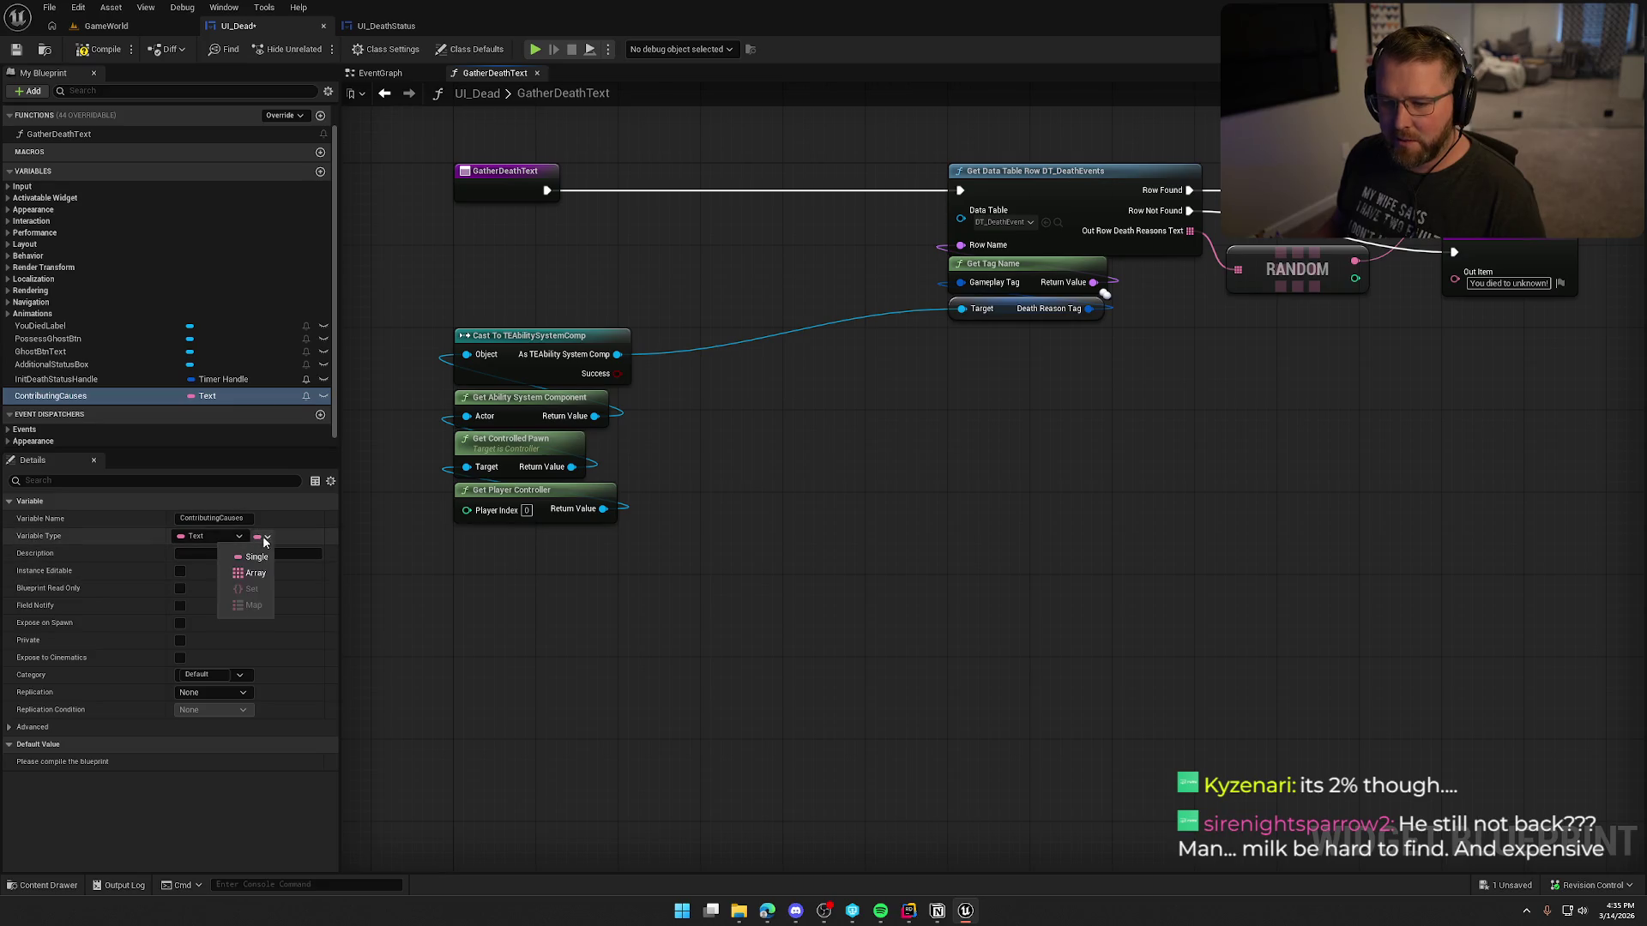
{"action": "left_click", "coordinate": [255, 573]}
{"action": "key", "text": "ctrl+s"}
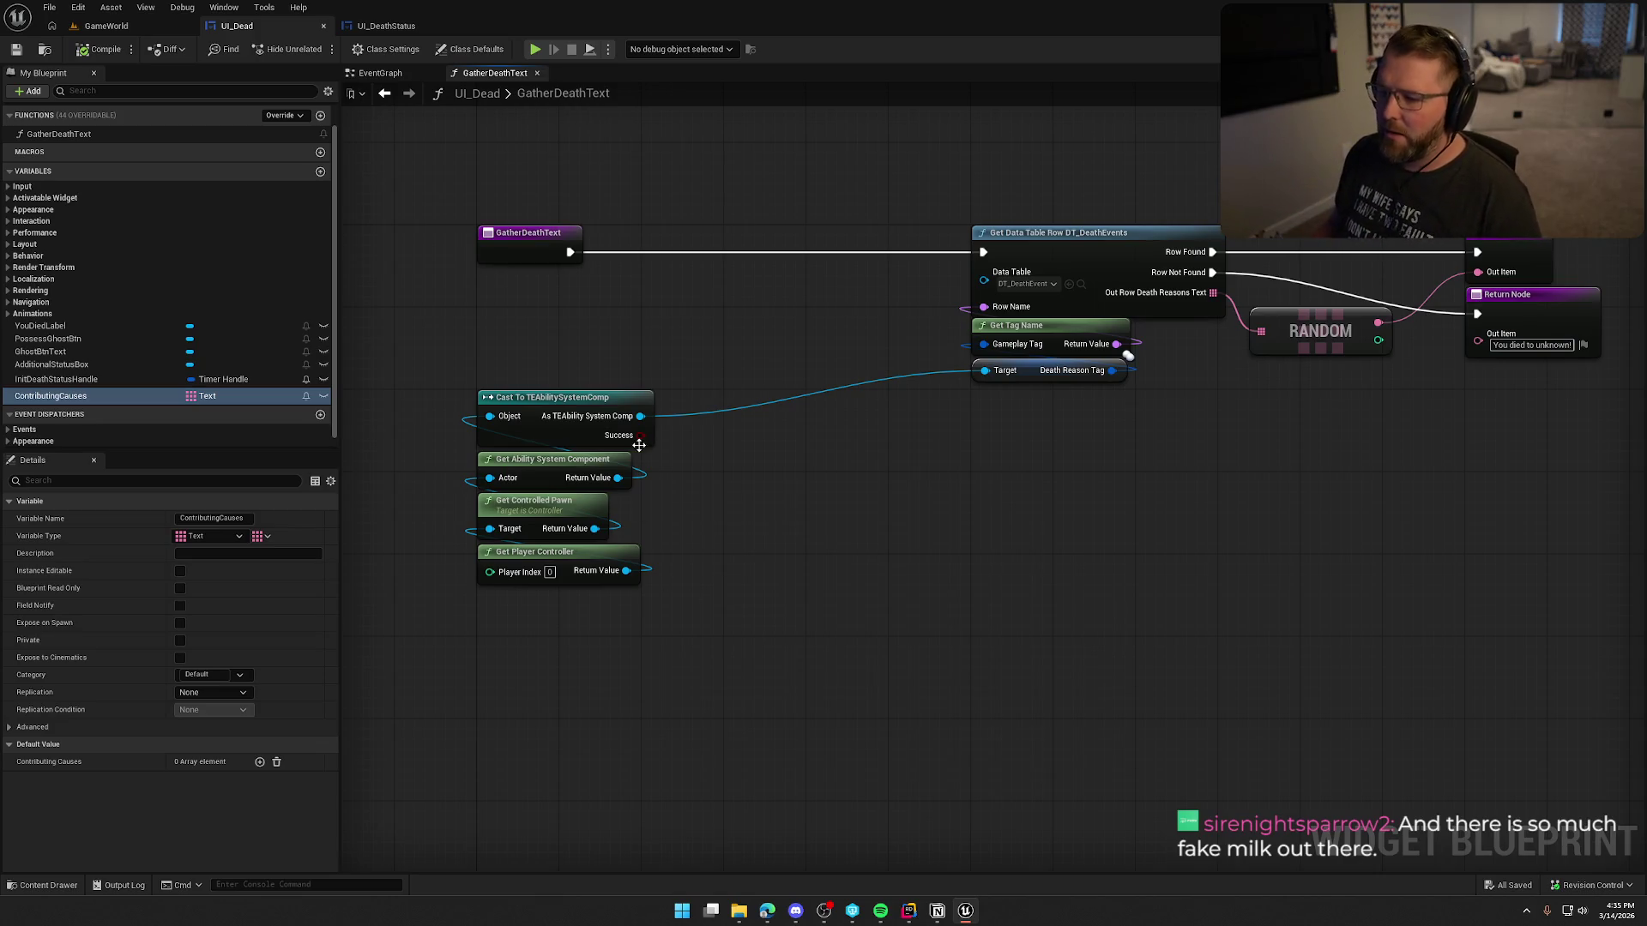
{"action": "left_click_drag", "start_coordinate": [639, 416], "coordinate": [763, 470]}
Step: Add Get Gameplay Attribute Value off As TEAbility System Comp and position it above the cast
{"action": "type", "text": "get attri"}
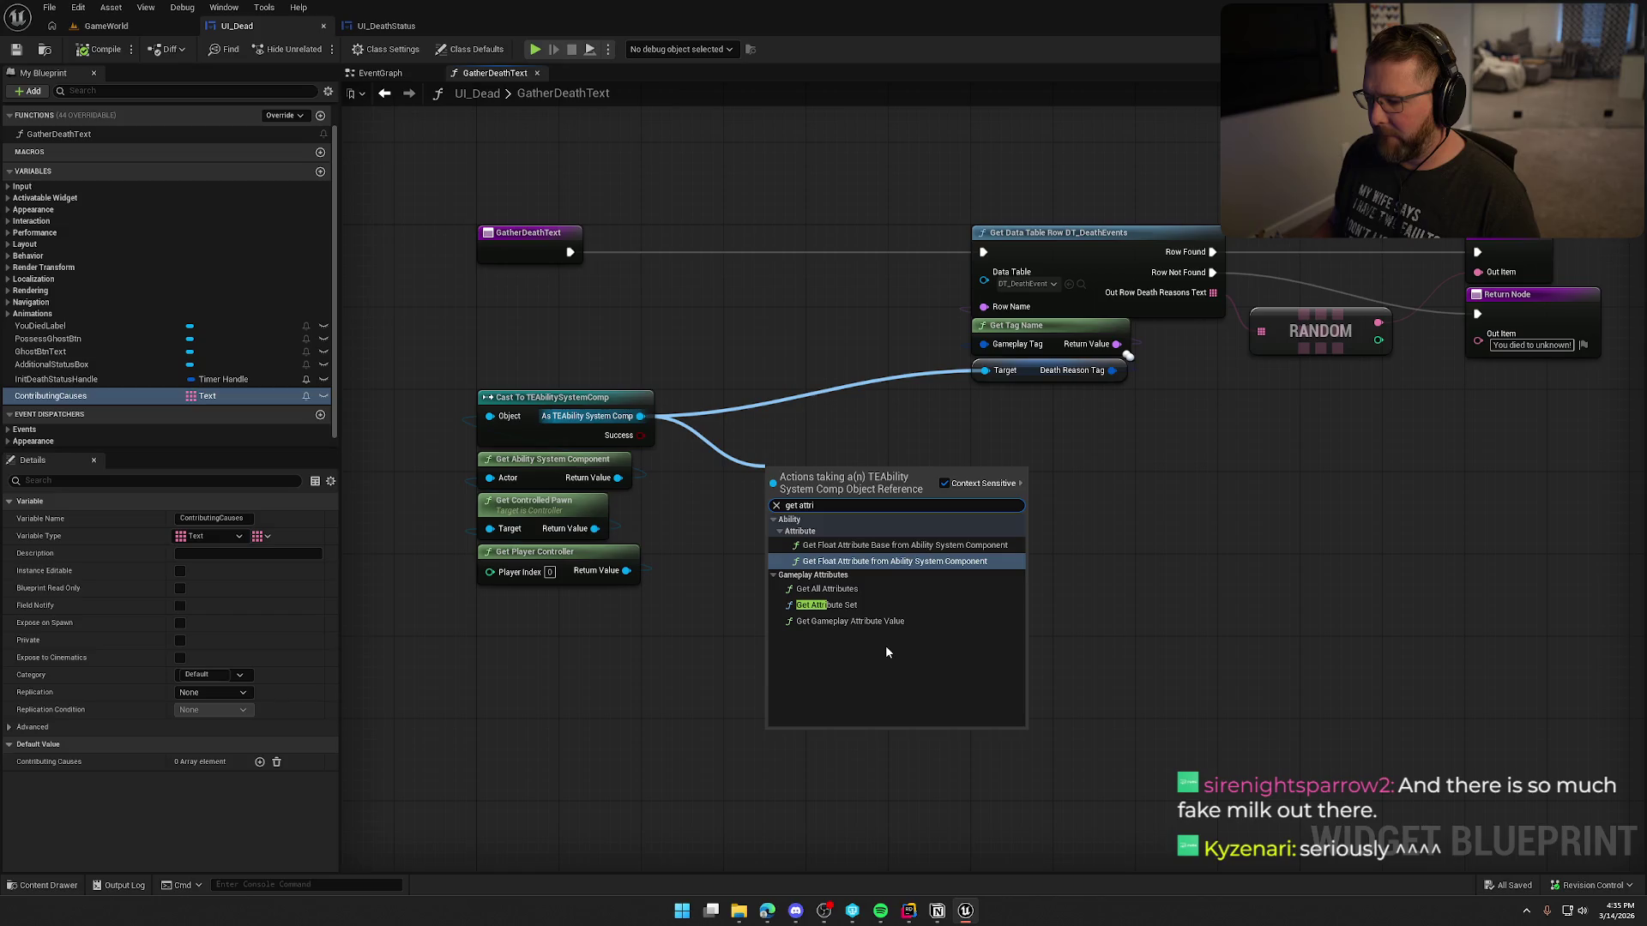
{"action": "left_click", "coordinate": [849, 621]}
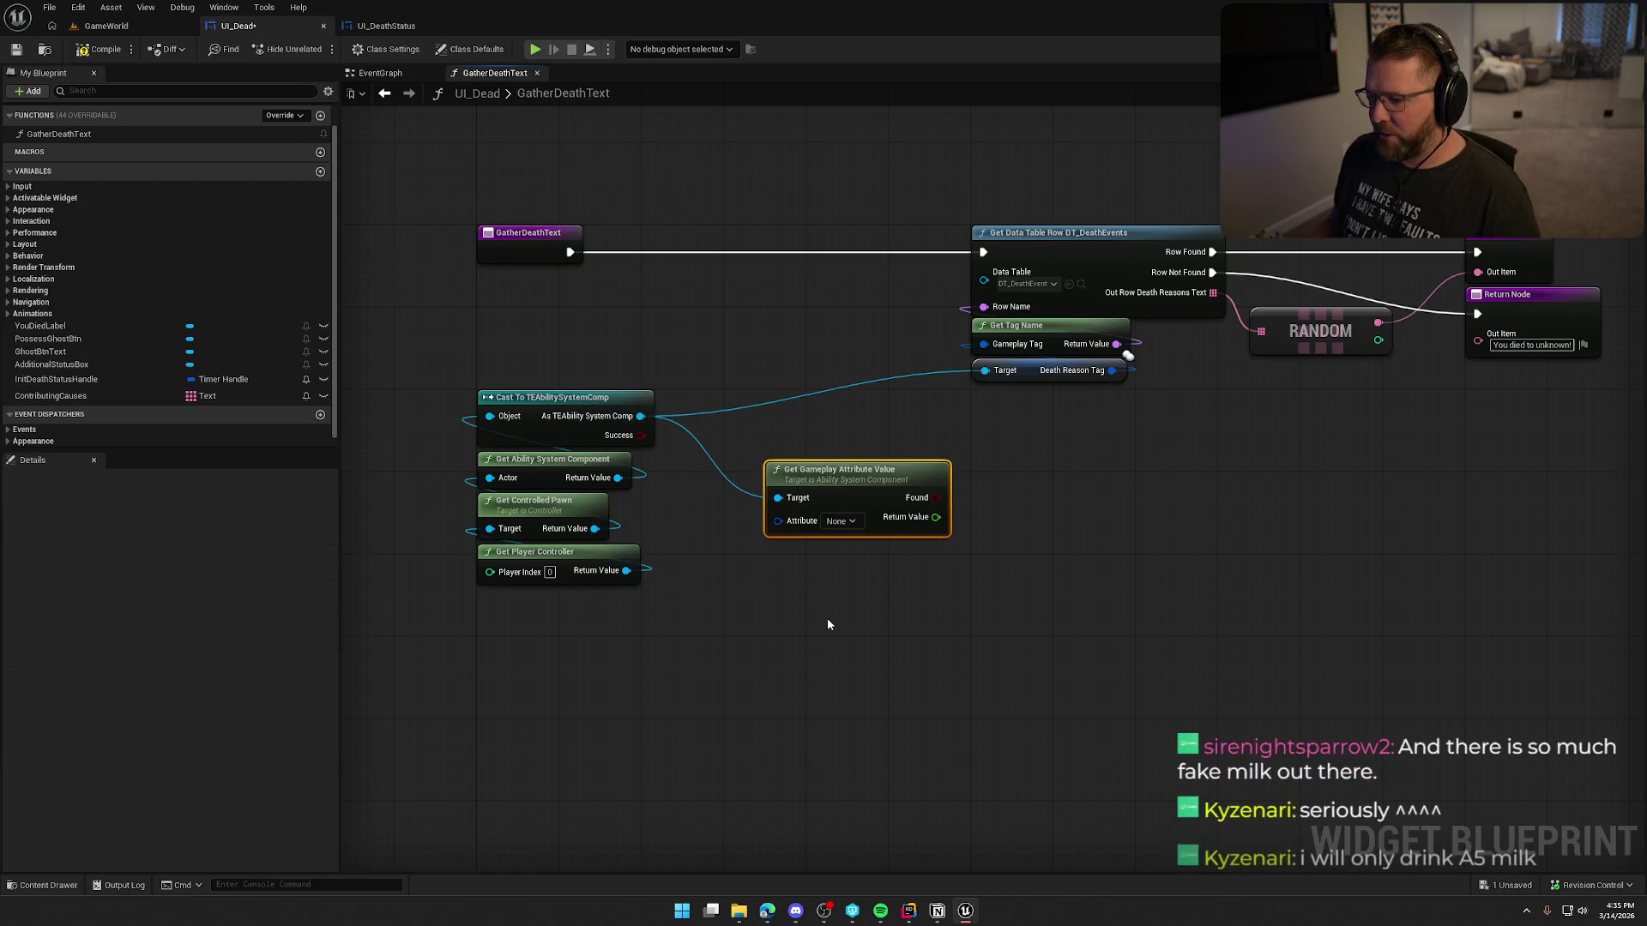
{"action": "mouse_move", "coordinate": [1036, 542]}
{"action": "left_mouse_down"}
{"action": "mouse_move", "coordinate": [898, 523]}
{"action": "mouse_move", "coordinate": [943, 533]}
{"action": "left_mouse_up"}
{"action": "mouse_move", "coordinate": [780, 470]}
{"action": "left_mouse_down"}
{"action": "mouse_move", "coordinate": [738, 276]}
{"action": "mouse_move", "coordinate": [742, 326]}
{"action": "left_mouse_up"}
{"action": "left_click", "coordinate": [760, 449]}
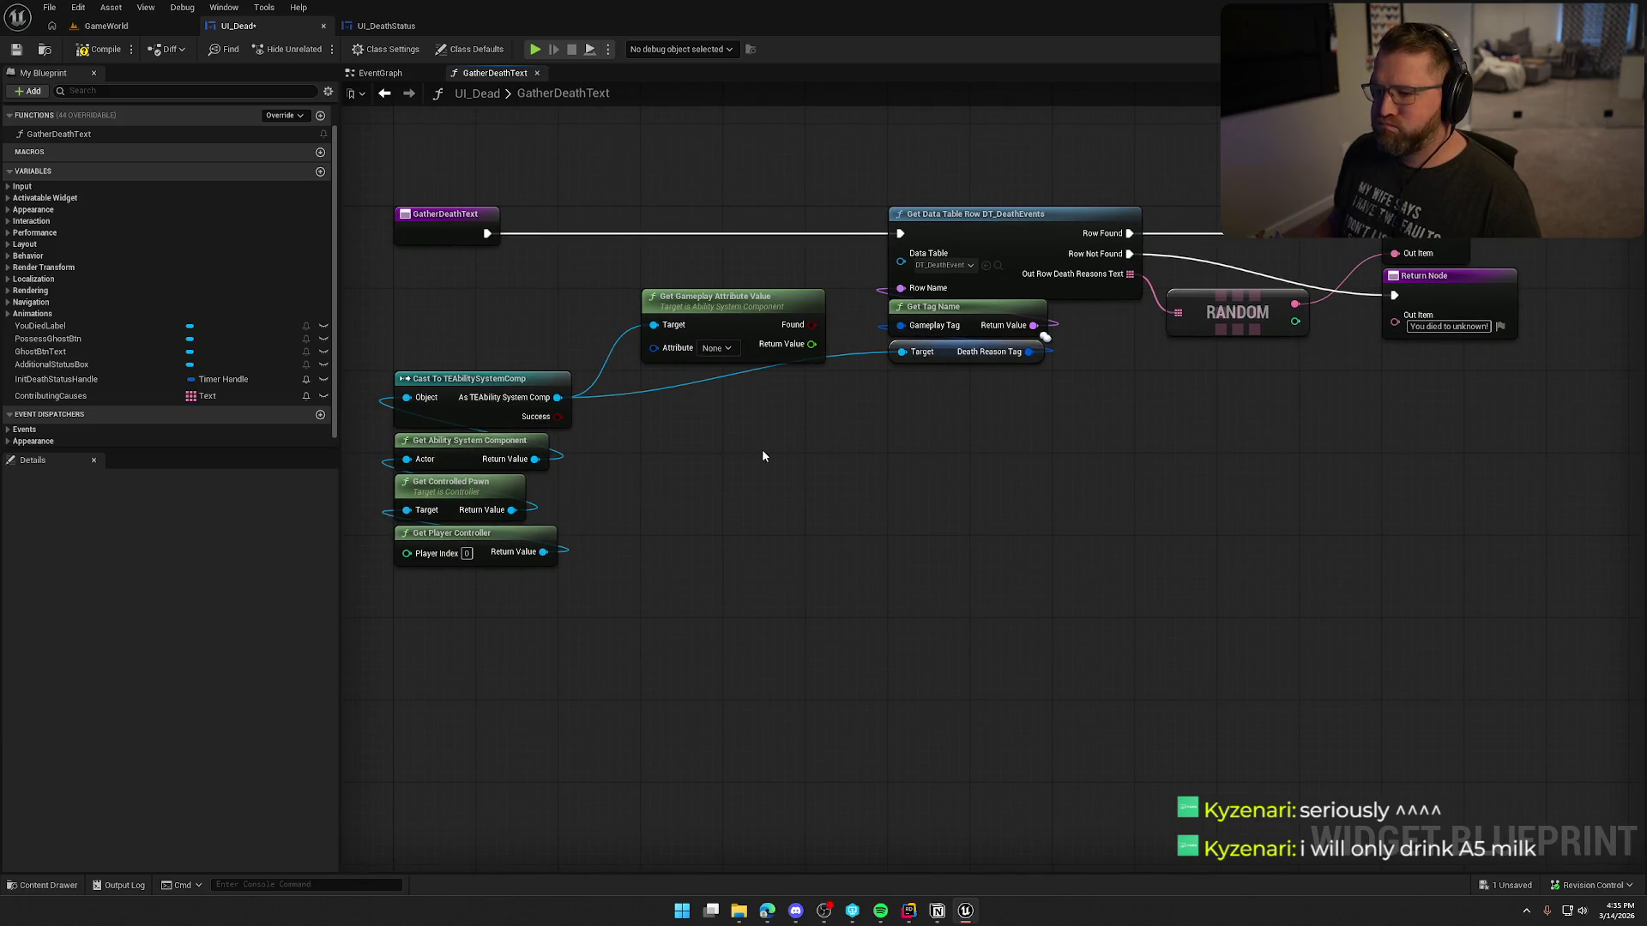
{"action": "left_click_drag", "start_coordinate": [762, 450], "coordinate": [928, 451]}
{"action": "scroll", "coordinate": [212, 367], "scroll_direction": "down", "scroll_amount": 1}
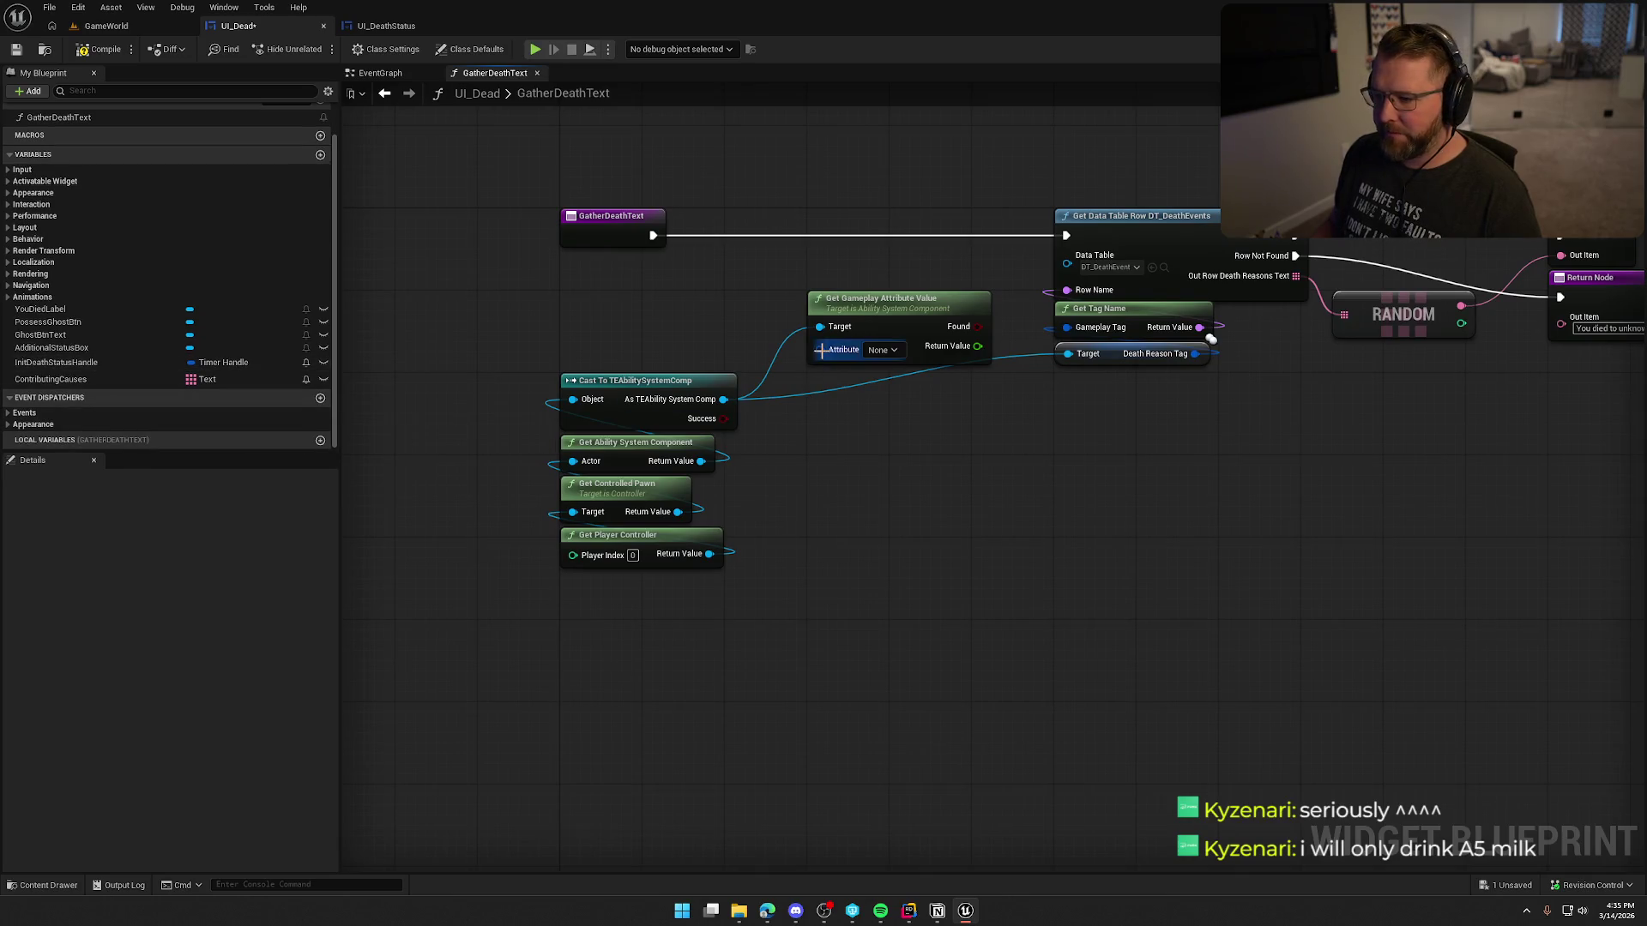
Step: Promote the Attribute pin to a local AttributesToCheck variable and change it to an array
{"action": "left_click_drag", "start_coordinate": [820, 350], "coordinate": [848, 452]}
{"action": "left_click", "coordinate": [939, 502]}
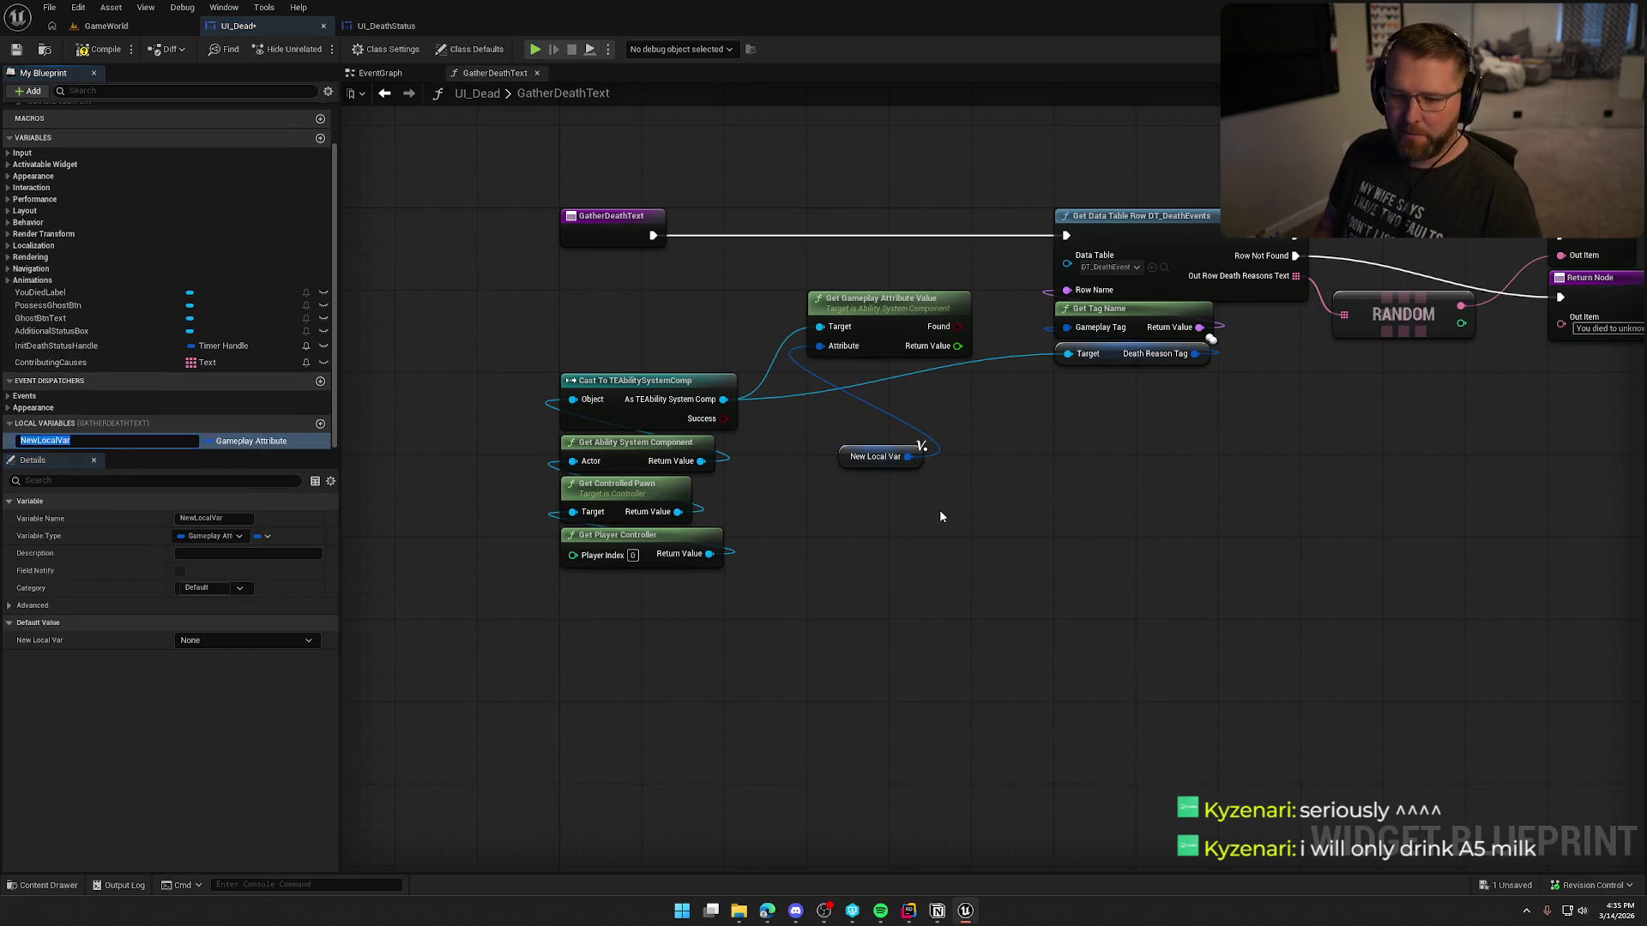
{"action": "type", "text": "AttributesToCheck"}
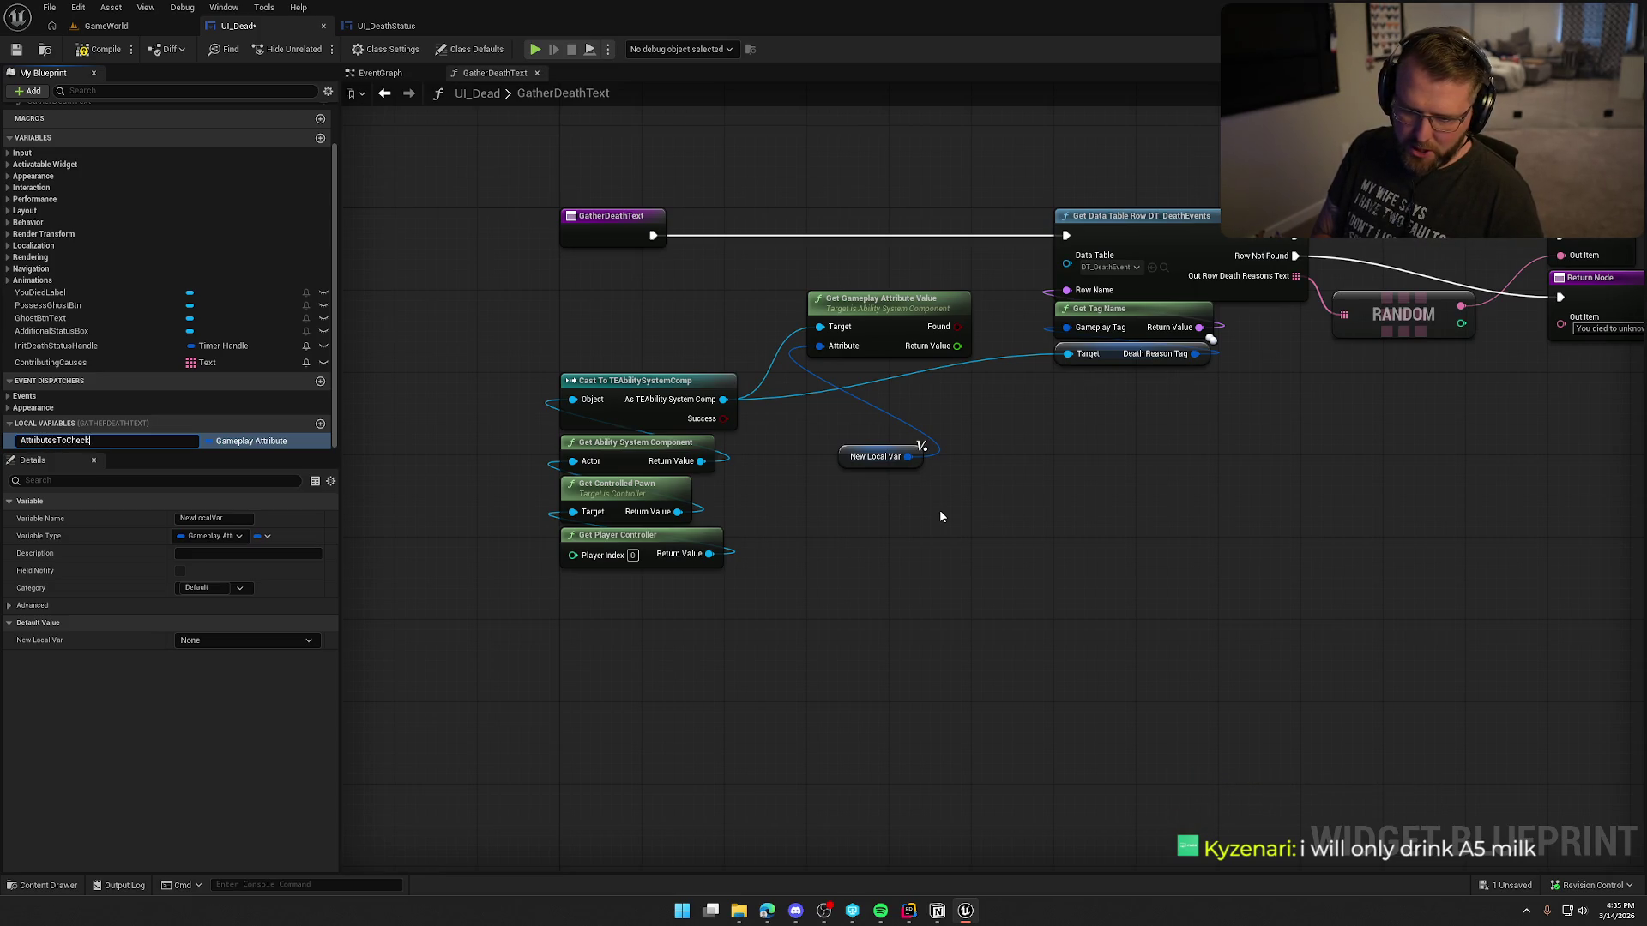
{"action": "key", "text": "Return"}
{"action": "left_click_drag", "start_coordinate": [872, 464], "coordinate": [629, 330]}
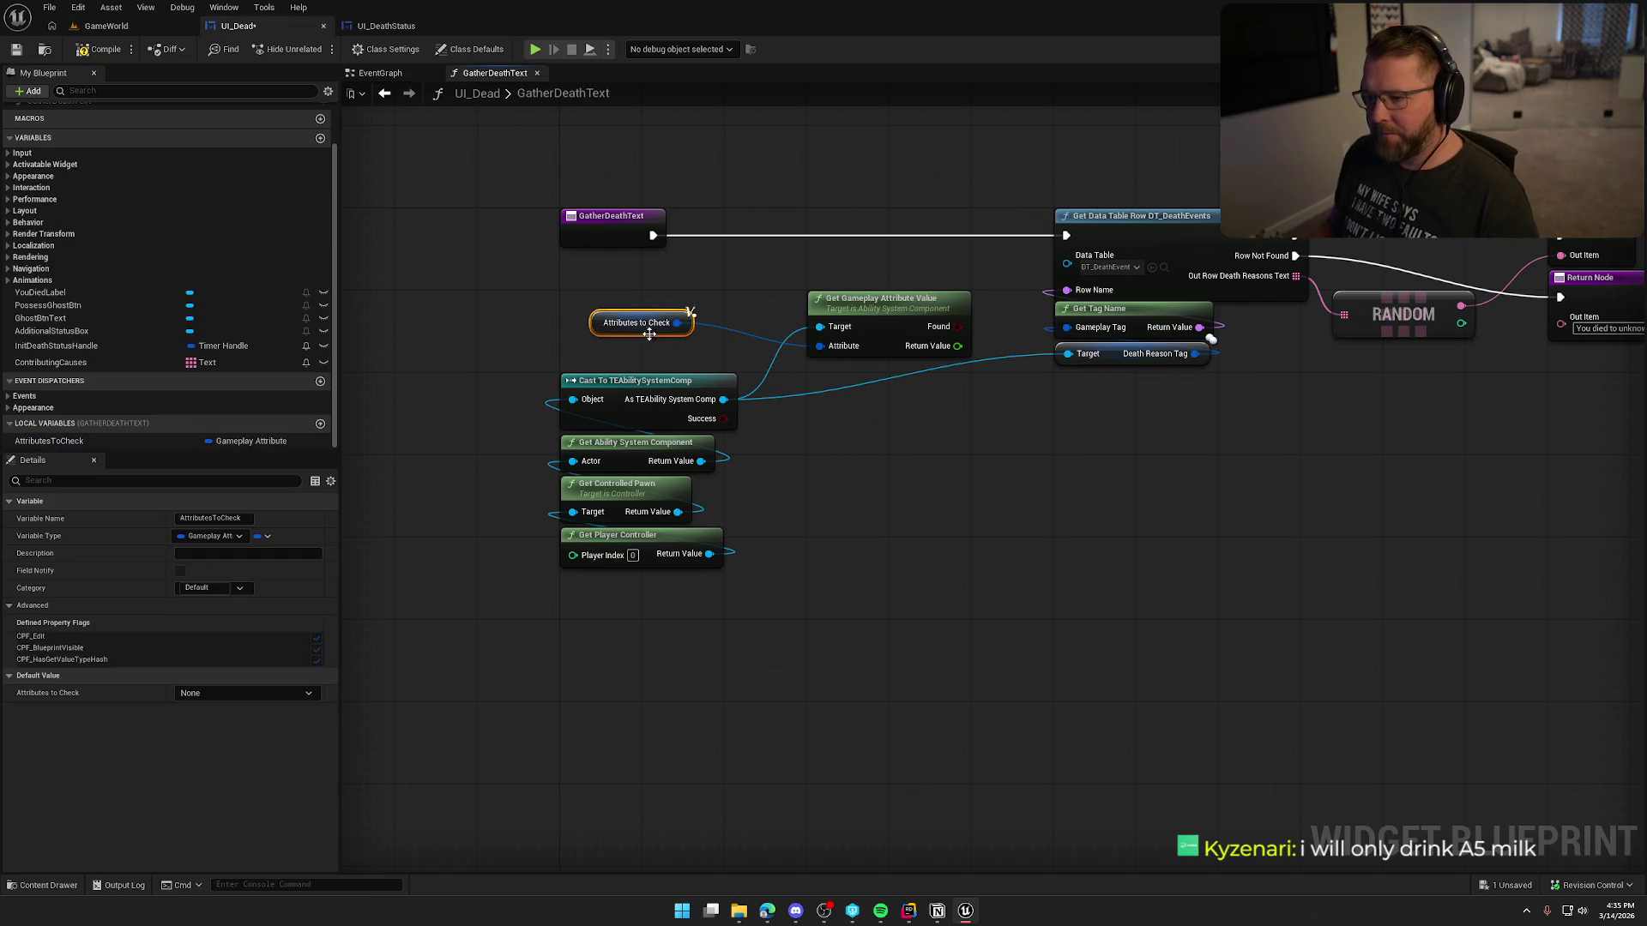
{"action": "left_click", "coordinate": [820, 346], "text": "alt"}
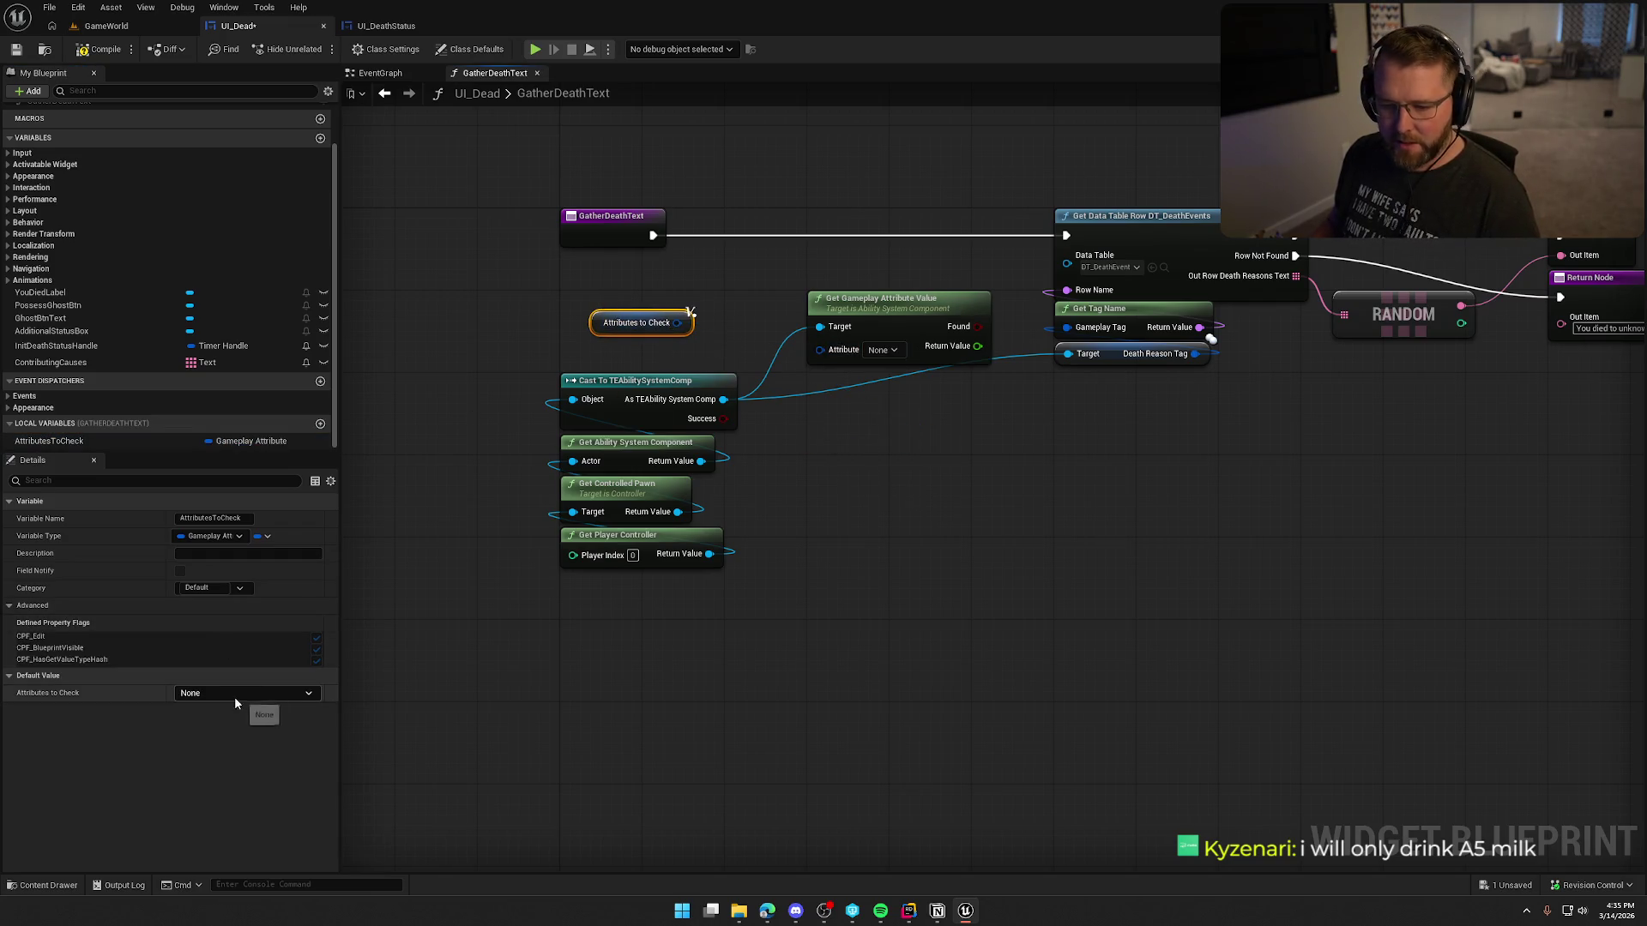
{"action": "left_click", "coordinate": [261, 537]}
{"action": "left_click", "coordinate": [256, 578]}
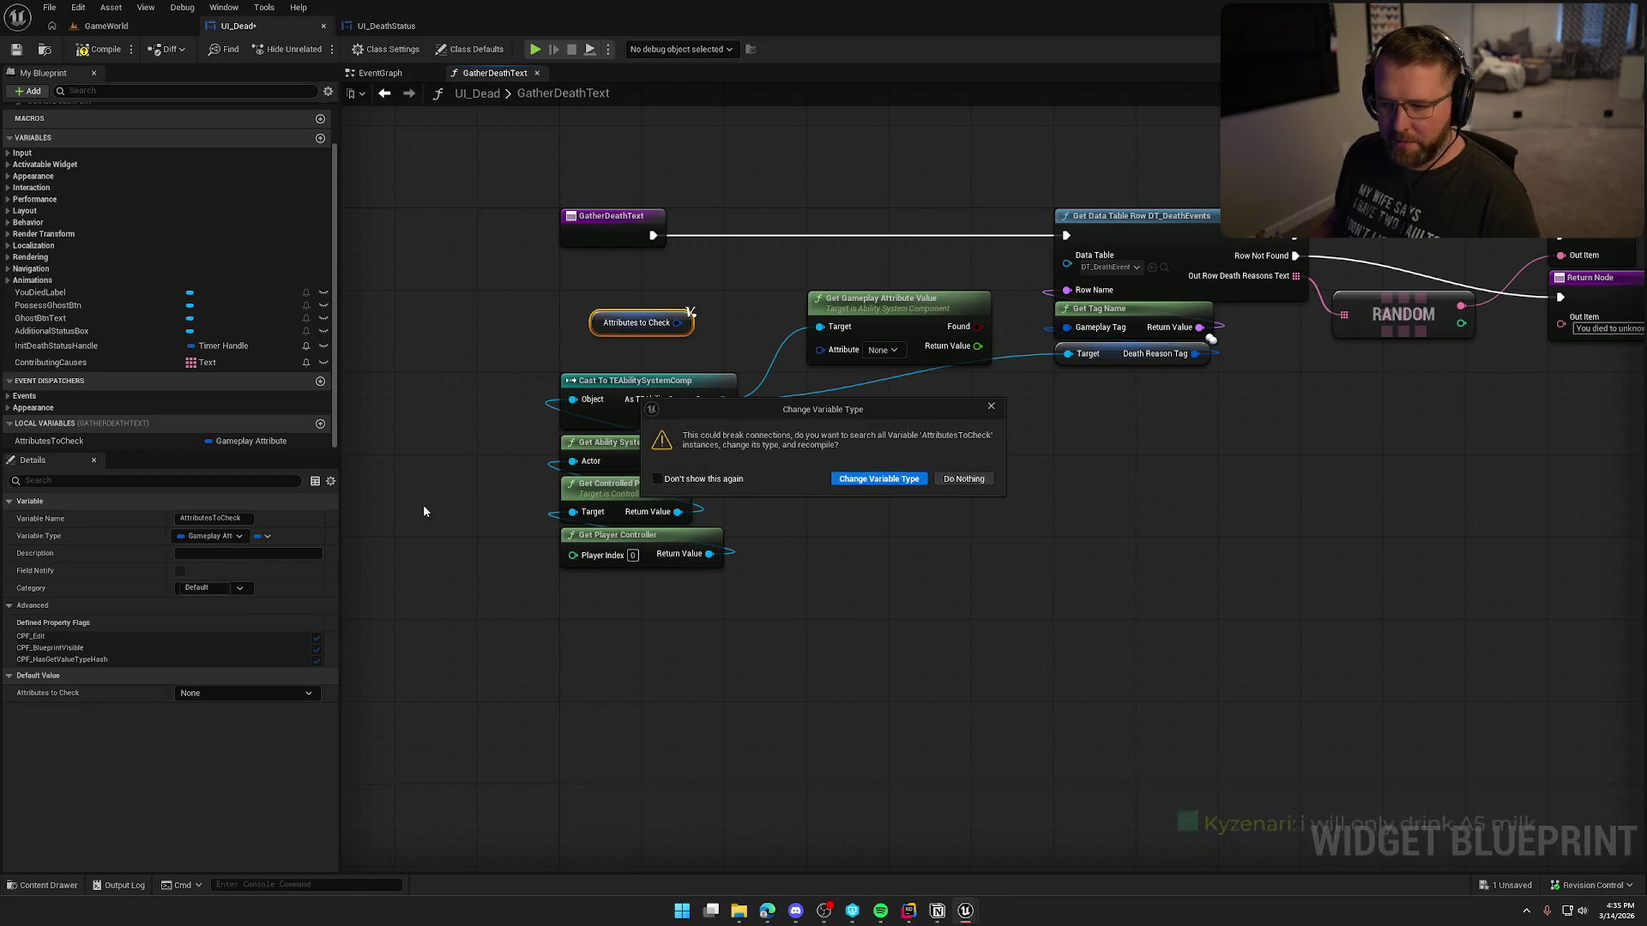
{"action": "left_click", "coordinate": [878, 475]}
Step: Spread the attribute value, data table and return nodes apart and paste in a For Each Loop
{"action": "left_click_drag", "start_coordinate": [852, 379], "coordinate": [677, 380]}
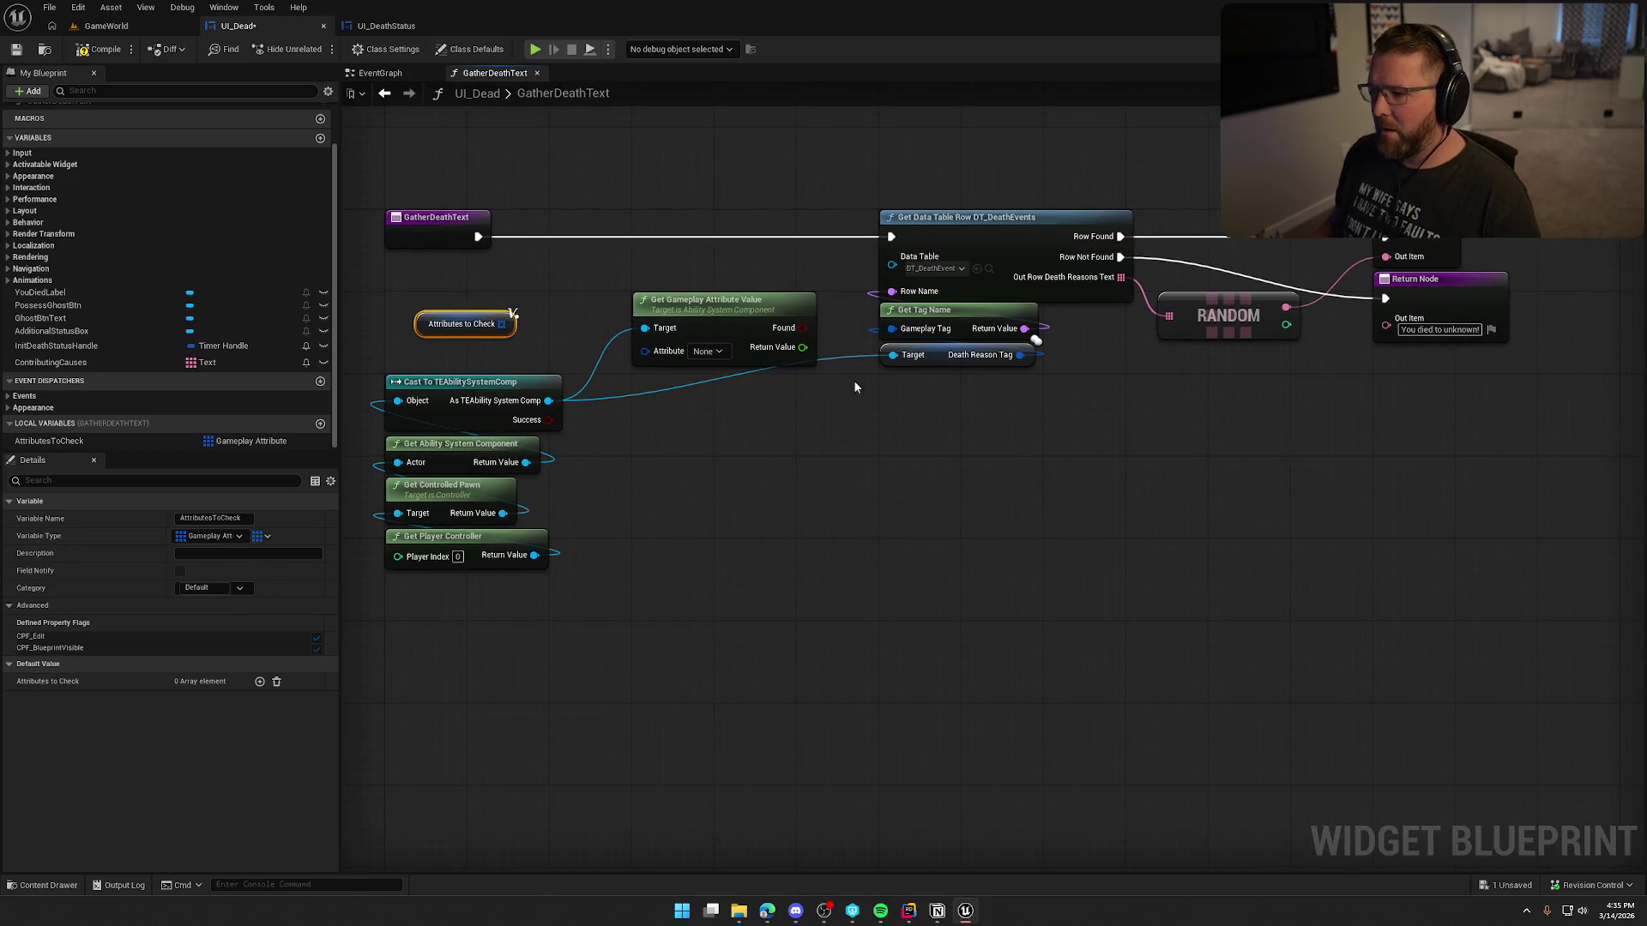
{"action": "left_click_drag", "start_coordinate": [716, 312], "coordinate": [714, 495]}
{"action": "left_click_drag", "start_coordinate": [882, 162], "coordinate": [1489, 478]}
{"action": "mouse_move", "coordinate": [1045, 323]}
{"action": "left_mouse_down"}
{"action": "mouse_move", "coordinate": [1103, 388]}
{"action": "mouse_move", "coordinate": [1169, 570]}
{"action": "left_mouse_up"}
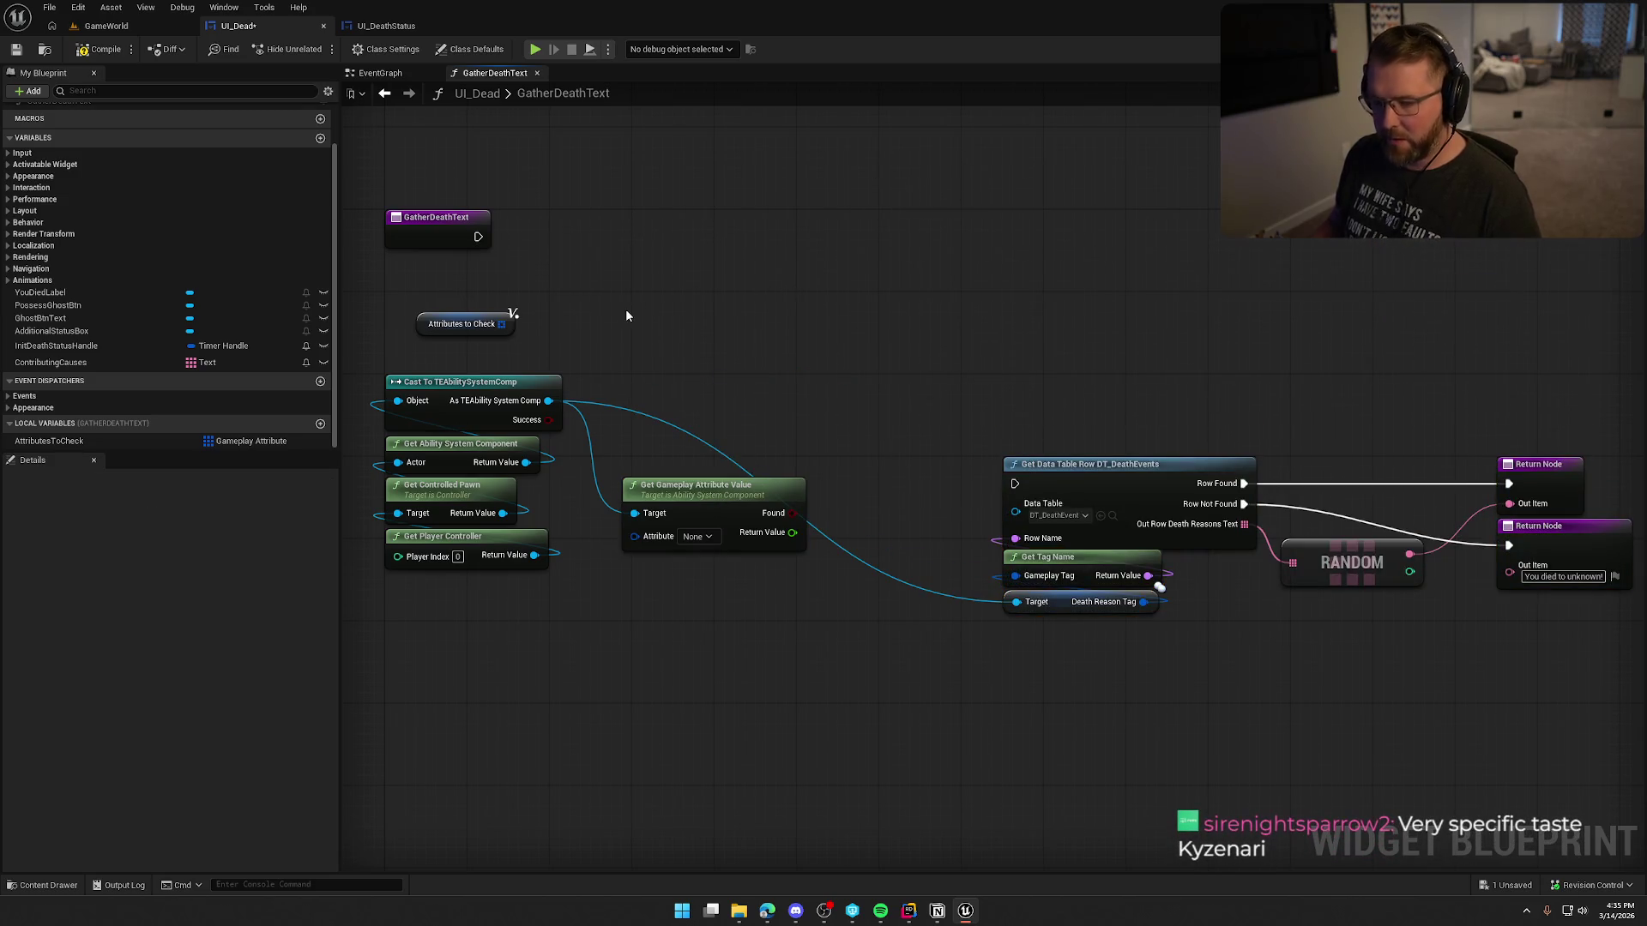
{"action": "key", "text": "ctrl+v"}
Step: Feed Attributes to Check into the For Each Loop array and reposition the data table and return nodes
{"action": "mouse_move", "coordinate": [704, 282]}
{"action": "left_mouse_down"}
{"action": "mouse_move", "coordinate": [618, 320]}
{"action": "mouse_move", "coordinate": [518, 333]}
{"action": "left_mouse_up"}
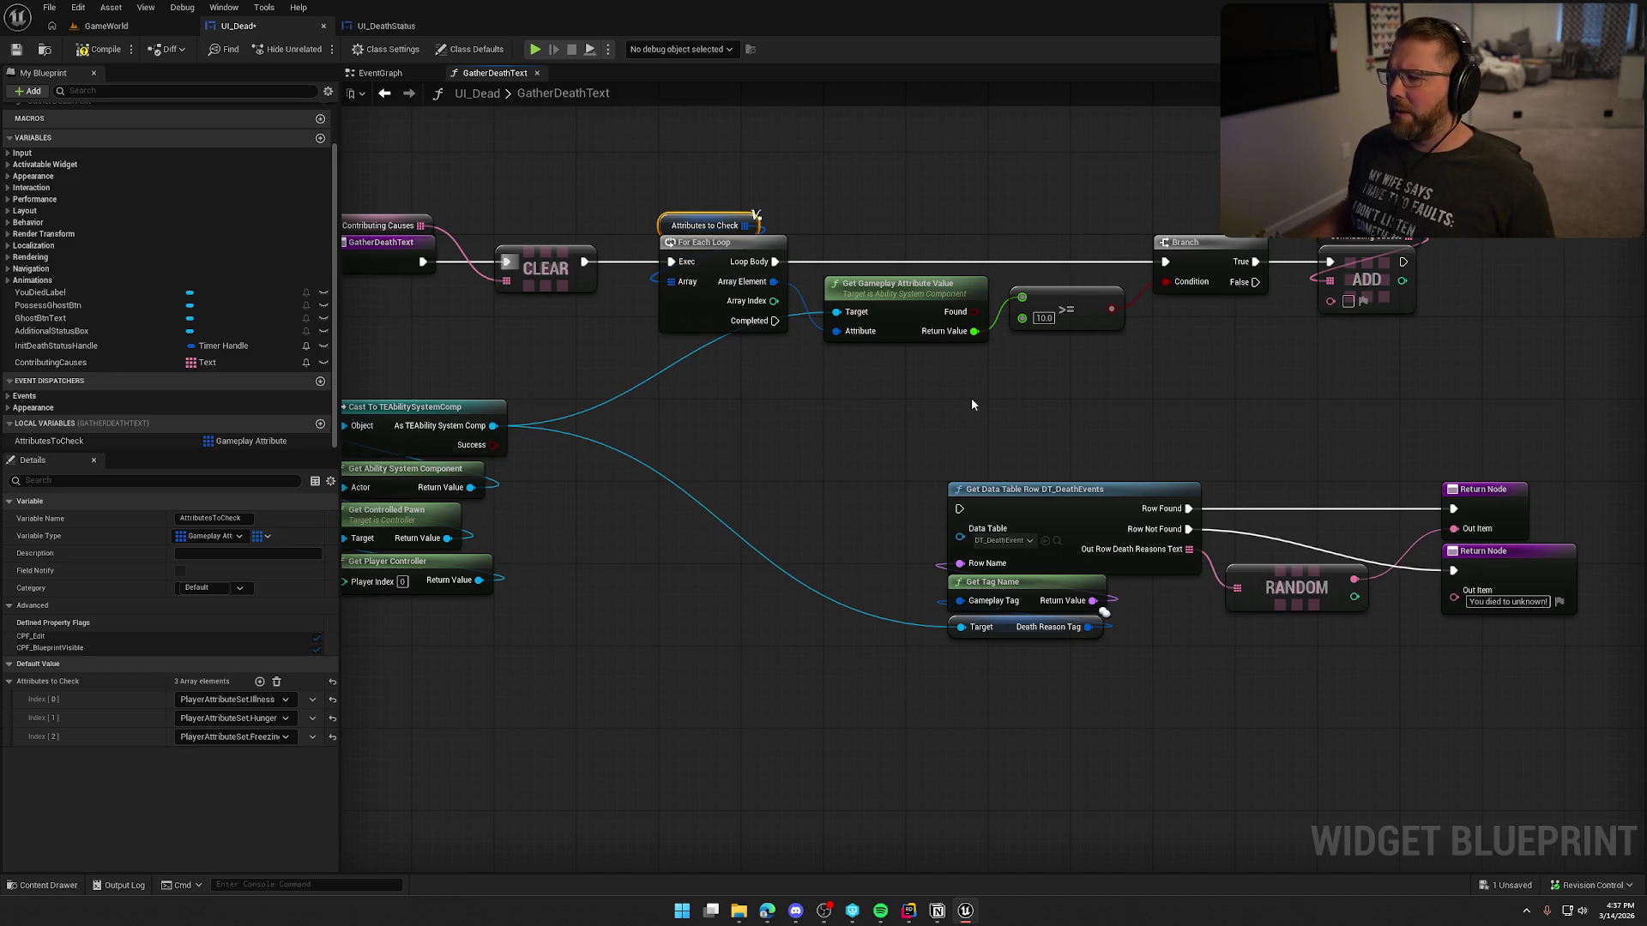
{"action": "left_click_drag", "start_coordinate": [1067, 368], "coordinate": [969, 444]}
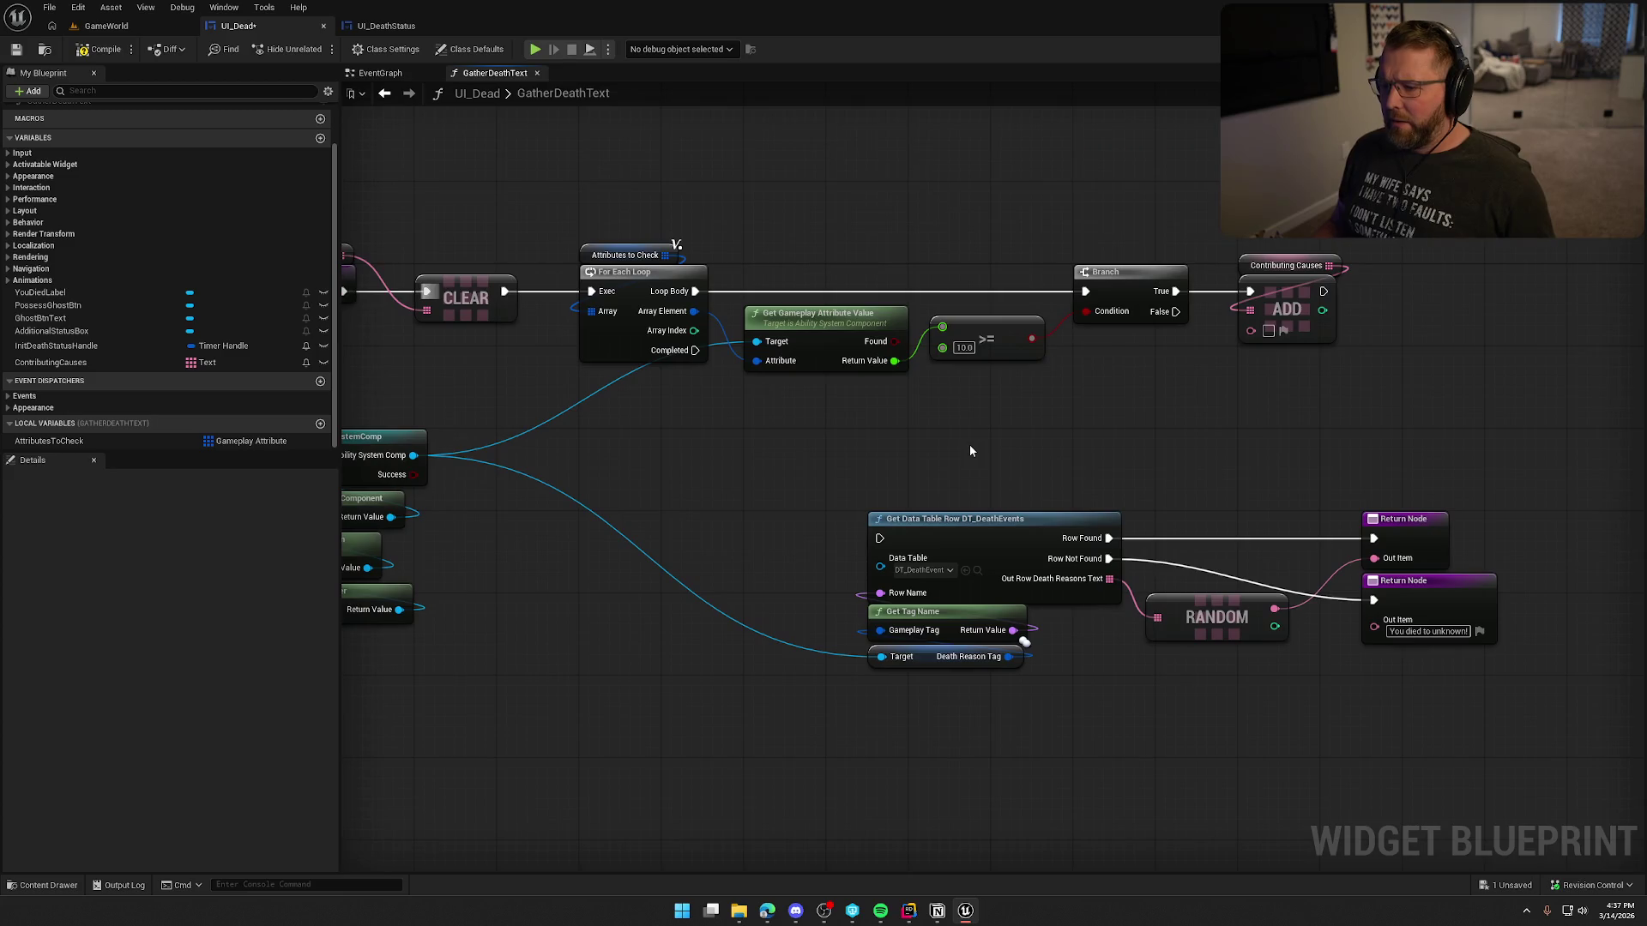
{"action": "mouse_move", "coordinate": [890, 539]}
{"action": "left_mouse_down"}
{"action": "mouse_move", "coordinate": [691, 368]}
{"action": "mouse_move", "coordinate": [709, 507]}
{"action": "mouse_move", "coordinate": [699, 461]}
{"action": "mouse_move", "coordinate": [1390, 686]}
{"action": "left_mouse_up"}
{"action": "mouse_move", "coordinate": [1001, 539]}
{"action": "left_mouse_down"}
{"action": "mouse_move", "coordinate": [950, 641]}
{"action": "mouse_move", "coordinate": [1007, 465]}
{"action": "left_mouse_up"}
{"action": "left_click", "coordinate": [966, 581]}
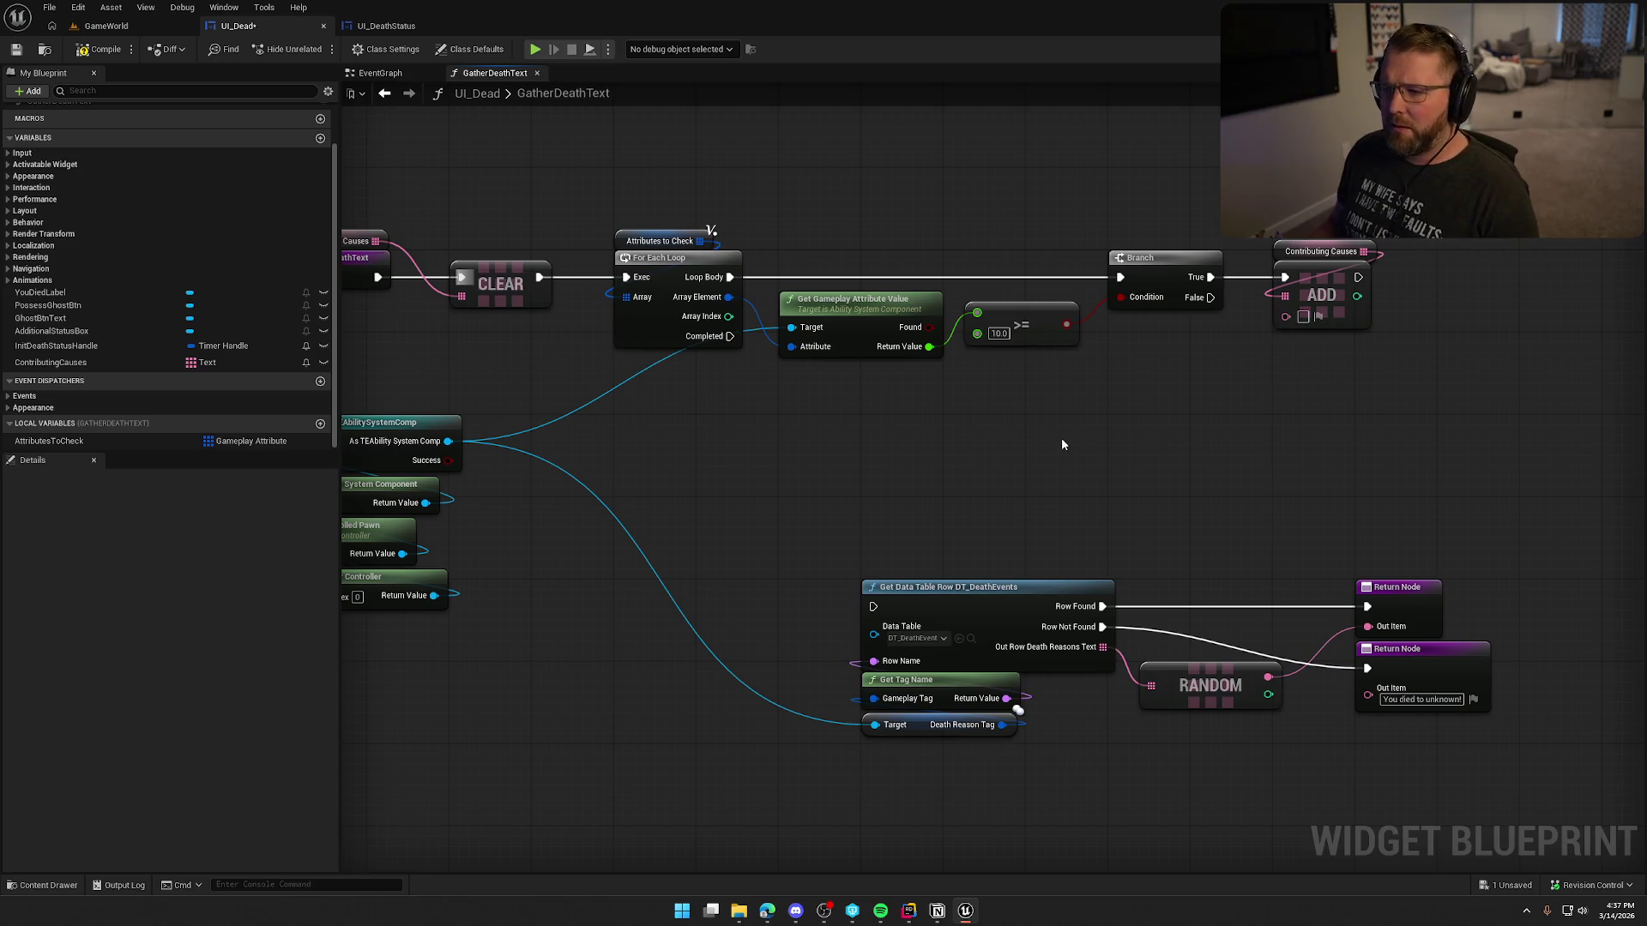
{"action": "mouse_move", "coordinate": [928, 347]}
{"action": "left_mouse_down"}
{"action": "mouse_move", "coordinate": [965, 377]}
{"action": "mouse_move", "coordinate": [1052, 385]}
{"action": "left_mouse_up"}
{"action": "type", "text": "string"}
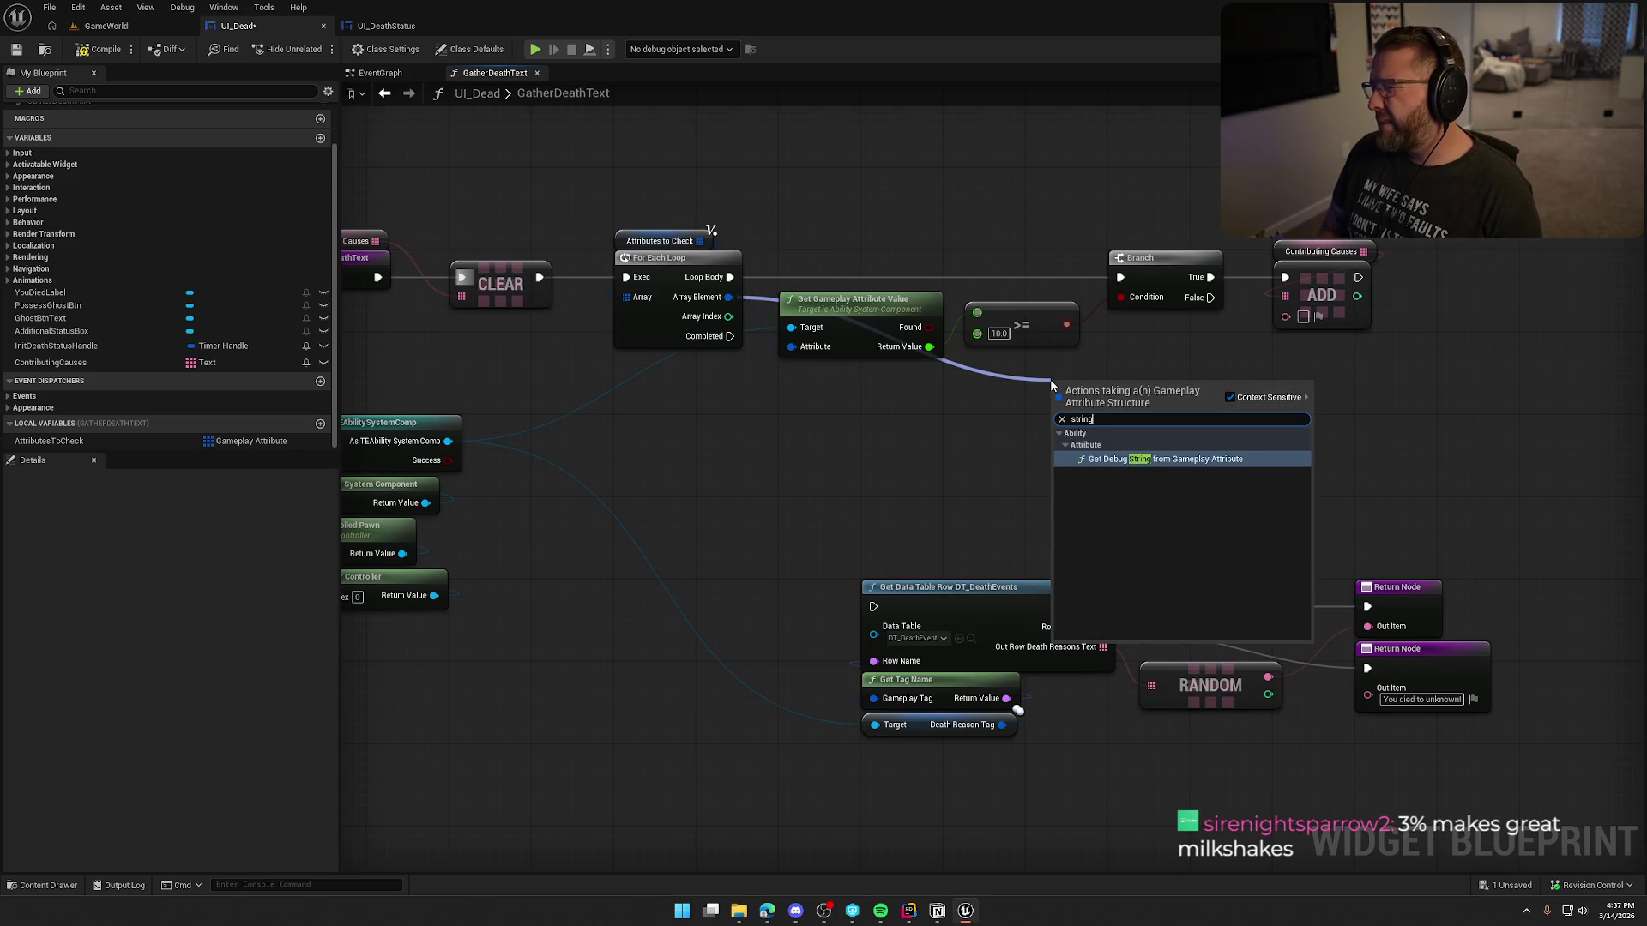
Step: Add a Get Debug String from Gameplay Attribute node under the attribute value node
{"action": "key", "text": "Return"}
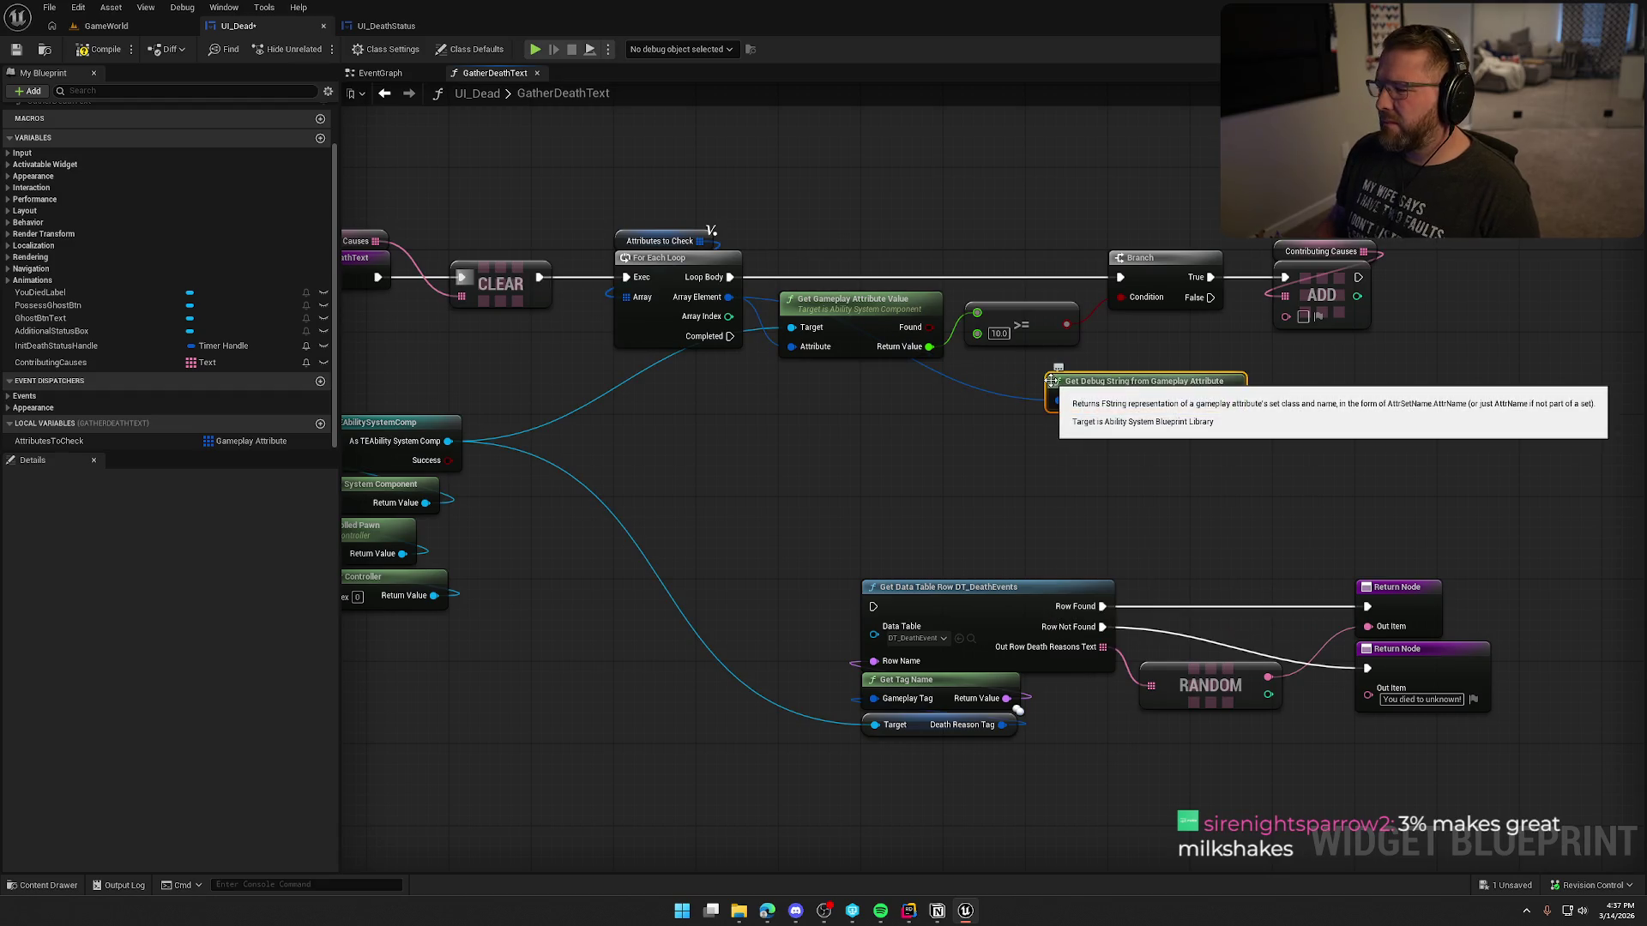
{"action": "left_click_drag", "start_coordinate": [1122, 382], "coordinate": [856, 375]}
{"action": "left_click", "coordinate": [965, 425]}
{"action": "left_click_drag", "start_coordinate": [965, 425], "coordinate": [911, 474]}
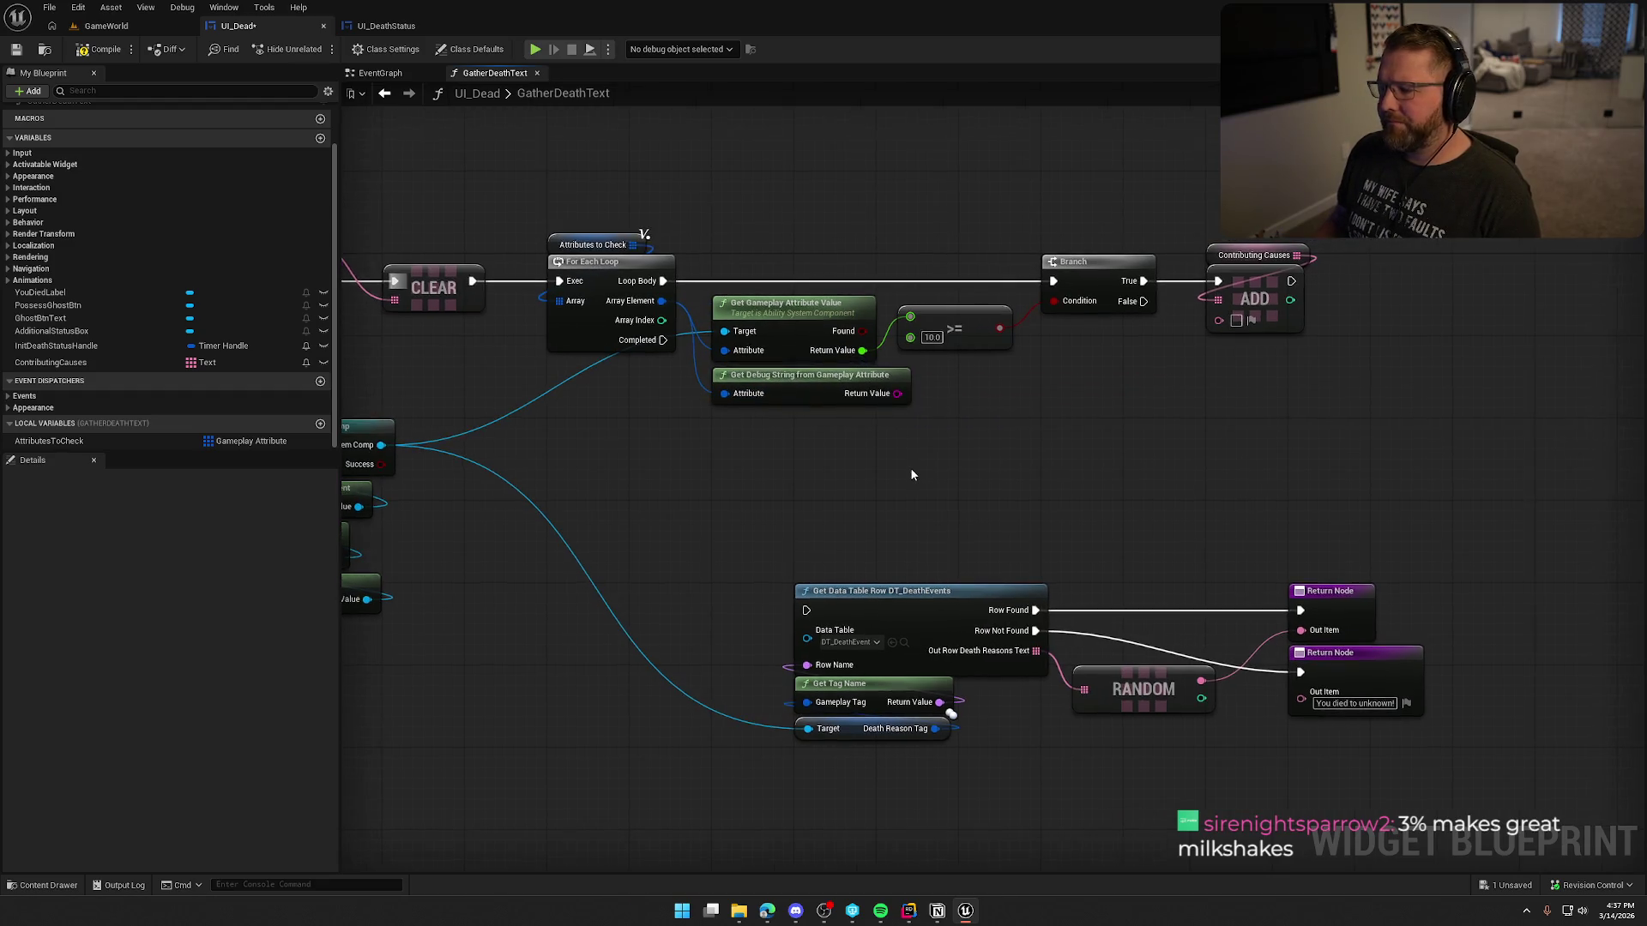
Step: Feed ContributingCauses' ADD New Item from a Format Text node with format {Attribute}
{"action": "left_click_drag", "start_coordinate": [1218, 320], "coordinate": [1167, 367]}
{"action": "type", "text": "form"}
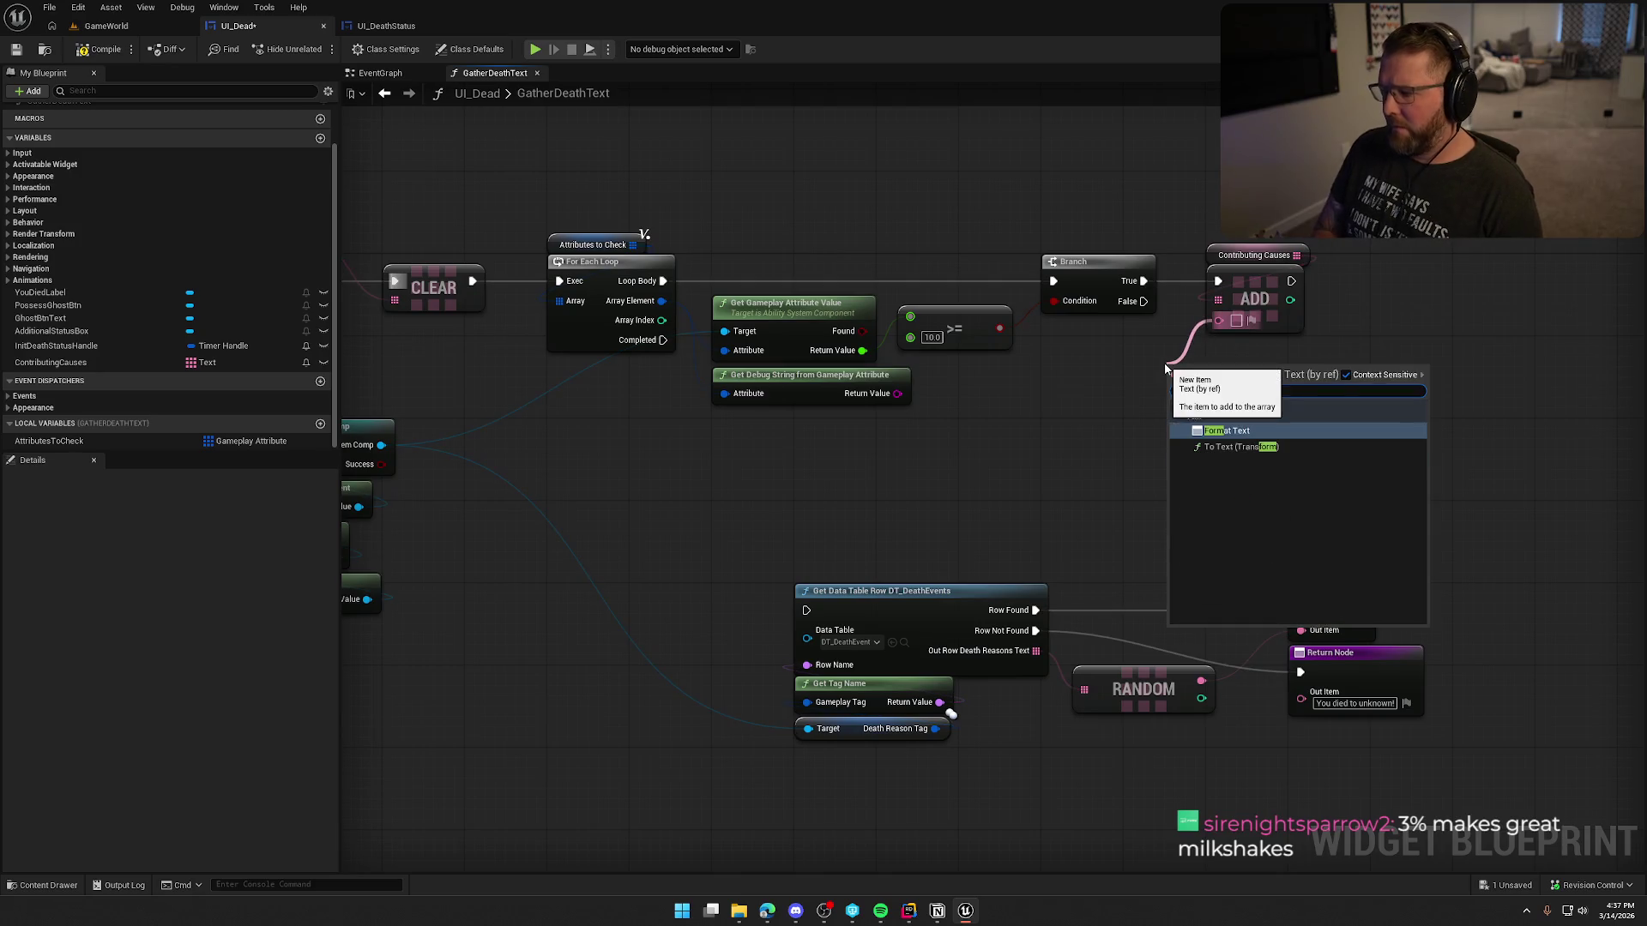
{"action": "key", "text": "Return"}
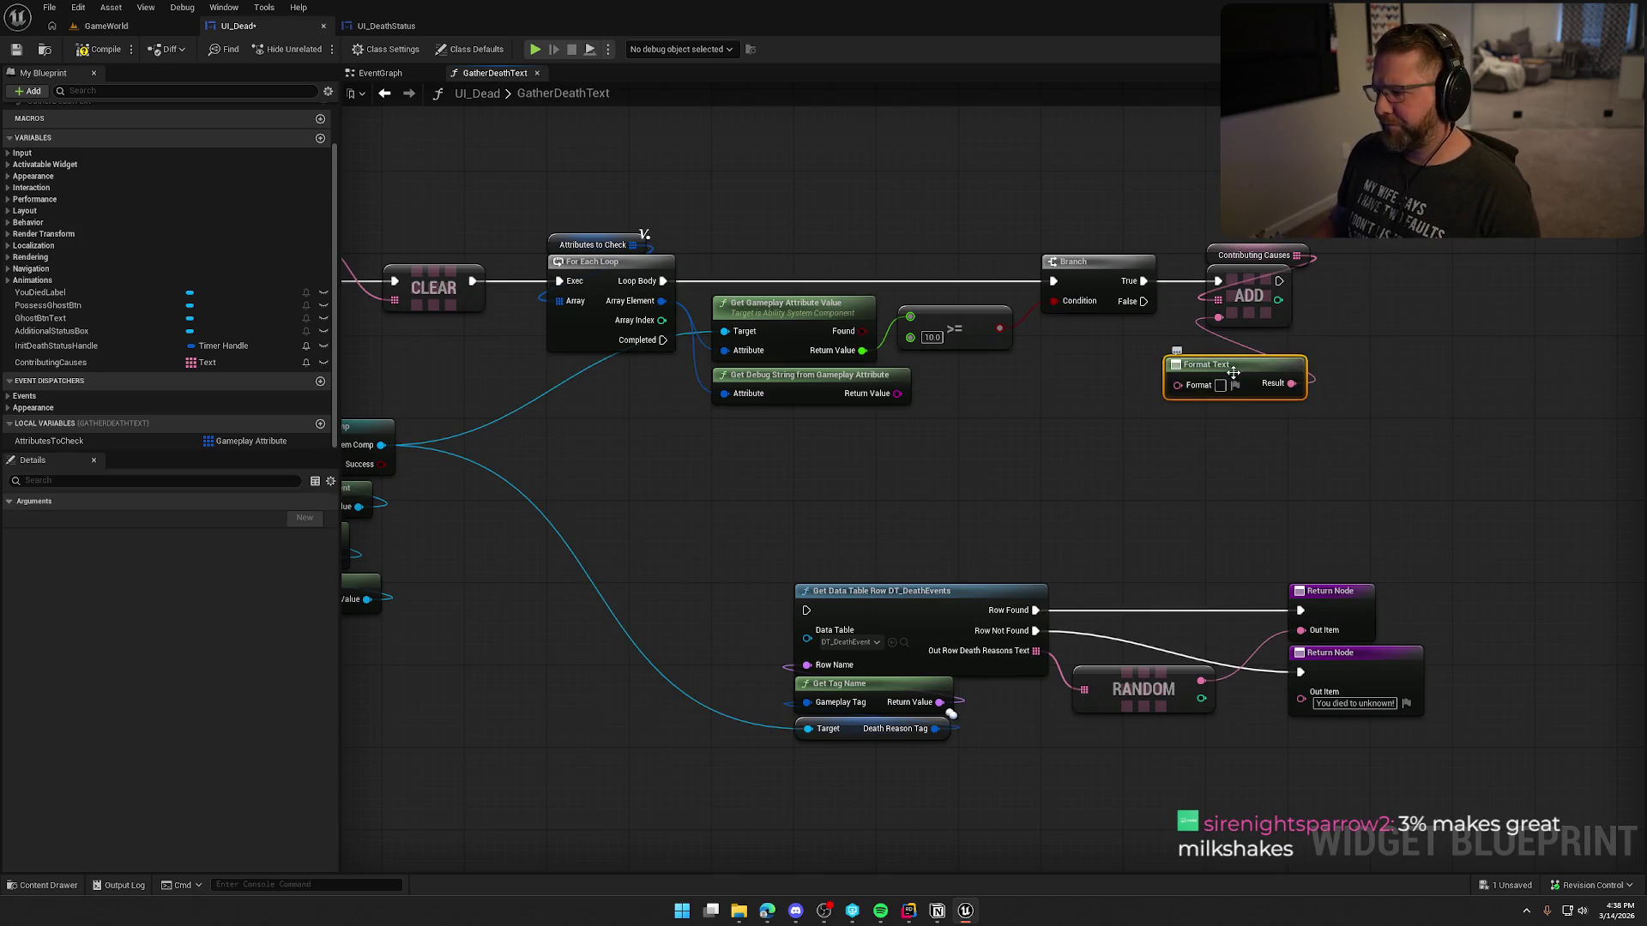
{"action": "left_click", "coordinate": [1219, 385]}
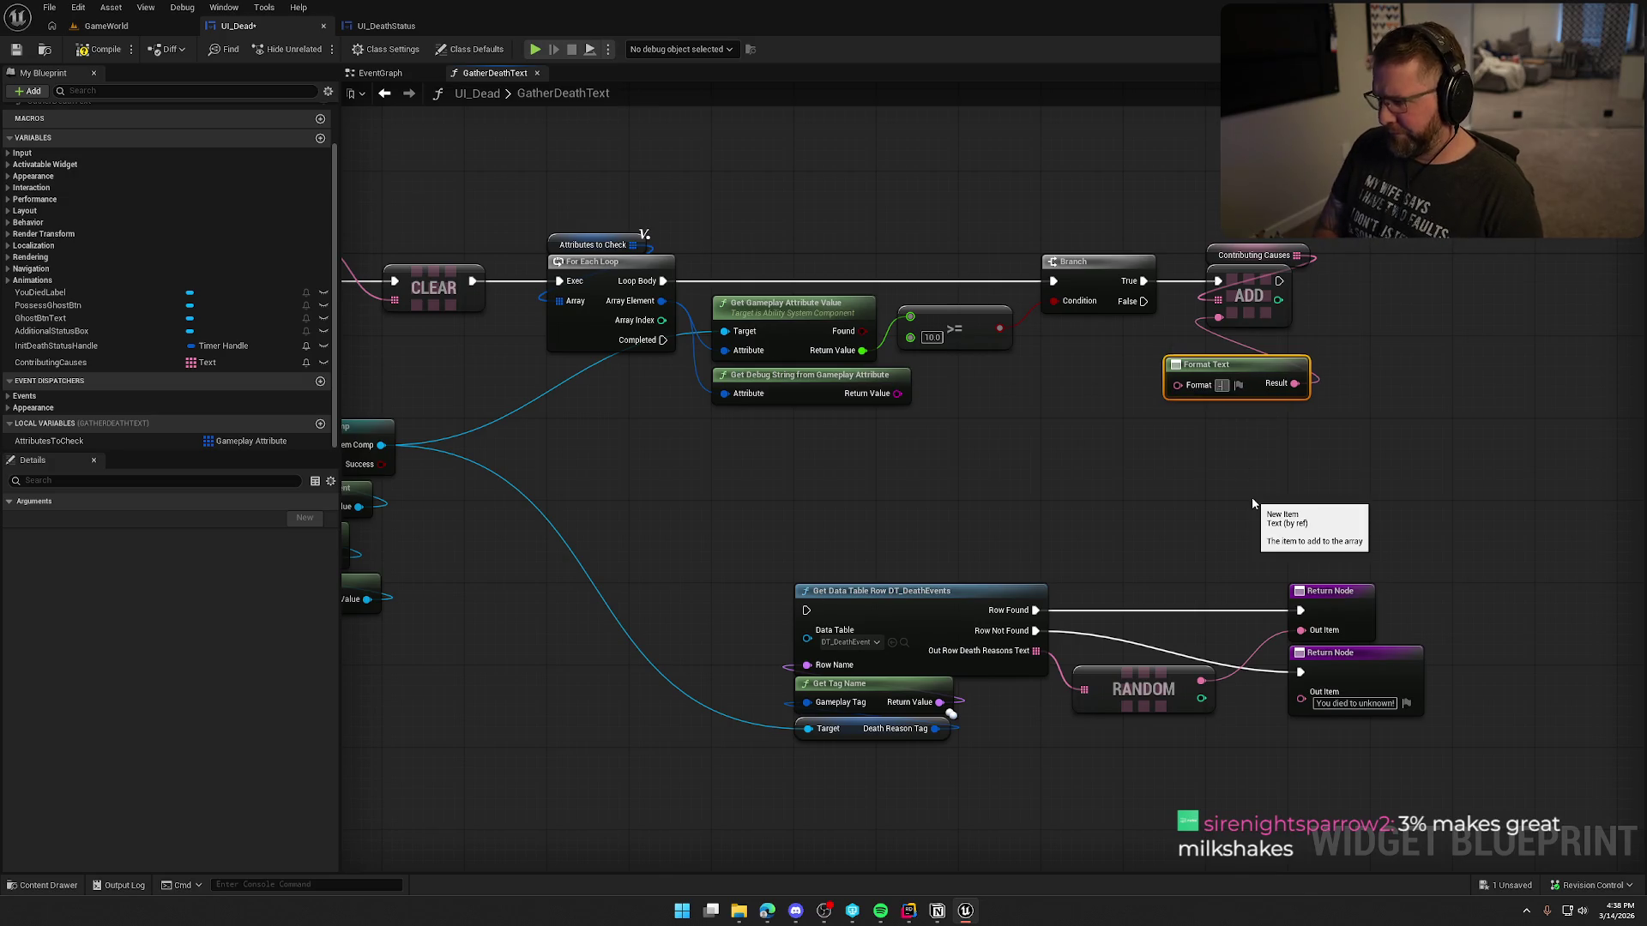
{"action": "type", "text": "{Attribute"}
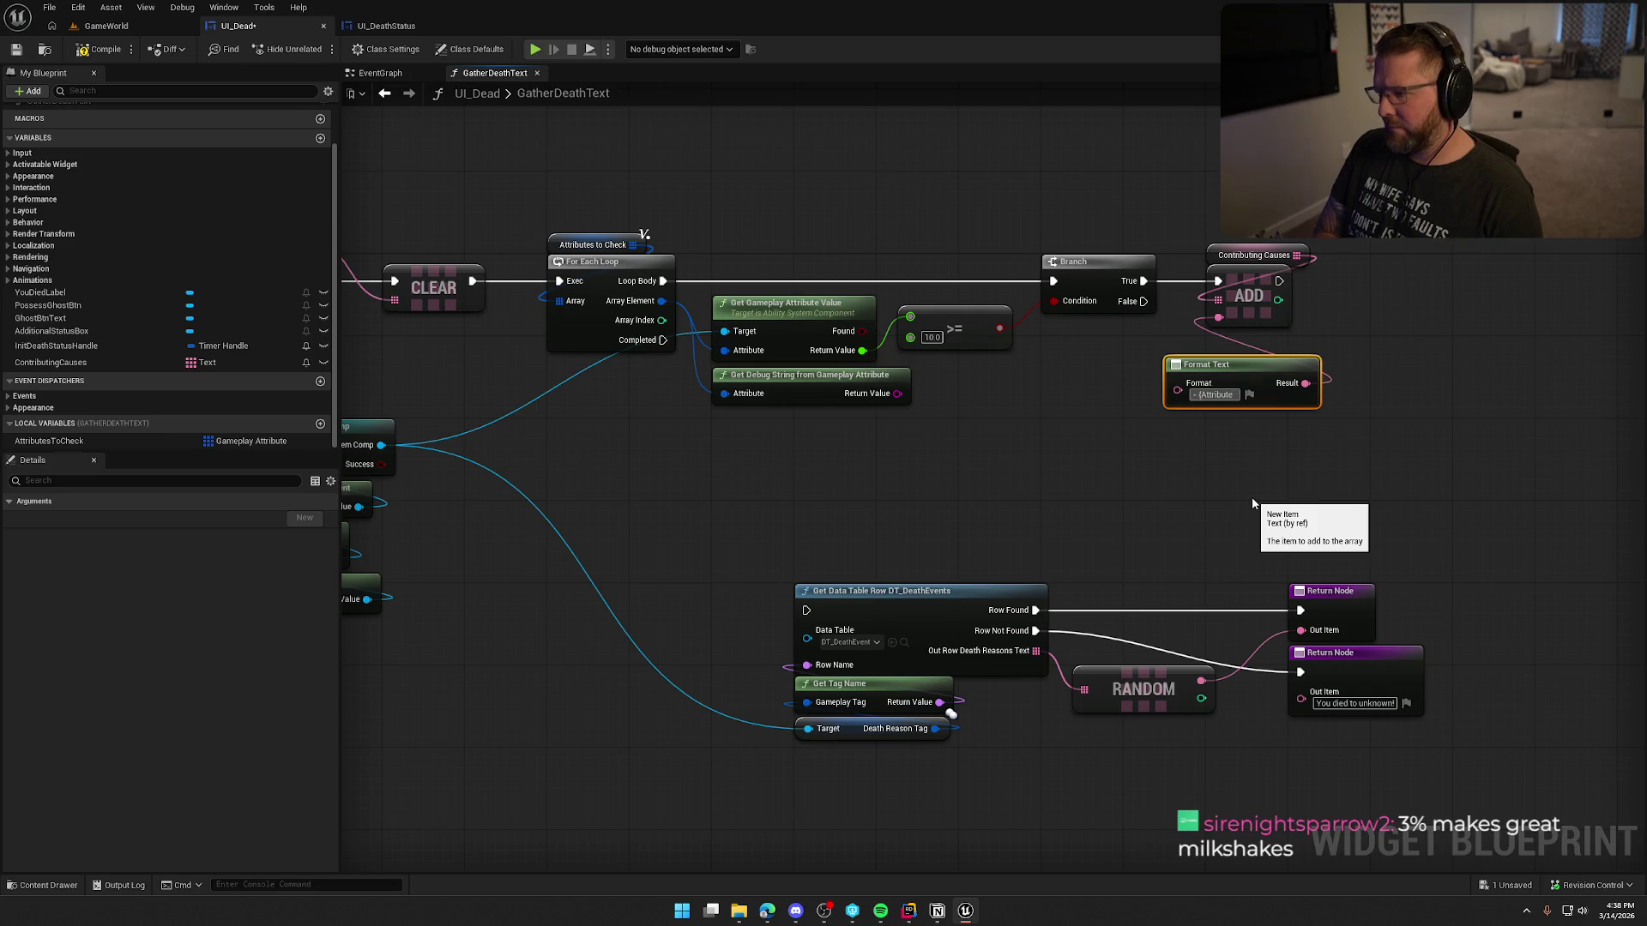
{"action": "type", "text": "}"}
{"action": "key", "text": "Return"}
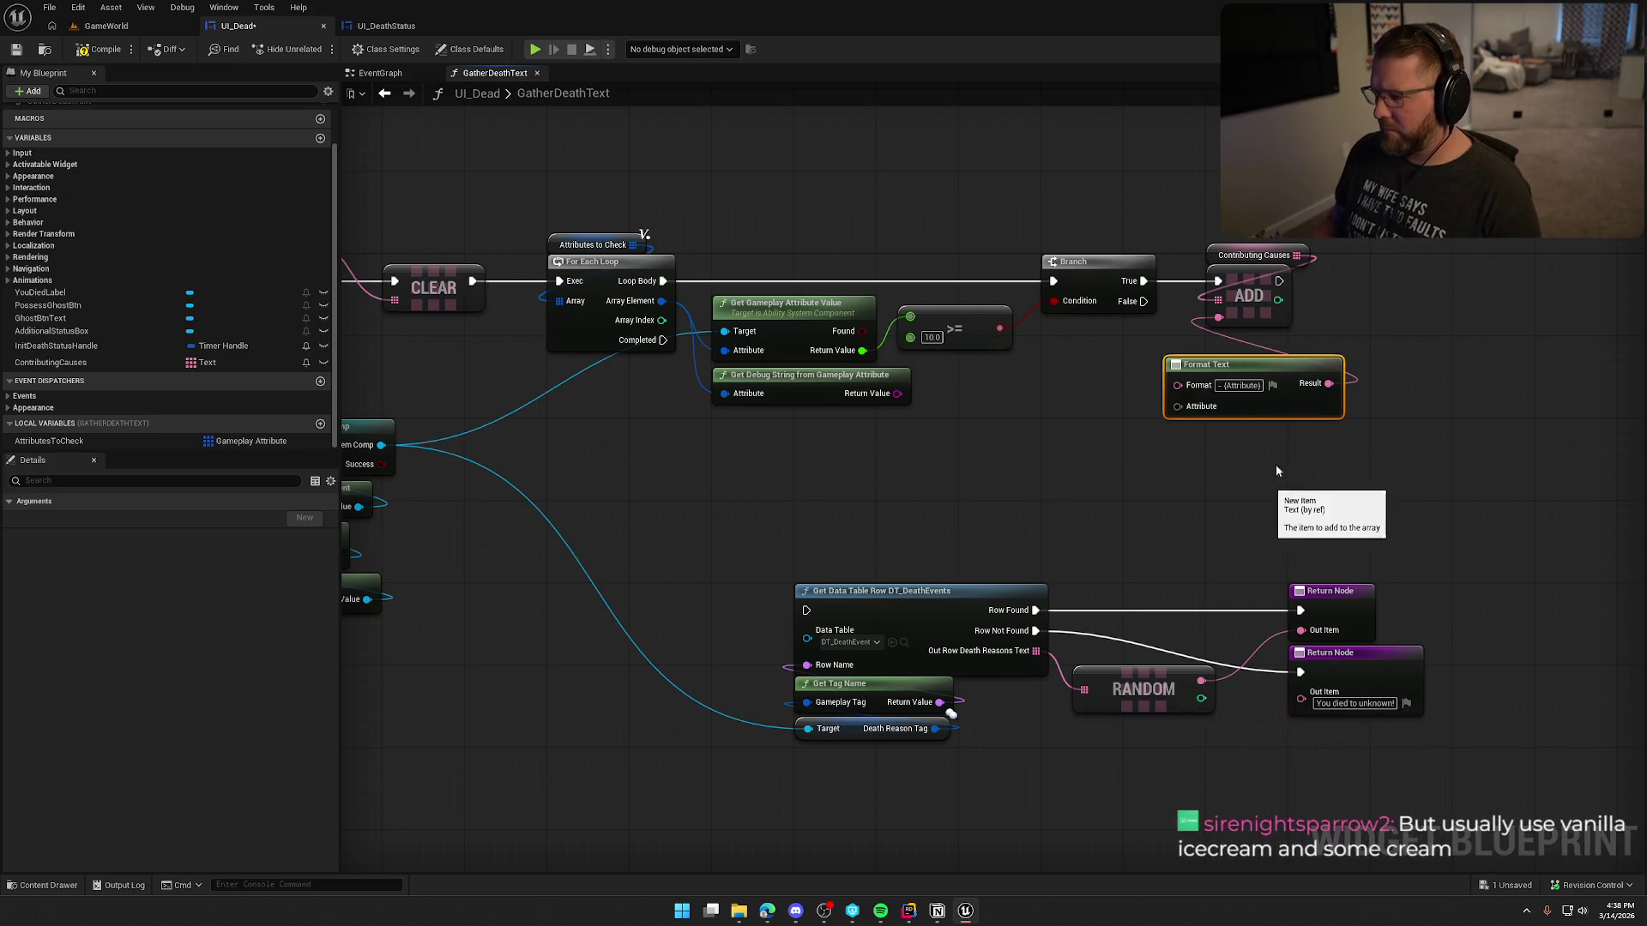
{"action": "left_click_drag", "start_coordinate": [1262, 374], "coordinate": [1221, 353]}
{"action": "left_click", "coordinate": [1211, 441]}
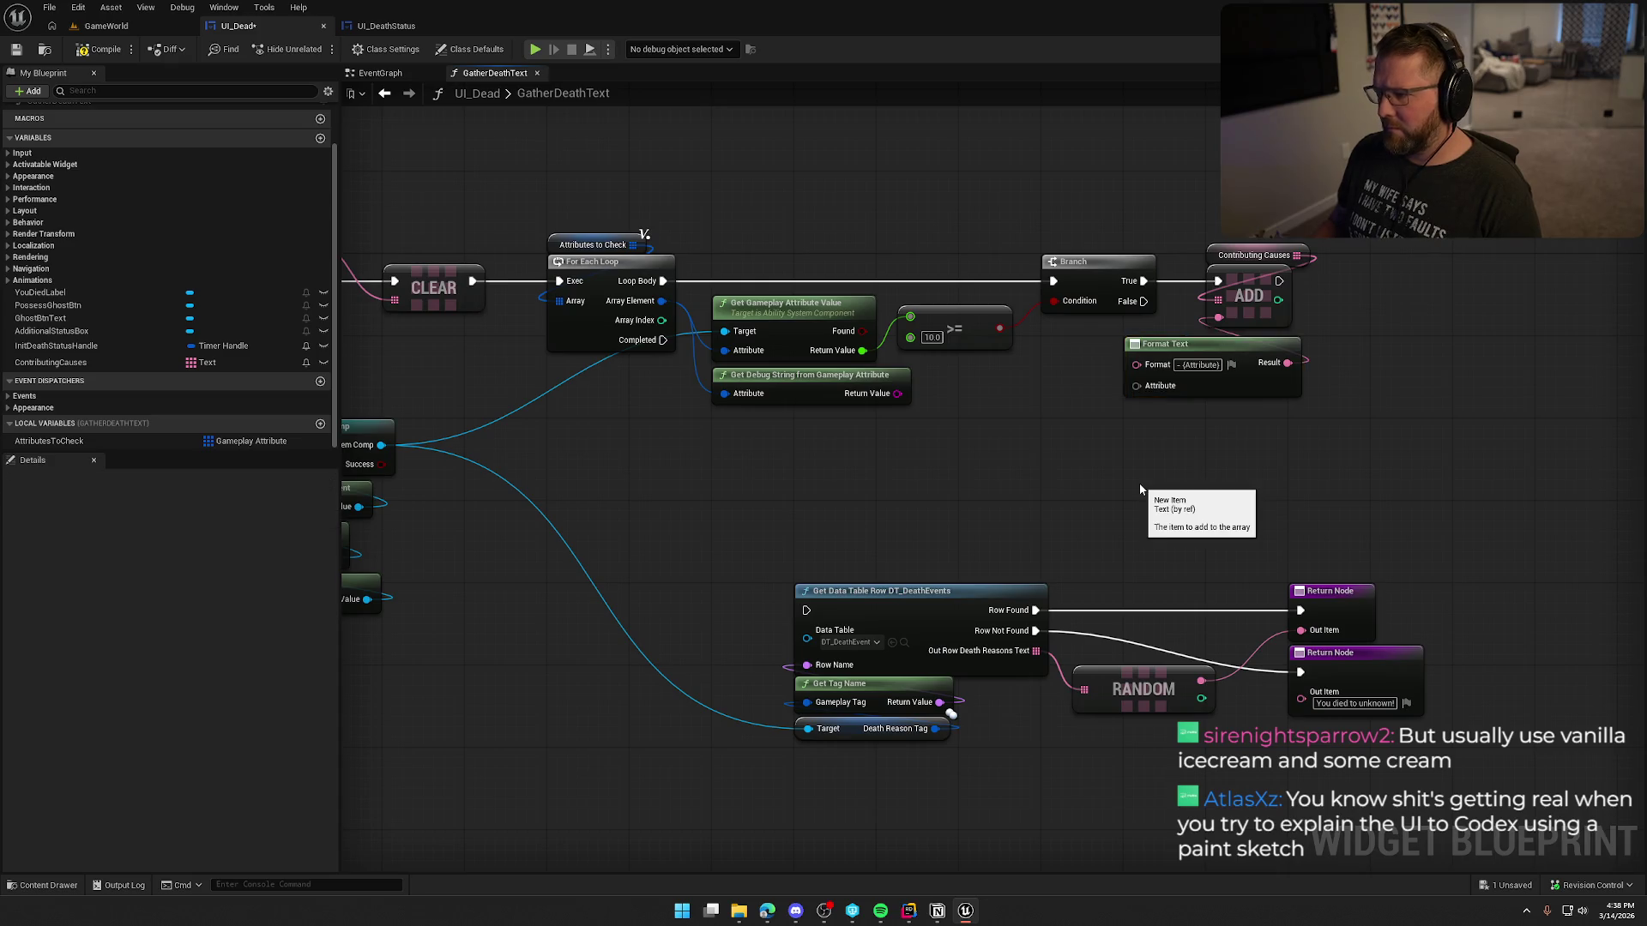
Step: Add a Split node on the debug string output and shift ADD and Format Text right
{"action": "left_click_drag", "start_coordinate": [897, 392], "coordinate": [943, 412]}
{"action": "type", "text": "spli"}
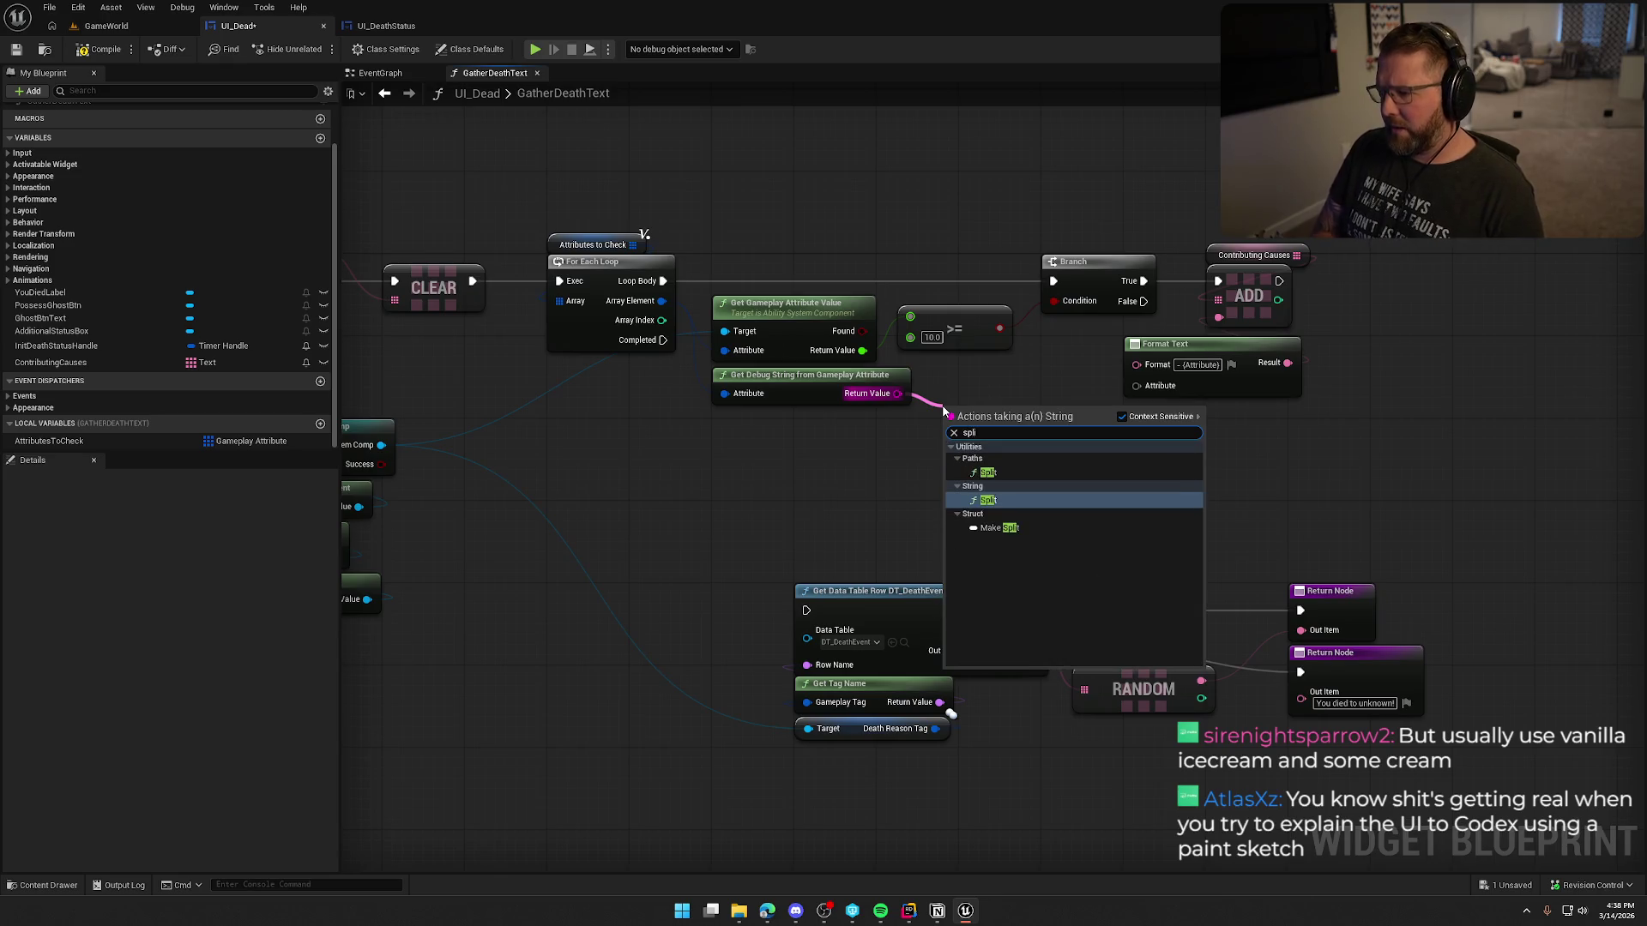
{"action": "key", "text": "Return"}
{"action": "left_click_drag", "start_coordinate": [1071, 232], "coordinate": [1175, 365]}
{"action": "left_click_drag", "start_coordinate": [1012, 342], "coordinate": [1094, 342]}
{"action": "left_click_drag", "start_coordinate": [886, 417], "coordinate": [909, 390]}
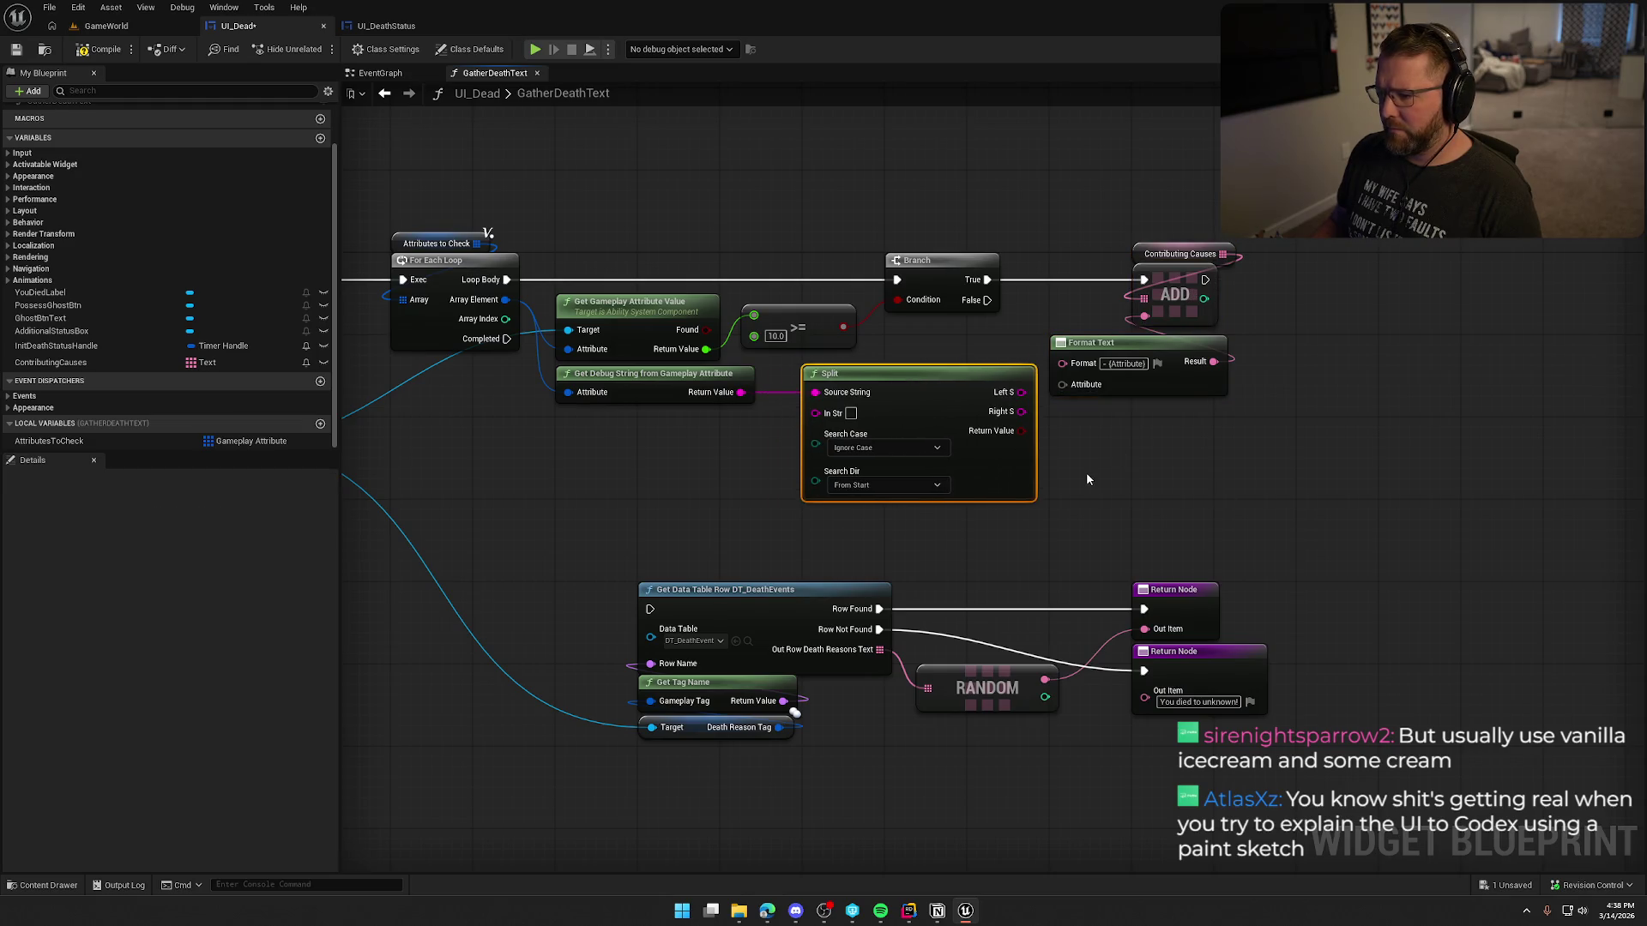
{"action": "left_click_drag", "start_coordinate": [1095, 477], "coordinate": [1009, 484]}
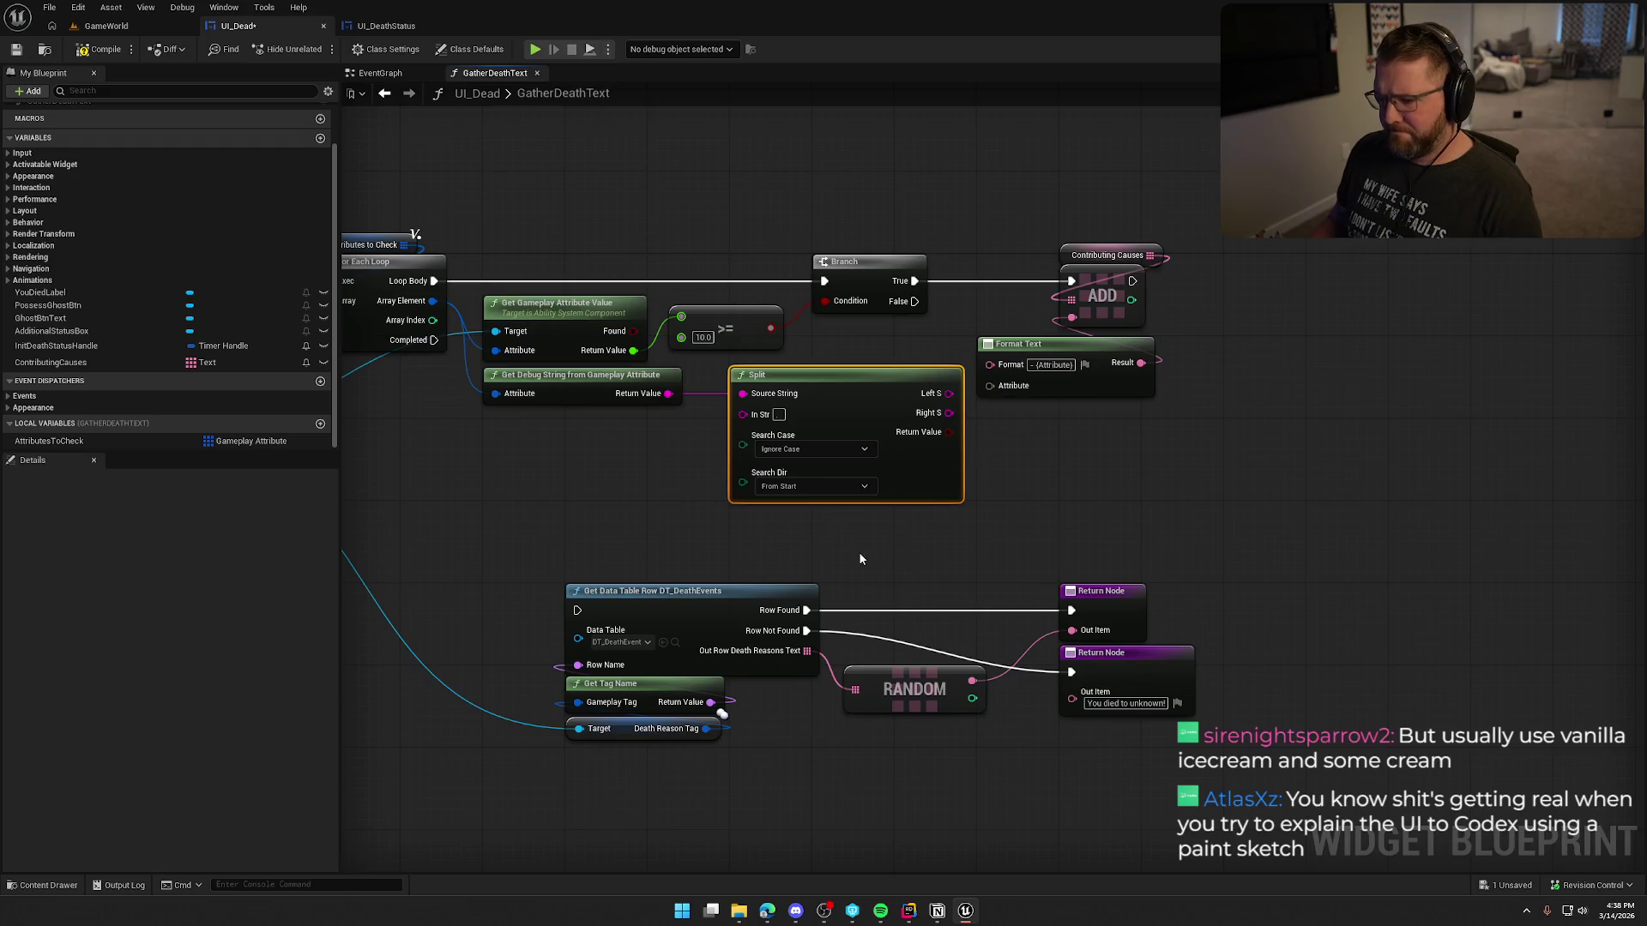
Step: Set the Split's Search Dir to From End and wire its Right part into Format Text's Attribute
{"action": "left_click", "coordinate": [815, 487]}
{"action": "left_click", "coordinate": [807, 517]}
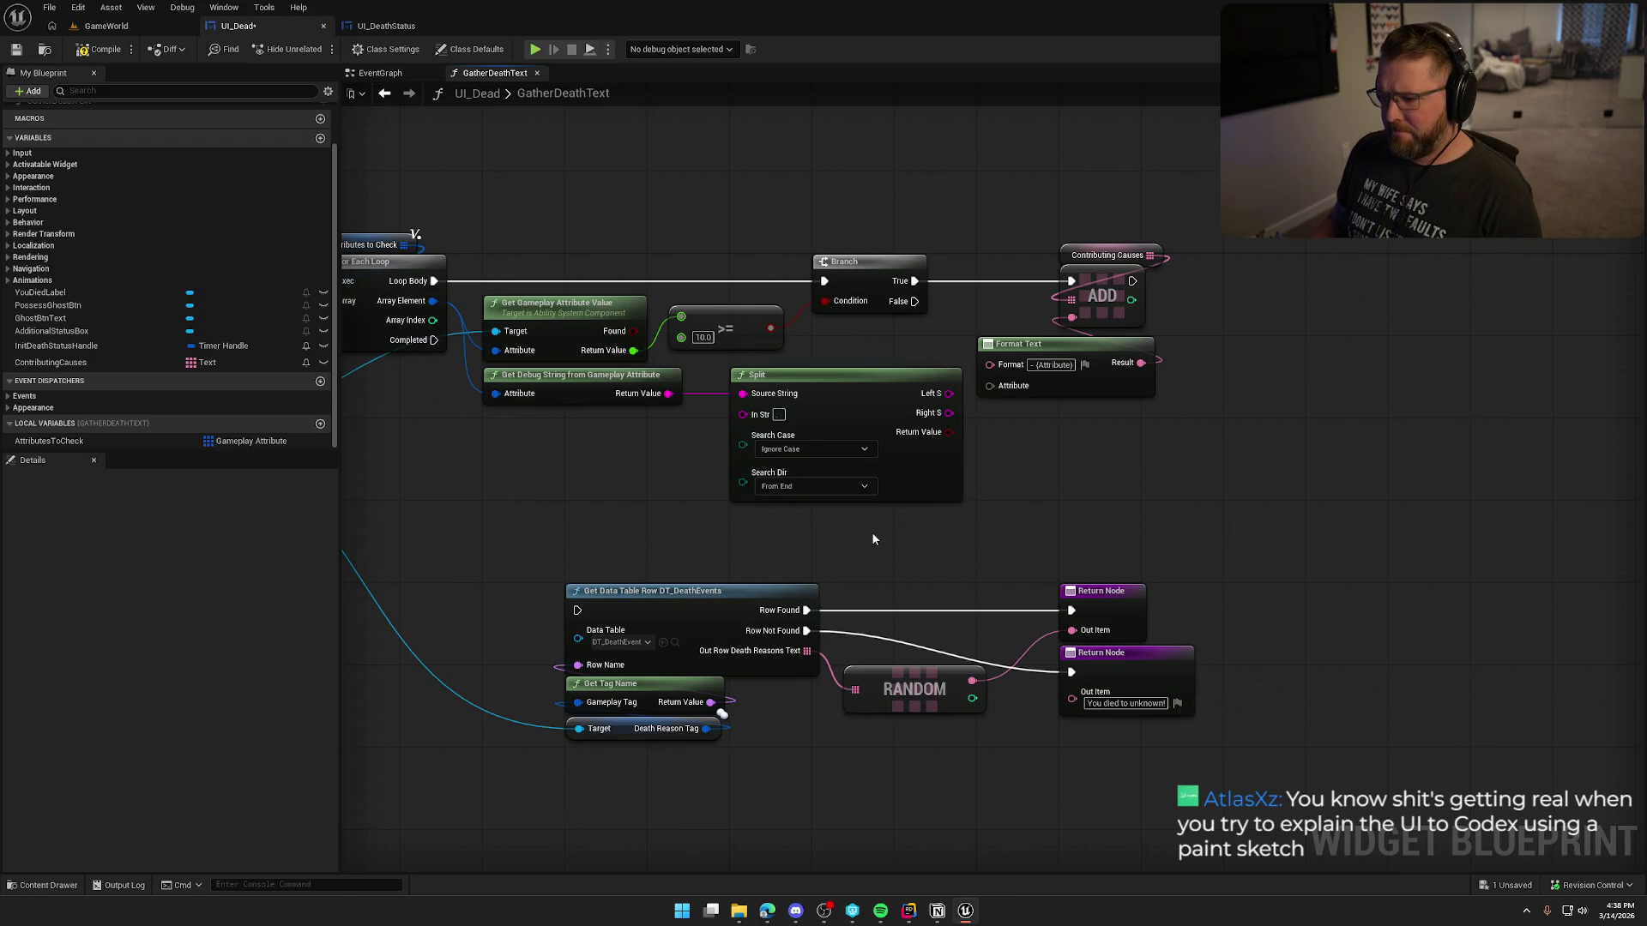
{"action": "left_click_drag", "start_coordinate": [949, 412], "coordinate": [989, 385]}
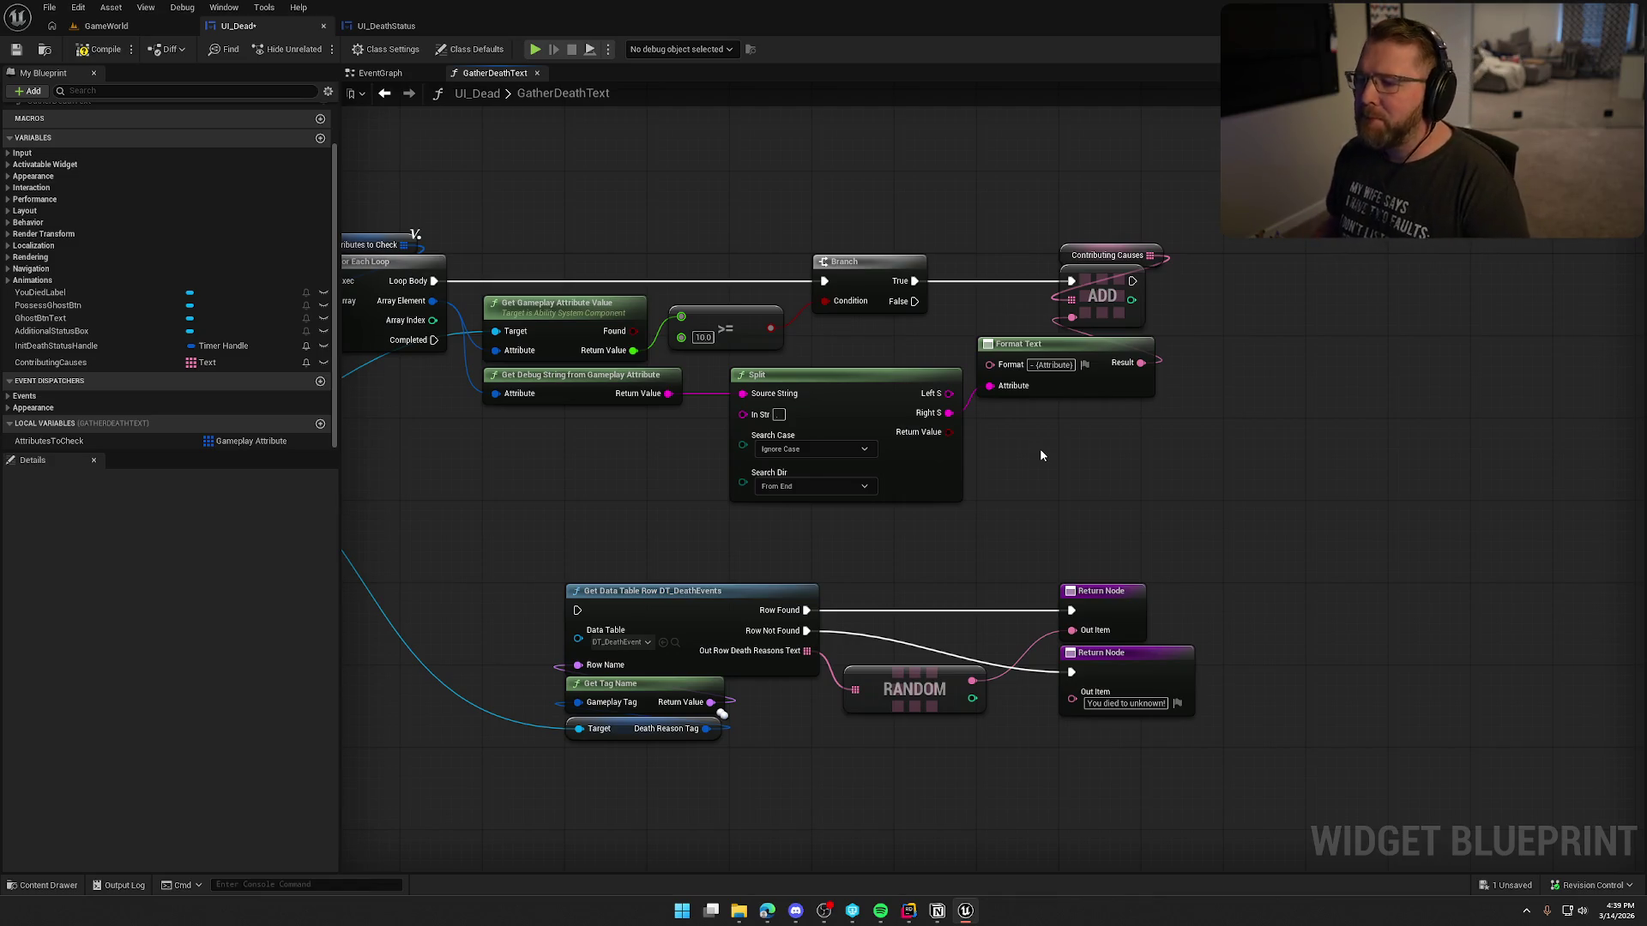
{"action": "mouse_move", "coordinate": [1063, 449]}
{"action": "left_mouse_down"}
{"action": "mouse_move", "coordinate": [1145, 440]}
{"action": "mouse_move", "coordinate": [1204, 390]}
{"action": "mouse_move", "coordinate": [1261, 291]}
{"action": "mouse_move", "coordinate": [1291, 365]}
{"action": "left_mouse_up"}
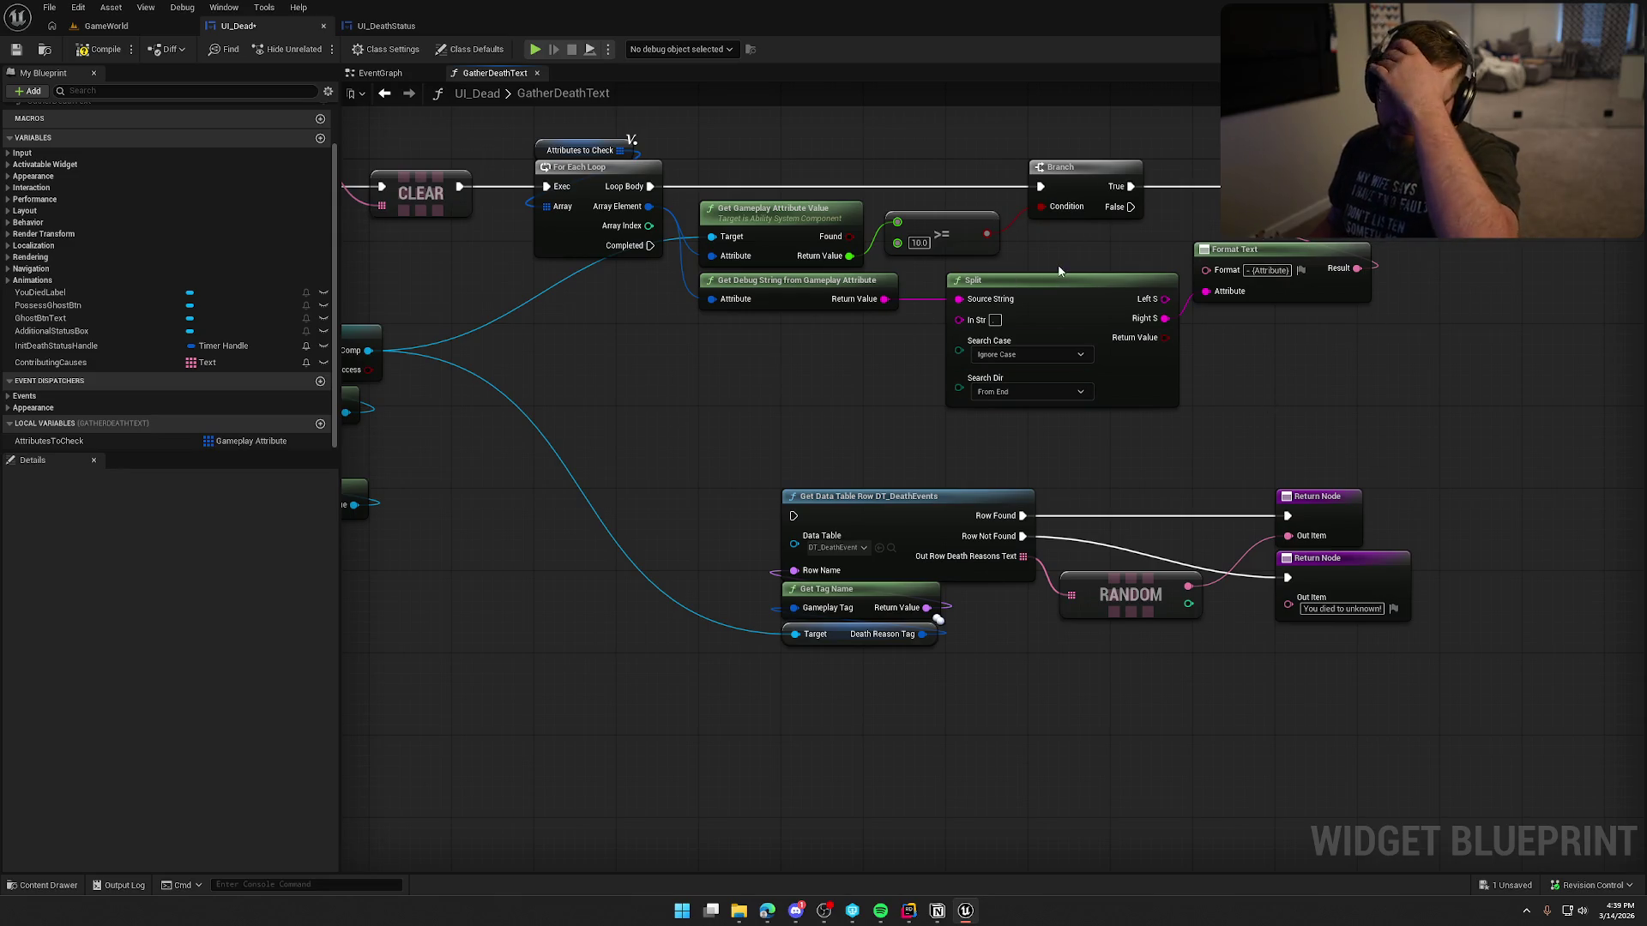
{"action": "left_click_drag", "start_coordinate": [1275, 423], "coordinate": [1383, 264]}
{"action": "mouse_move", "coordinate": [1507, 735]}
{"action": "left_mouse_down"}
{"action": "mouse_move", "coordinate": [1121, 515]}
{"action": "mouse_move", "coordinate": [1000, 343]}
{"action": "mouse_move", "coordinate": [914, 511]}
{"action": "mouse_move", "coordinate": [944, 434]}
{"action": "mouse_move", "coordinate": [858, 442]}
{"action": "mouse_move", "coordinate": [913, 470]}
{"action": "left_mouse_up"}
Step: Add a Get Owned Gameplay Tags node from As TEAbility System Comp beside the cast
{"action": "left_click_drag", "start_coordinate": [550, 340], "coordinate": [743, 384]}
{"action": "type", "text": "get"}
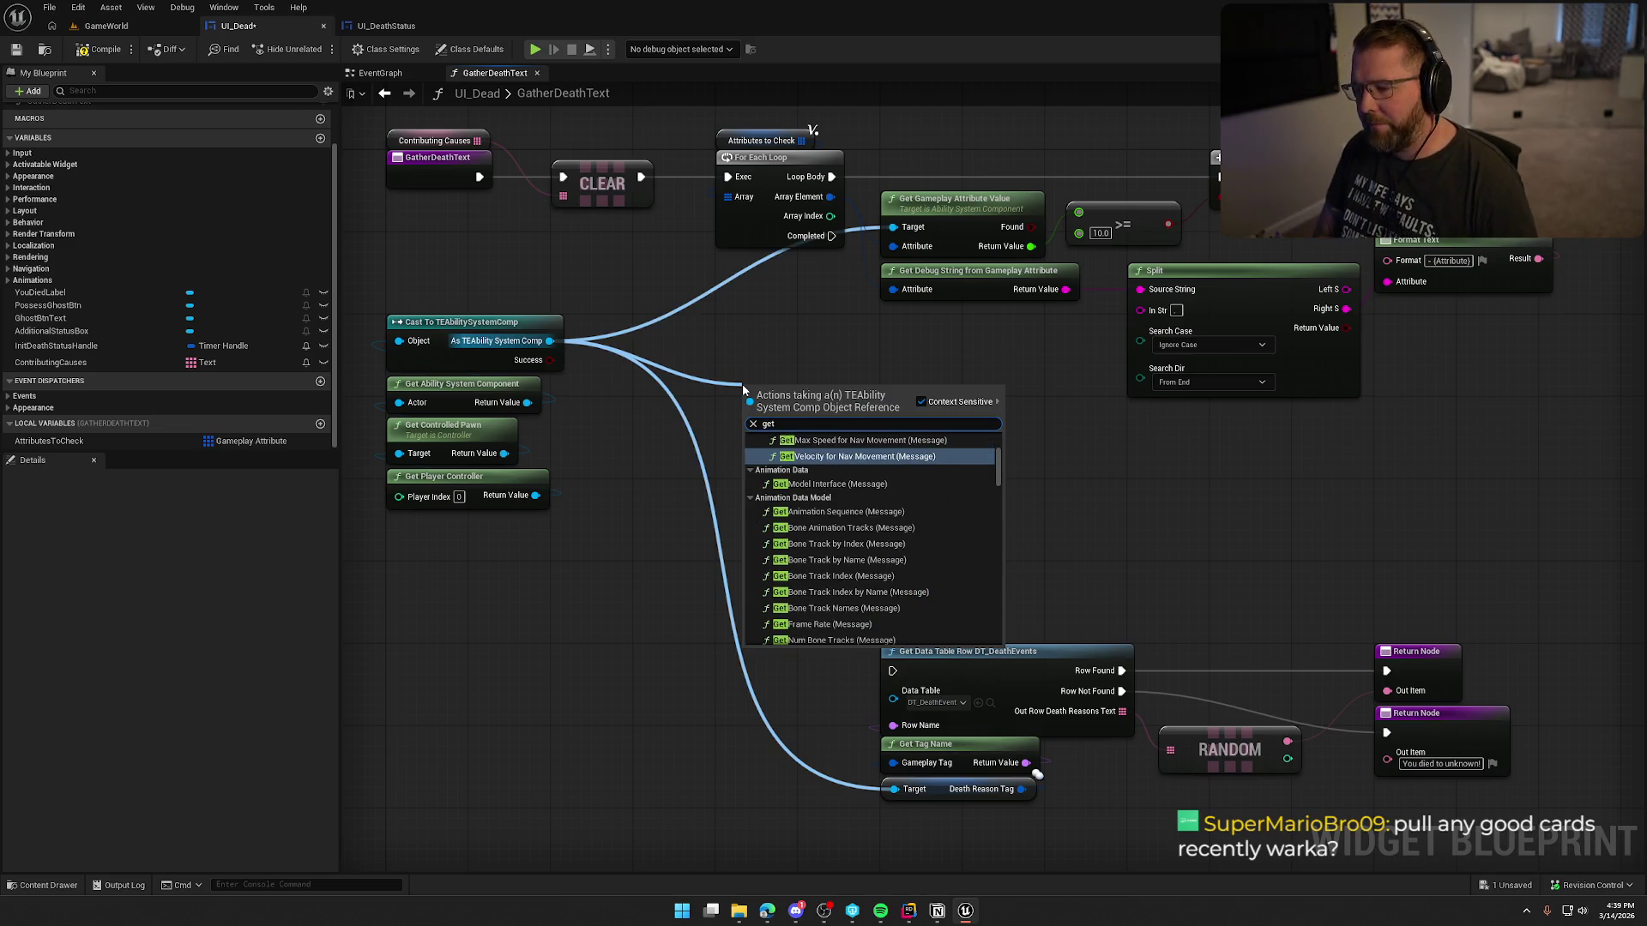
{"action": "type", "text": " gameplay "}
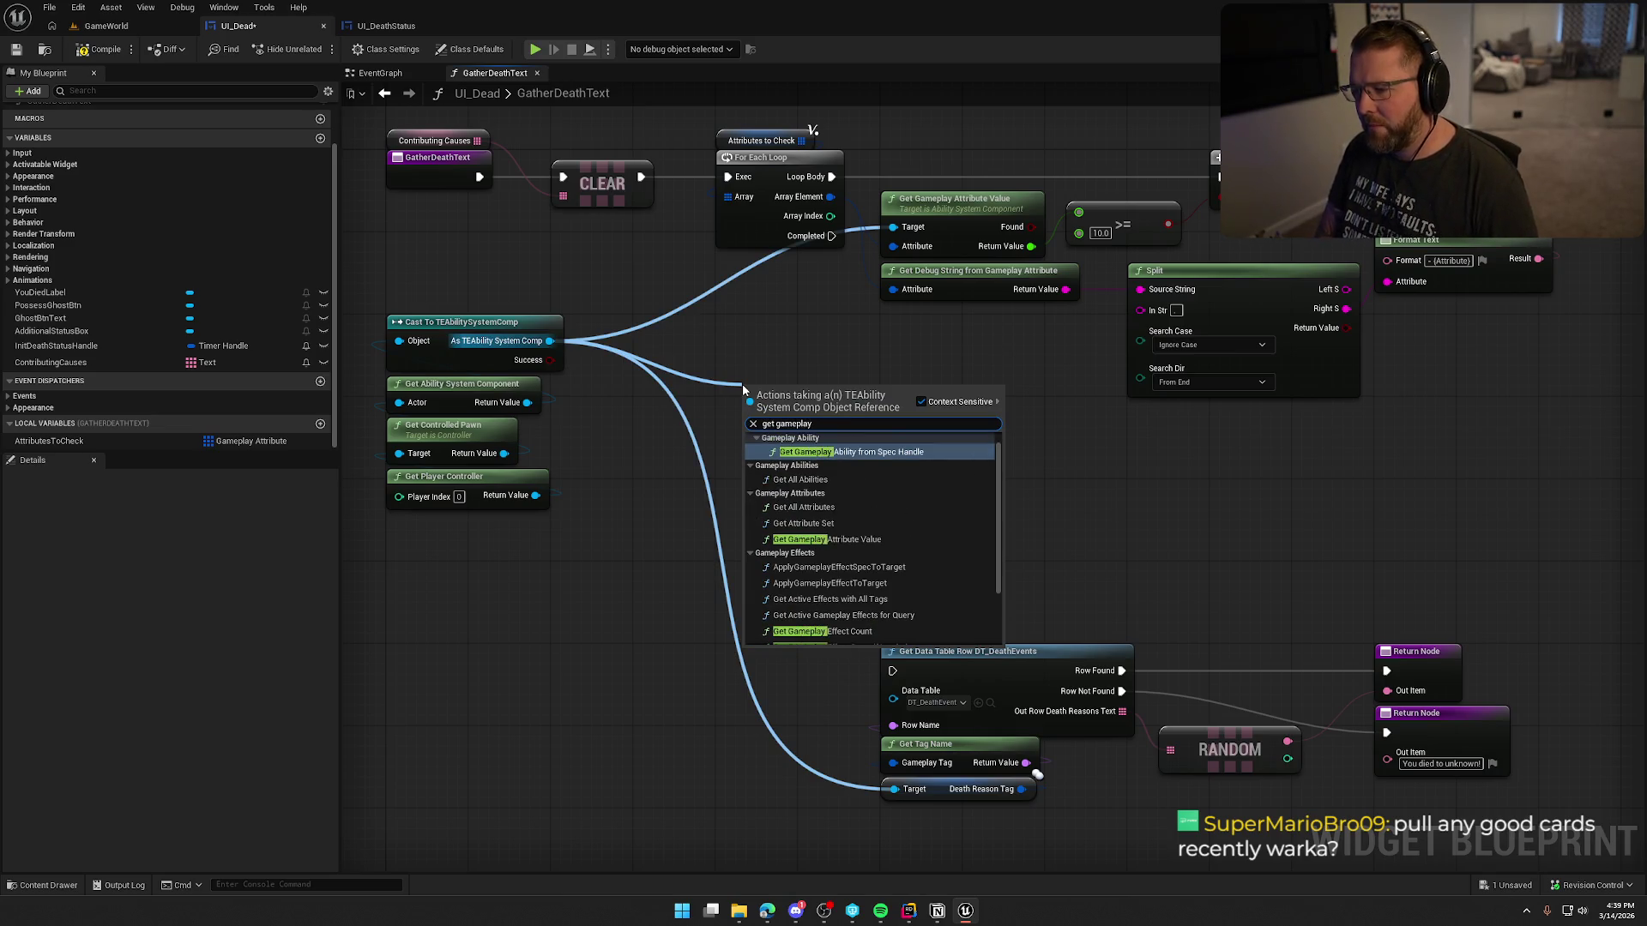
{"action": "type", "text": "ta"}
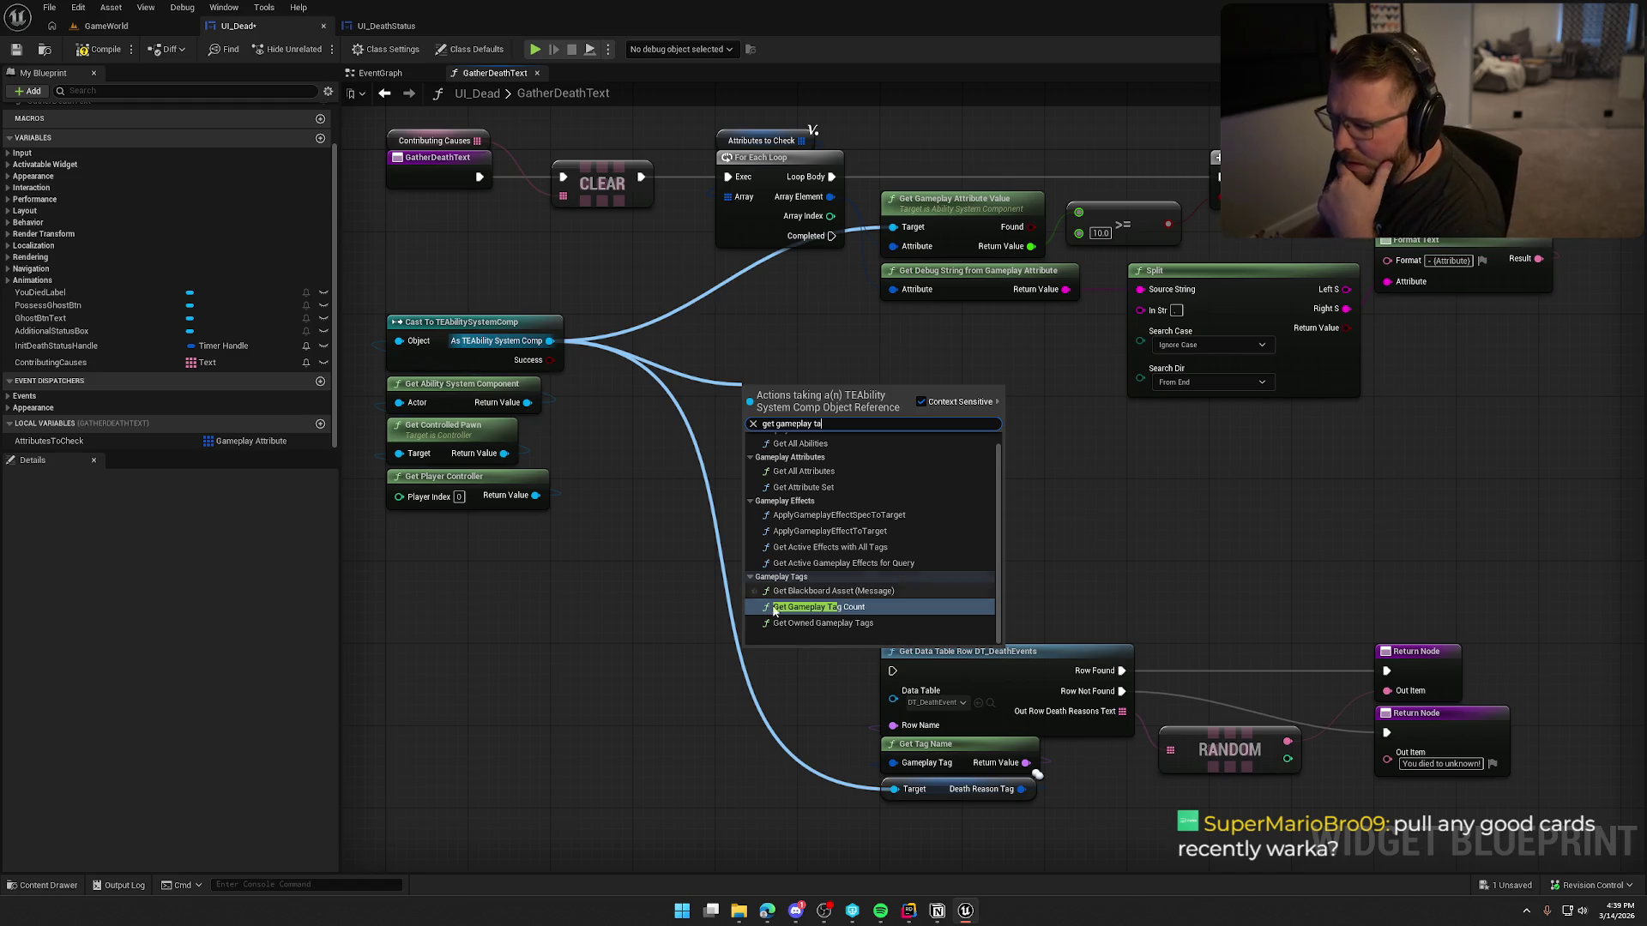
{"action": "left_click", "coordinate": [825, 623]}
{"action": "mouse_move", "coordinate": [809, 390]}
{"action": "left_mouse_down"}
{"action": "mouse_move", "coordinate": [754, 379]}
{"action": "mouse_move", "coordinate": [708, 334]}
{"action": "mouse_move", "coordinate": [873, 425]}
{"action": "left_mouse_up"}
{"action": "left_click", "coordinate": [765, 398]}
Step: Try a Make Array node off the owned tags, then delete it
{"action": "type", "text": "for"}
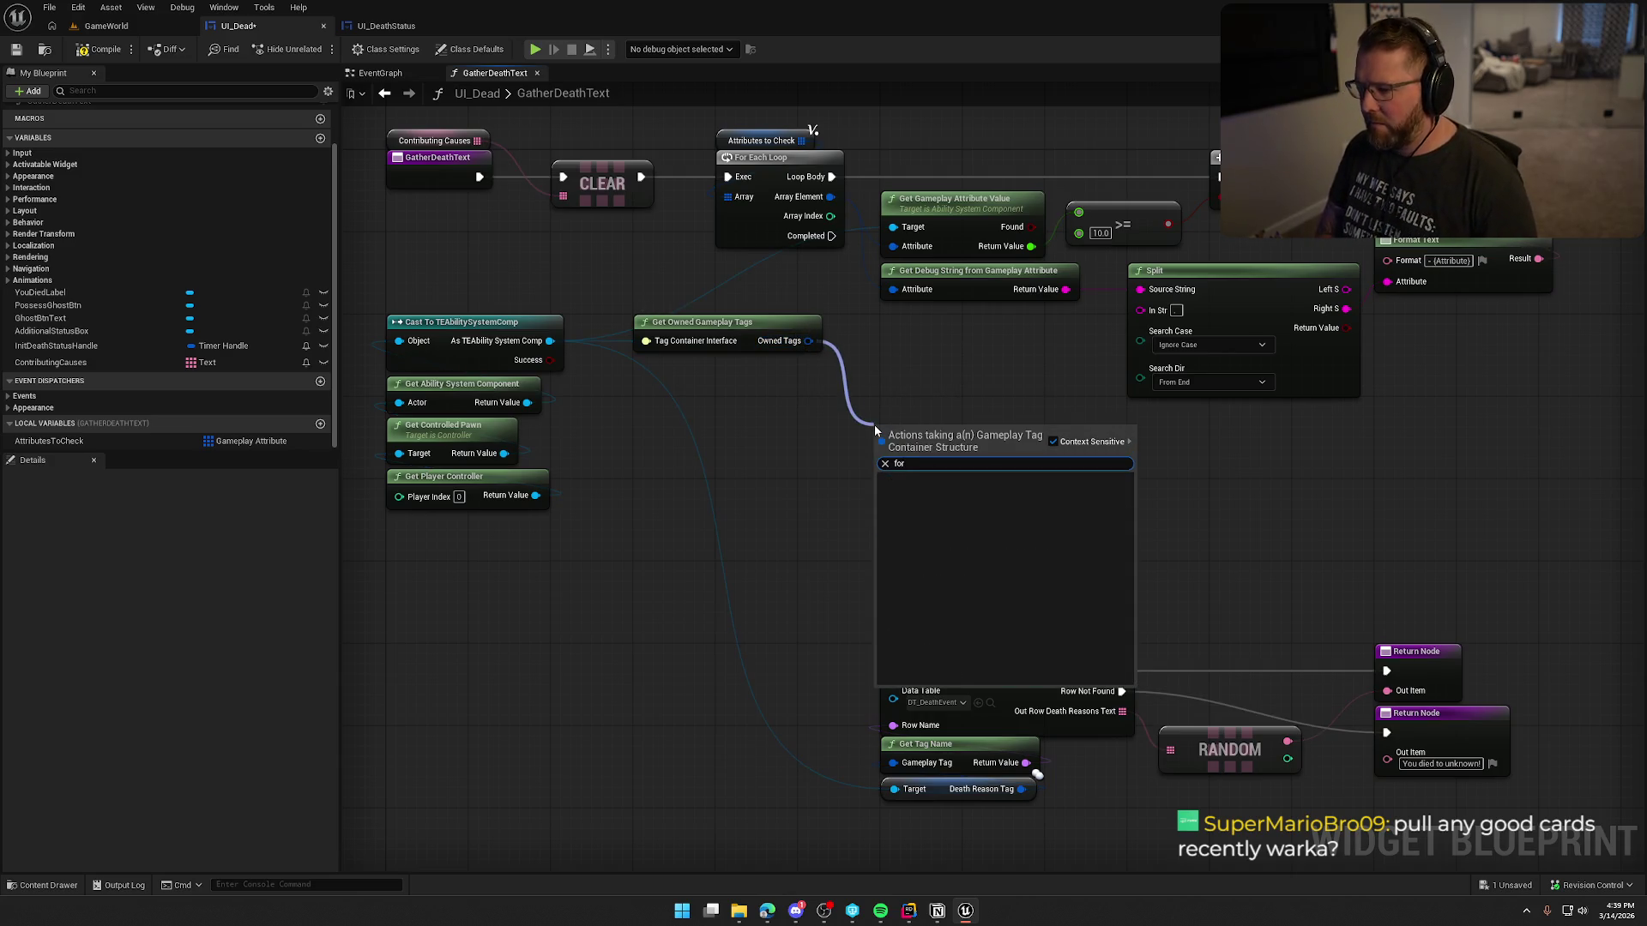
{"action": "key", "text": "BackSpace"}
{"action": "key", "text": "BackSpace"}
{"action": "key", "text": "BackSpace"}
{"action": "type", "text": "to"}
{"action": "key", "text": "BackSpace"}
{"action": "key", "text": "BackSpace"}
{"action": "type", "text": "array"}
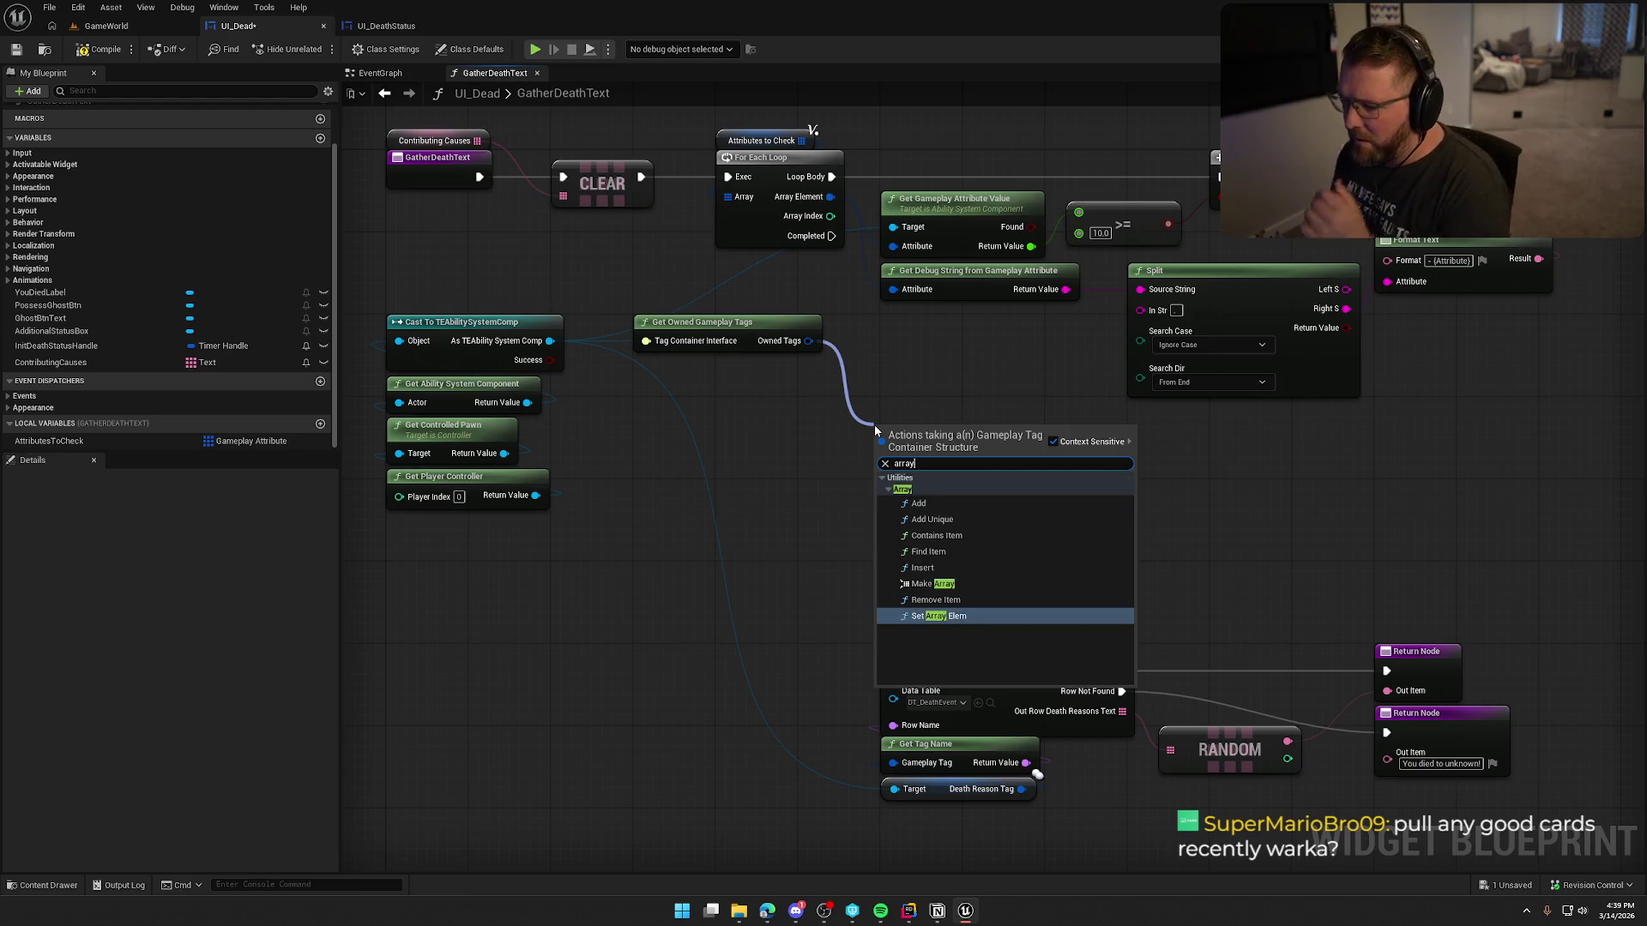
{"action": "left_click", "coordinate": [928, 579]}
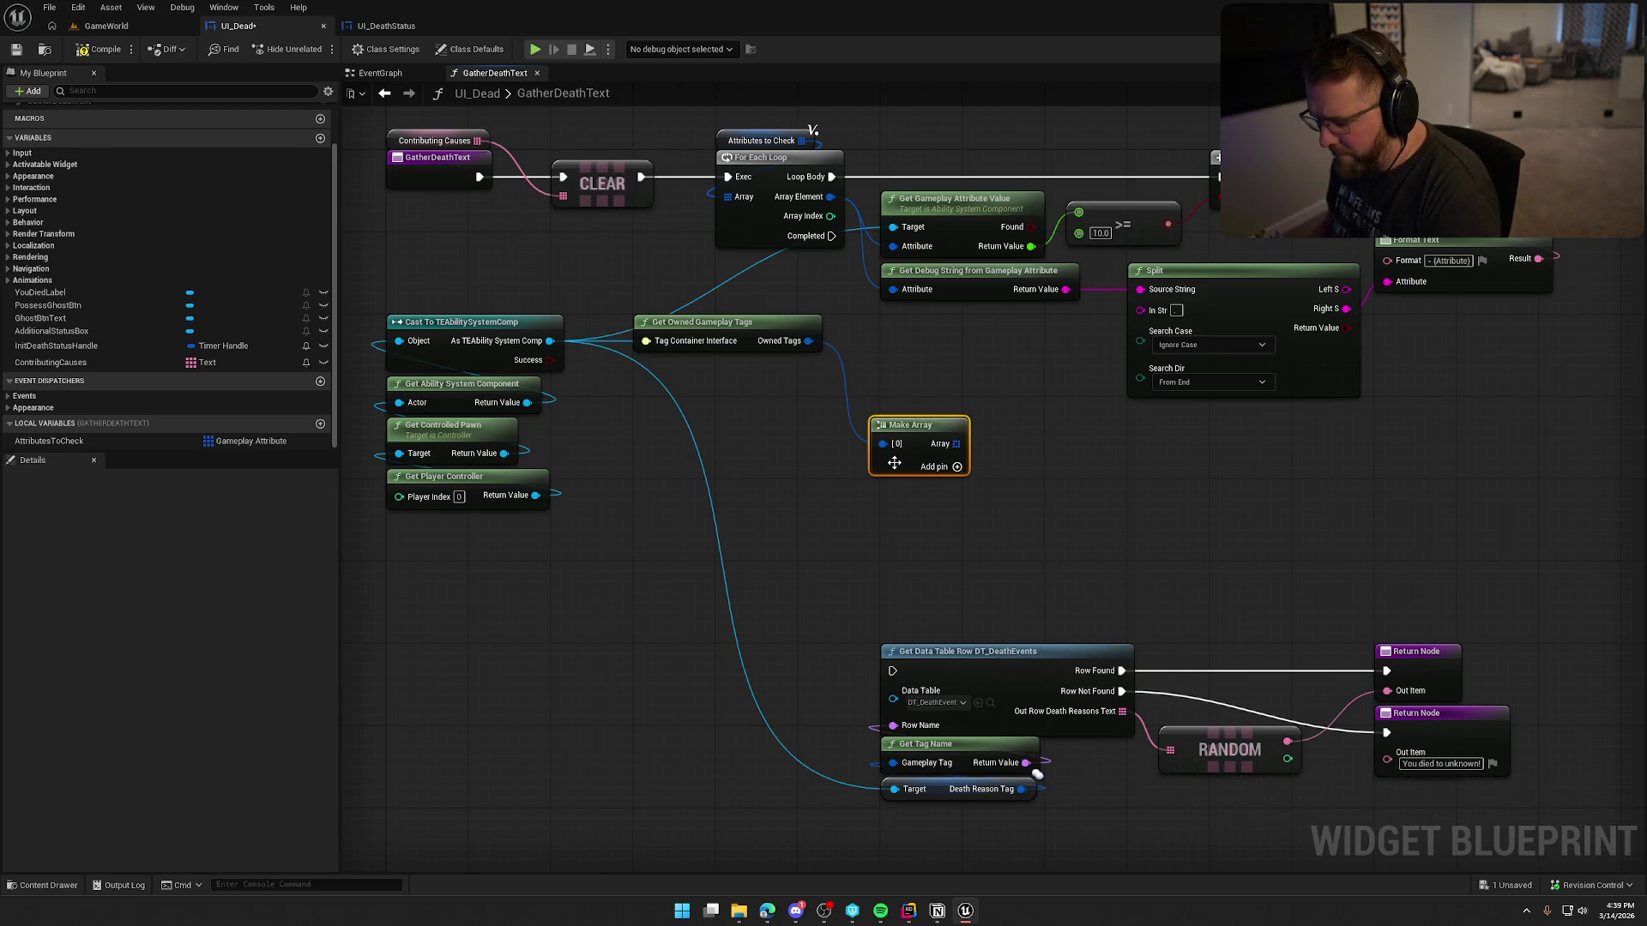
{"action": "key", "text": "Delete"}
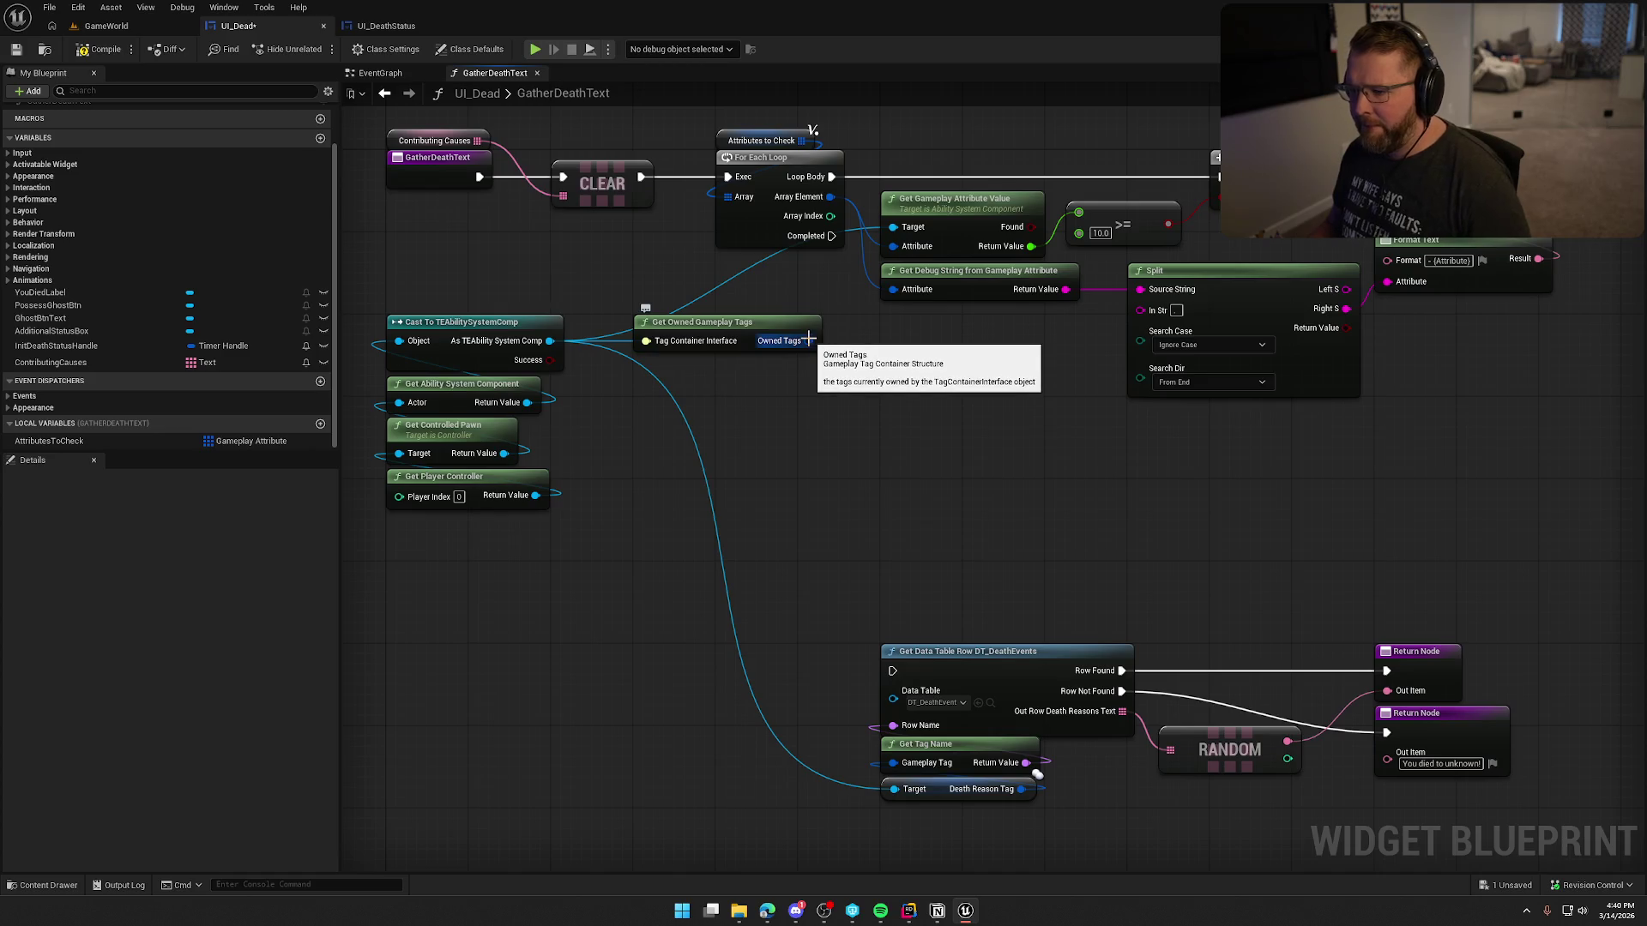
Step: Try a debug-string node on the owned tags container, delete it, and dismiss the actions list
{"action": "left_click_drag", "start_coordinate": [808, 339], "coordinate": [727, 389]}
{"action": "type", "text": "debug string"}
{"action": "key", "text": "Return"}
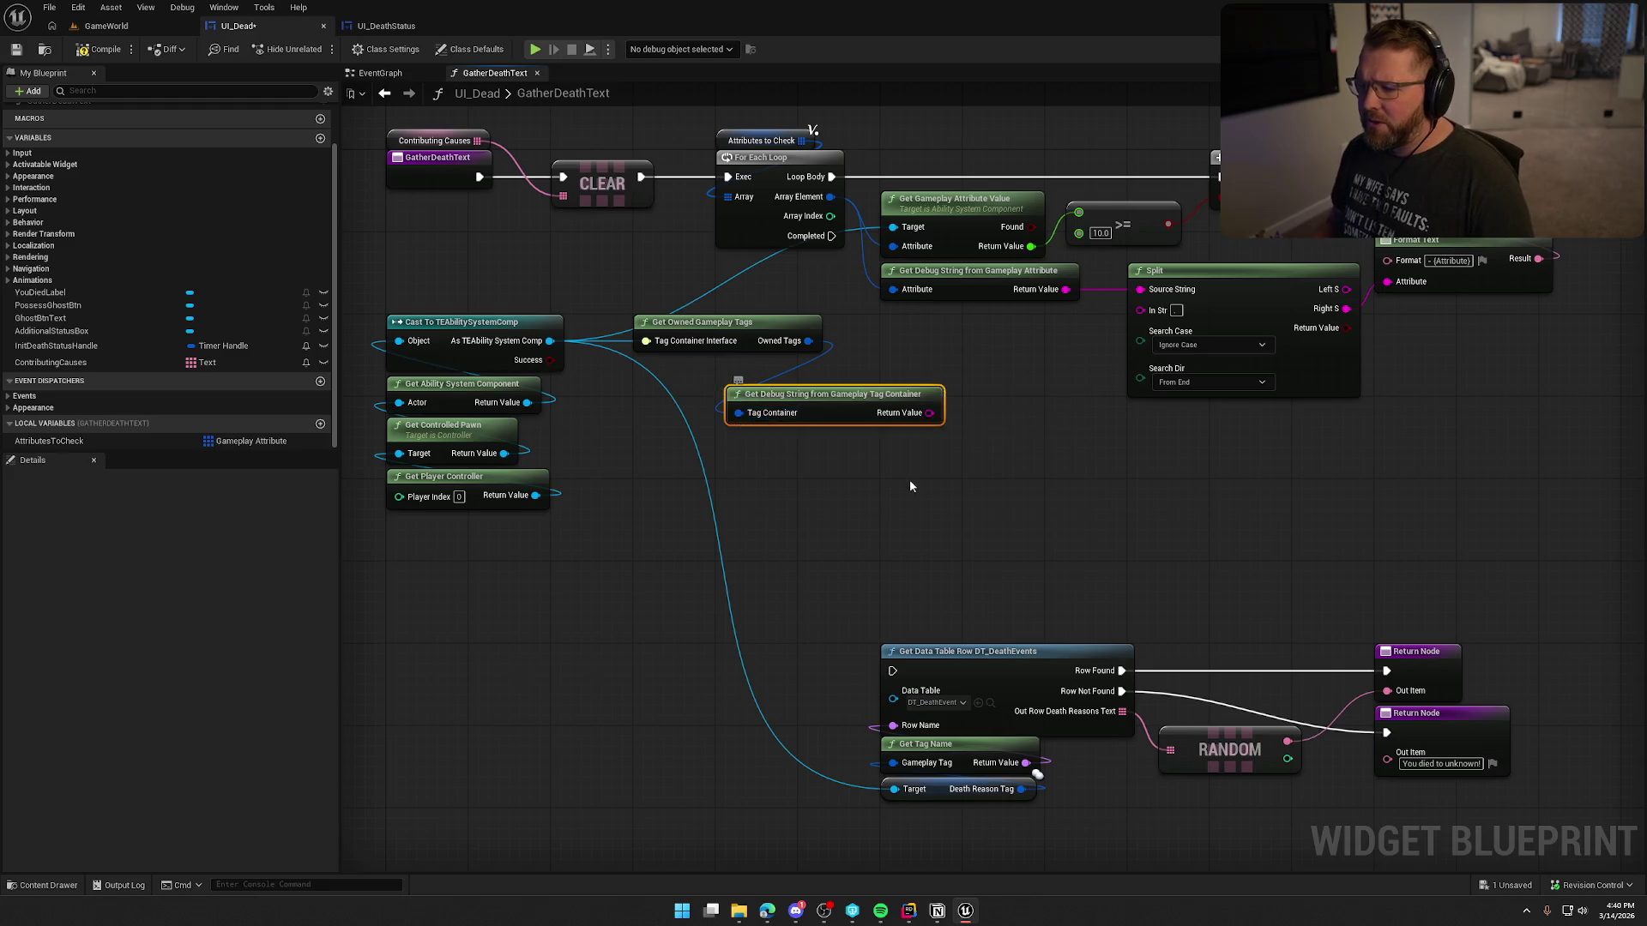
{"action": "key", "text": "Delete"}
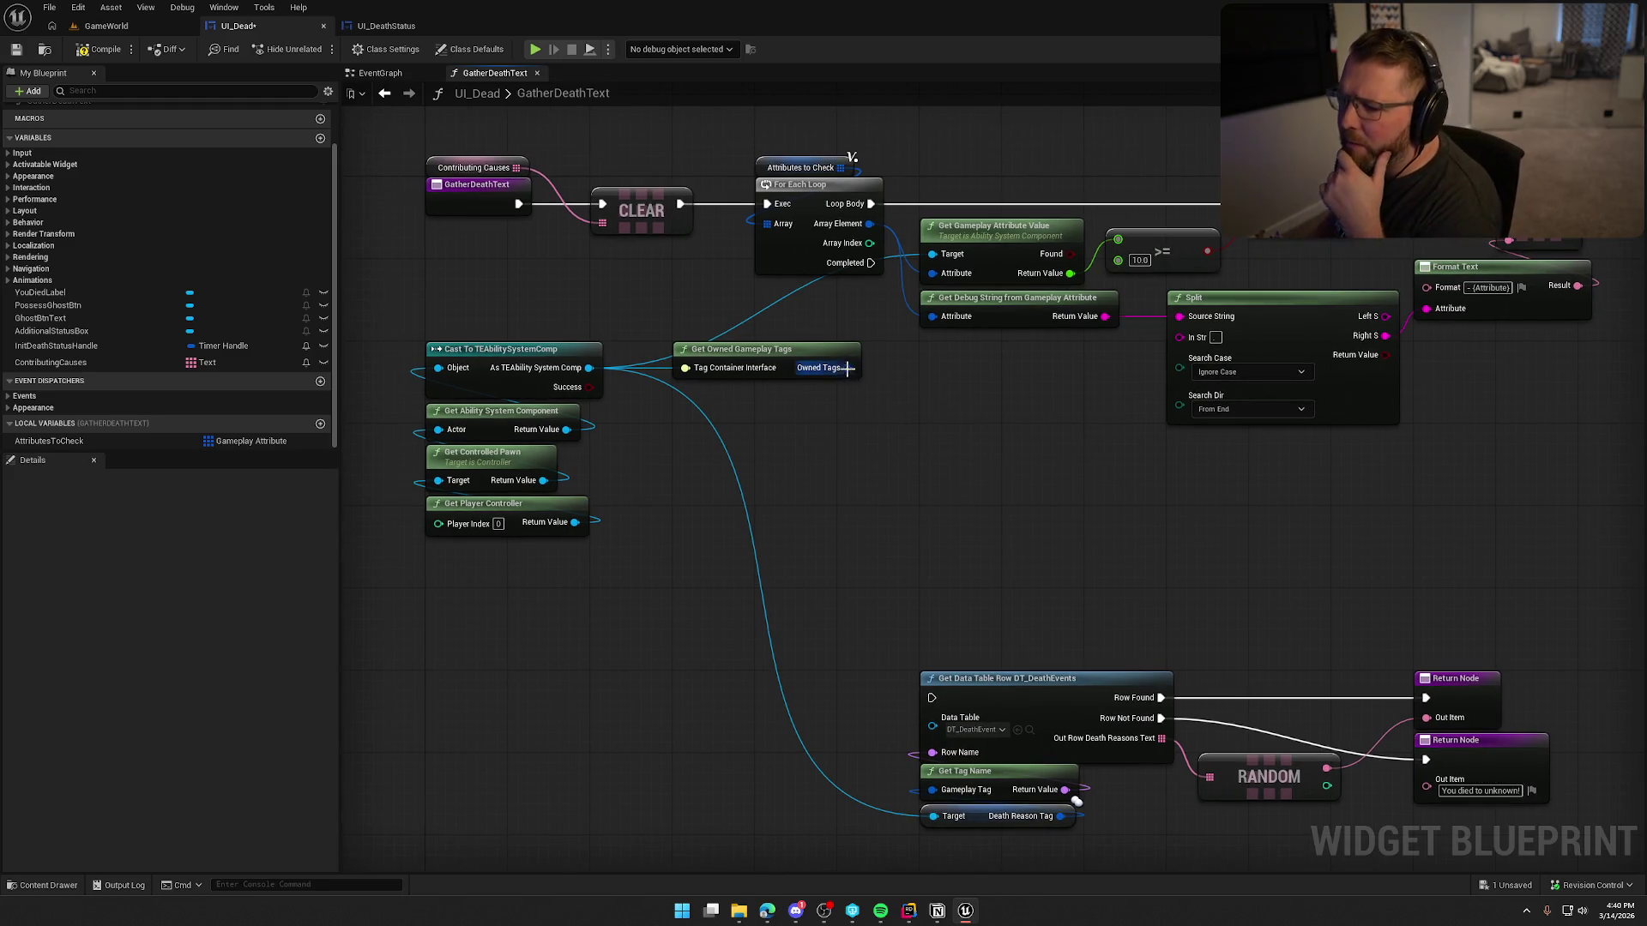
{"action": "left_click_drag", "start_coordinate": [847, 367], "coordinate": [947, 440]}
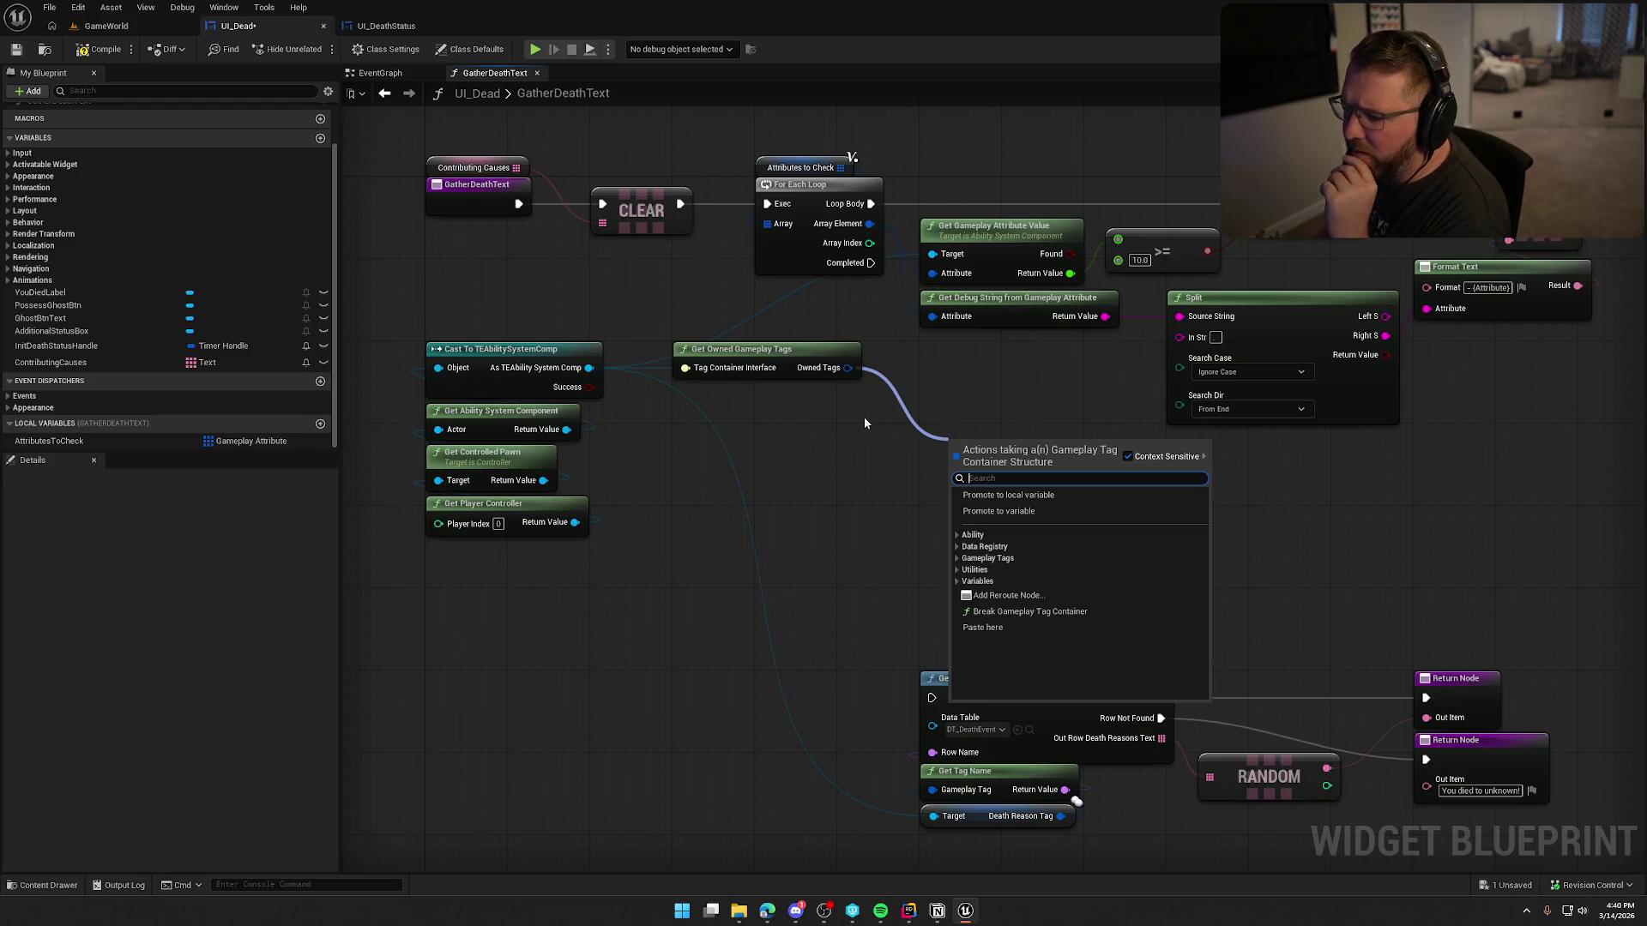
{"action": "left_click", "coordinate": [784, 436]}
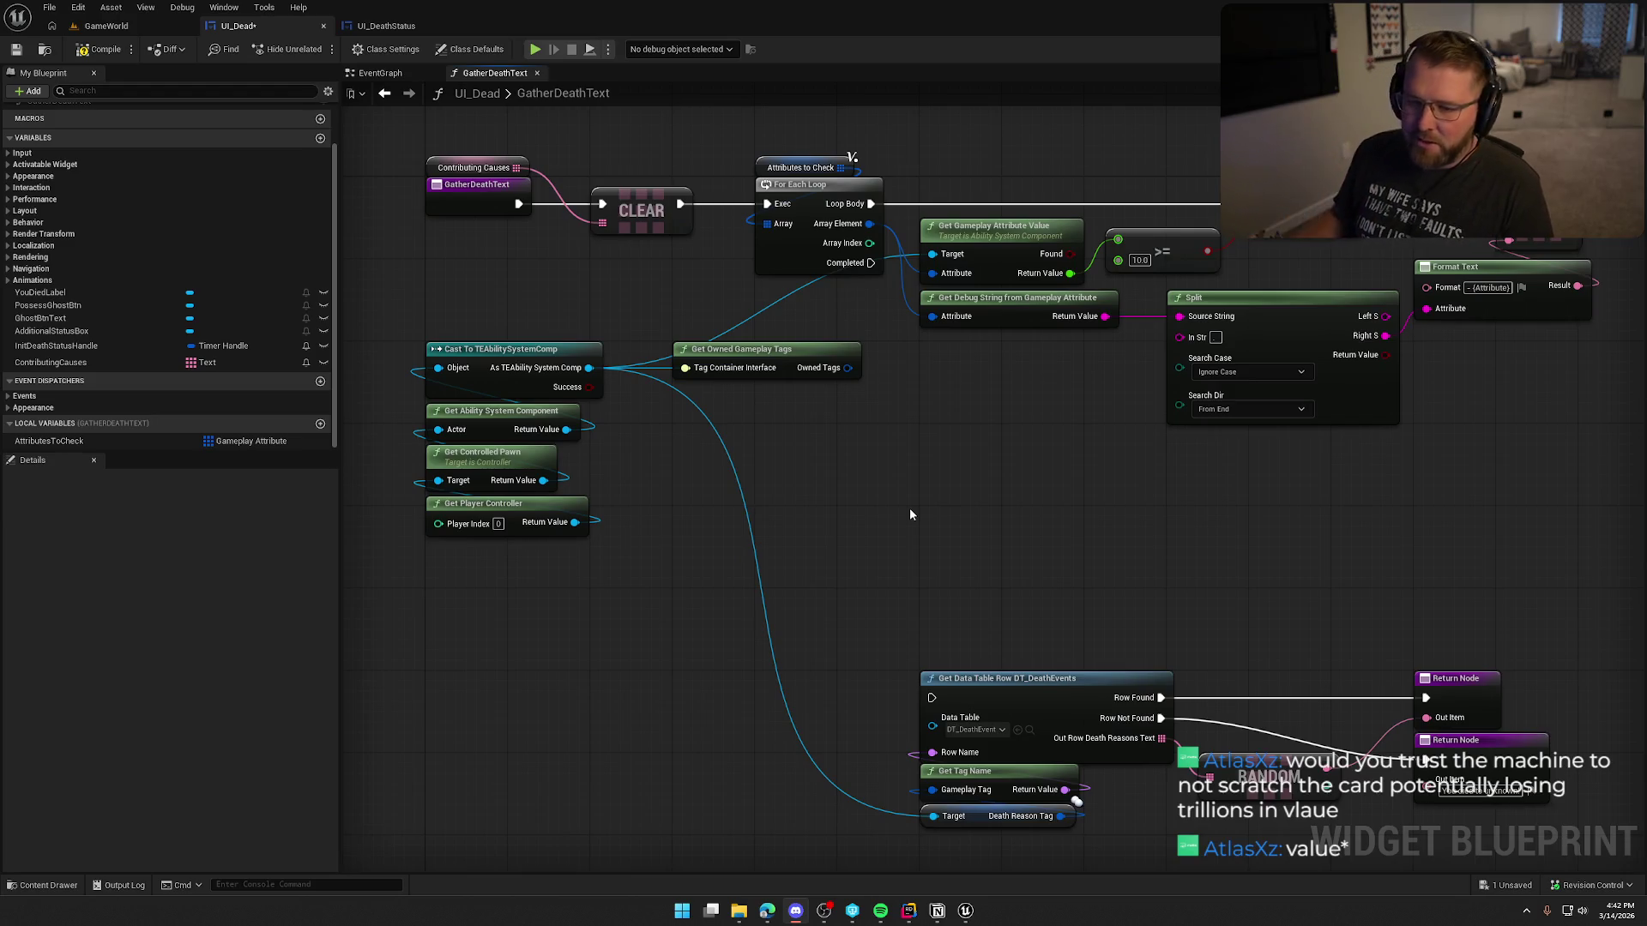
Step: Split the Owned Tags struct pin on Get Owned Gameplay Tags into its Gameplay Tags array
{"action": "left_click_drag", "start_coordinate": [916, 497], "coordinate": [874, 476]}
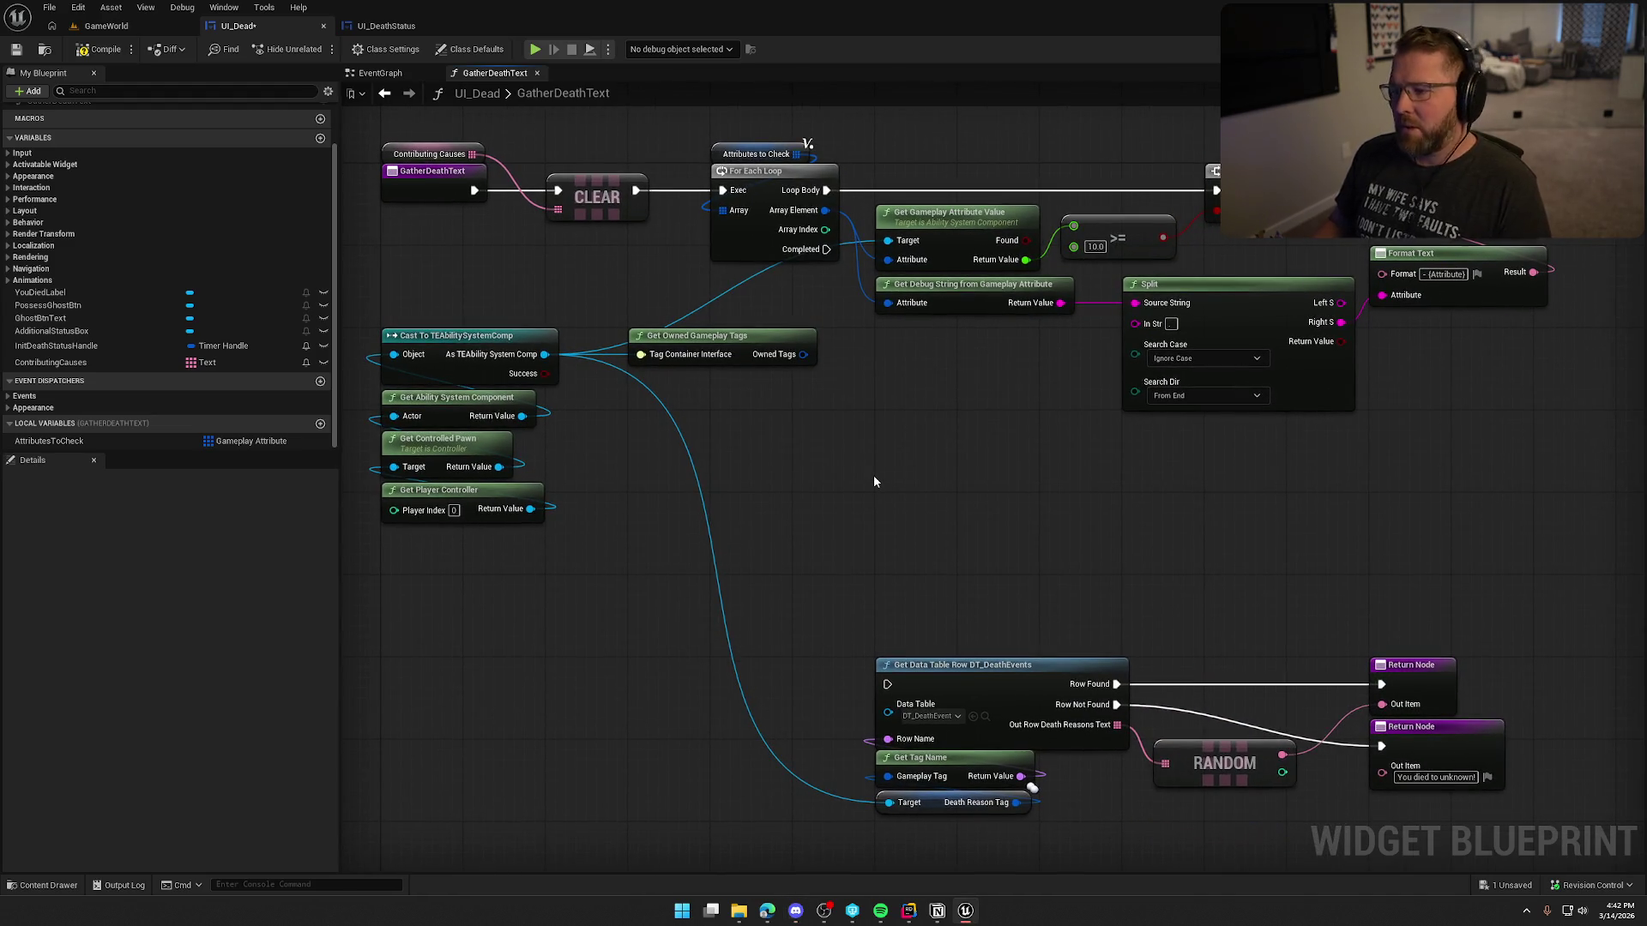
{"action": "left_click_drag", "start_coordinate": [803, 354], "coordinate": [734, 404]}
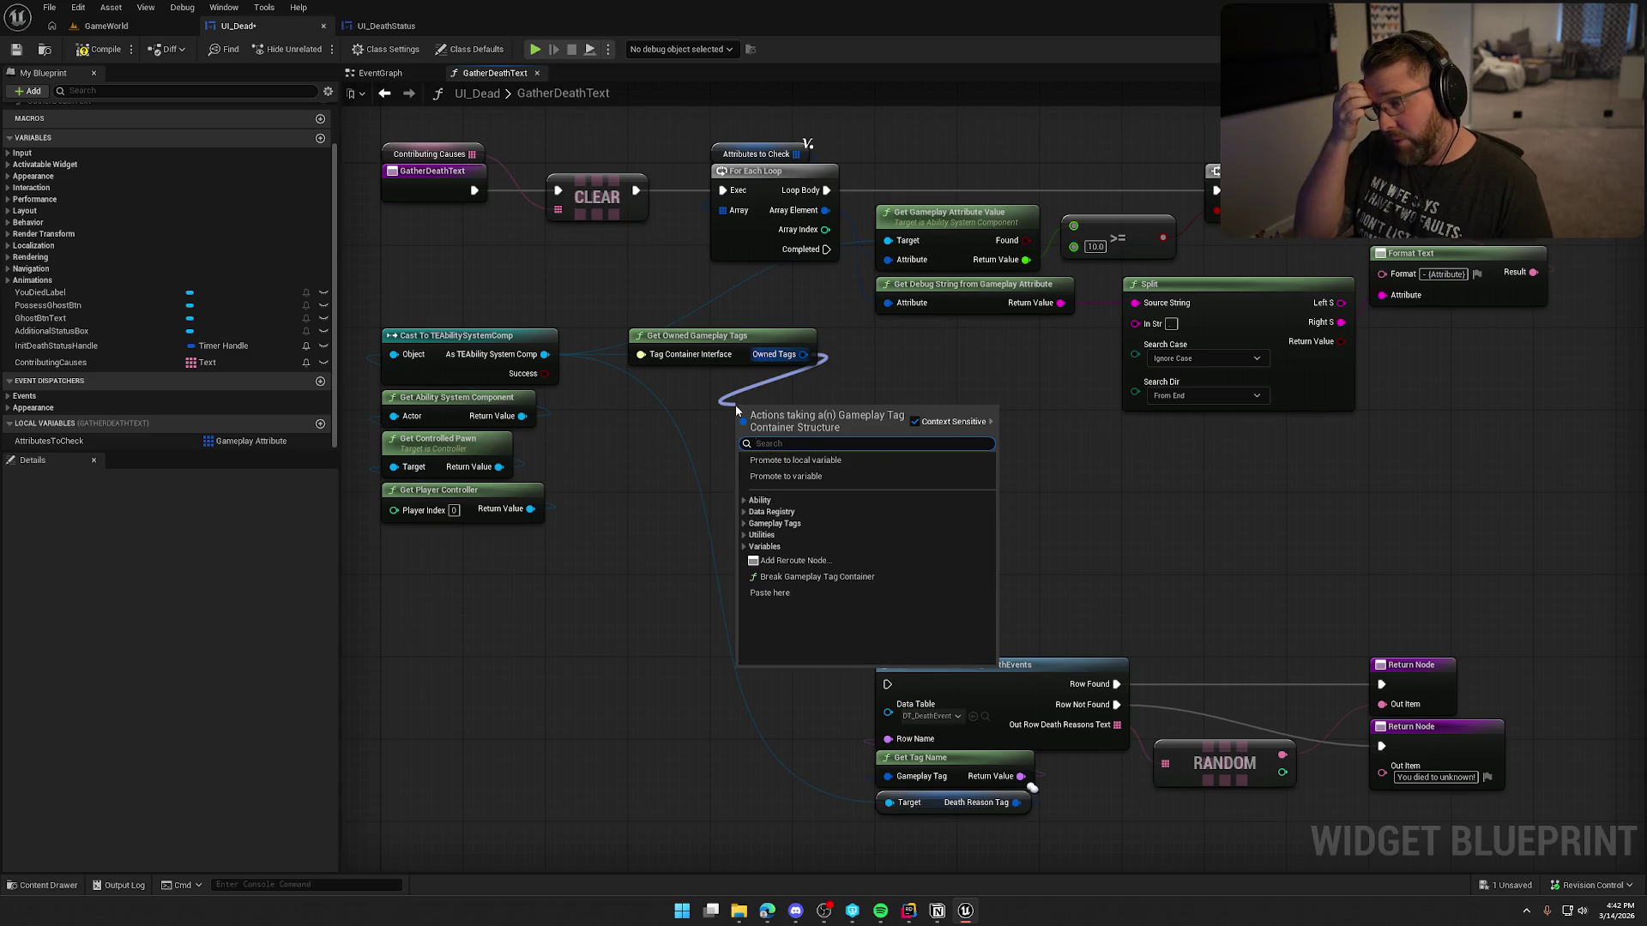
{"action": "left_click", "coordinate": [899, 372]}
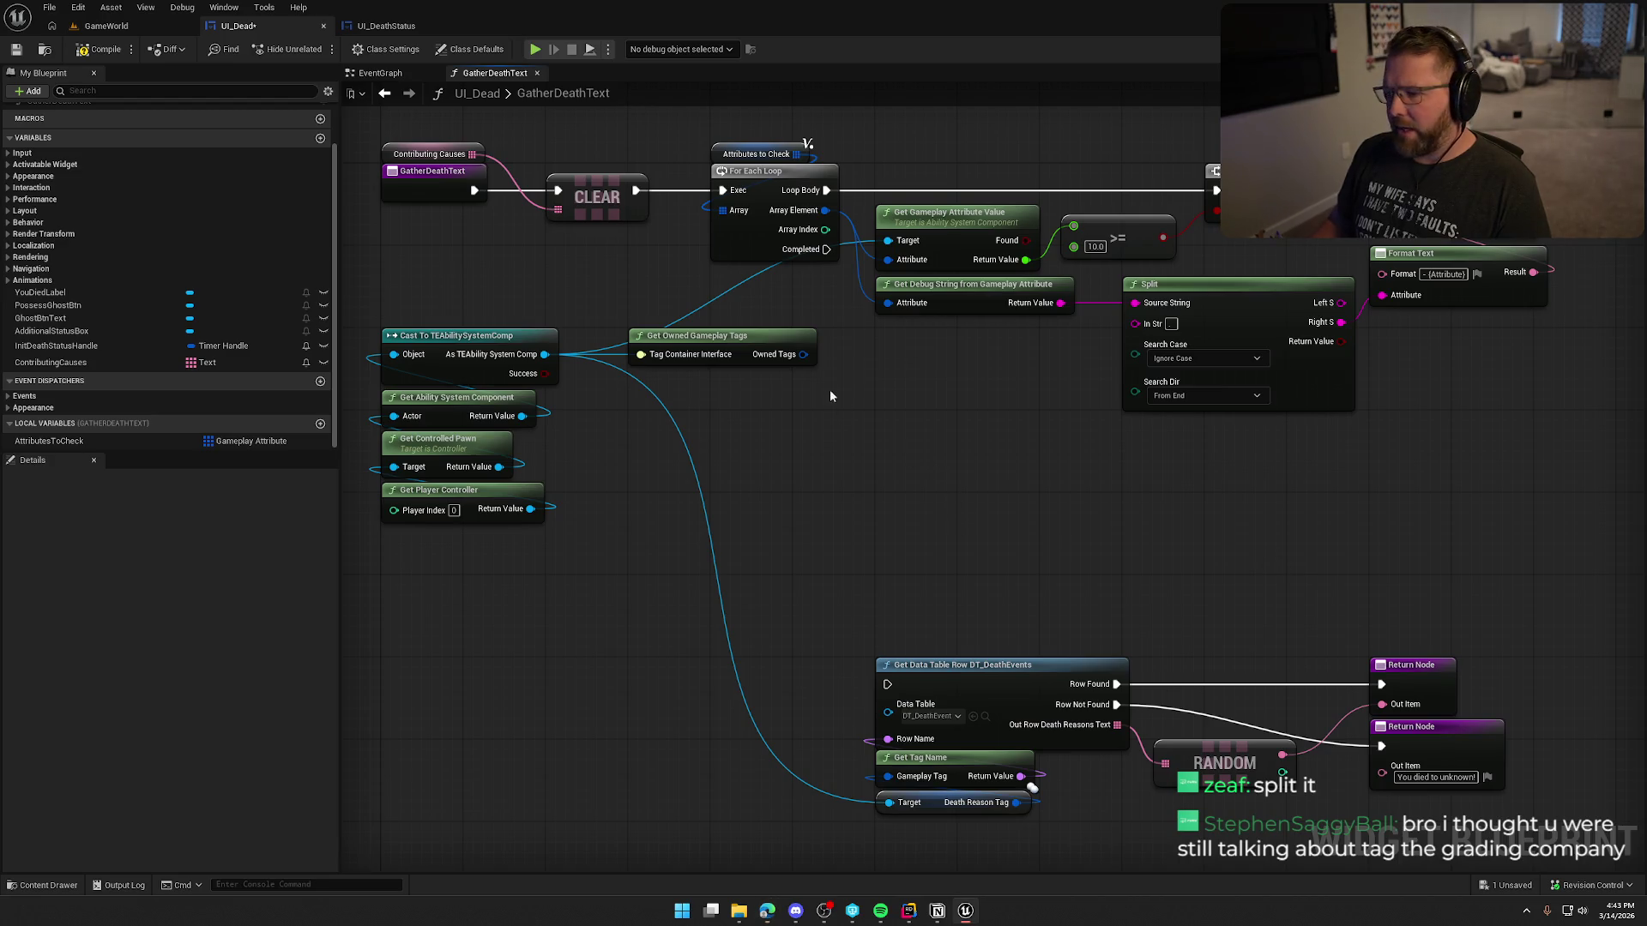
{"action": "left_click_drag", "start_coordinate": [802, 354], "coordinate": [789, 377]}
{"action": "type", "text": "get ga"}
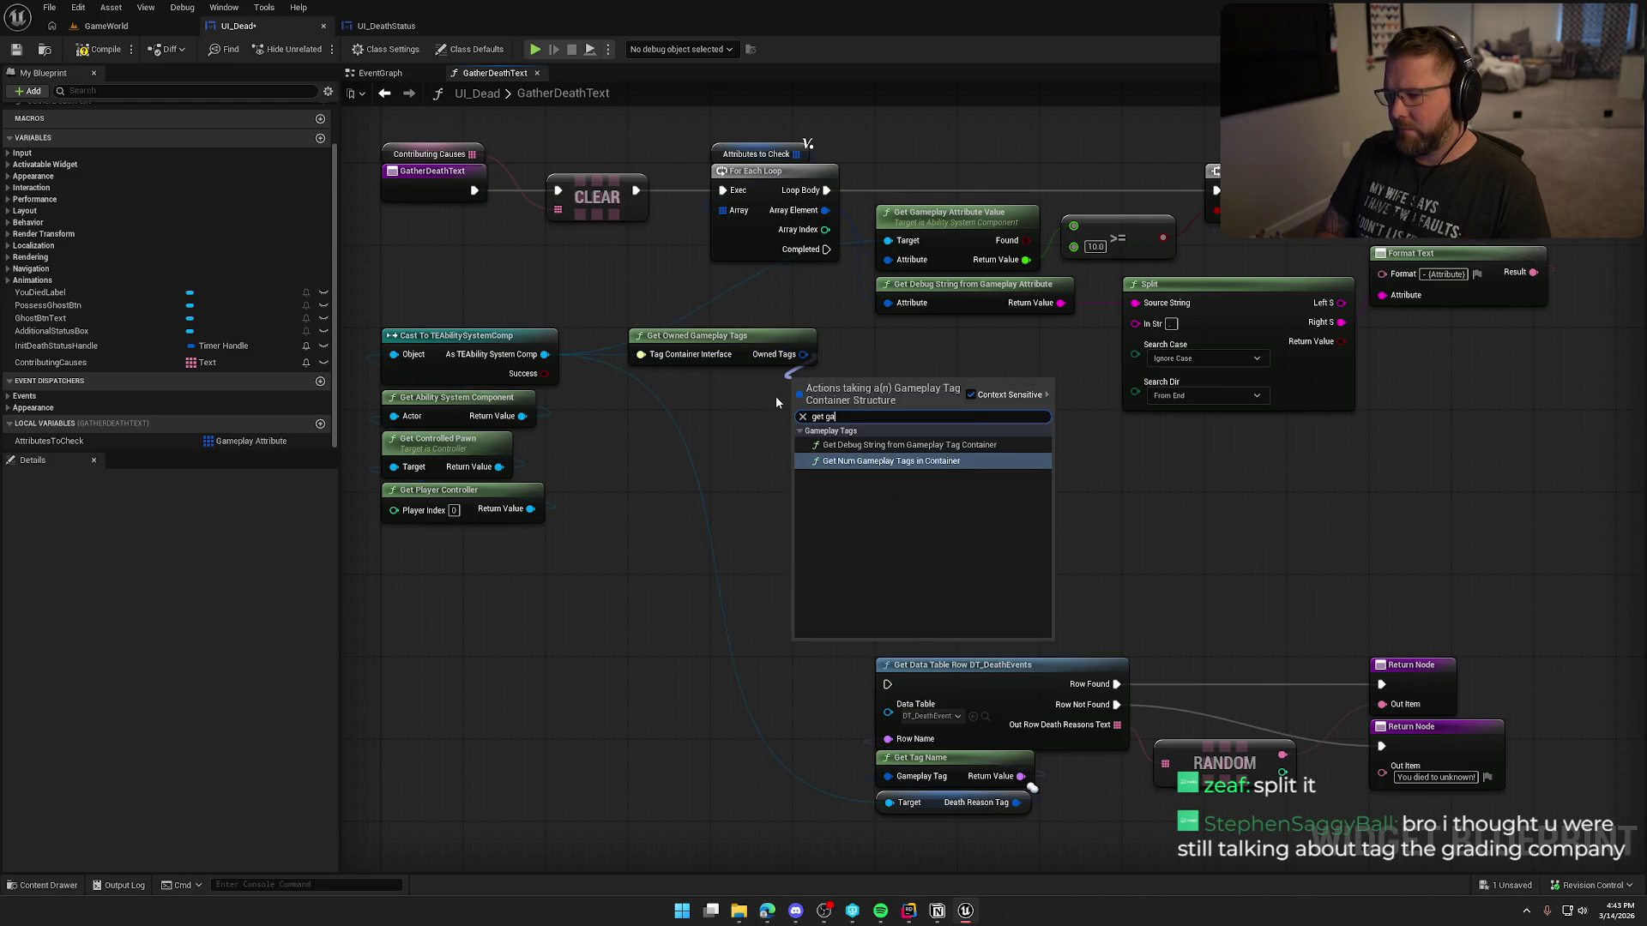
{"action": "key", "text": "BackSpace"}
{"action": "key", "text": "BackSpace"}
{"action": "key", "text": "BackSpace"}
{"action": "key", "text": "BackSpace"}
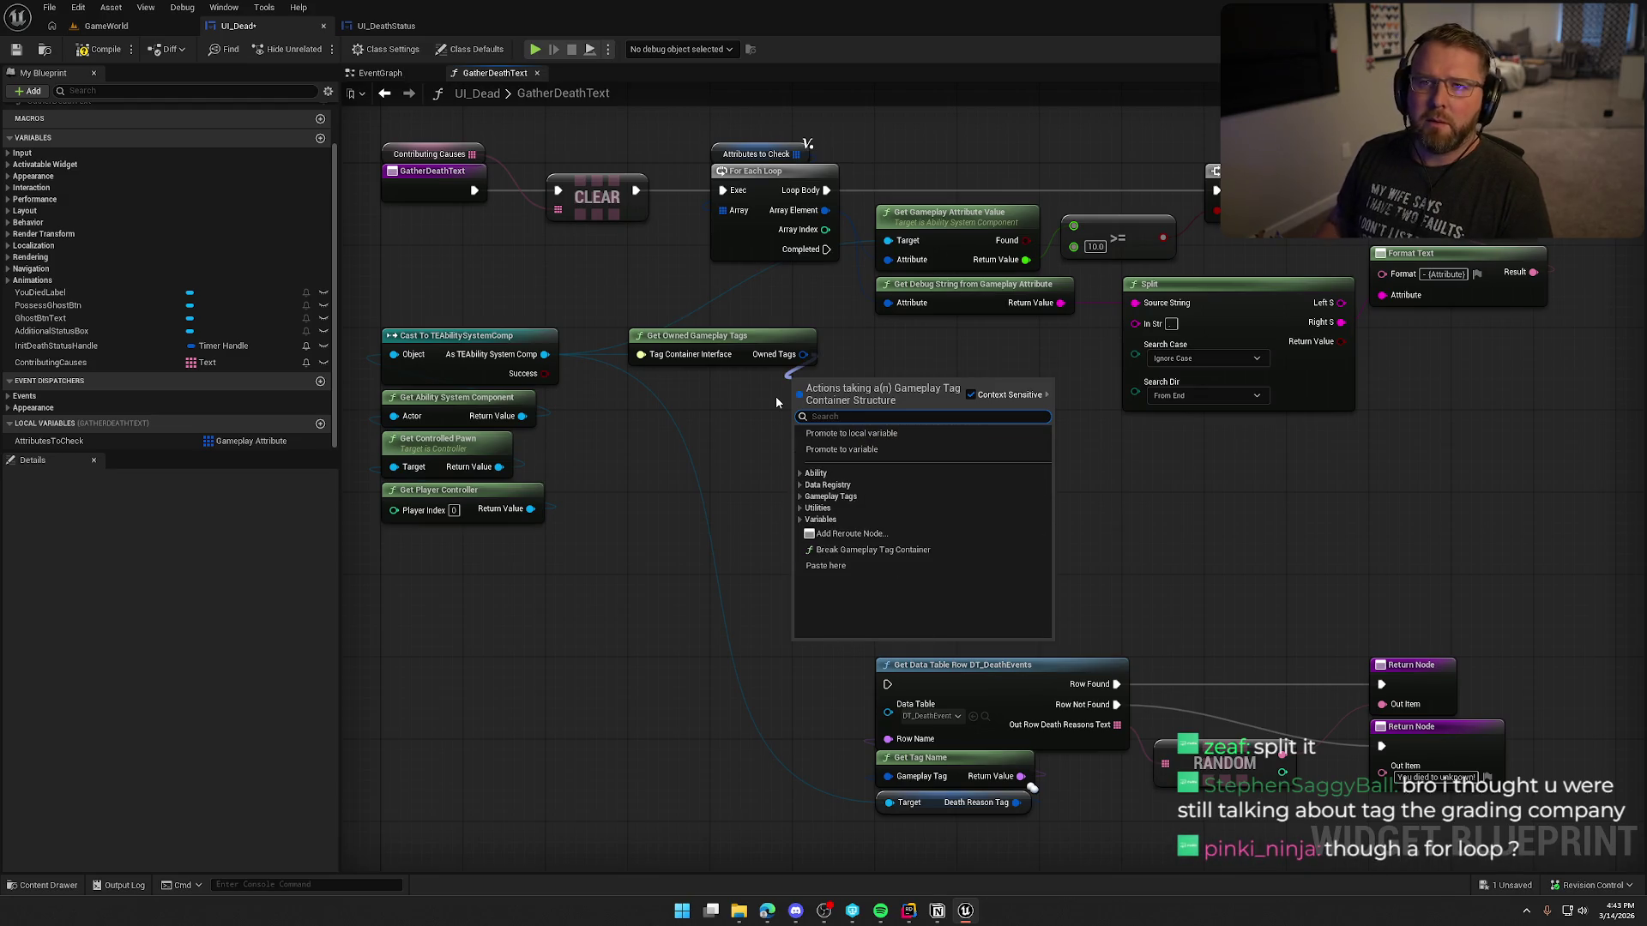
{"action": "type", "text": "spli"}
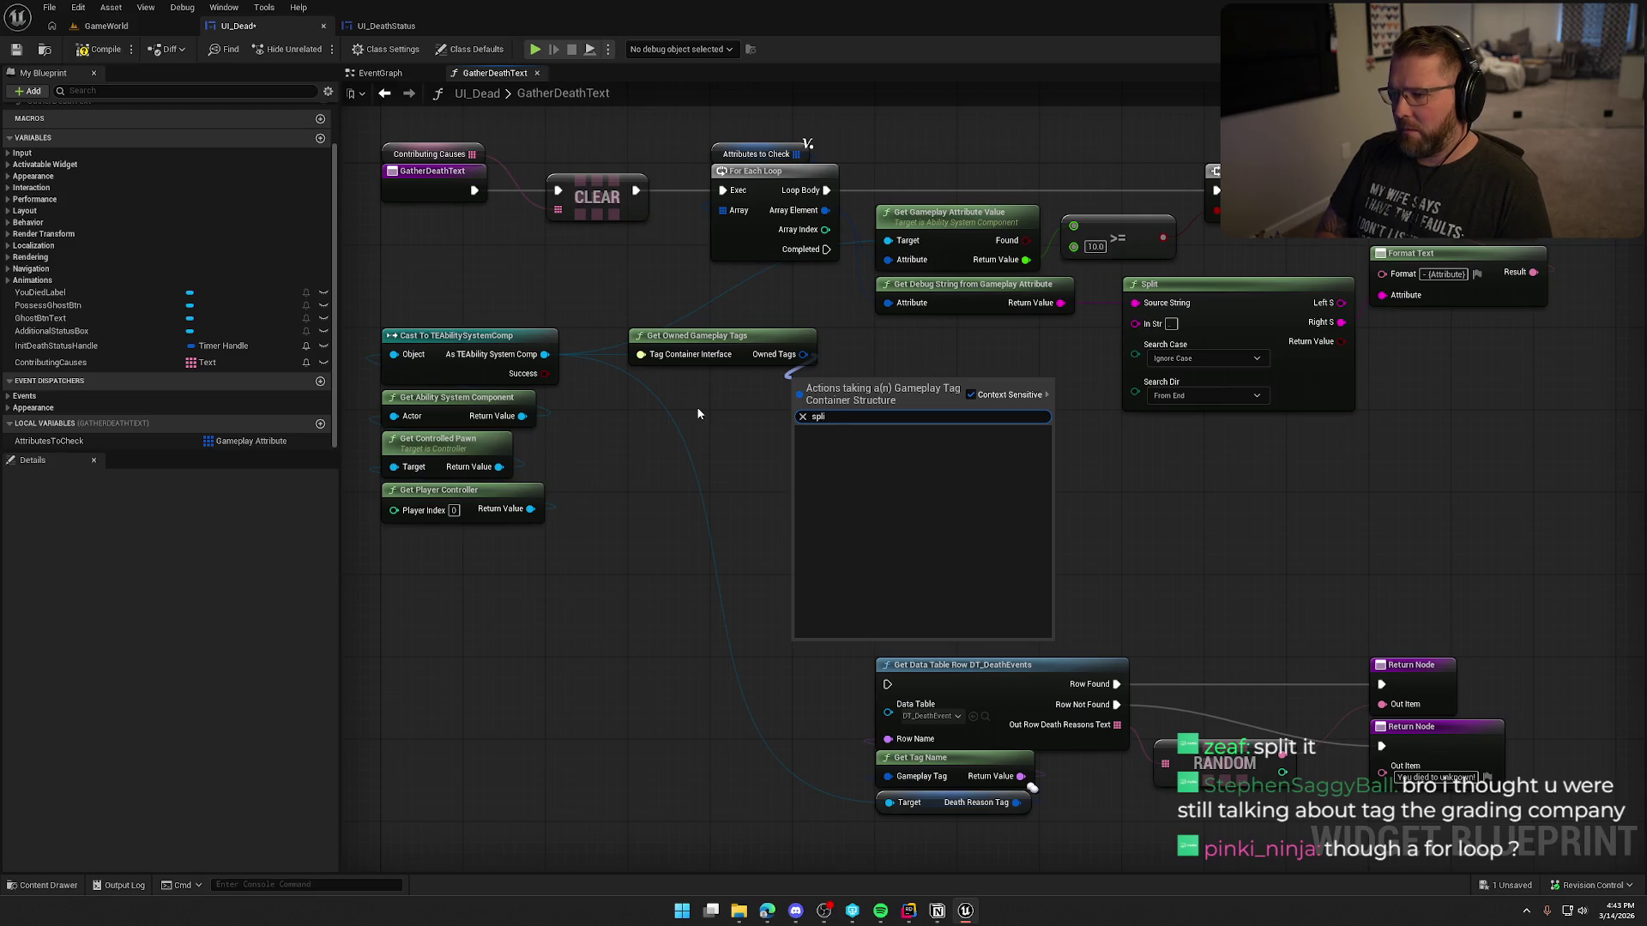
{"action": "key", "text": "Escape"}
{"action": "right_click", "coordinate": [804, 357]}
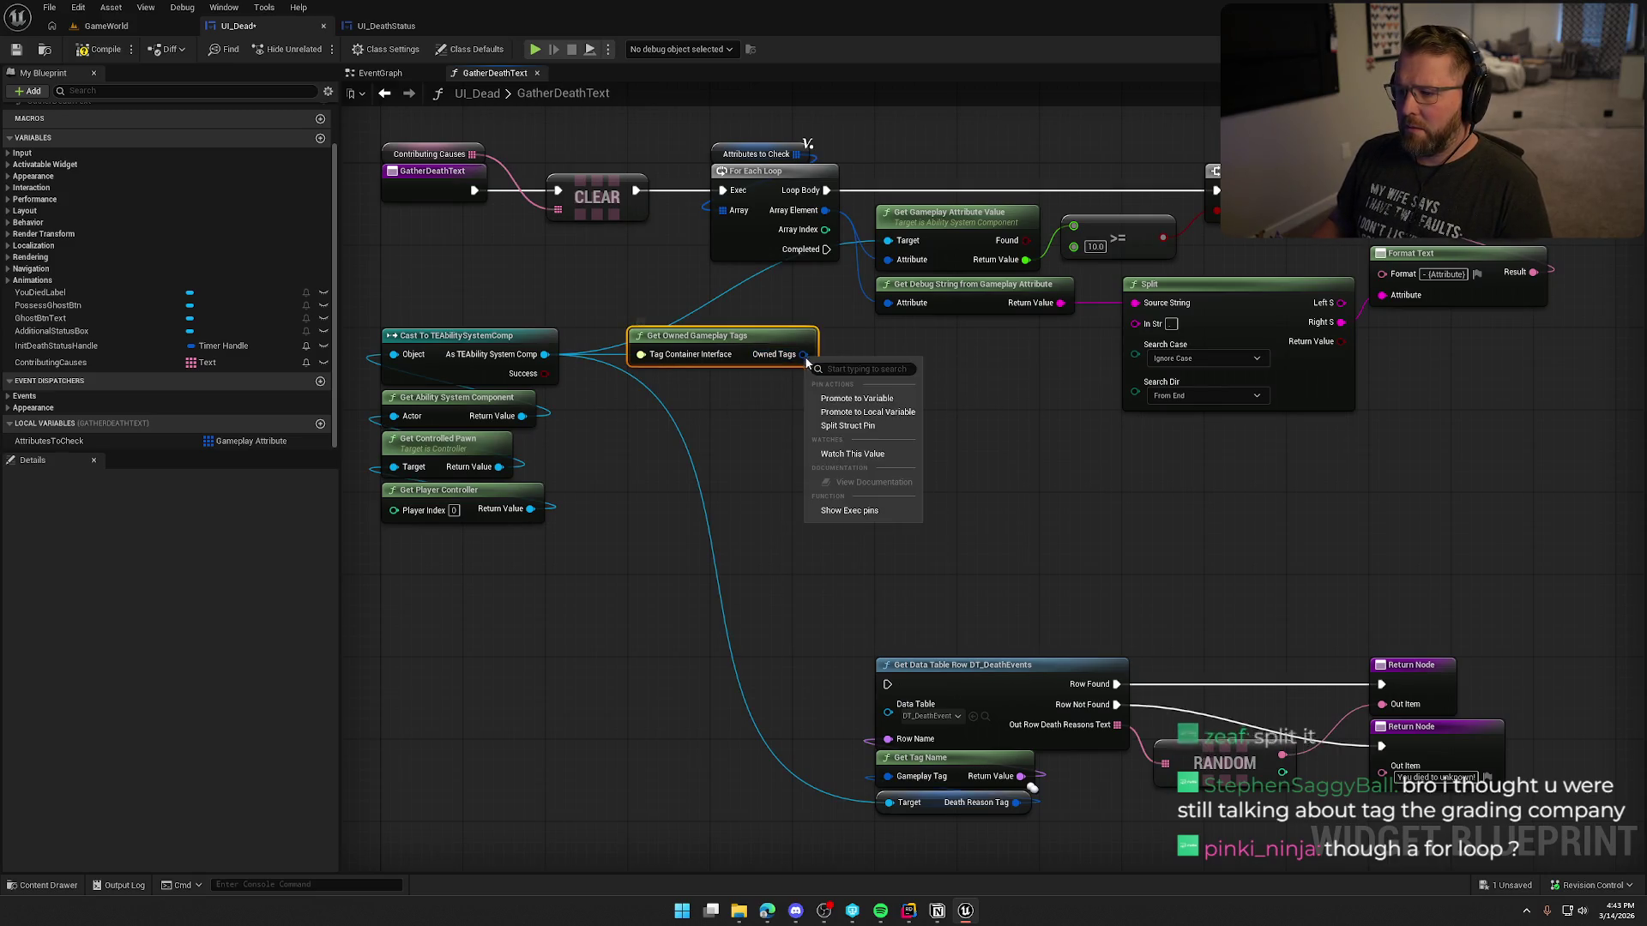
{"action": "left_click", "coordinate": [851, 425]}
Step: Add a For Each Loop node off the owned gameplay tags array
{"action": "left_click_drag", "start_coordinate": [860, 357], "coordinate": [844, 423]}
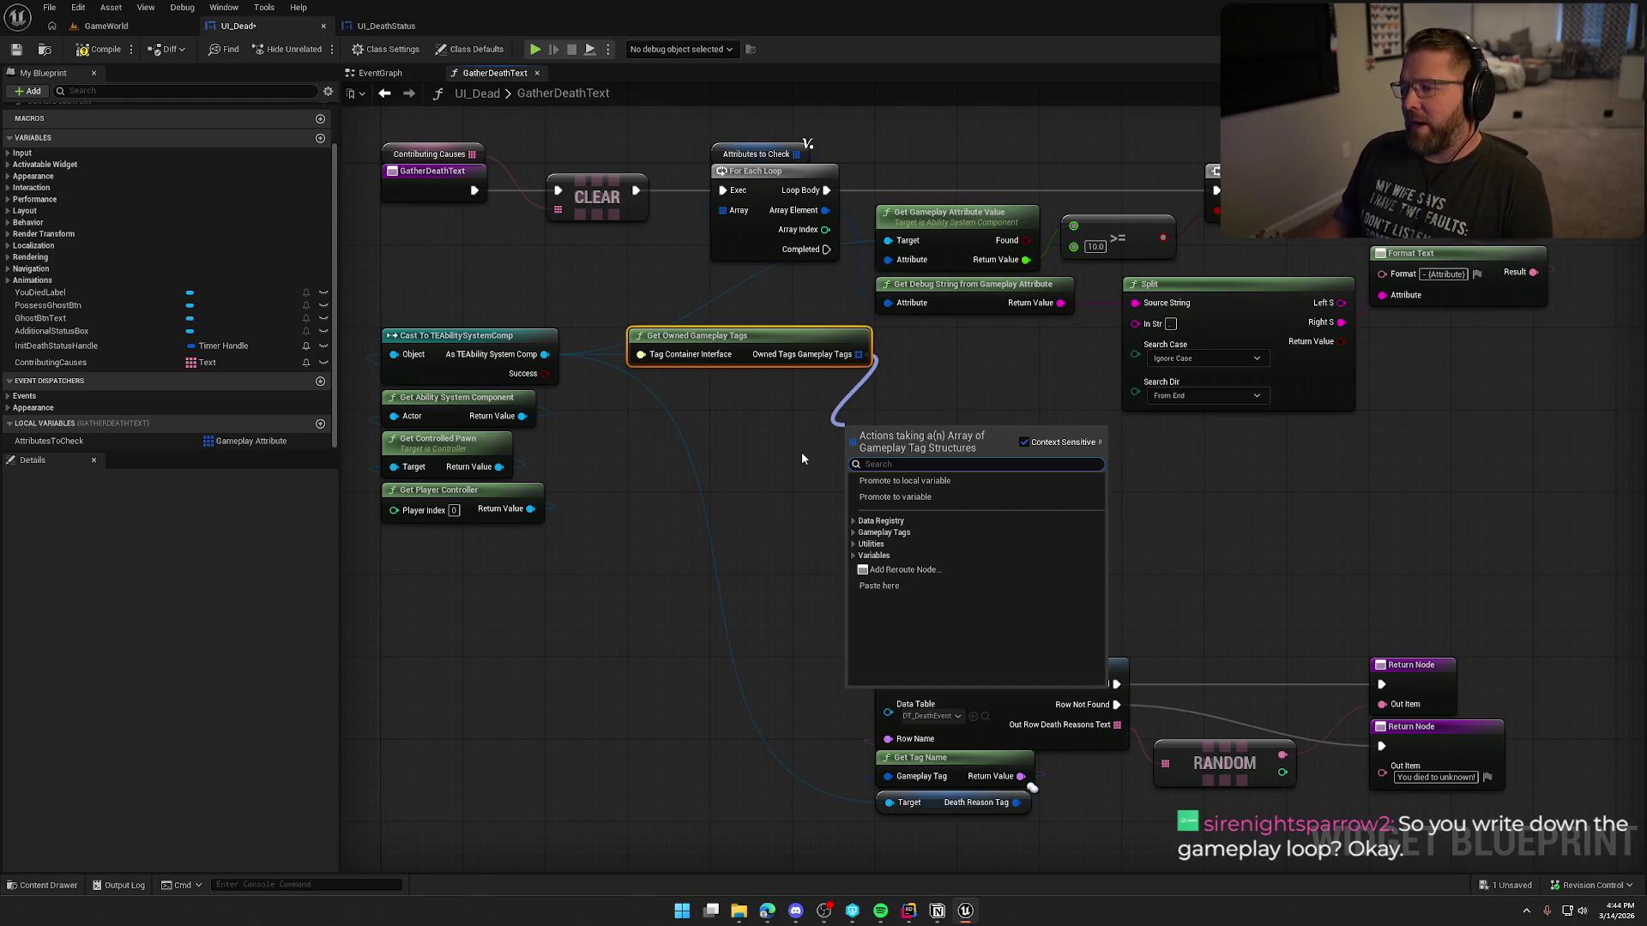
{"action": "left_click", "coordinate": [888, 418]}
Step: Feed the owned tags array into the new For Each Loop and run it from the first loop's Completed
{"action": "key", "text": "ctrl+v"}
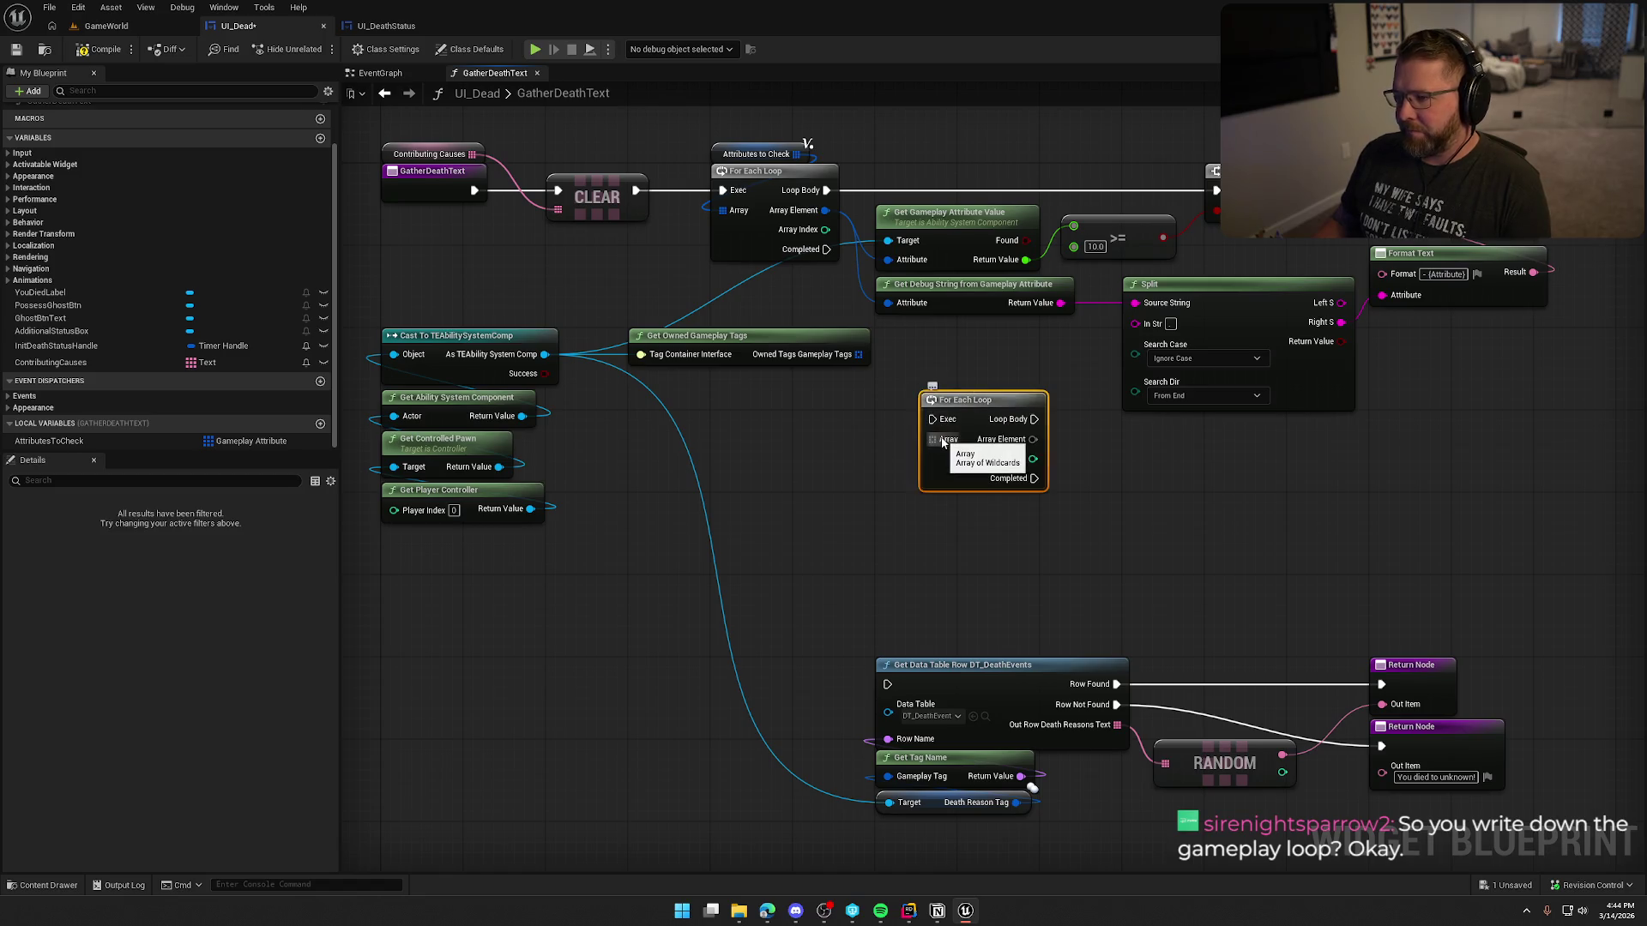
{"action": "left_click_drag", "start_coordinate": [941, 442], "coordinate": [858, 354]}
{"action": "mouse_move", "coordinate": [825, 249]}
{"action": "left_mouse_down"}
{"action": "mouse_move", "coordinate": [932, 419]}
{"action": "mouse_move", "coordinate": [904, 431]}
{"action": "left_mouse_up"}
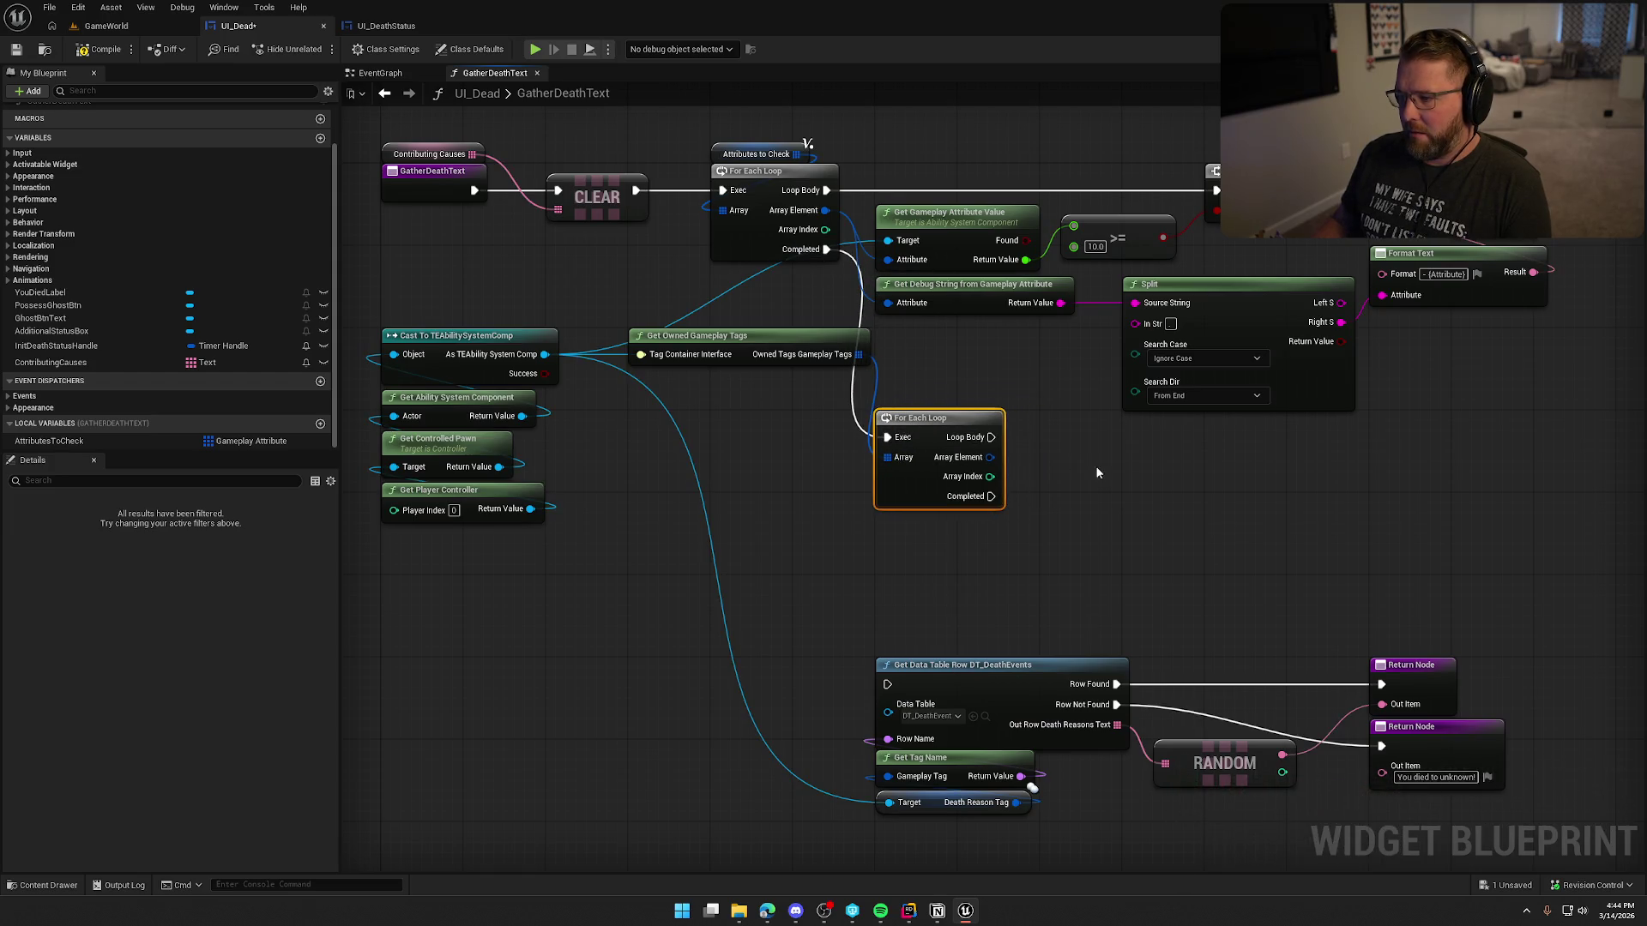
{"action": "left_click_drag", "start_coordinate": [865, 142], "coordinate": [1372, 352]}
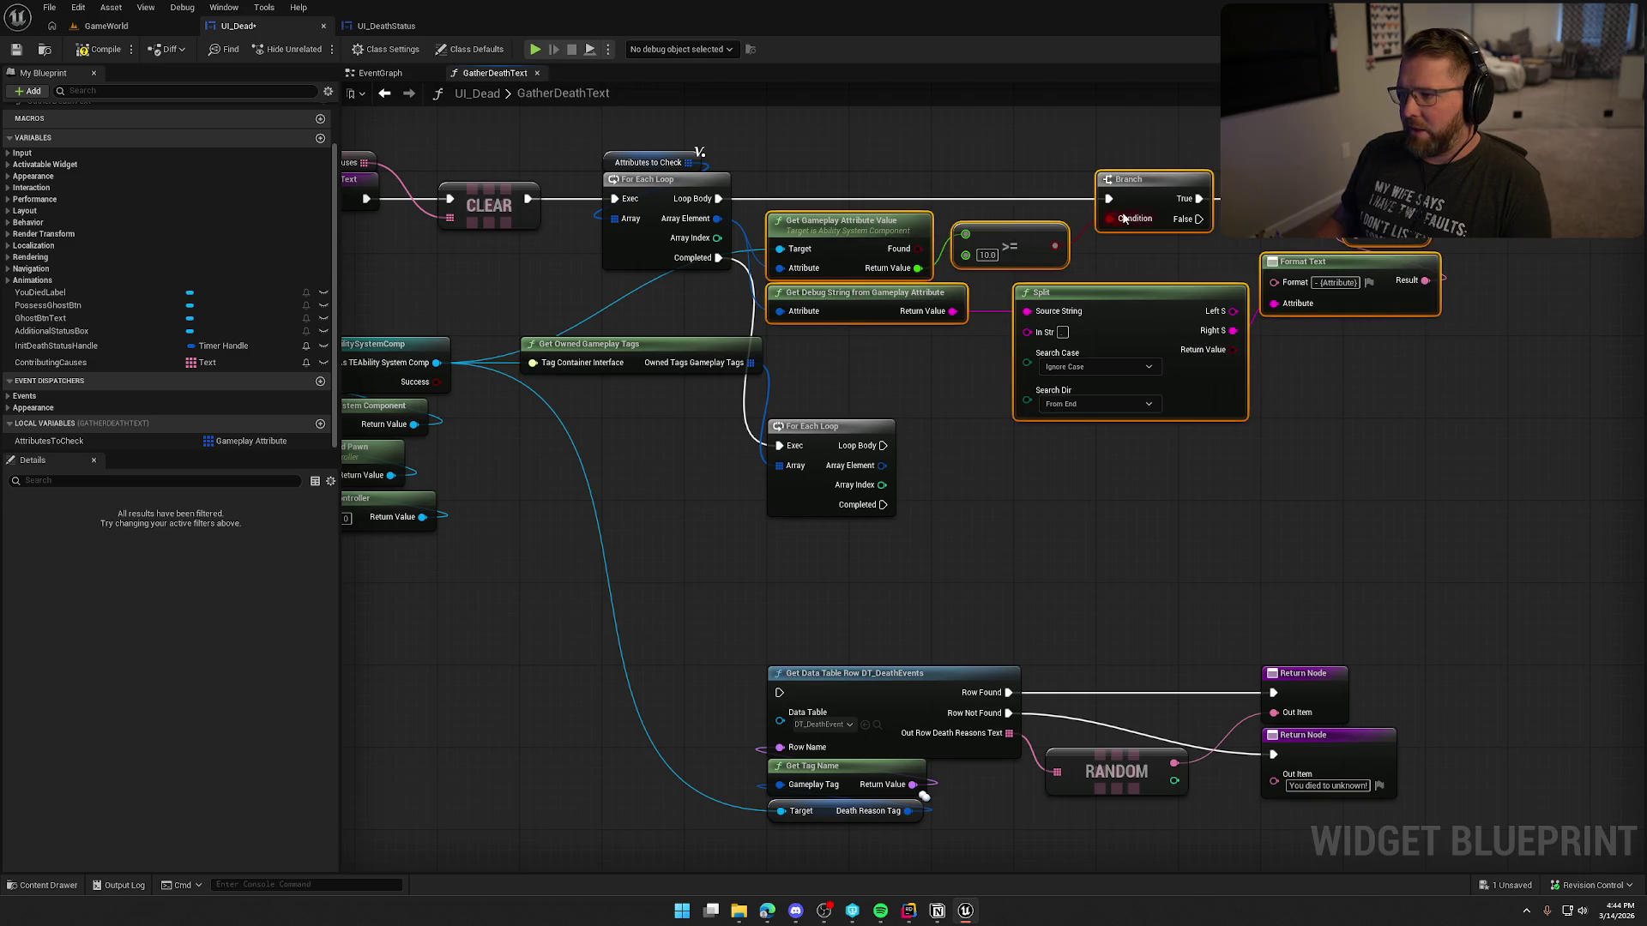
{"action": "left_click_drag", "start_coordinate": [1122, 218], "coordinate": [1099, 231]}
{"action": "mouse_move", "coordinate": [607, 381]}
{"action": "left_mouse_down"}
{"action": "mouse_move", "coordinate": [754, 289]}
{"action": "mouse_move", "coordinate": [764, 246]}
{"action": "mouse_move", "coordinate": [739, 315]}
{"action": "mouse_move", "coordinate": [684, 349]}
{"action": "left_mouse_up"}
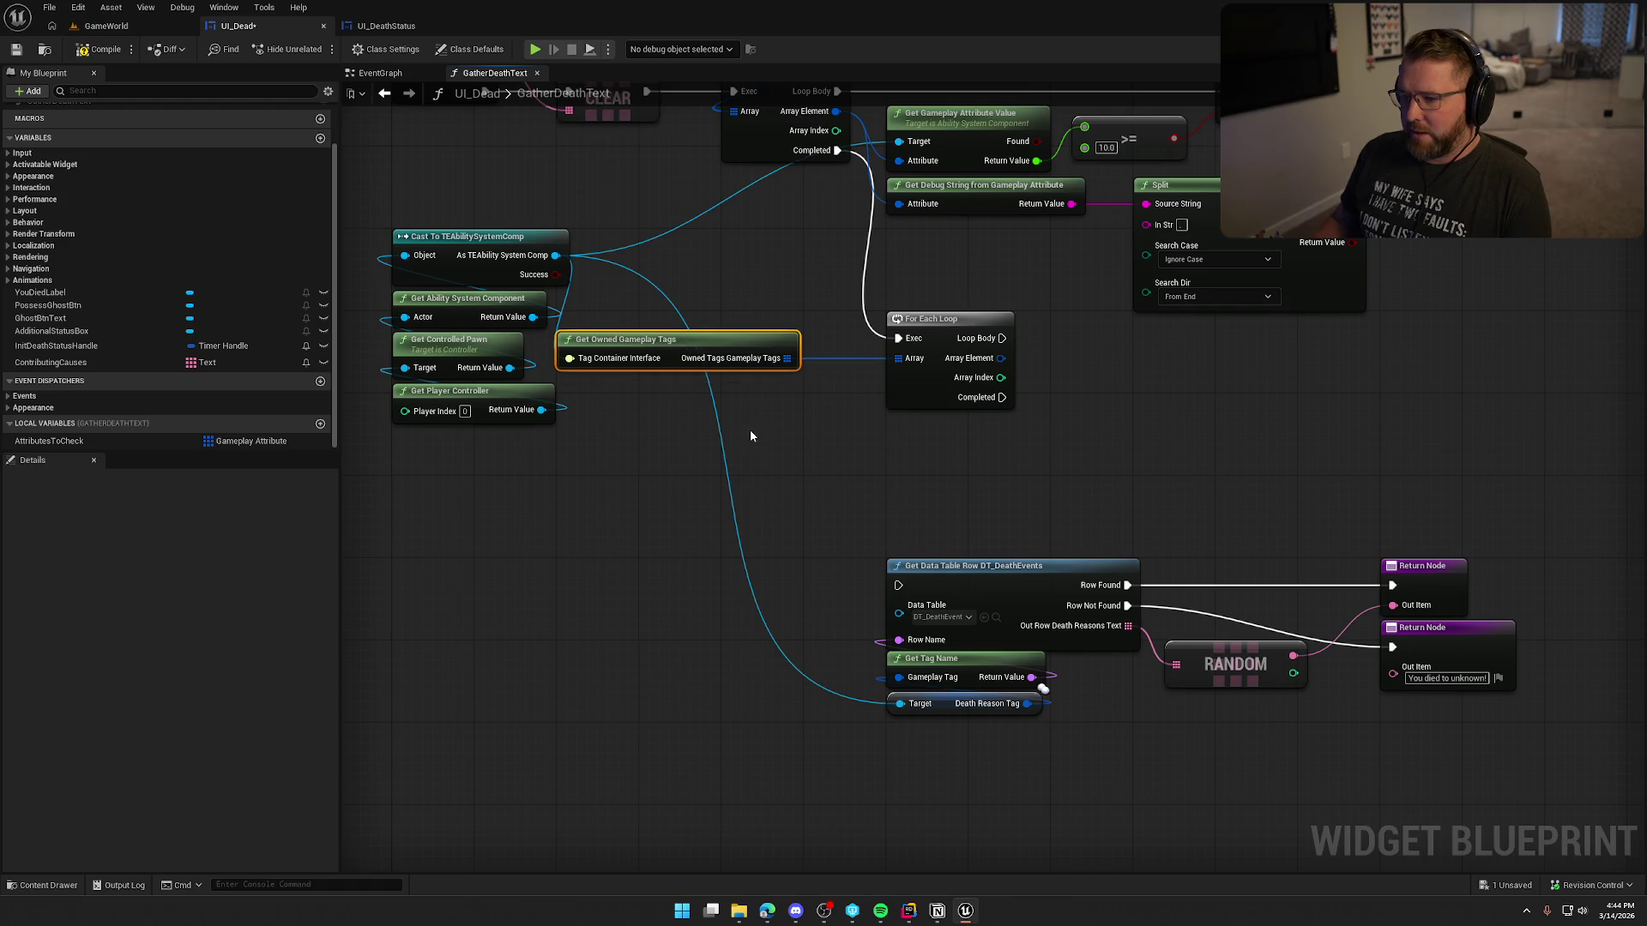
{"action": "left_click", "coordinate": [748, 433]}
{"action": "left_click_drag", "start_coordinate": [748, 433], "coordinate": [619, 429]}
Step: Pull a new node off the loop's Array Element and search for 'contain'
{"action": "left_click_drag", "start_coordinate": [816, 447], "coordinate": [675, 444]}
{"action": "left_click_drag", "start_coordinate": [734, 351], "coordinate": [777, 400]}
{"action": "type", "text": "con"}
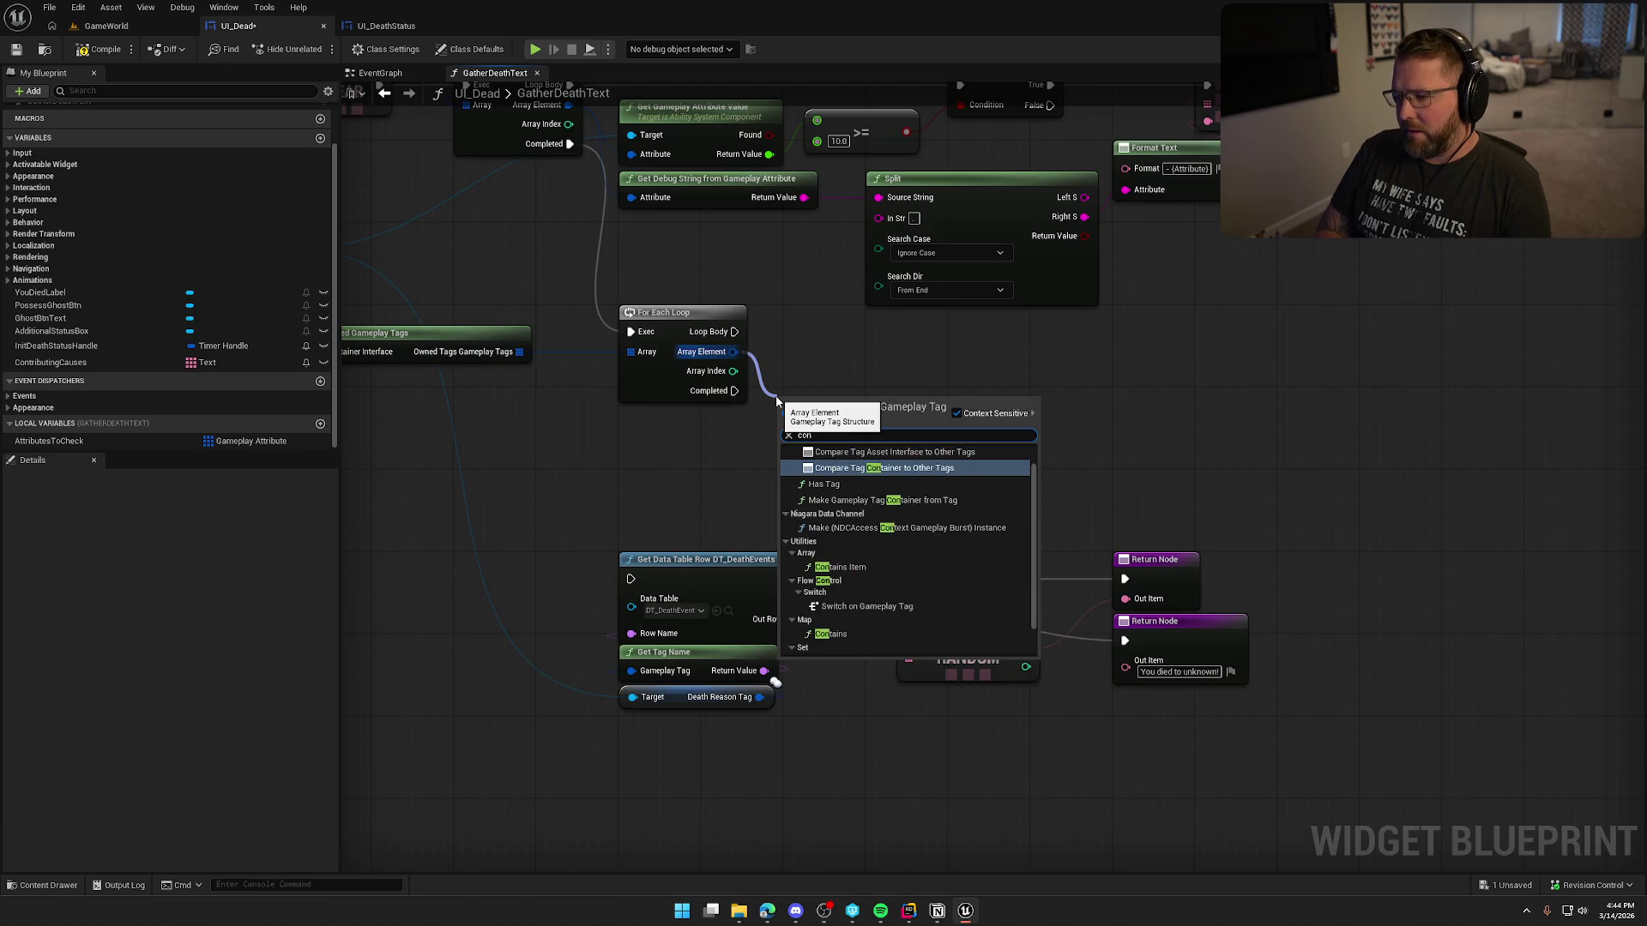
{"action": "type", "text": "tain"}
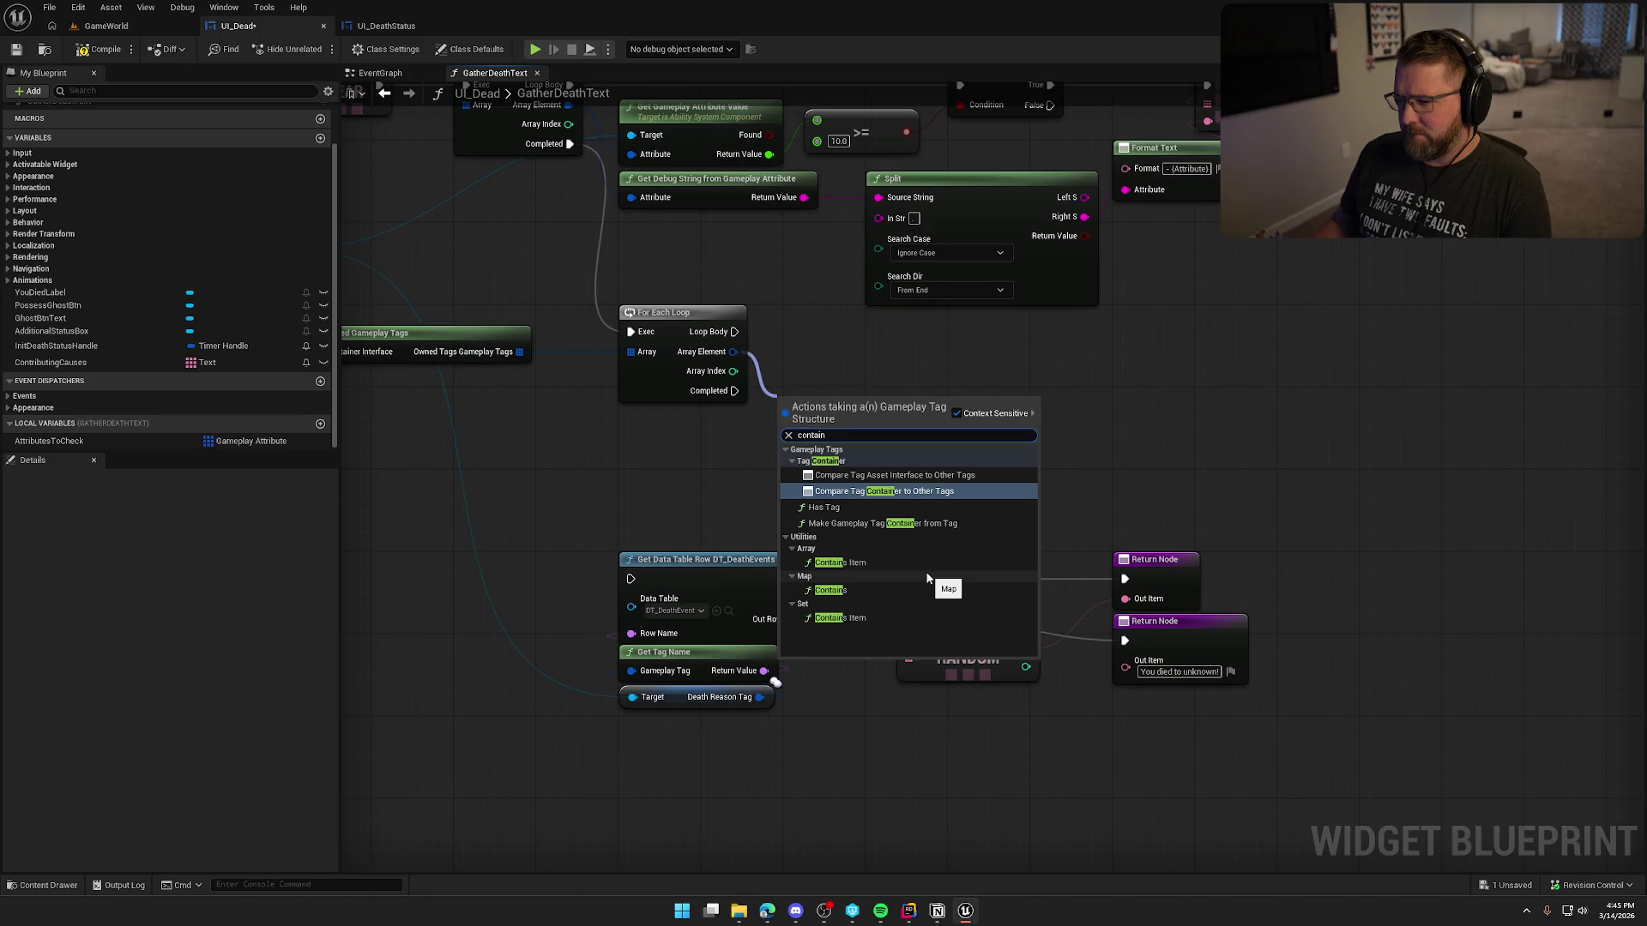
Step: Swap the Has Tag node for an == equality check on each looped owned tag
{"action": "left_click", "coordinate": [823, 508]}
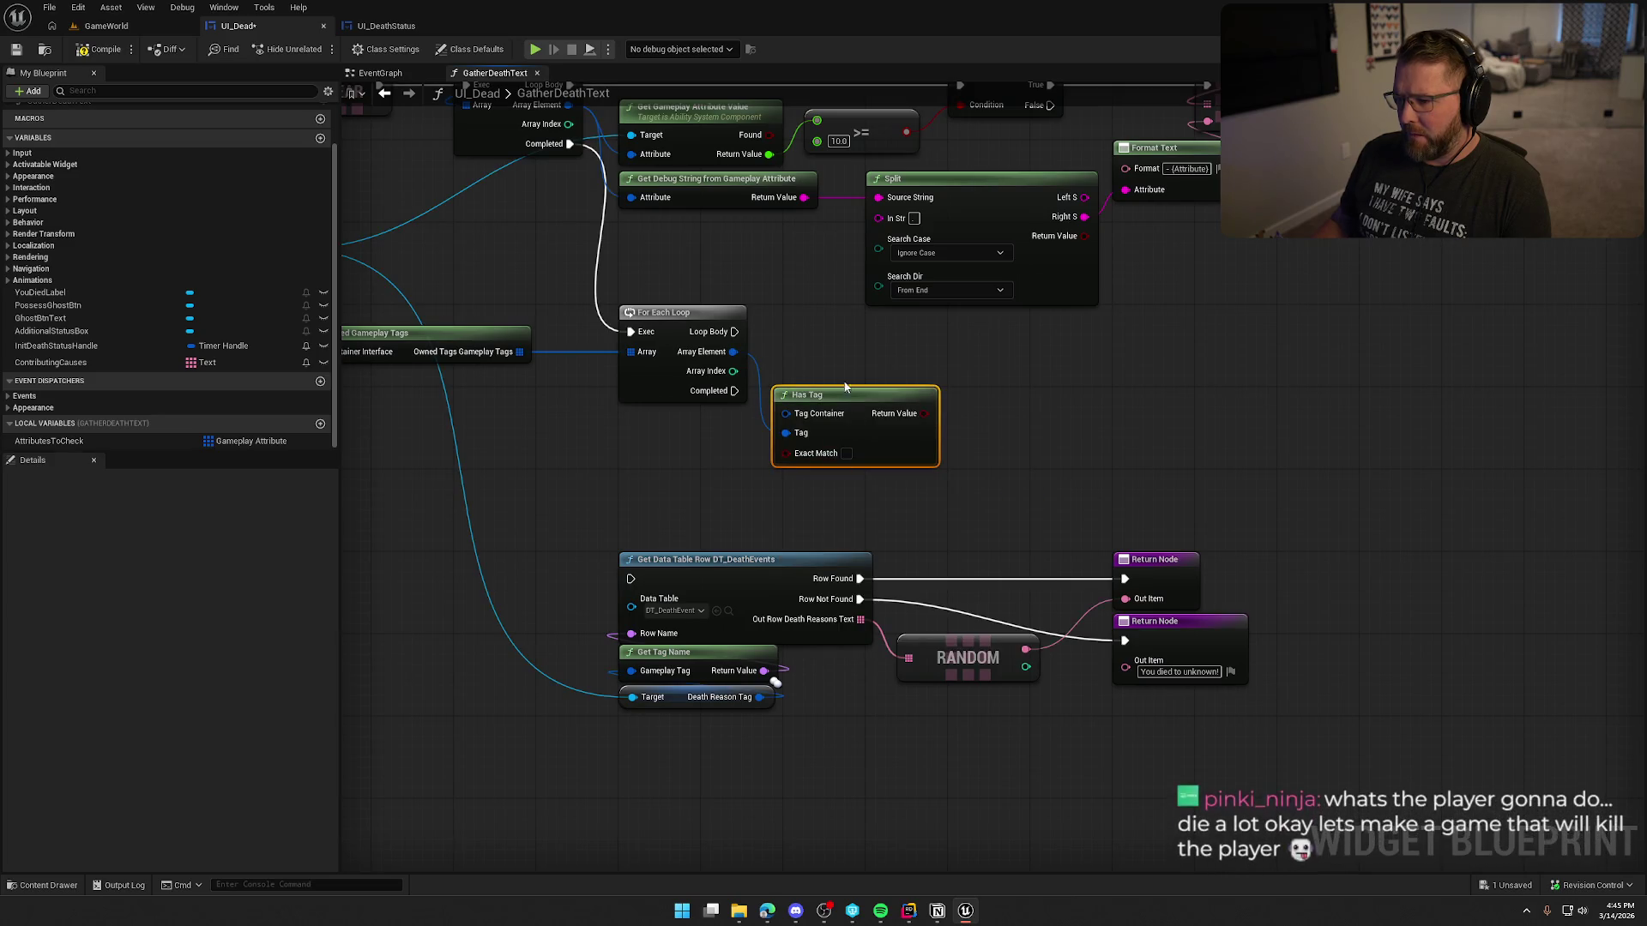
{"action": "key", "text": "Delete"}
{"action": "left_click_drag", "start_coordinate": [733, 352], "coordinate": [790, 399]}
{"action": "type", "text": "=="}
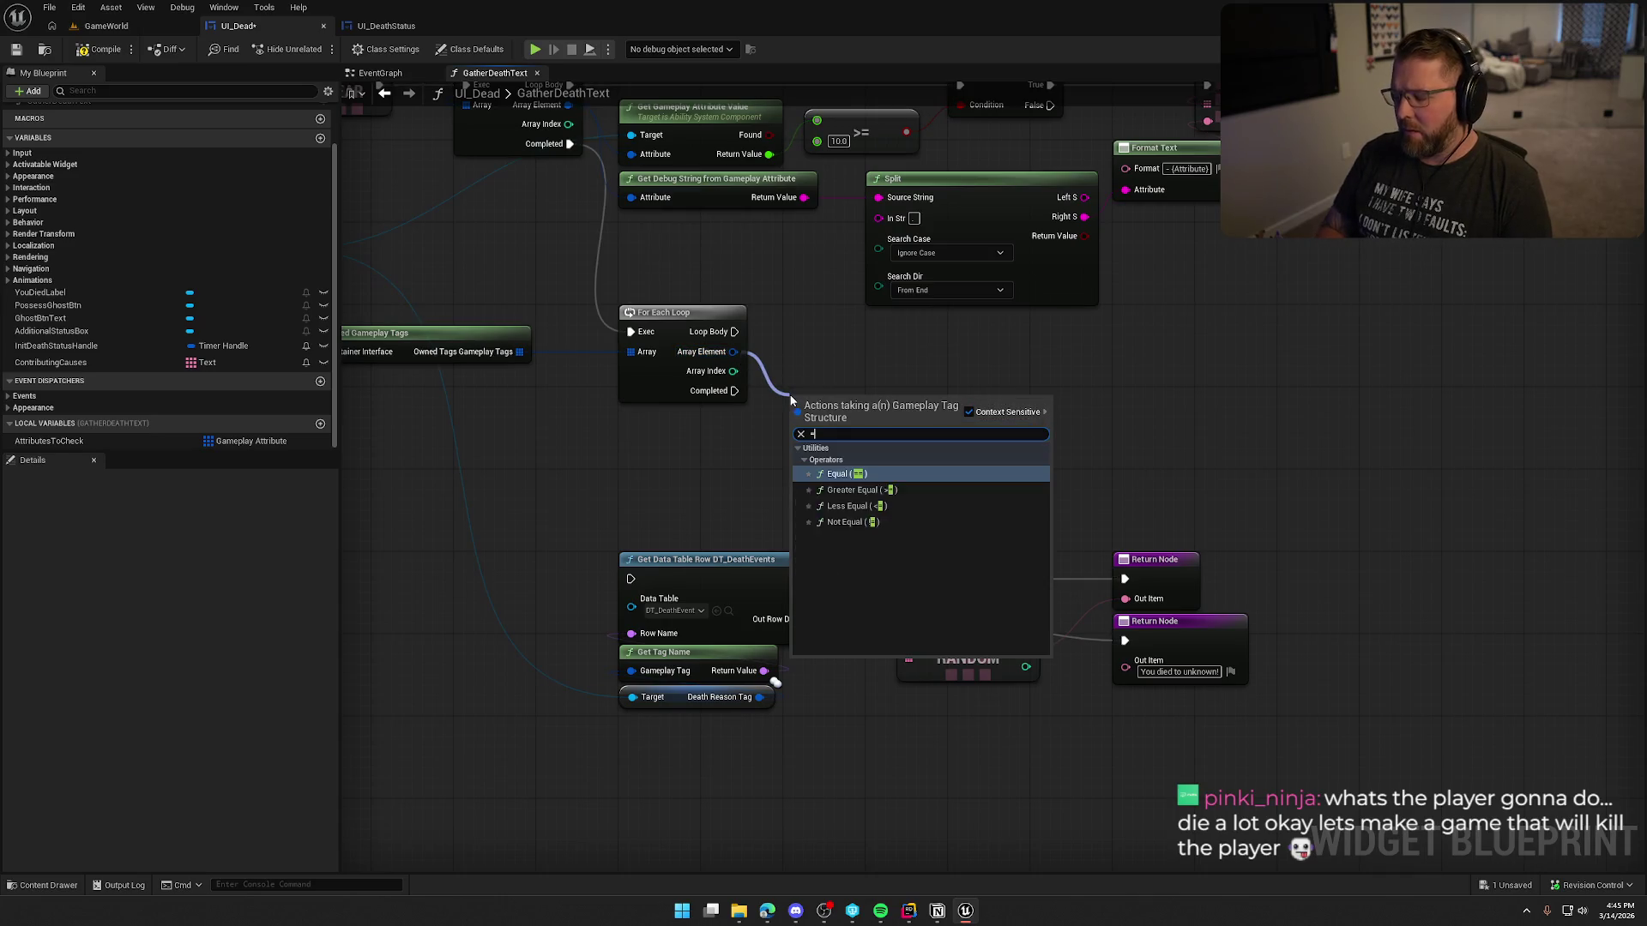
{"action": "key", "text": "Return"}
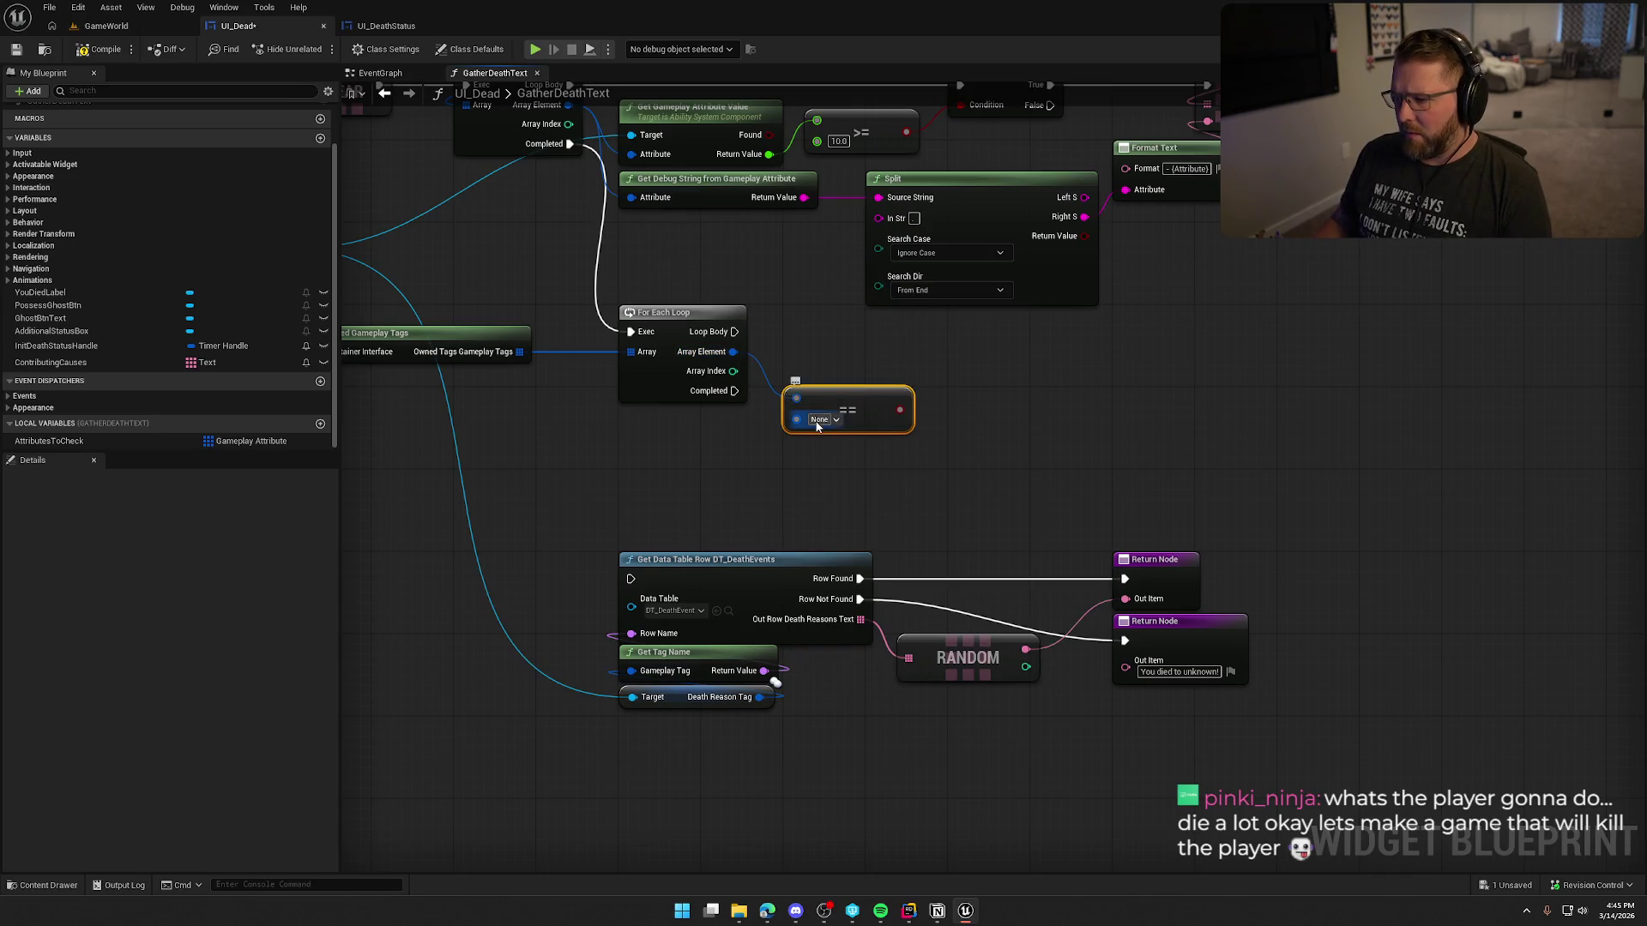
Step: Set the equality check's comparison tag to Player.Status.Illness
{"action": "left_click", "coordinate": [818, 420]}
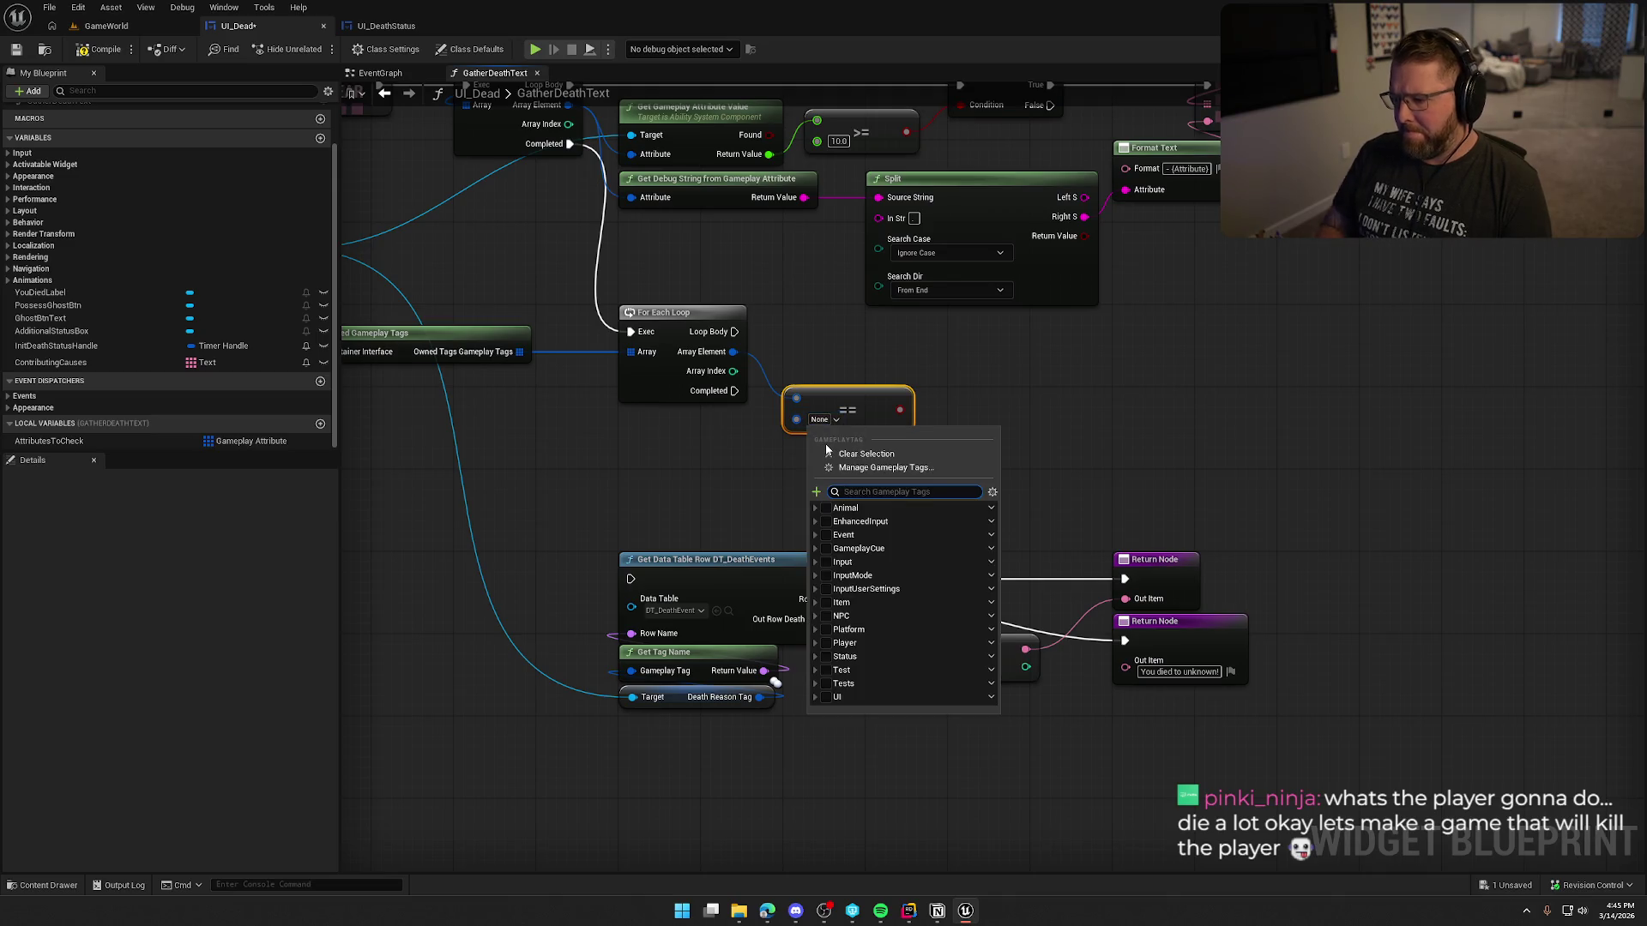
{"action": "left_click", "coordinate": [828, 642]}
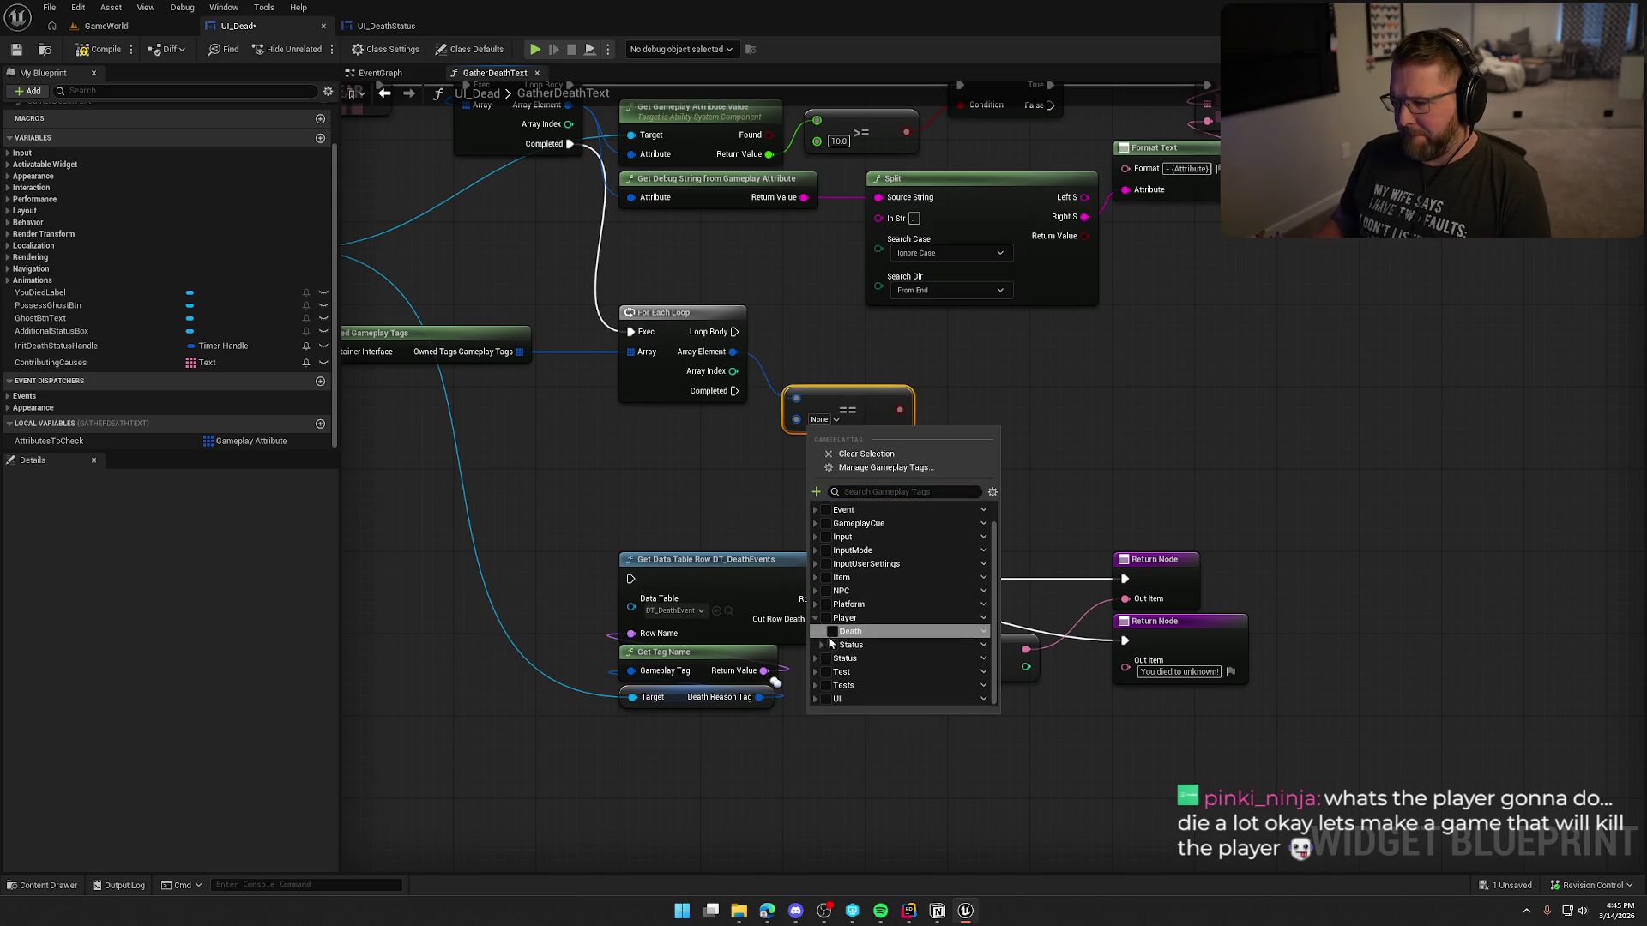
{"action": "left_click", "coordinate": [822, 645]}
{"action": "scroll", "coordinate": [822, 649], "scroll_direction": "down", "scroll_amount": 2}
{"action": "scroll", "coordinate": [822, 649], "scroll_direction": "down", "scroll_amount": 1}
{"action": "left_click", "coordinate": [824, 644]}
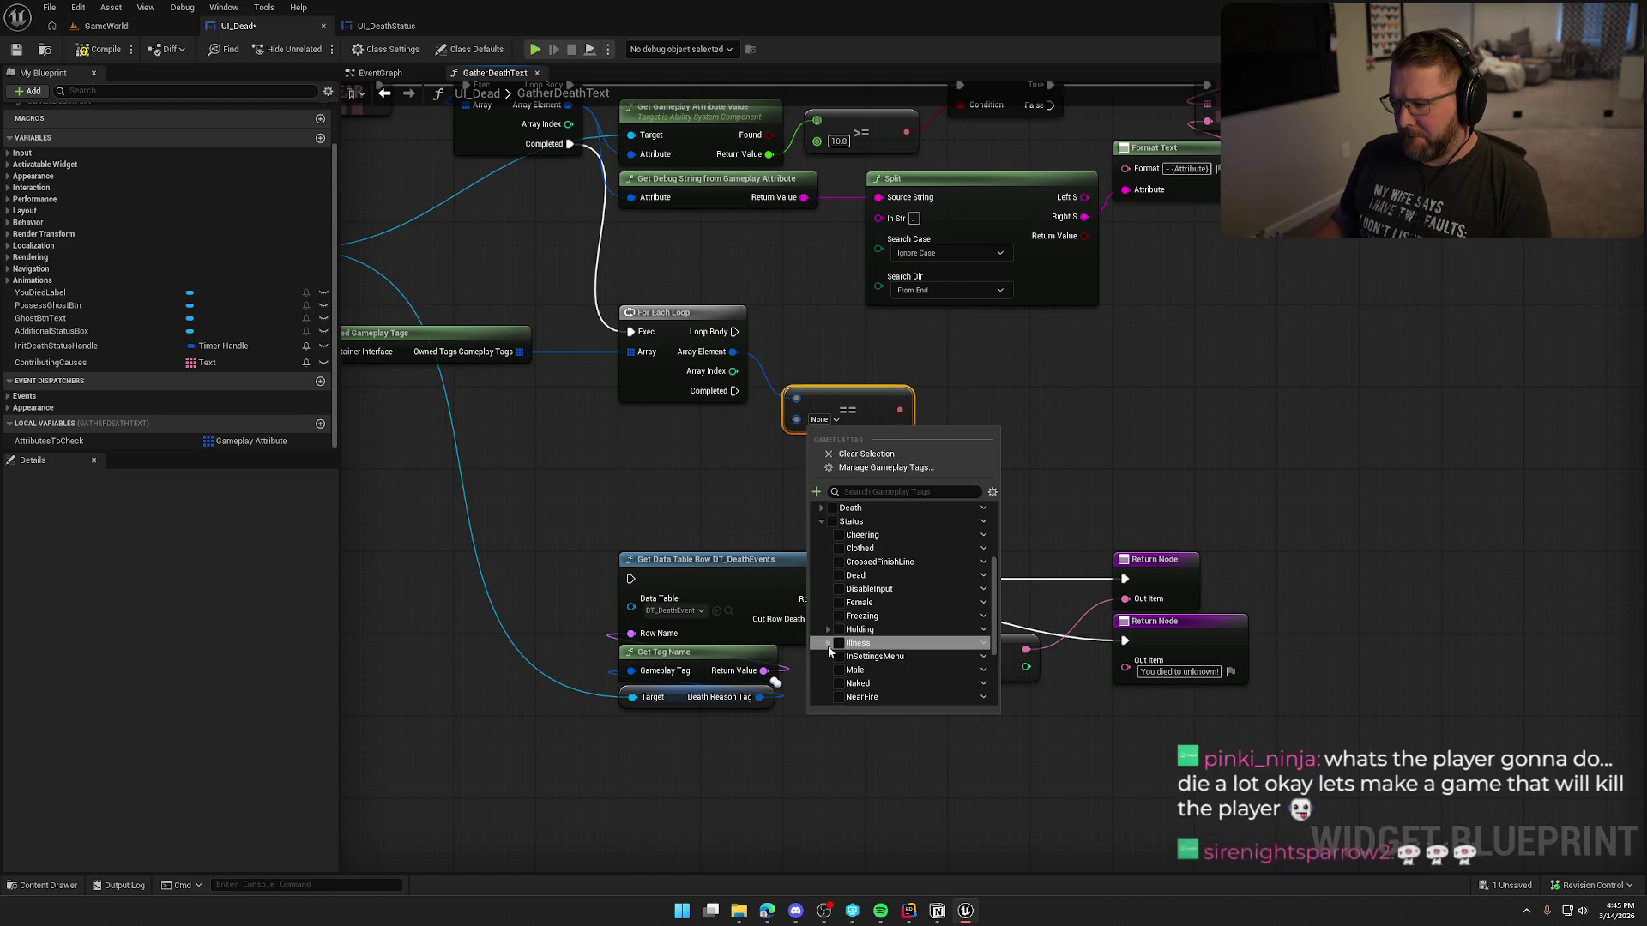
{"action": "scroll", "coordinate": [827, 652], "scroll_direction": "down", "scroll_amount": 2}
{"action": "left_click", "coordinate": [839, 581]}
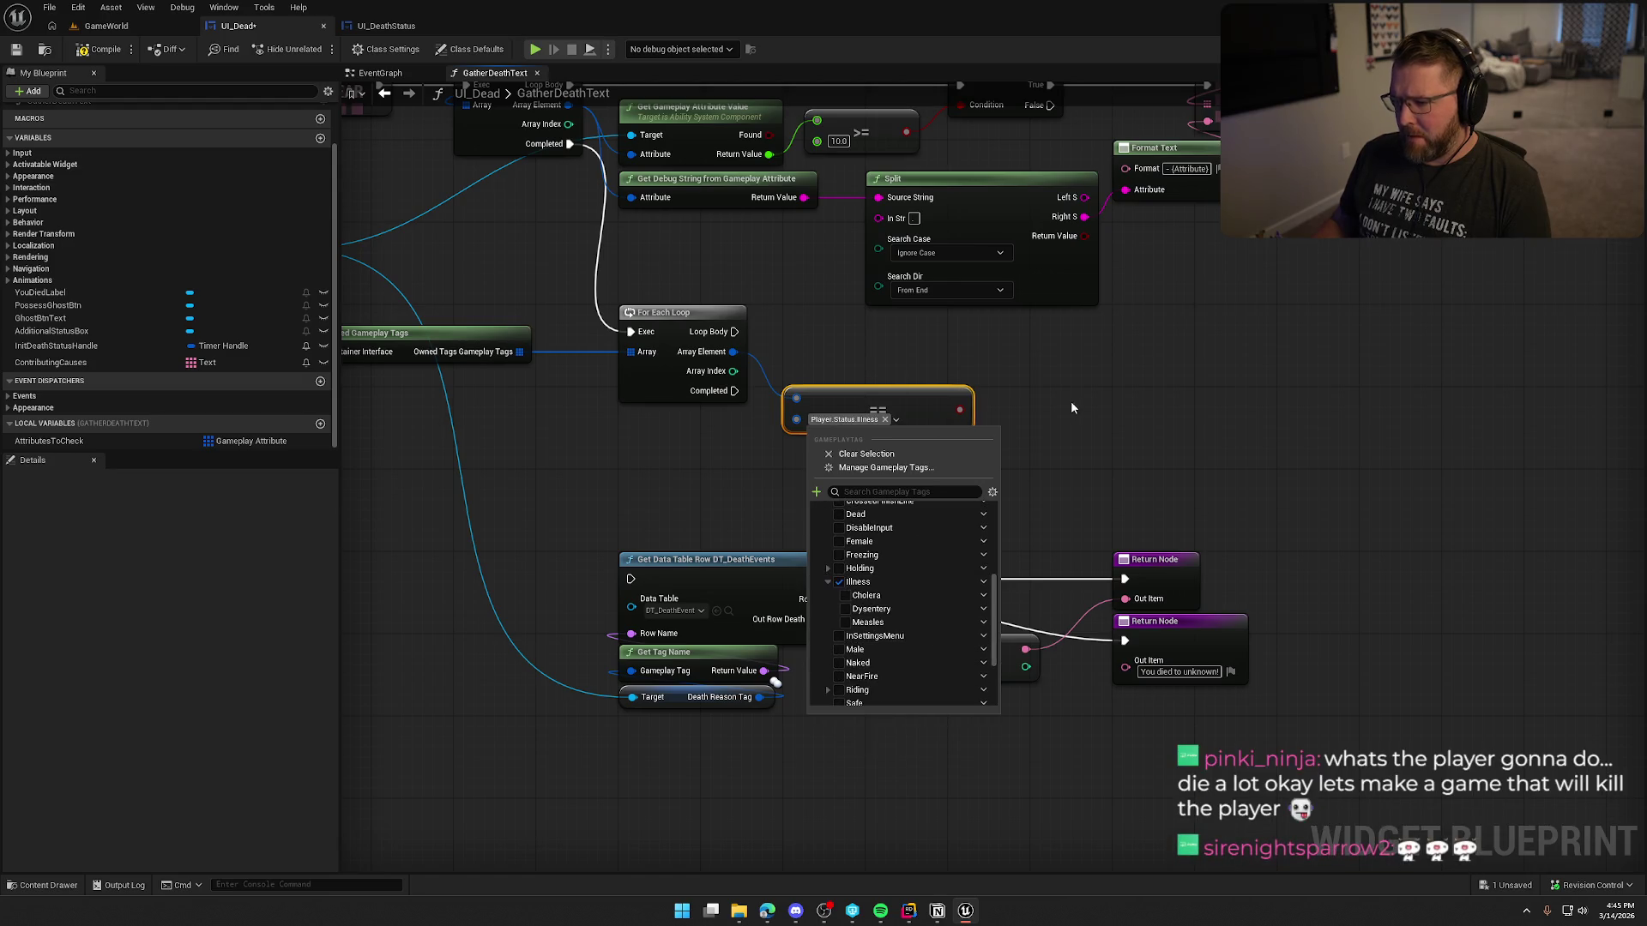
{"action": "left_click", "coordinate": [1071, 399]}
{"action": "left_click", "coordinate": [874, 416]}
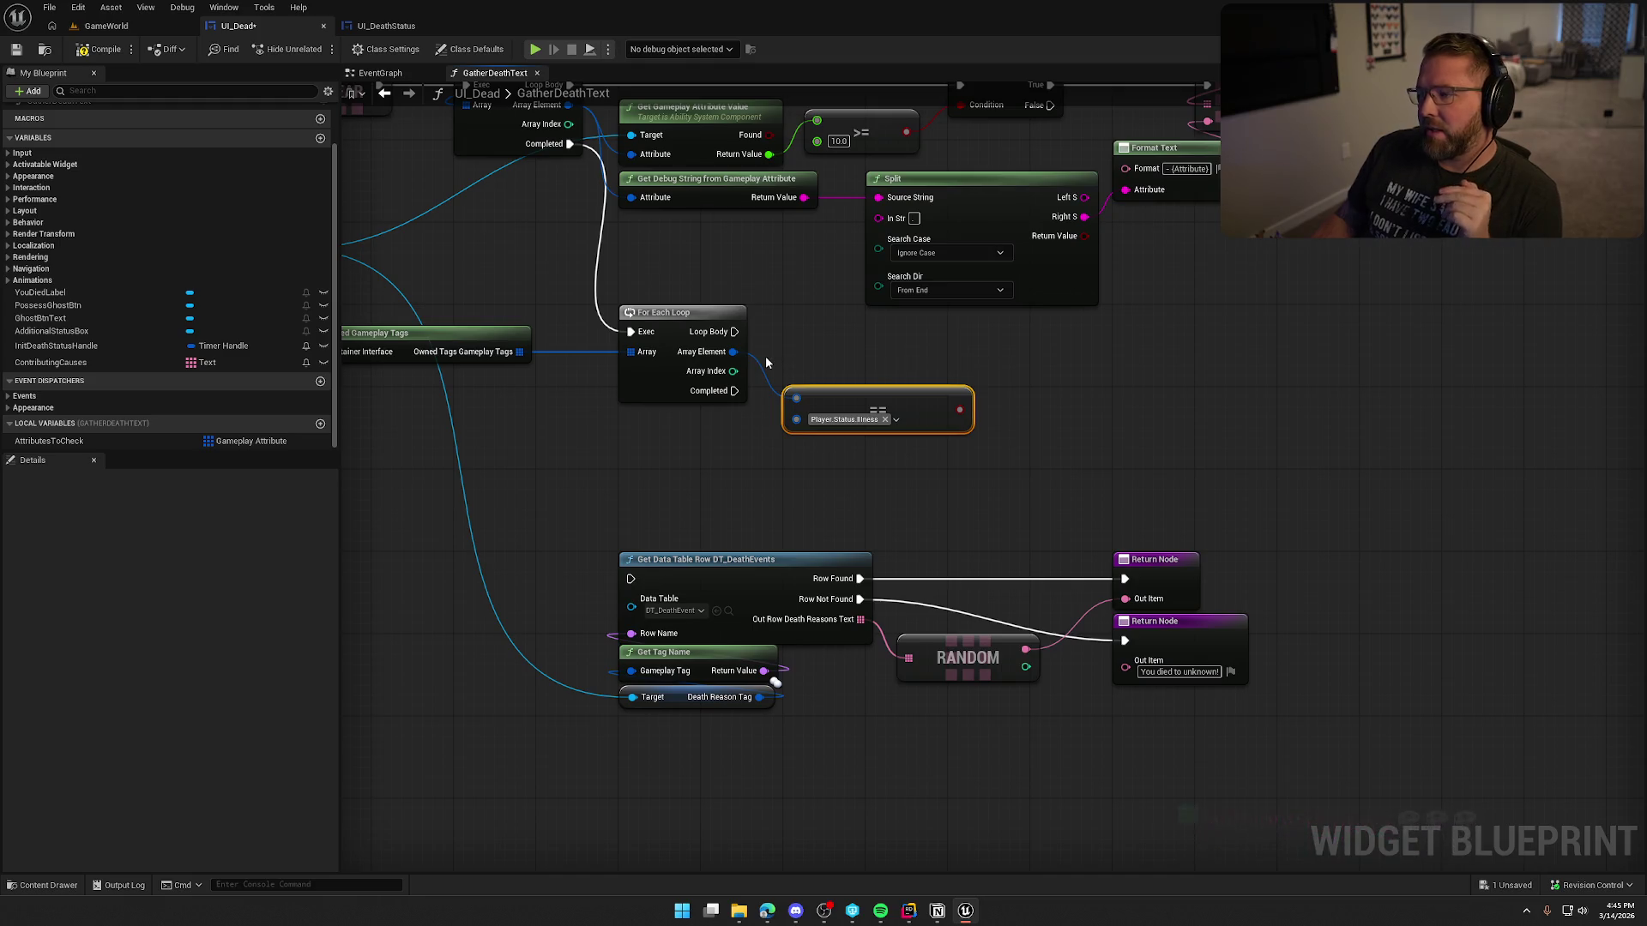
{"action": "left_click", "coordinate": [801, 344]}
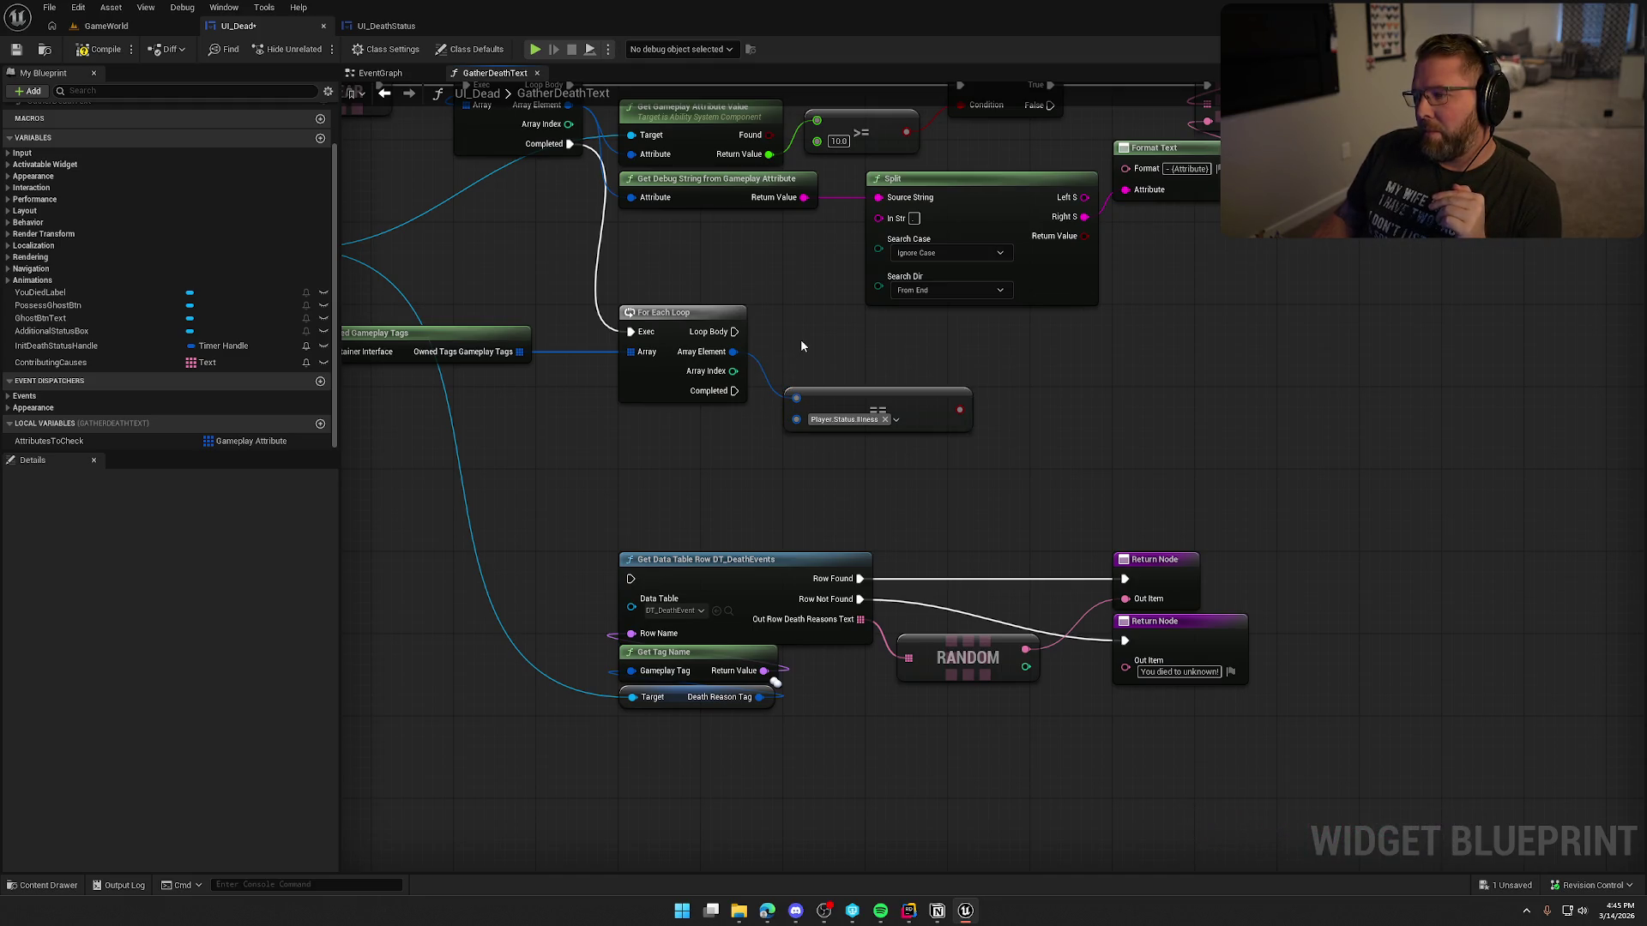
Step: Add a Branch beside the equality check, driven by the == result and the Loop Body
{"action": "left_click_drag", "start_coordinate": [1233, 611], "coordinate": [751, 491]}
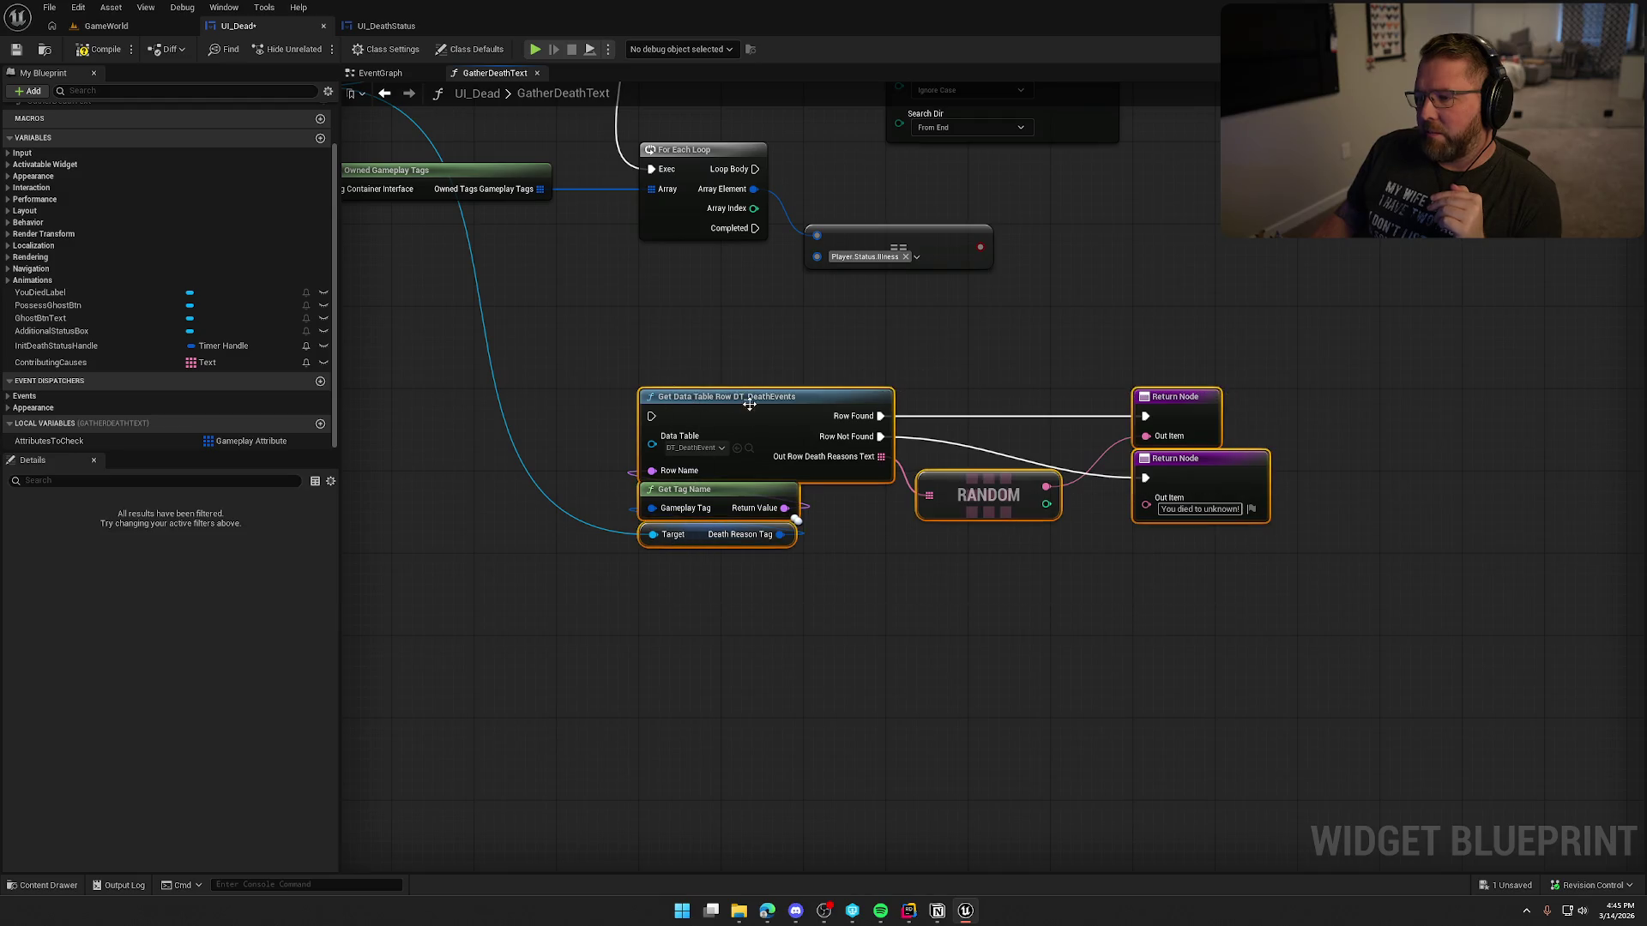
{"action": "mouse_move", "coordinate": [778, 268]}
{"action": "left_mouse_down"}
{"action": "mouse_move", "coordinate": [798, 389]}
{"action": "mouse_move", "coordinate": [694, 283]}
{"action": "mouse_move", "coordinate": [701, 358]}
{"action": "left_mouse_up"}
{"action": "left_click", "coordinate": [719, 295]}
{"action": "left_click_drag", "start_coordinate": [907, 444], "coordinate": [909, 405]}
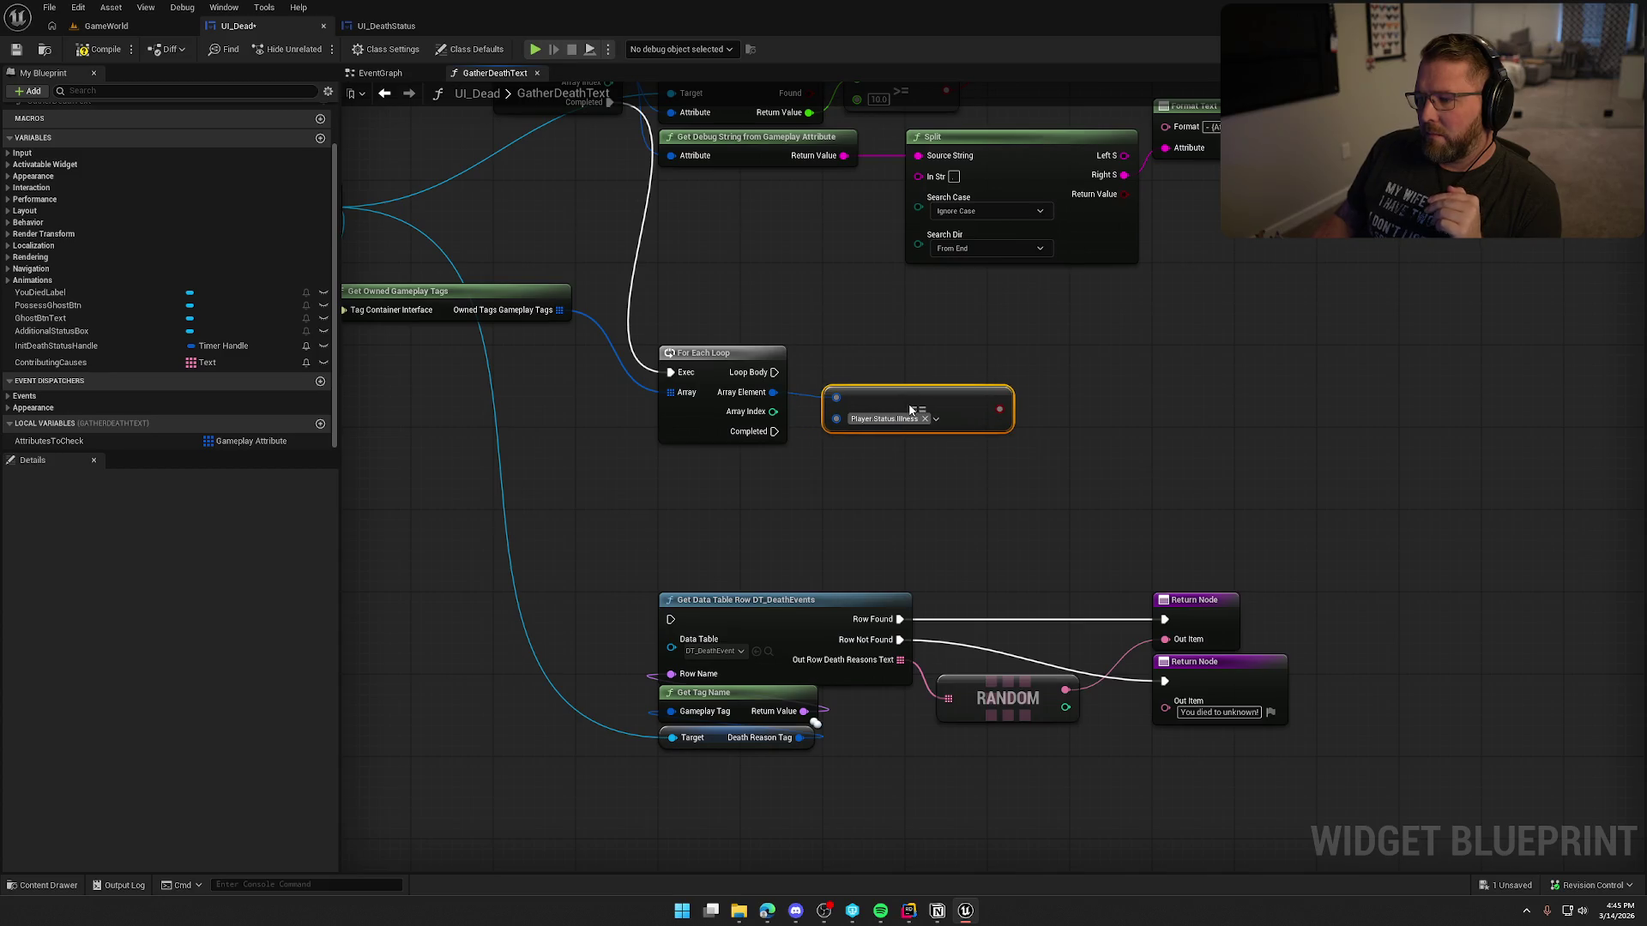
{"action": "left_click", "coordinate": [1082, 335]}
{"action": "left_click_drag", "start_coordinate": [1095, 375], "coordinate": [1000, 409]}
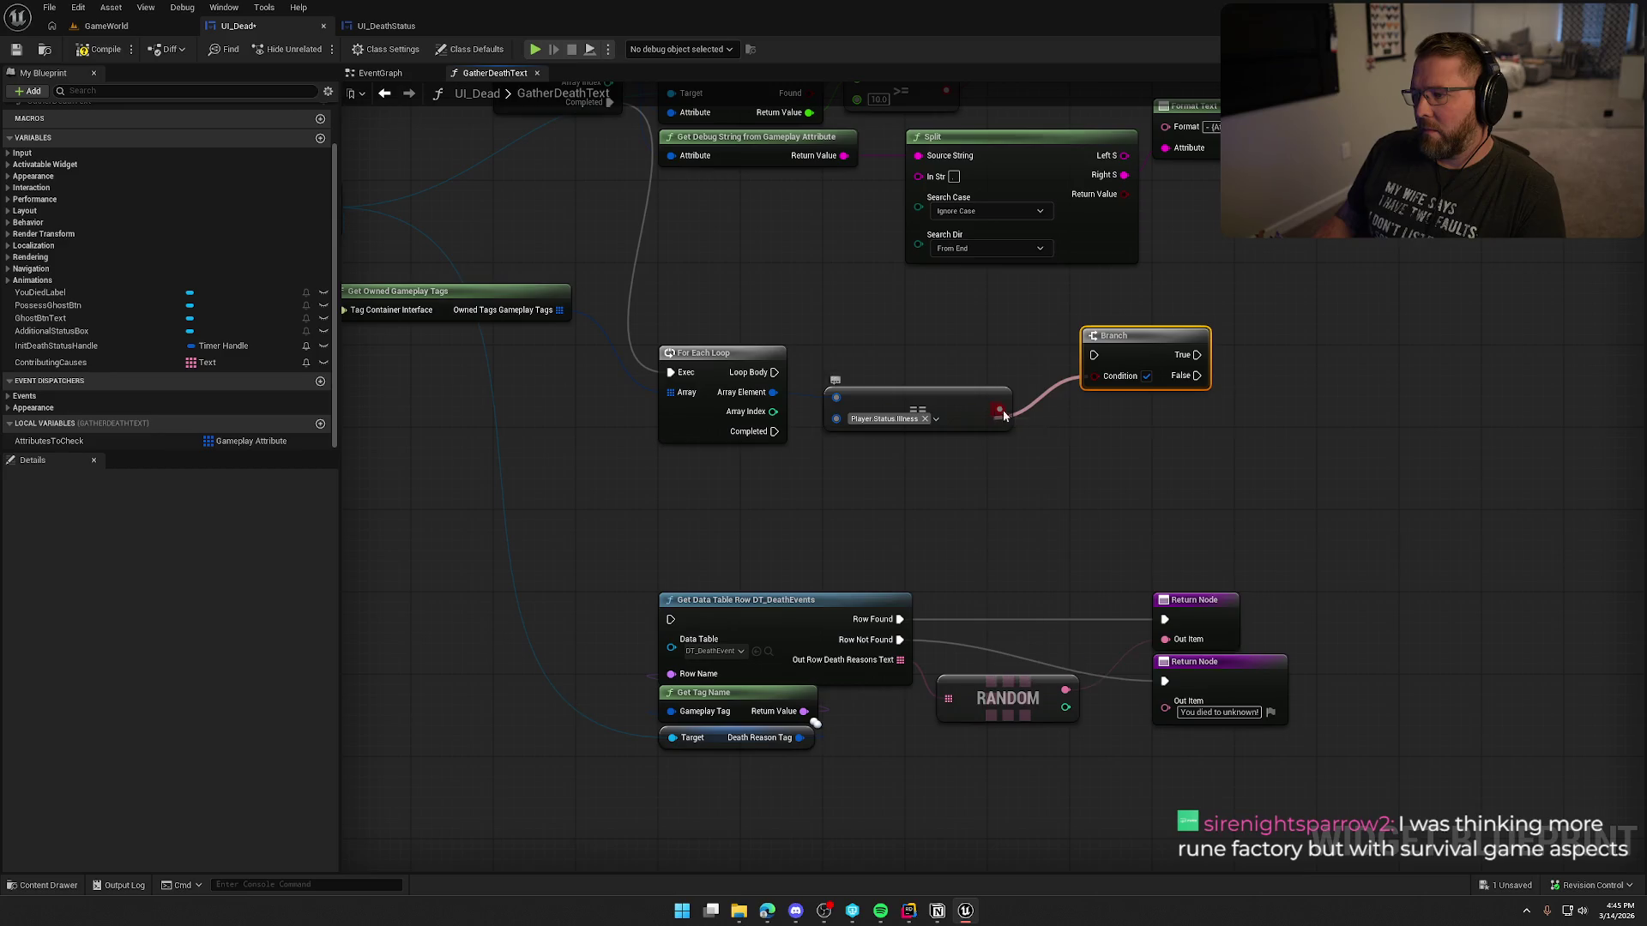
{"action": "mouse_move", "coordinate": [1094, 355]}
{"action": "left_mouse_down"}
{"action": "mouse_move", "coordinate": [776, 374]}
{"action": "mouse_move", "coordinate": [1119, 359]}
{"action": "left_mouse_up"}
{"action": "left_click", "coordinate": [965, 436]}
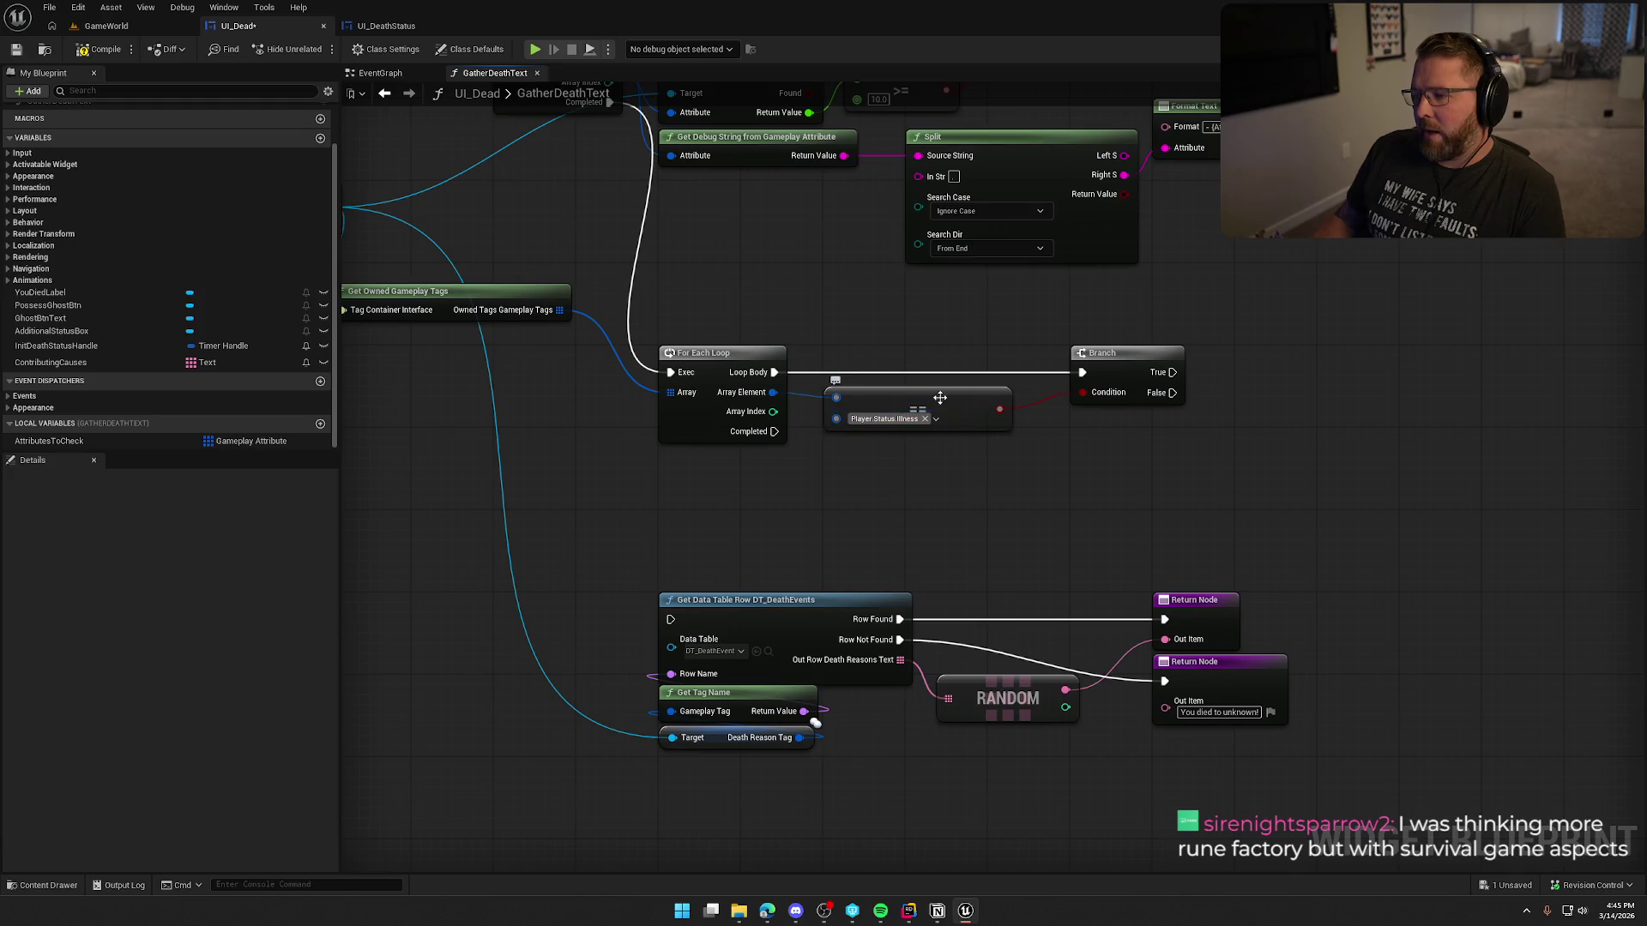
Step: Move the Get Owned Gameplay Tags node lower to tidy the graph
{"action": "left_click_drag", "start_coordinate": [554, 455], "coordinate": [921, 401]}
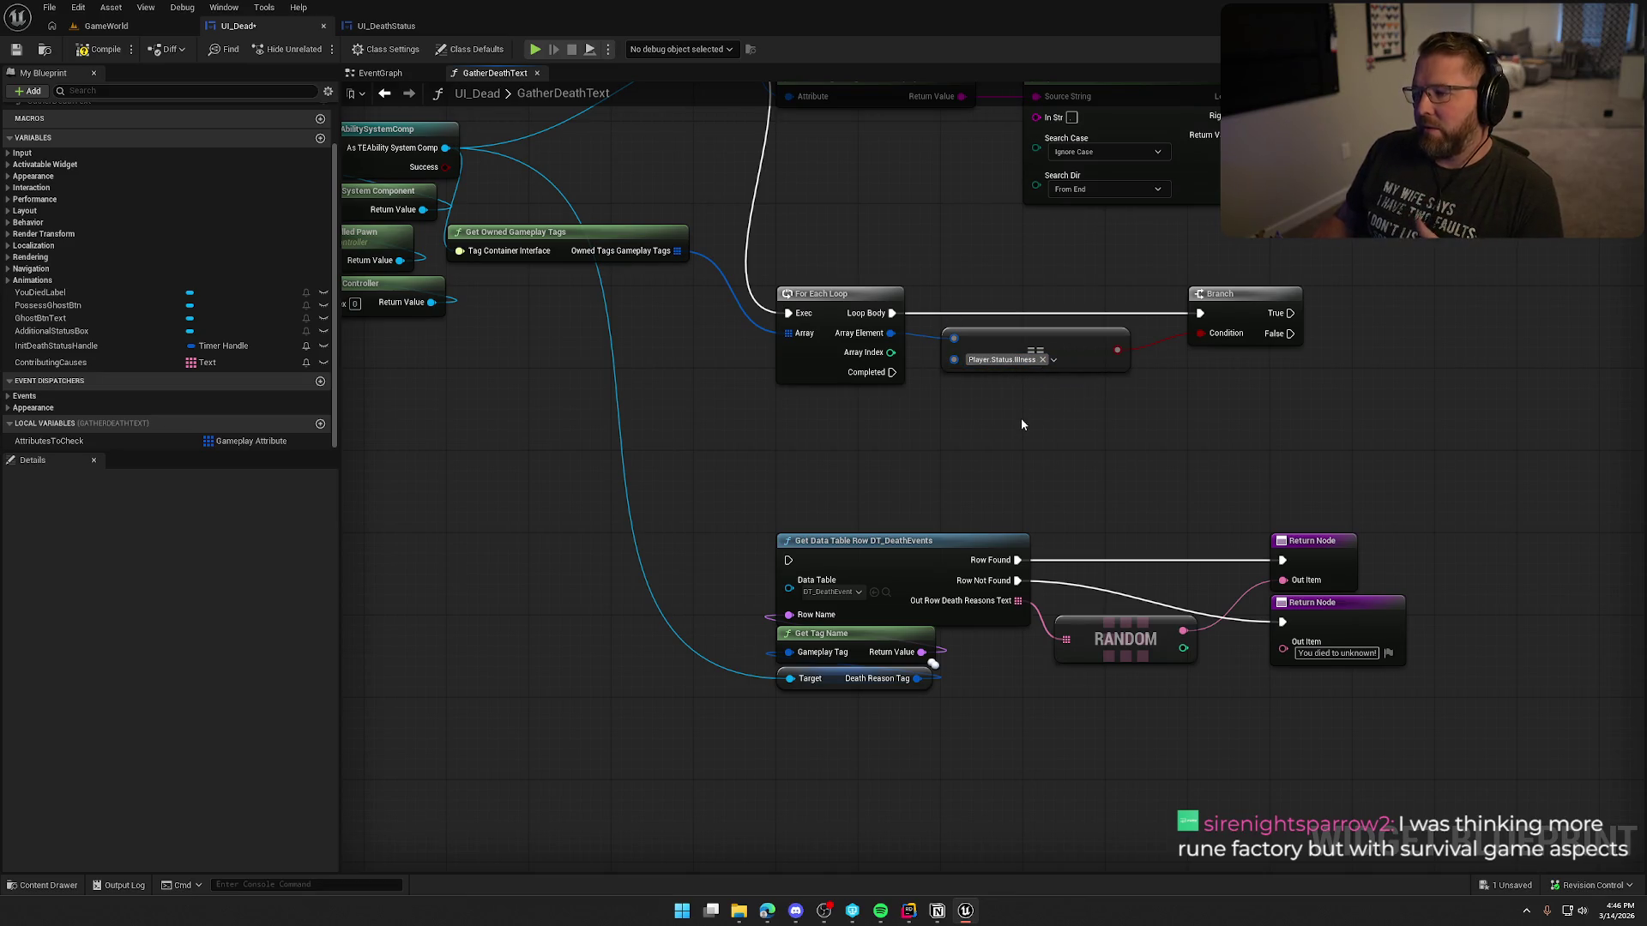
{"action": "mouse_move", "coordinate": [593, 237]}
{"action": "left_mouse_down"}
{"action": "mouse_move", "coordinate": [603, 340]}
{"action": "mouse_move", "coordinate": [614, 319]}
{"action": "left_mouse_up"}
{"action": "left_click", "coordinate": [741, 424]}
{"action": "left_click_drag", "start_coordinate": [741, 425], "coordinate": [552, 407]}
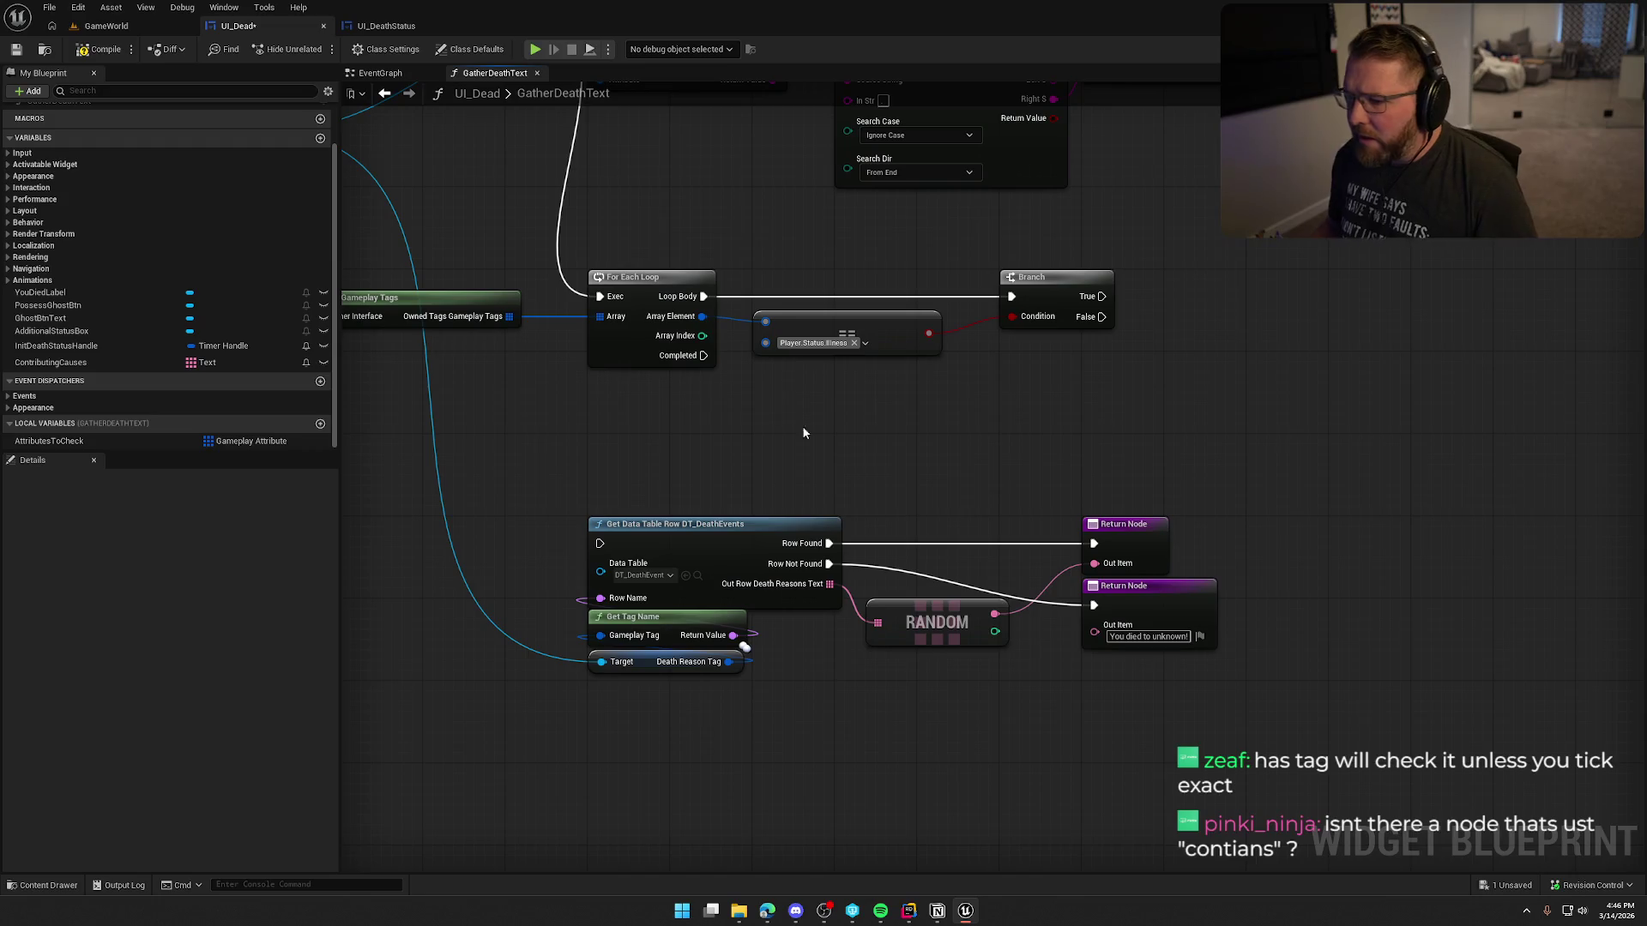
{"action": "left_click_drag", "start_coordinate": [701, 317], "coordinate": [772, 402]}
Step: Add a Matches Tag node on Array Element with Tag Two set to Player.Status.Illness
{"action": "type", "text": "match"}
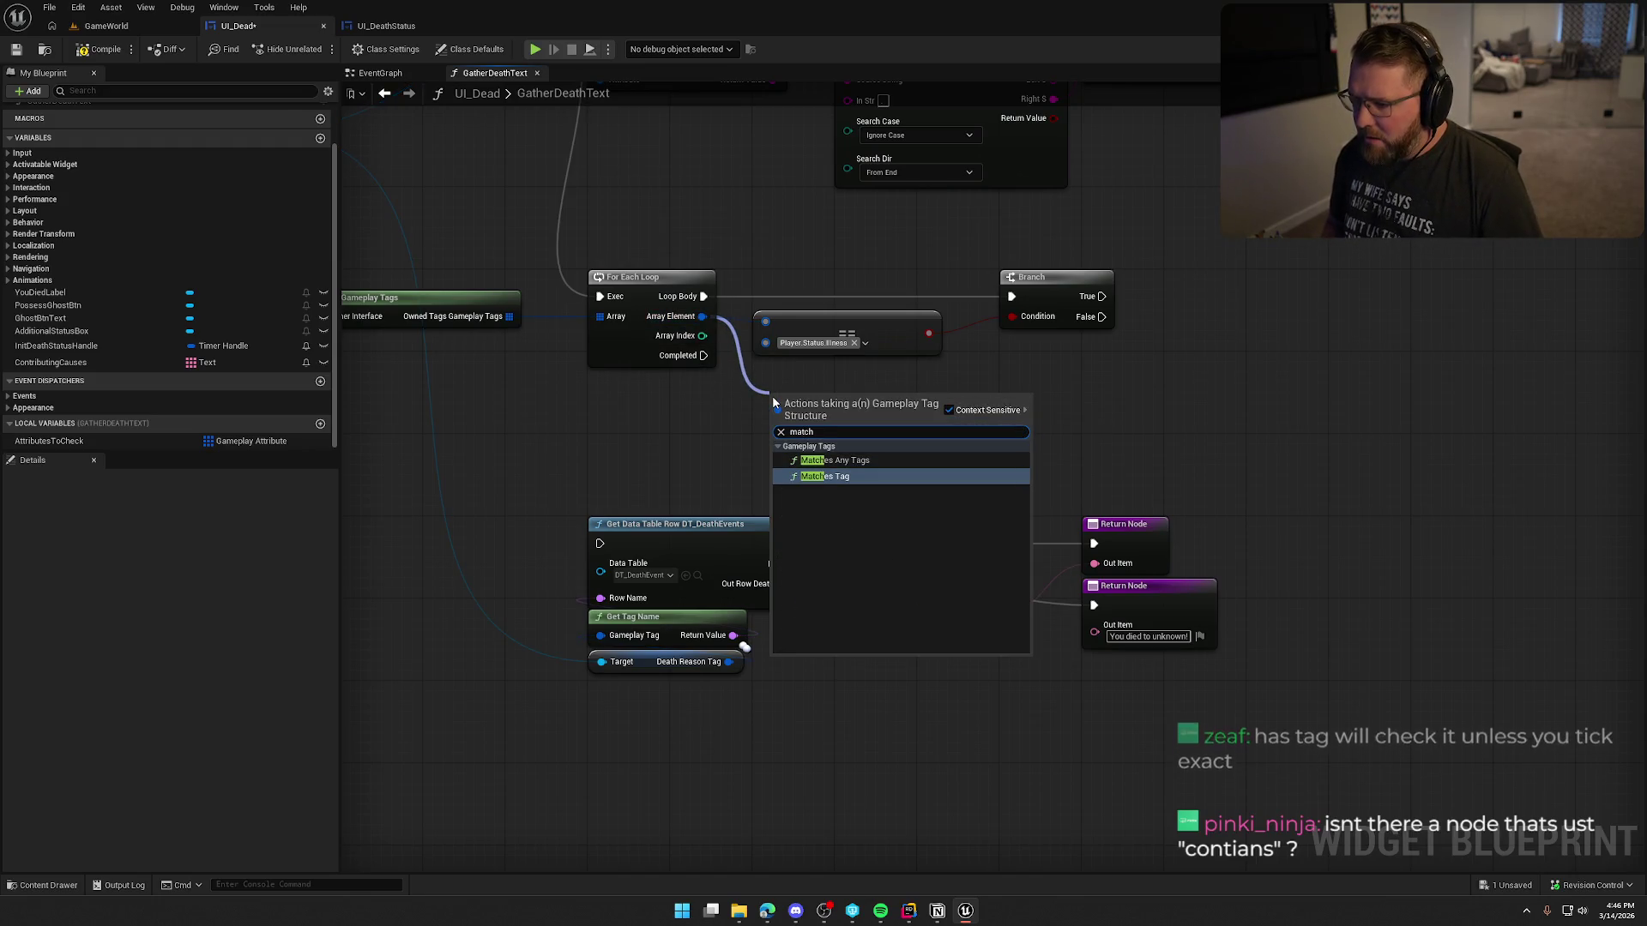
{"action": "key", "text": "Return"}
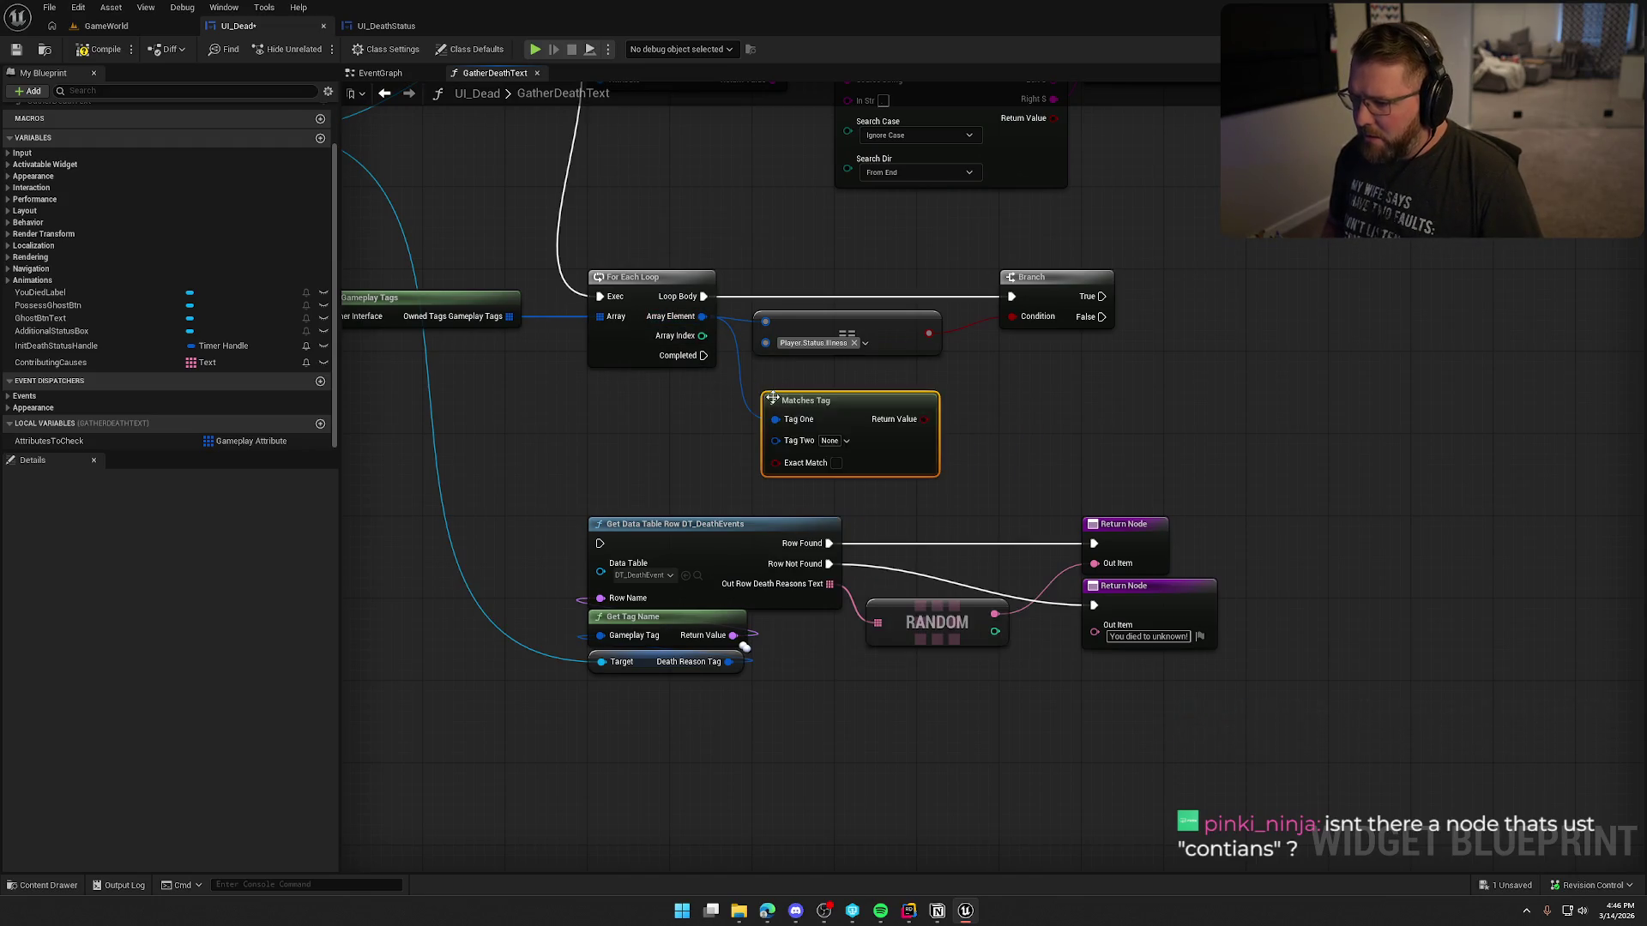
{"action": "left_click_drag", "start_coordinate": [847, 406], "coordinate": [837, 385]}
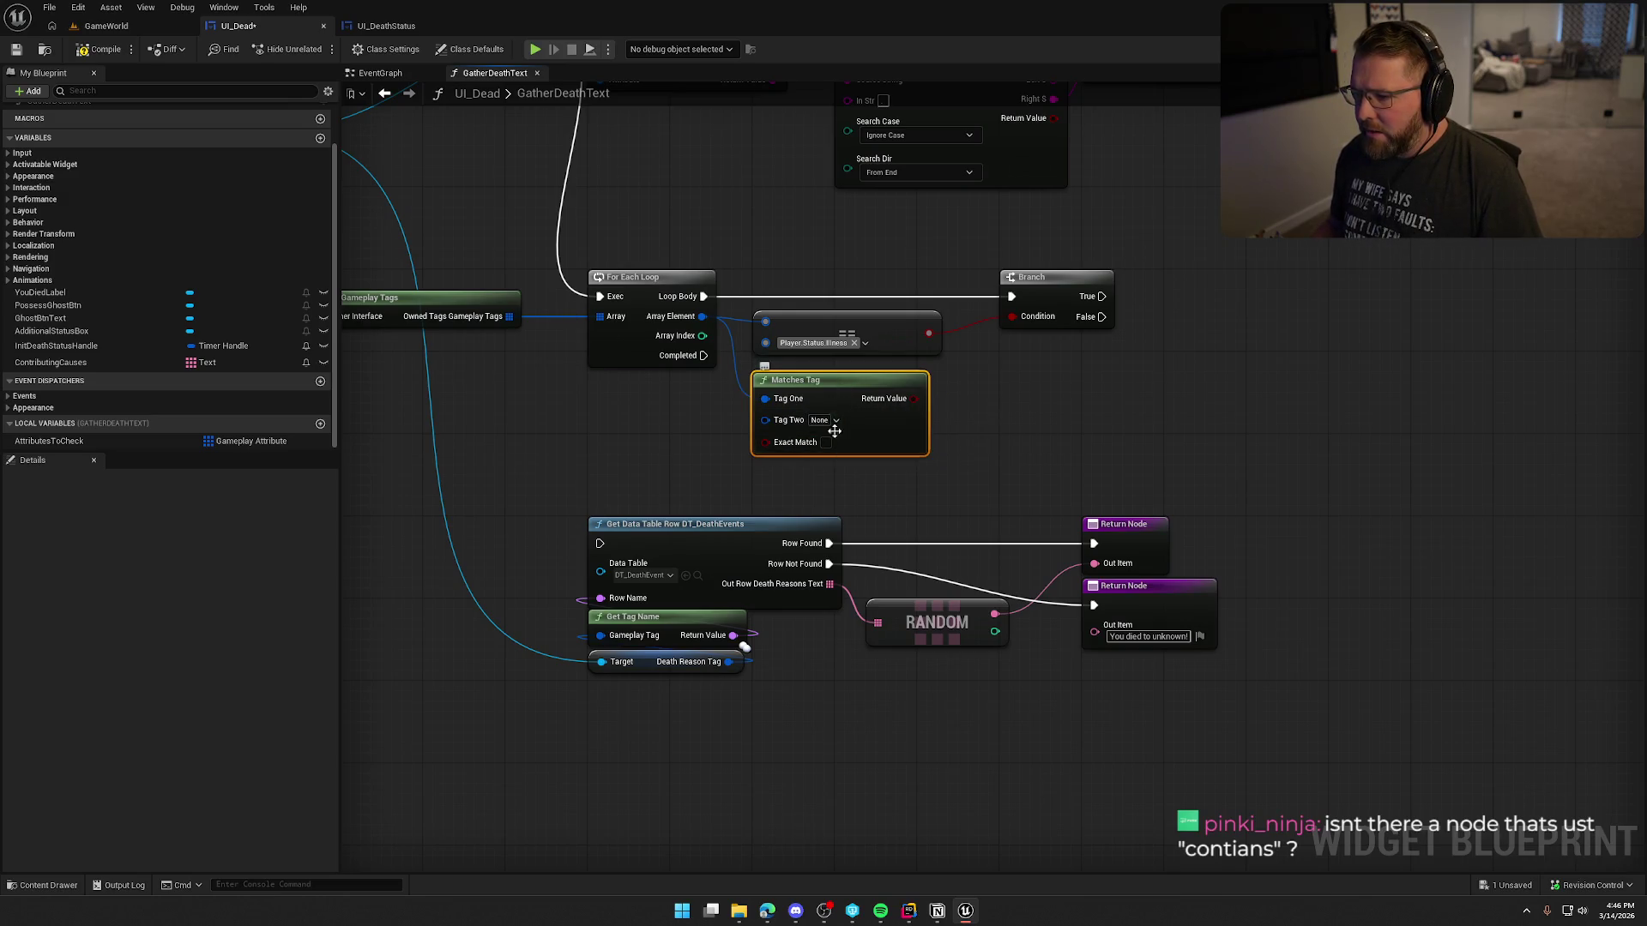
{"action": "left_click", "coordinate": [820, 421]}
{"action": "type", "text": "ill"}
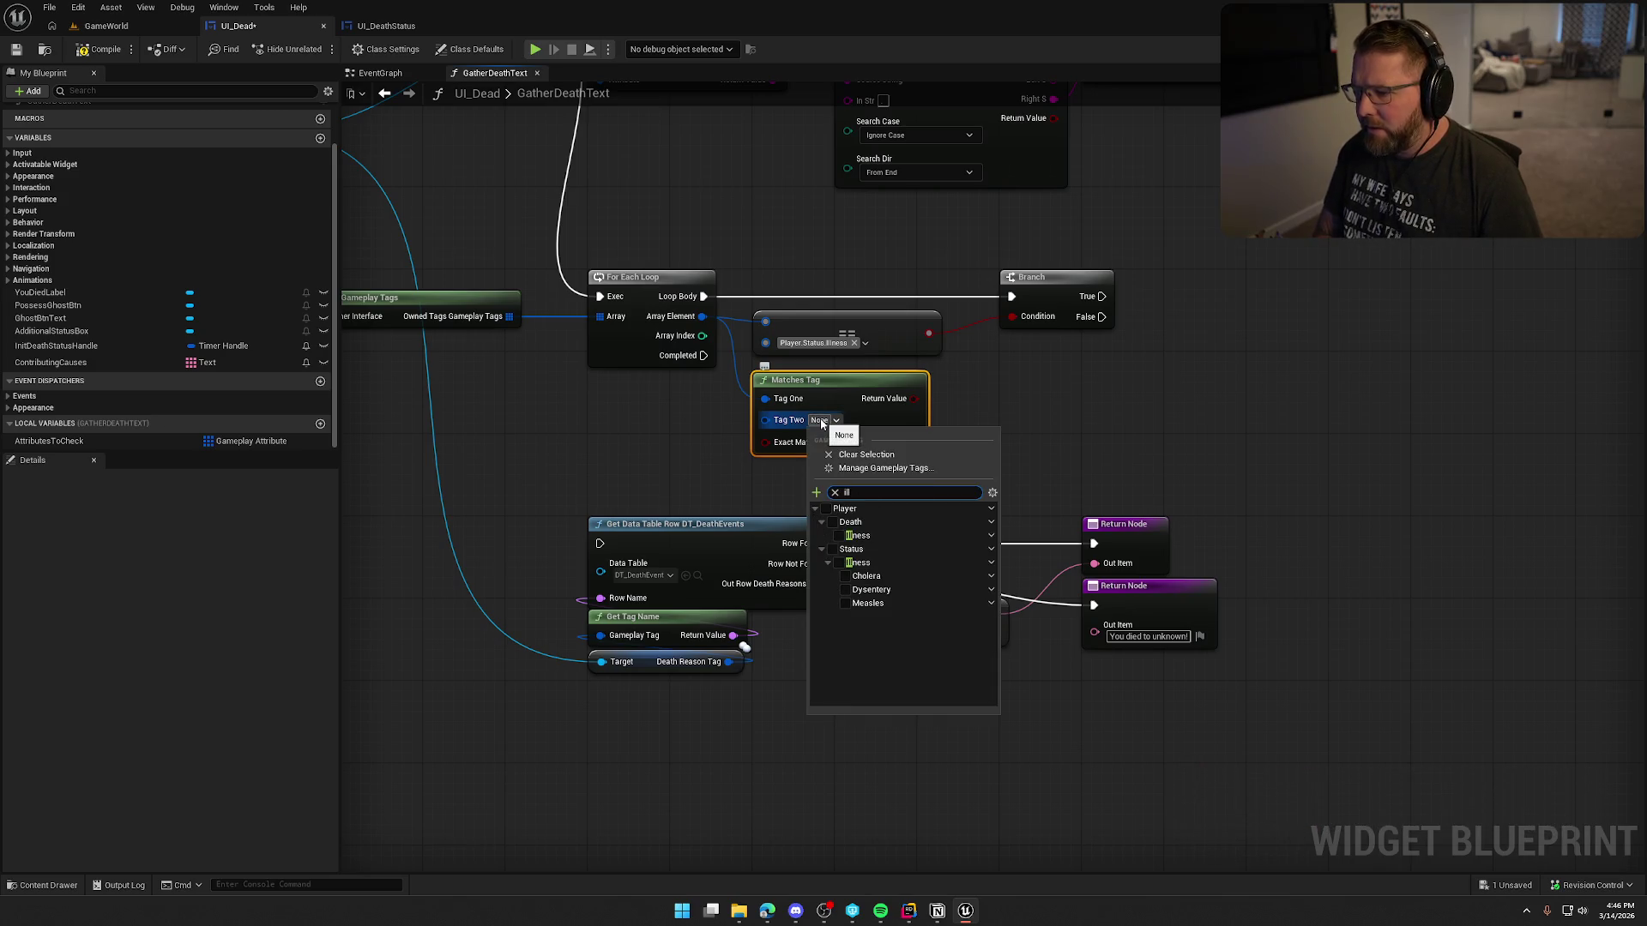
{"action": "left_click", "coordinate": [849, 562]}
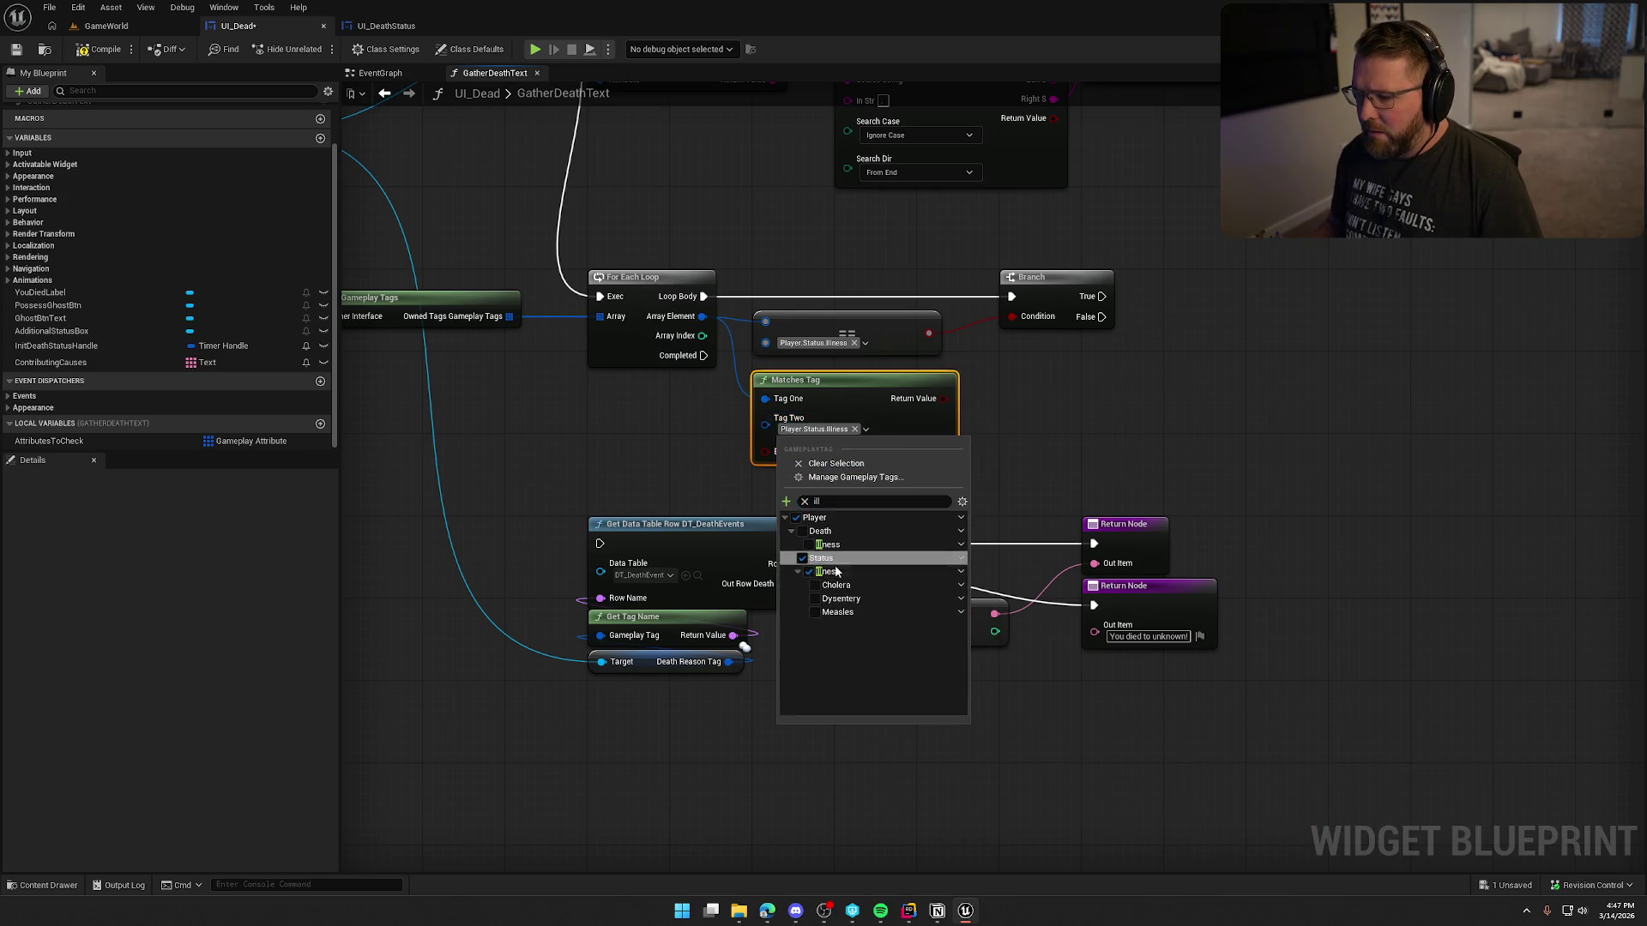
{"action": "left_click", "coordinate": [598, 441]}
Step: Wire Matches Tag into the Branch Condition and delete the old == node in its place
{"action": "left_click_drag", "start_coordinate": [943, 398], "coordinate": [990, 321]}
{"action": "left_click", "coordinate": [886, 328]}
{"action": "key", "text": "Delete"}
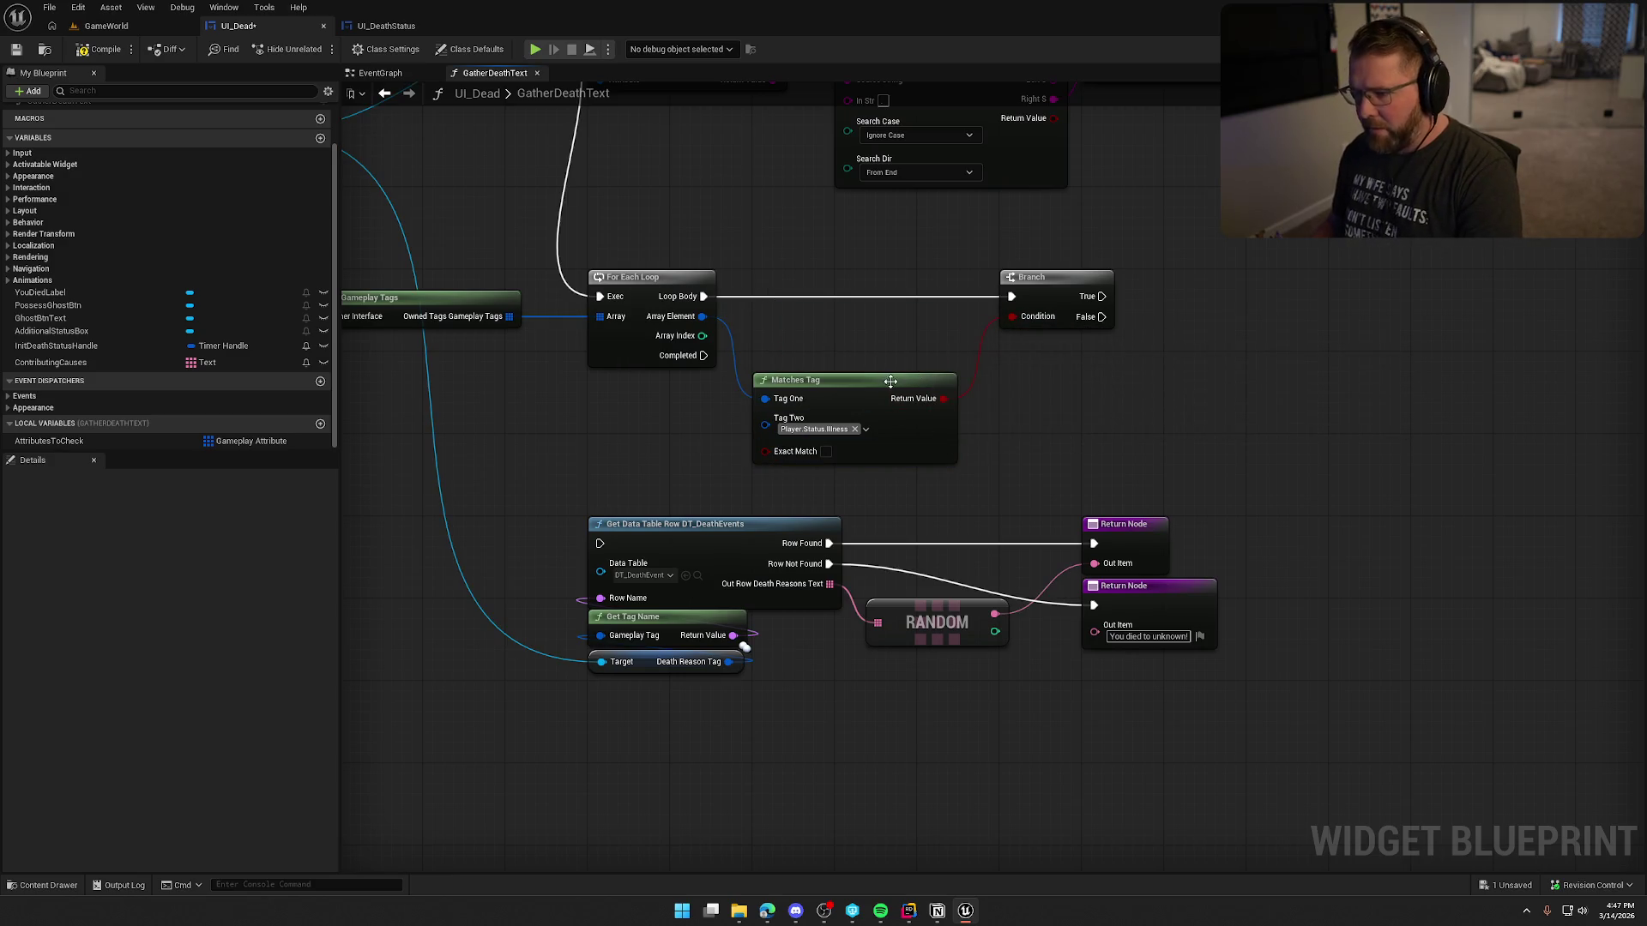
{"action": "left_click_drag", "start_coordinate": [886, 394], "coordinate": [887, 322]}
{"action": "left_click", "coordinate": [864, 264]}
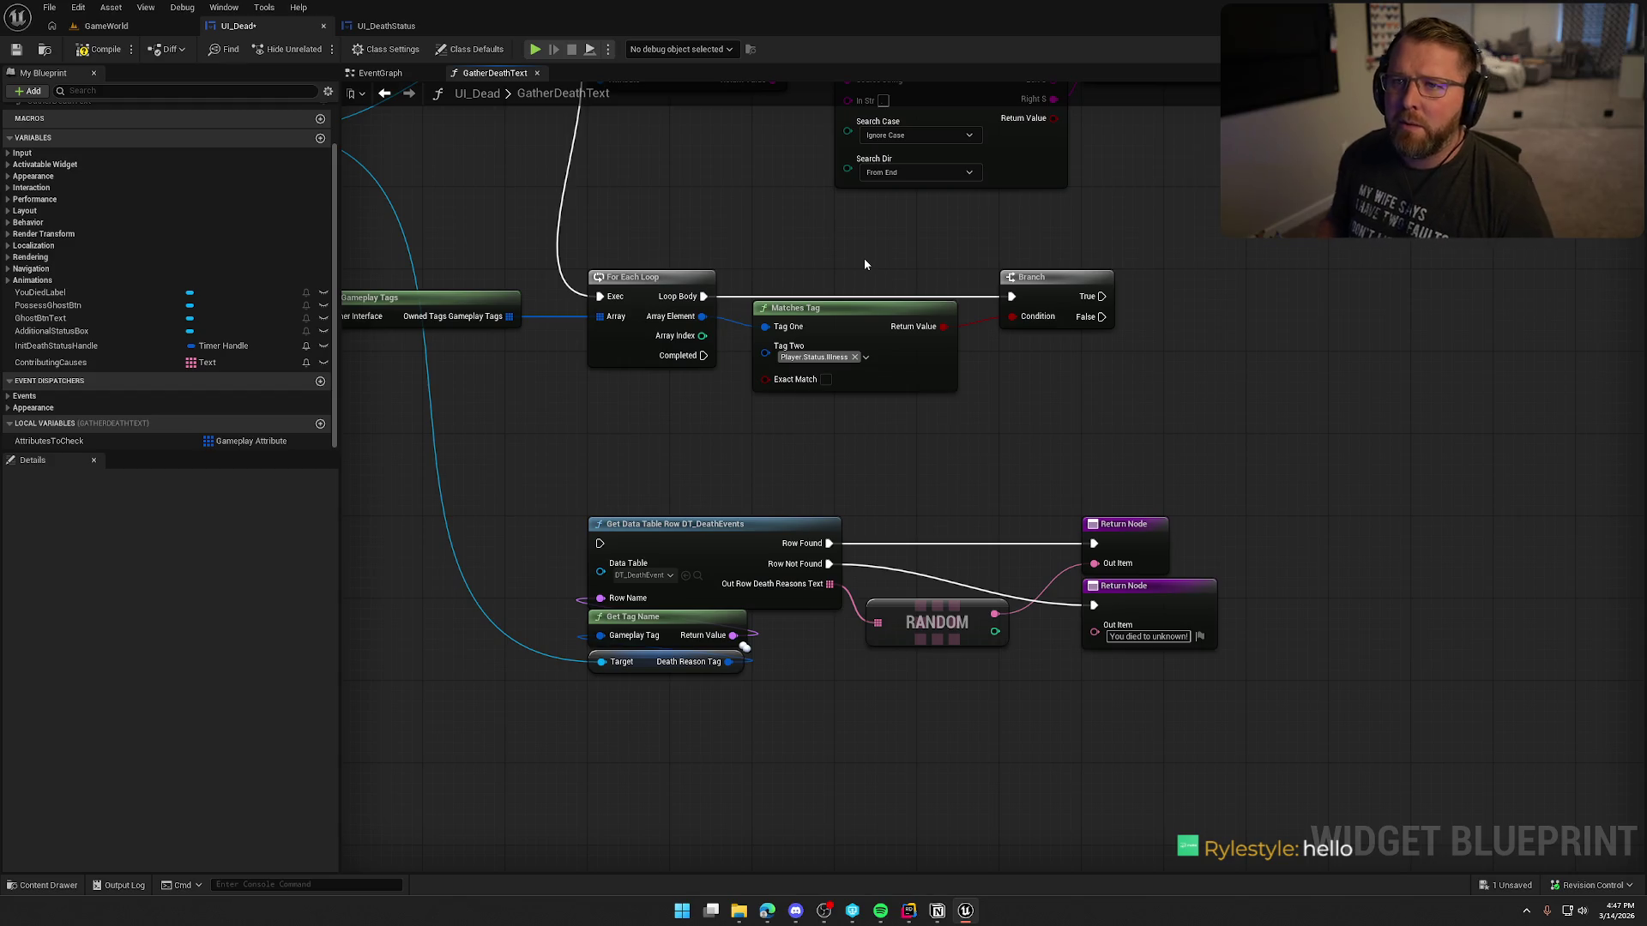
Step: Copy the Contributing Causes and ADD nodes after the Branch and wire True into the new ADD
{"action": "left_click_drag", "start_coordinate": [882, 267], "coordinate": [978, 260]}
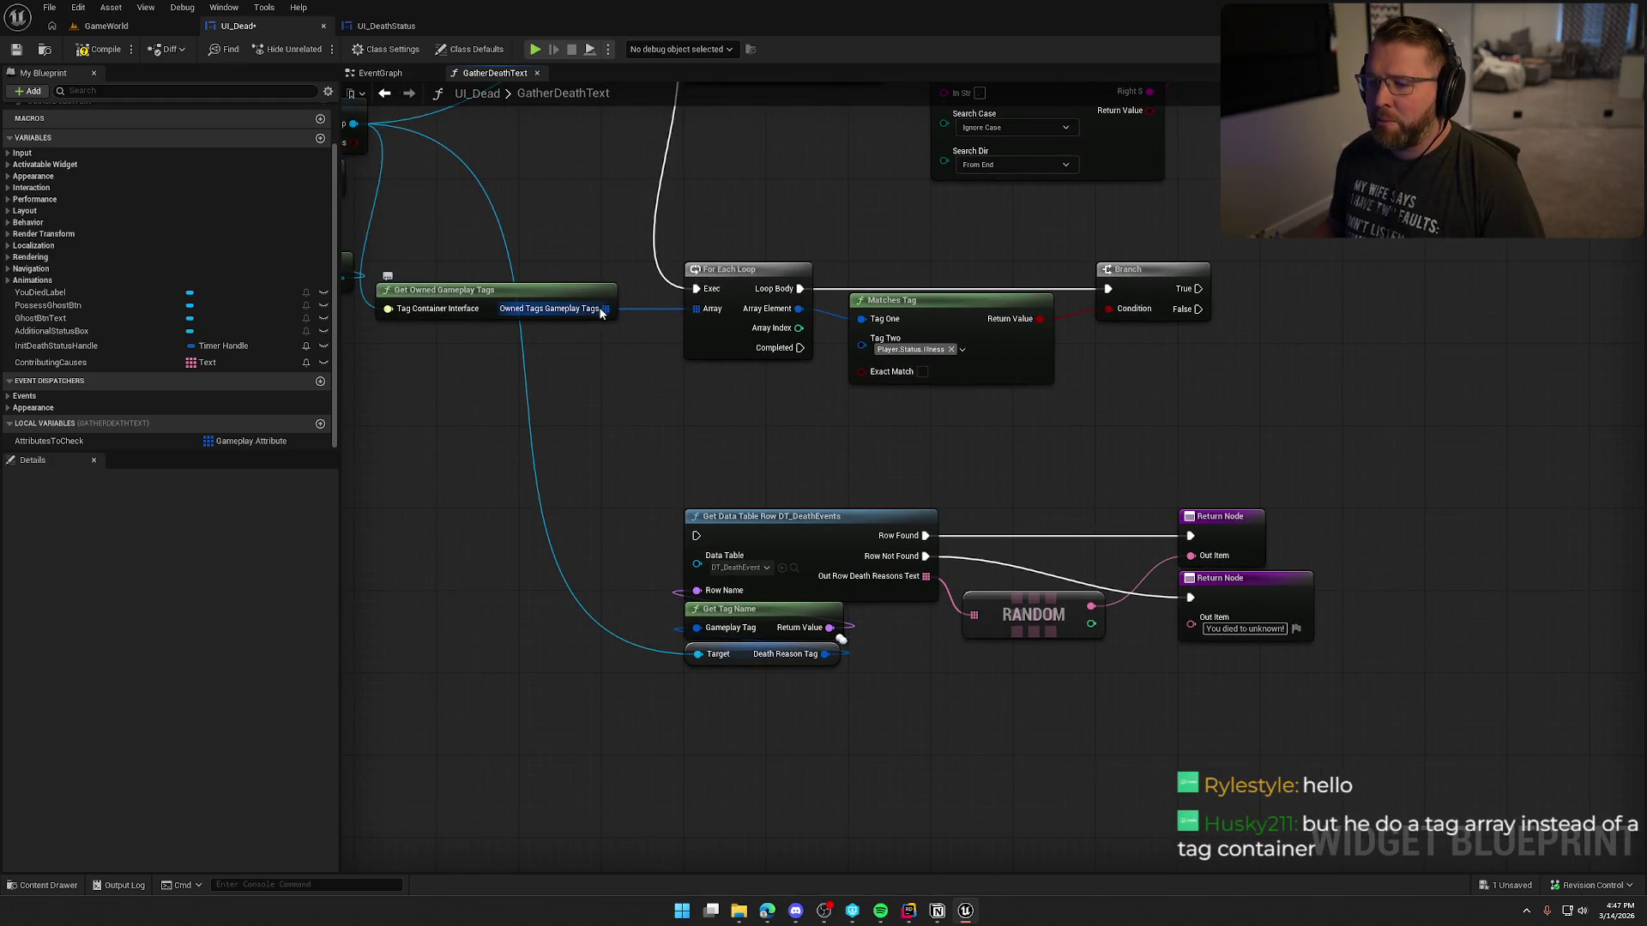
{"action": "left_click_drag", "start_coordinate": [485, 236], "coordinate": [625, 409]}
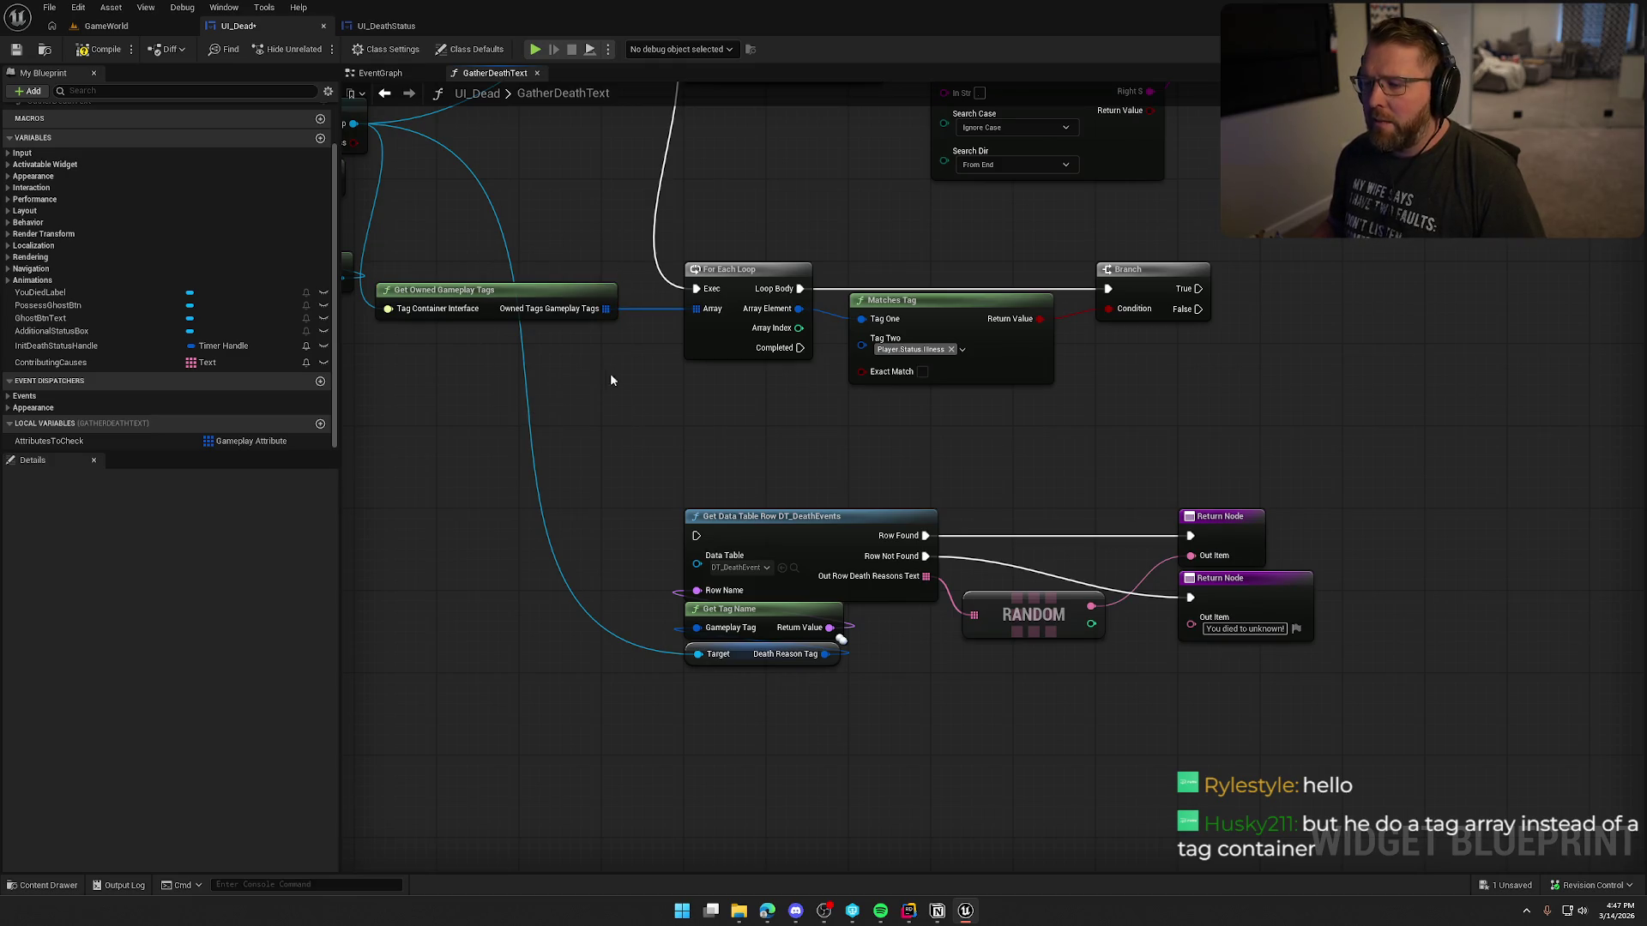
{"action": "left_click_drag", "start_coordinate": [398, 228], "coordinate": [437, 342]}
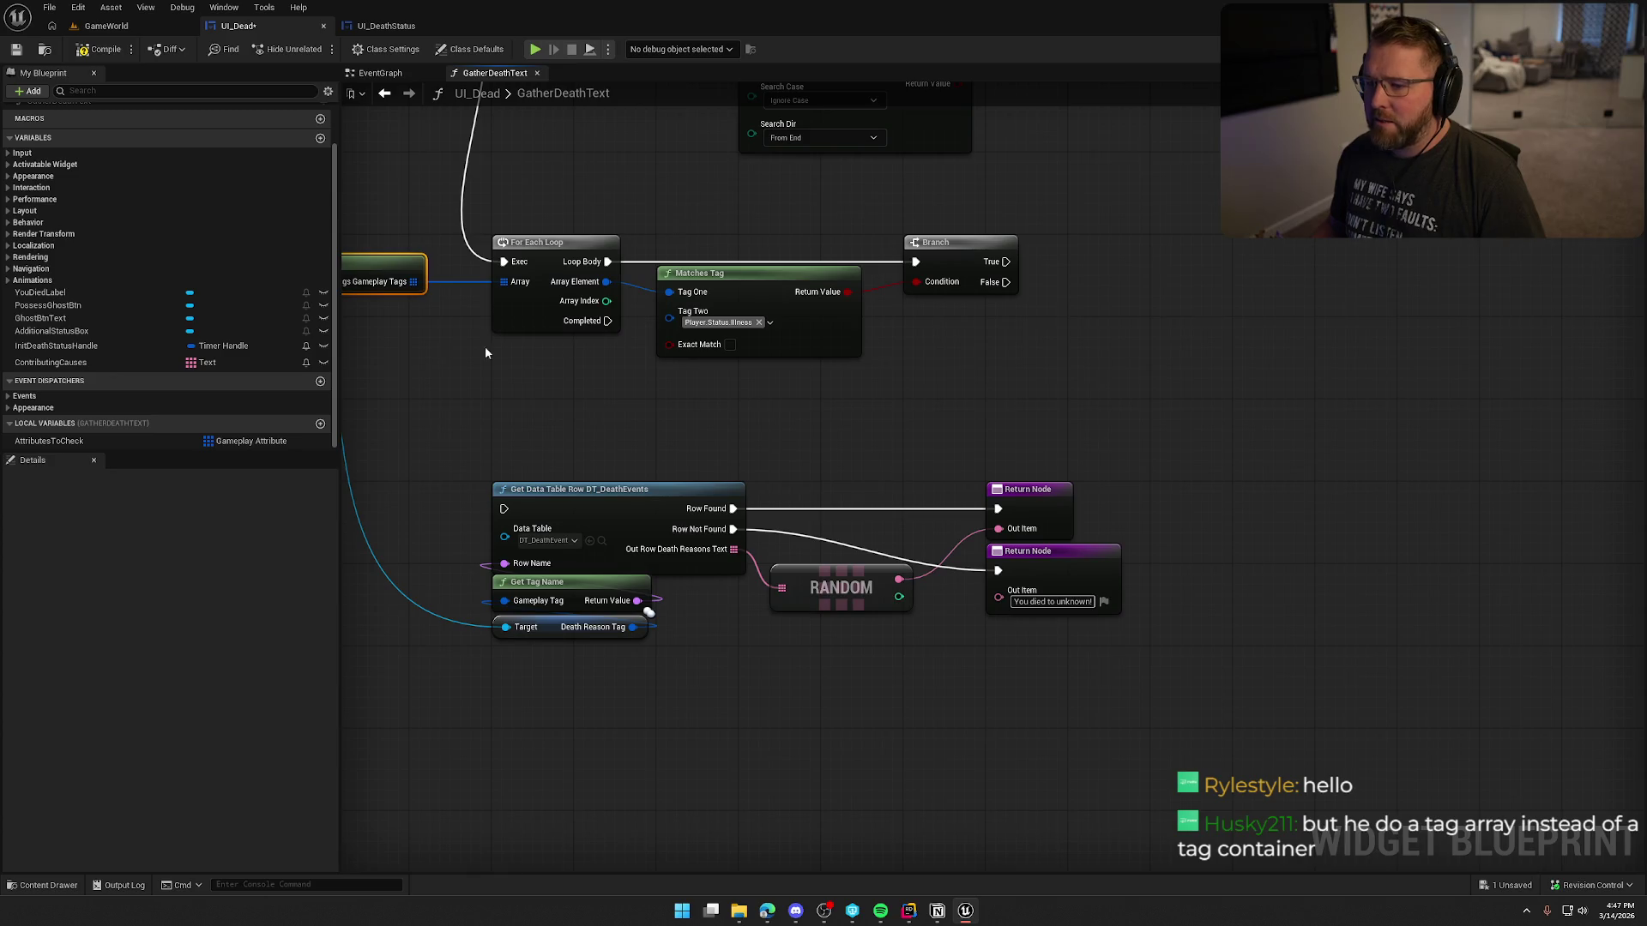
{"action": "left_click_drag", "start_coordinate": [565, 261], "coordinate": [516, 259]}
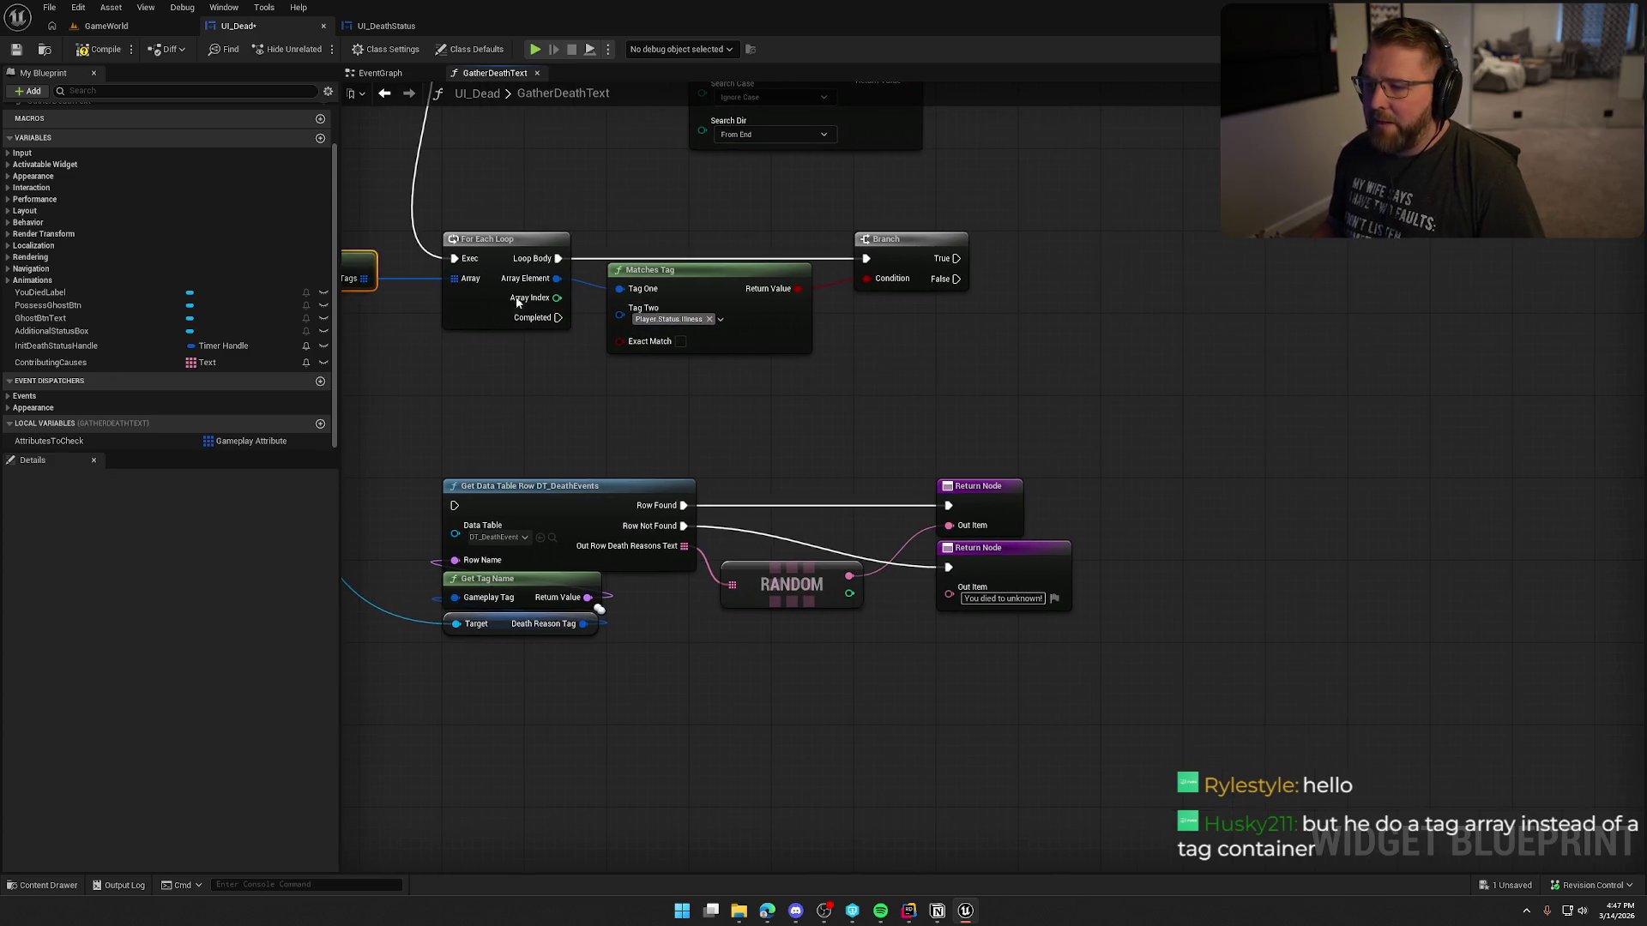
{"action": "left_click_drag", "start_coordinate": [948, 352], "coordinate": [920, 619]}
{"action": "left_click_drag", "start_coordinate": [933, 122], "coordinate": [1039, 233]}
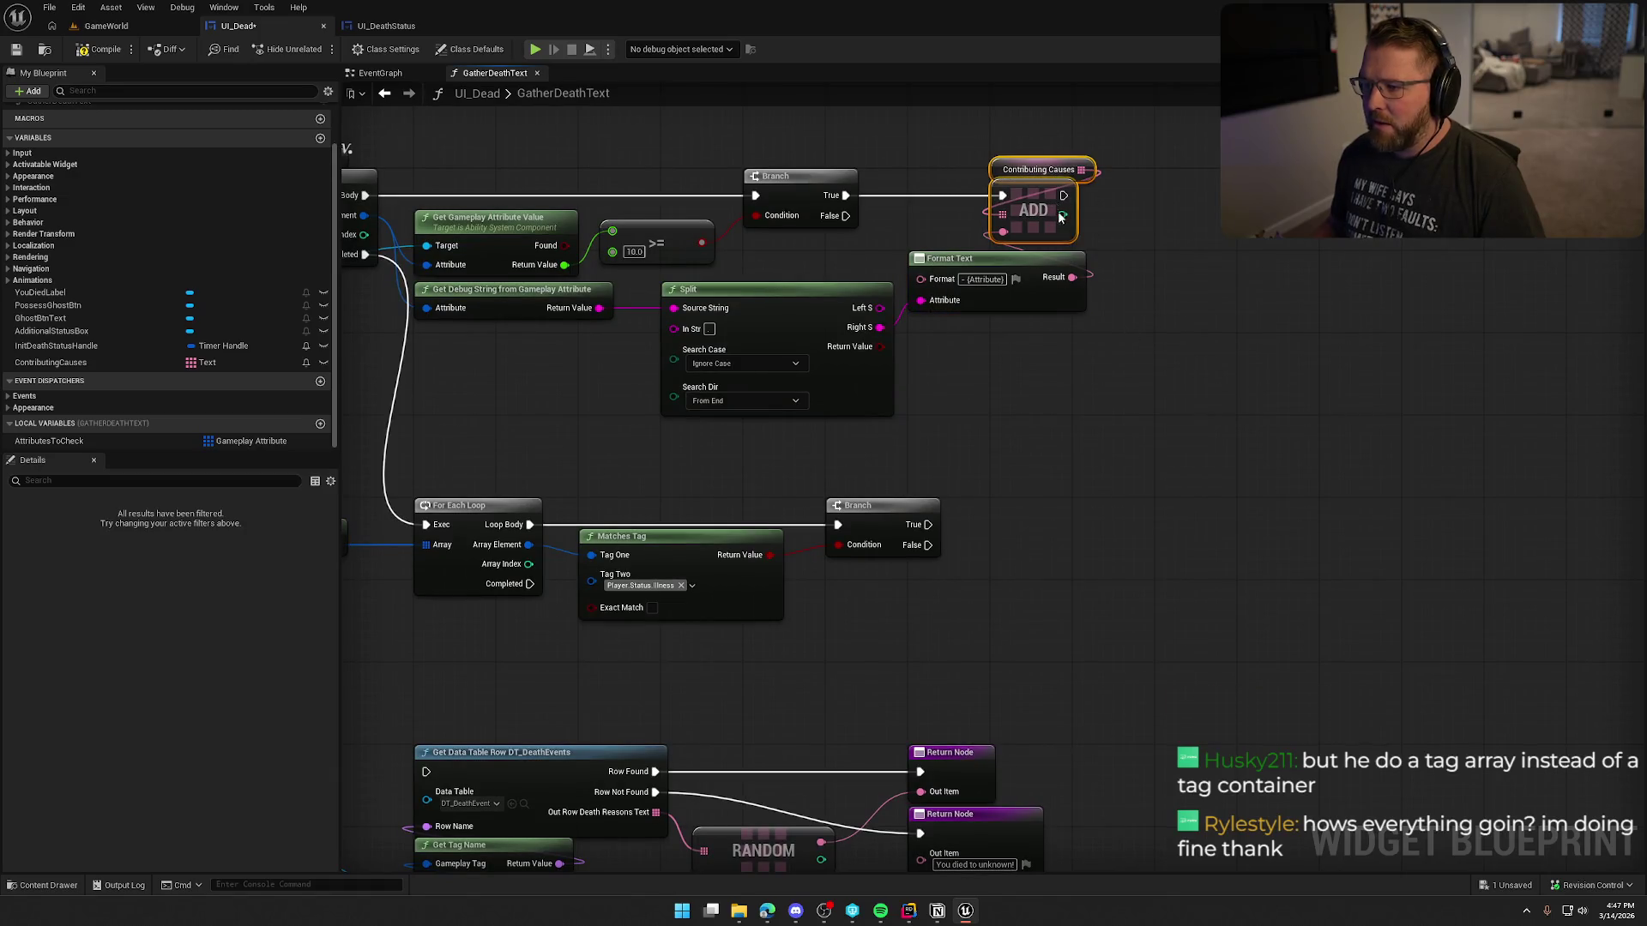
{"action": "mouse_move", "coordinate": [1081, 458]}
{"action": "left_mouse_down"}
{"action": "mouse_move", "coordinate": [1072, 321]}
{"action": "mouse_move", "coordinate": [993, 385]}
{"action": "mouse_move", "coordinate": [920, 390]}
{"action": "left_mouse_up"}
{"action": "key", "text": "ctrl+c"}
{"action": "key", "text": "ctrl+v"}
{"action": "left_click", "coordinate": [1094, 259]}
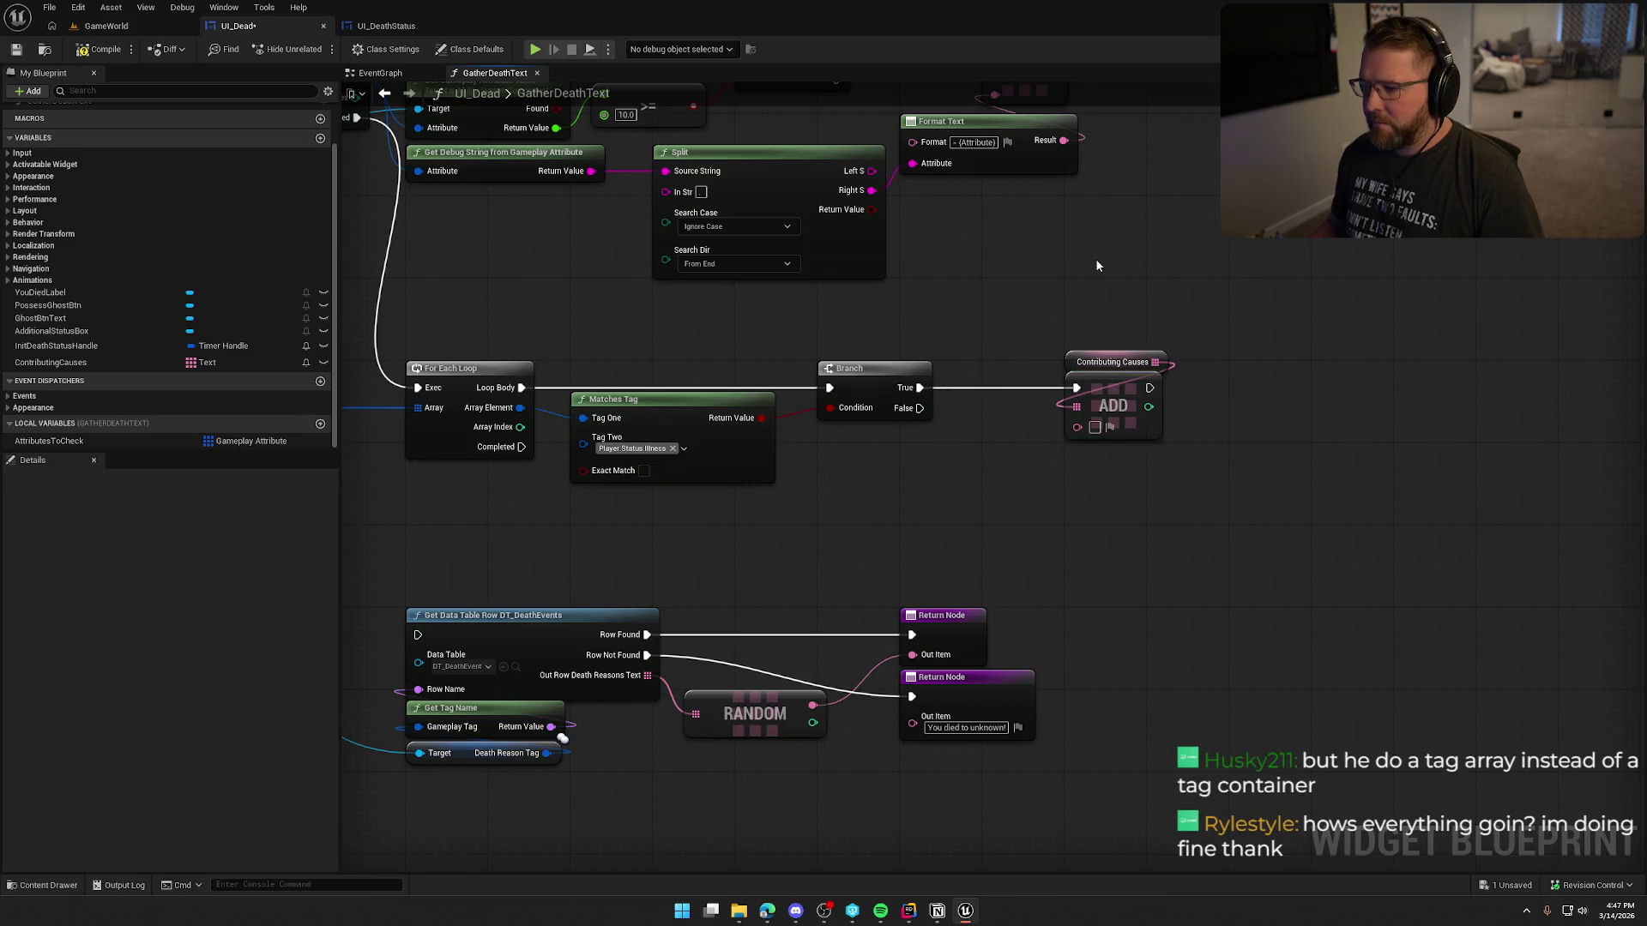
{"action": "left_click_drag", "start_coordinate": [1095, 259], "coordinate": [1182, 270]}
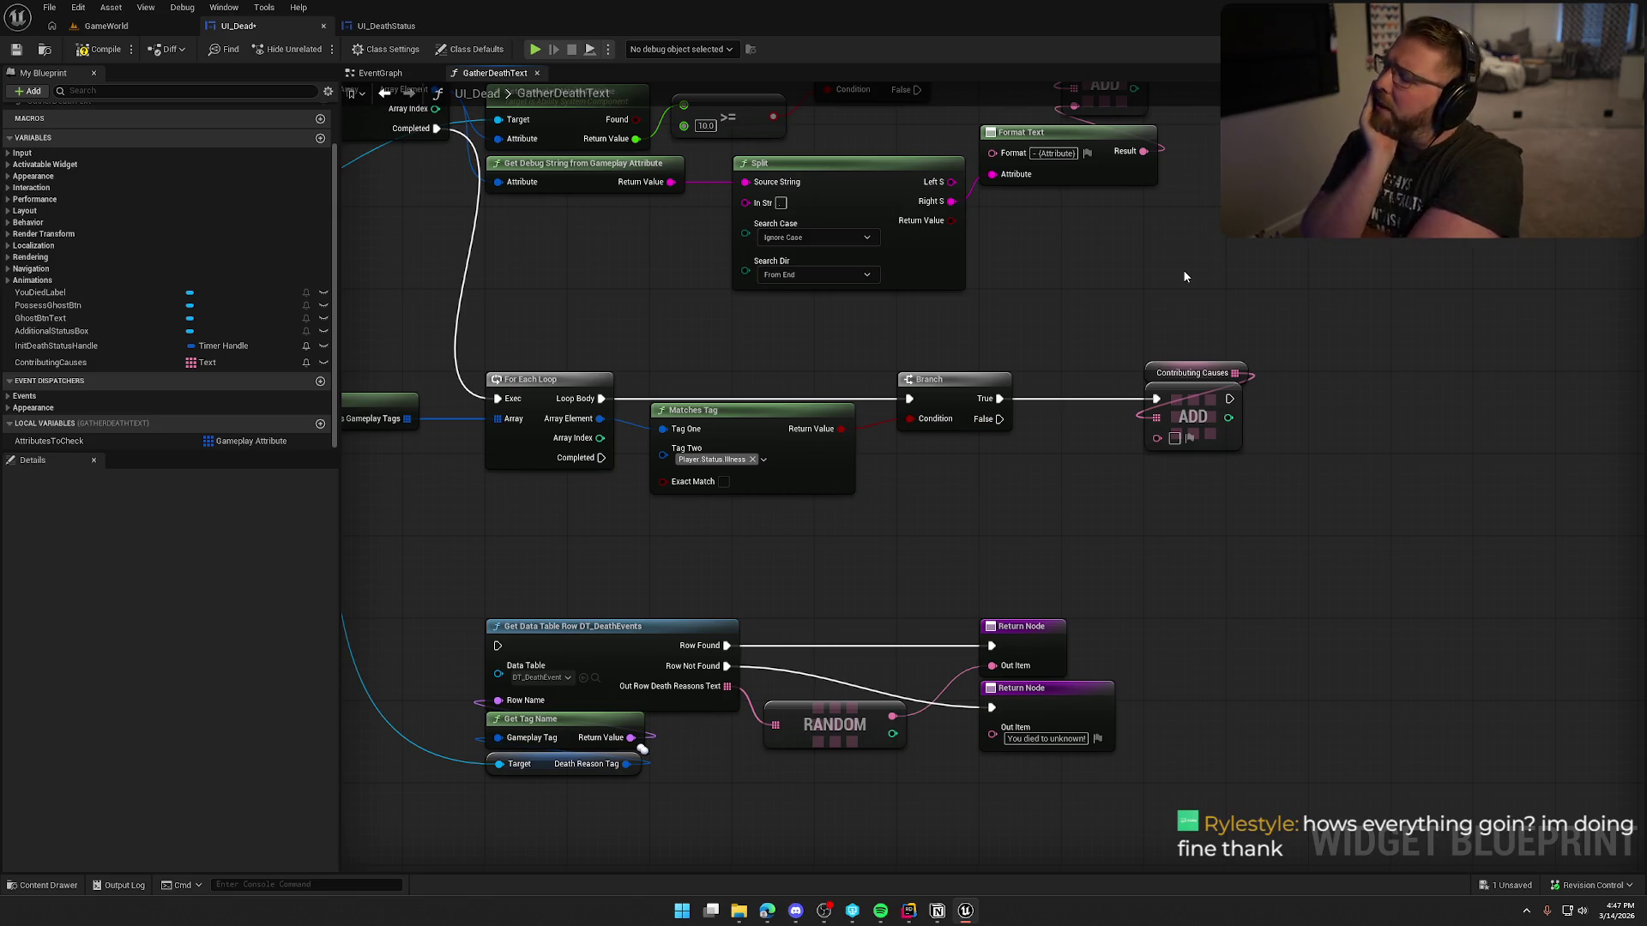
Step: Switch over to the running GameWorld play session
{"action": "left_click_drag", "start_coordinate": [1037, 522], "coordinate": [1053, 449]}
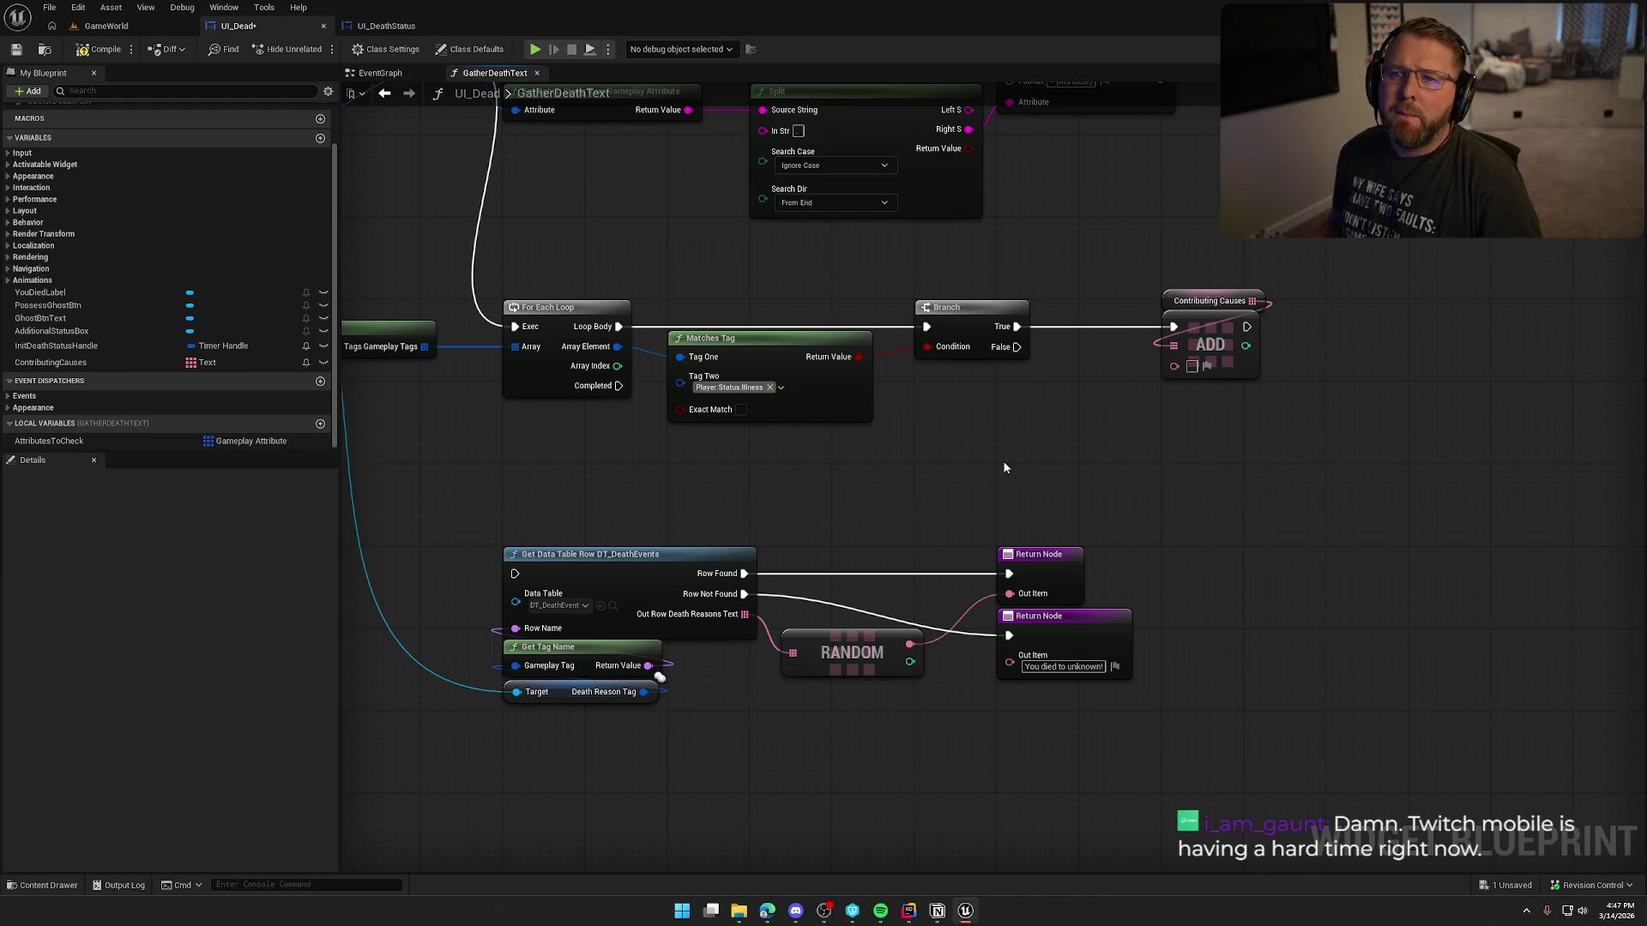
{"action": "left_click_drag", "start_coordinate": [1005, 467], "coordinate": [1027, 470]}
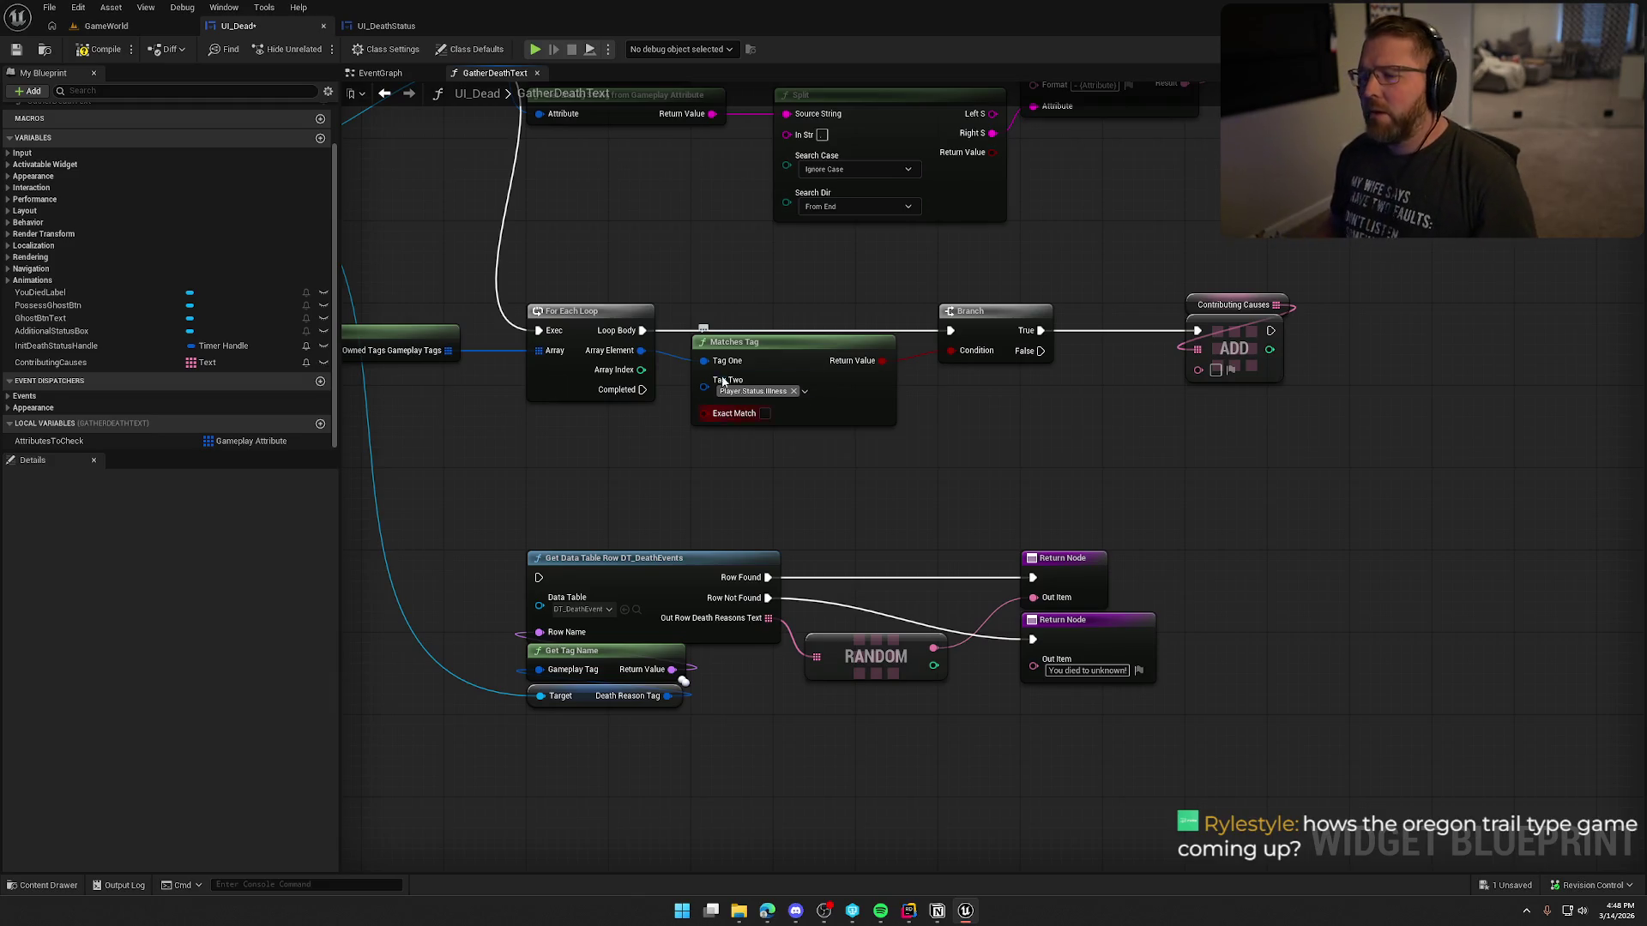
{"action": "left_click", "coordinate": [108, 28]}
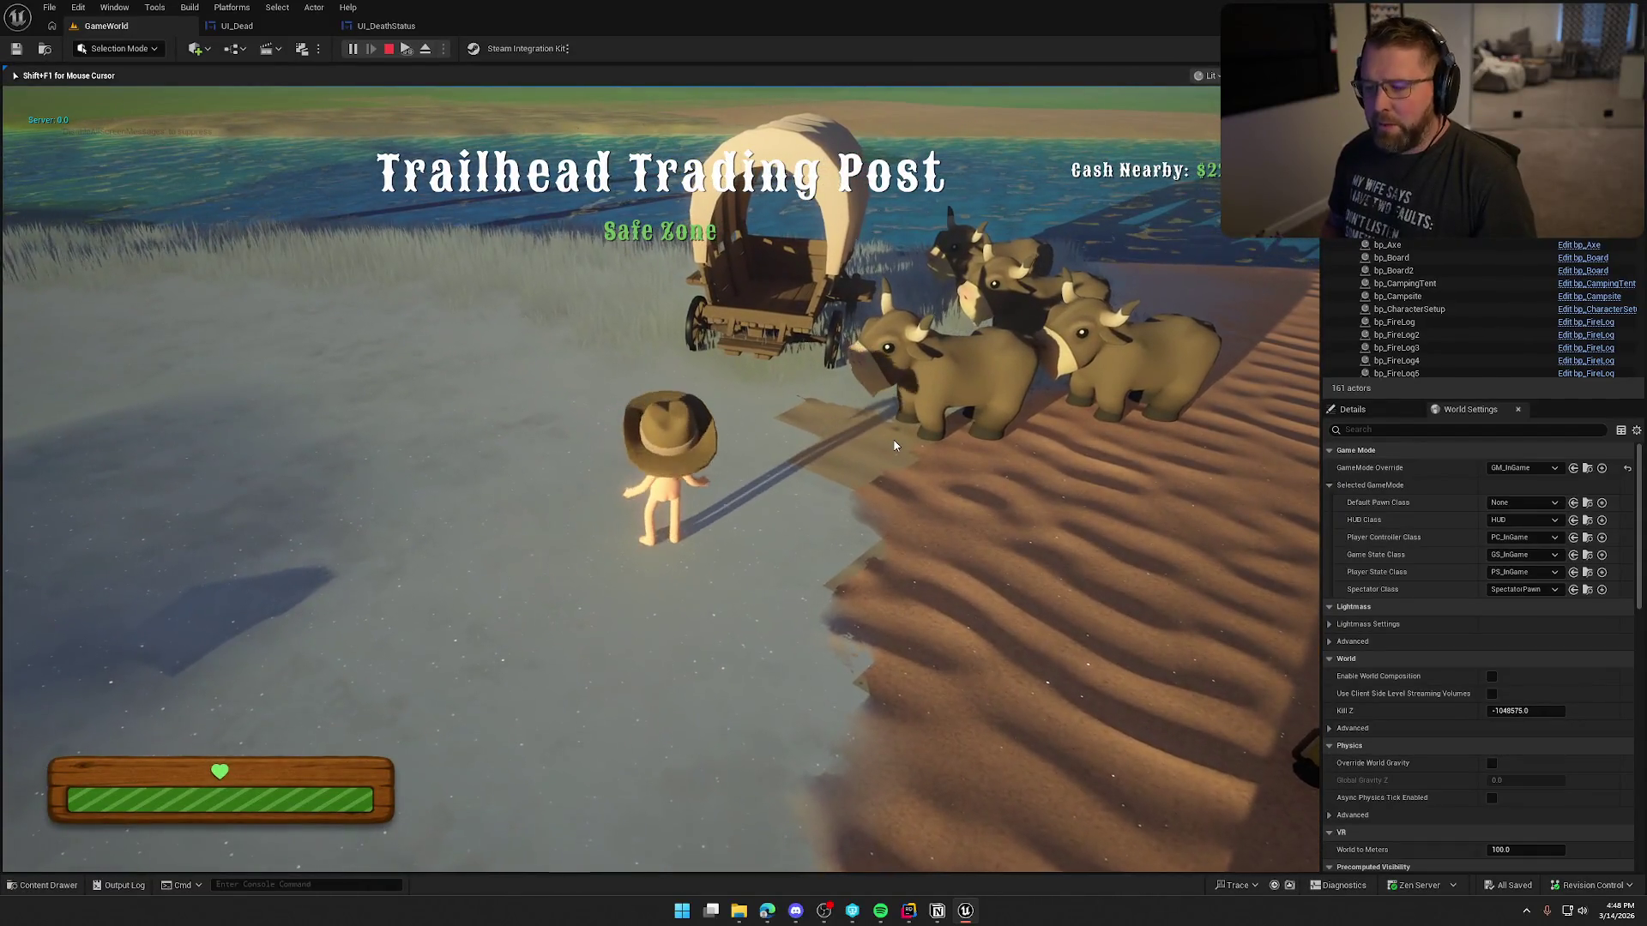
Step: Kill the player from the console to view the death screen, then stop play and return to UI_Dead
{"action": "key", "text": "grave"}
{"action": "key", "text": "Return"}
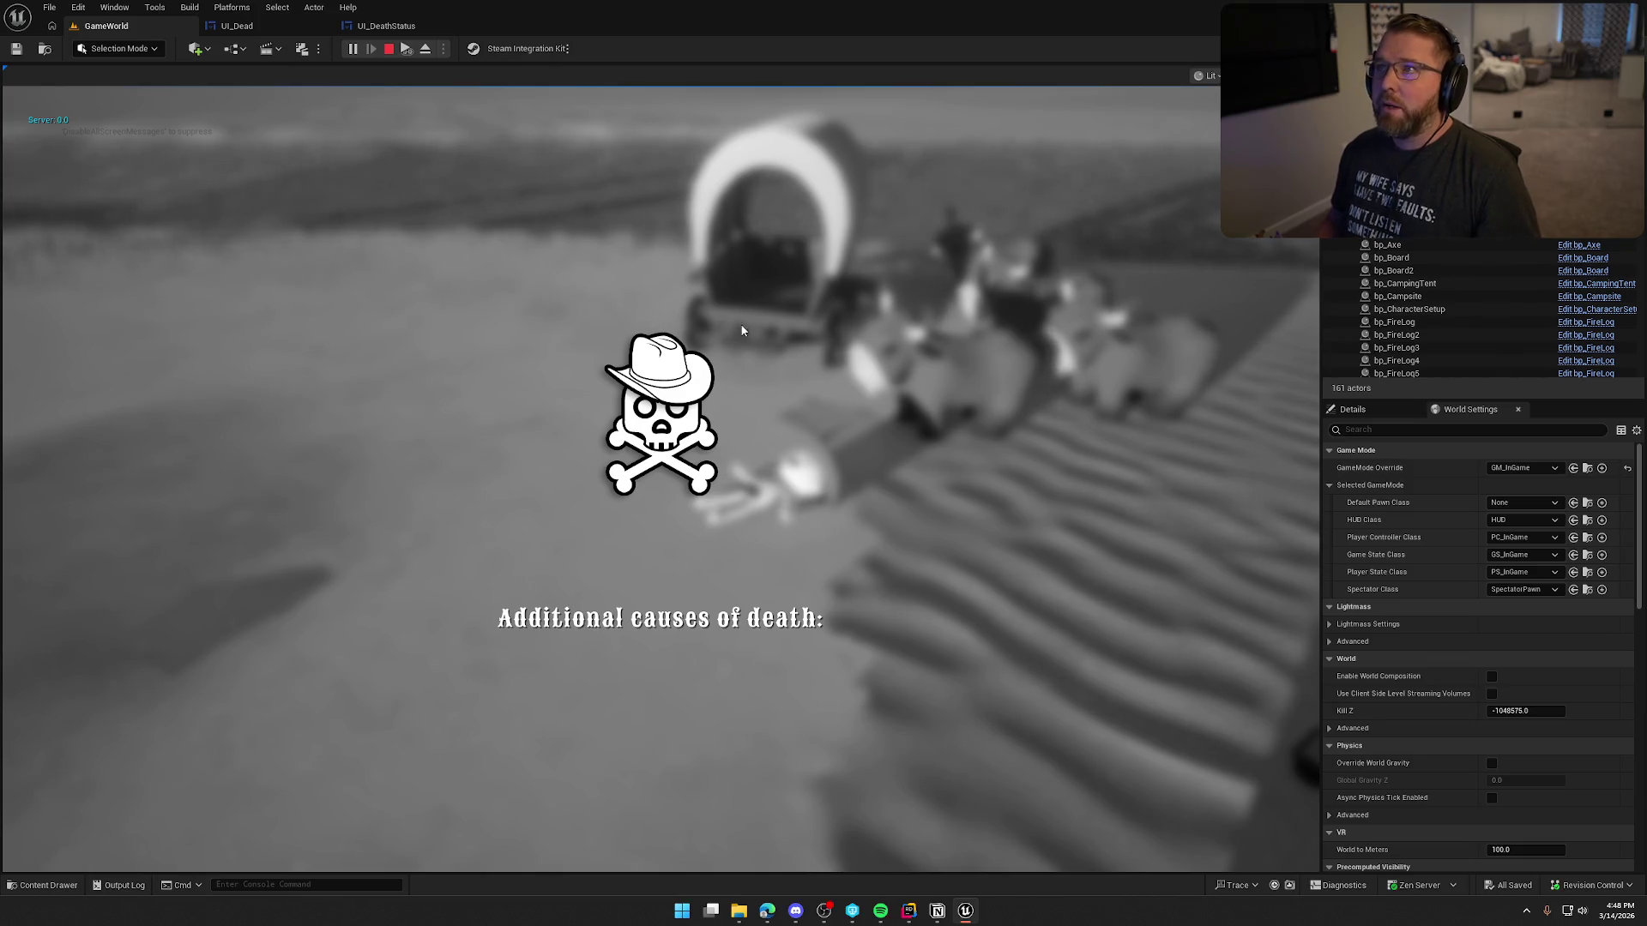
{"action": "left_click", "coordinate": [389, 48]}
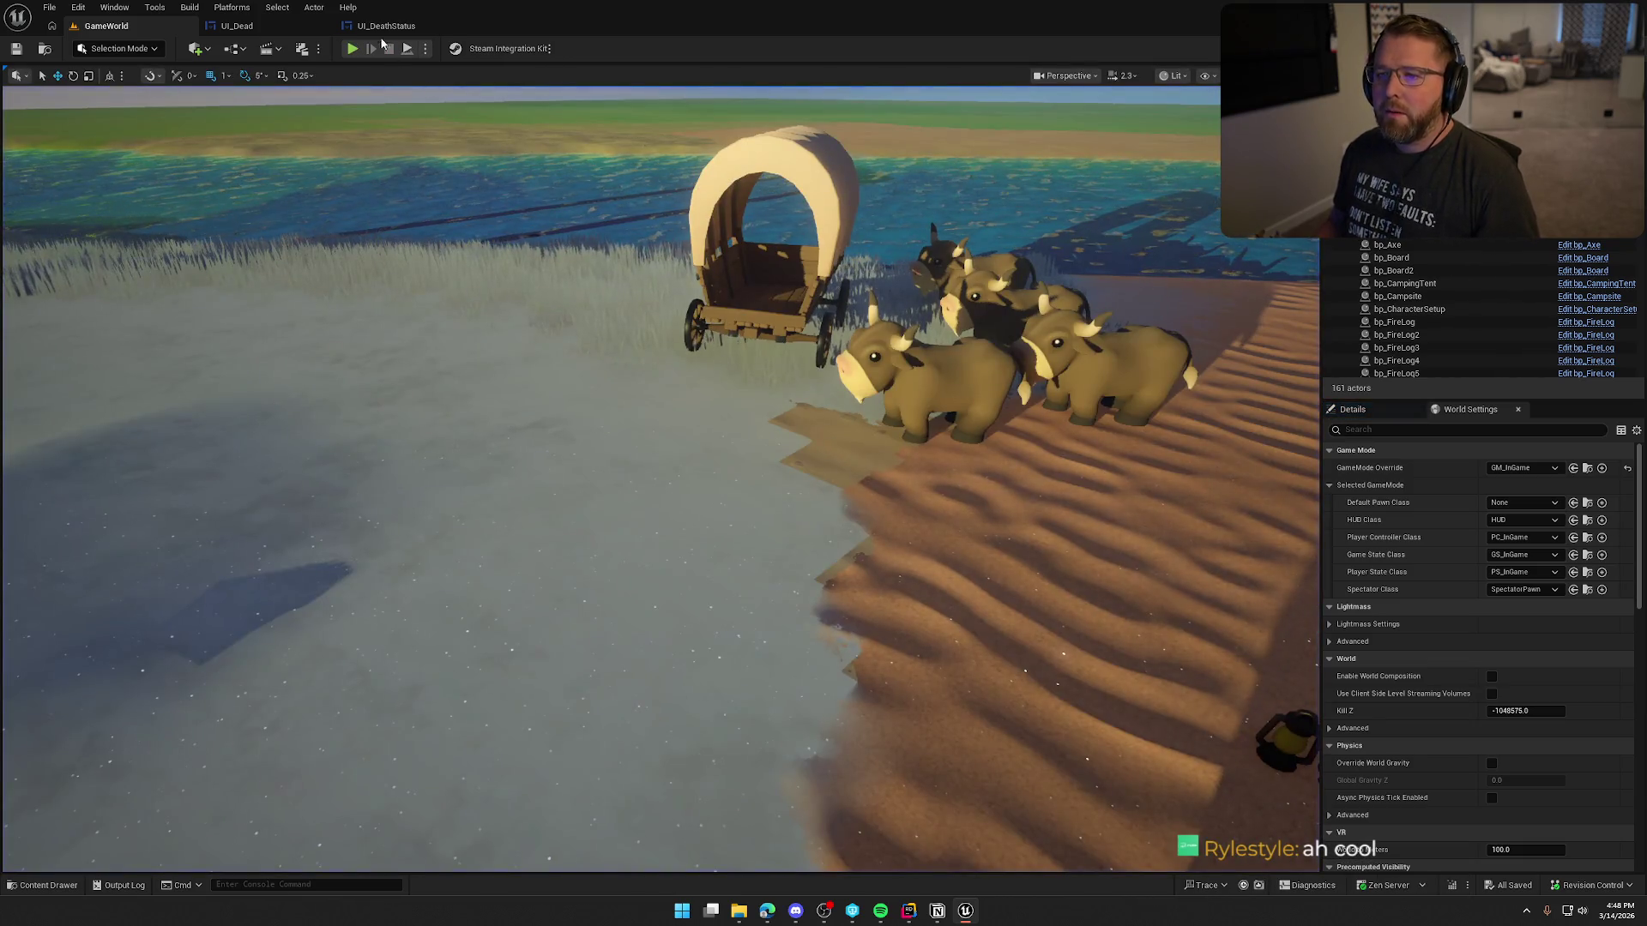
{"action": "left_click", "coordinate": [261, 26]}
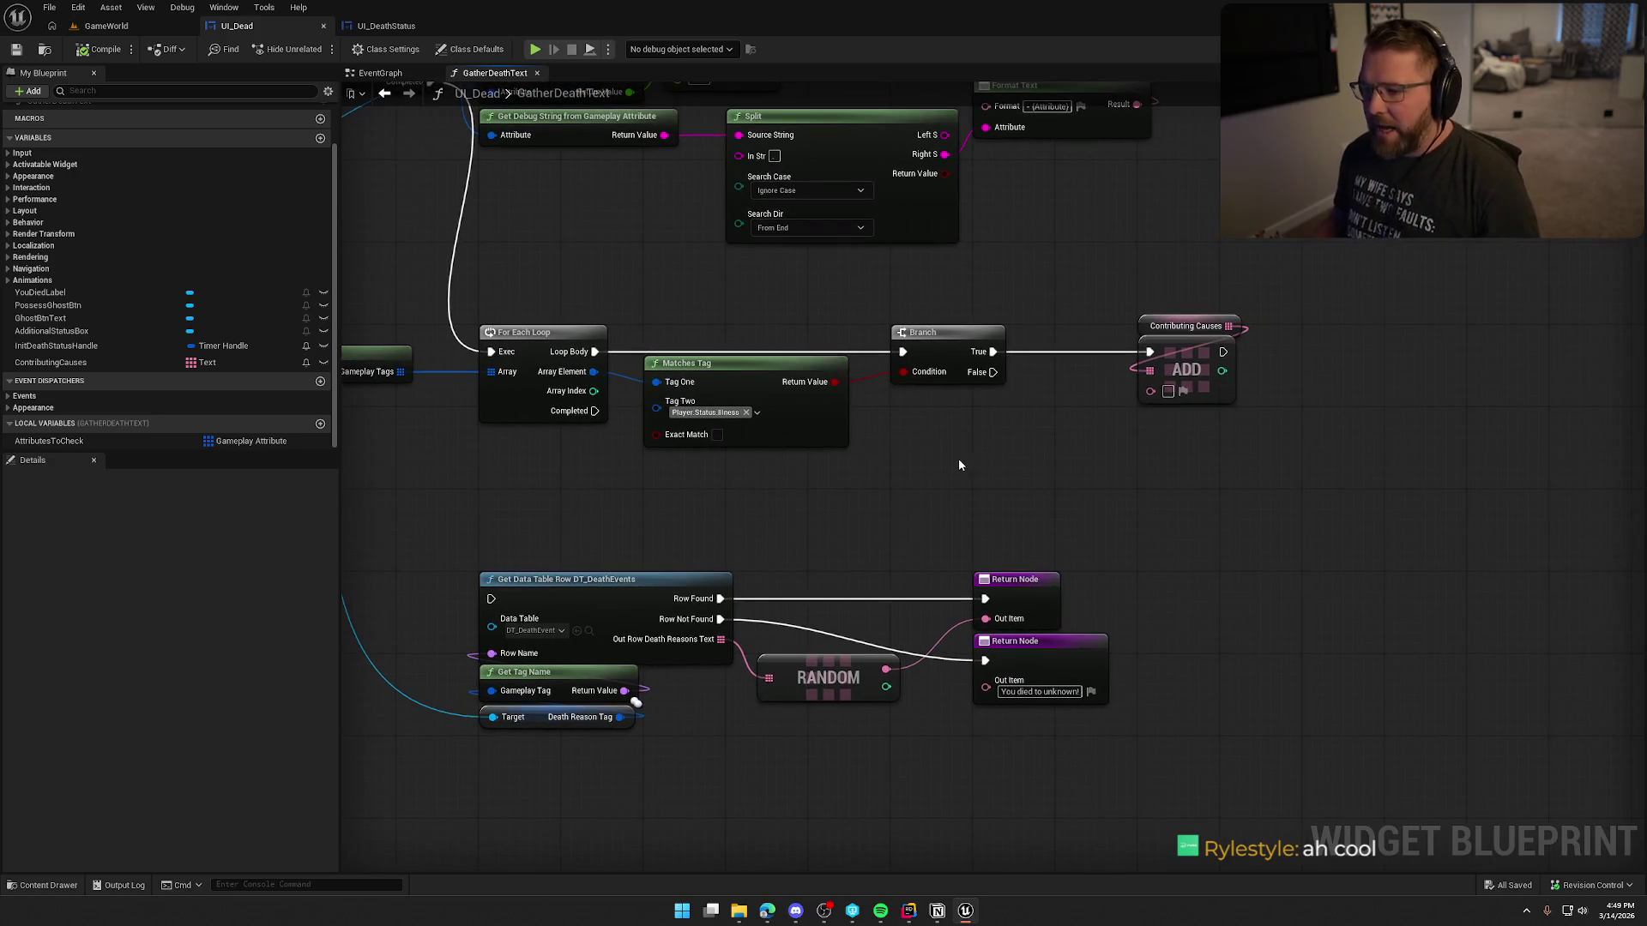
Step: Run the data table lookup on loop Completed and add Get Owned Gameplay Tags off the component
{"action": "left_click_drag", "start_coordinate": [595, 411], "coordinate": [491, 599]}
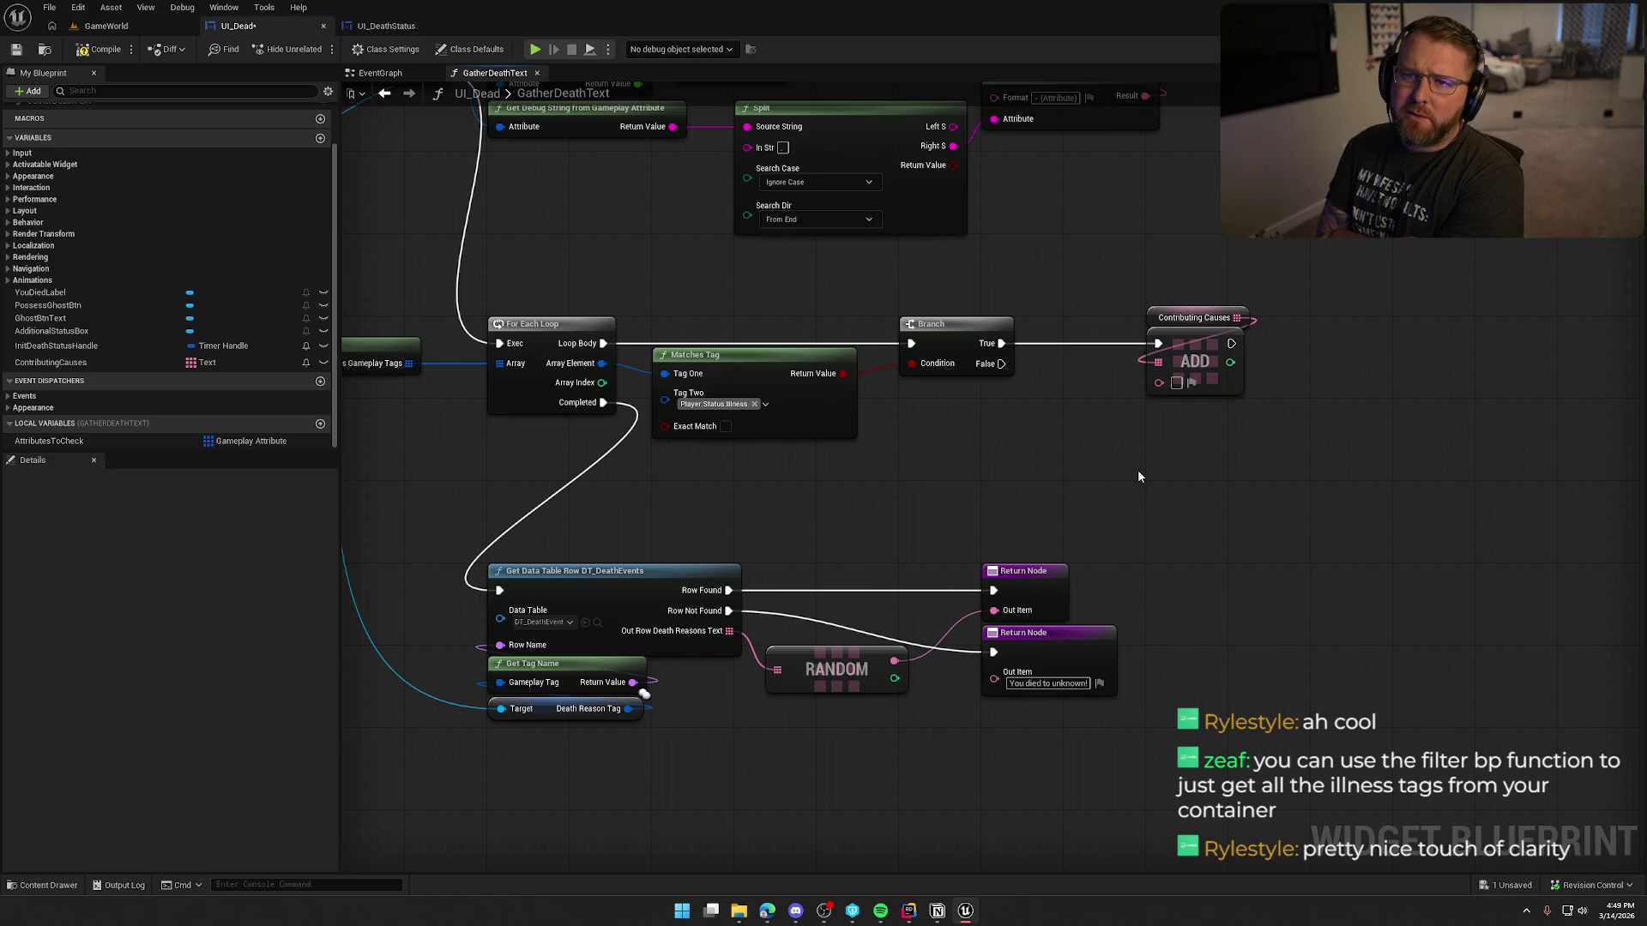
{"action": "left_click_drag", "start_coordinate": [1137, 470], "coordinate": [598, 305]}
{"action": "left_click_drag", "start_coordinate": [472, 132], "coordinate": [496, 438]}
{"action": "type", "text": "get own"}
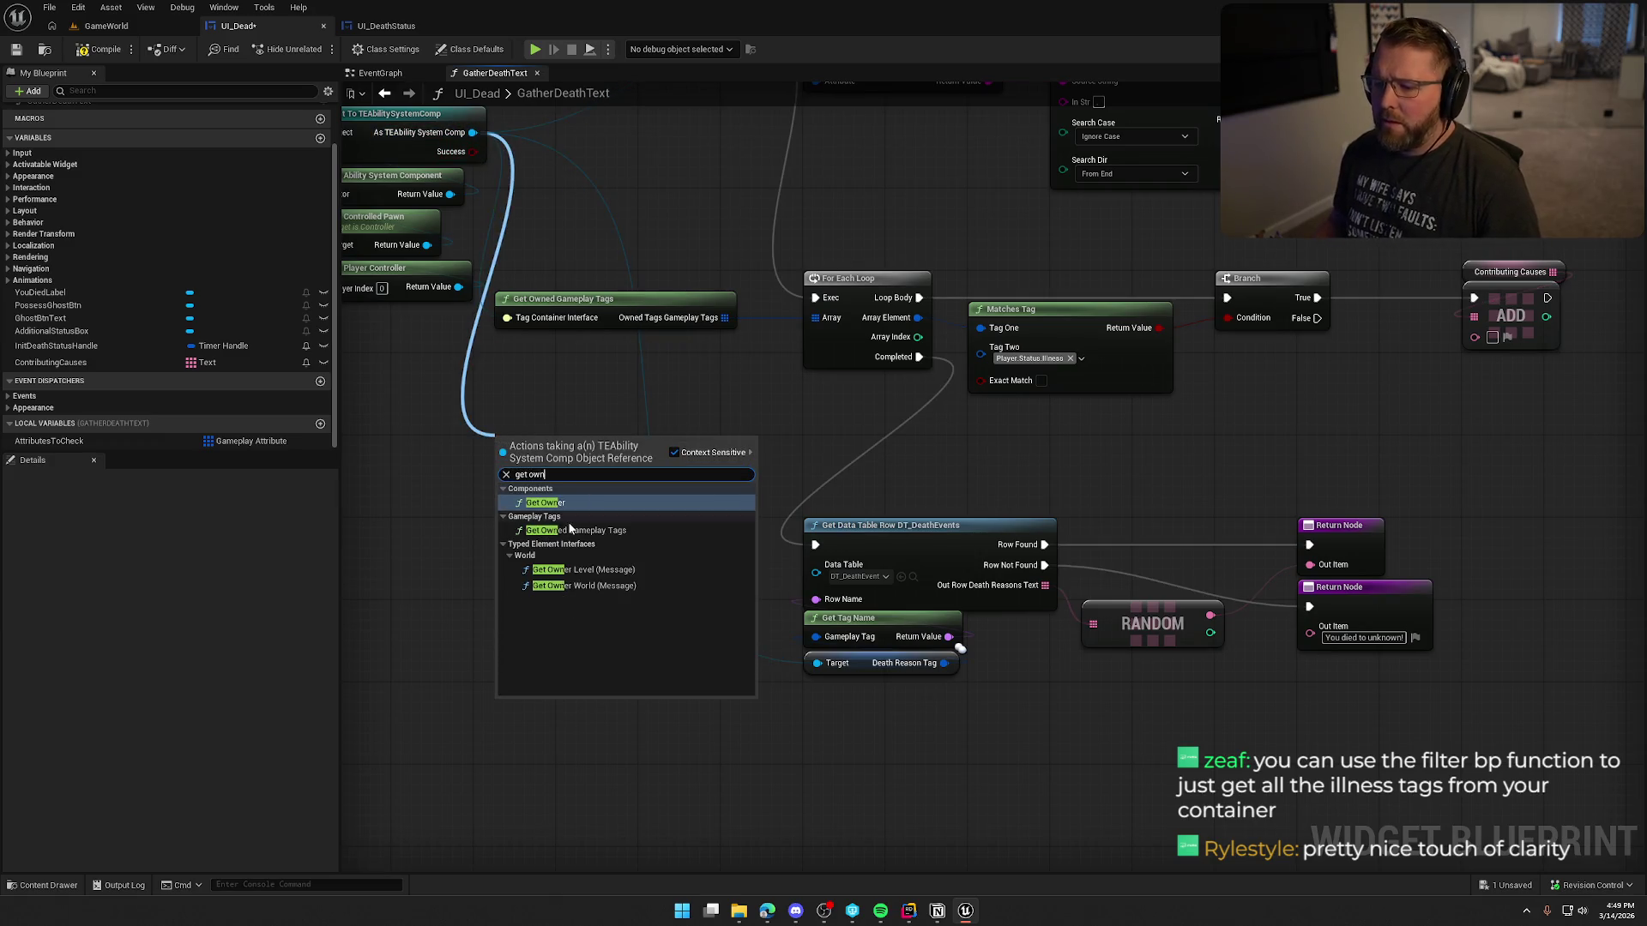
{"action": "left_click", "coordinate": [570, 530]}
Step: Add a Filter node on the owned tags output
{"action": "left_click_drag", "start_coordinate": [649, 410], "coordinate": [719, 404]}
{"action": "type", "text": "filter"}
{"action": "key", "text": "Return"}
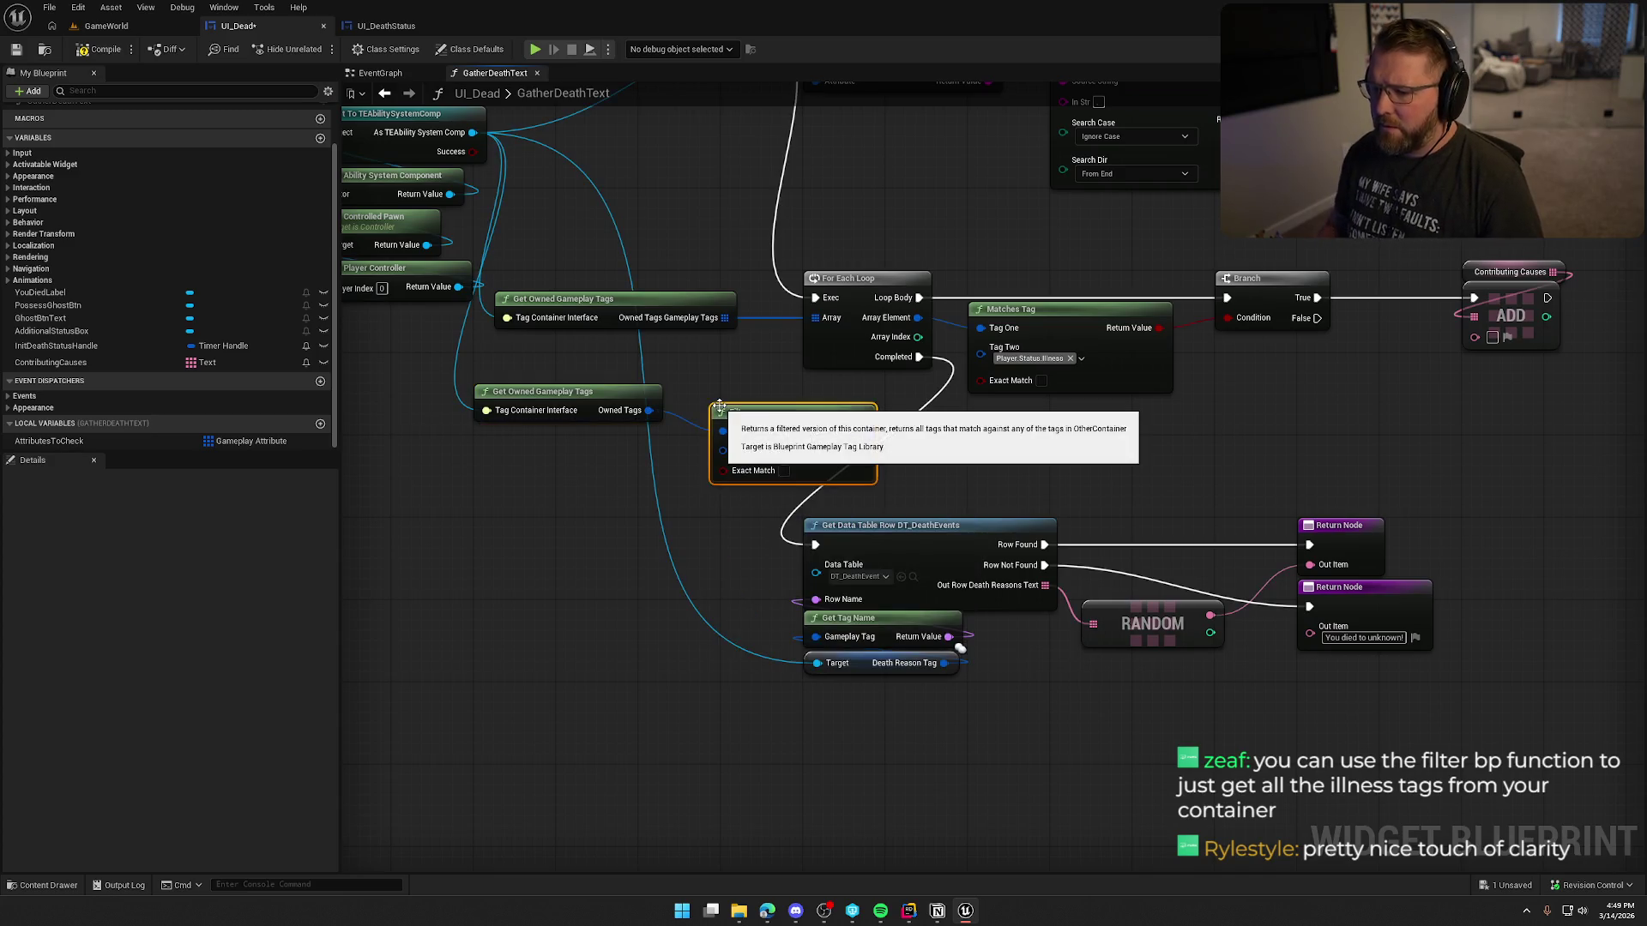
{"action": "left_click_drag", "start_coordinate": [795, 432], "coordinate": [774, 424]}
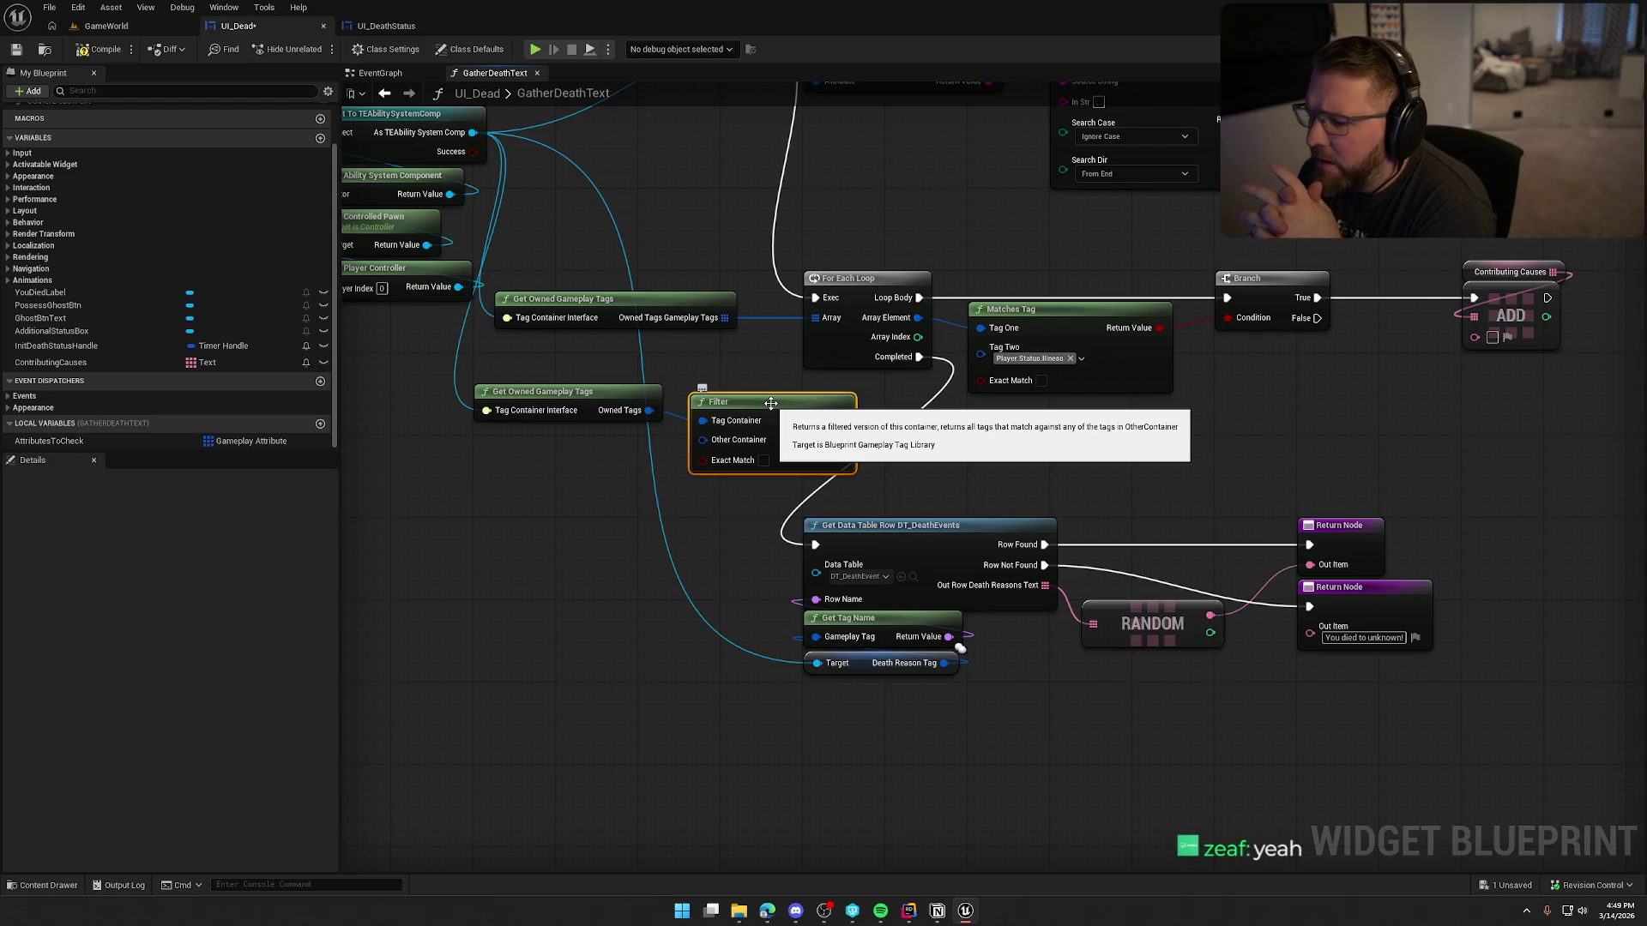
Step: Give Filter's Other Container a literal tag container holding Cholera, Dysentery and Measles
{"action": "left_click_drag", "start_coordinate": [702, 439], "coordinate": [592, 484]}
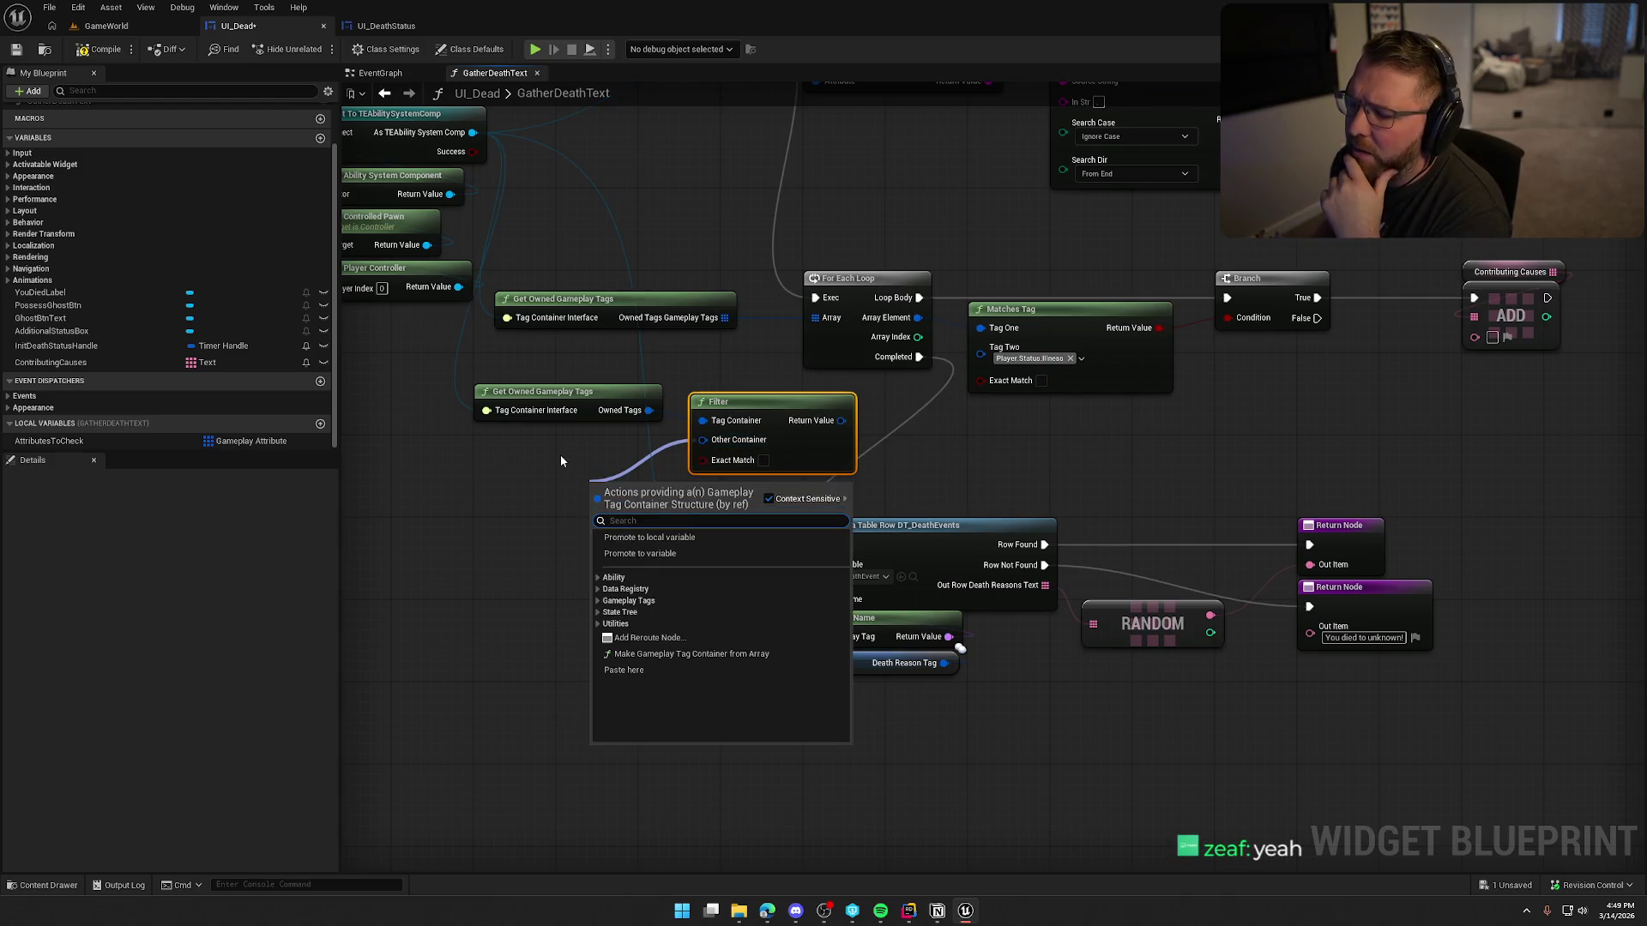
{"action": "type", "text": "make"}
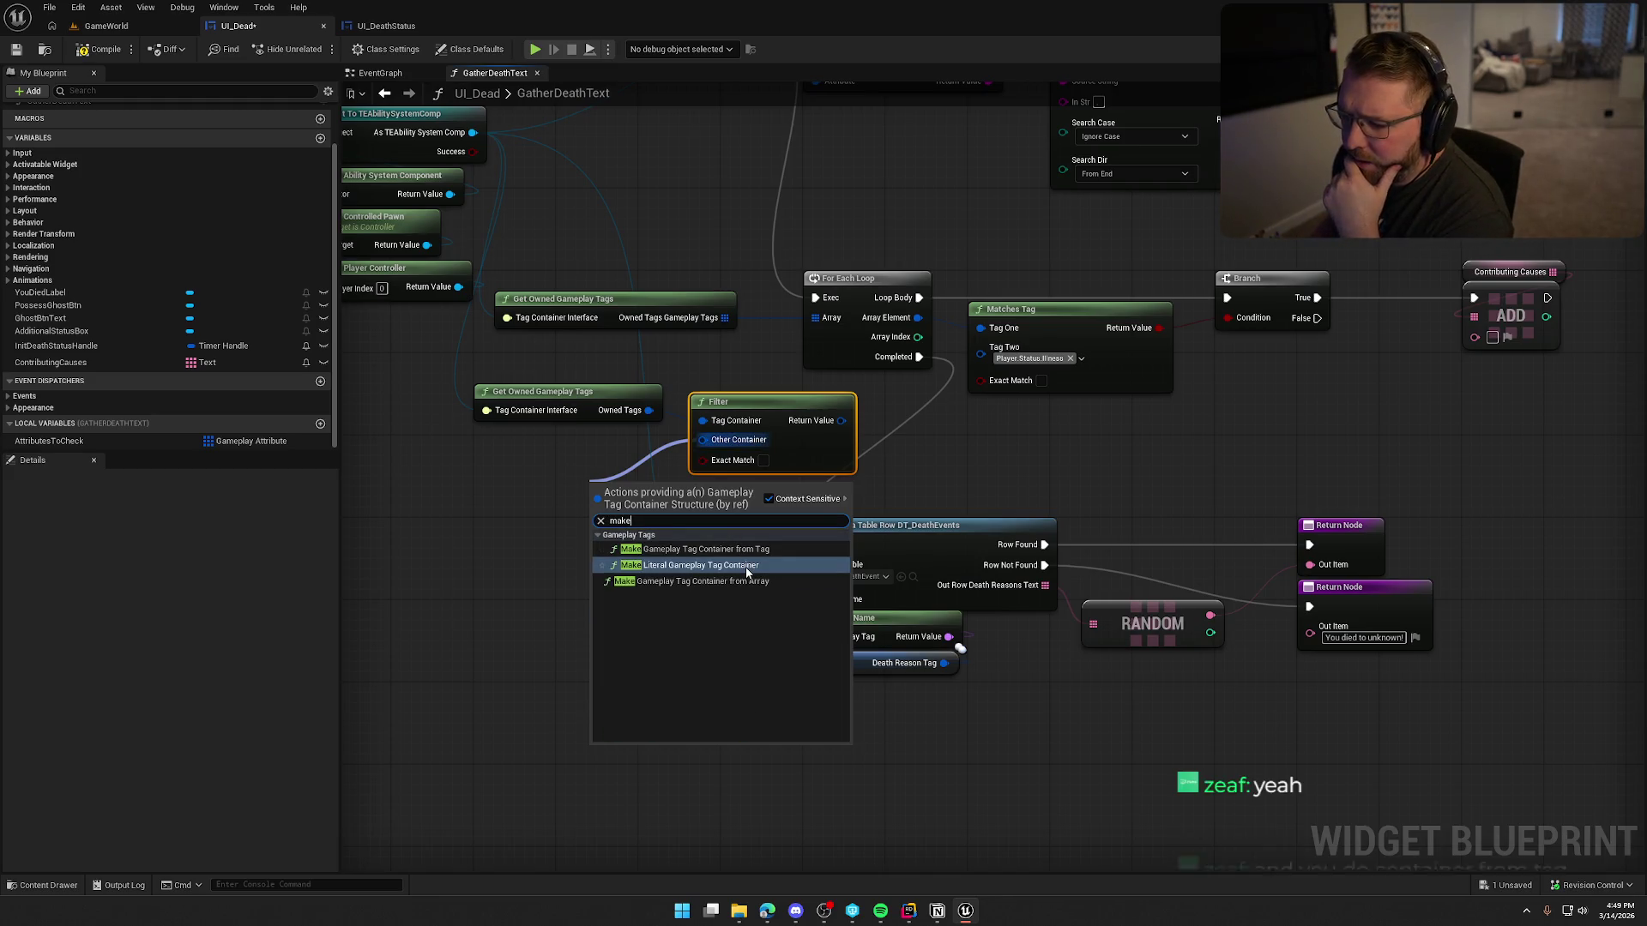
{"action": "left_click", "coordinate": [763, 573]}
{"action": "left_click_drag", "start_coordinate": [657, 494], "coordinate": [542, 441]}
{"action": "left_click", "coordinate": [537, 455]}
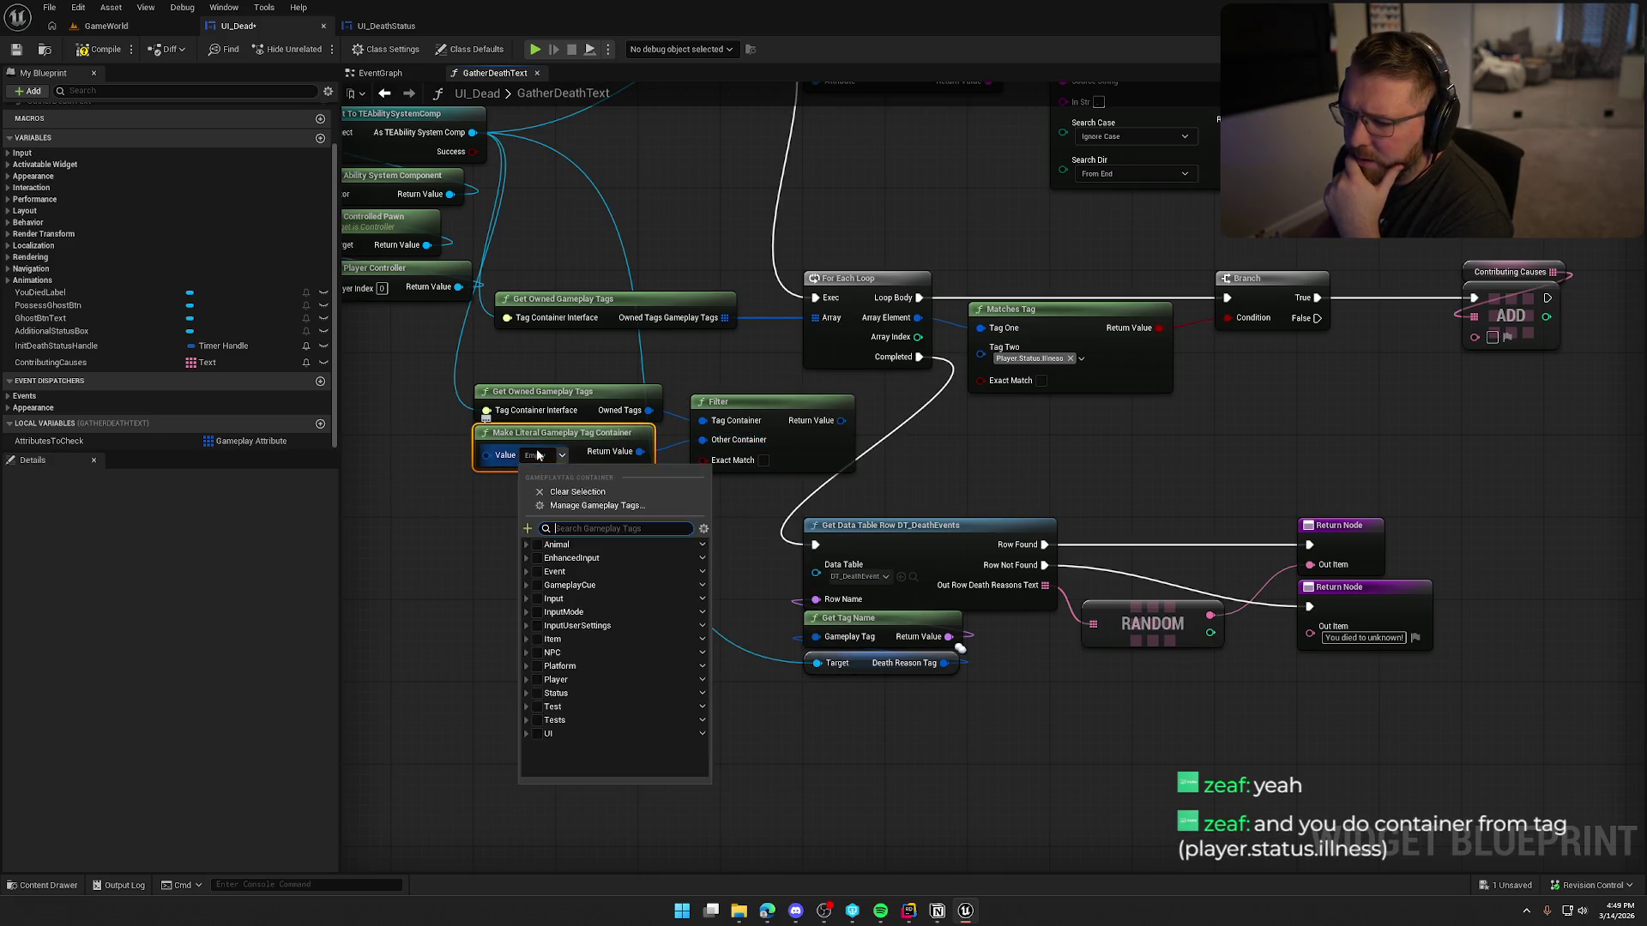
{"action": "type", "text": "ill"}
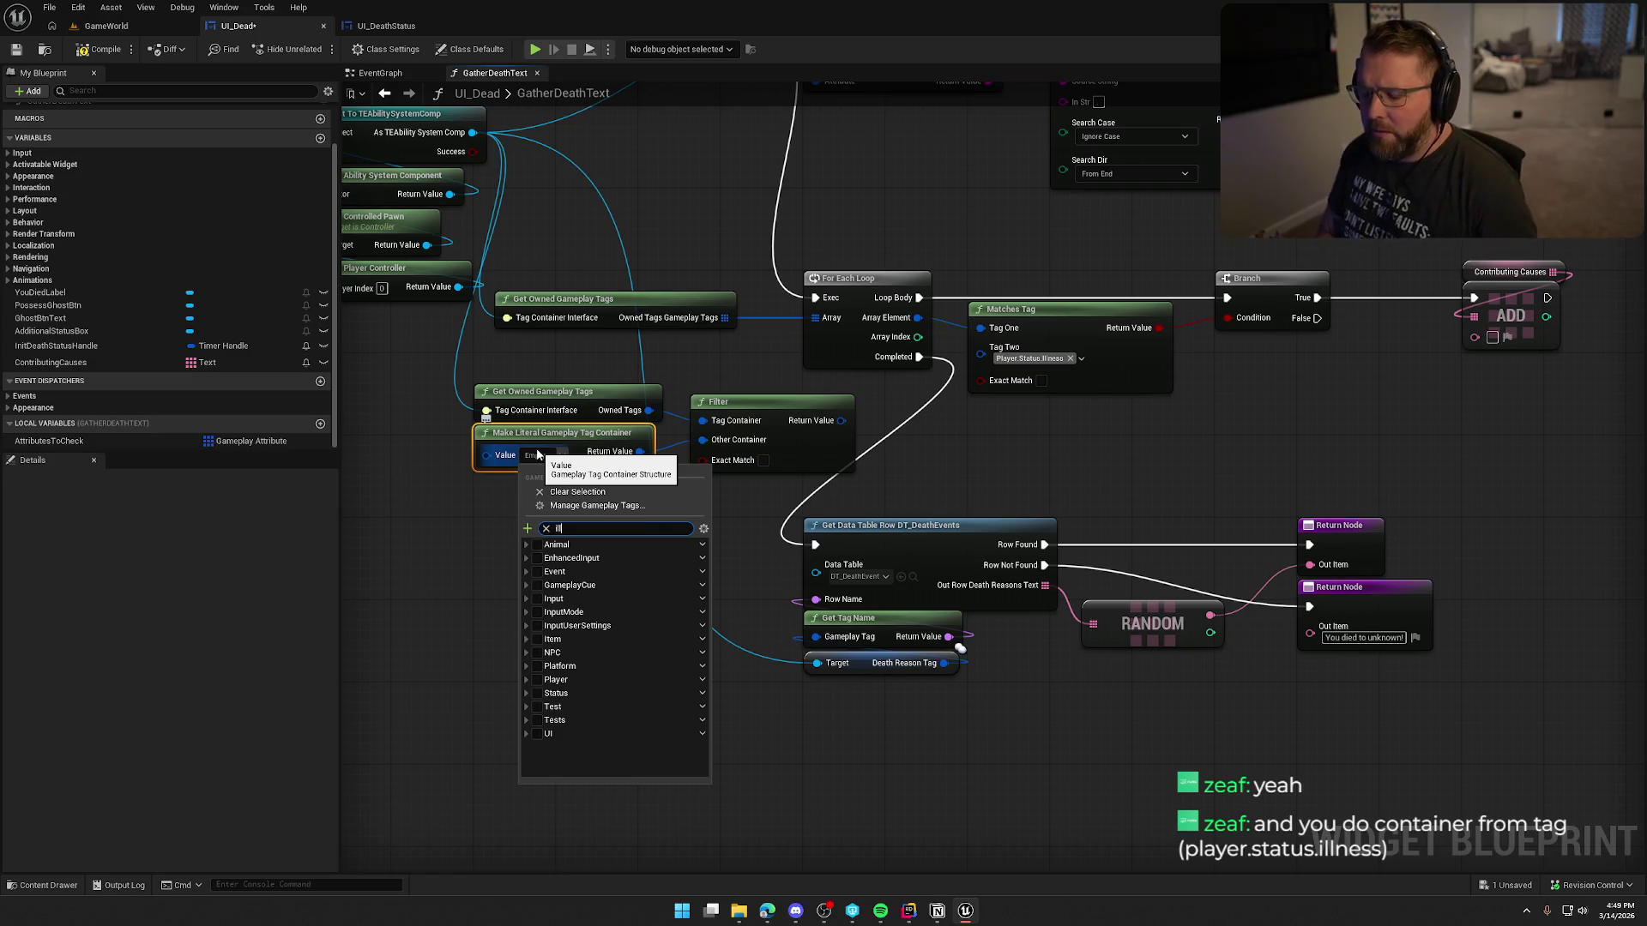
{"action": "left_click", "coordinate": [559, 622]}
{"action": "left_click", "coordinate": [559, 635]}
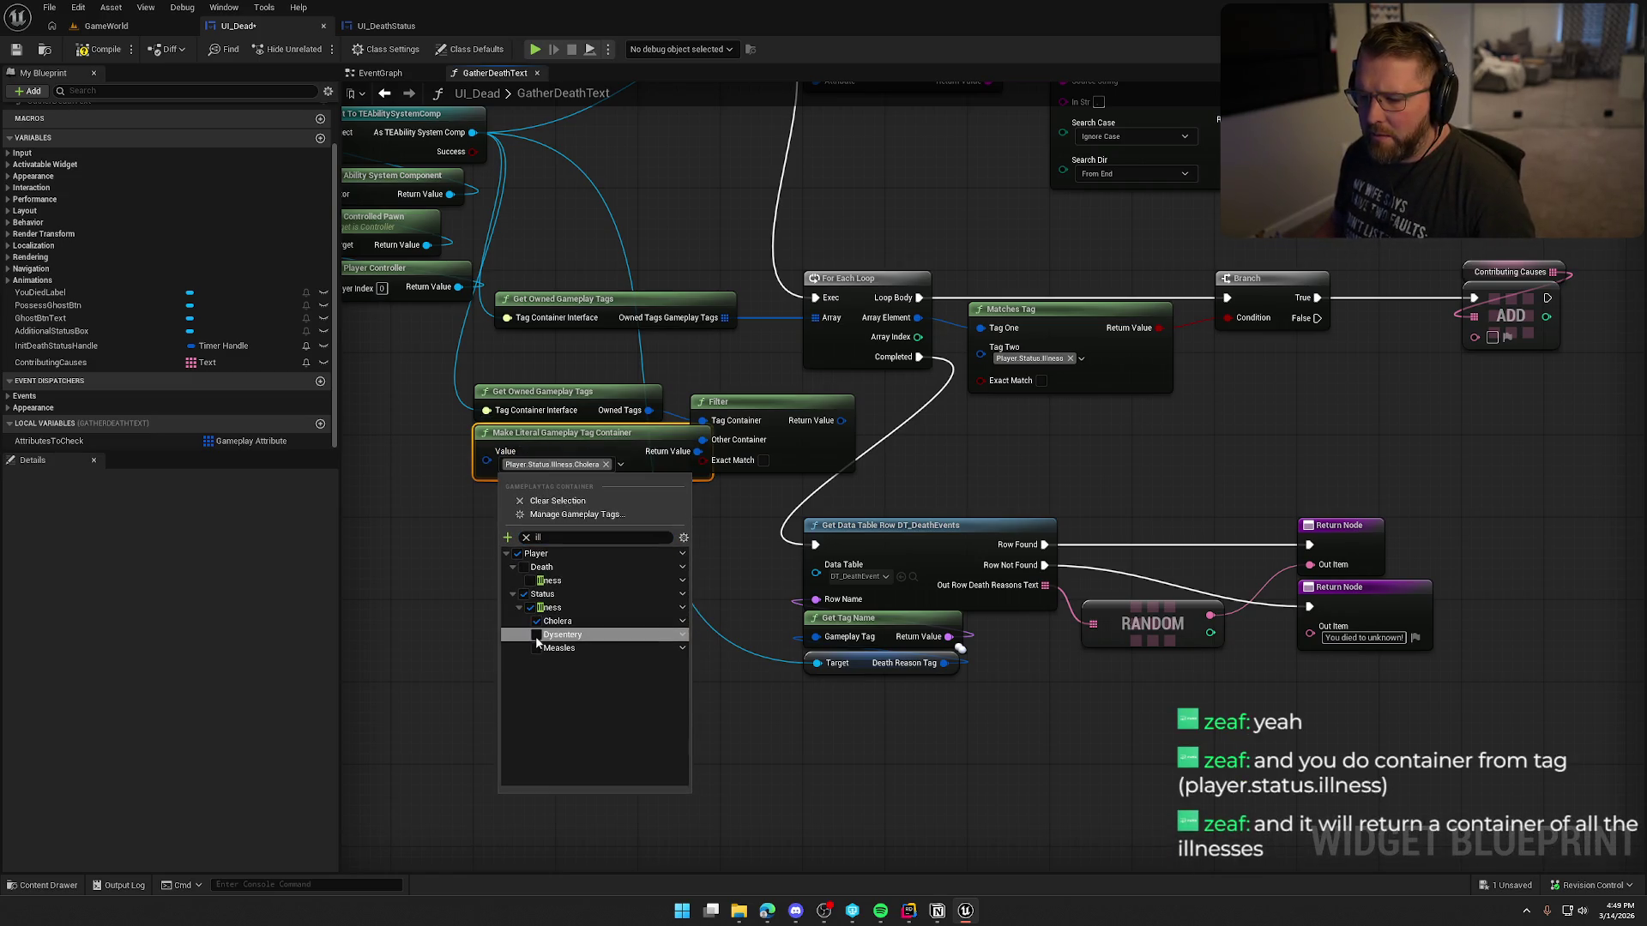
{"action": "left_click", "coordinate": [559, 661]}
{"action": "left_click", "coordinate": [631, 464]}
{"action": "left_click_drag", "start_coordinate": [631, 464], "coordinate": [584, 442]}
Step: Split the Filter output and feed its gameplay tags into the For Each Loop array
{"action": "left_click_drag", "start_coordinate": [760, 389], "coordinate": [789, 379]}
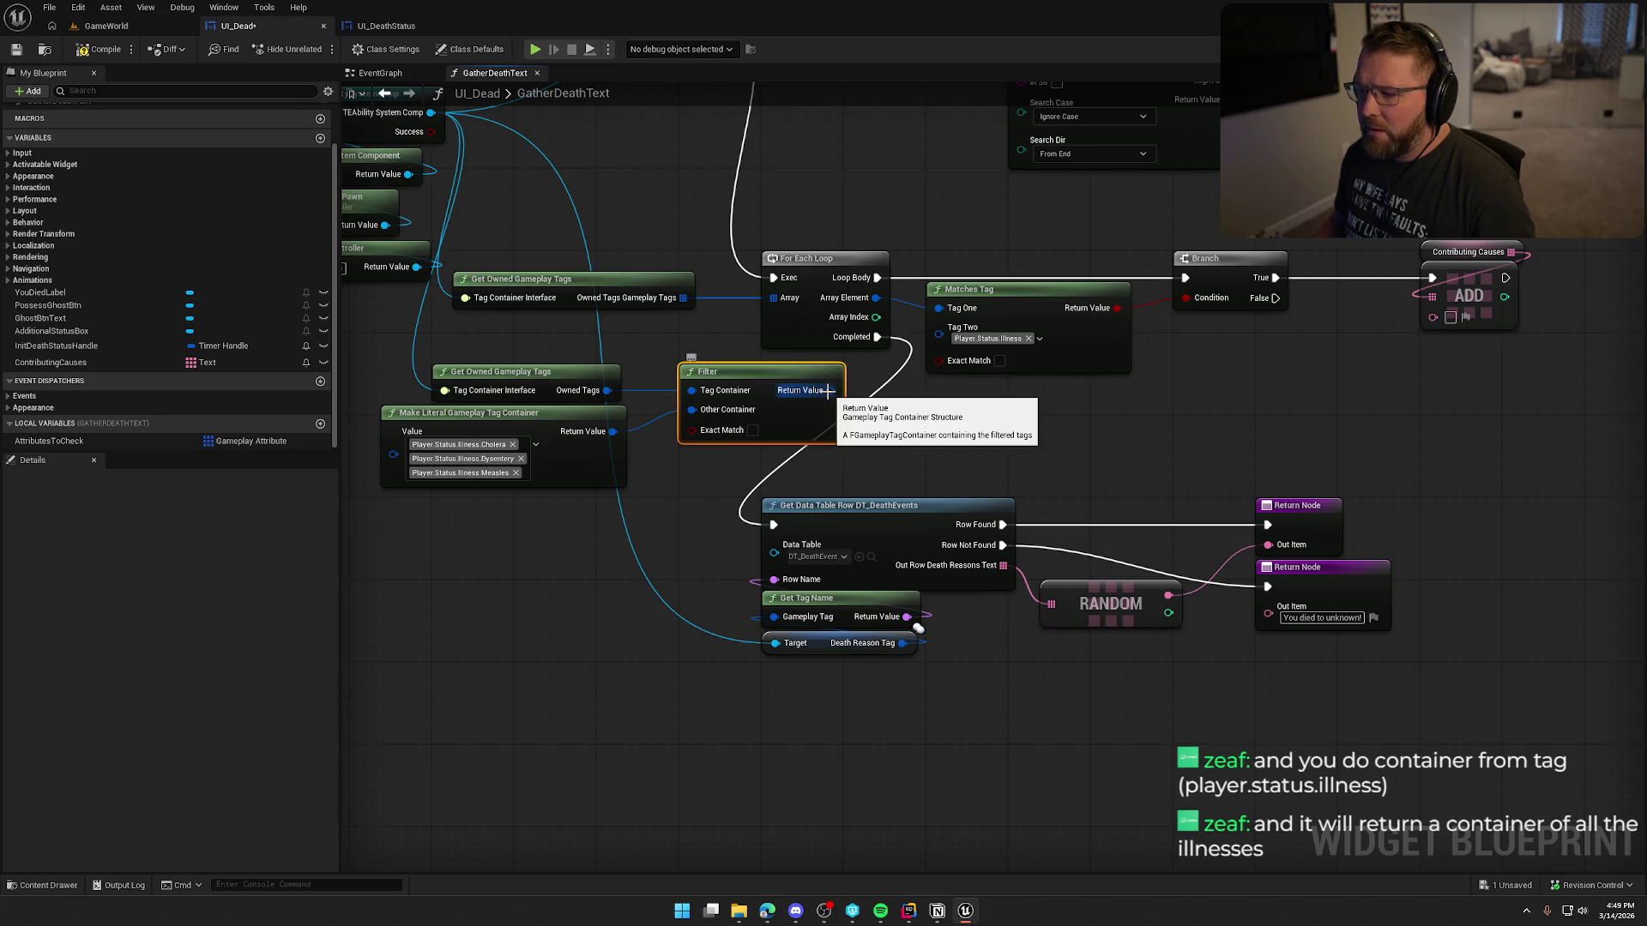
{"action": "right_click", "coordinate": [830, 391]}
{"action": "left_click", "coordinate": [867, 462]}
{"action": "mouse_move", "coordinate": [885, 391]}
{"action": "left_mouse_down"}
{"action": "mouse_move", "coordinate": [784, 326]}
{"action": "mouse_move", "coordinate": [774, 297]}
{"action": "left_mouse_up"}
{"action": "left_click", "coordinate": [1013, 418]}
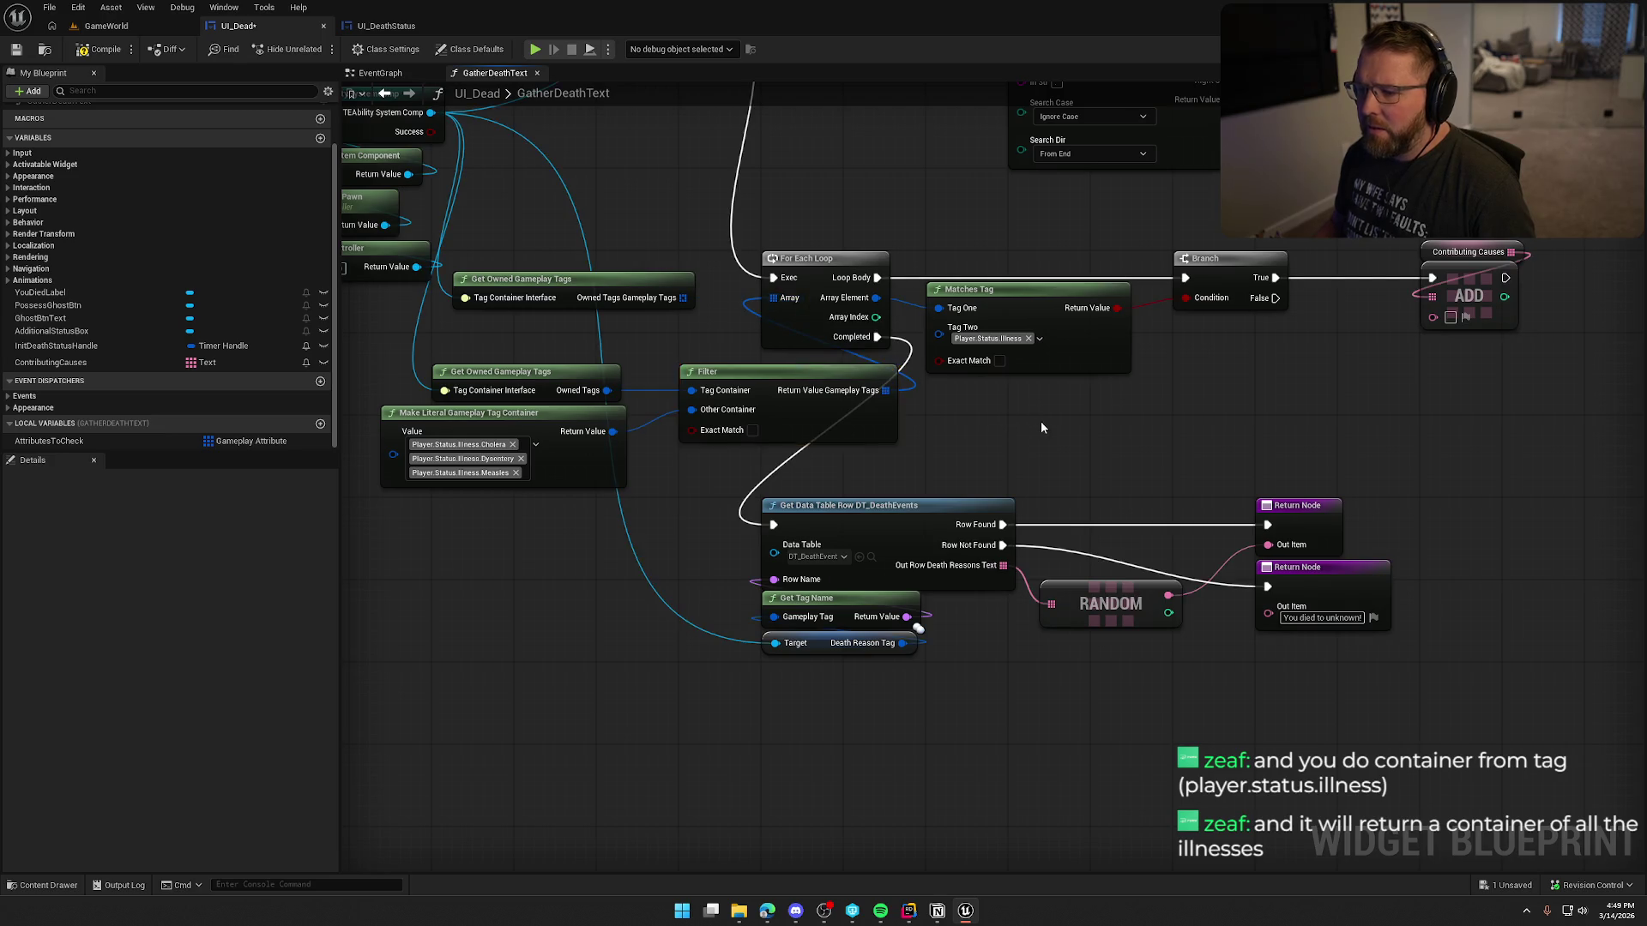
{"action": "left_click_drag", "start_coordinate": [1040, 420], "coordinate": [962, 441]}
{"action": "left_click_drag", "start_coordinate": [489, 228], "coordinate": [684, 193]}
{"action": "left_click_drag", "start_coordinate": [708, 506], "coordinate": [515, 351]}
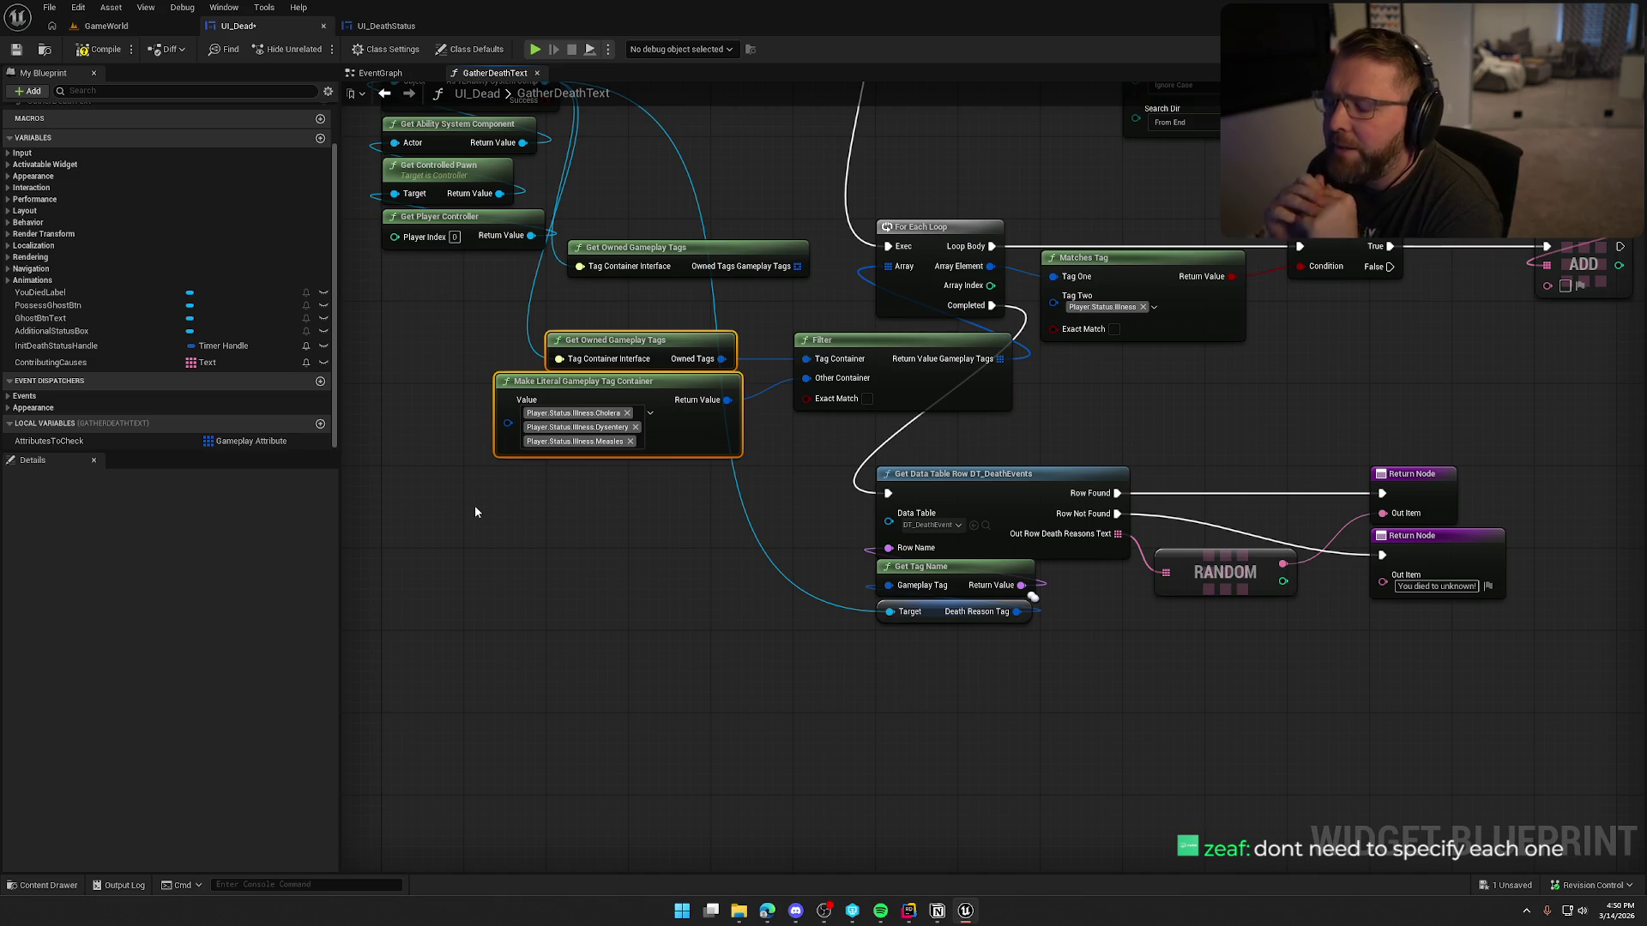
{"action": "left_click_drag", "start_coordinate": [730, 380], "coordinate": [617, 470]}
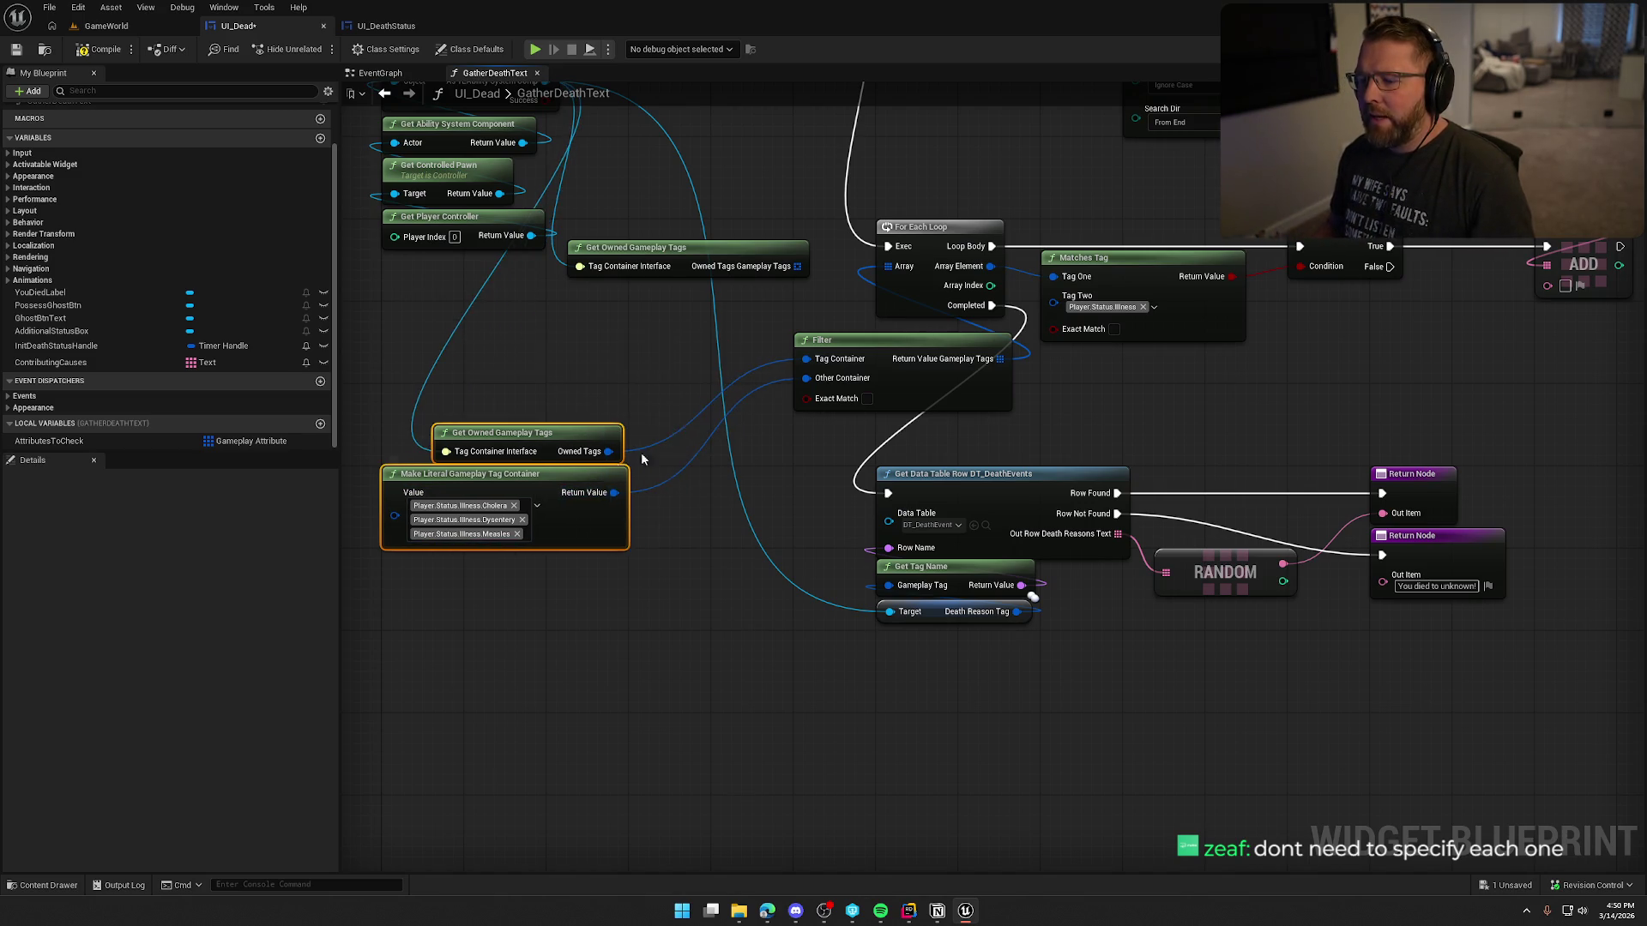
Step: Feed Filter's Other Container from a single-tag container set to Player.Status.Illness
{"action": "key", "text": "ctrl+z"}
{"action": "key", "text": "ctrl+z"}
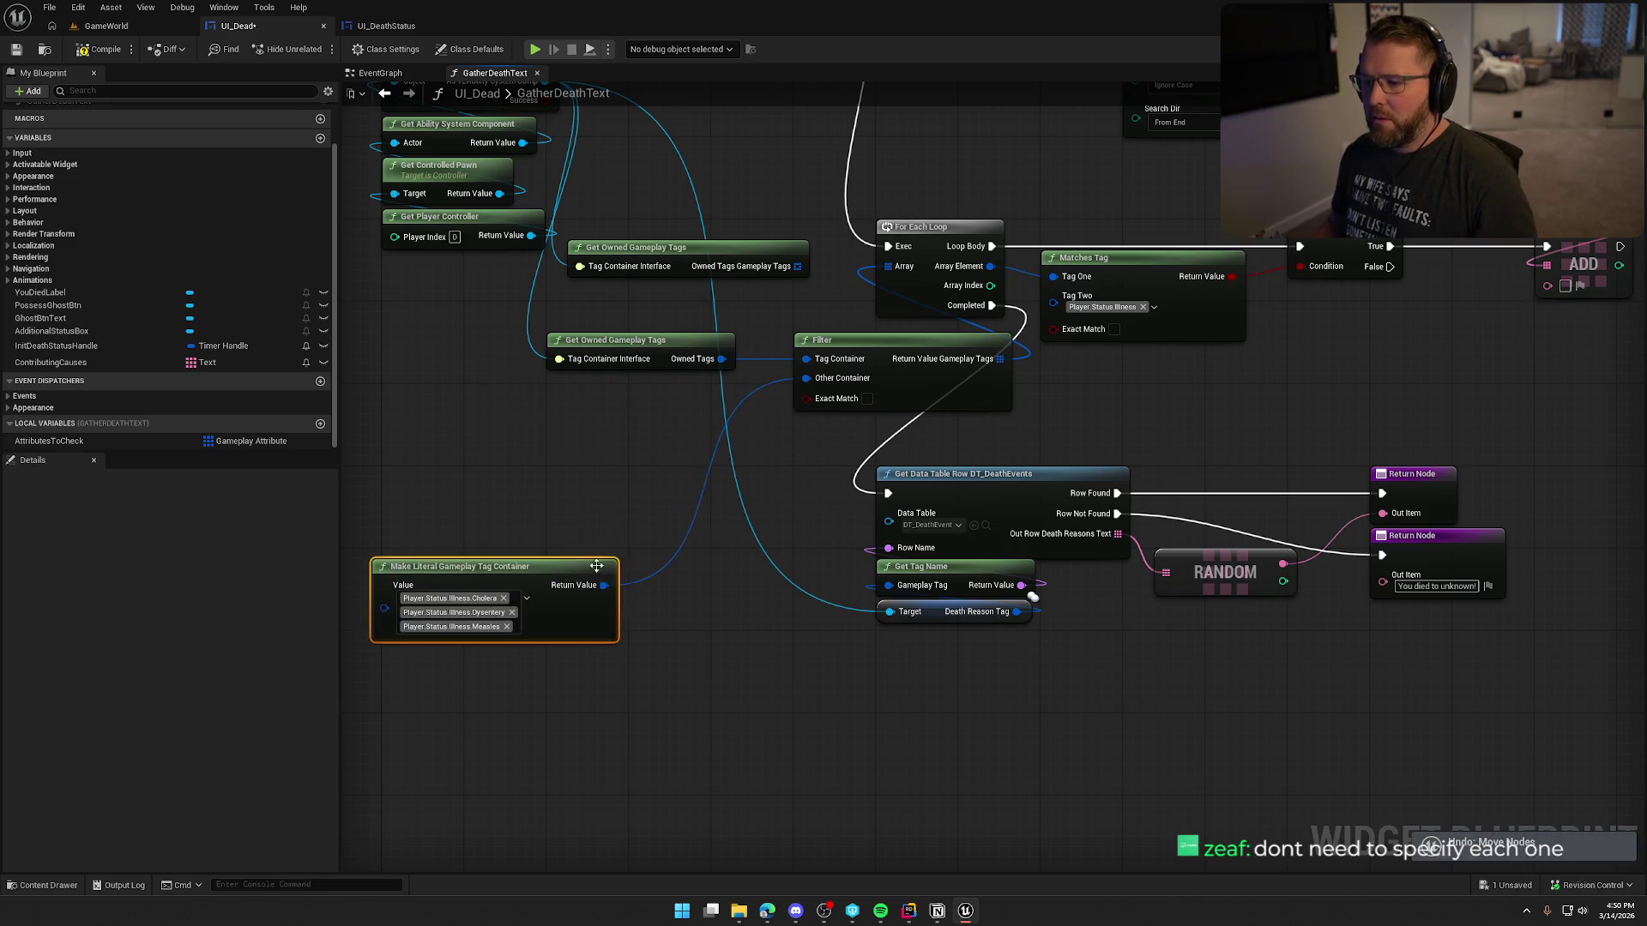
{"action": "left_click_drag", "start_coordinate": [806, 377], "coordinate": [654, 395]}
{"action": "type", "text": "make"}
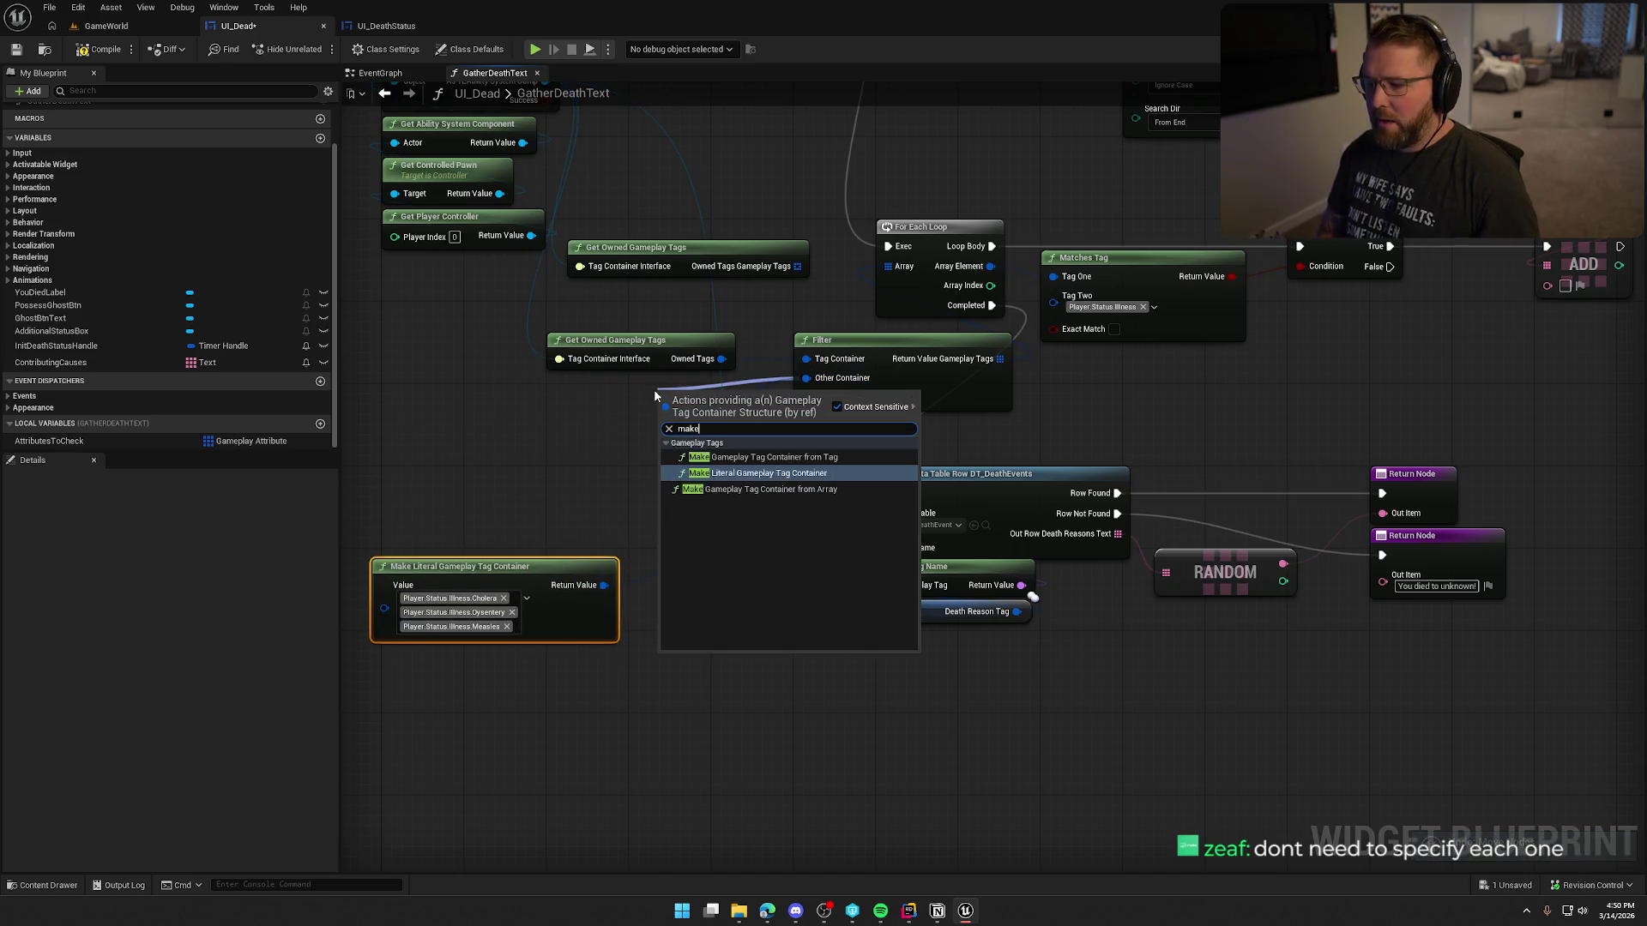
{"action": "left_click", "coordinate": [762, 457]}
{"action": "mouse_move", "coordinate": [730, 388]}
{"action": "left_mouse_down"}
{"action": "mouse_move", "coordinate": [612, 385]}
{"action": "mouse_move", "coordinate": [622, 374]}
{"action": "left_mouse_up"}
{"action": "left_click", "coordinate": [622, 406]}
{"action": "type", "text": "ill"}
{"action": "left_click", "coordinate": [616, 542]}
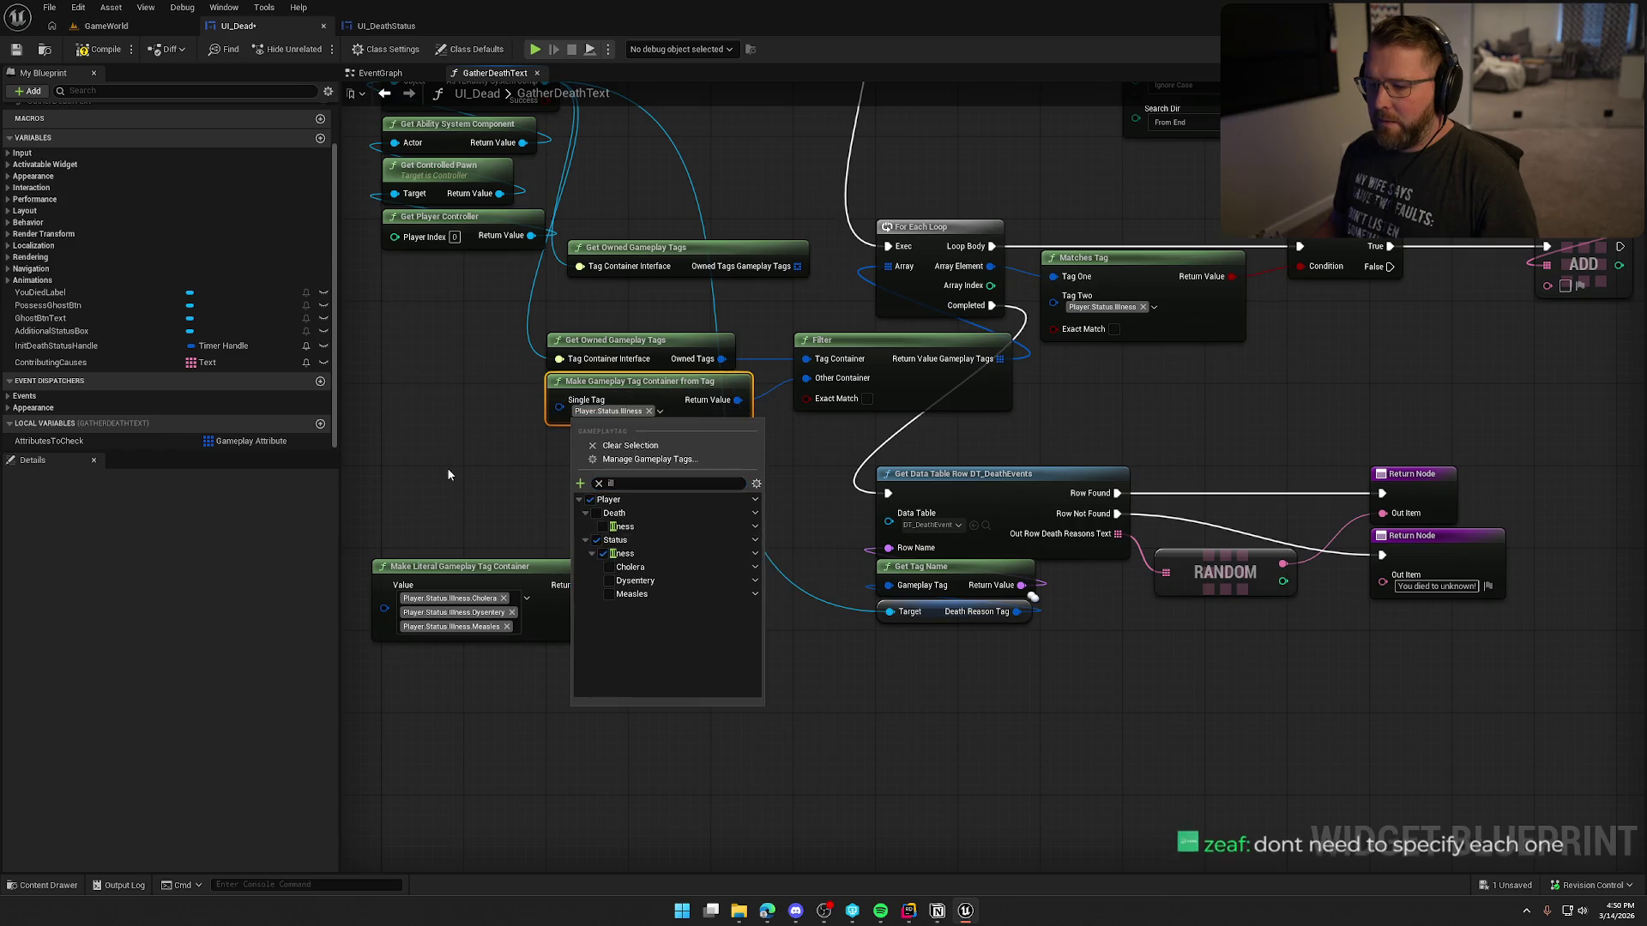
Step: Delete the literal three-illness container, the unused Get Owned Gameplay Tags, Matches Tag and Branch nodes
{"action": "mouse_move", "coordinate": [718, 765]}
{"action": "left_mouse_down"}
{"action": "mouse_move", "coordinate": [562, 600]}
{"action": "mouse_move", "coordinate": [600, 549]}
{"action": "left_mouse_up"}
{"action": "key", "text": "Delete"}
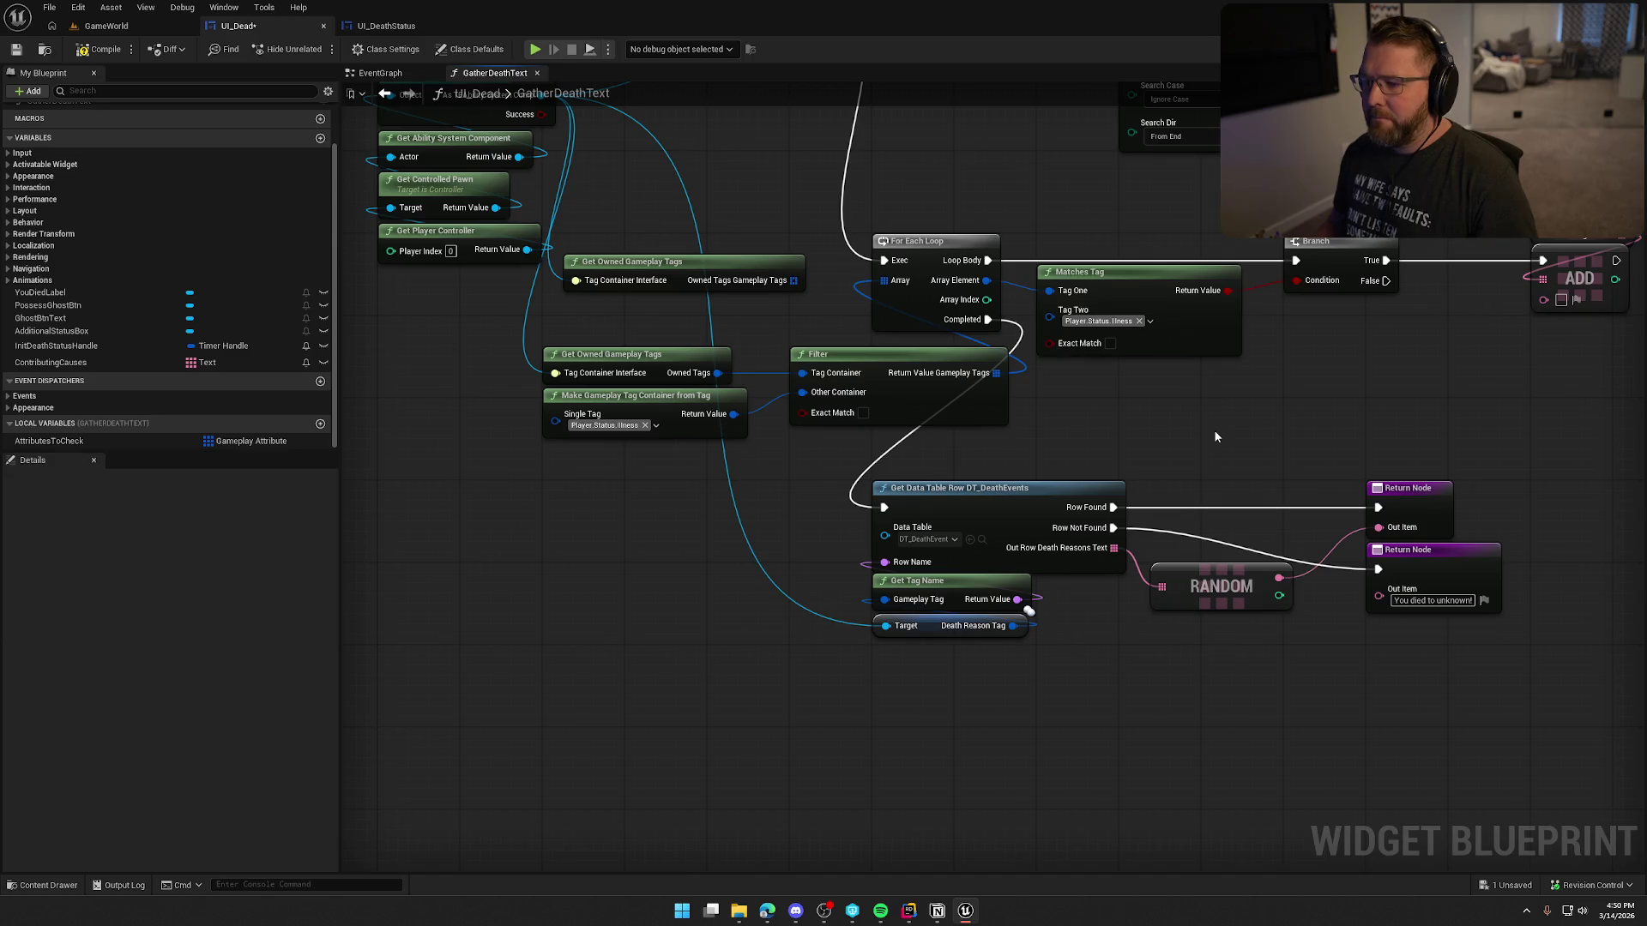
{"action": "left_click_drag", "start_coordinate": [755, 247], "coordinate": [660, 312]}
{"action": "key", "text": "Delete"}
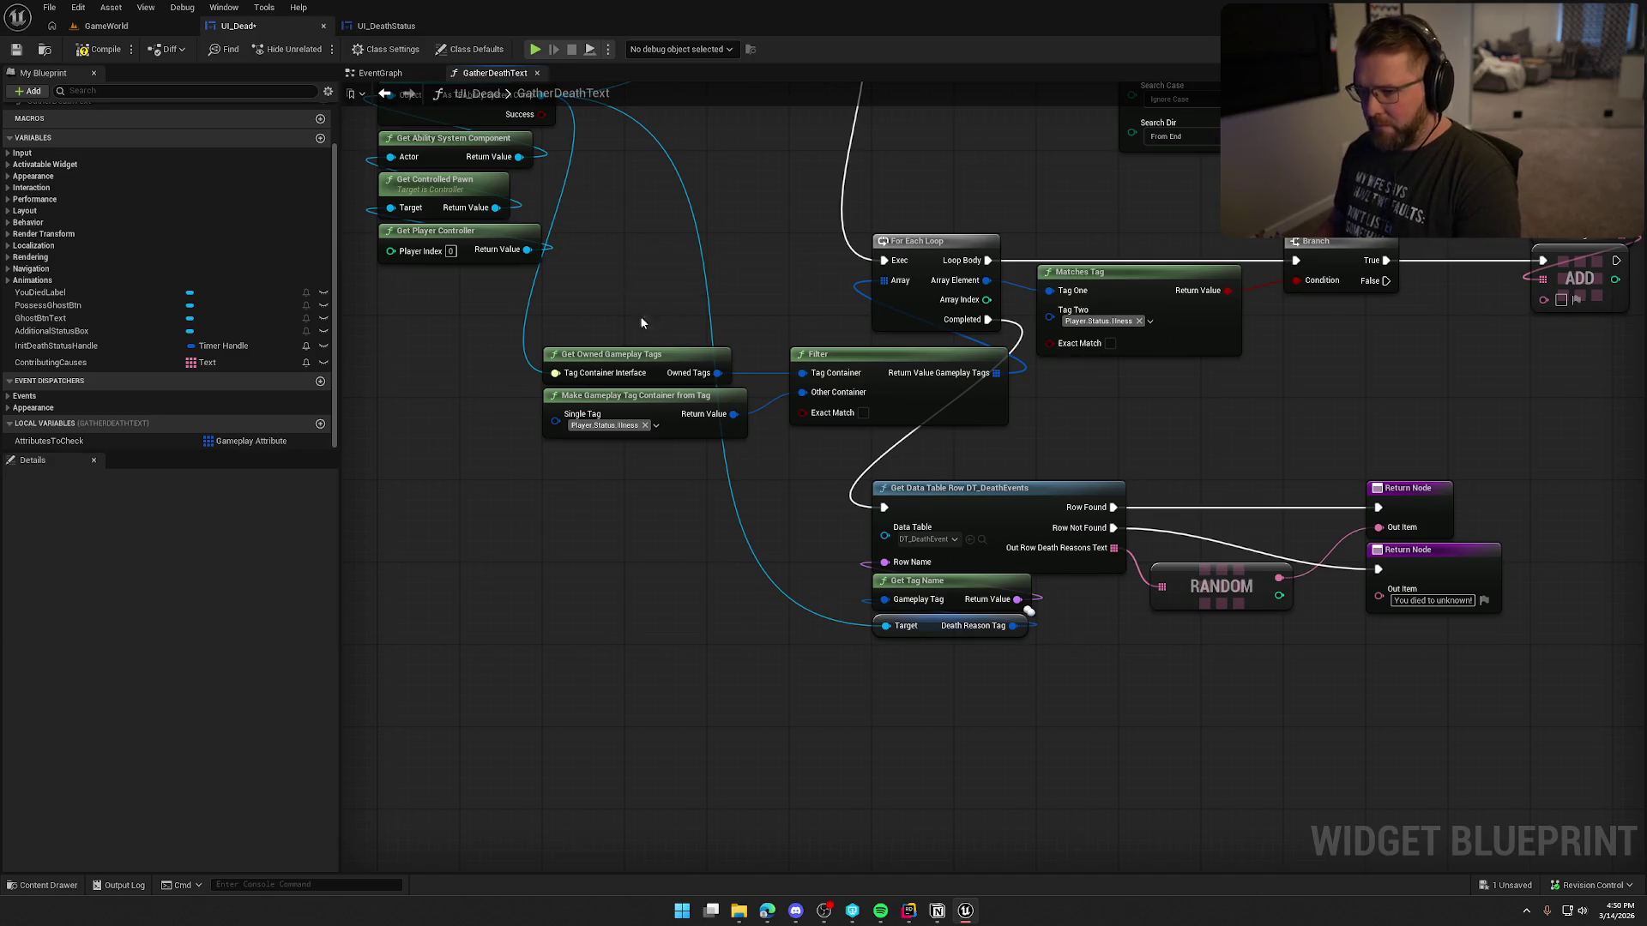
{"action": "left_click_drag", "start_coordinate": [964, 260], "coordinate": [1208, 393]}
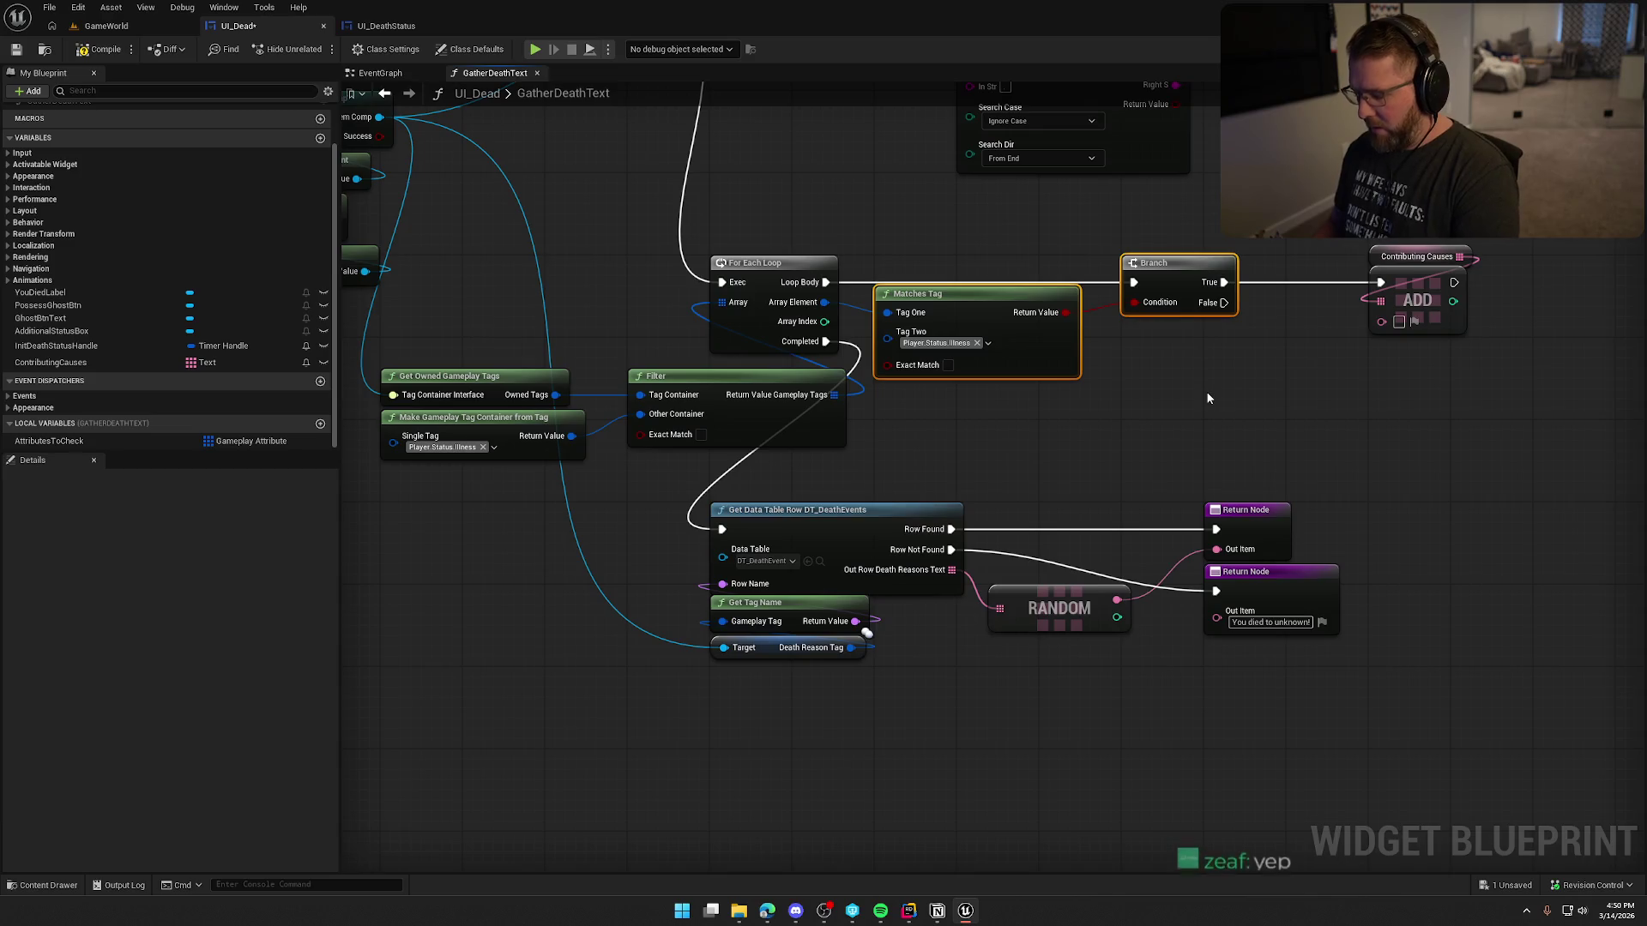
{"action": "key", "text": "Delete"}
Step: Connect the loop body directly to the Contributing Causes ADD and move both nodes right
{"action": "mouse_move", "coordinate": [826, 282]}
{"action": "left_mouse_down"}
{"action": "mouse_move", "coordinate": [1362, 280]}
{"action": "mouse_move", "coordinate": [1473, 338]}
{"action": "left_mouse_up"}
{"action": "left_click_drag", "start_coordinate": [1425, 280], "coordinate": [1012, 280]}
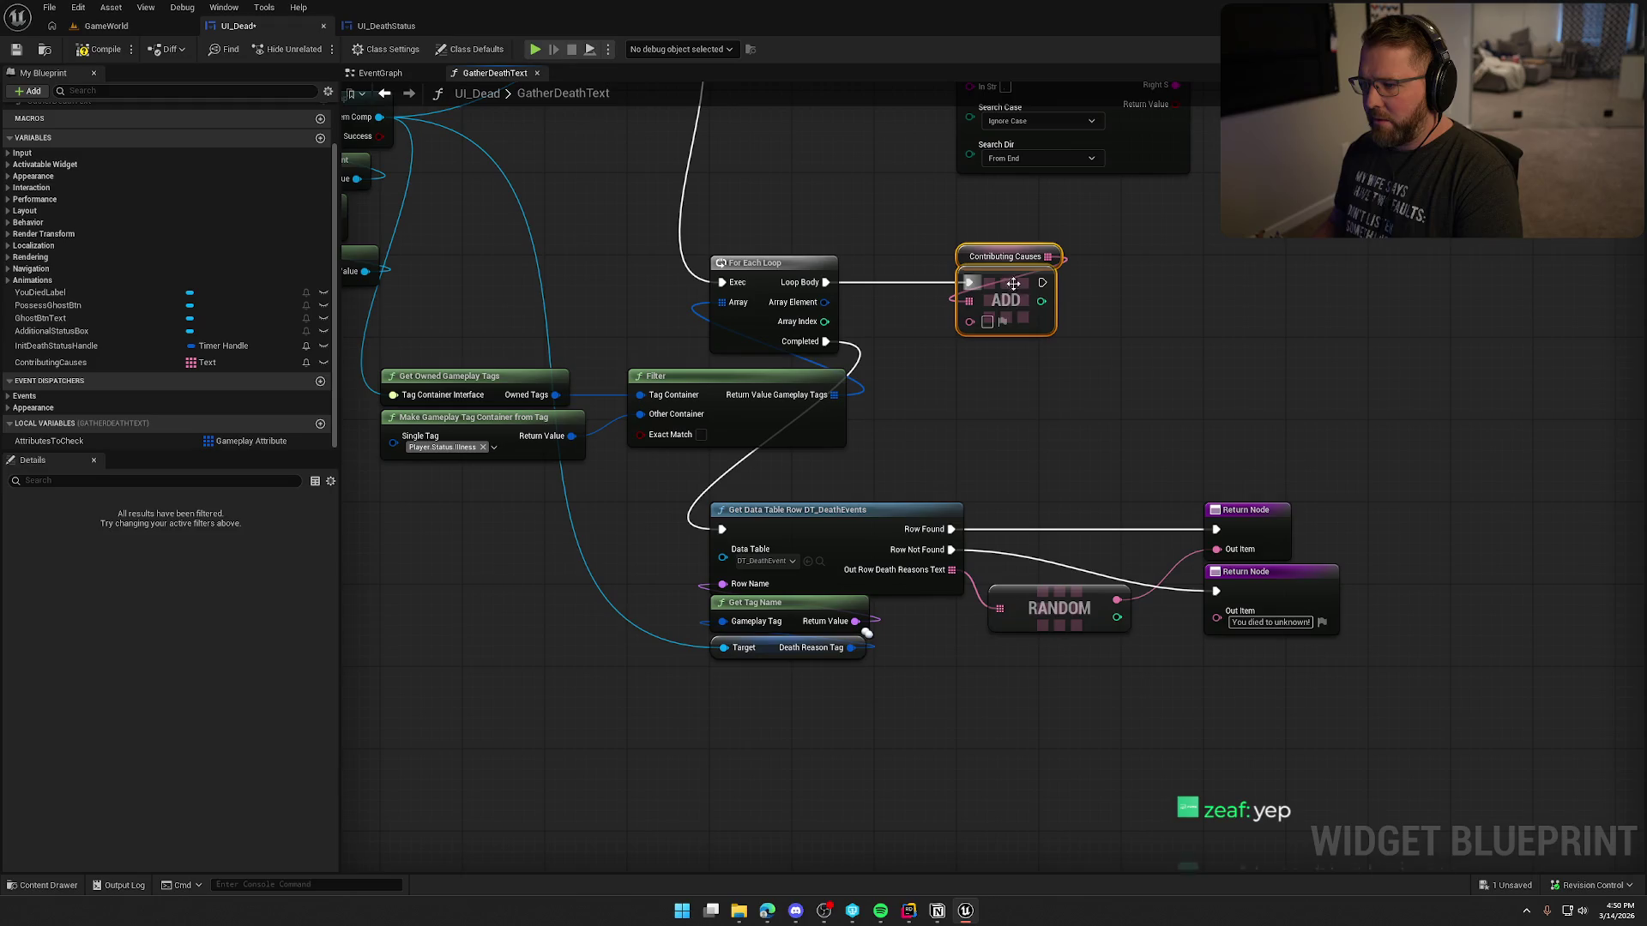
{"action": "mouse_move", "coordinate": [1169, 496]}
{"action": "left_mouse_down"}
{"action": "mouse_move", "coordinate": [538, 393]}
{"action": "mouse_move", "coordinate": [739, 291]}
{"action": "mouse_move", "coordinate": [780, 363]}
{"action": "mouse_move", "coordinate": [563, 286]}
{"action": "left_mouse_up"}
{"action": "left_click_drag", "start_coordinate": [794, 330], "coordinate": [1175, 454]}
{"action": "left_click_drag", "start_coordinate": [895, 365], "coordinate": [1059, 364]}
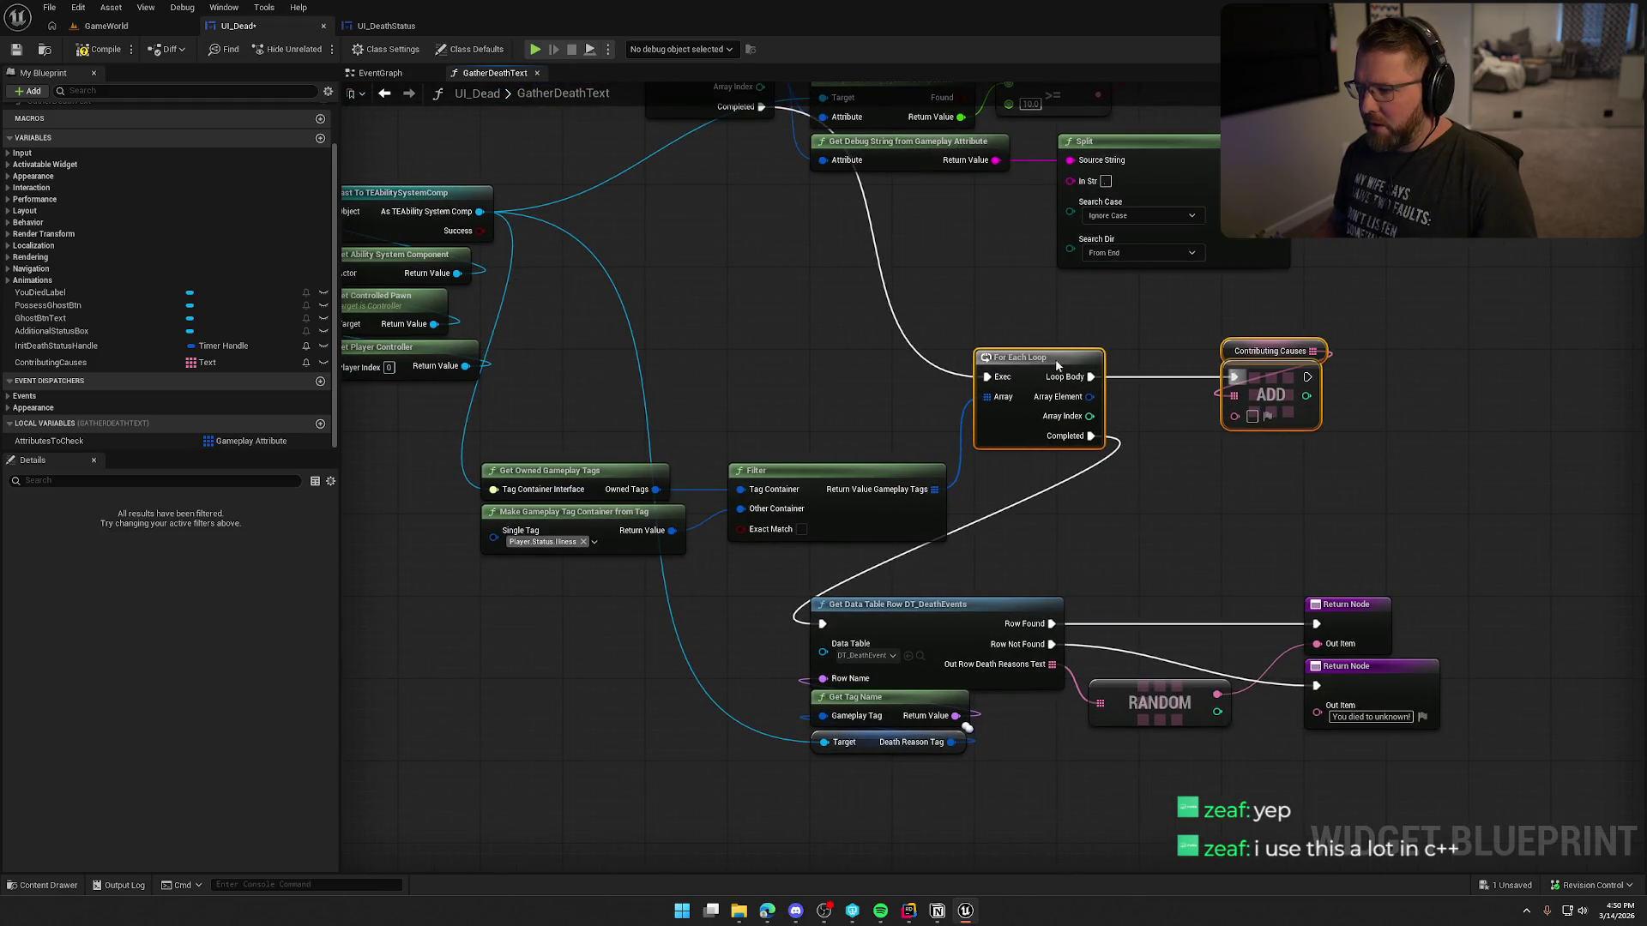
Step: Realign the owned-tags filter chain, For Each Loop and ADD node into one tidy row
{"action": "left_click_drag", "start_coordinate": [831, 367], "coordinate": [660, 515]}
{"action": "mouse_move", "coordinate": [575, 479]}
{"action": "left_mouse_down"}
{"action": "mouse_move", "coordinate": [576, 345]}
{"action": "mouse_move", "coordinate": [585, 355]}
{"action": "left_mouse_up"}
{"action": "mouse_move", "coordinate": [995, 375]}
{"action": "left_mouse_down"}
{"action": "mouse_move", "coordinate": [857, 369]}
{"action": "mouse_move", "coordinate": [879, 317]}
{"action": "left_mouse_up"}
{"action": "left_click_drag", "start_coordinate": [883, 324], "coordinate": [881, 334]}
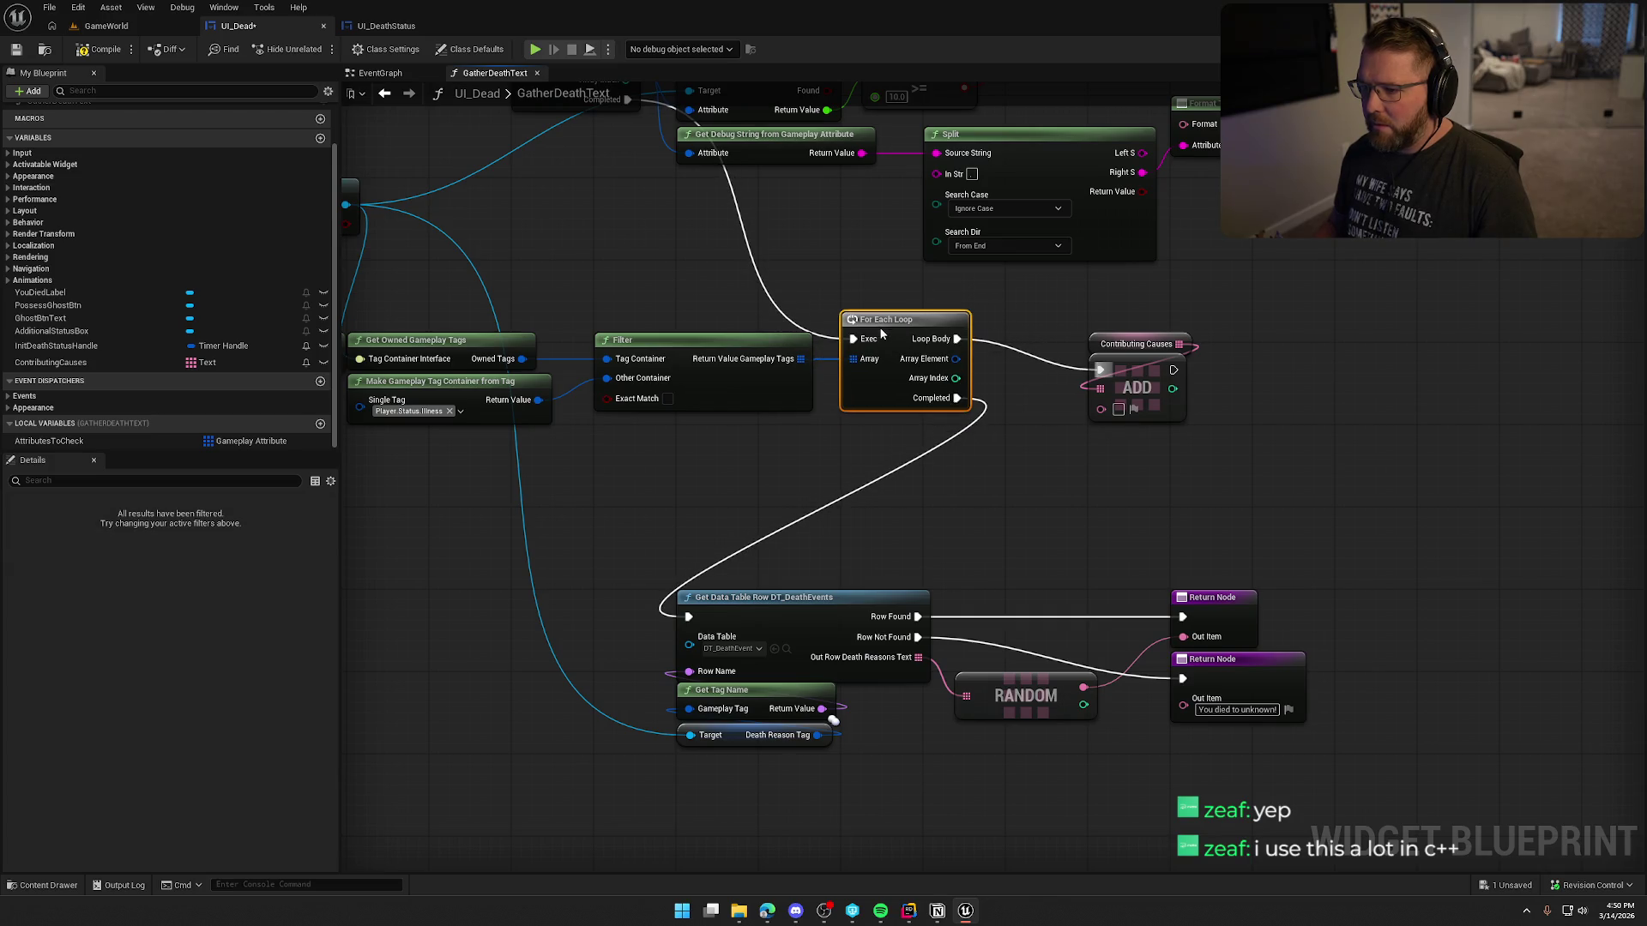
{"action": "left_click_drag", "start_coordinate": [1089, 506], "coordinate": [954, 332]}
{"action": "left_click_drag", "start_coordinate": [1023, 379], "coordinate": [940, 348]}
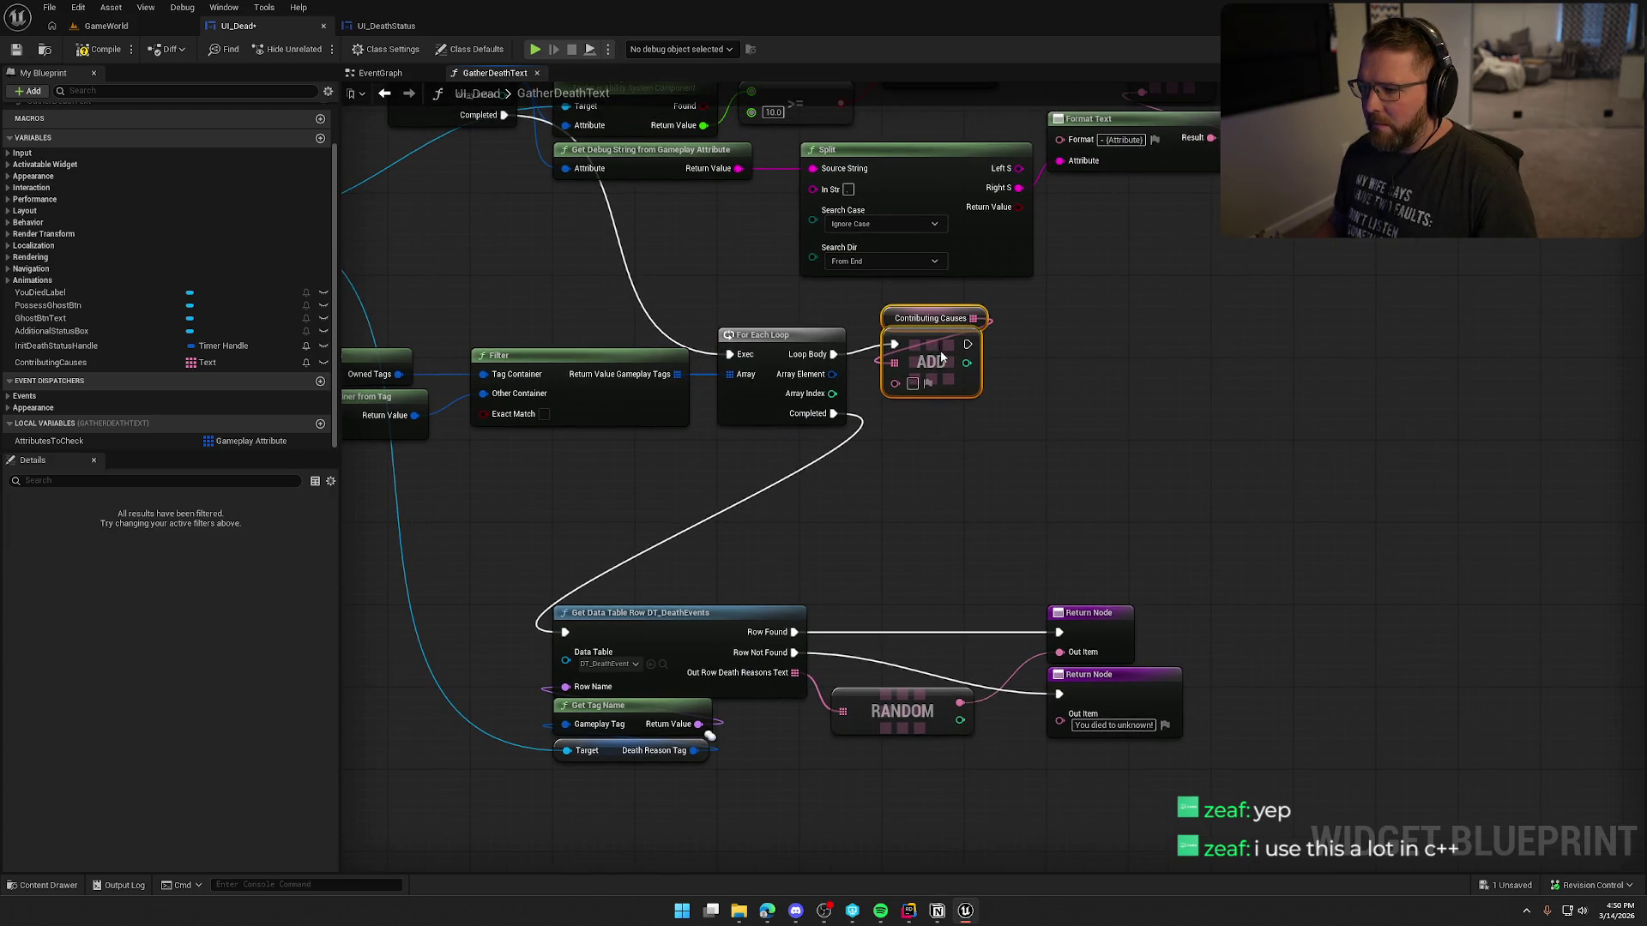
Step: Move the data table lookup, return, cast and controller nodes up into the new layout
{"action": "mouse_move", "coordinate": [511, 561]}
{"action": "left_mouse_down"}
{"action": "mouse_move", "coordinate": [810, 742]}
{"action": "mouse_move", "coordinate": [1192, 745]}
{"action": "left_mouse_up"}
{"action": "left_click_drag", "start_coordinate": [675, 625], "coordinate": [1002, 542]}
{"action": "left_click", "coordinate": [1036, 454]}
{"action": "left_click_drag", "start_coordinate": [689, 577], "coordinate": [1019, 599]}
{"action": "scroll", "coordinate": [540, 511], "scroll_direction": "down", "scroll_amount": 1}
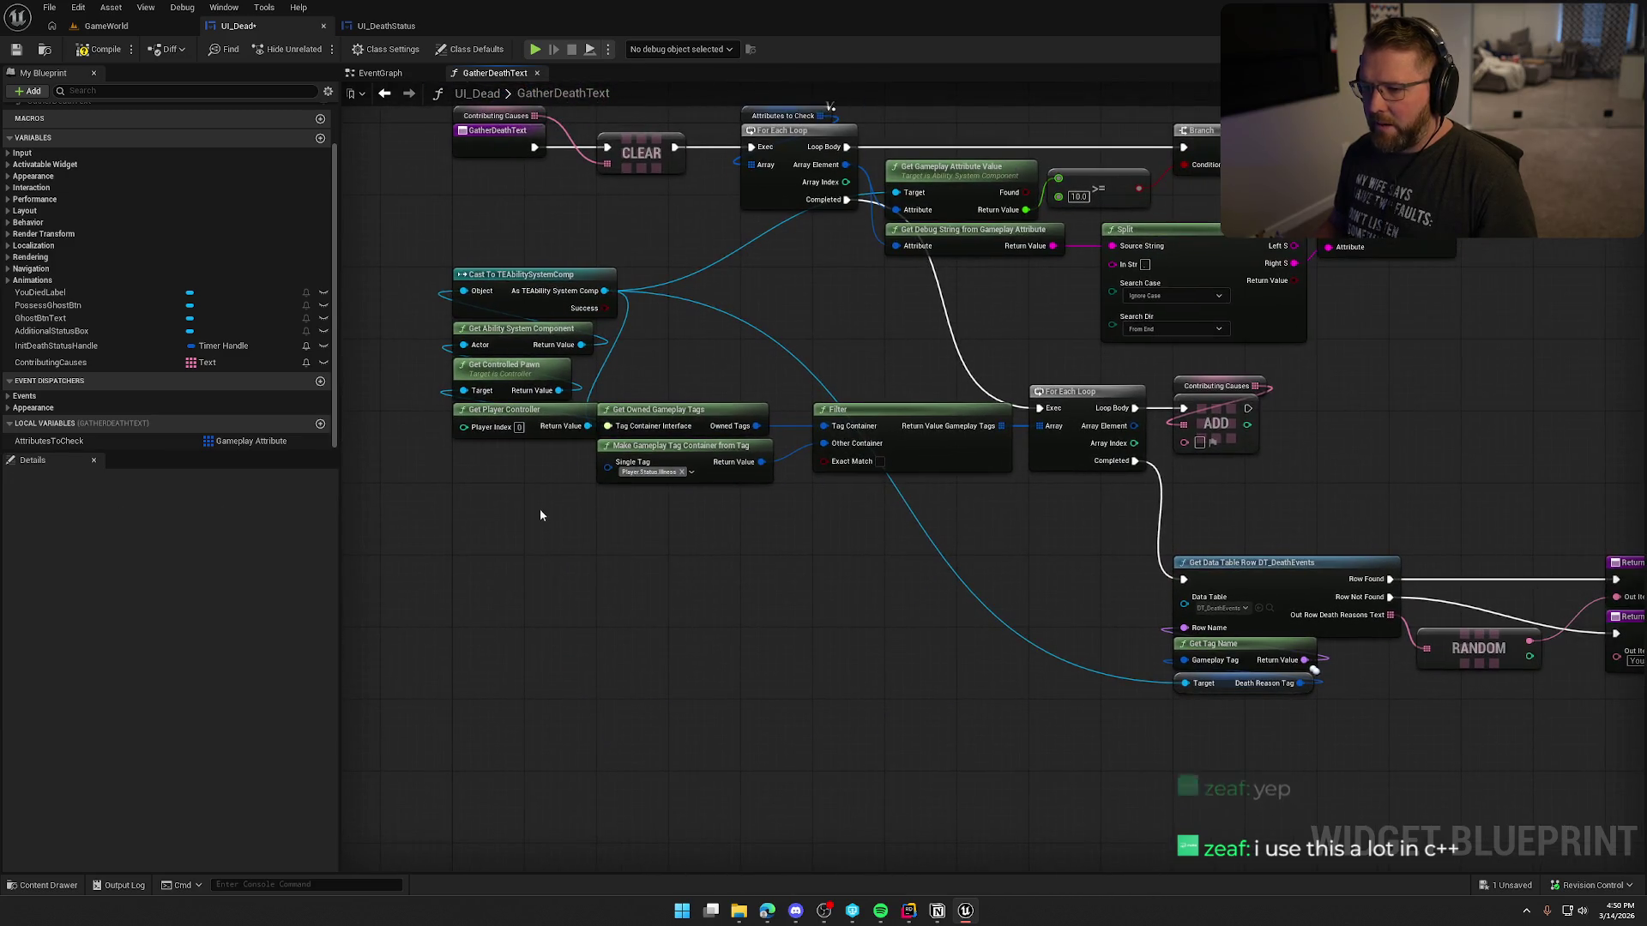
{"action": "mouse_move", "coordinate": [442, 262]}
{"action": "left_mouse_down"}
{"action": "mouse_move", "coordinate": [605, 438]}
{"action": "mouse_move", "coordinate": [481, 249]}
{"action": "mouse_move", "coordinate": [481, 202]}
{"action": "left_mouse_up"}
{"action": "left_click", "coordinate": [674, 275]}
Step: Shift the Contributing Causes ADD node further right near the Return Nodes
{"action": "mouse_move", "coordinate": [933, 618]}
{"action": "left_mouse_down"}
{"action": "mouse_move", "coordinate": [734, 682]}
{"action": "mouse_move", "coordinate": [765, 482]}
{"action": "mouse_move", "coordinate": [819, 518]}
{"action": "left_mouse_up"}
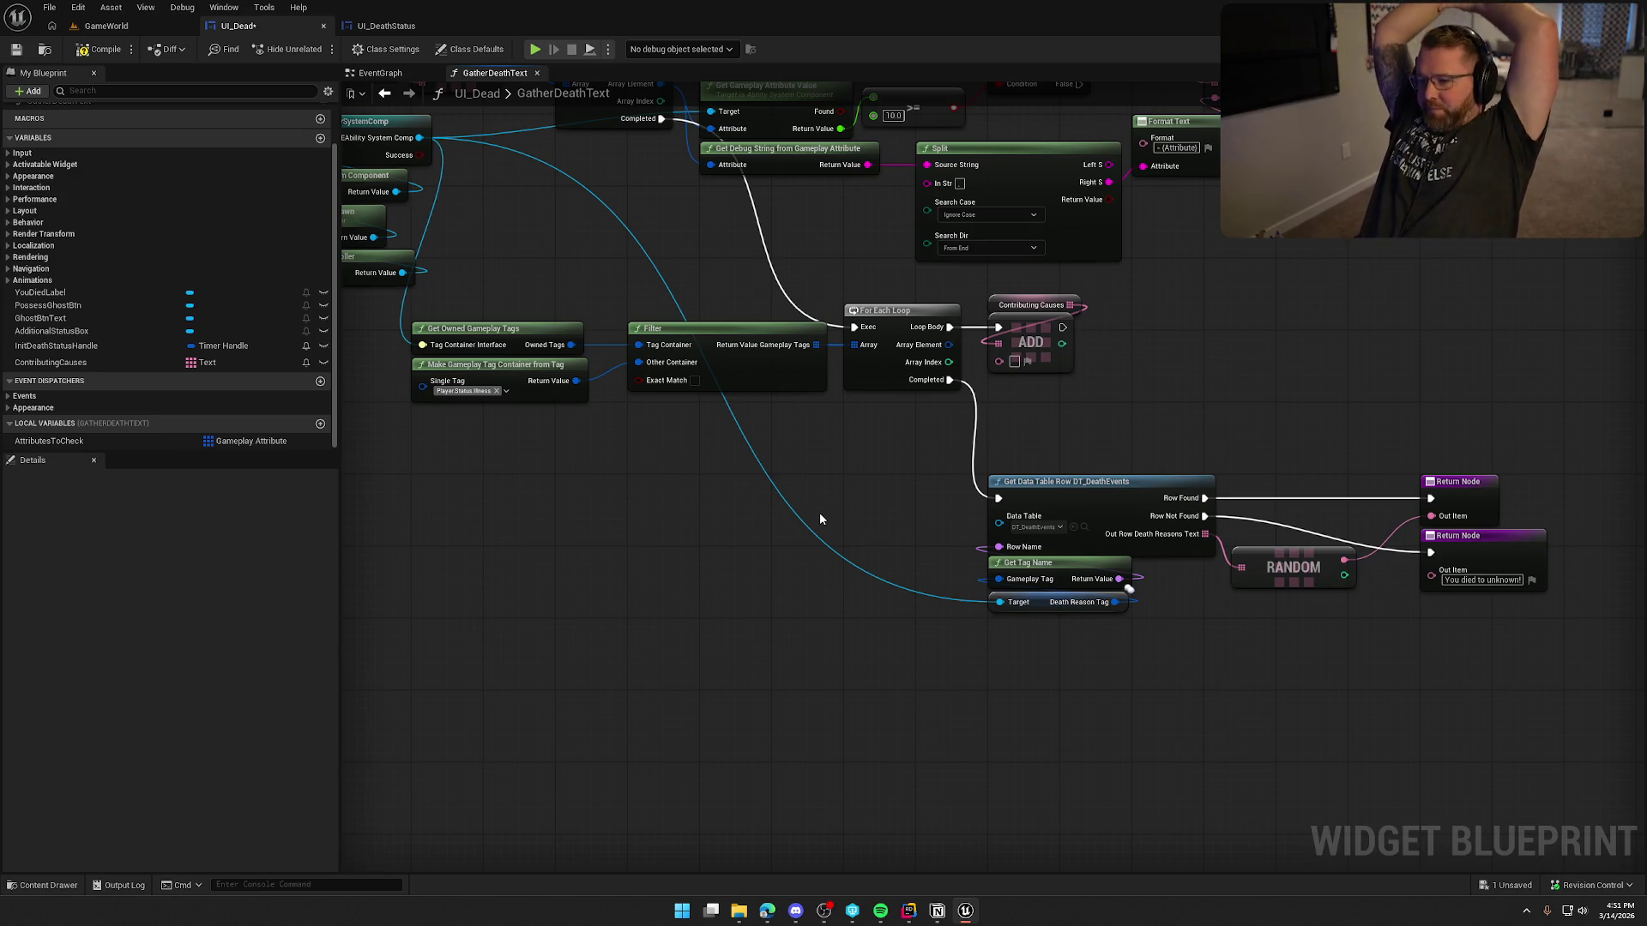
{"action": "left_click_drag", "start_coordinate": [1104, 384], "coordinate": [976, 392]}
{"action": "scroll", "coordinate": [976, 393], "scroll_direction": "up", "scroll_amount": 1}
{"action": "left_click_drag", "start_coordinate": [916, 324], "coordinate": [1132, 324]}
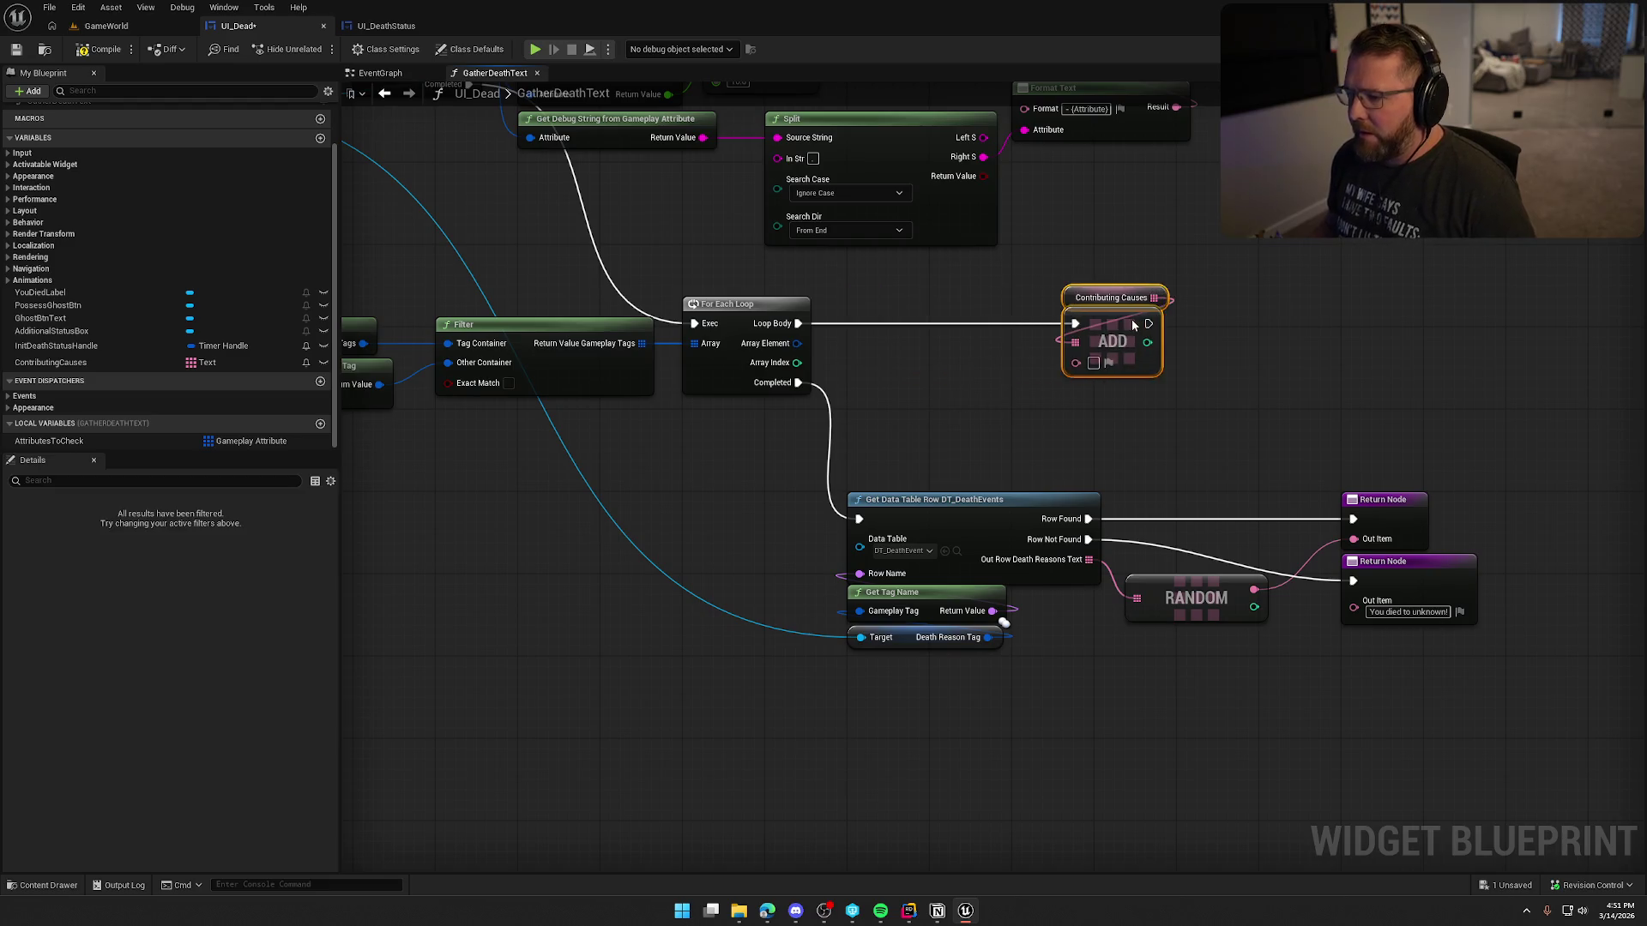
Step: Duplicate the '- {Attribute}' Format Text node and place the copy below ADD
{"action": "left_click_drag", "start_coordinate": [1214, 190], "coordinate": [1183, 265]}
{"action": "left_click", "coordinate": [1072, 202]}
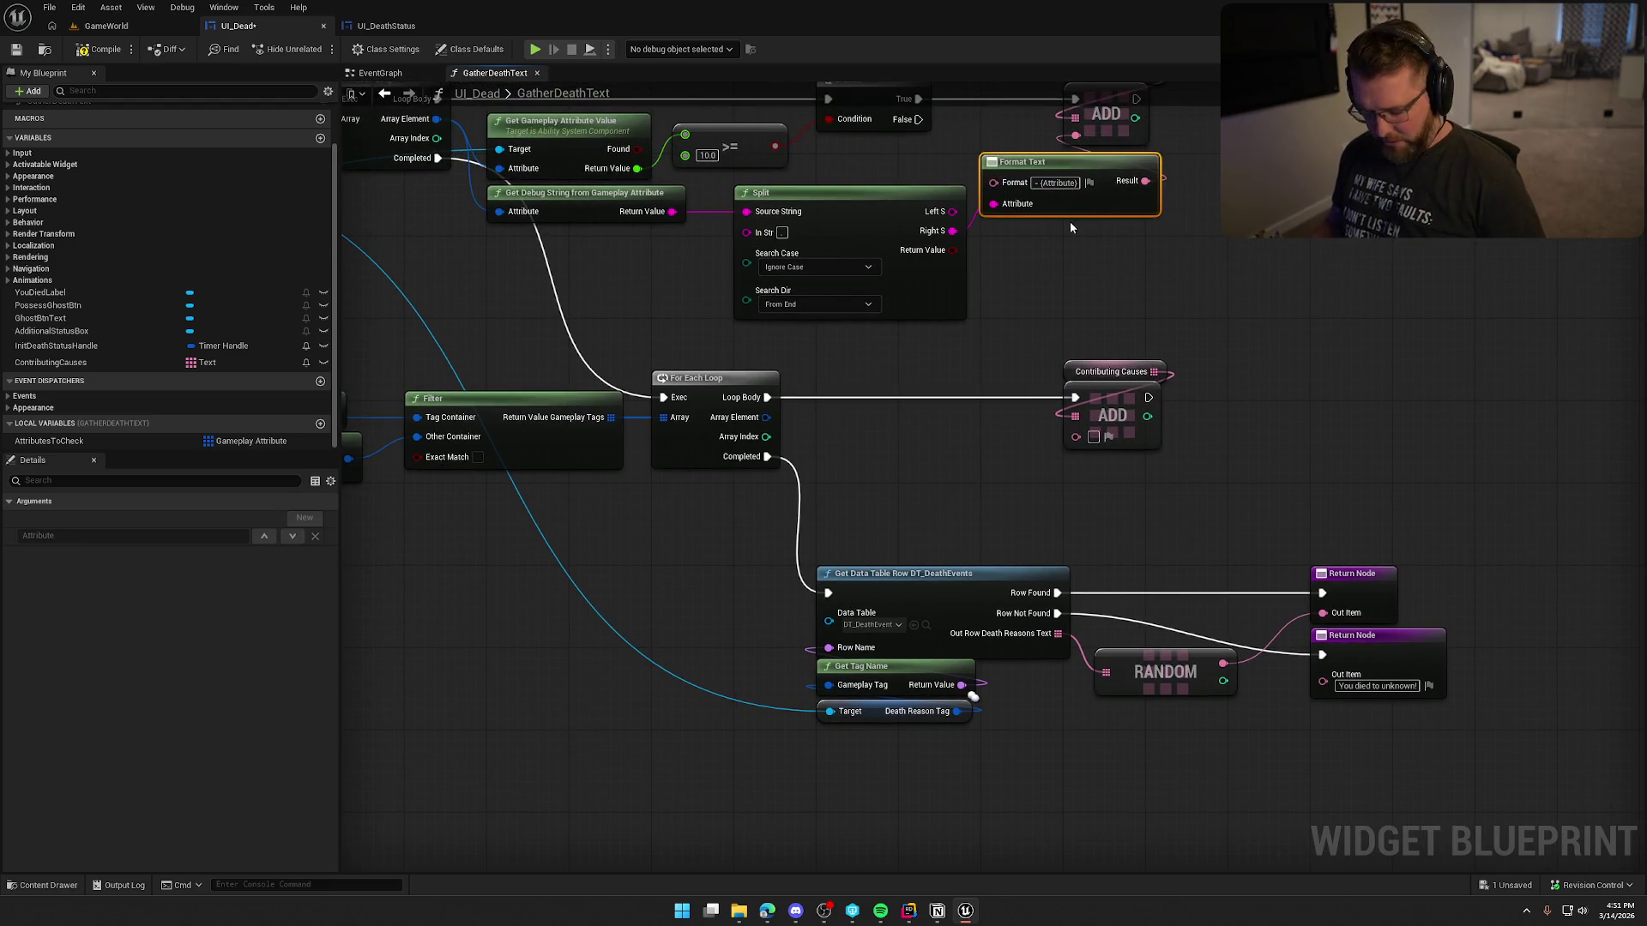
{"action": "key", "text": "ctrl+c"}
{"action": "key", "text": "ctrl+v"}
{"action": "mouse_move", "coordinate": [1146, 481]}
{"action": "left_mouse_down"}
{"action": "mouse_move", "coordinate": [1075, 433]}
{"action": "mouse_move", "coordinate": [1078, 454]}
{"action": "left_mouse_up"}
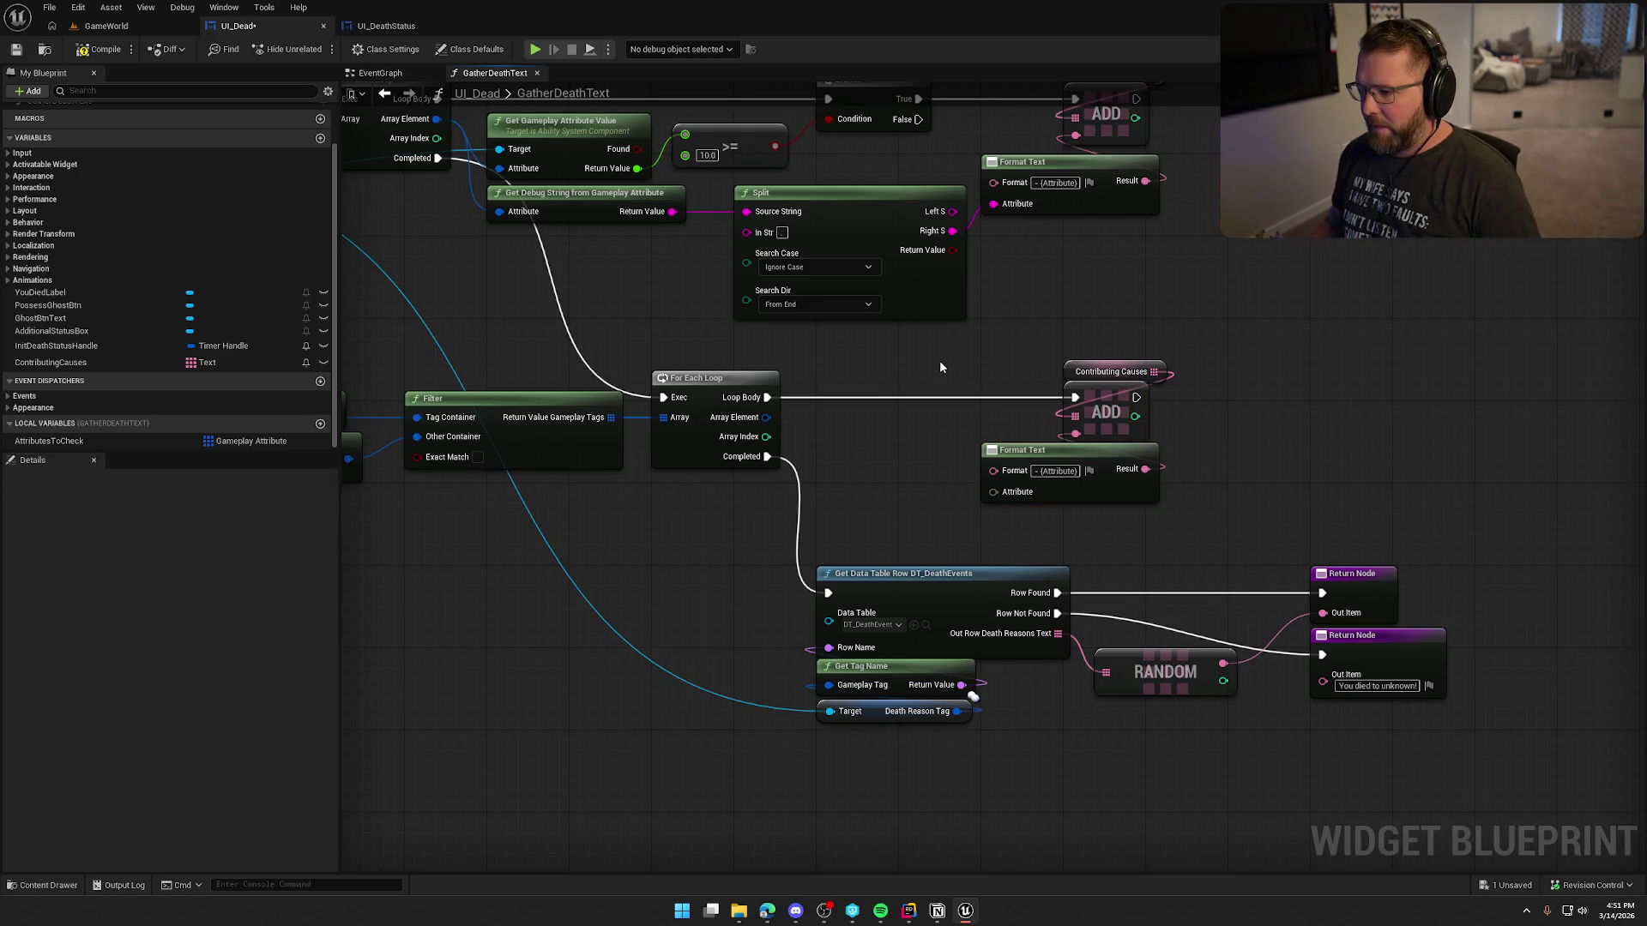
Step: Make room by moving the ADD group right, then place a Split node copy above Get Data Table Row
{"action": "mouse_move", "coordinate": [940, 358]}
{"action": "left_mouse_down"}
{"action": "mouse_move", "coordinate": [1033, 383]}
{"action": "mouse_move", "coordinate": [966, 202]}
{"action": "left_mouse_up"}
{"action": "left_click_drag", "start_coordinate": [1089, 377], "coordinate": [1261, 525]}
{"action": "left_click_drag", "start_coordinate": [1115, 469], "coordinate": [1279, 469]}
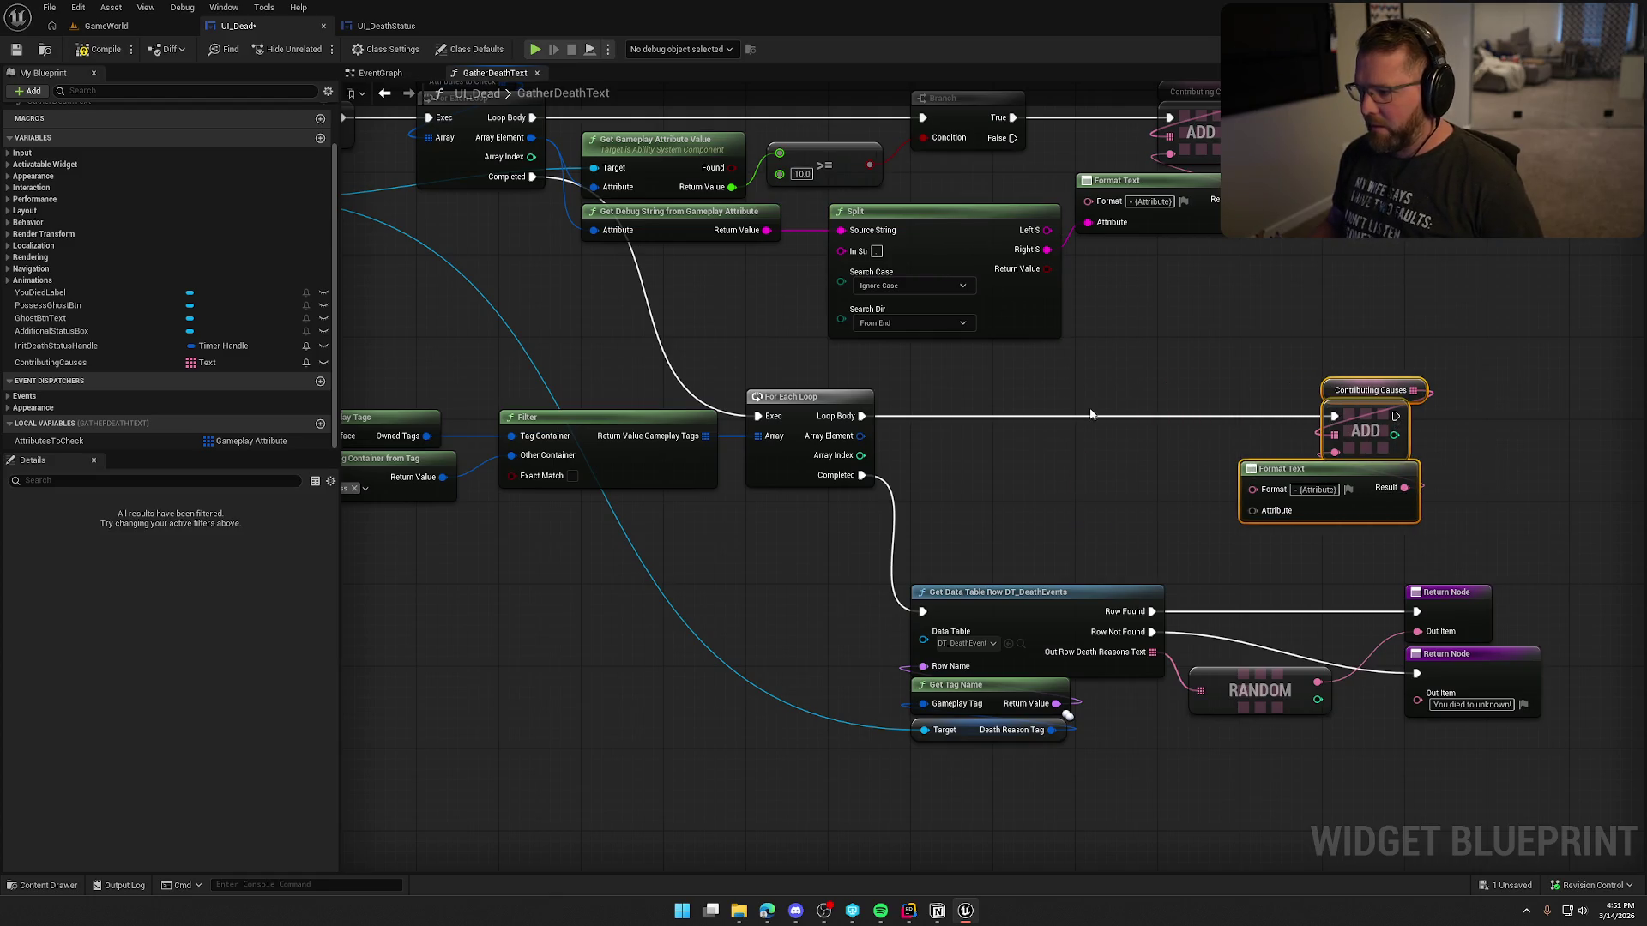
{"action": "left_click", "coordinate": [984, 470]}
{"action": "key", "text": "ctrl+v"}
{"action": "left_click_drag", "start_coordinate": [1034, 477], "coordinate": [968, 438]}
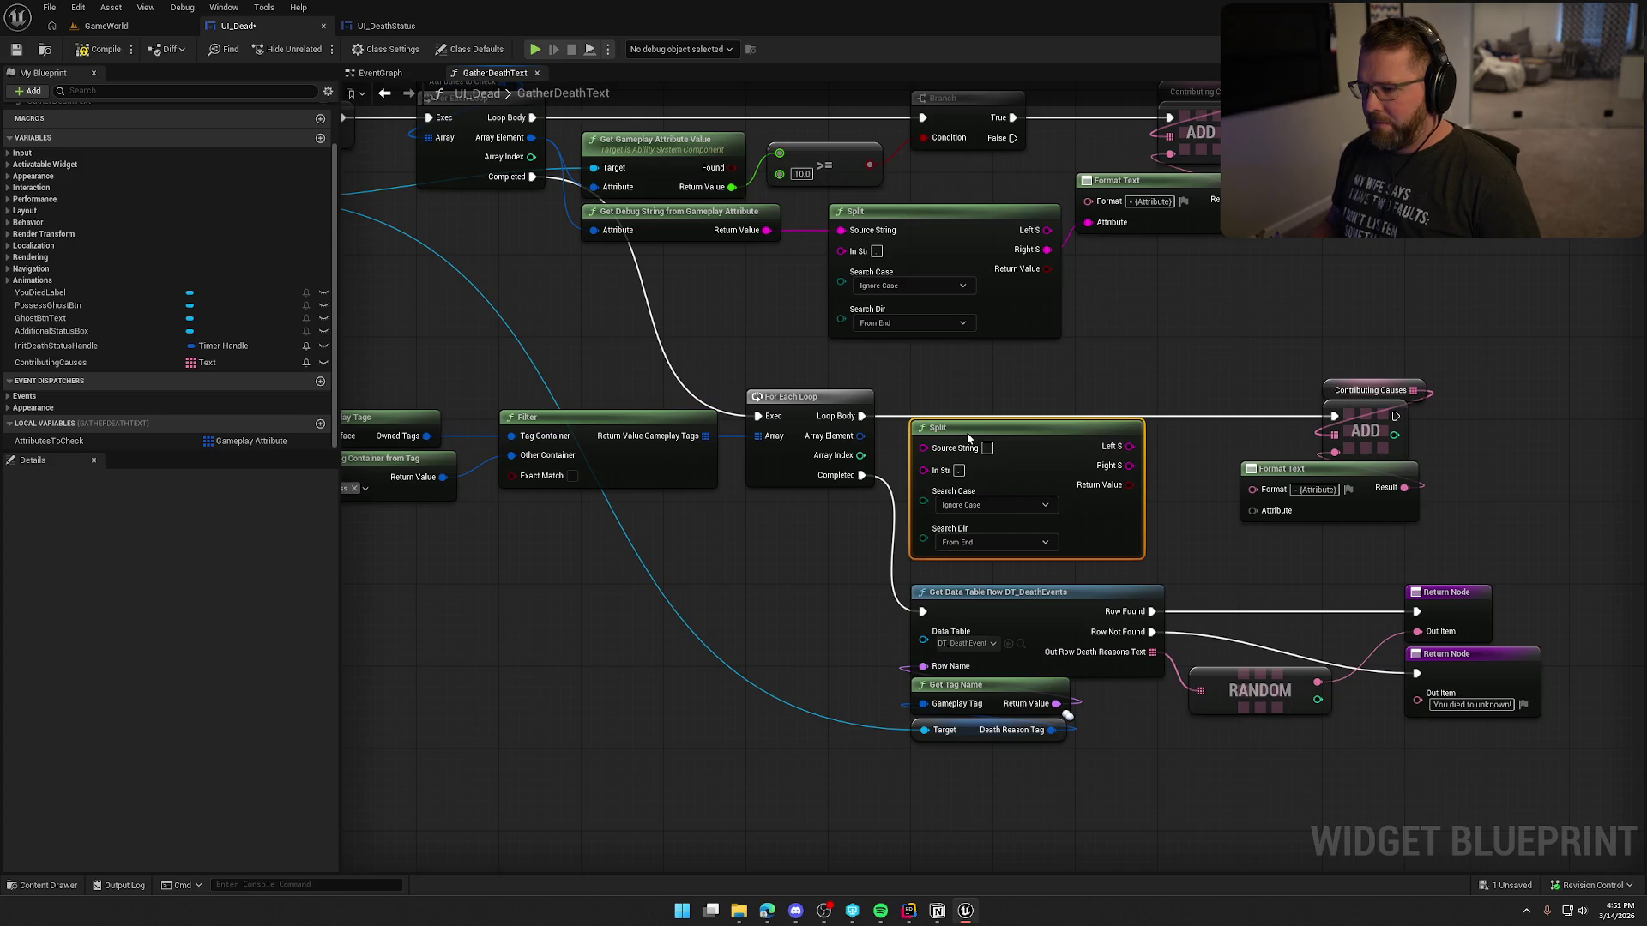